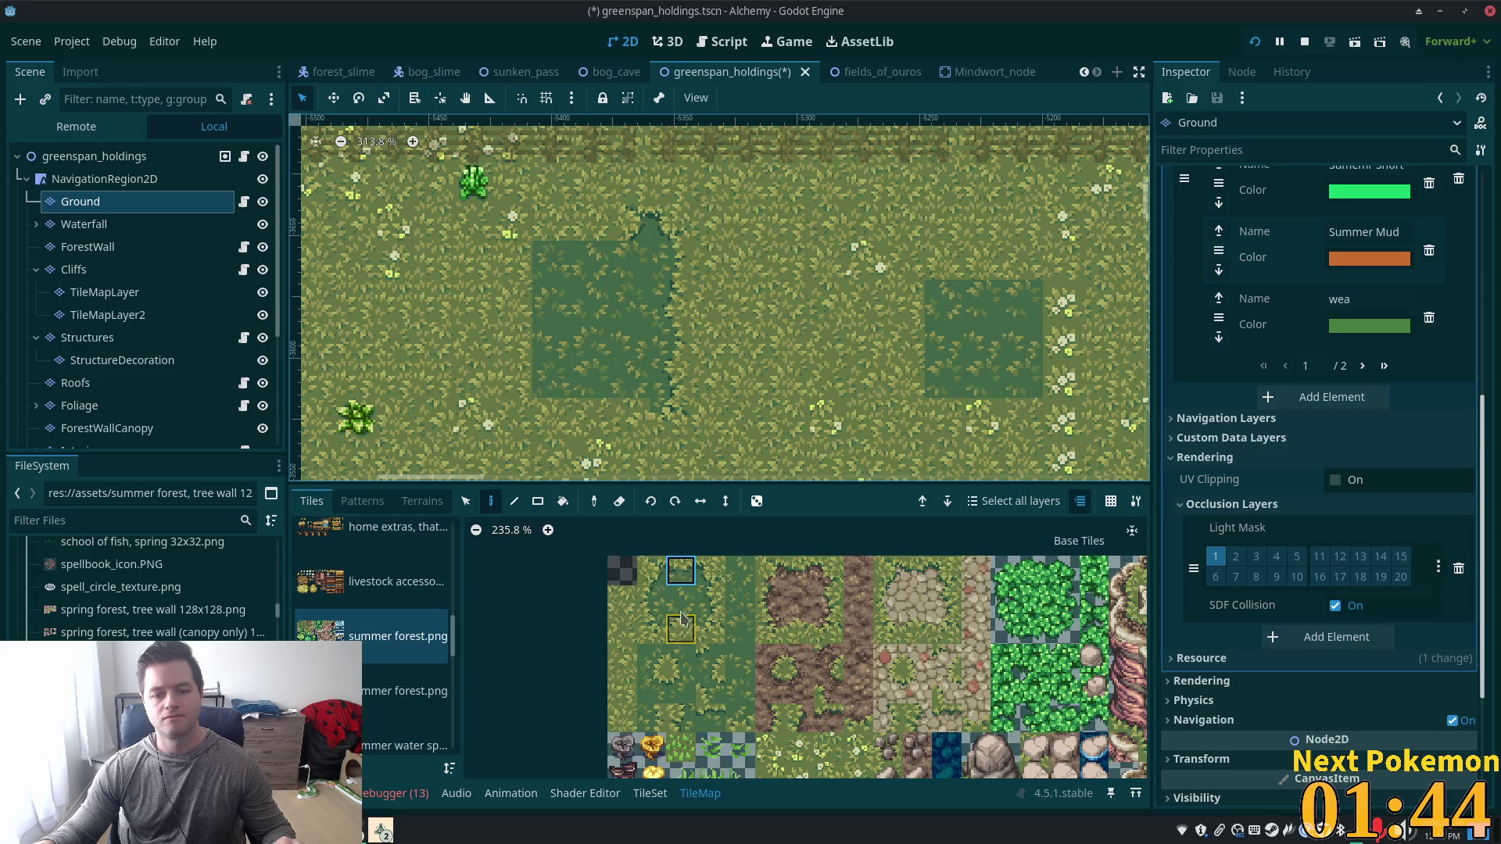
Paint a dark grass tile on the Ground layer and select a tall block of painted tiles.
{"action": "left_click", "coordinate": [609, 234]}
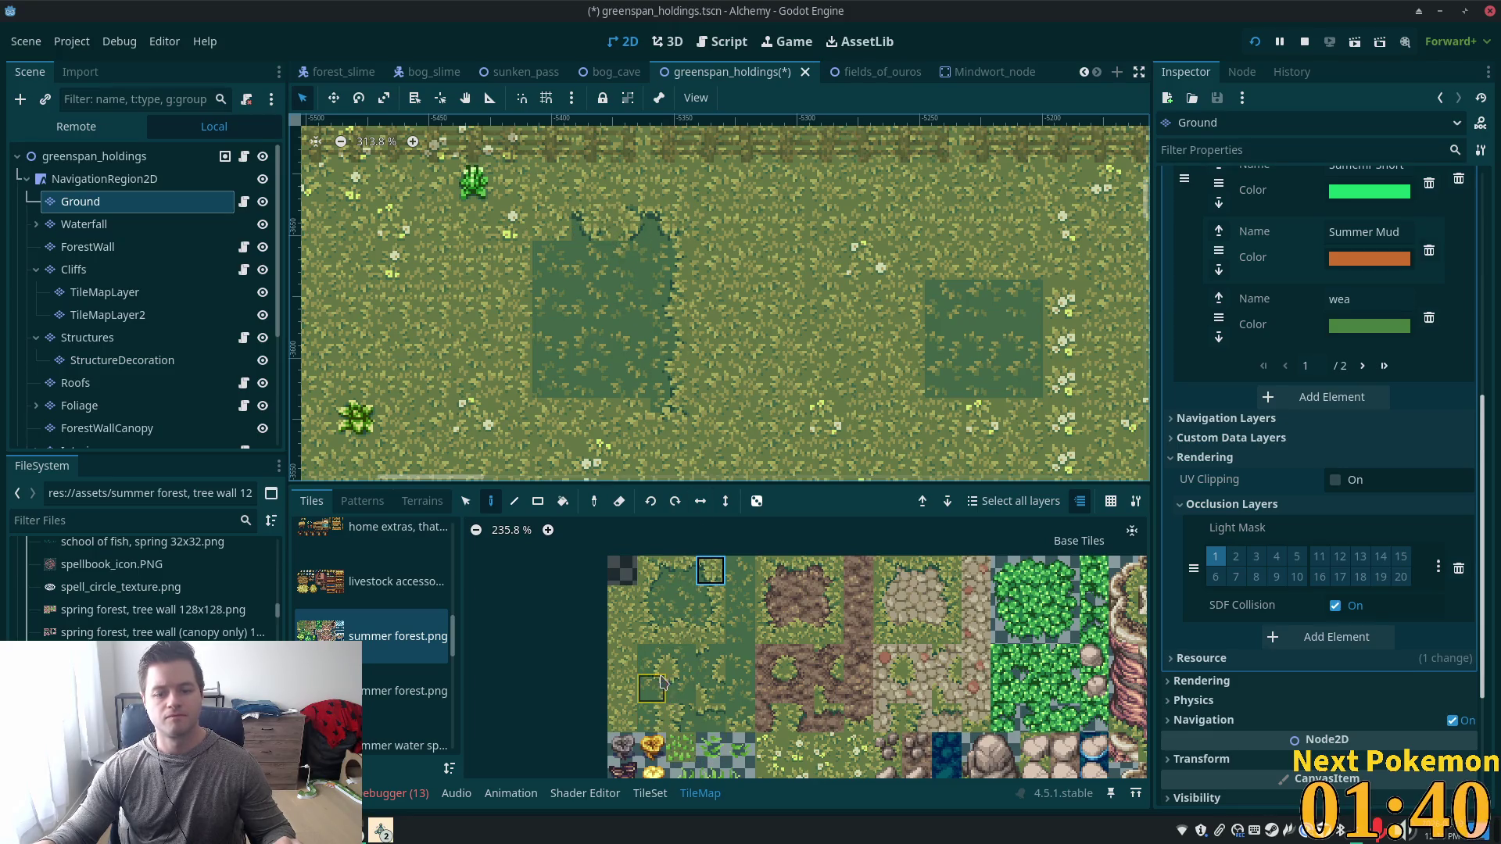
{"action": "left_click_drag", "start_coordinate": [655, 687], "coordinate": [682, 688]}
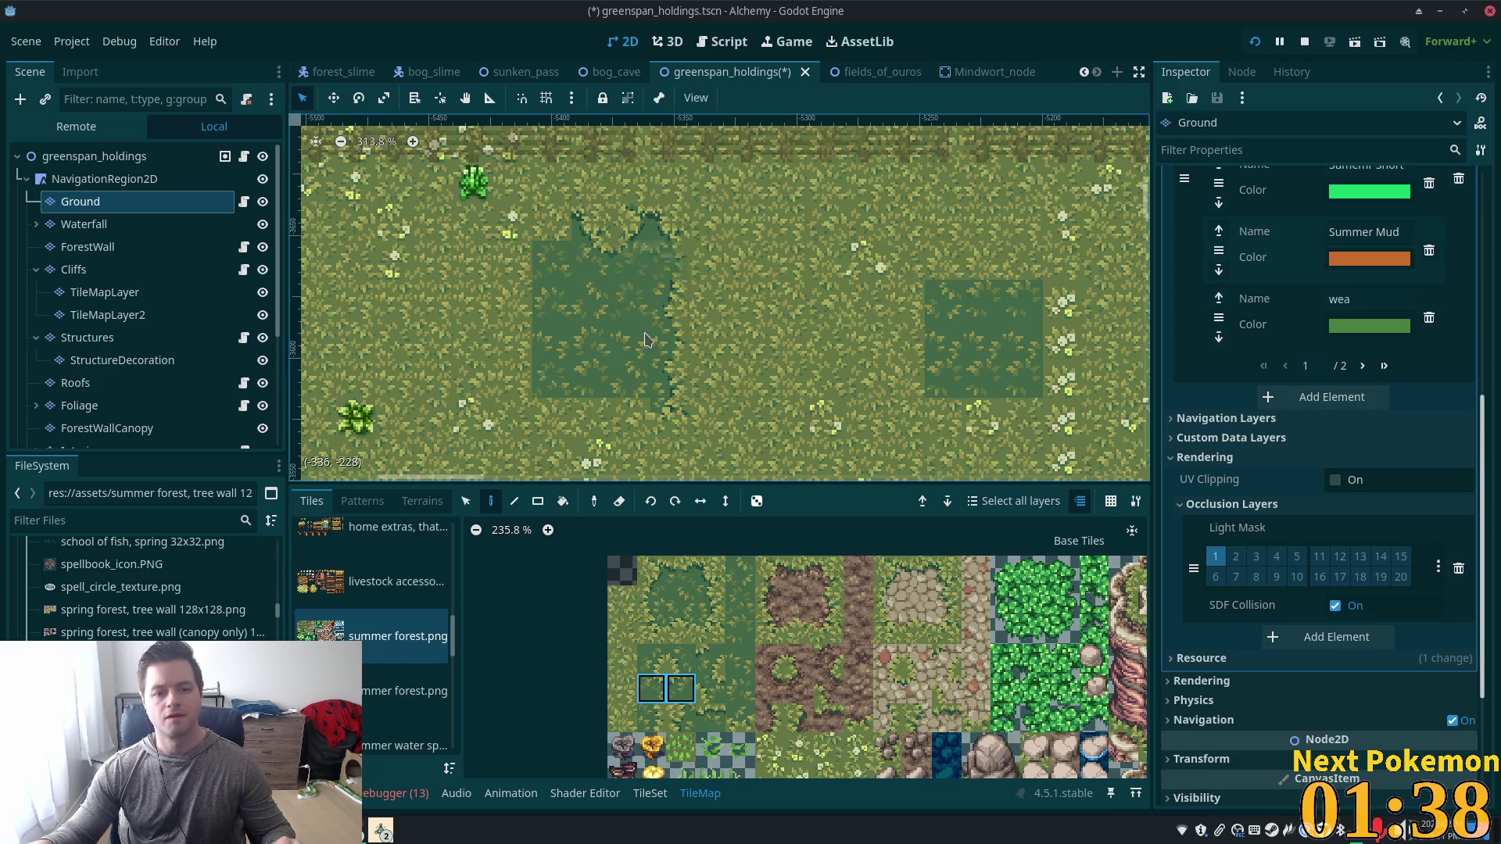
{"action": "left_click", "coordinate": [466, 501]}
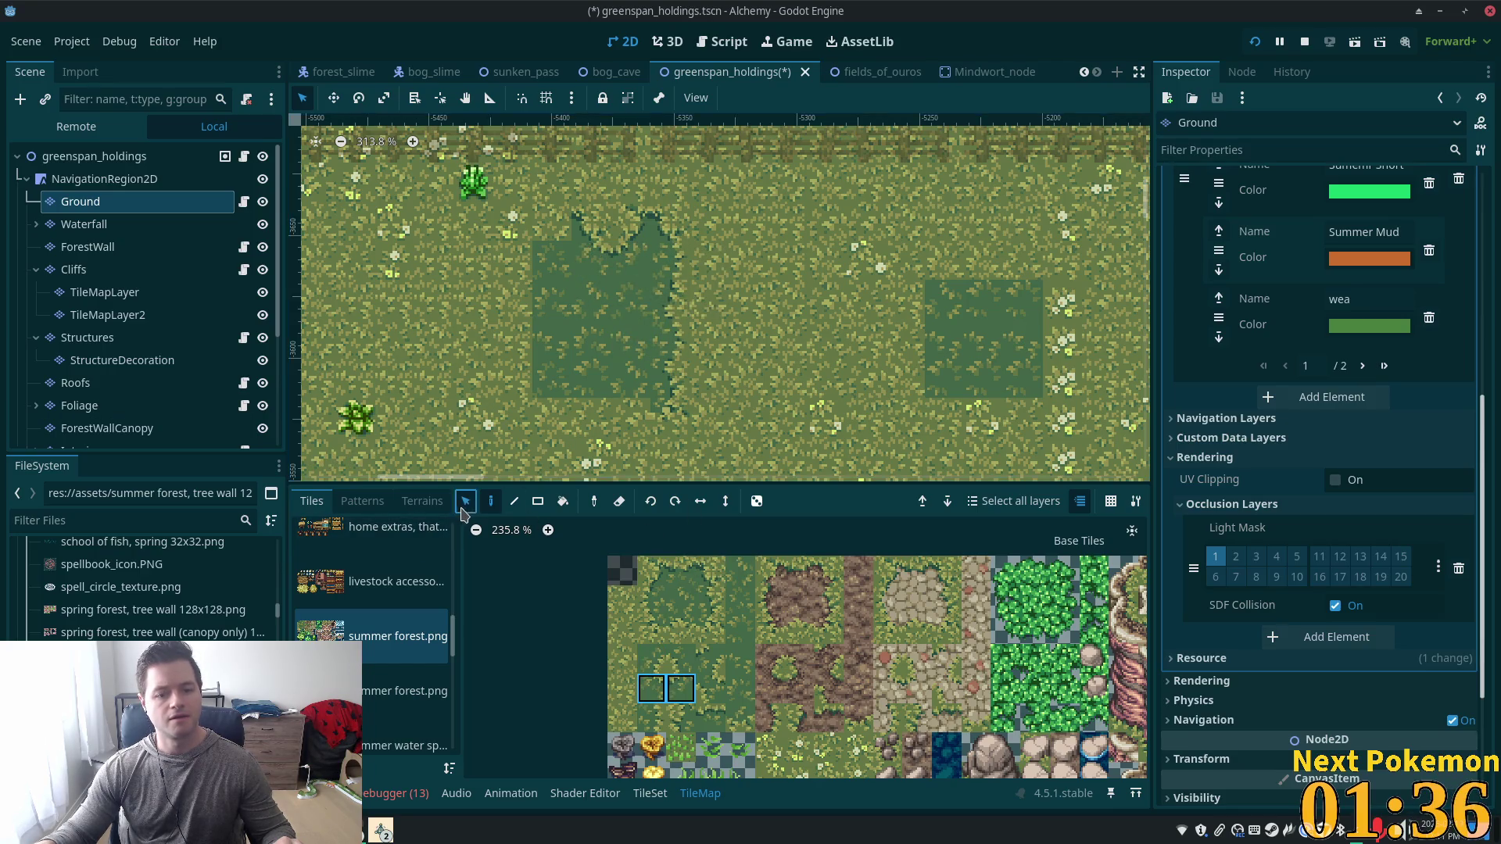
{"action": "mouse_move", "coordinate": [654, 242]}
{"action": "left_mouse_down"}
{"action": "mouse_move", "coordinate": [724, 314]}
{"action": "mouse_move", "coordinate": [704, 379]}
{"action": "left_mouse_up"}
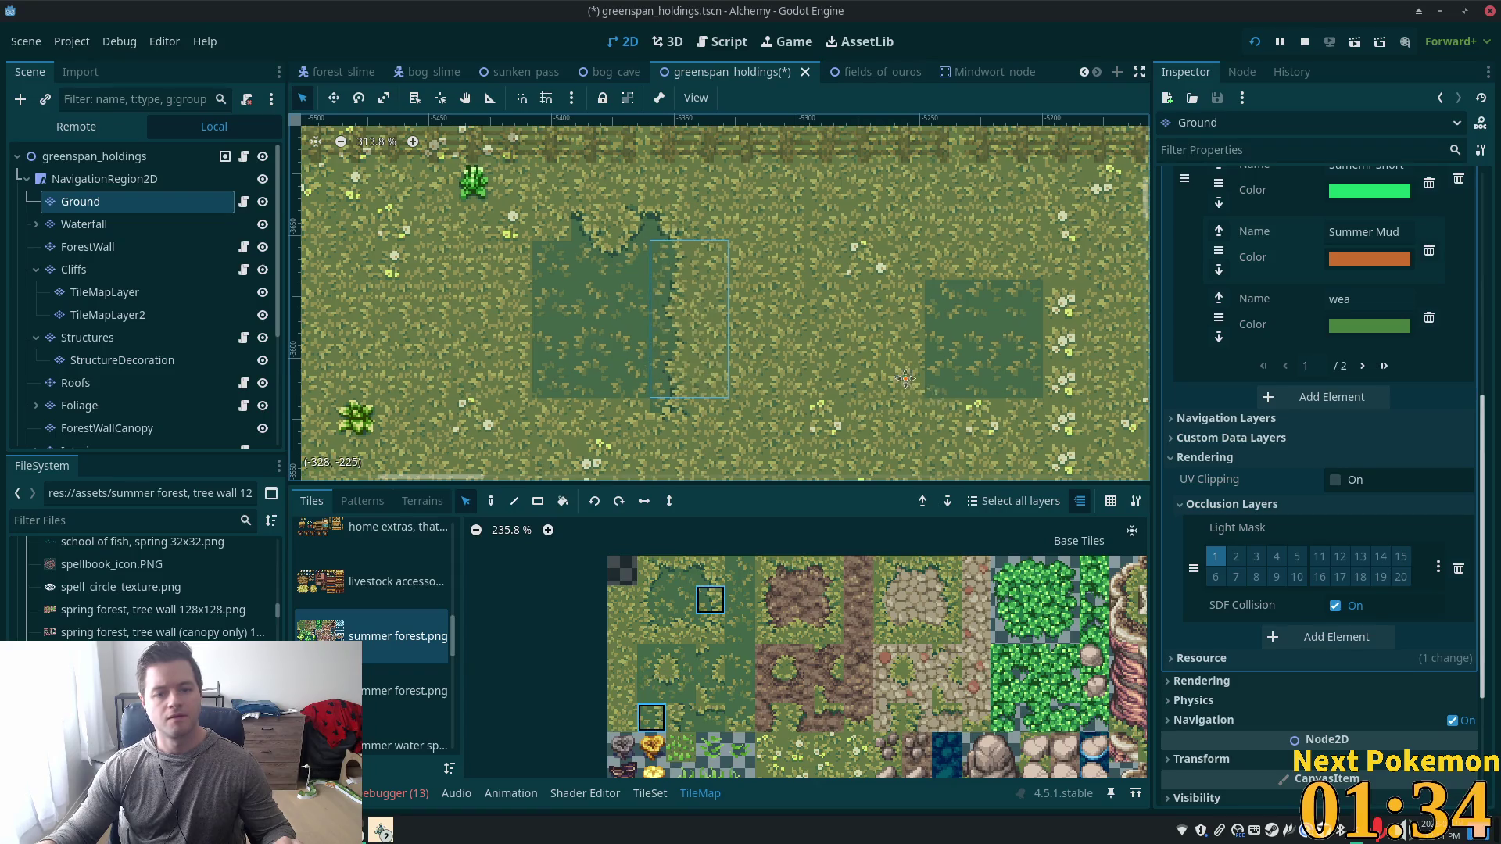
{"action": "scroll", "coordinate": [704, 379], "scroll_direction": "down", "scroll_amount": 4}
{"action": "scroll", "coordinate": [829, 431], "scroll_direction": "up", "scroll_amount": 1}
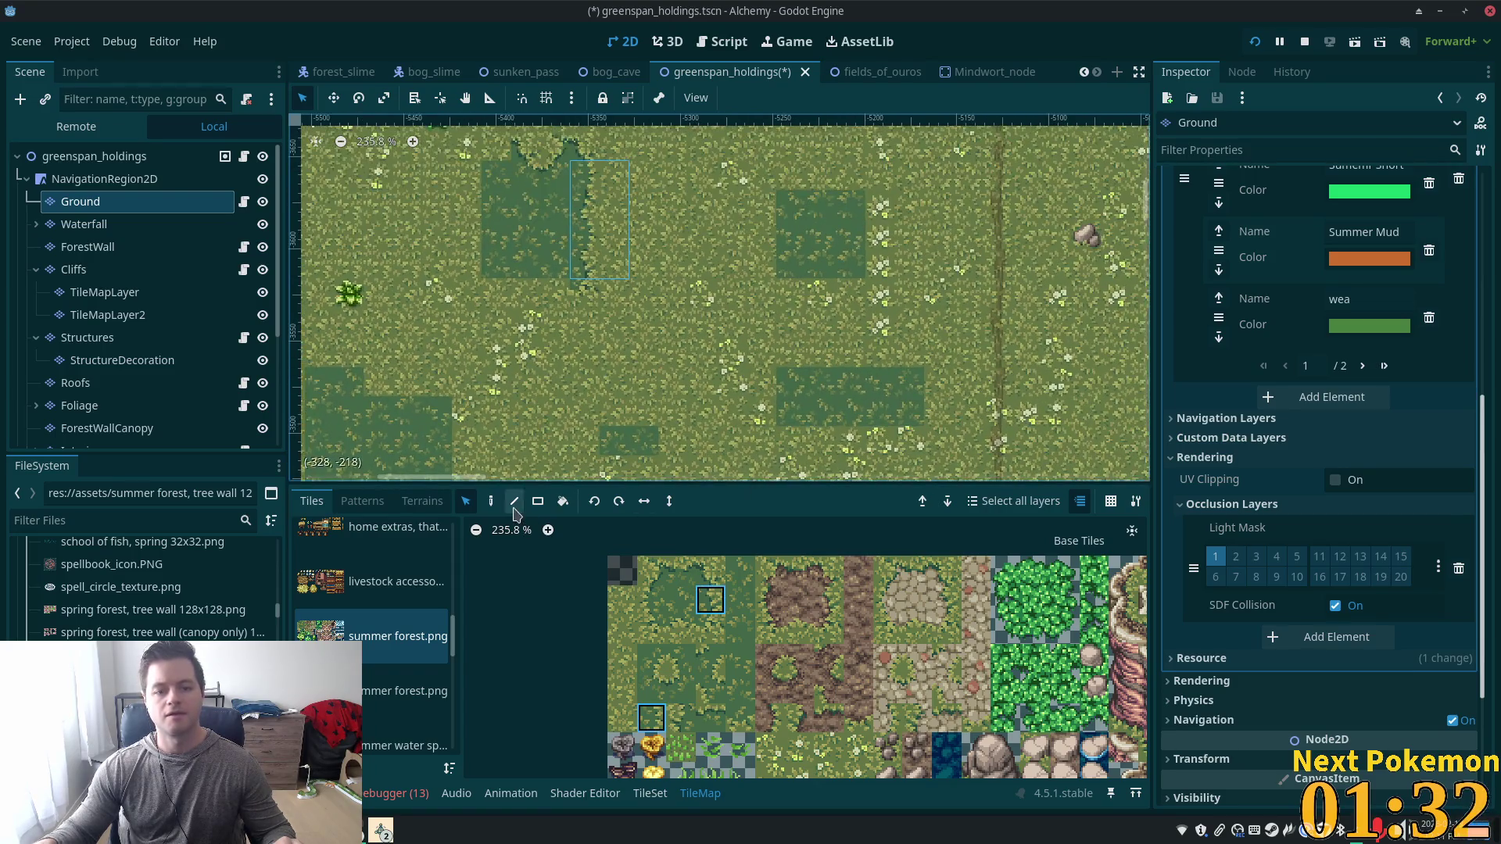
Paint flower tiles and extend the dark grass patch with a vertical strip.
{"action": "left_click", "coordinate": [491, 501]}
{"action": "left_click", "coordinate": [885, 241]}
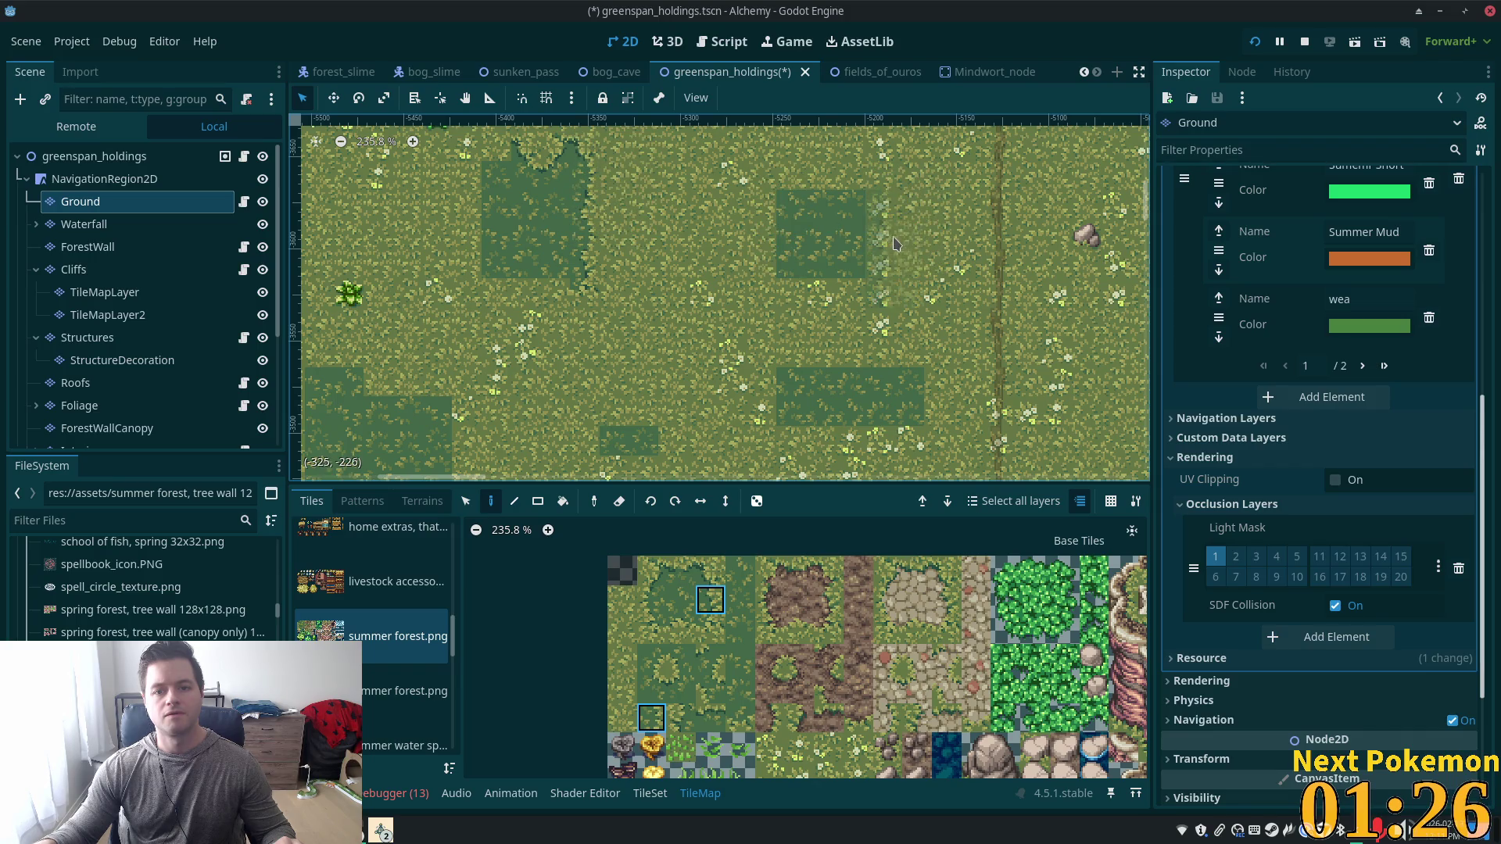
{"action": "scroll", "coordinate": [679, 313], "scroll_direction": "left", "scroll_amount": 5}
{"action": "scroll", "coordinate": [678, 313], "scroll_direction": "down", "scroll_amount": 2}
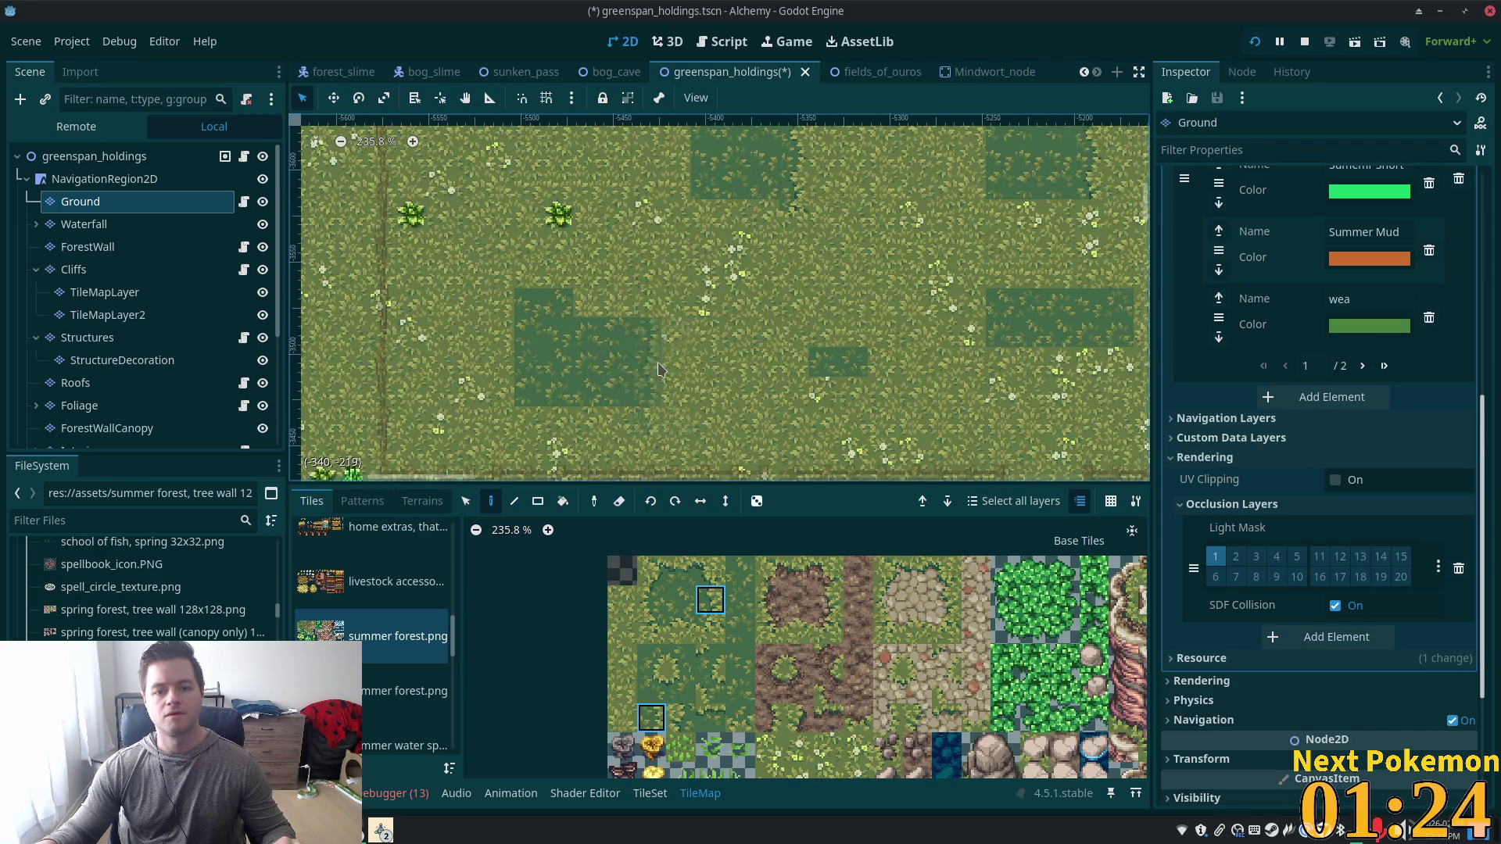
{"action": "left_click_drag", "start_coordinate": [671, 324], "coordinate": [671, 426]}
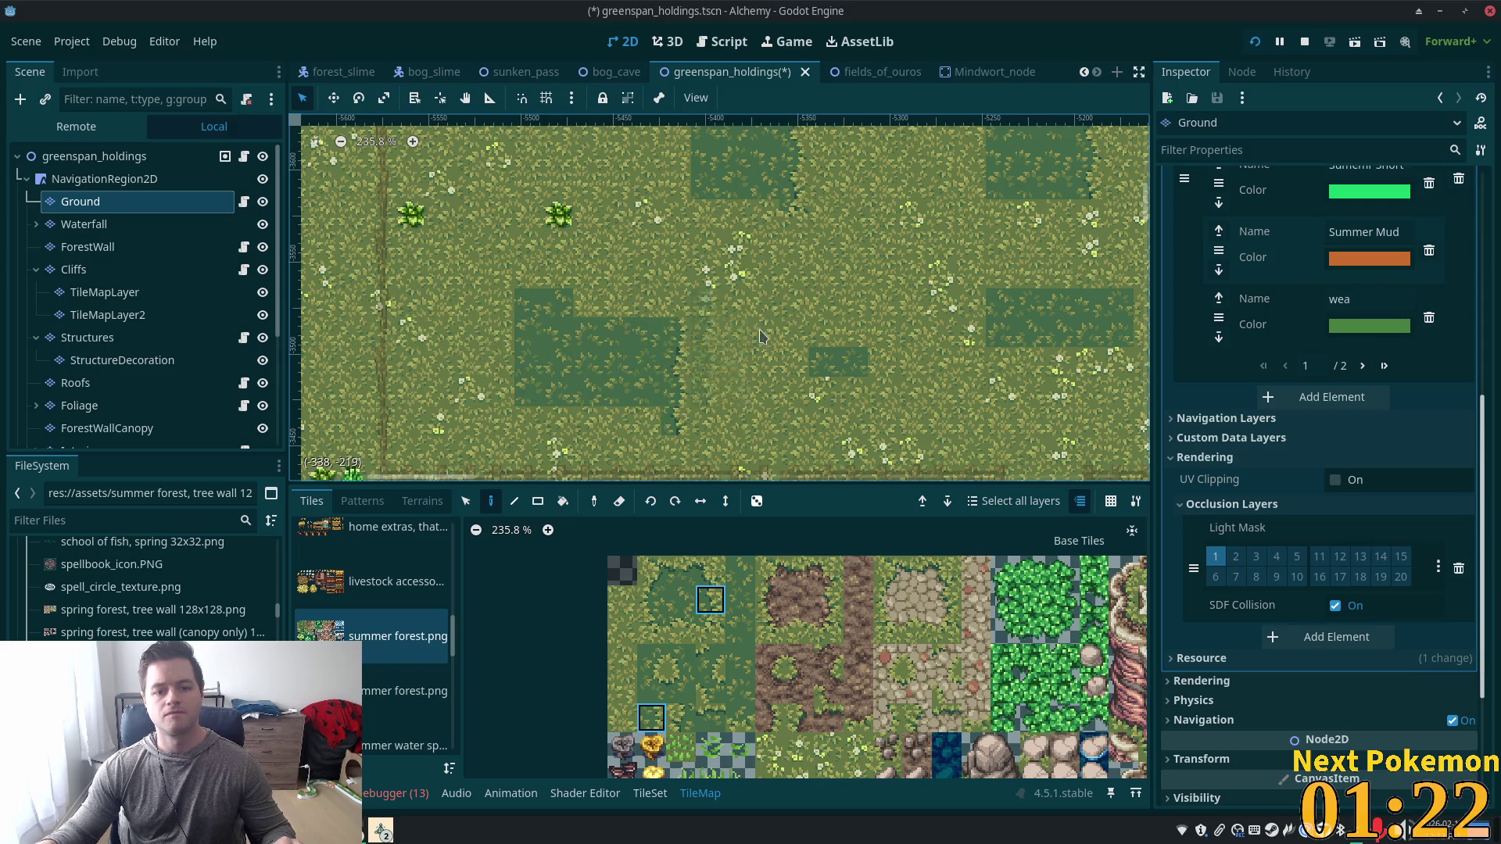
{"action": "scroll", "coordinate": [562, 346], "scroll_direction": "right", "scroll_amount": 6}
Grab a 2x2 block of grass tiles, then choose the dark grass tile as the brush.
{"action": "key", "text": "s"}
{"action": "scroll", "coordinate": [562, 346], "scroll_direction": "up", "scroll_amount": 2}
{"action": "scroll", "coordinate": [561, 345], "scroll_direction": "left", "scroll_amount": 2}
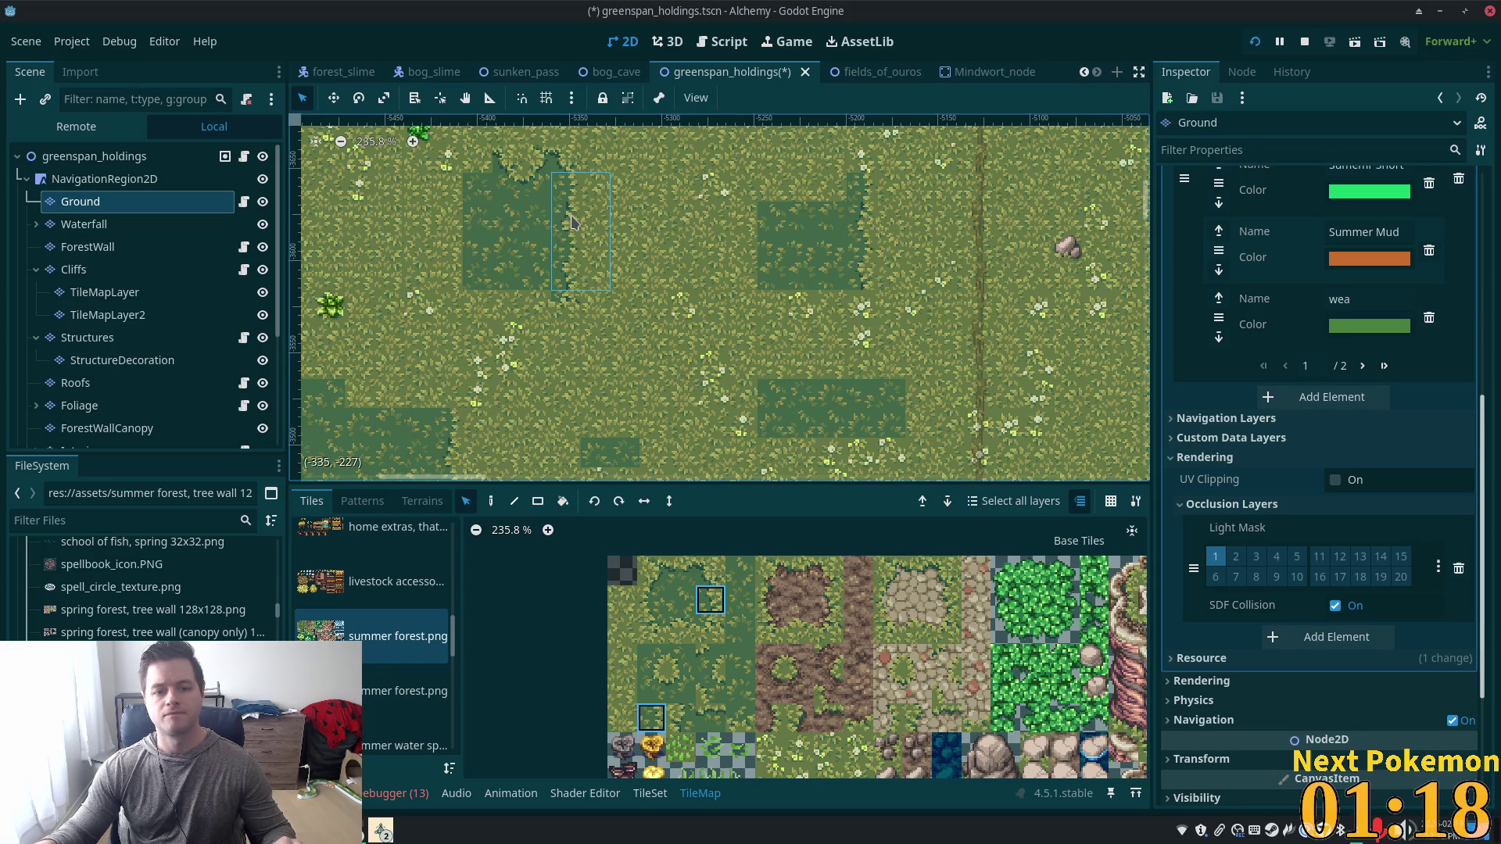
{"action": "left_click_drag", "start_coordinate": [593, 223], "coordinate": [571, 250]}
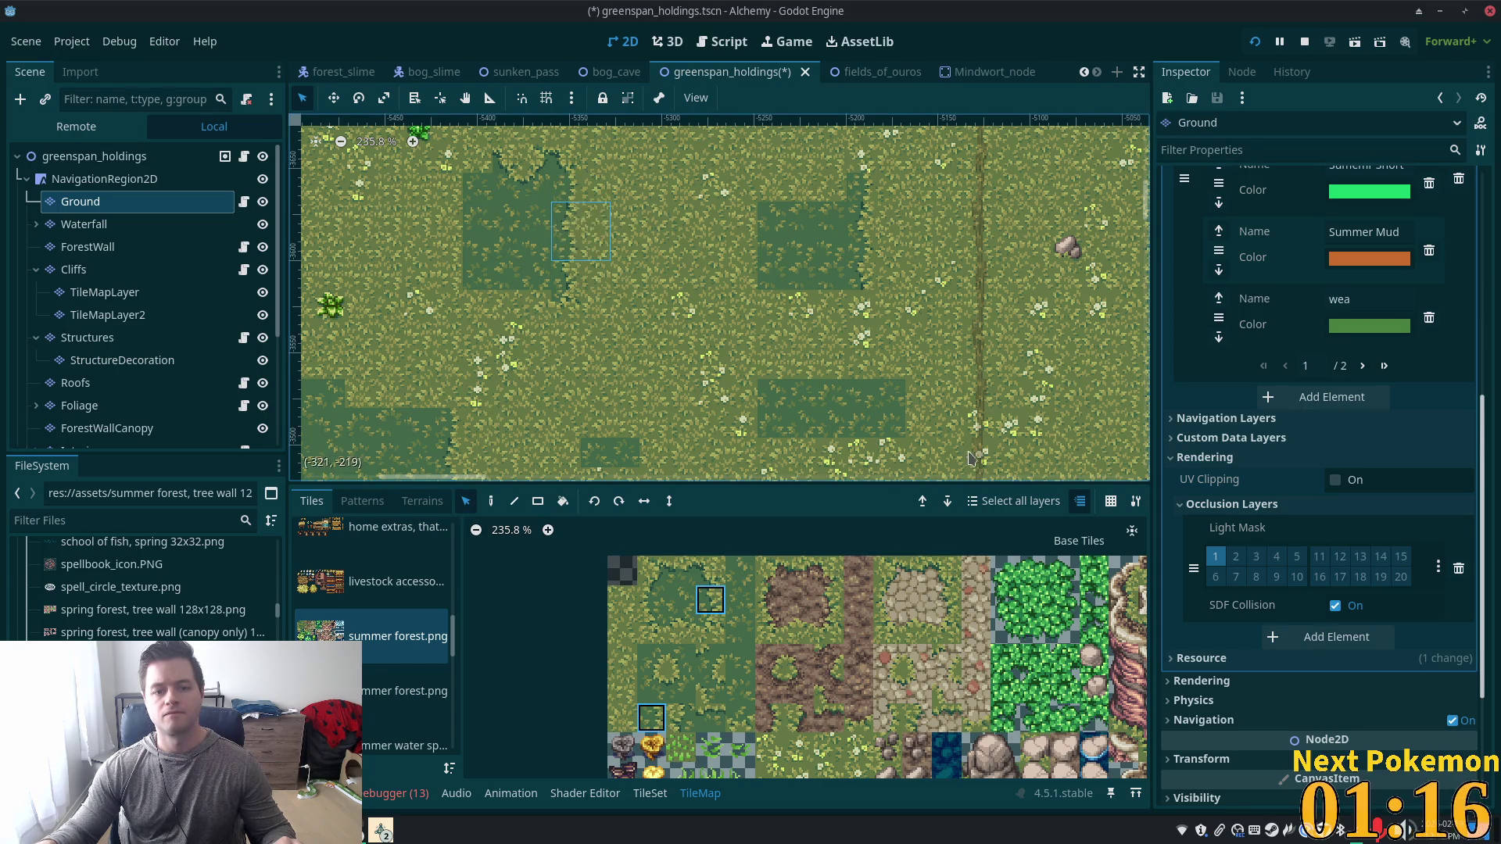
{"action": "key", "text": "d"}
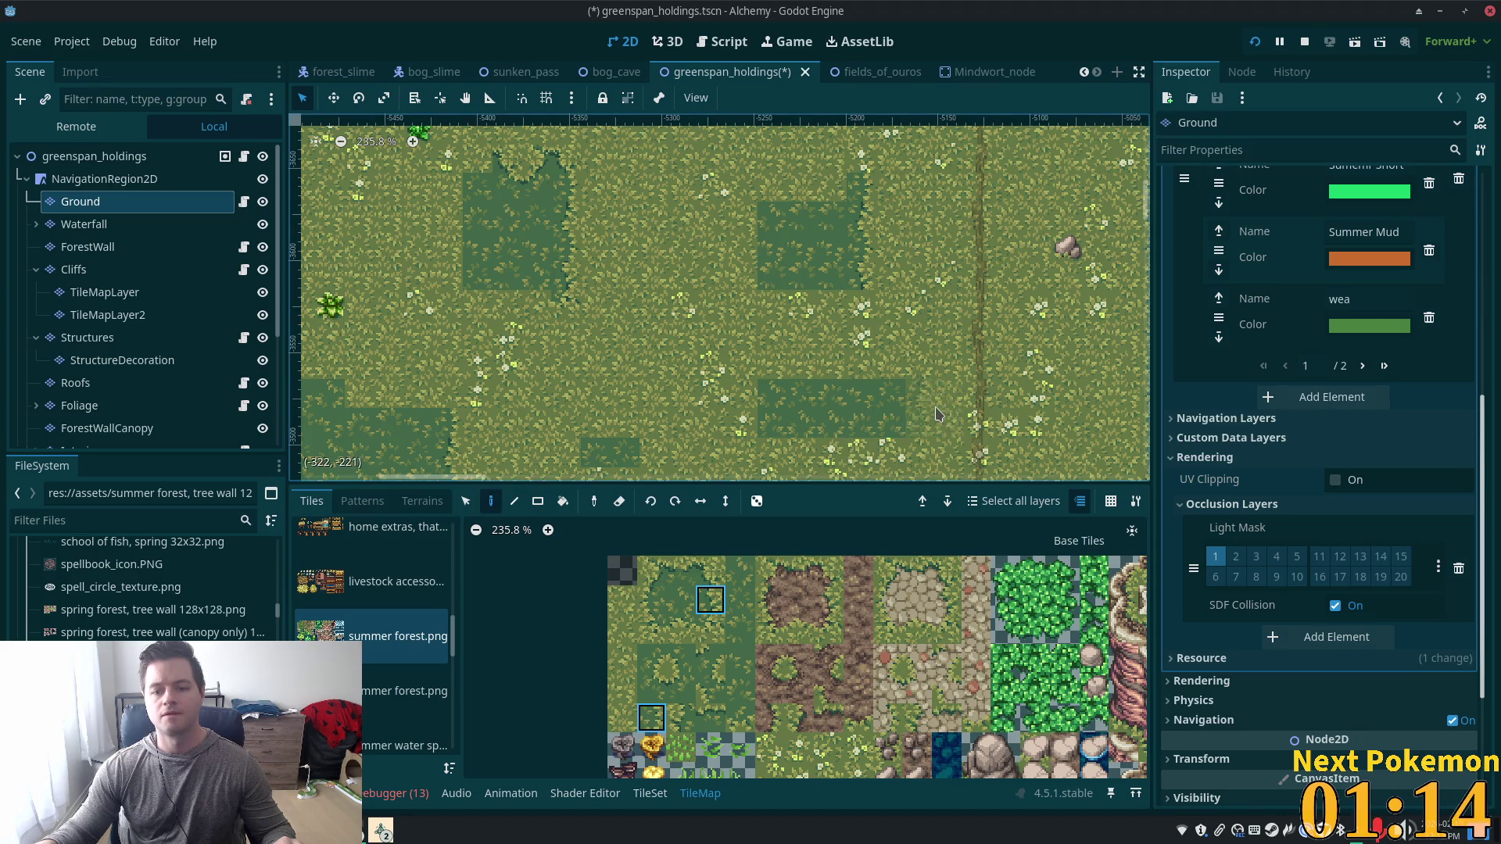
{"action": "scroll", "coordinate": [656, 368], "scroll_direction": "left", "scroll_amount": 5}
{"action": "scroll", "coordinate": [657, 368], "scroll_direction": "down", "scroll_amount": 3}
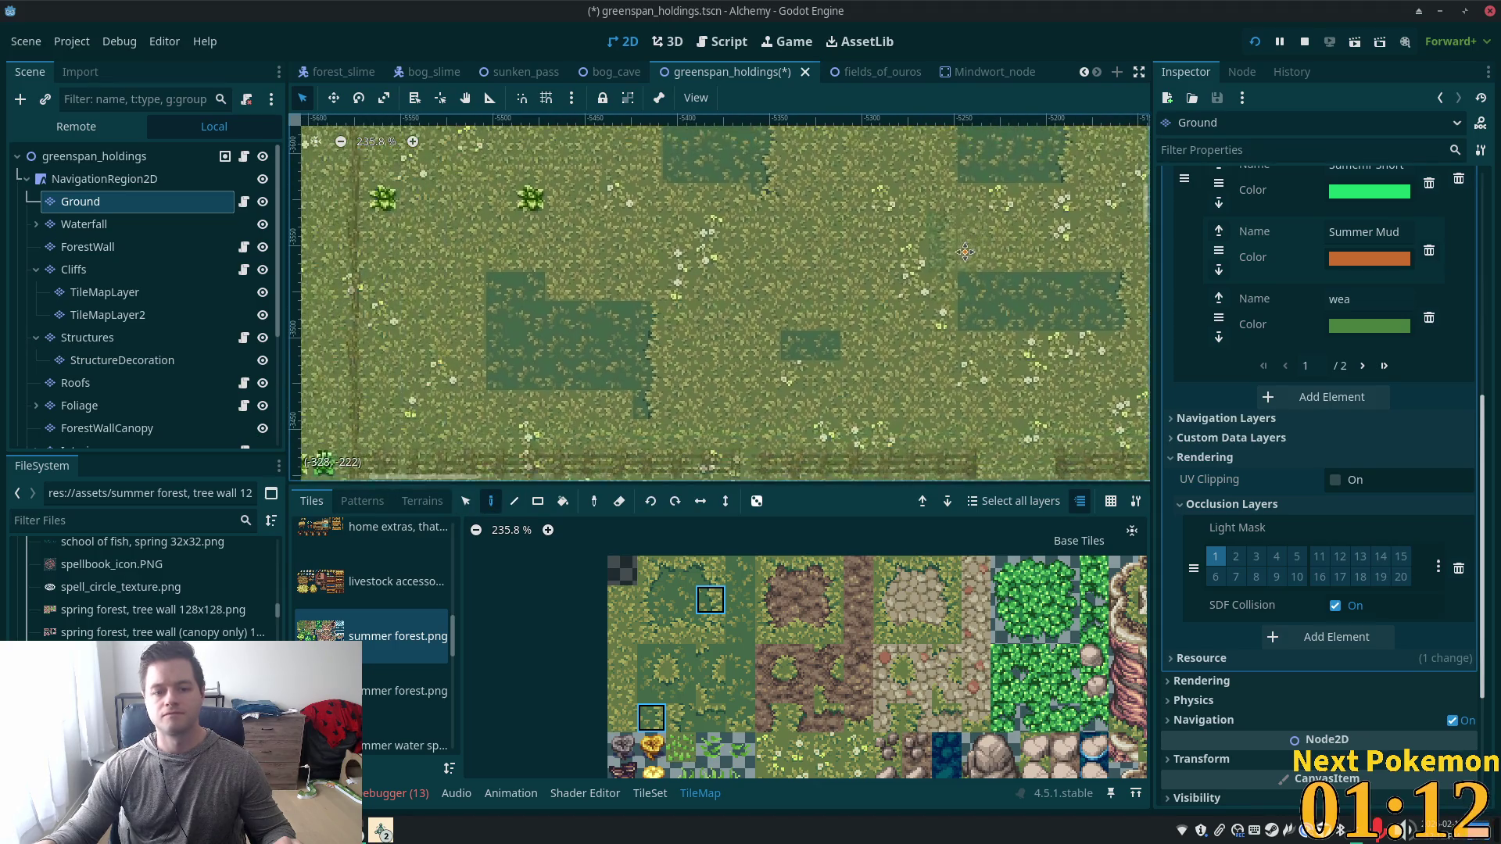
{"action": "scroll", "coordinate": [684, 355], "scroll_direction": "down", "scroll_amount": 2}
{"action": "scroll", "coordinate": [695, 344], "scroll_direction": "up", "scroll_amount": 6}
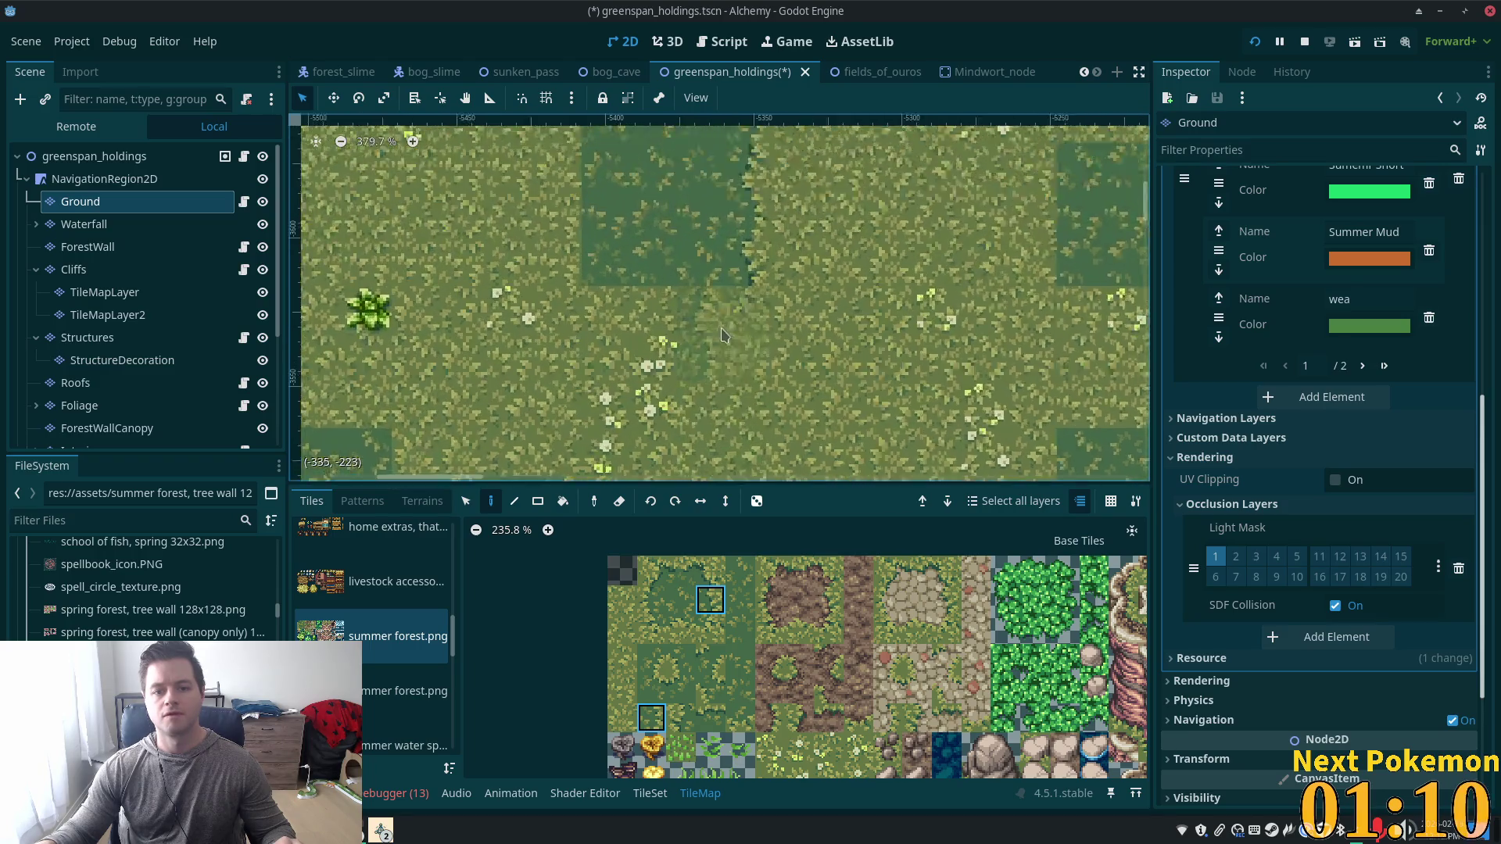
{"action": "left_click", "coordinate": [680, 630]}
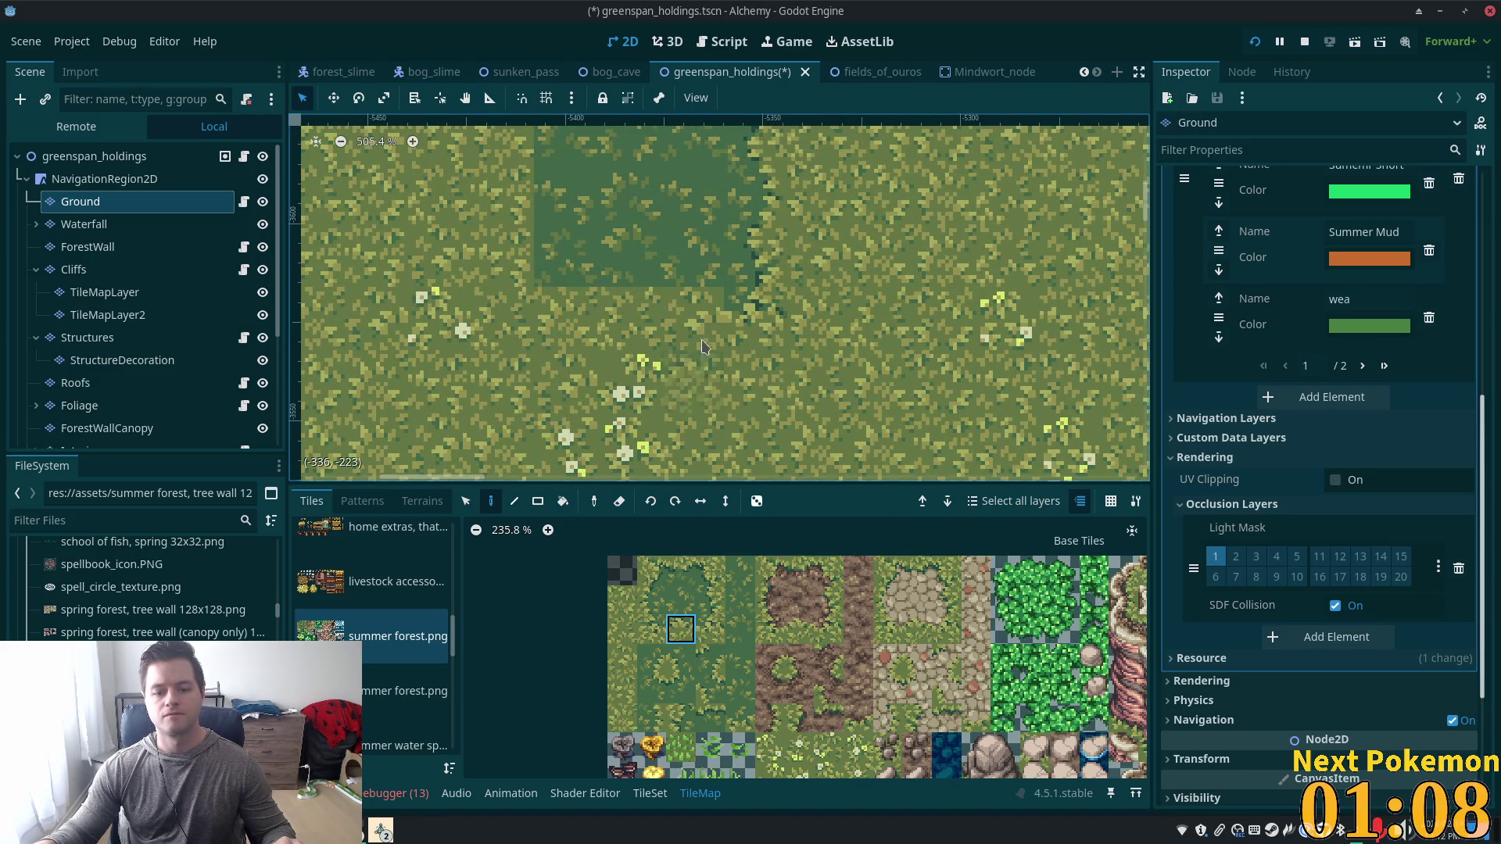
Paint a dark grass patch and a row of dark grass extending leftward.
{"action": "left_click", "coordinate": [694, 317]}
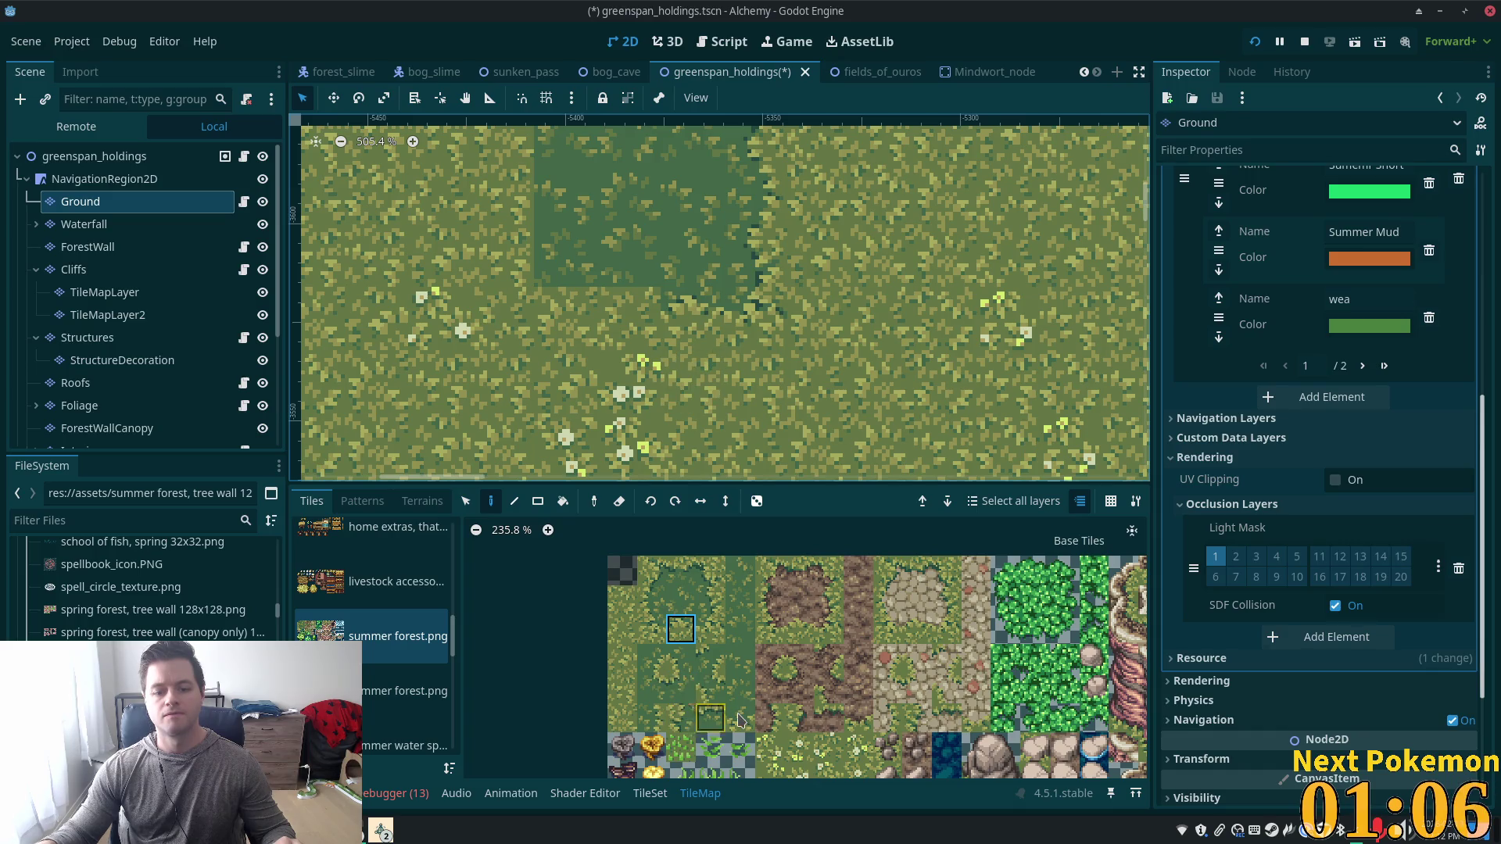
{"action": "left_click", "coordinate": [739, 723]}
{"action": "mouse_move", "coordinate": [704, 316]}
{"action": "left_mouse_down"}
{"action": "mouse_move", "coordinate": [567, 313]}
{"action": "mouse_move", "coordinate": [583, 304]}
{"action": "left_mouse_up"}
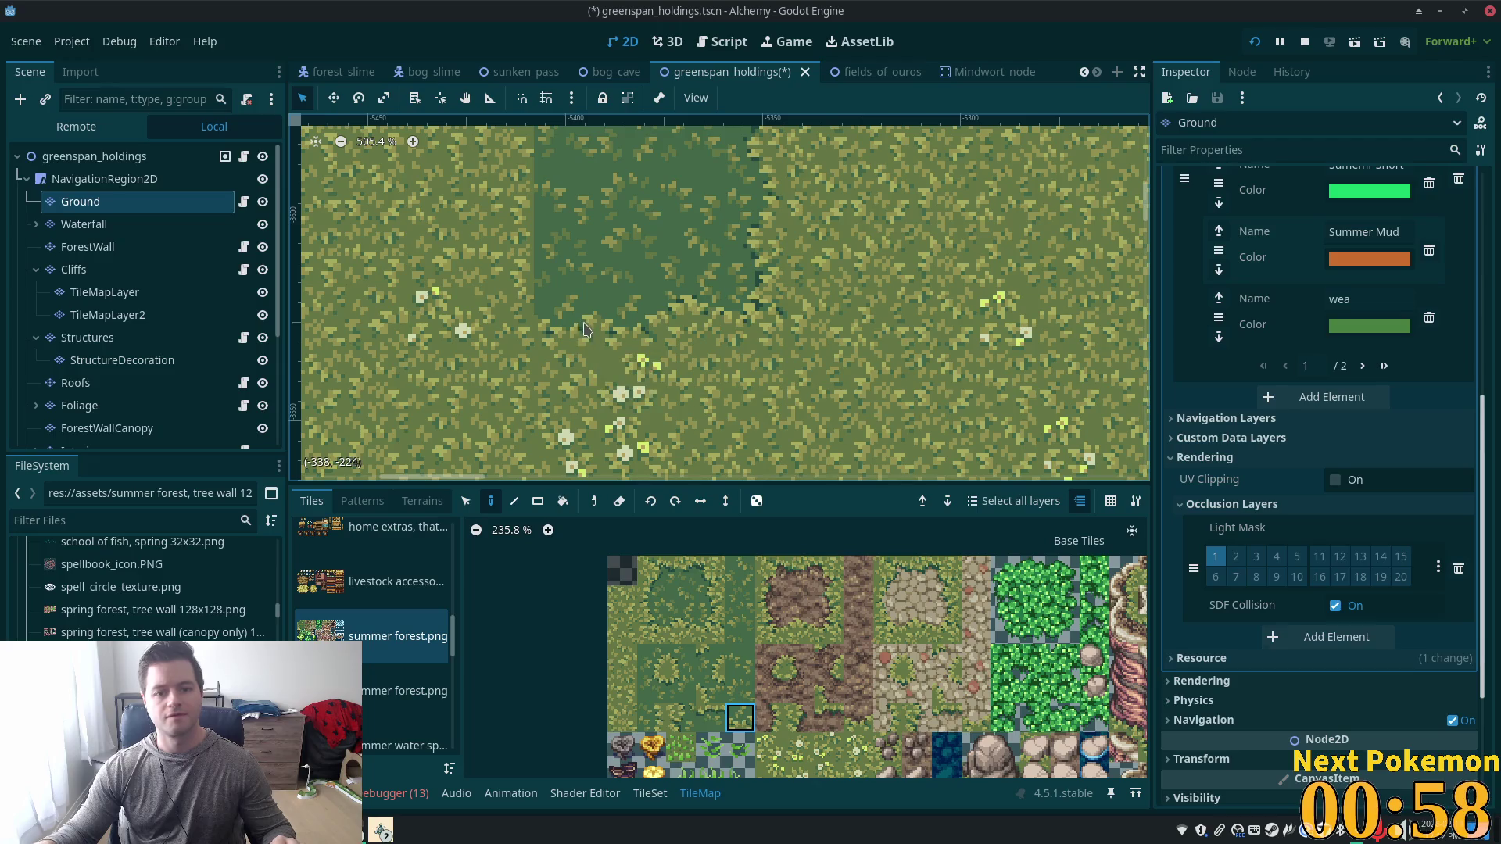
{"action": "scroll", "coordinate": [985, 449], "scroll_direction": "down", "scroll_amount": 3}
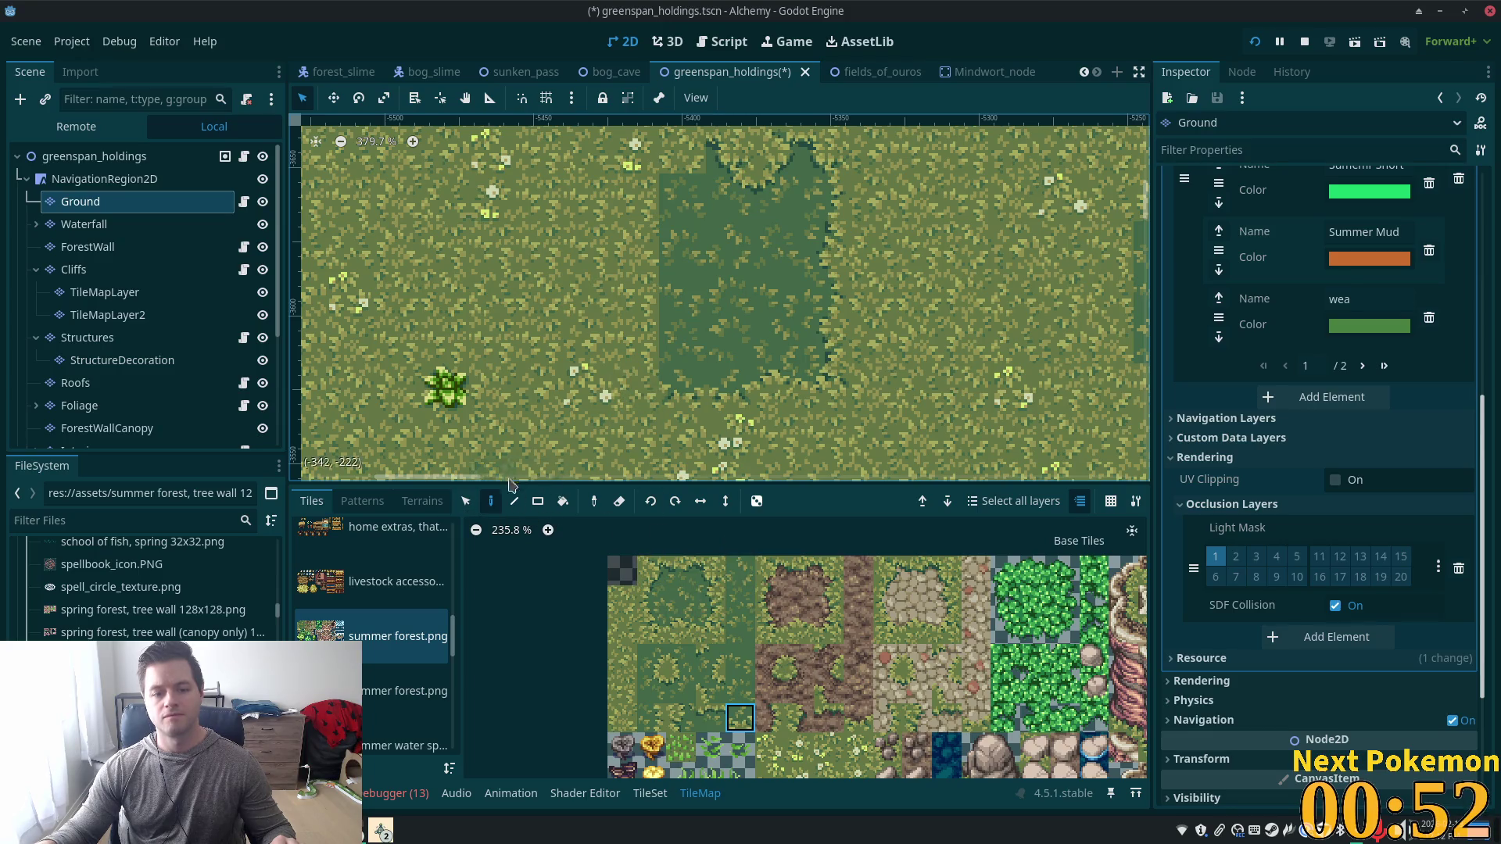
Copy a row of grass tiles from the map as the brush and move to another stretch of meadow.
{"action": "left_click", "coordinate": [466, 501]}
{"action": "left_click_drag", "start_coordinate": [660, 366], "coordinate": [786, 407]}
{"action": "scroll", "coordinate": [786, 407], "scroll_direction": "down", "scroll_amount": 3}
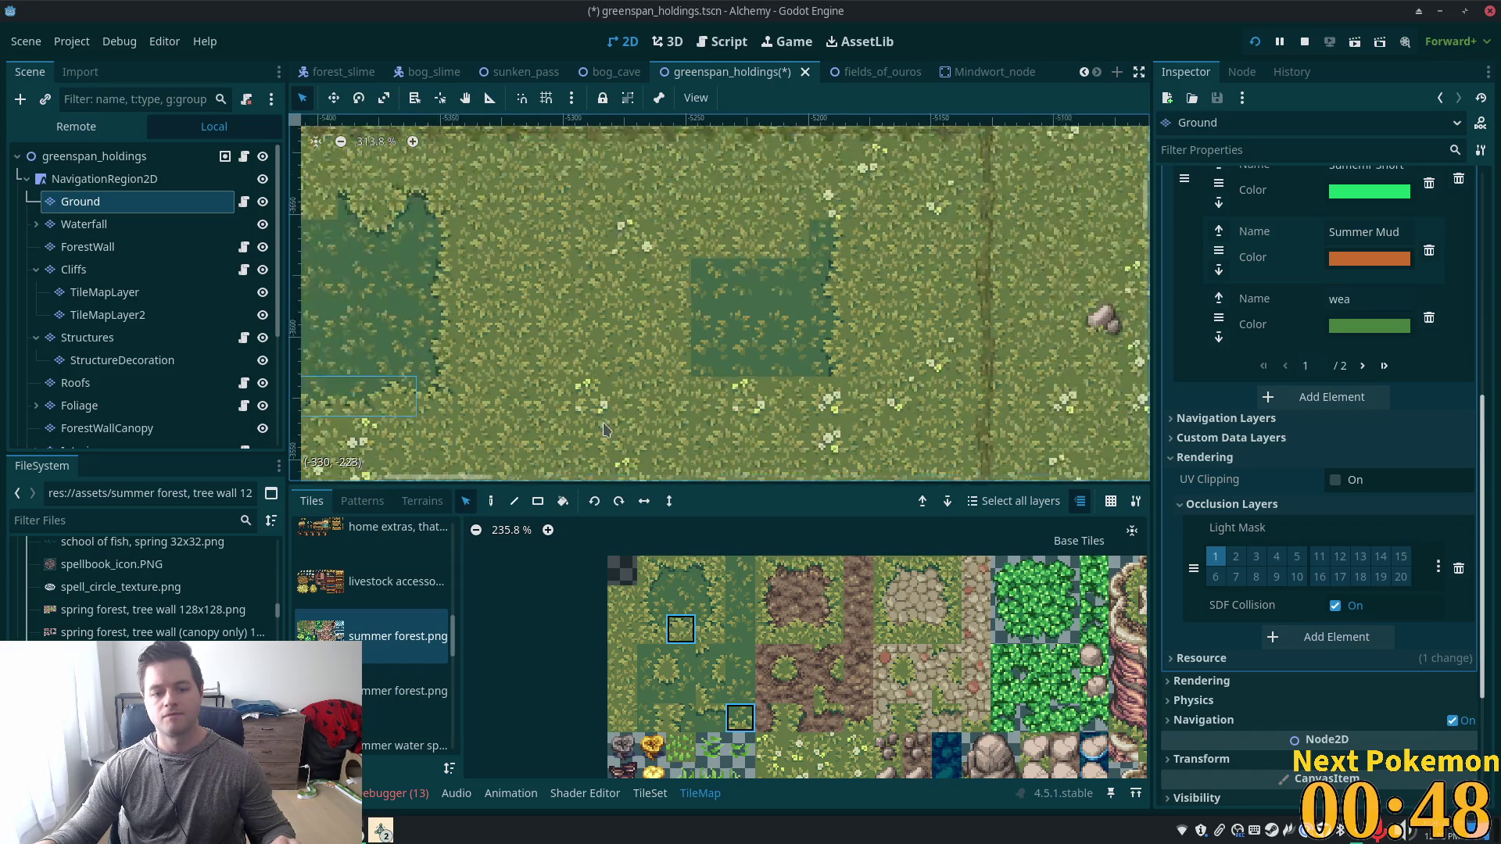
{"action": "left_click", "coordinate": [492, 501]}
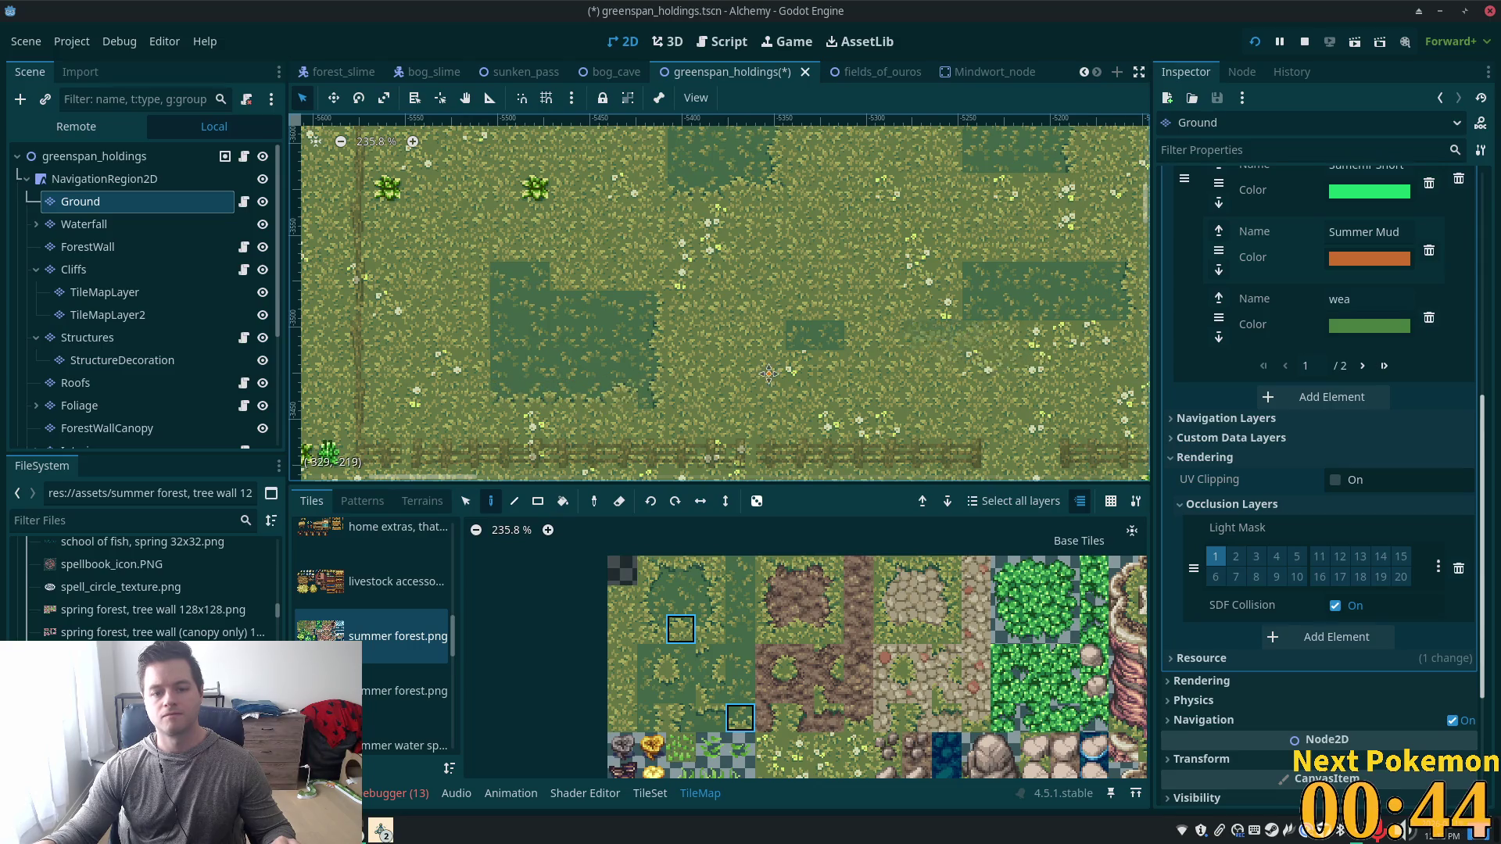
{"action": "scroll", "coordinate": [878, 369], "scroll_direction": "right", "scroll_amount": 5}
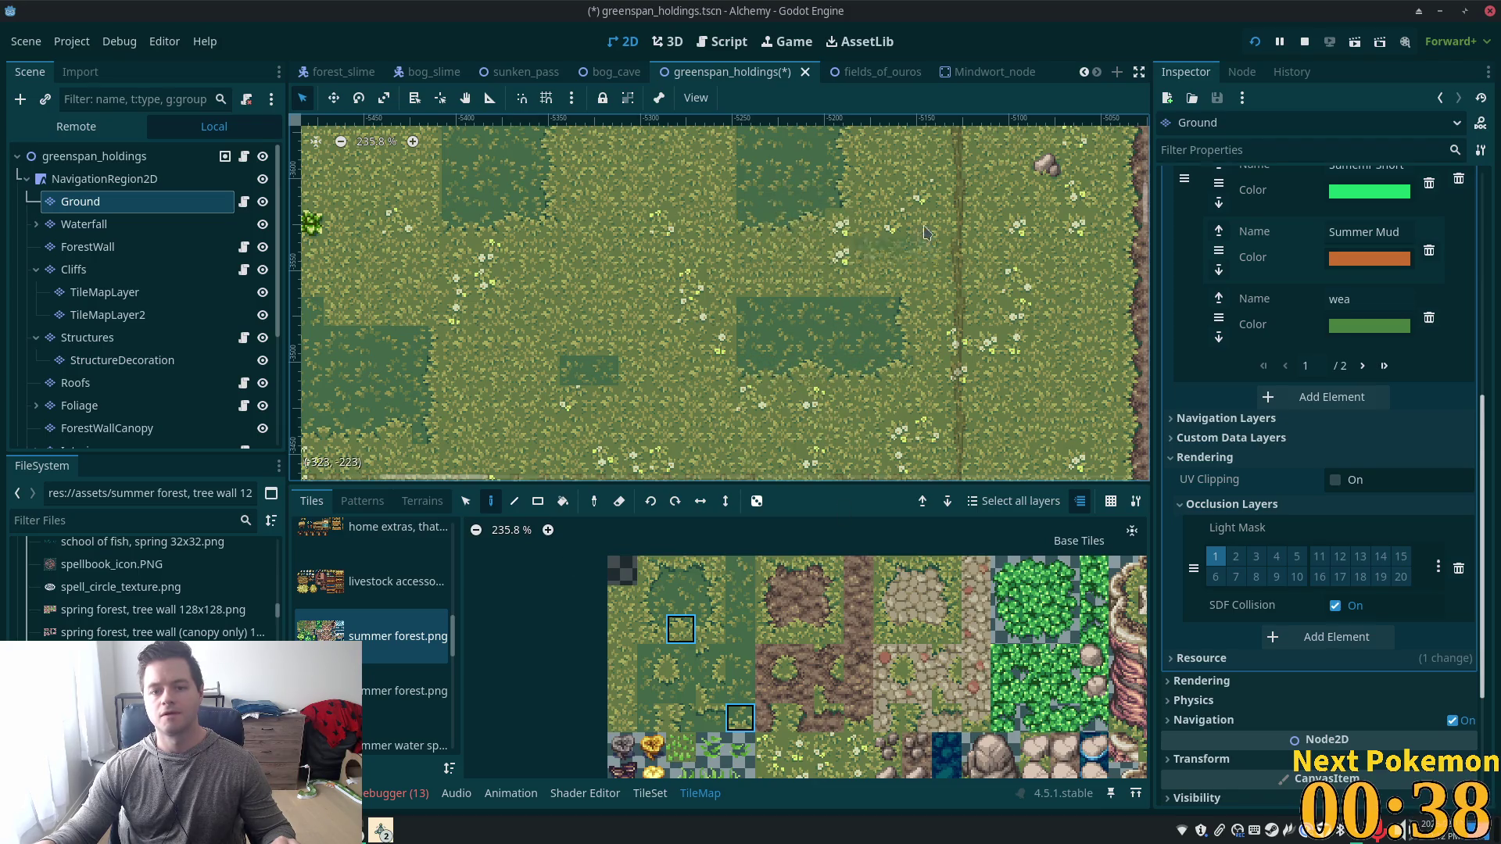
{"action": "scroll", "coordinate": [809, 213], "scroll_direction": "up", "scroll_amount": 1}
{"action": "left_click_drag", "start_coordinate": [782, 266], "coordinate": [688, 278]}
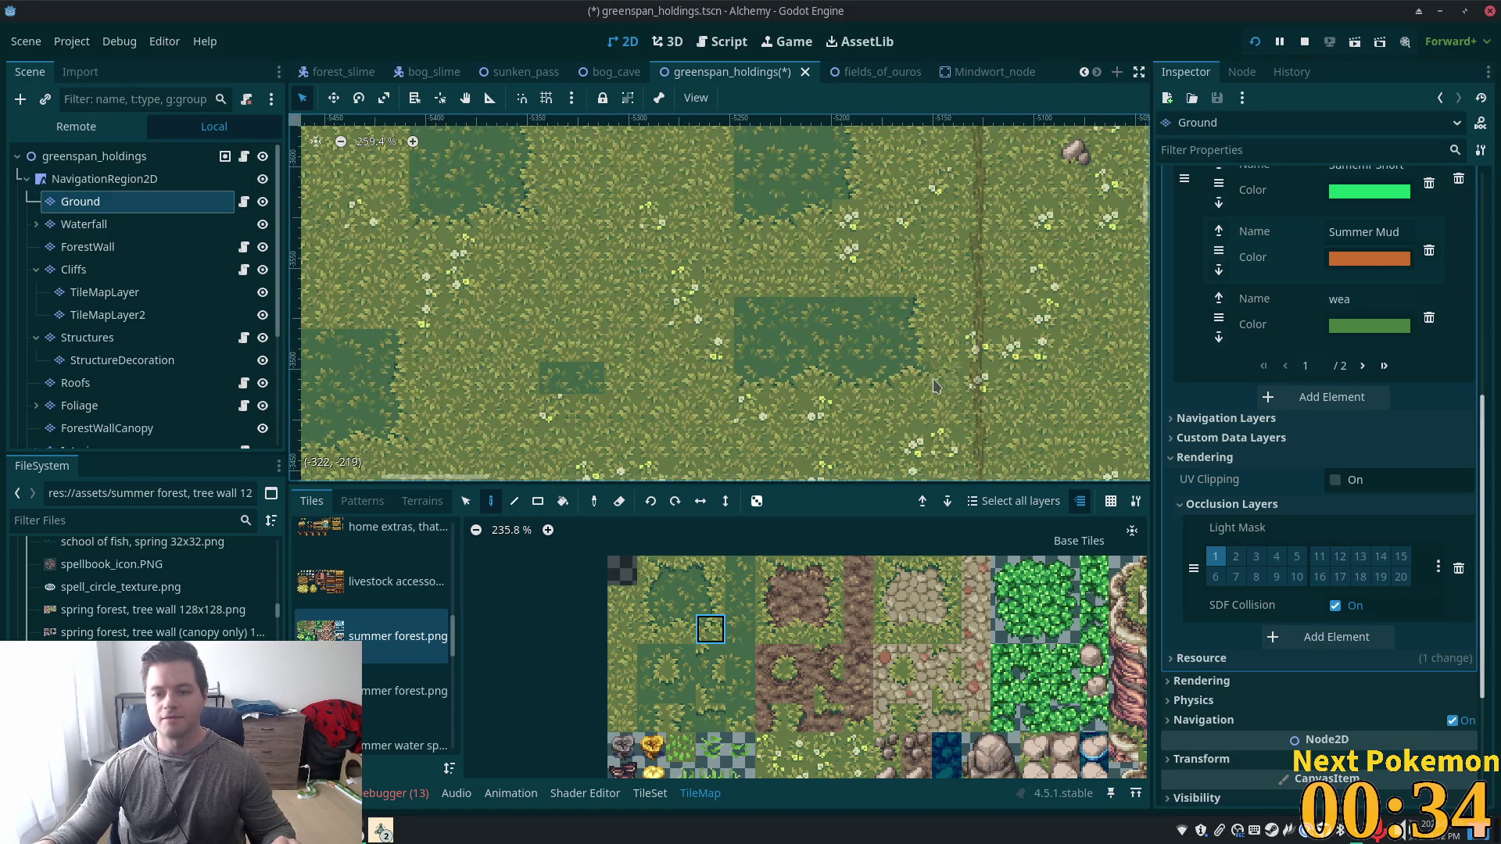
{"action": "scroll", "coordinate": [914, 312], "scroll_direction": "up", "scroll_amount": 3}
{"action": "scroll", "coordinate": [915, 313], "scroll_direction": "left", "scroll_amount": 1}
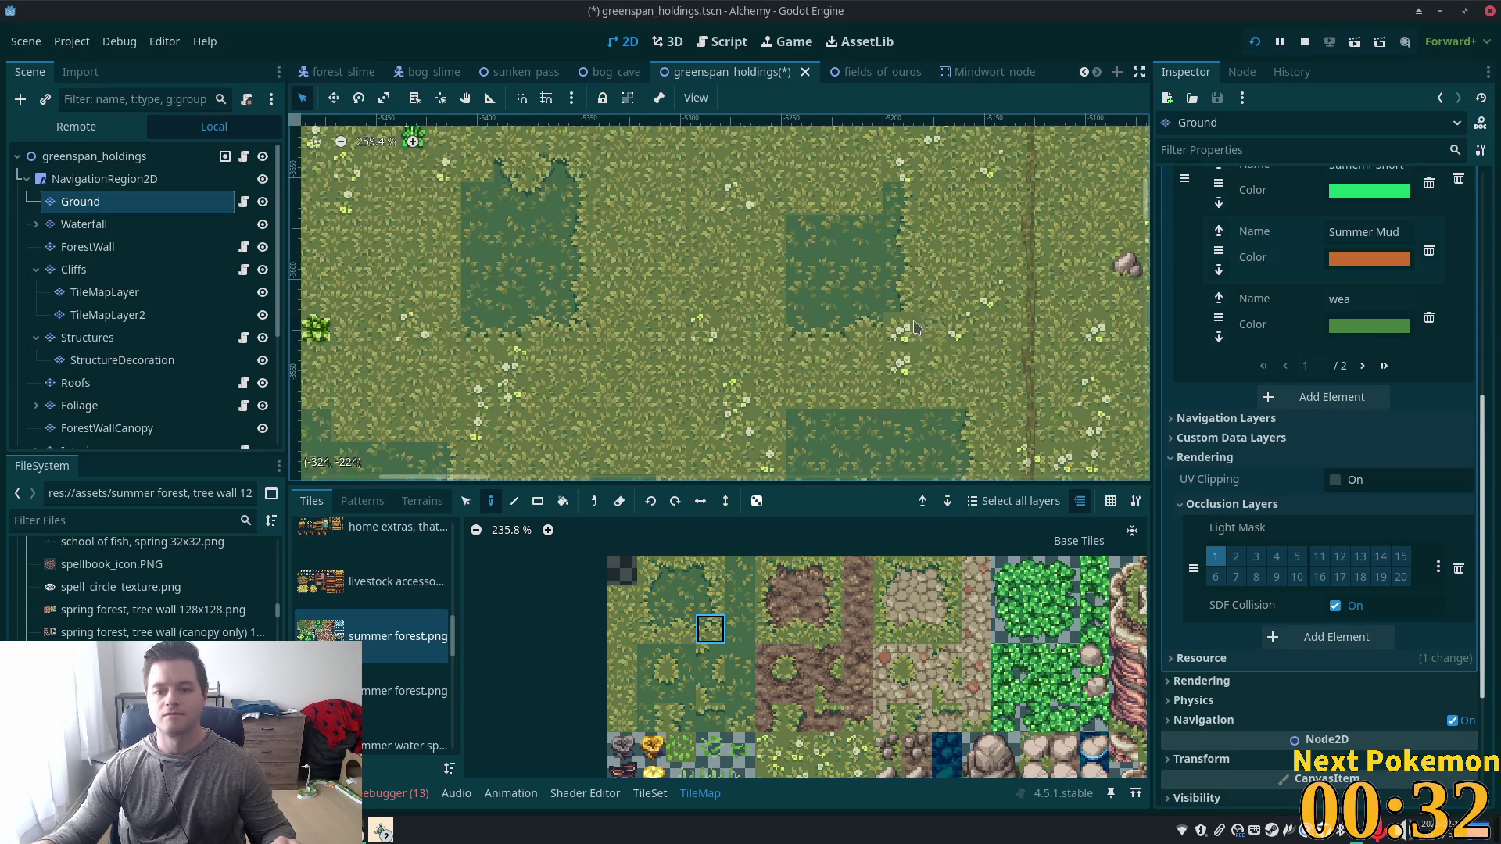
{"action": "scroll", "coordinate": [969, 352], "scroll_direction": "left", "scroll_amount": 3}
{"action": "scroll", "coordinate": [970, 352], "scroll_direction": "up", "scroll_amount": 2}
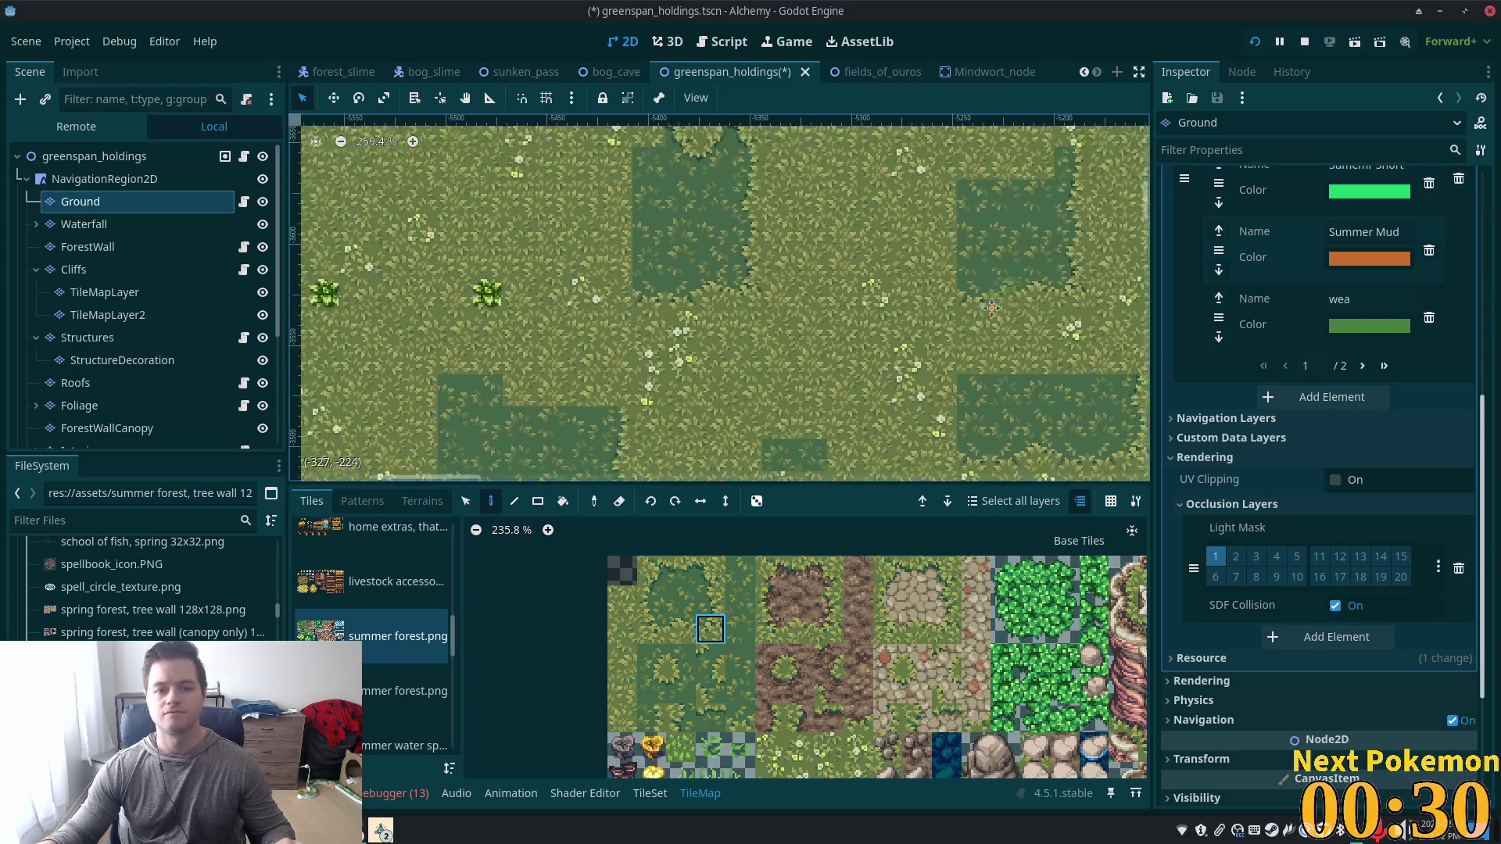
{"action": "scroll", "coordinate": [986, 387], "scroll_direction": "right", "scroll_amount": 5}
{"action": "scroll", "coordinate": [987, 387], "scroll_direction": "down", "scroll_amount": 1}
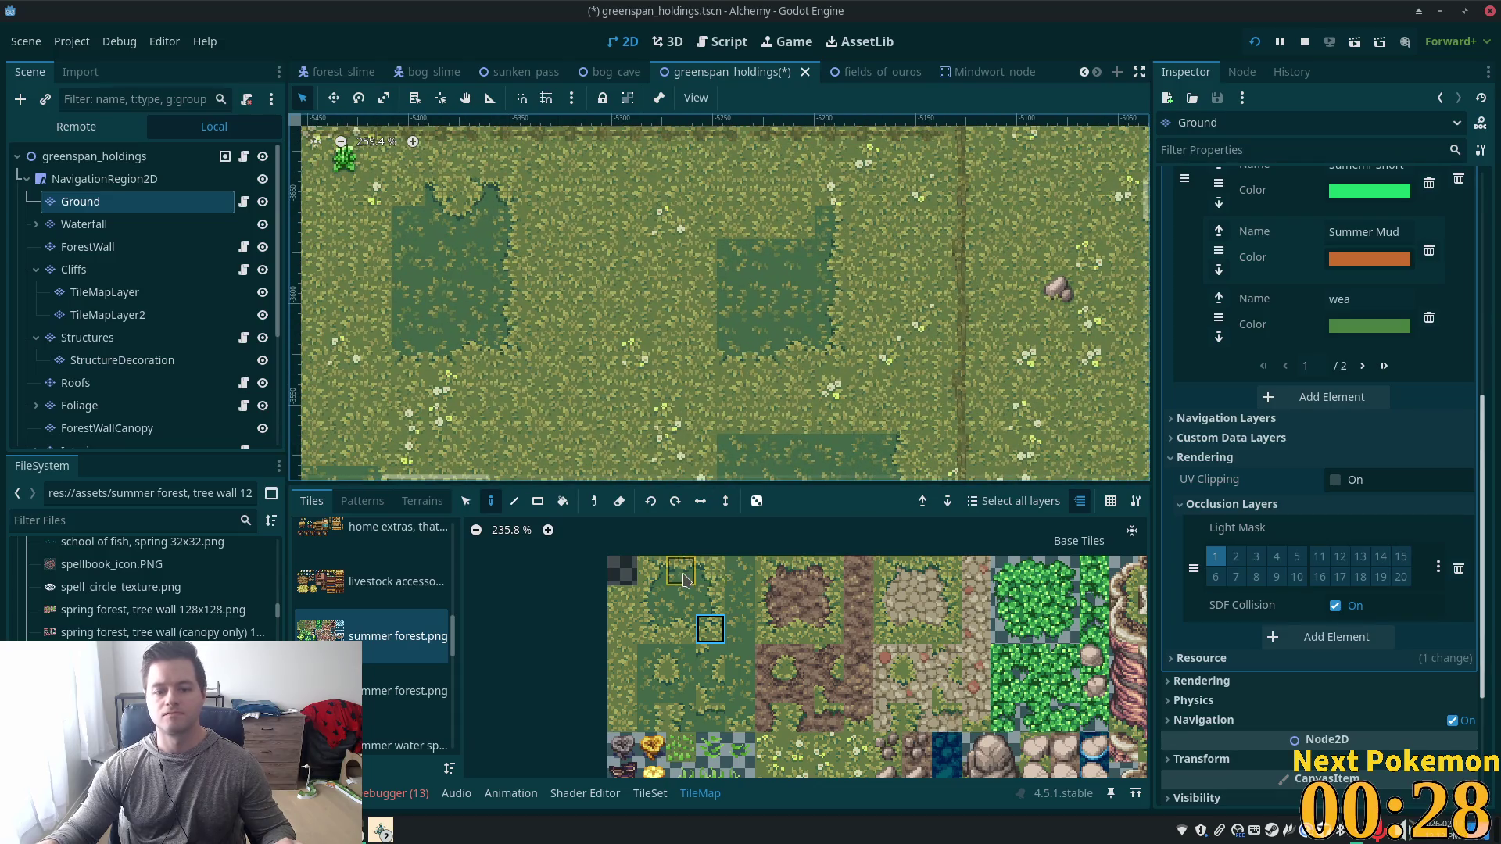
Try several dark grass edge tiles from the summer forest atlas.
{"action": "left_click", "coordinate": [711, 571]}
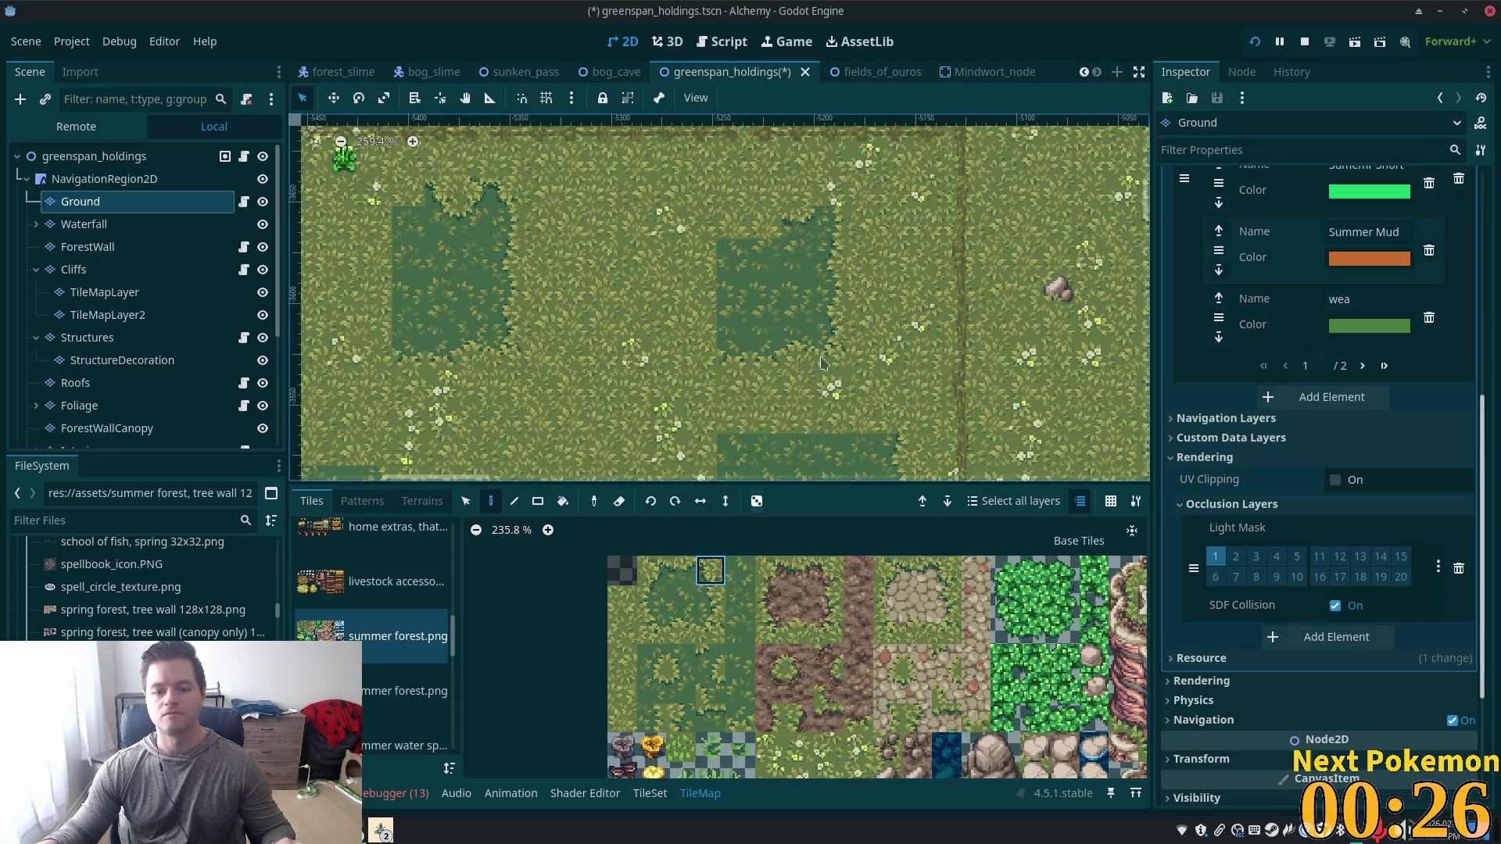
{"action": "left_click", "coordinate": [677, 572]}
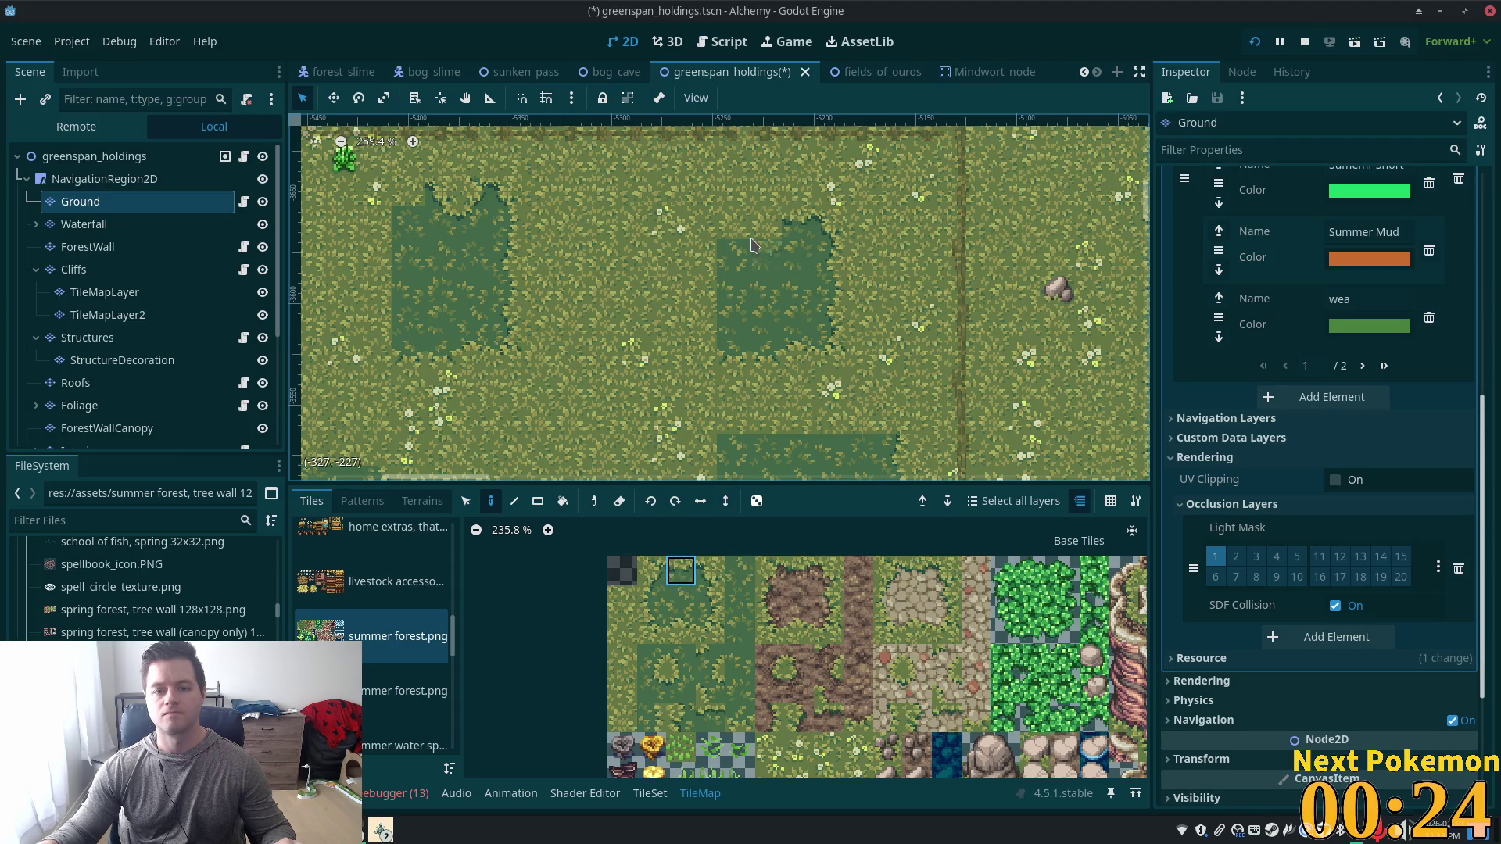
{"action": "left_click", "coordinate": [708, 721]}
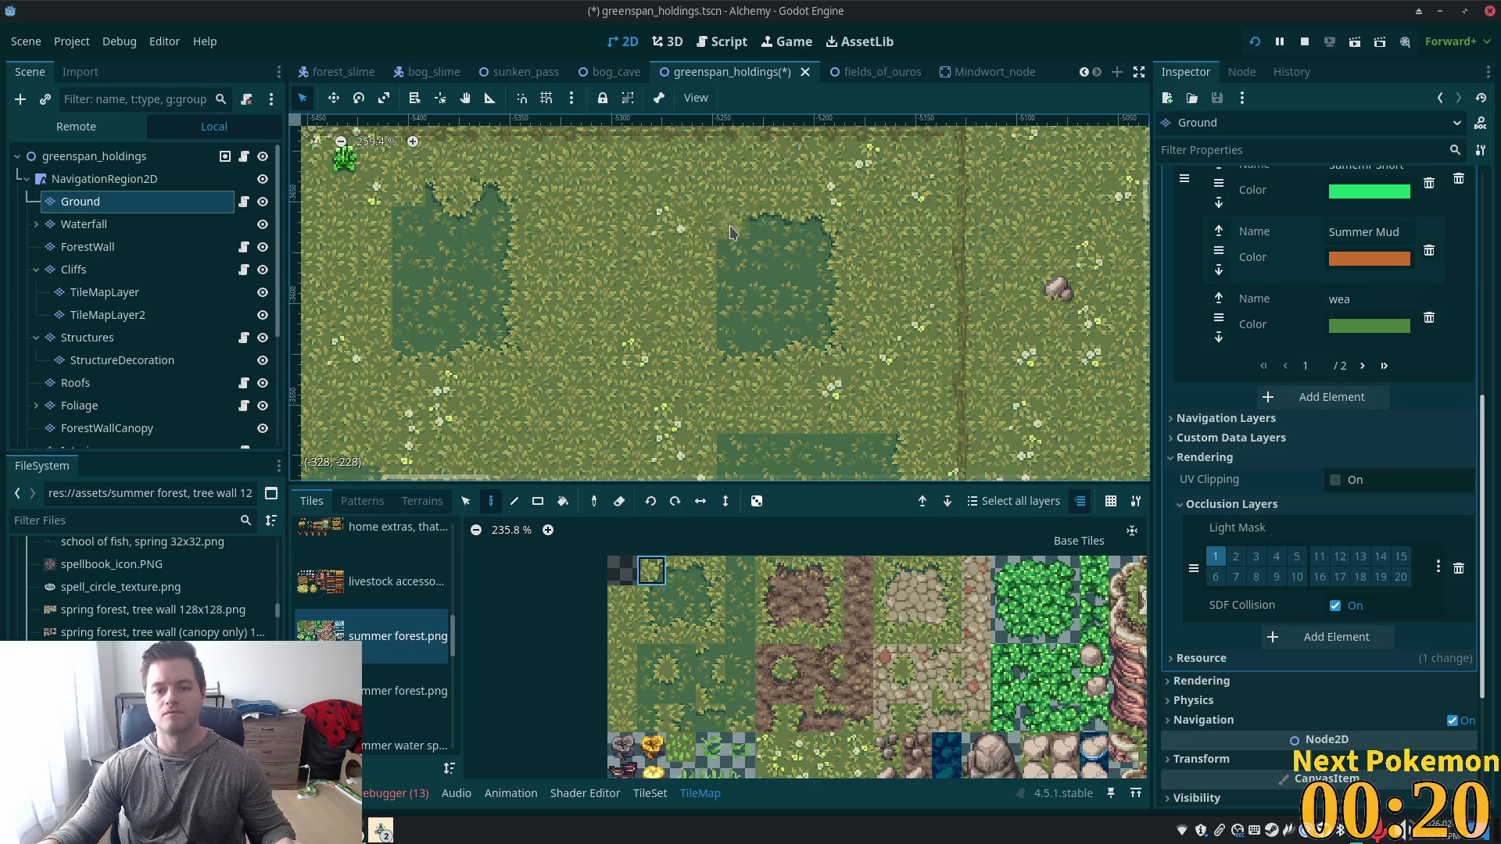
{"action": "left_click", "coordinate": [648, 598]}
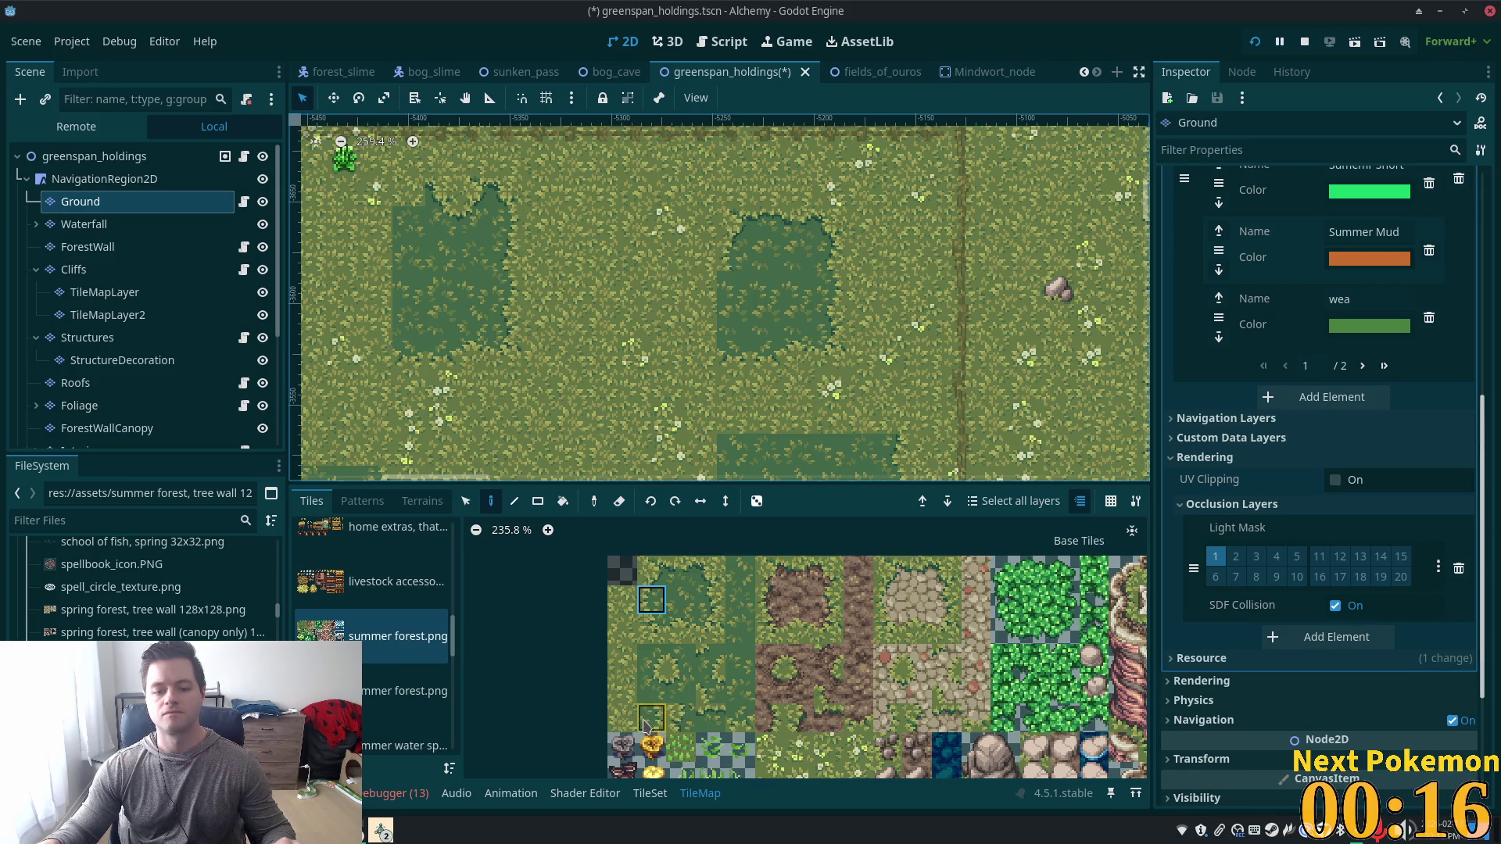
{"action": "left_click", "coordinate": [677, 721]}
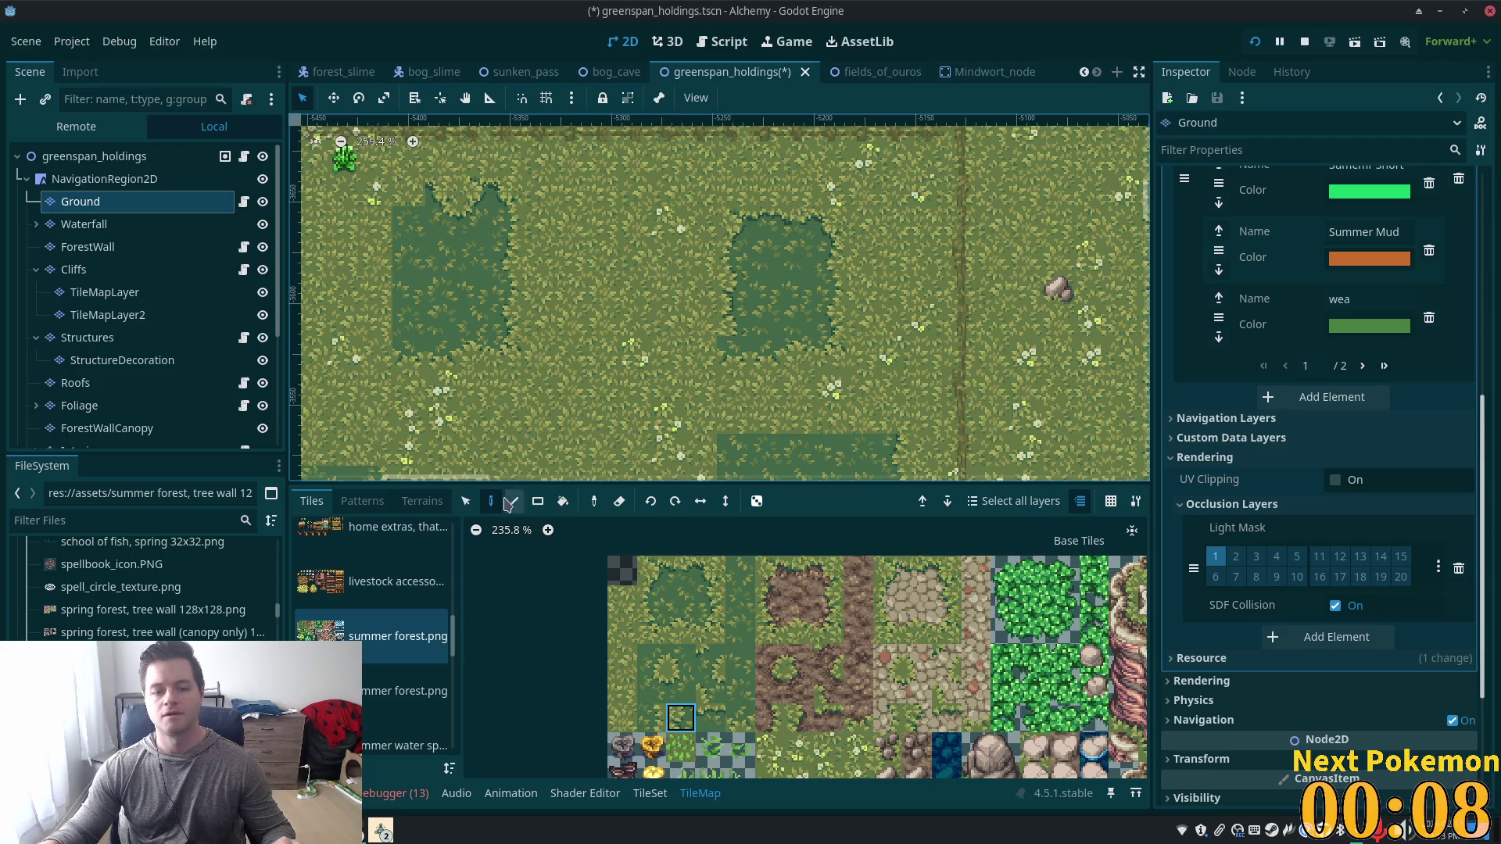
Select a 2x3 block of grass tiles in the pasture.
{"action": "left_click", "coordinate": [465, 501]}
{"action": "left_click_drag", "start_coordinate": [687, 210], "coordinate": [727, 274]}
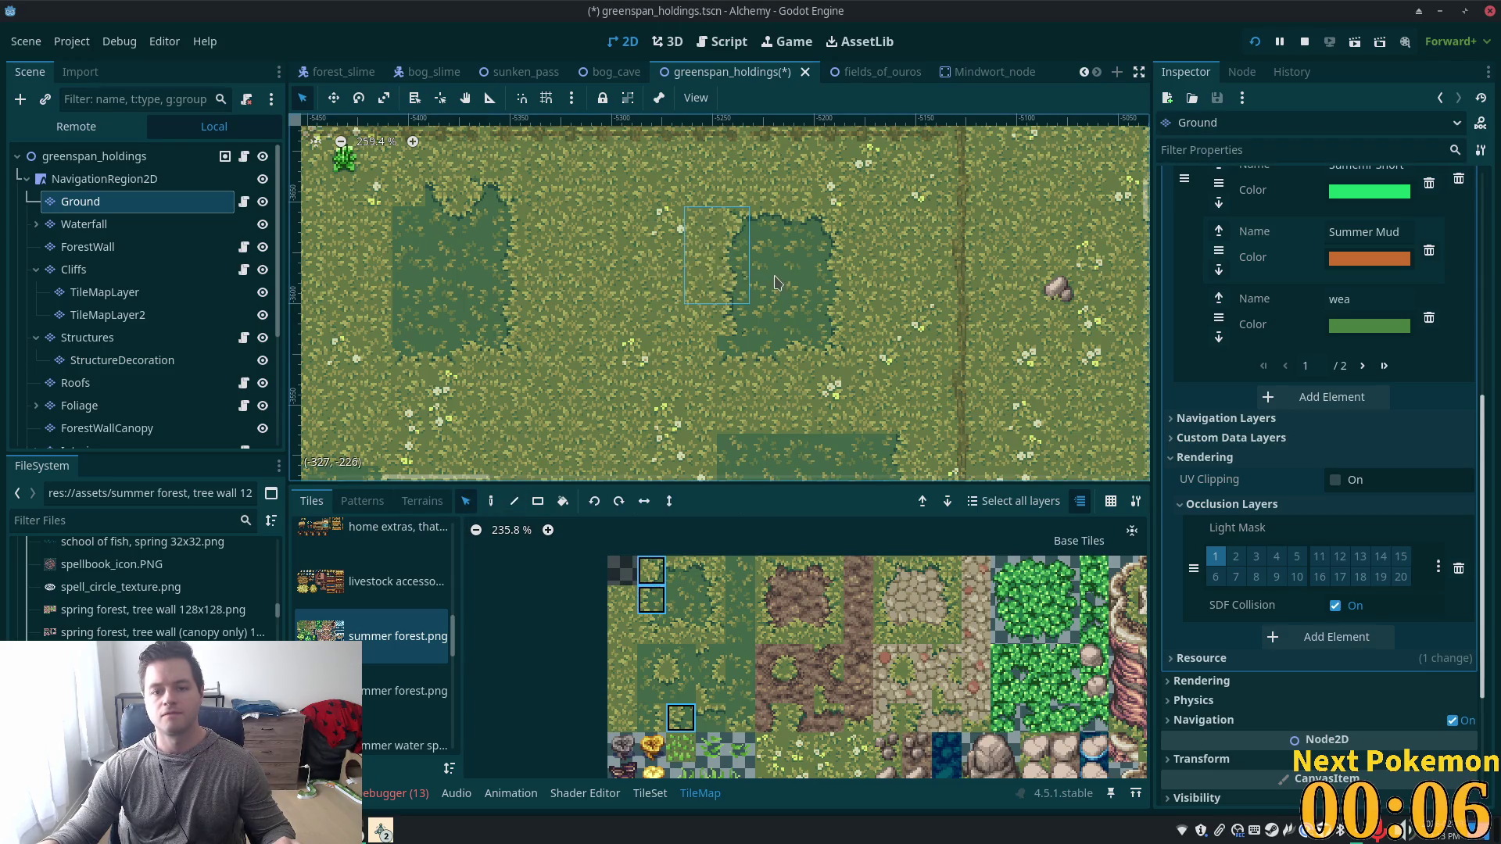
{"action": "left_click_drag", "start_coordinate": [716, 333], "coordinate": [694, 258]}
{"action": "scroll", "coordinate": [631, 289], "scroll_direction": "down", "scroll_amount": 3}
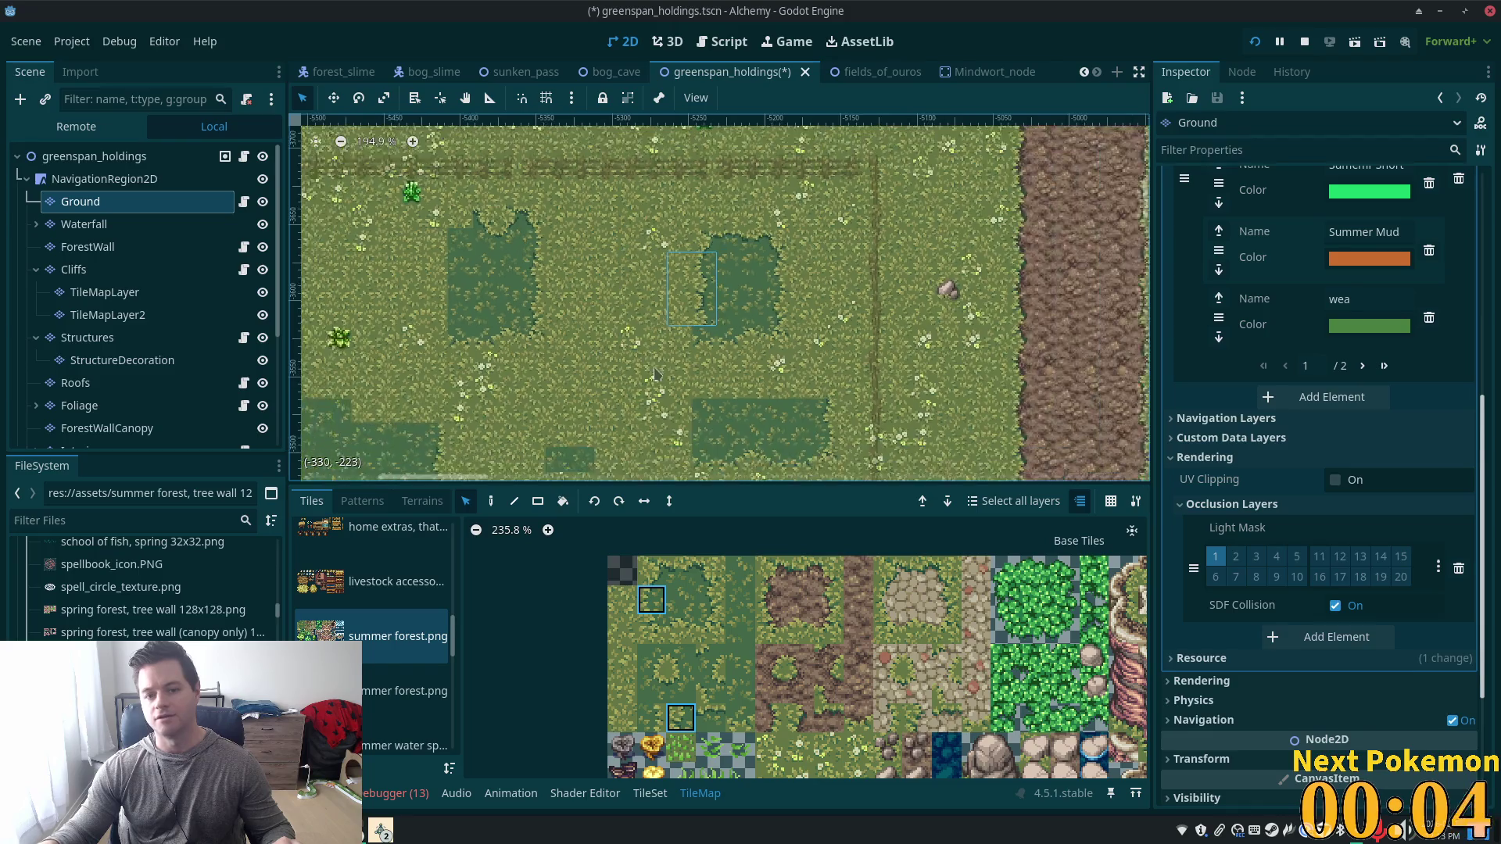
Paint a column of dark-green grass tiles and pick another dark grass tile.
{"action": "left_click", "coordinate": [491, 503]}
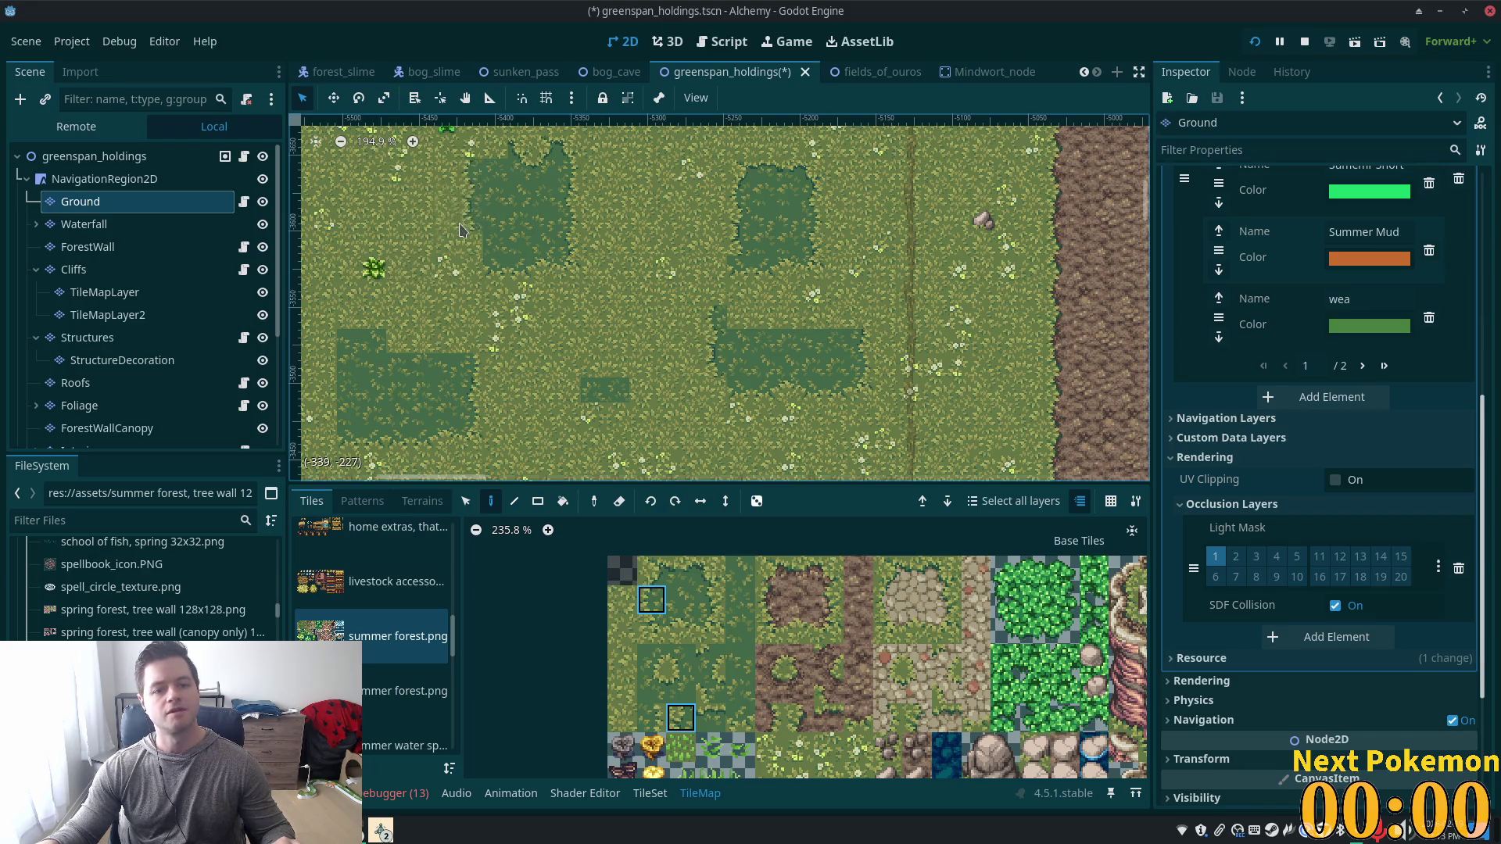
{"action": "scroll", "coordinate": [501, 273], "scroll_direction": "left", "scroll_amount": 5}
{"action": "scroll", "coordinate": [501, 273], "scroll_direction": "down", "scroll_amount": 1}
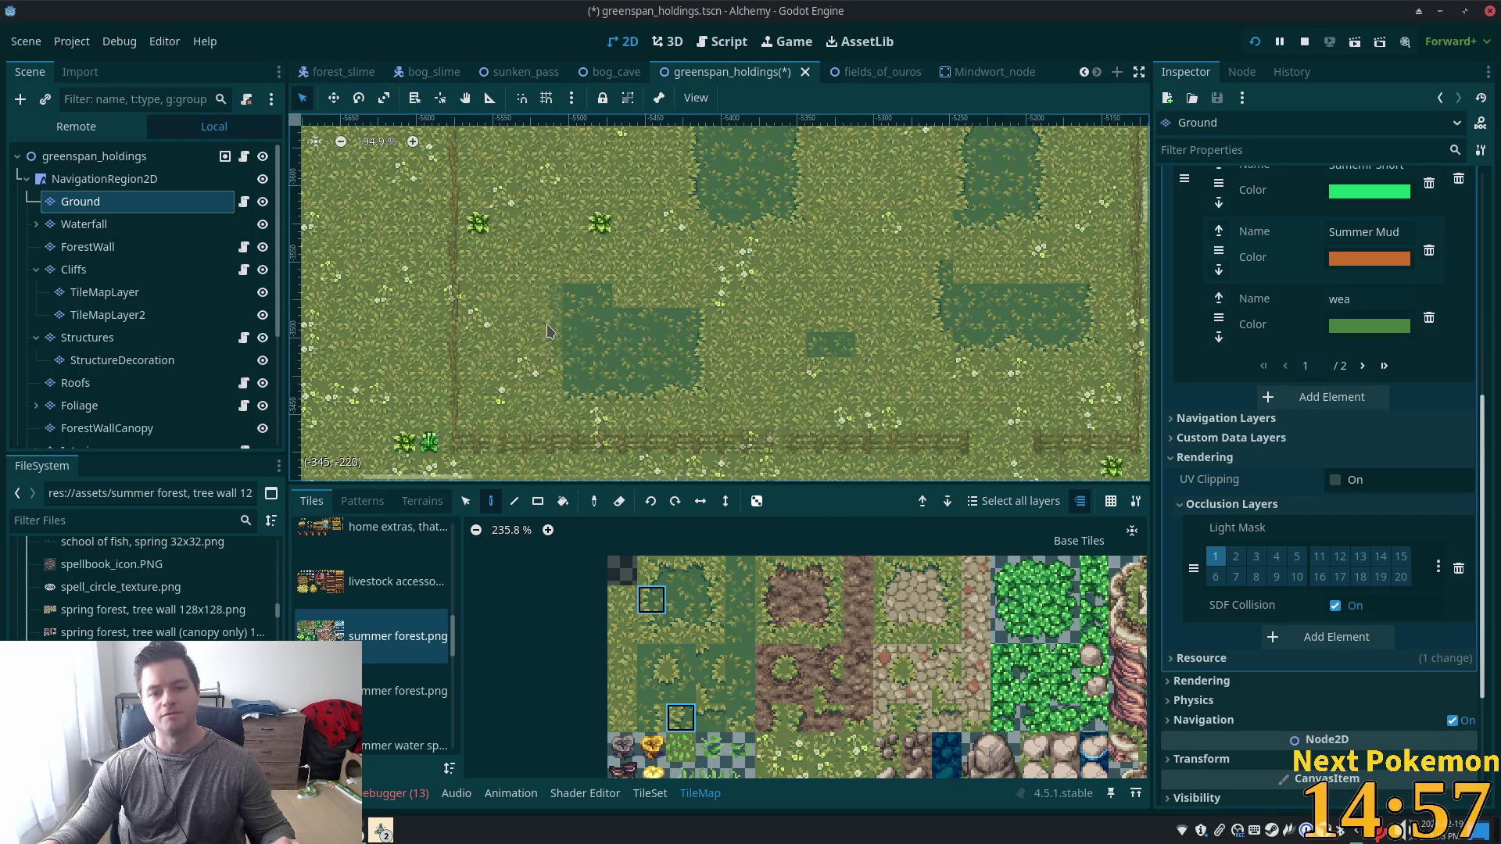
{"action": "left_click_drag", "start_coordinate": [548, 330], "coordinate": [544, 364]}
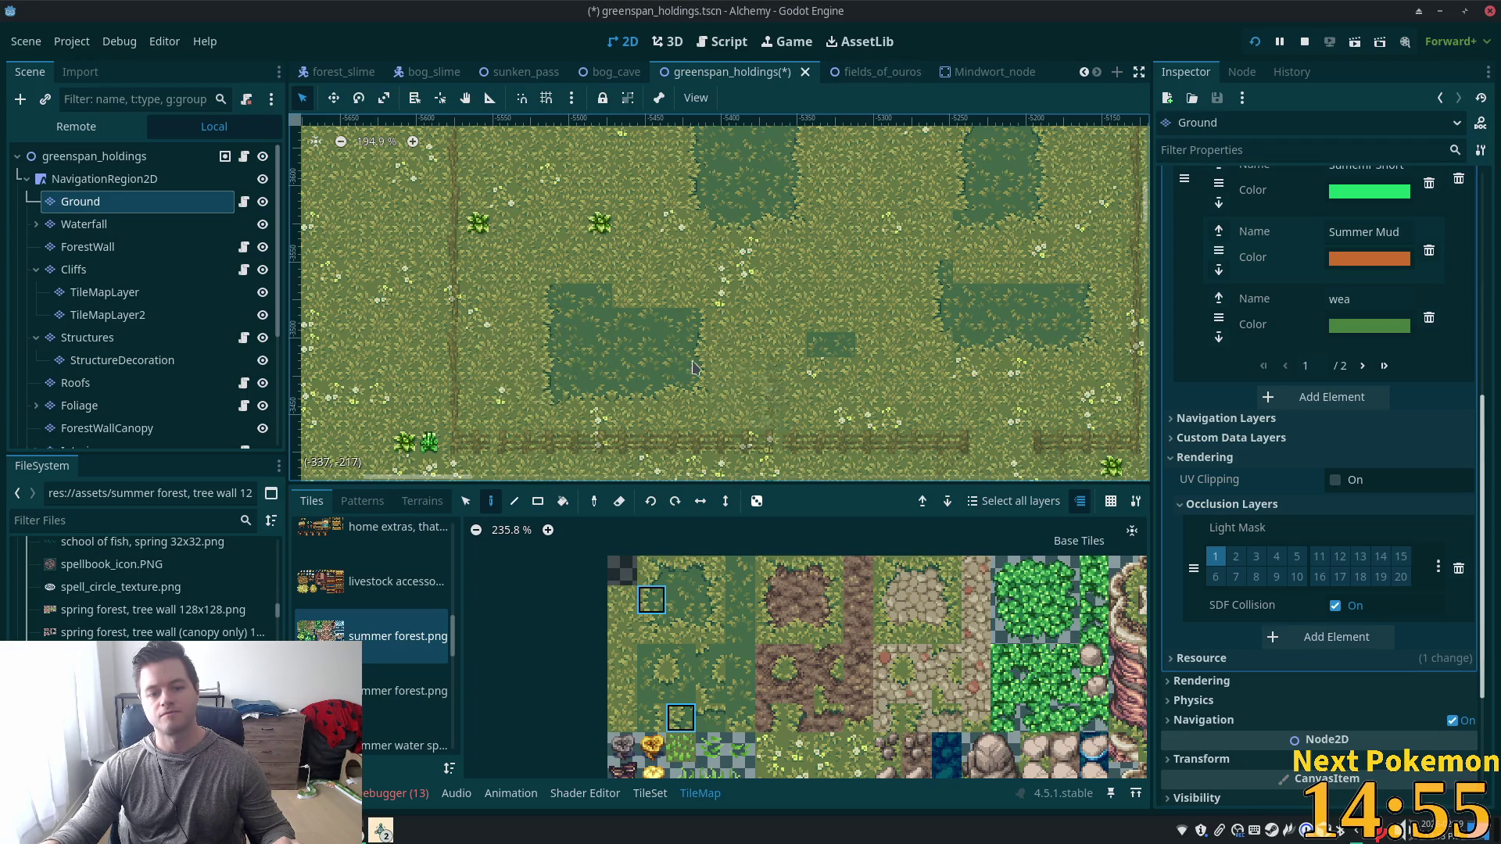
{"action": "left_click", "coordinate": [540, 420], "text": "ctrl"}
{"action": "scroll", "coordinate": [669, 365], "scroll_direction": "down", "scroll_amount": 5}
{"action": "scroll", "coordinate": [669, 365], "scroll_direction": "right", "scroll_amount": 2}
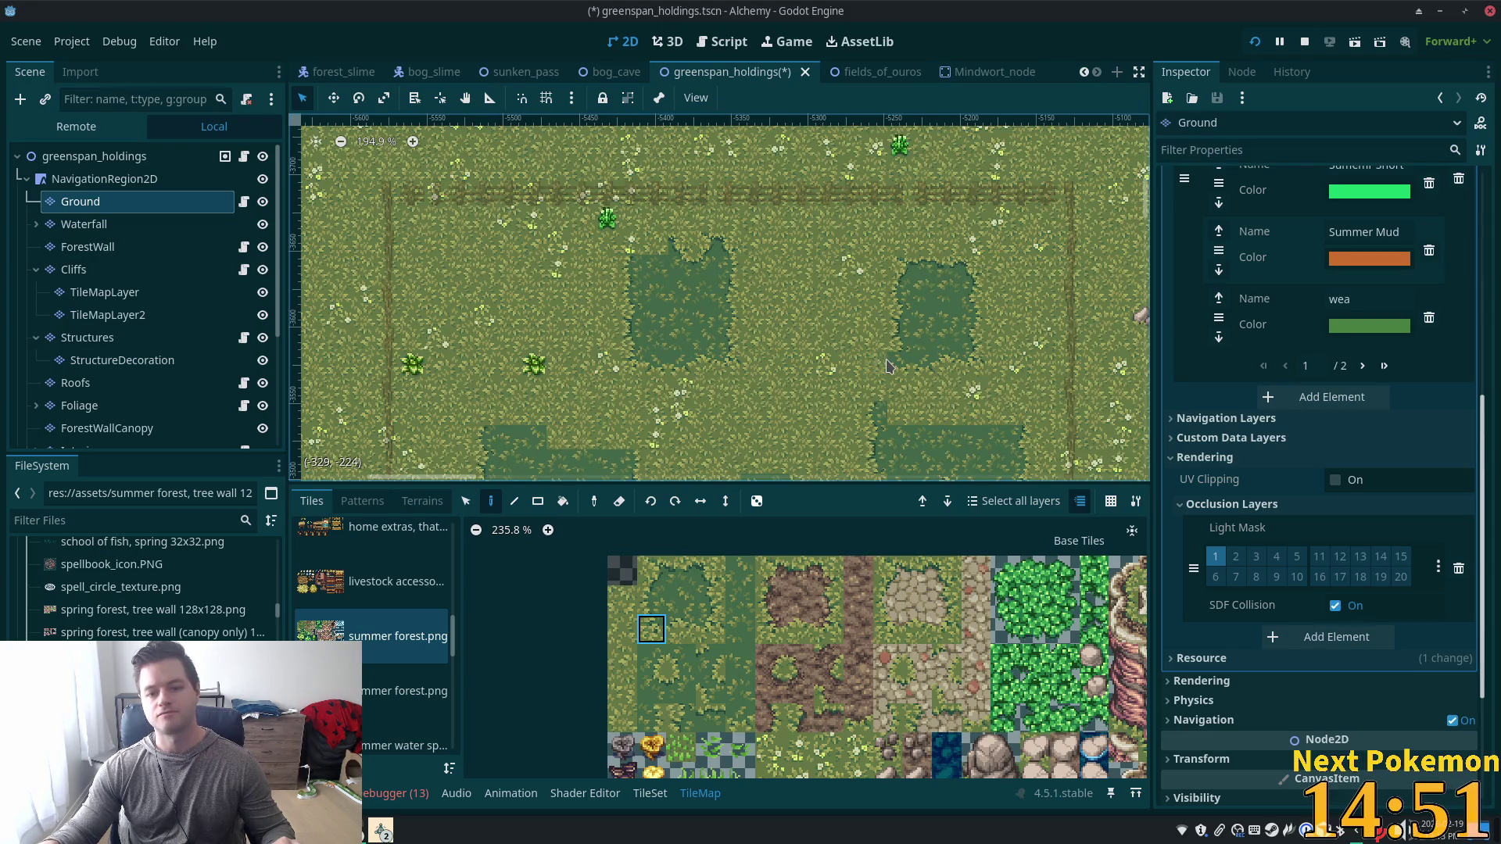
{"action": "scroll", "coordinate": [895, 365], "scroll_direction": "up", "scroll_amount": 5}
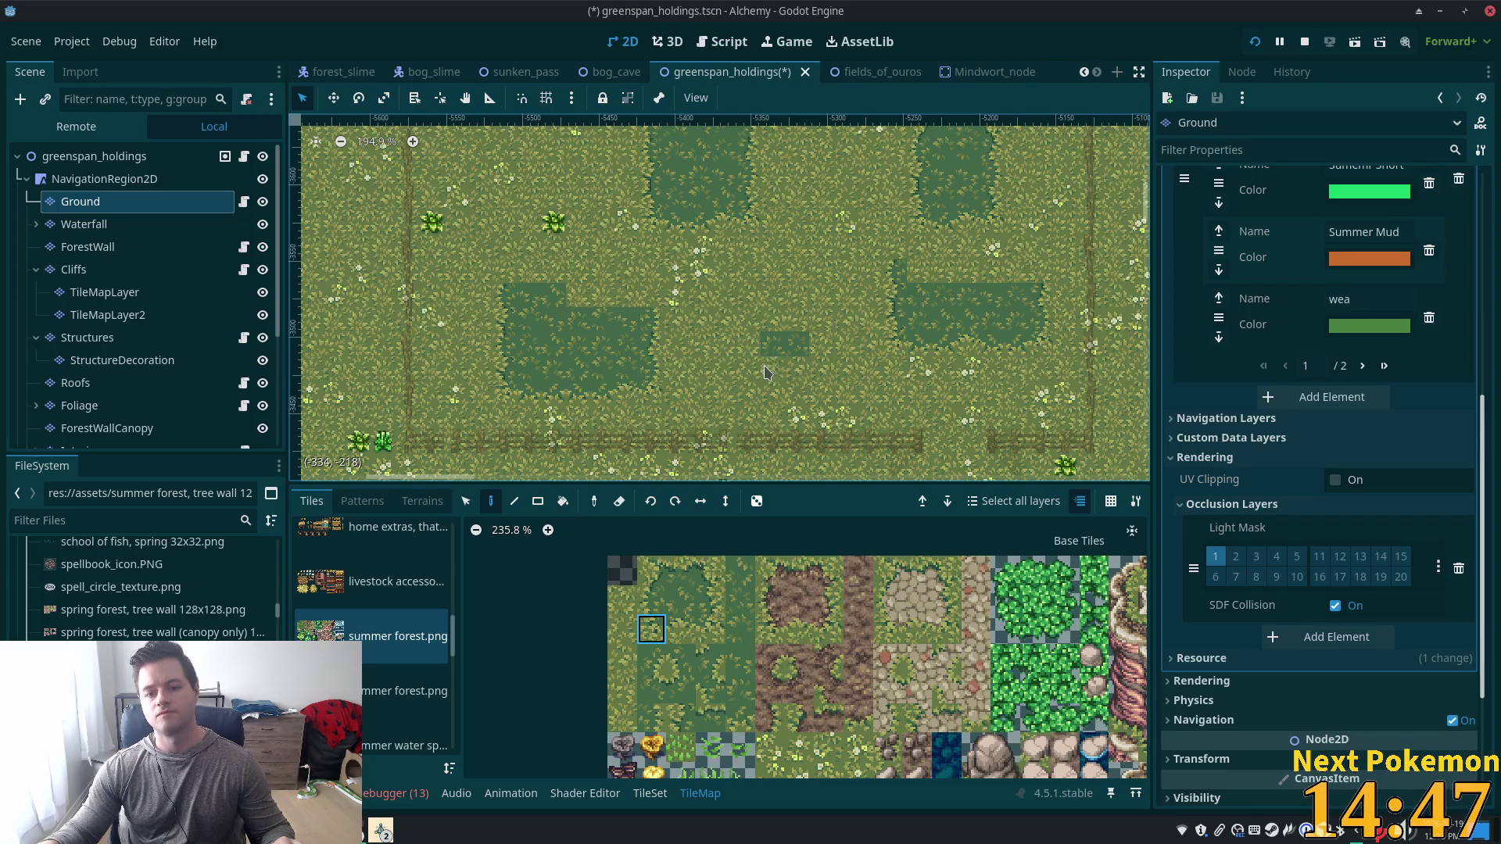
{"action": "scroll", "coordinate": [900, 364], "scroll_direction": "up", "scroll_amount": 3}
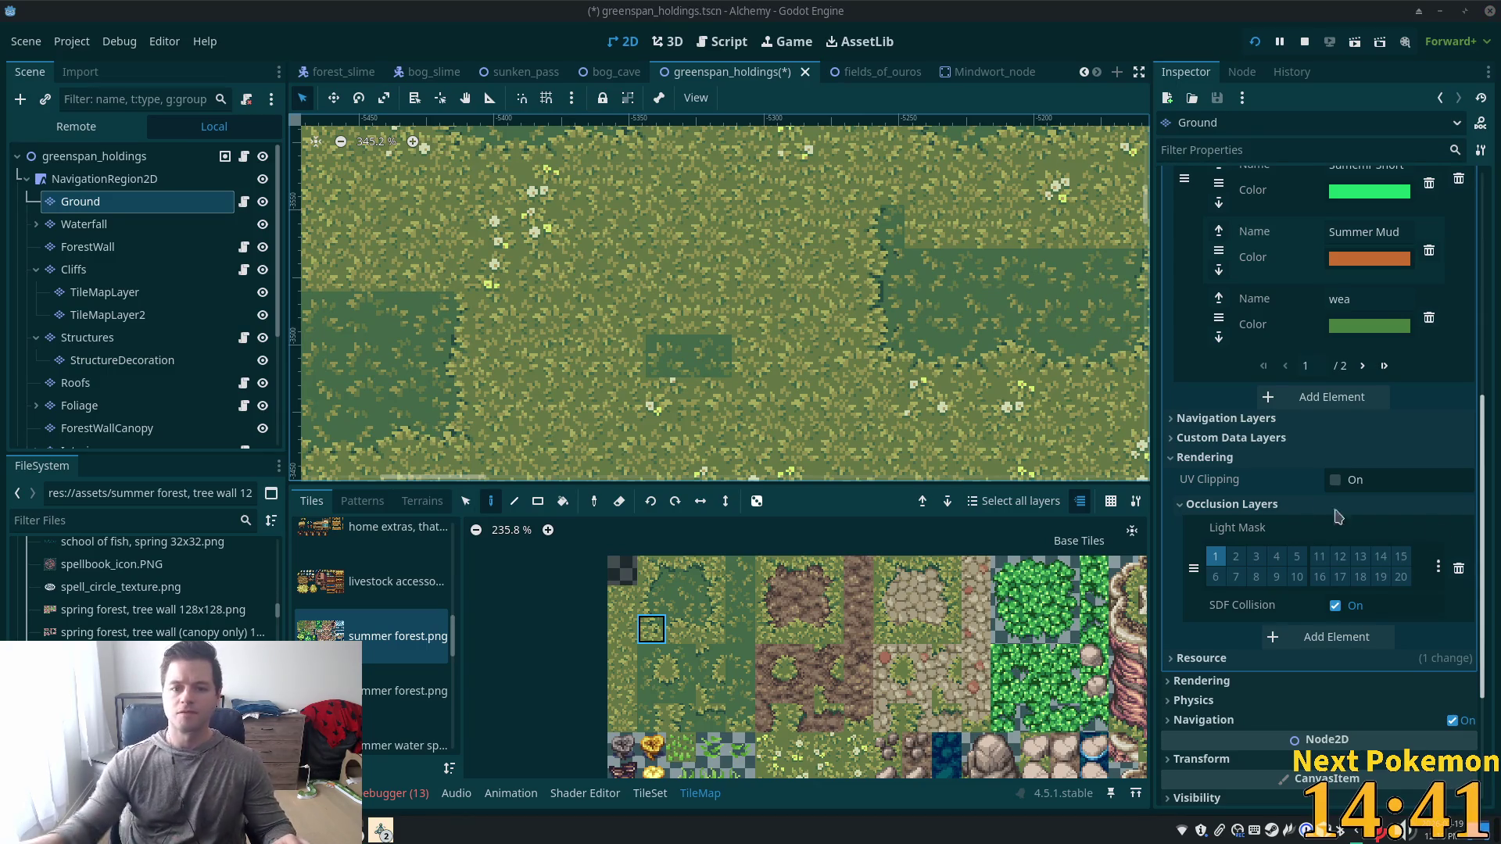
Try a couple of top-row grass tiles from the atlas.
{"action": "left_click", "coordinate": [651, 571]}
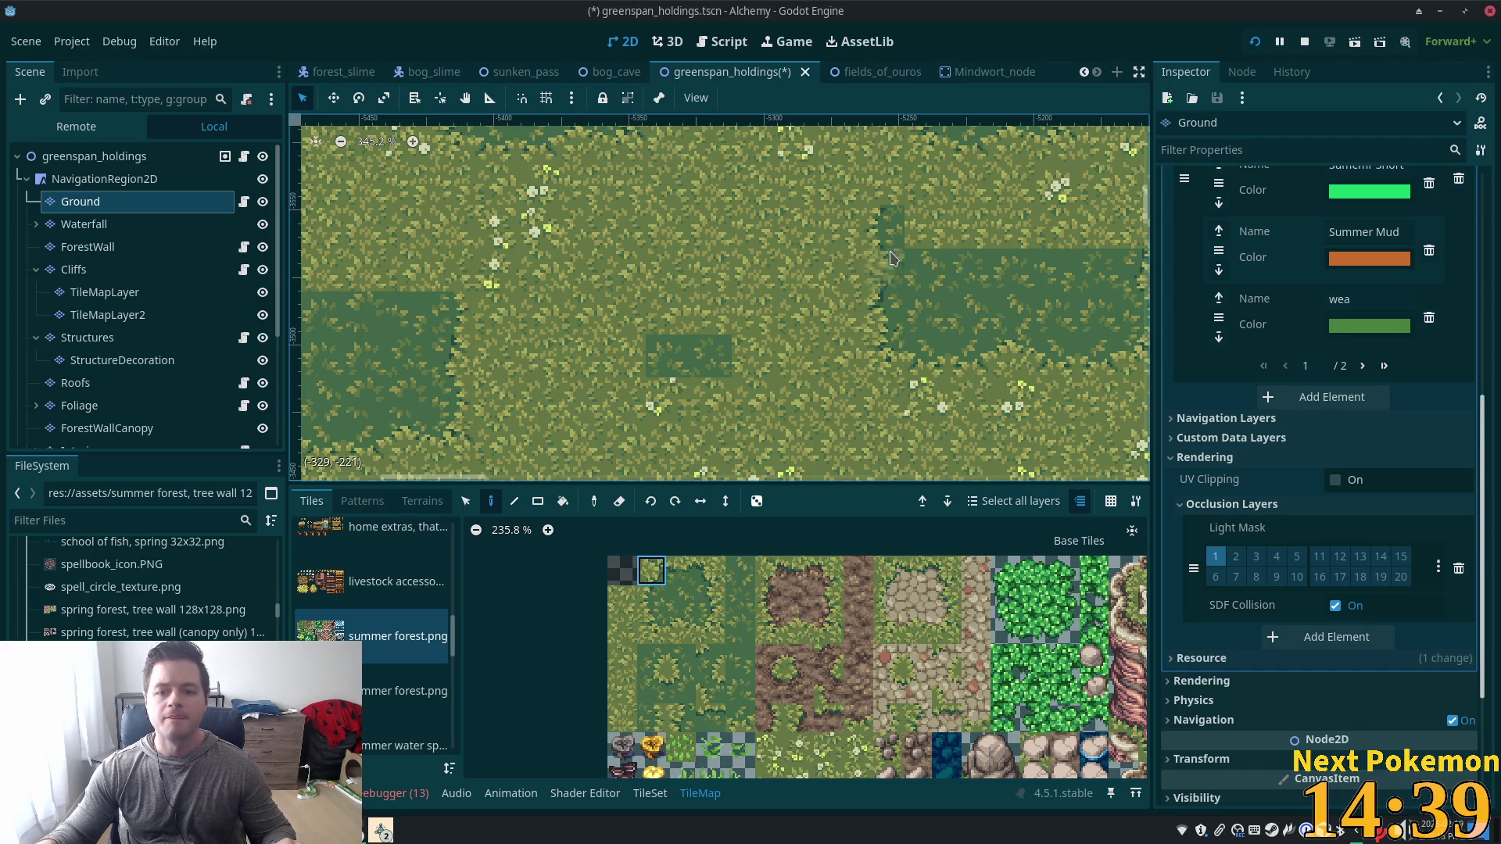
{"action": "scroll", "coordinate": [753, 313], "scroll_direction": "down", "scroll_amount": 3}
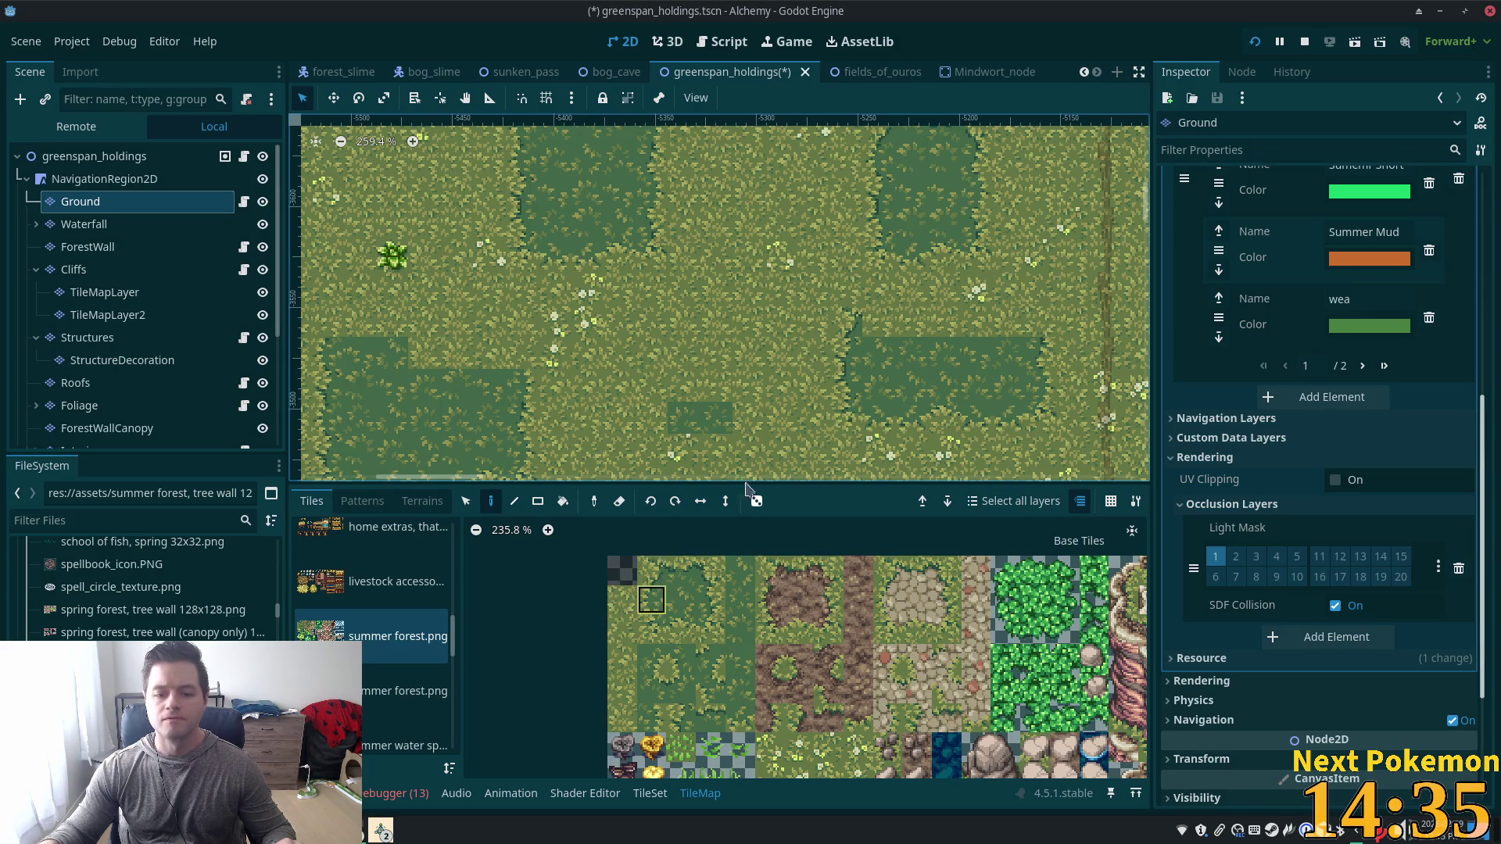
{"action": "scroll", "coordinate": [1048, 430], "scroll_direction": "up", "scroll_amount": 3}
{"action": "scroll", "coordinate": [1048, 430], "scroll_direction": "left", "scroll_amount": 4}
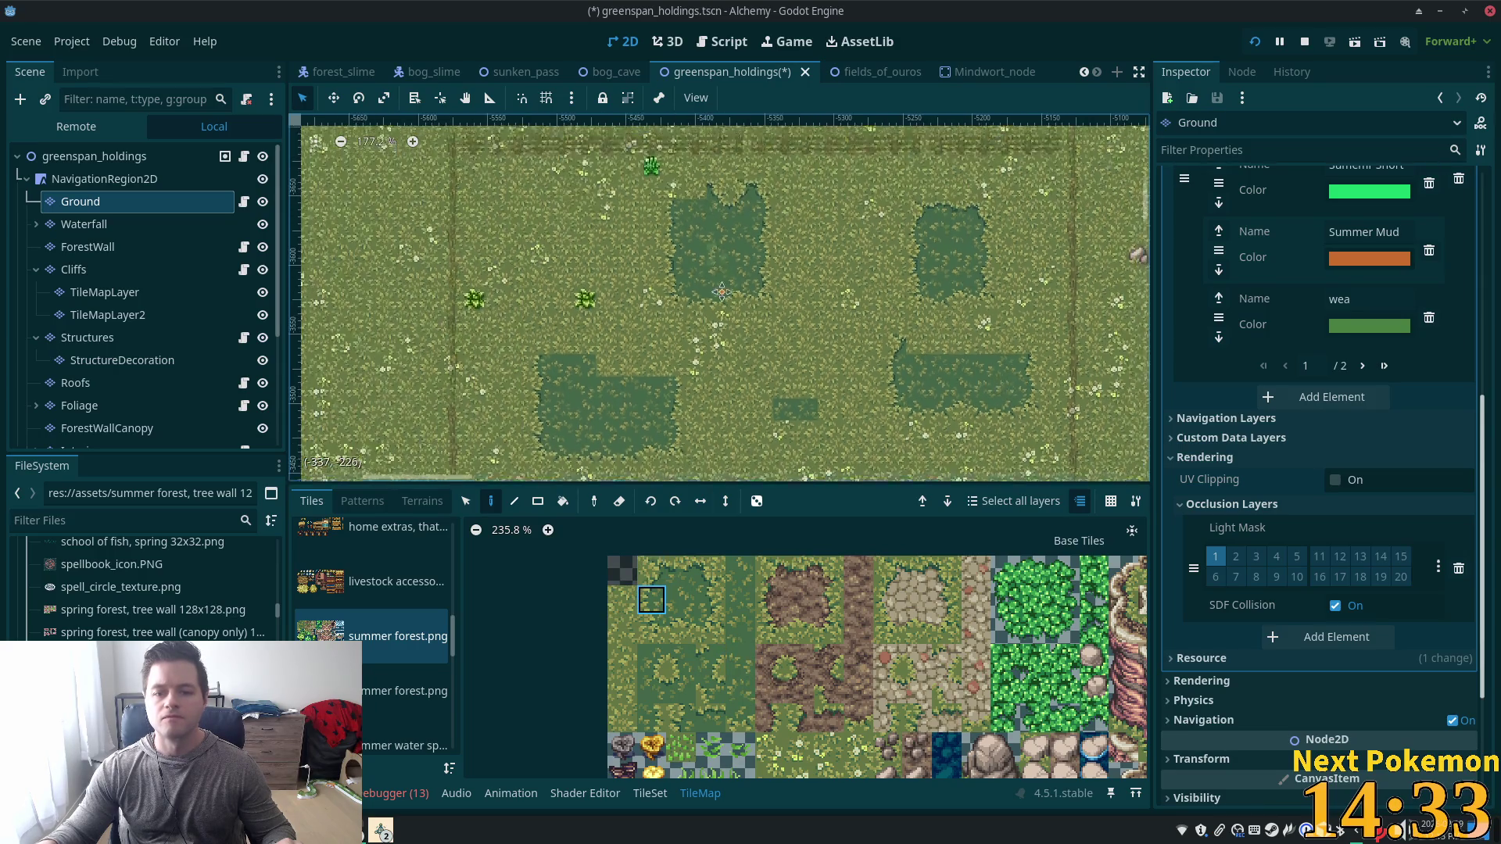
{"action": "scroll", "coordinate": [733, 286], "scroll_direction": "up", "scroll_amount": 2}
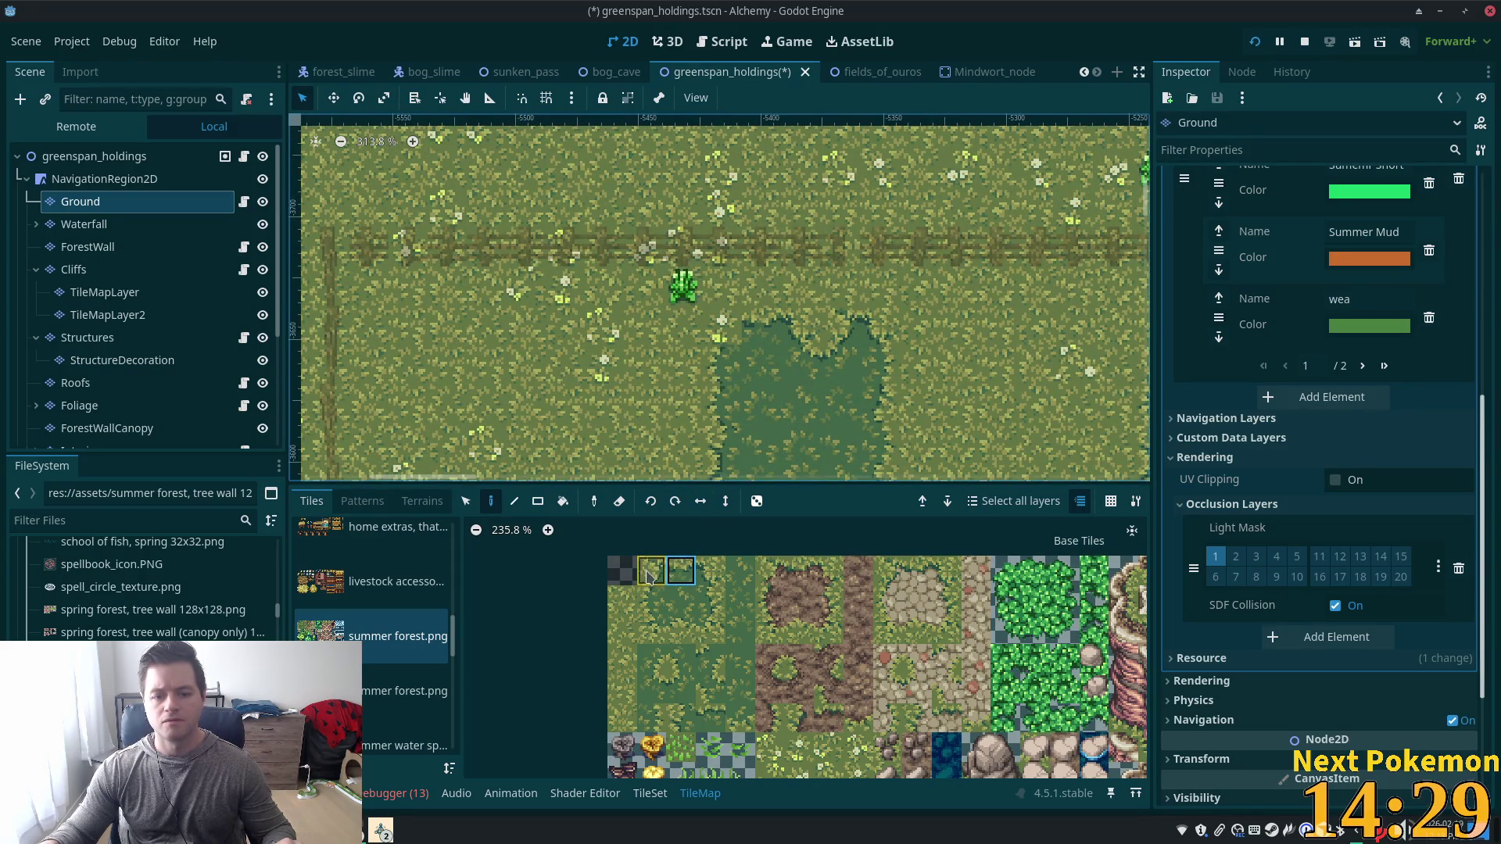
{"action": "left_click", "coordinate": [647, 576]}
{"action": "scroll", "coordinate": [860, 293], "scroll_direction": "down", "scroll_amount": 7}
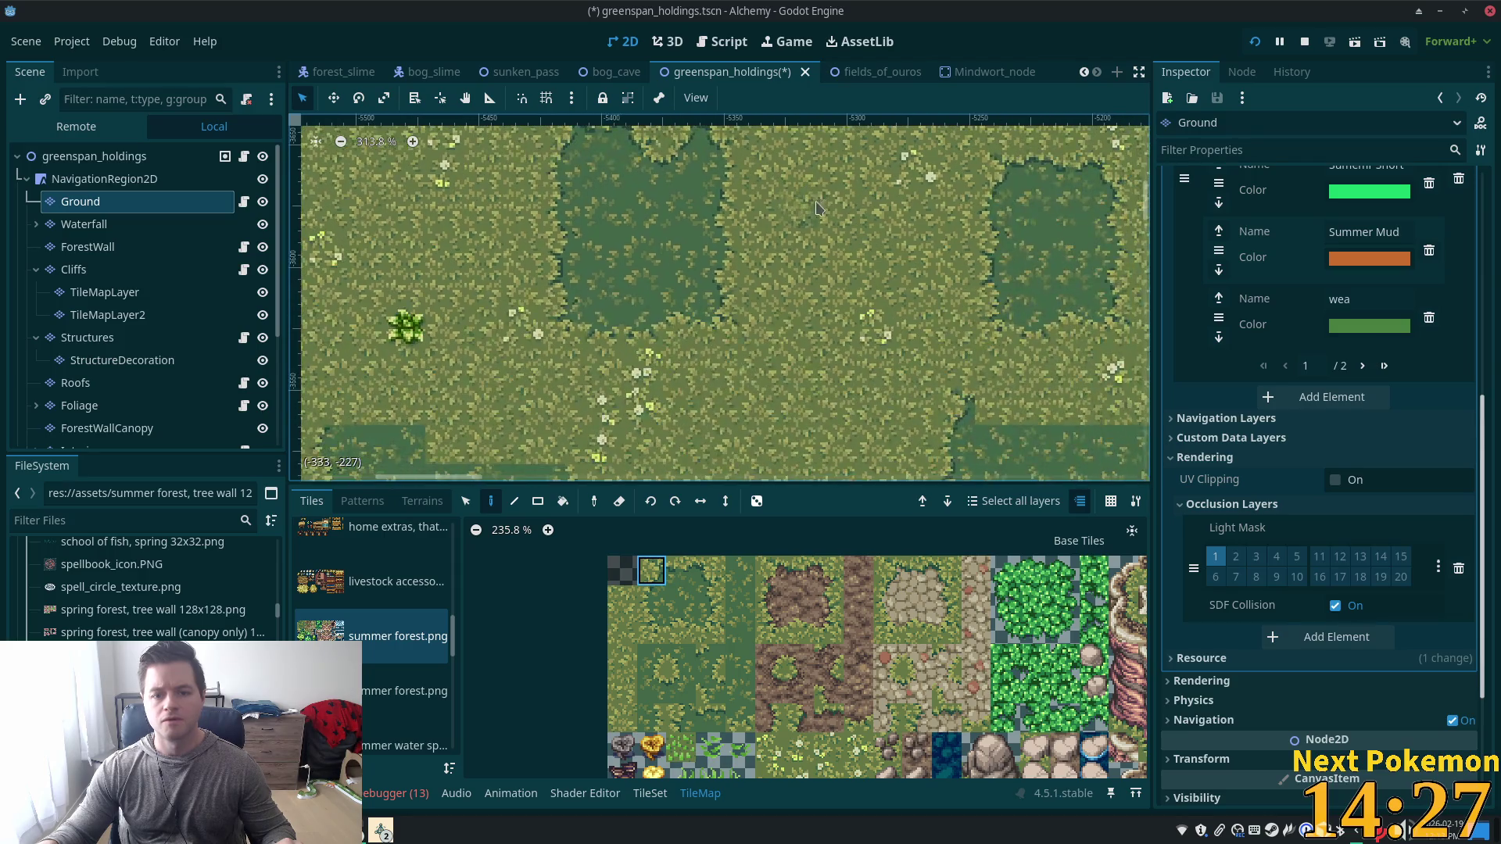
{"action": "scroll", "coordinate": [808, 268], "scroll_direction": "up", "scroll_amount": 4}
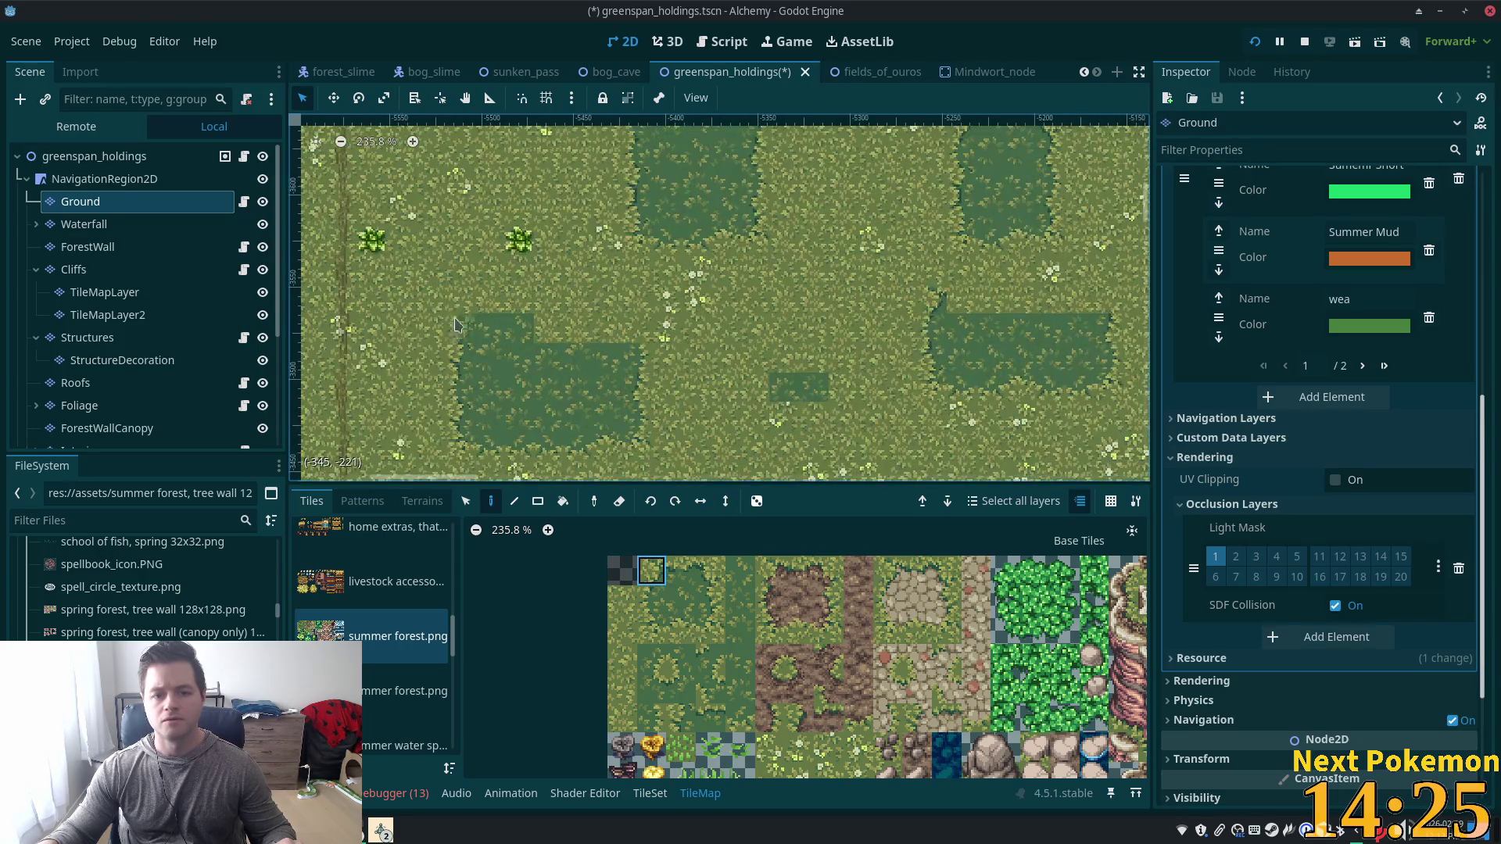
{"action": "scroll", "coordinate": [692, 271], "scroll_direction": "up", "scroll_amount": 2}
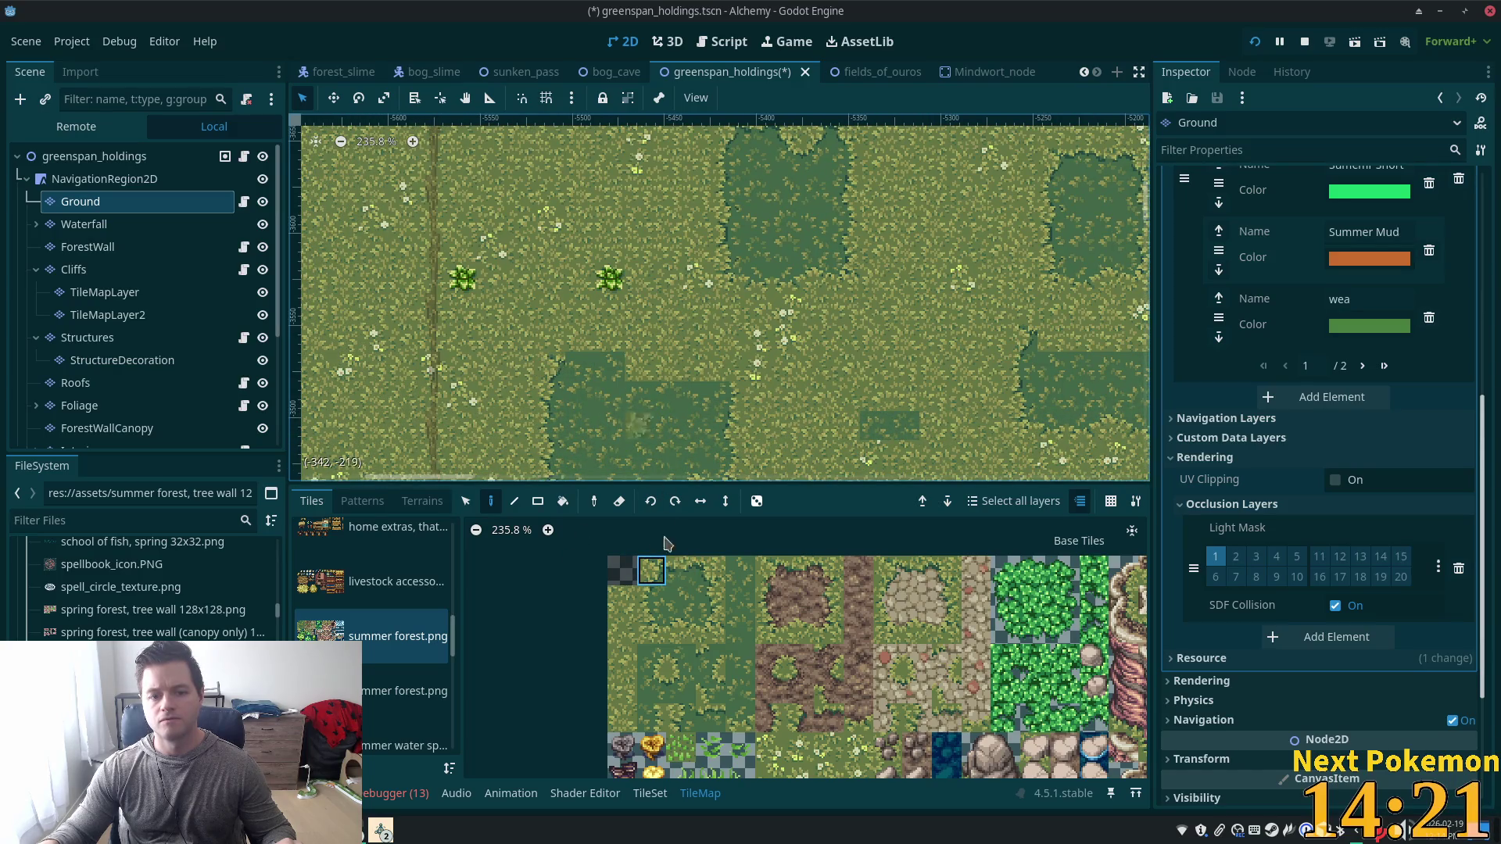
Try more grass tiles to the right and lower in the atlas.
{"action": "left_click", "coordinate": [713, 571]}
{"action": "scroll", "coordinate": [649, 413], "scroll_direction": "down", "scroll_amount": 1}
{"action": "scroll", "coordinate": [649, 413], "scroll_direction": "right", "scroll_amount": 1}
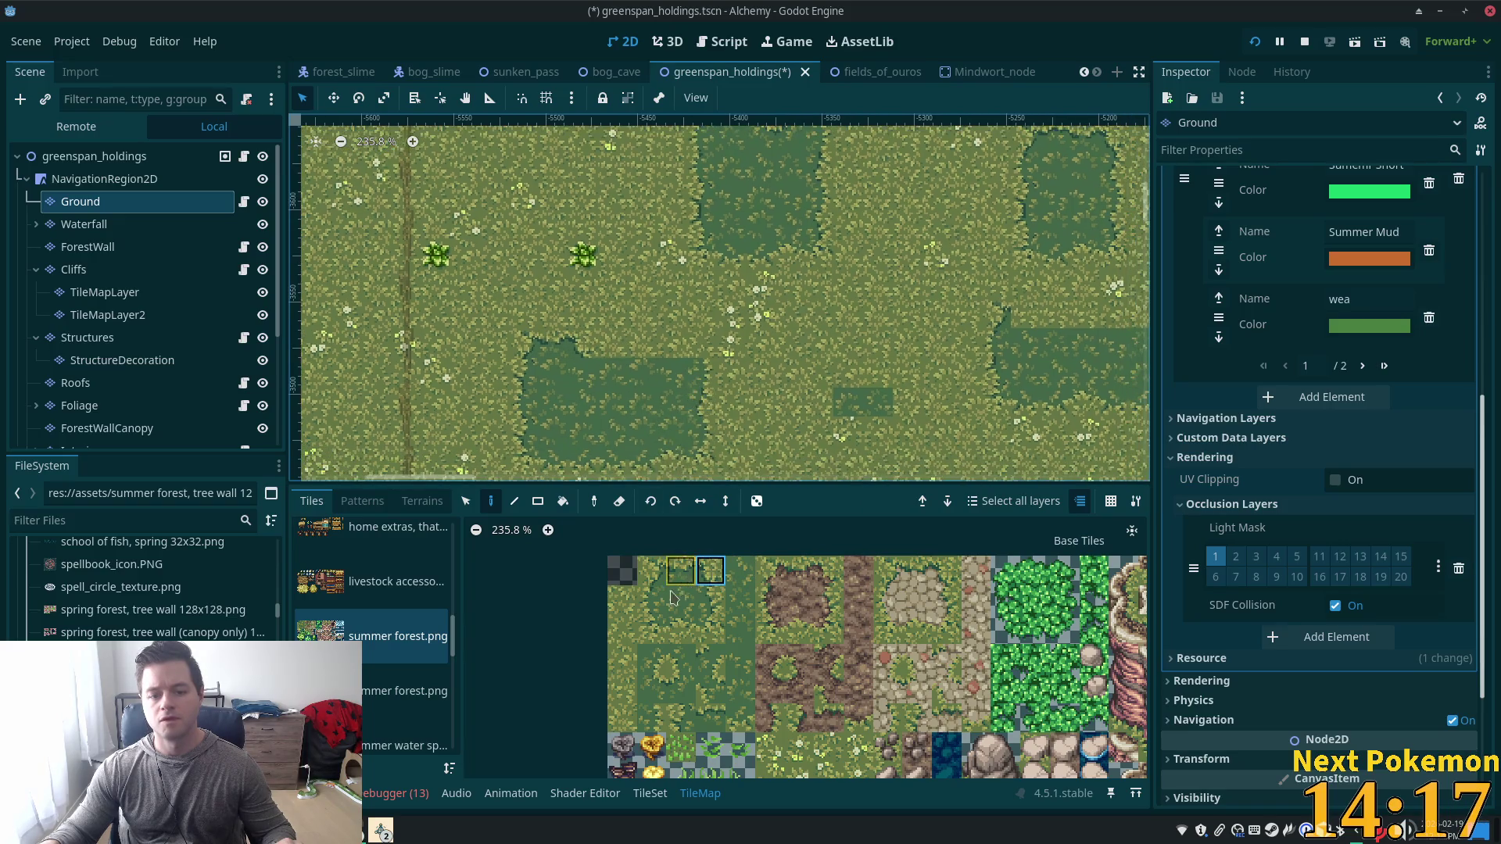
{"action": "left_click", "coordinate": [658, 680]}
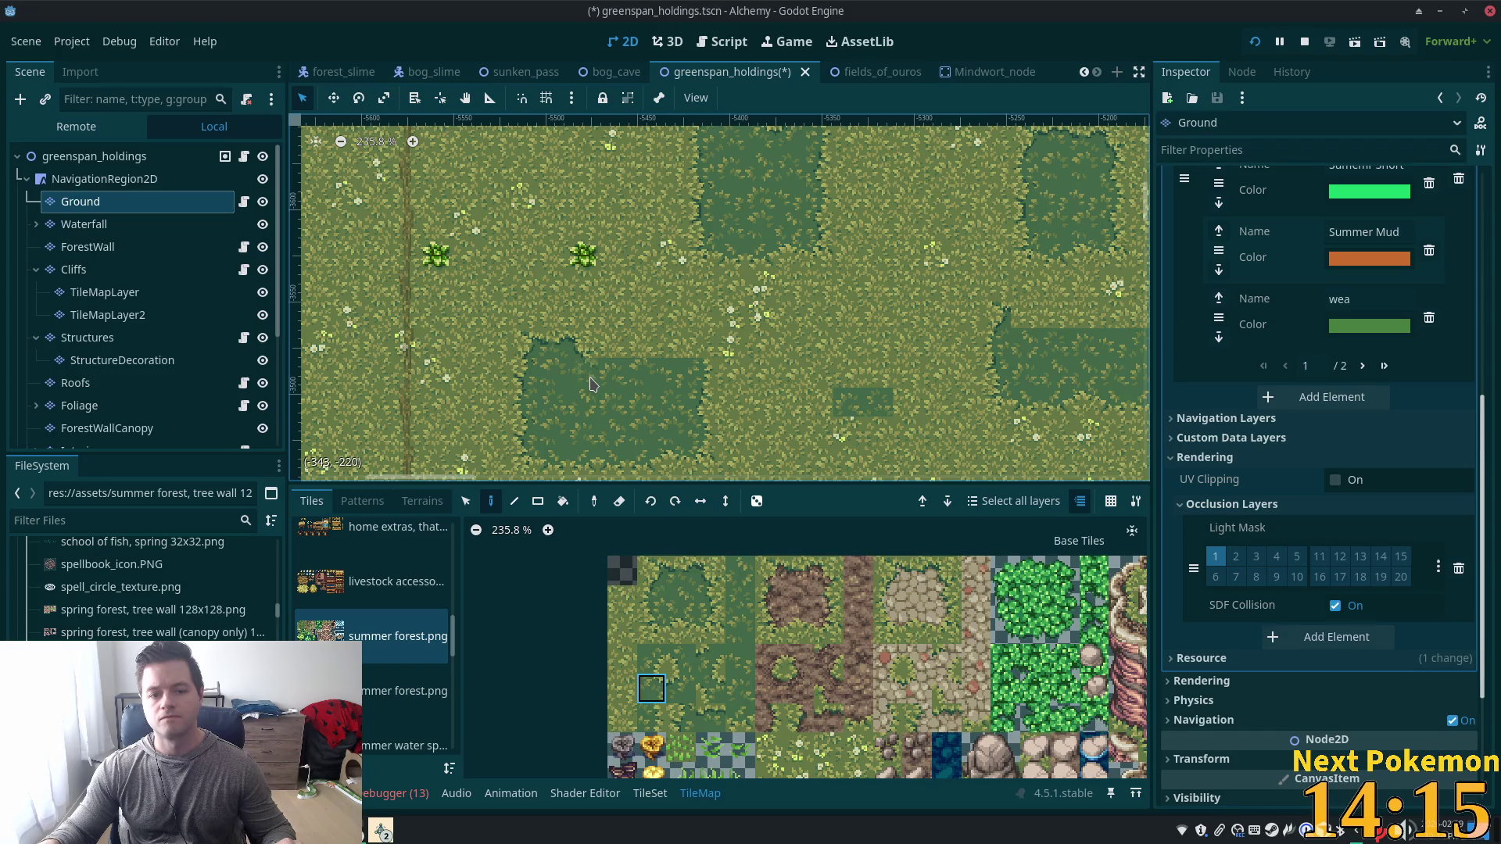
{"action": "left_click", "coordinate": [680, 579]}
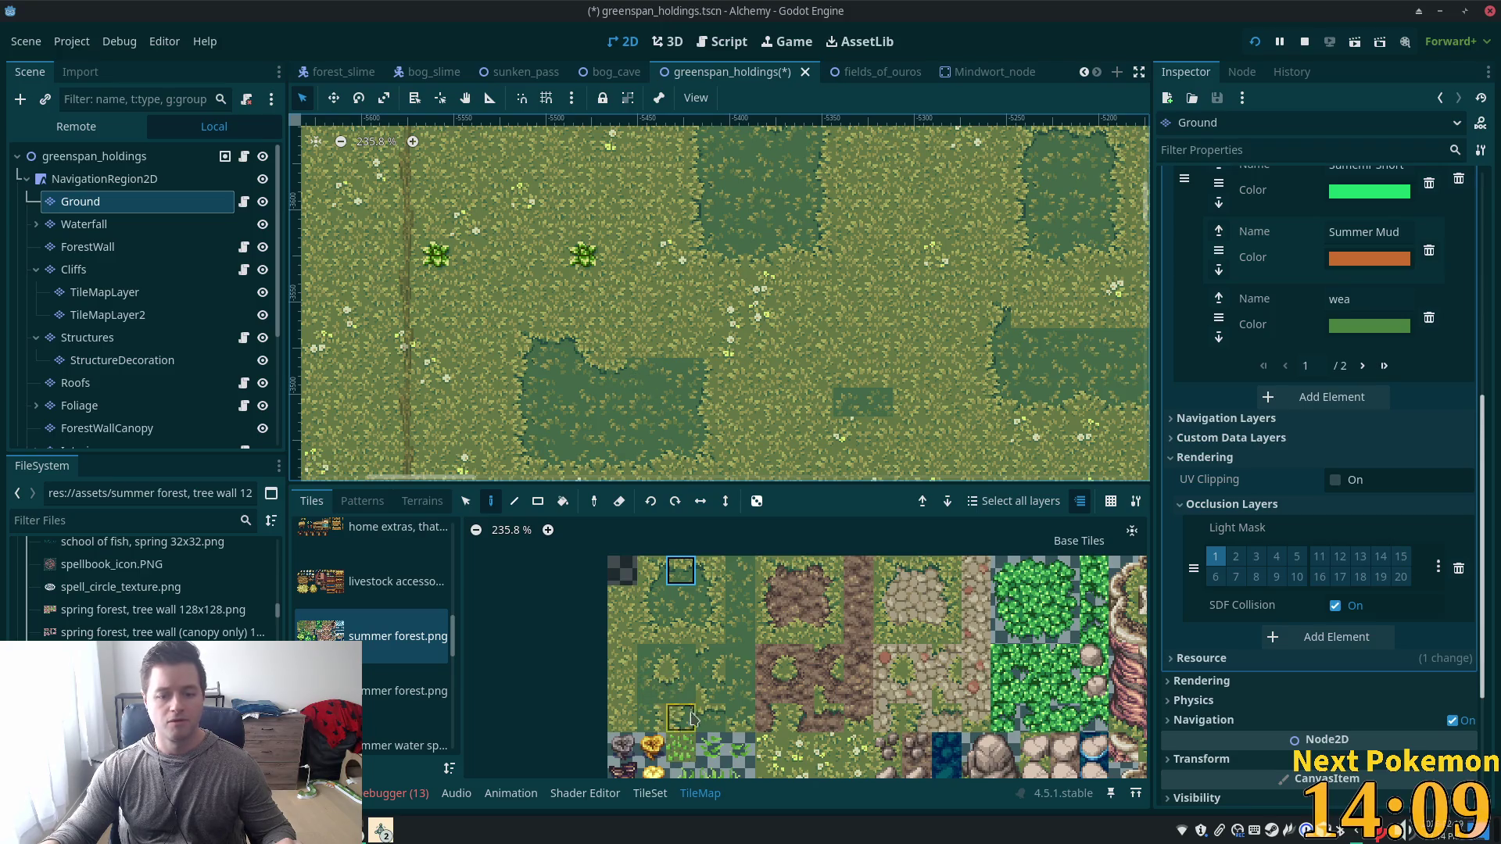
{"action": "left_click", "coordinate": [710, 718]}
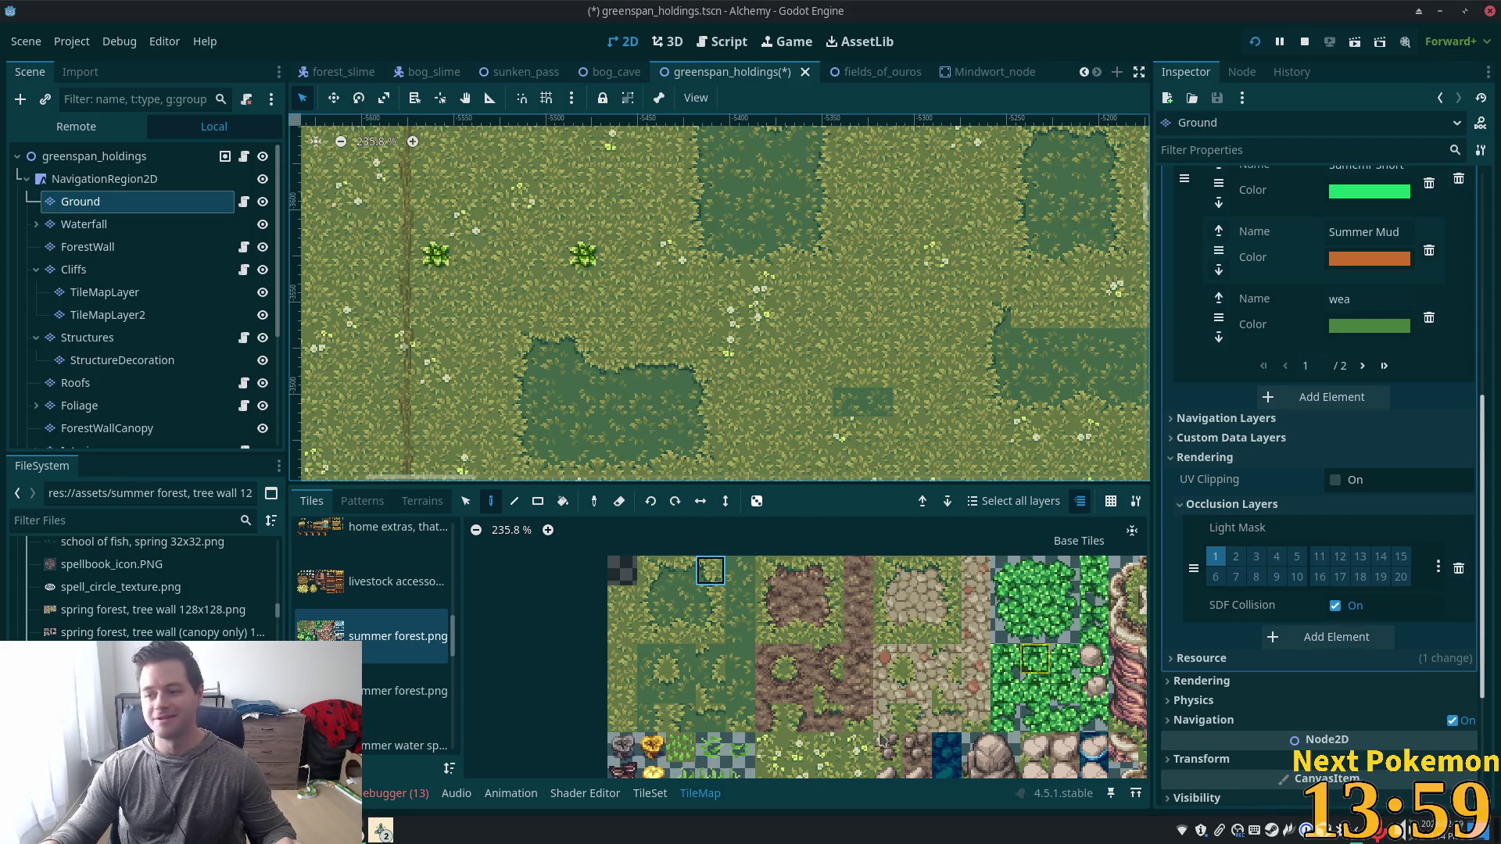
Copy a three-cell dark grass strip from the map and stamp it into the pasture.
{"action": "left_click", "coordinate": [465, 504]}
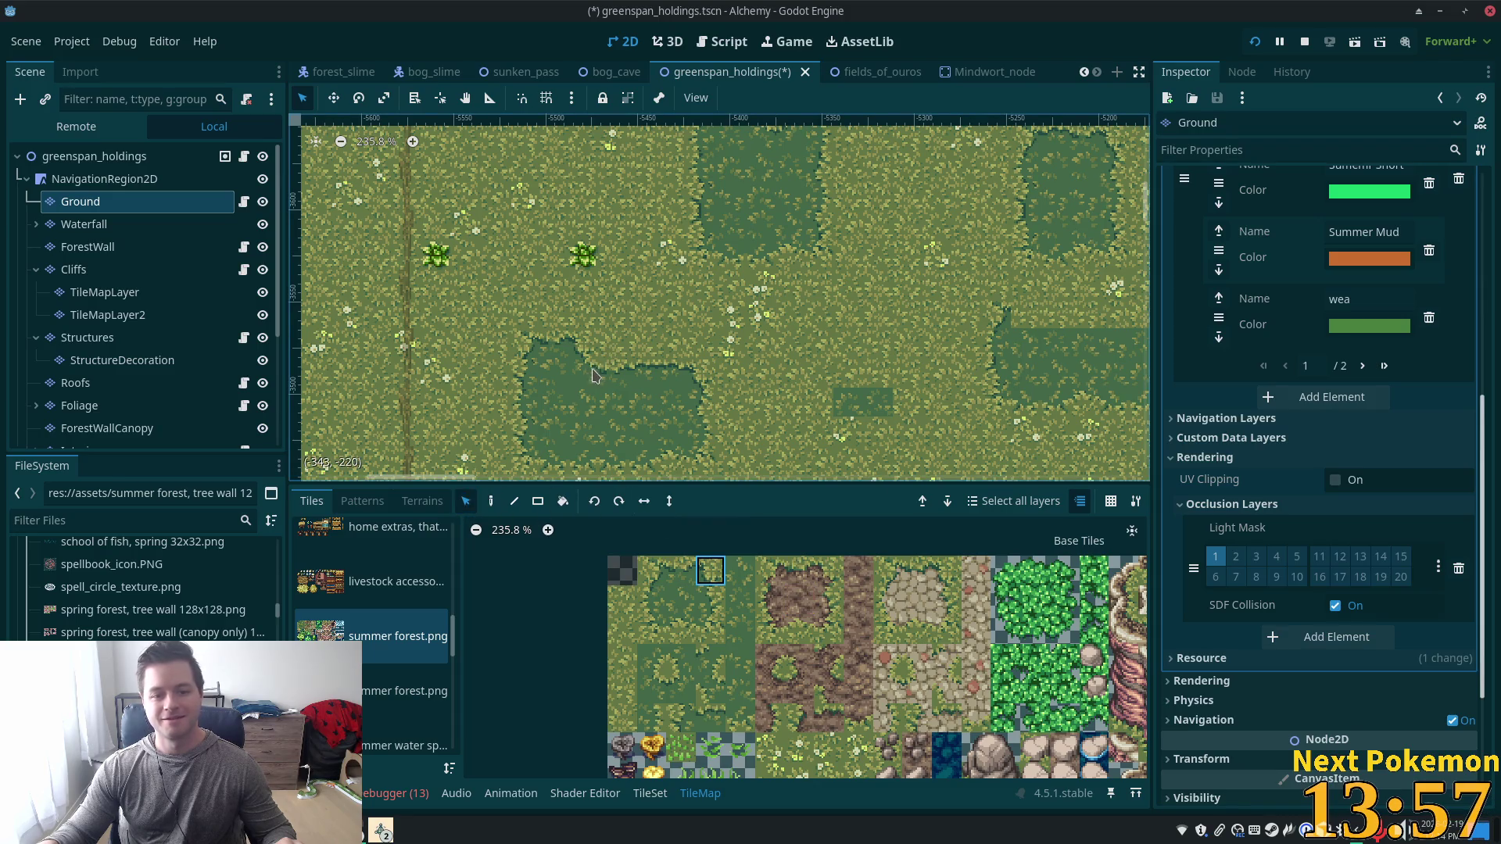
{"action": "left_click", "coordinate": [594, 375]}
{"action": "left_click_drag", "start_coordinate": [610, 376], "coordinate": [677, 375]}
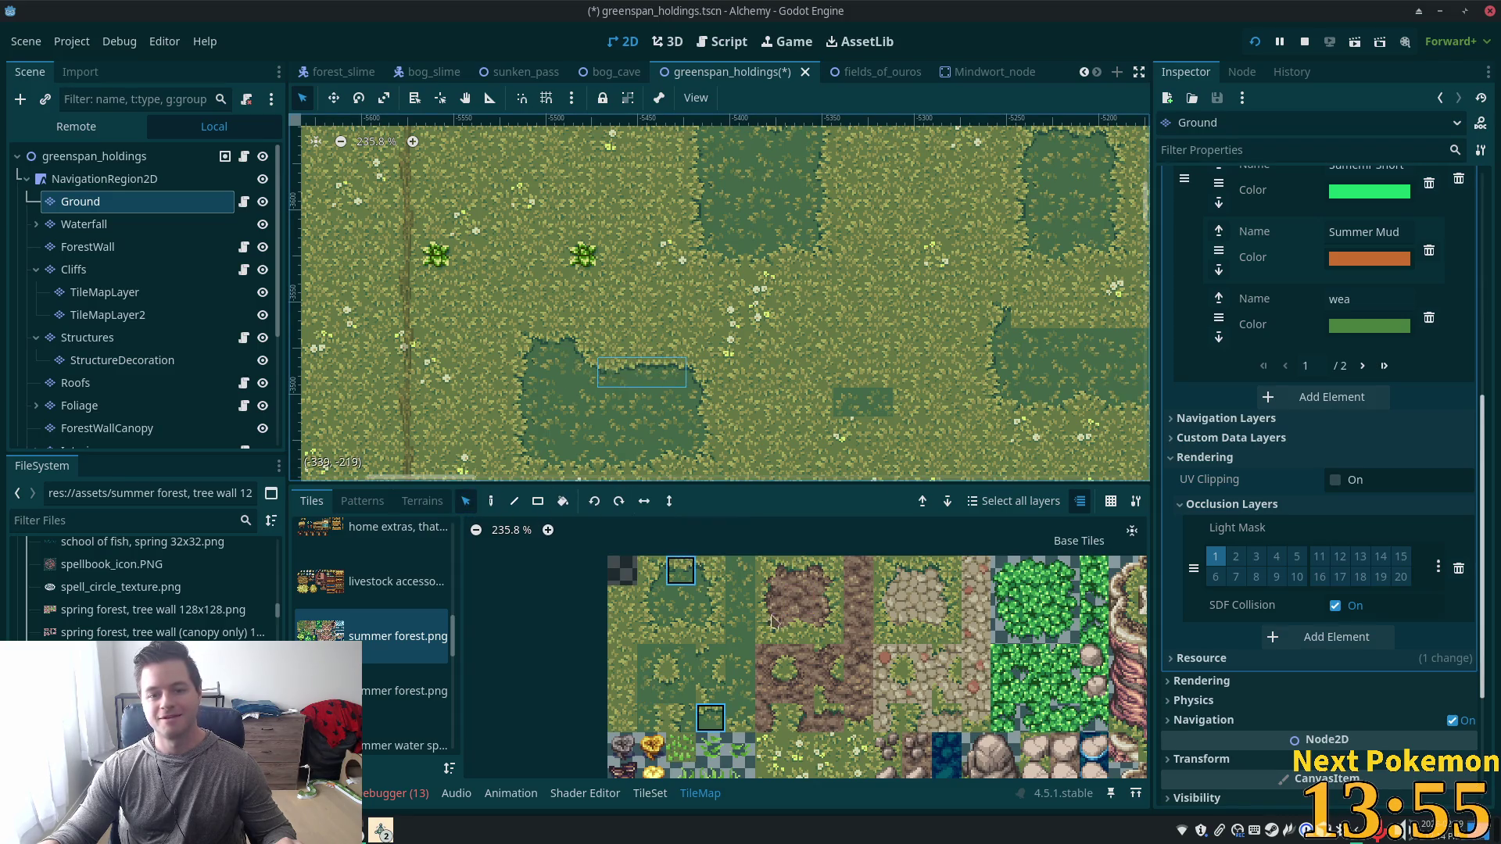
{"action": "left_click", "coordinate": [491, 501]}
{"action": "scroll", "coordinate": [915, 360], "scroll_direction": "down", "scroll_amount": 3}
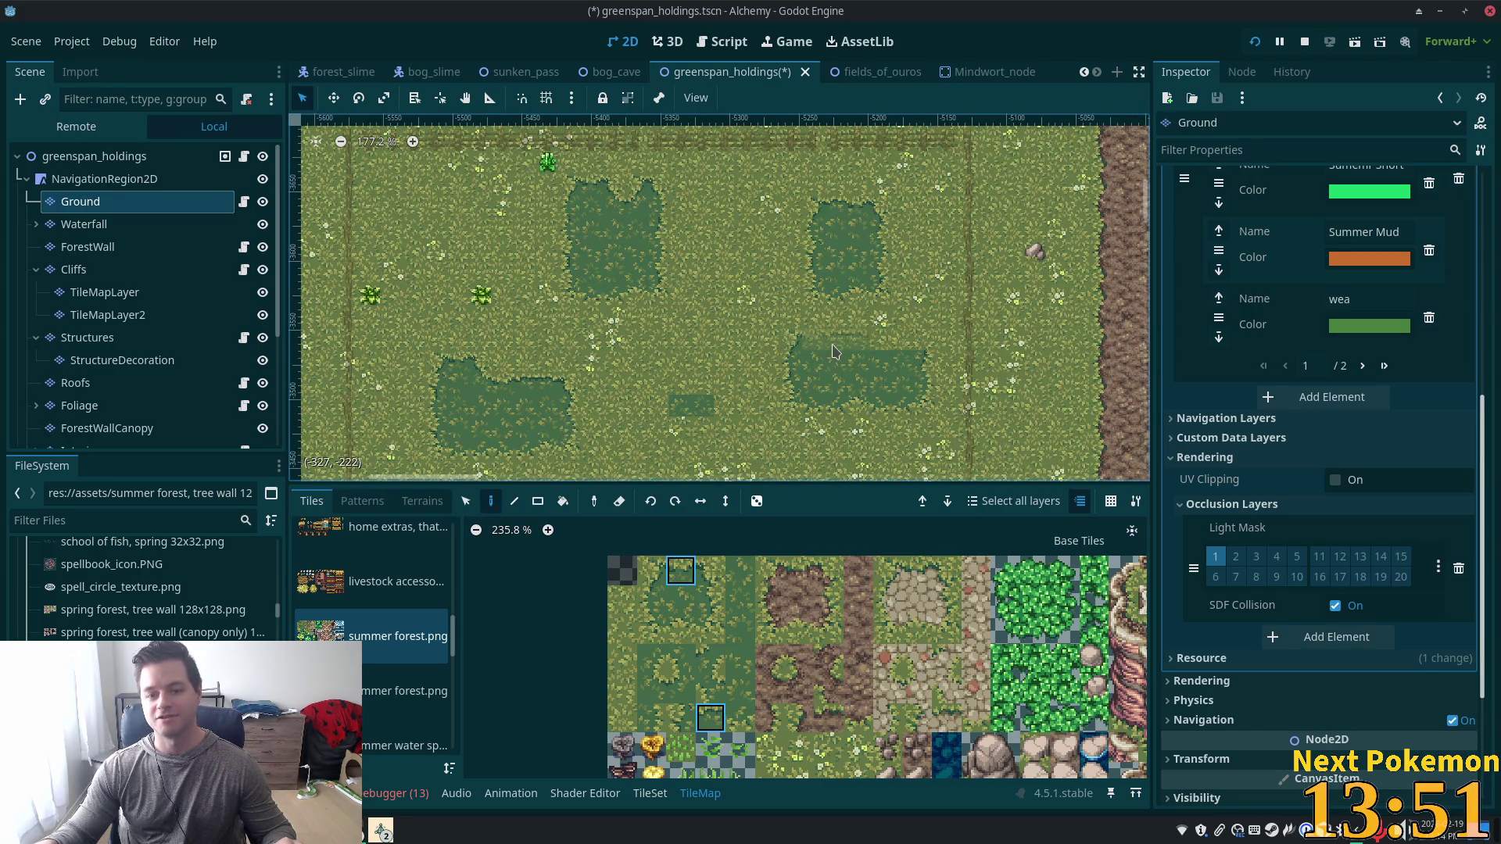
{"action": "left_click", "coordinate": [837, 345]}
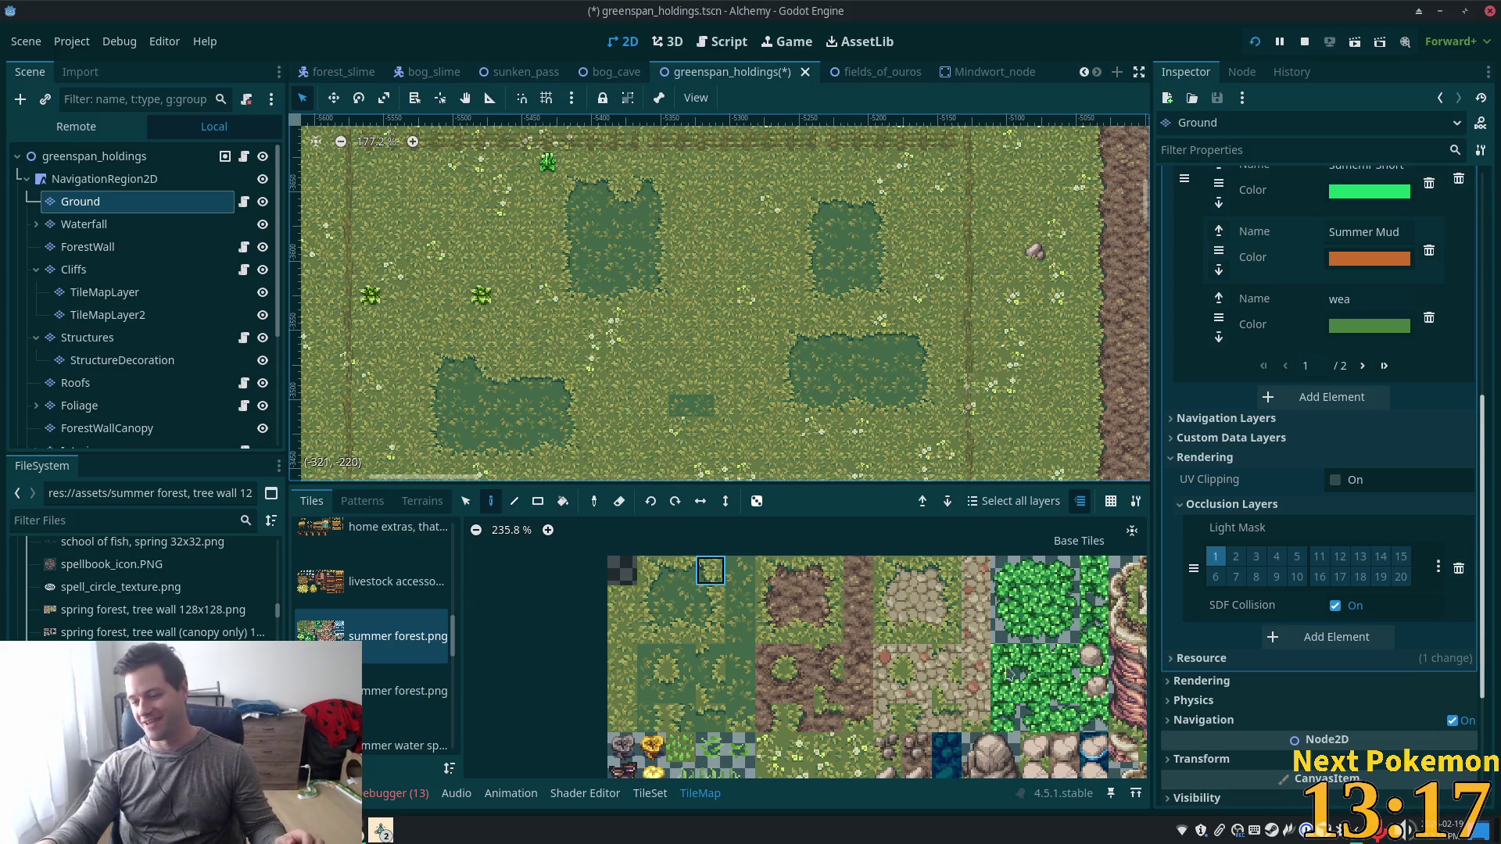
{"action": "scroll", "coordinate": [667, 292], "scroll_direction": "up", "scroll_amount": 6}
{"action": "scroll", "coordinate": [673, 344], "scroll_direction": "down", "scroll_amount": 4}
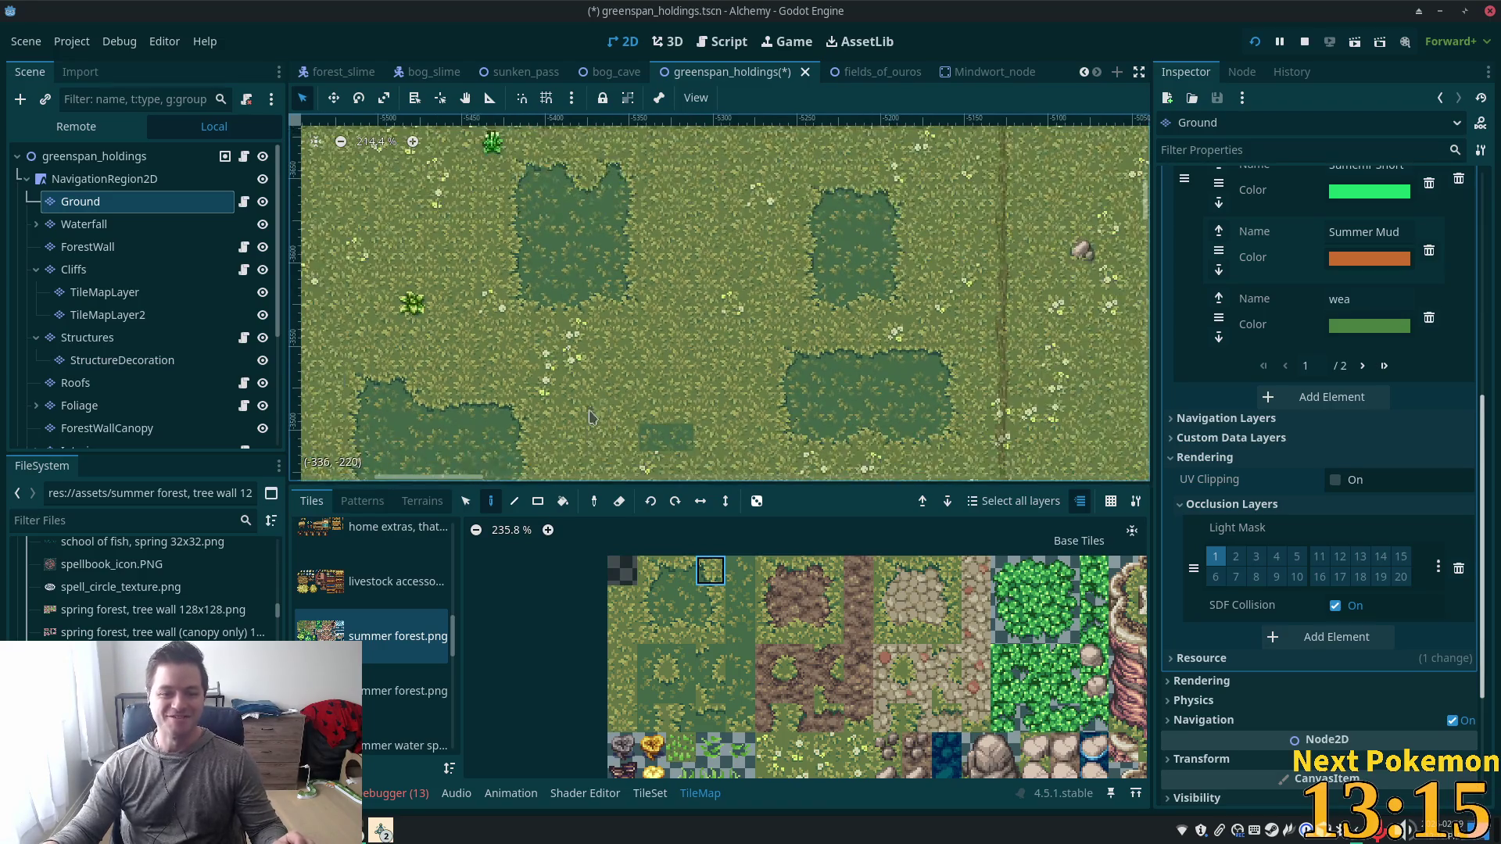
{"action": "scroll", "coordinate": [873, 397], "scroll_direction": "up", "scroll_amount": 4}
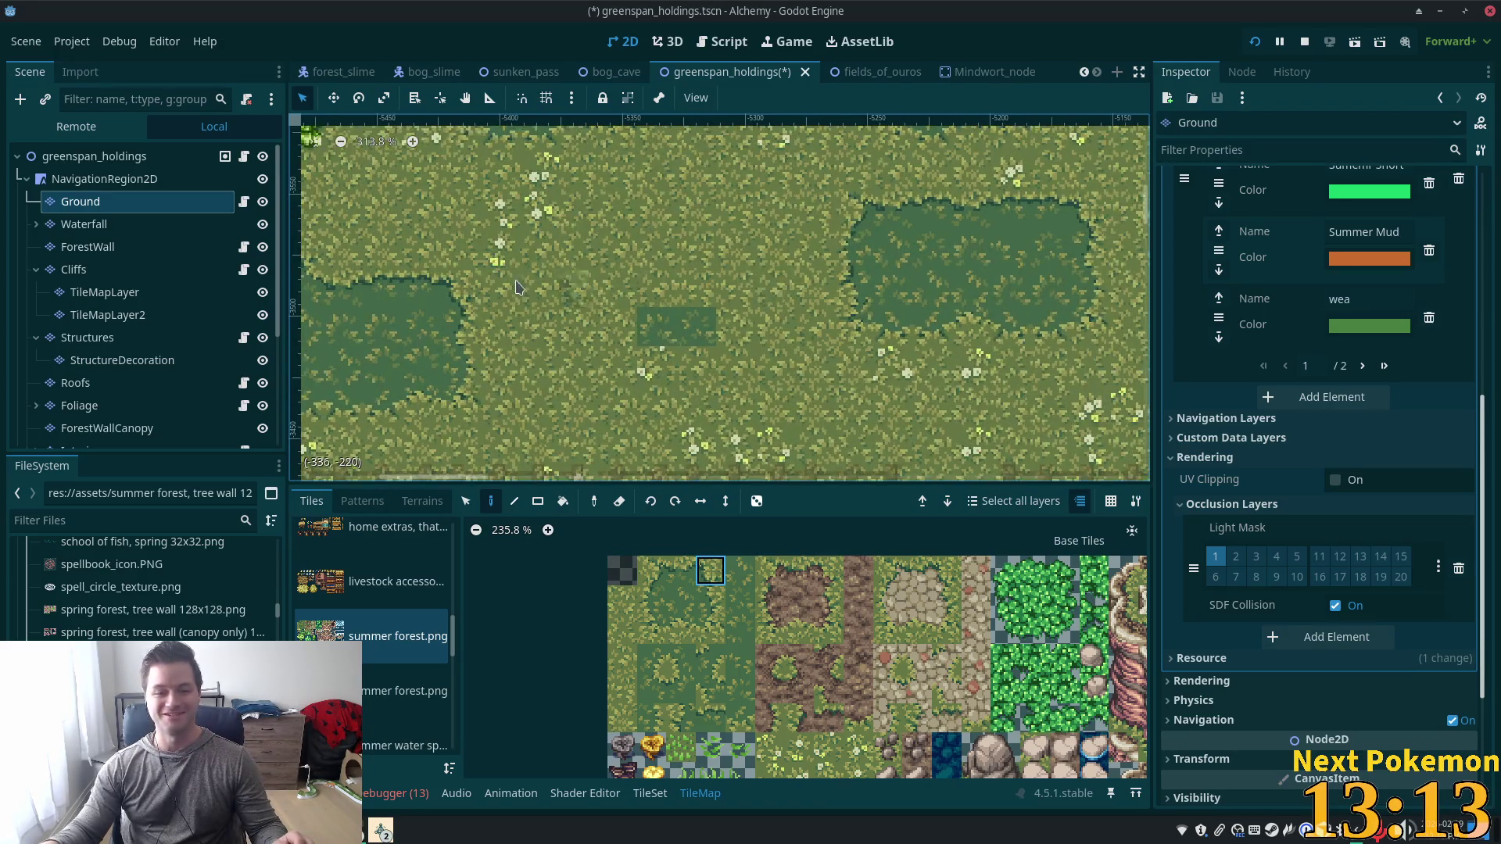
{"action": "scroll", "coordinate": [849, 310], "scroll_direction": "down", "scroll_amount": 3}
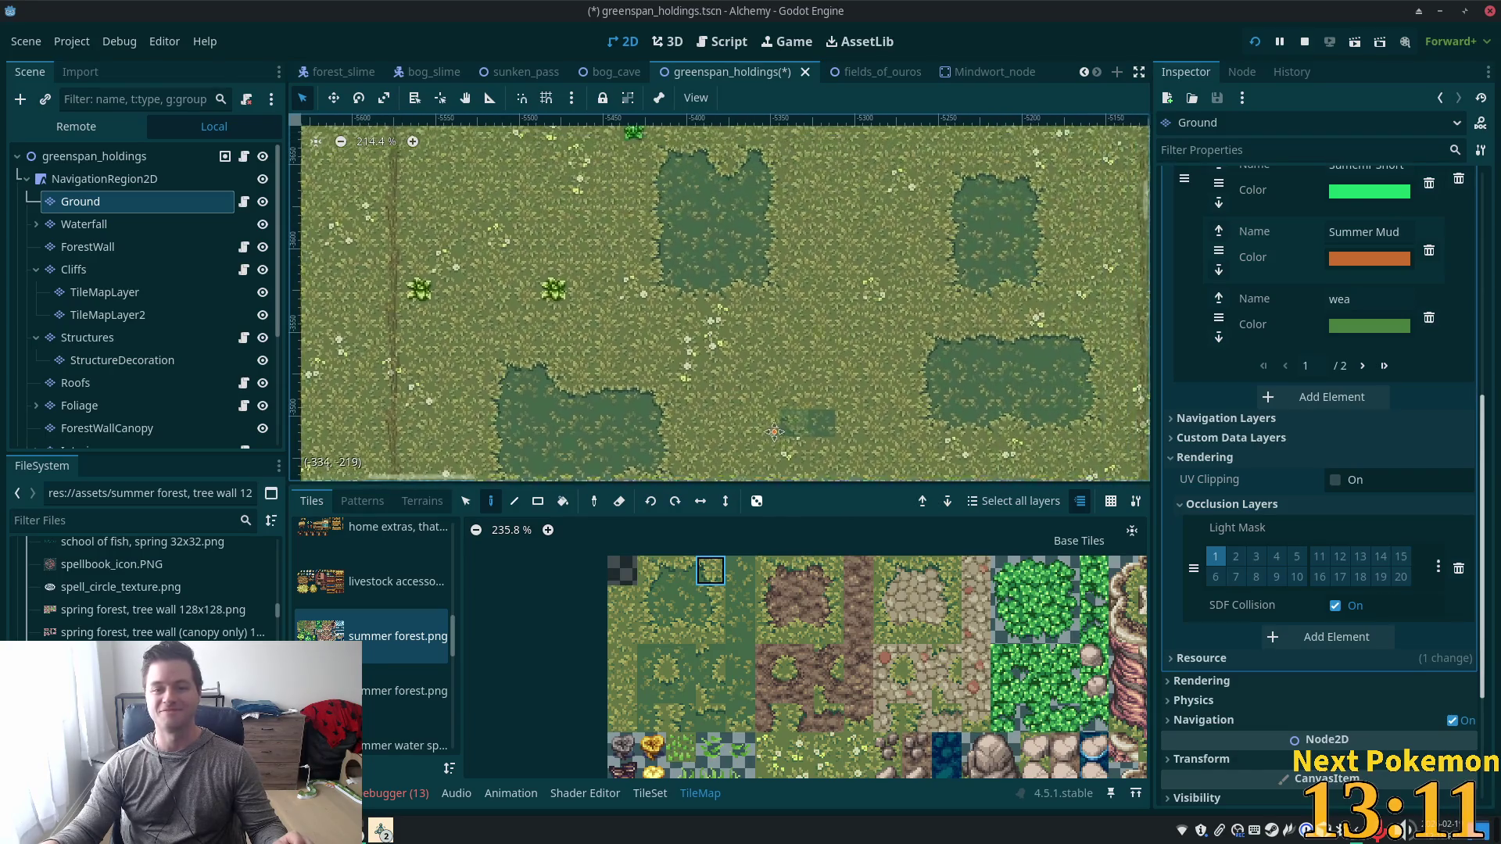
{"action": "scroll", "coordinate": [832, 414], "scroll_direction": "up", "scroll_amount": 2}
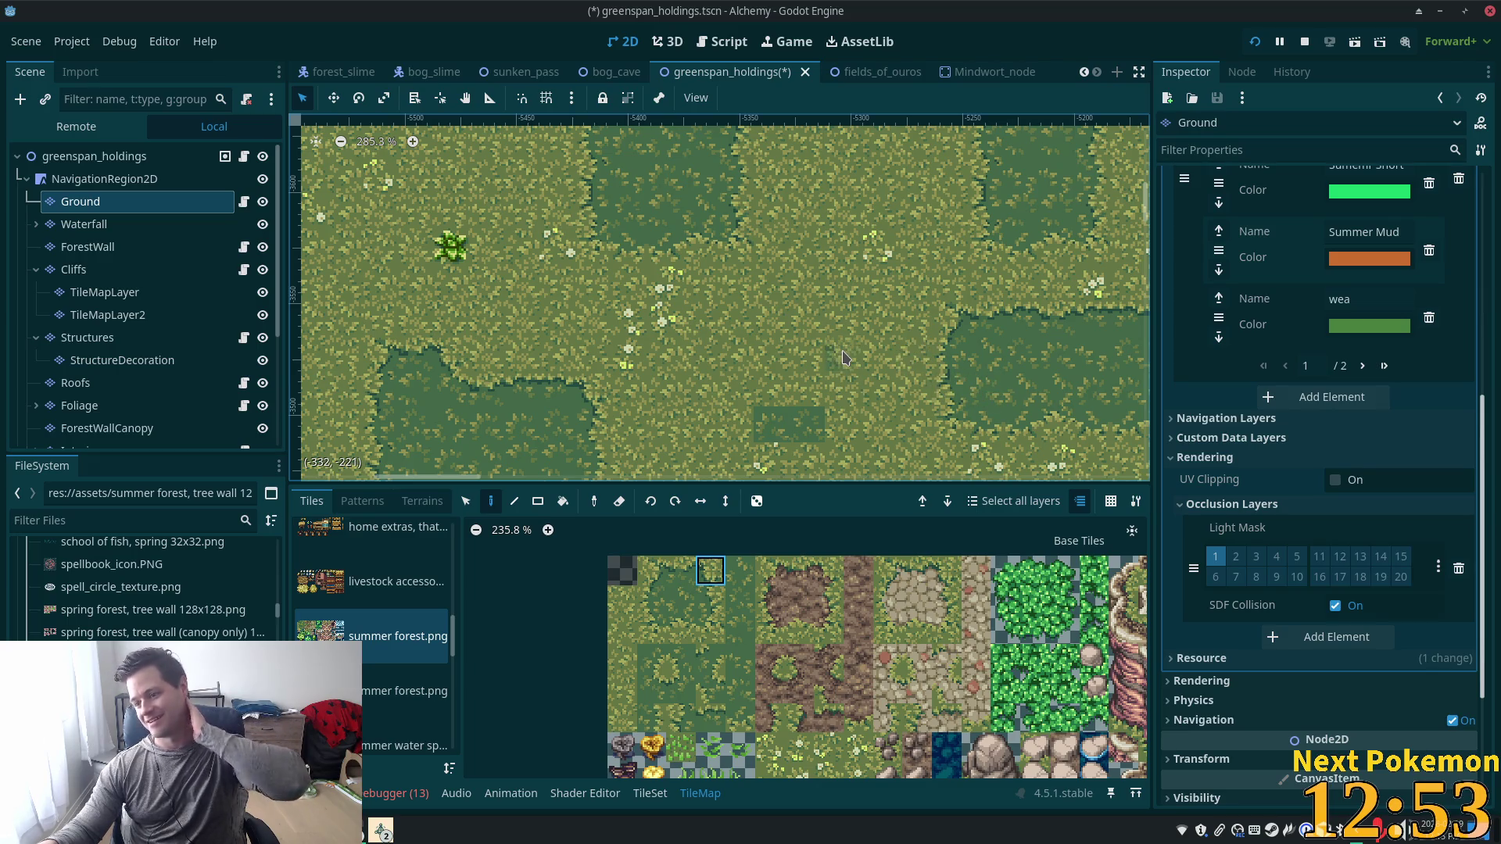
{"action": "scroll", "coordinate": [842, 357], "scroll_direction": "down", "scroll_amount": 3}
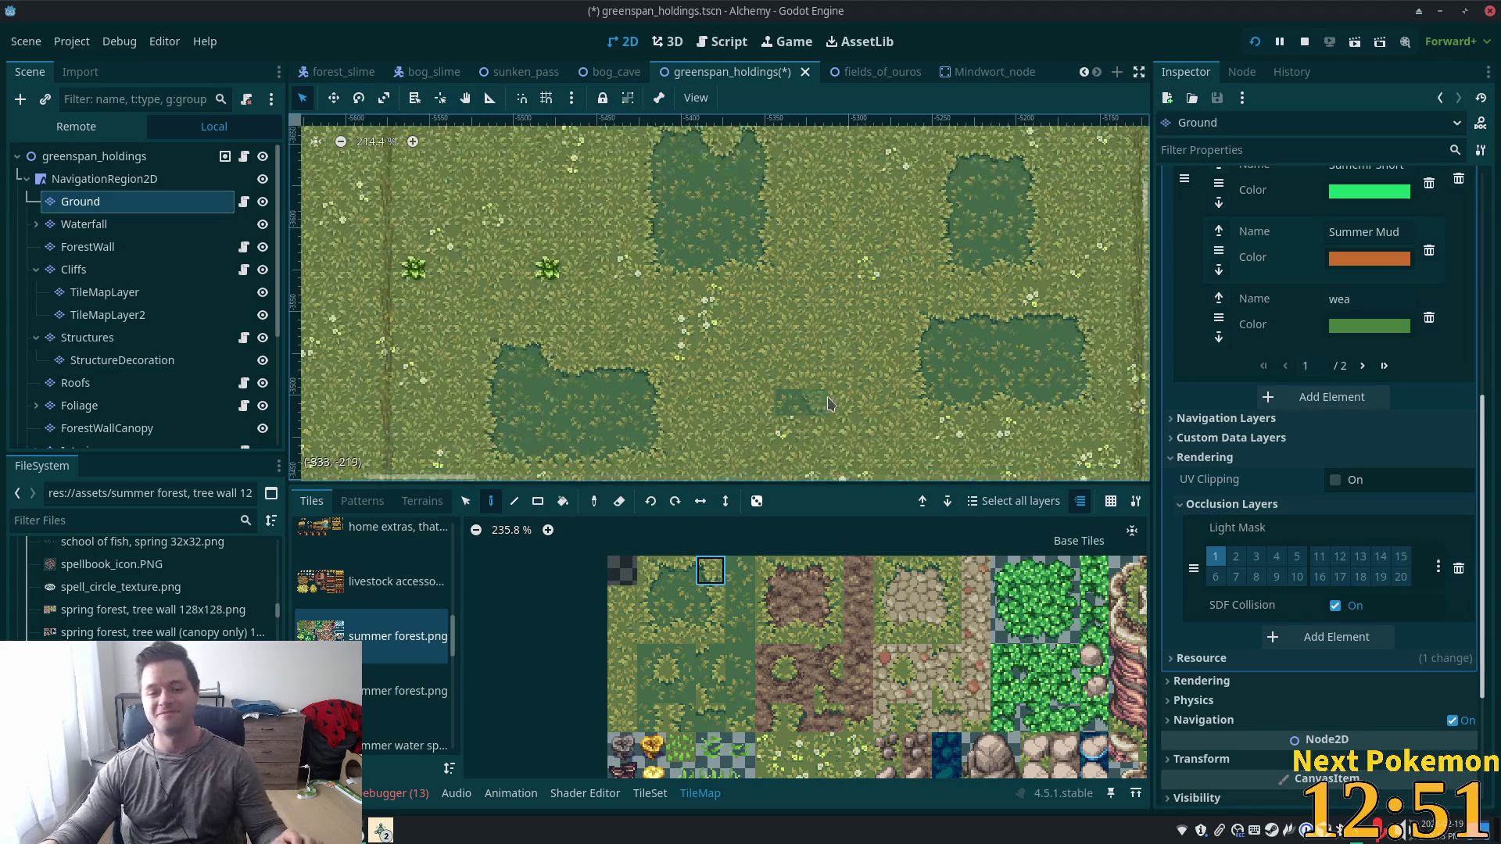
{"action": "scroll", "coordinate": [836, 353], "scroll_direction": "up", "scroll_amount": 5}
Paint a dark grass tile into the pasture's small dark patch.
{"action": "scroll", "coordinate": [837, 353], "scroll_direction": "up", "scroll_amount": 5}
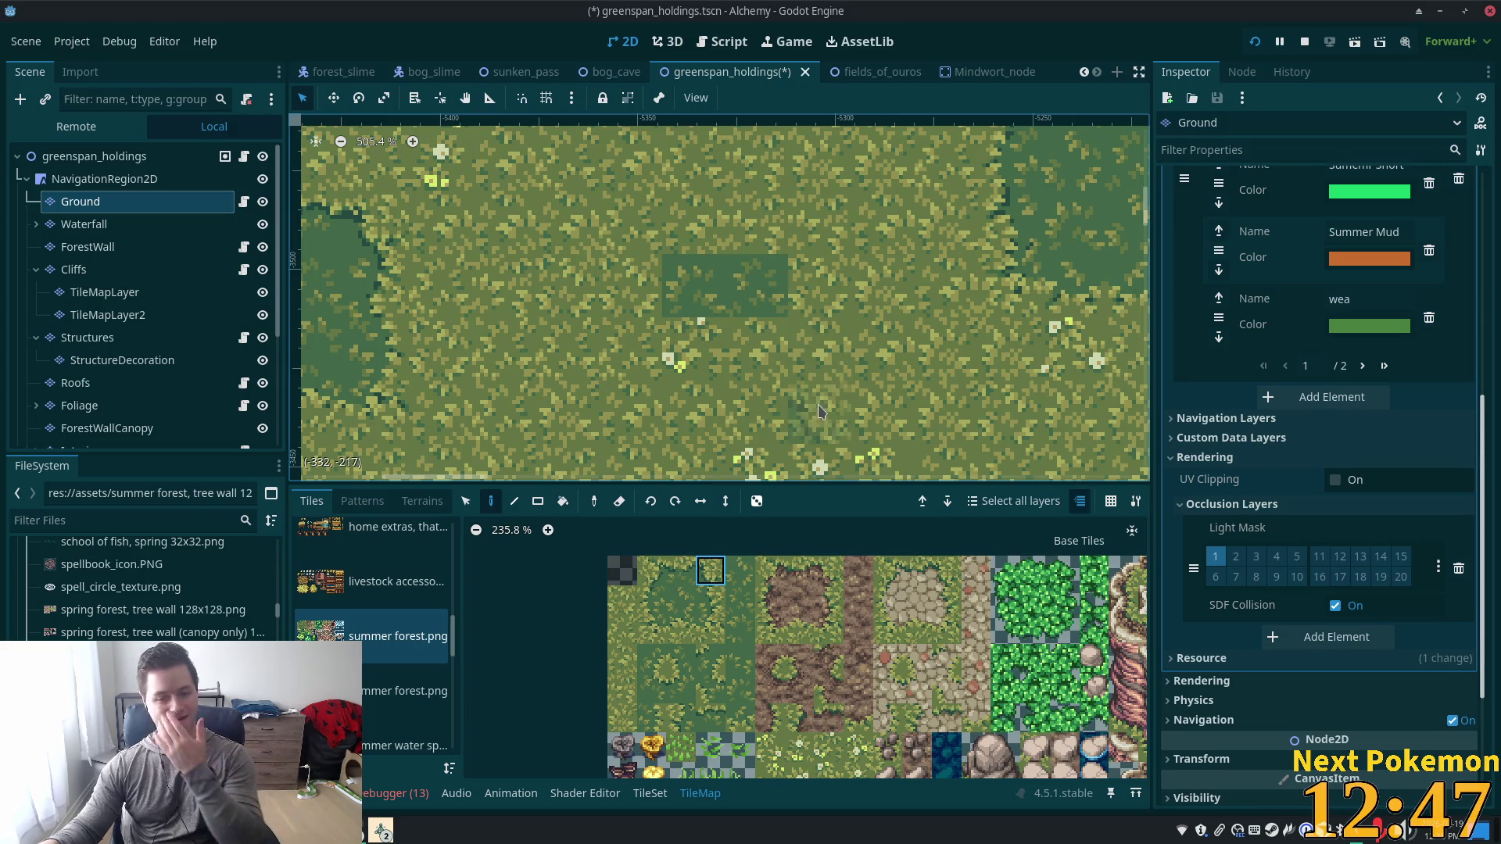
{"action": "left_click", "coordinate": [651, 688]}
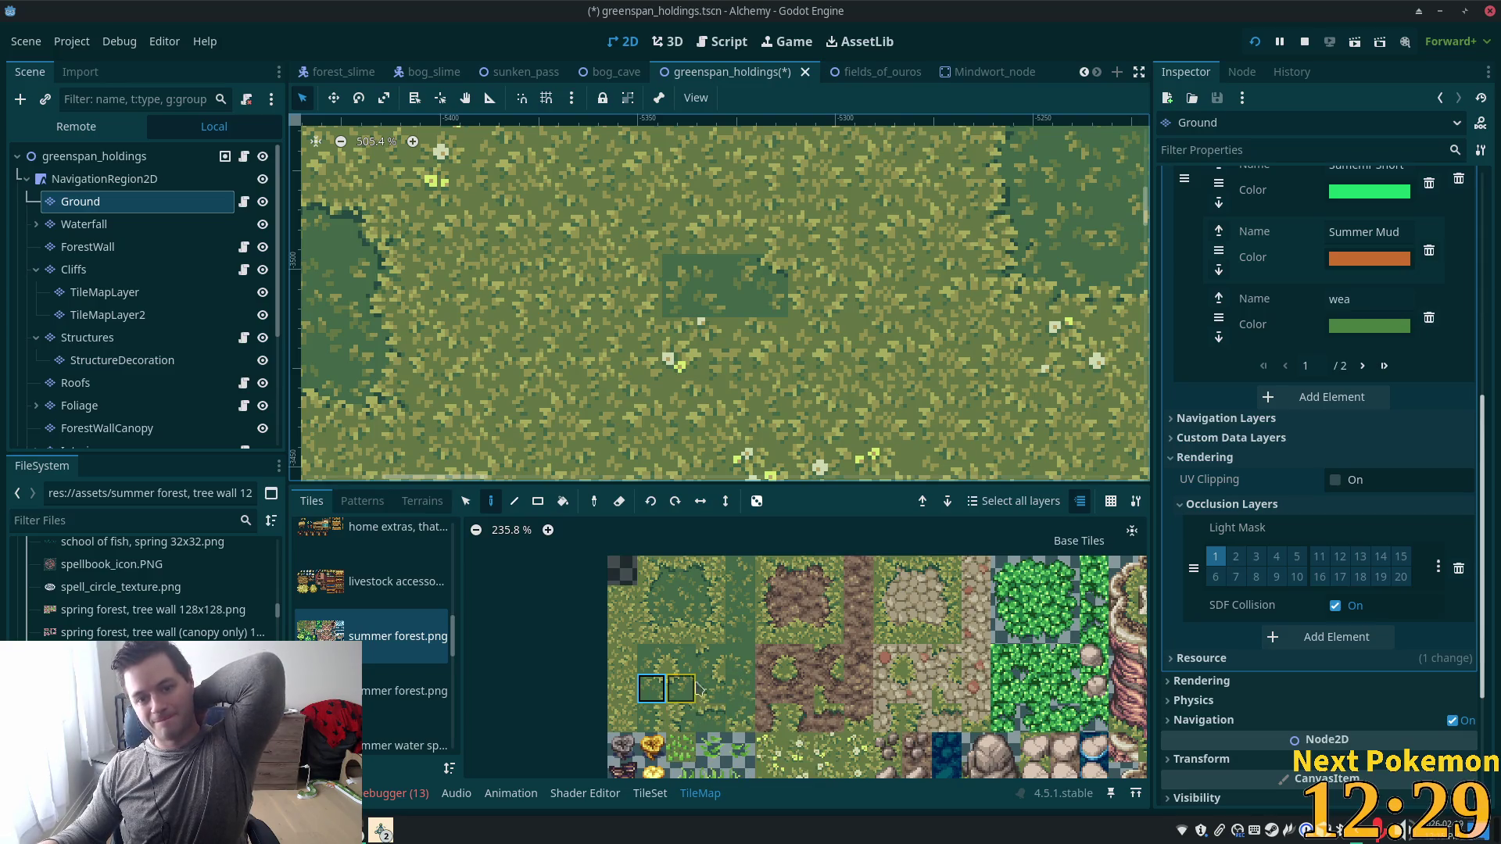
{"action": "left_click", "coordinate": [711, 630]}
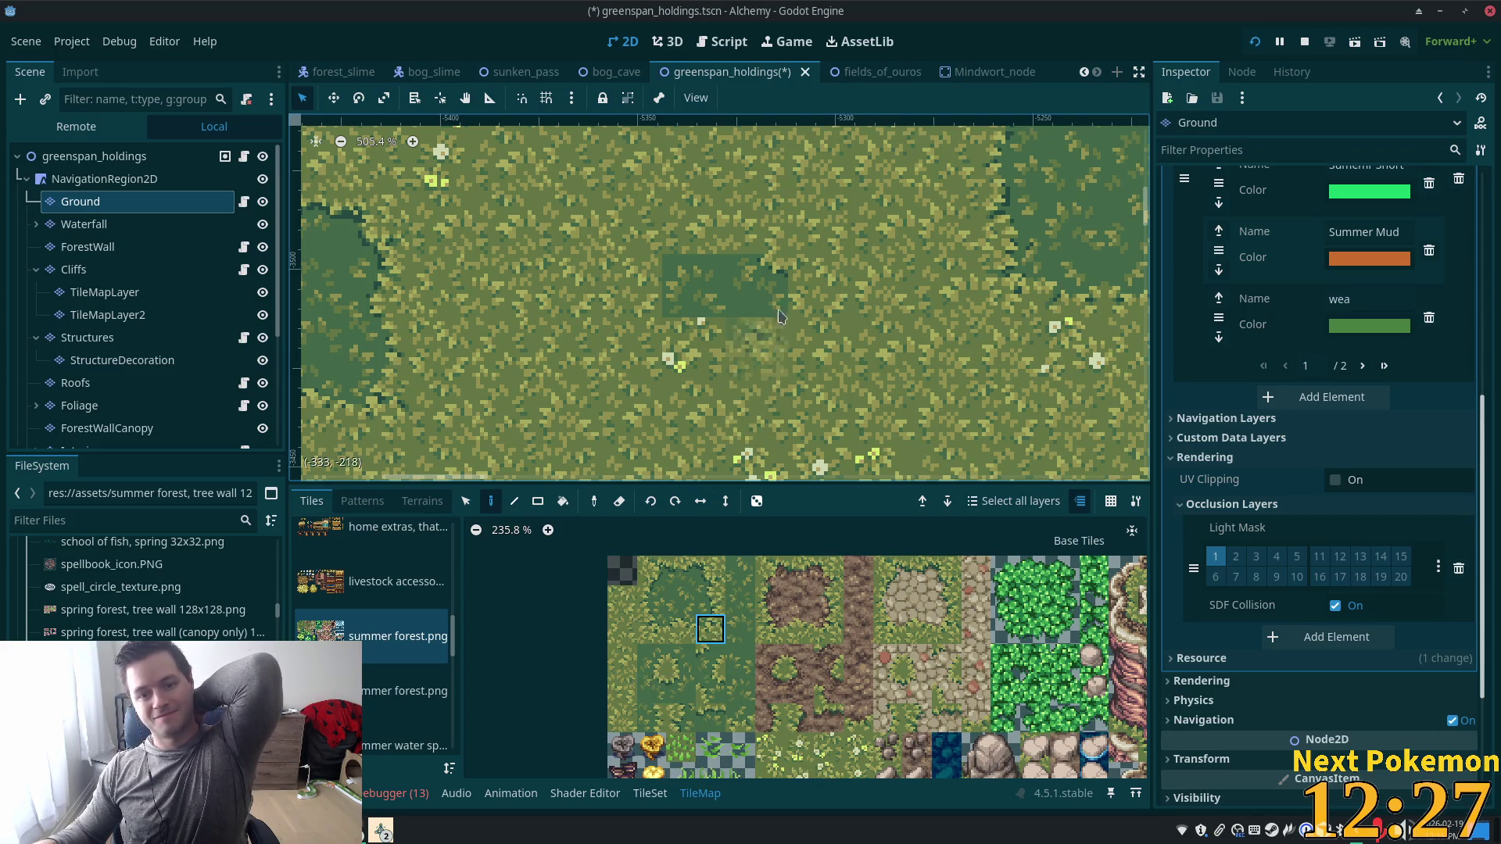
{"action": "left_click", "coordinate": [780, 316]}
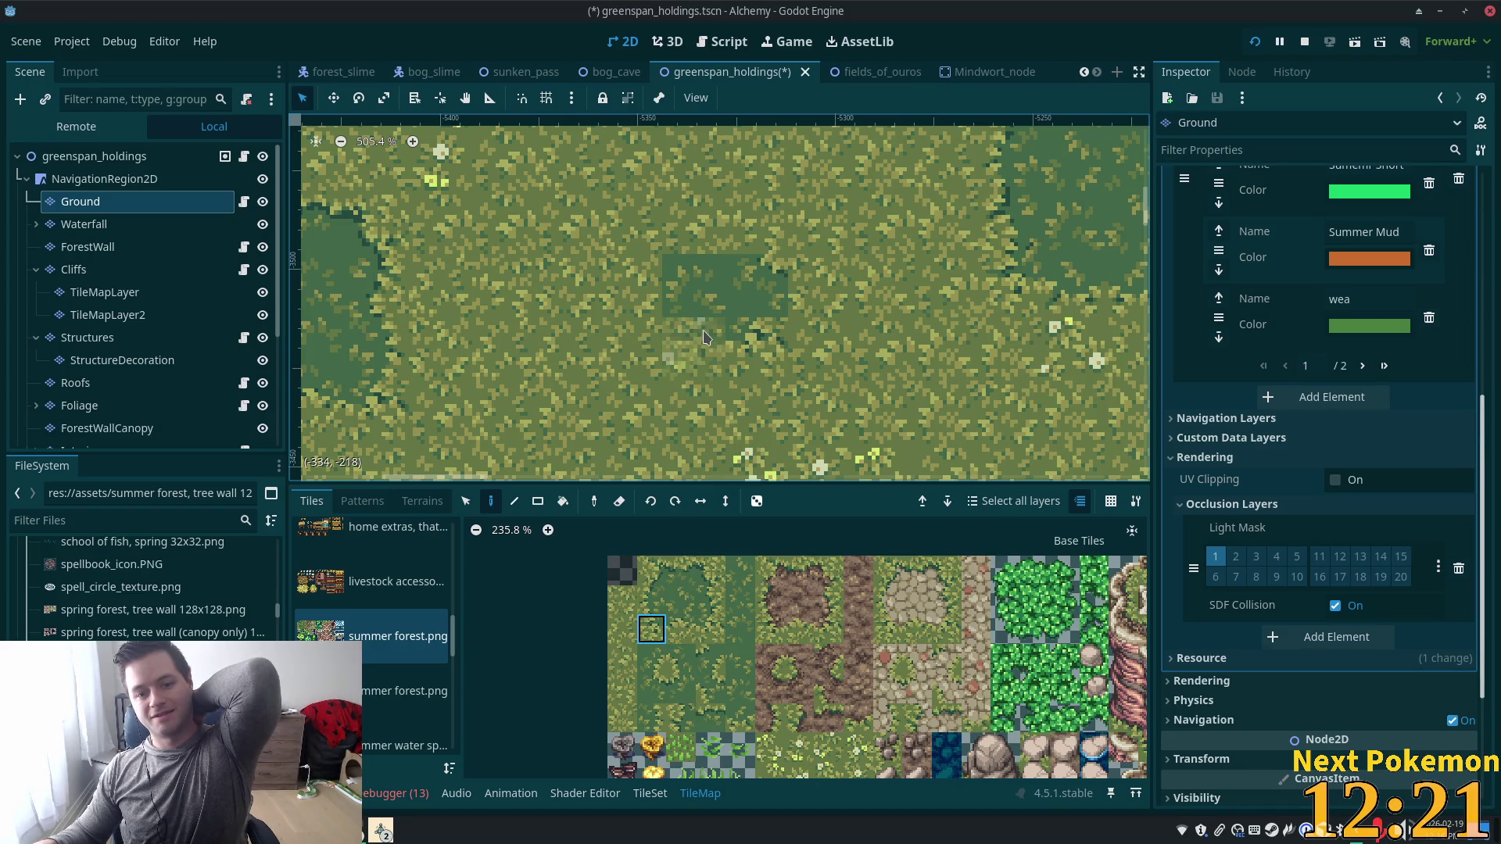
Repaint the patch's edge columns with light grass tiles to shrink it.
{"action": "left_click", "coordinate": [656, 630]}
{"action": "left_click", "coordinate": [651, 570]}
{"action": "left_click_drag", "start_coordinate": [695, 348], "coordinate": [694, 286]}
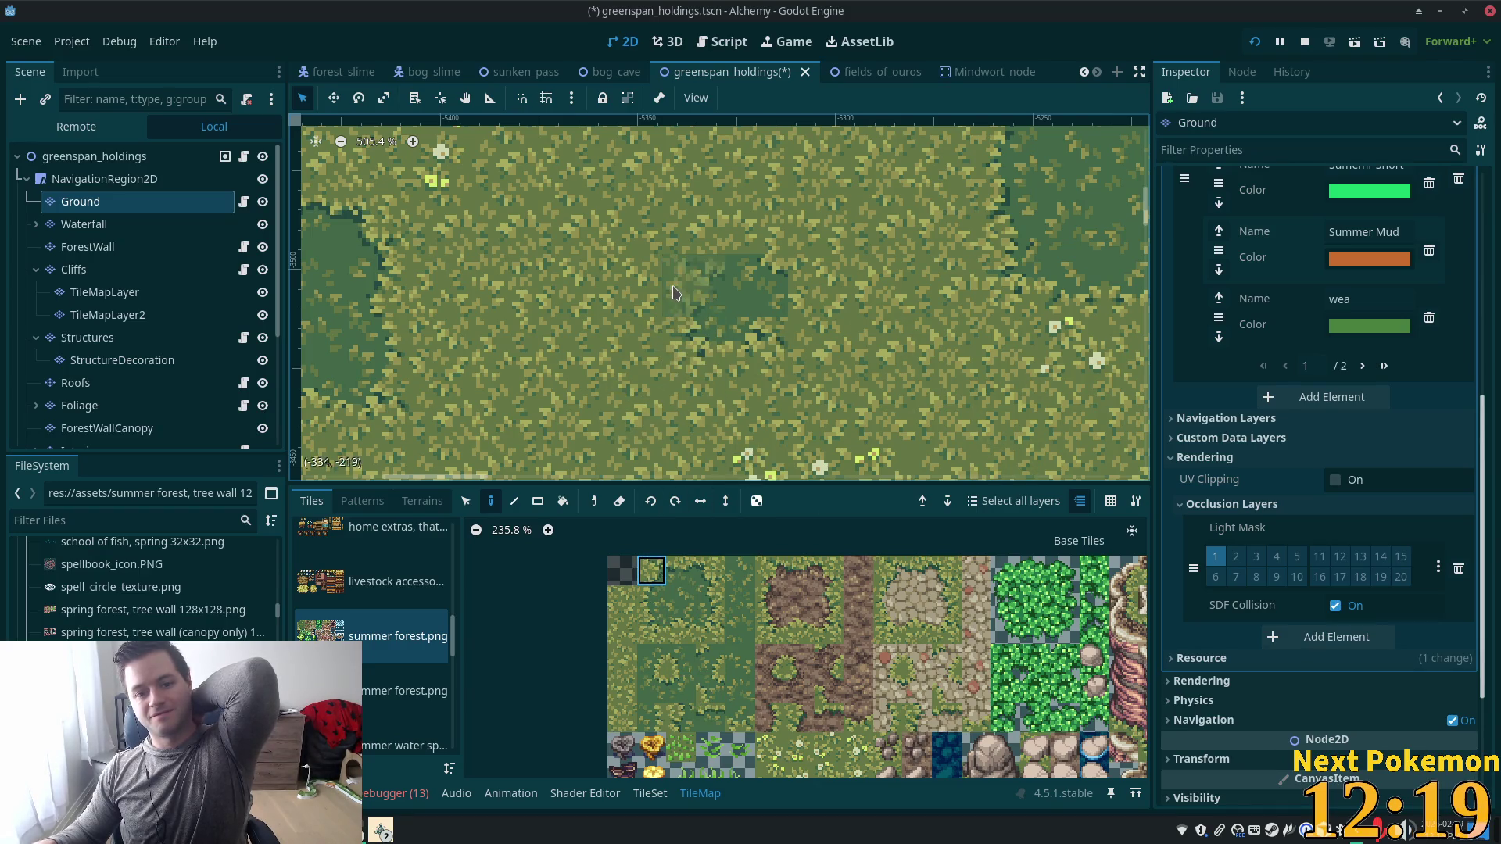
{"action": "left_click", "coordinate": [710, 570]}
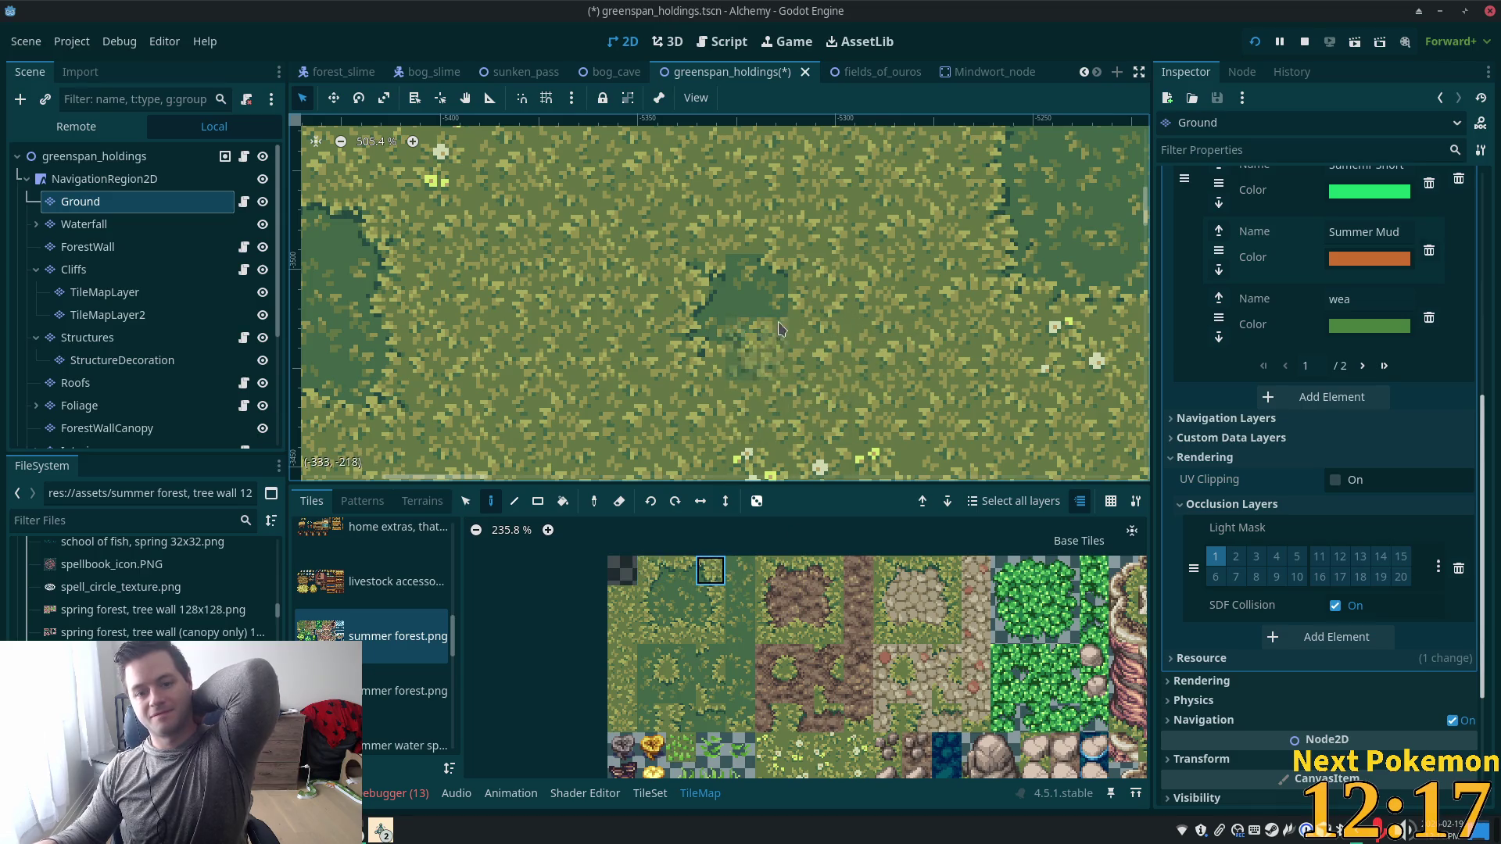
{"action": "mouse_move", "coordinate": [756, 348]}
{"action": "left_mouse_down"}
{"action": "mouse_move", "coordinate": [756, 290]}
{"action": "mouse_move", "coordinate": [806, 286]}
{"action": "left_mouse_up"}
{"action": "scroll", "coordinate": [807, 285], "scroll_direction": "down", "scroll_amount": 5}
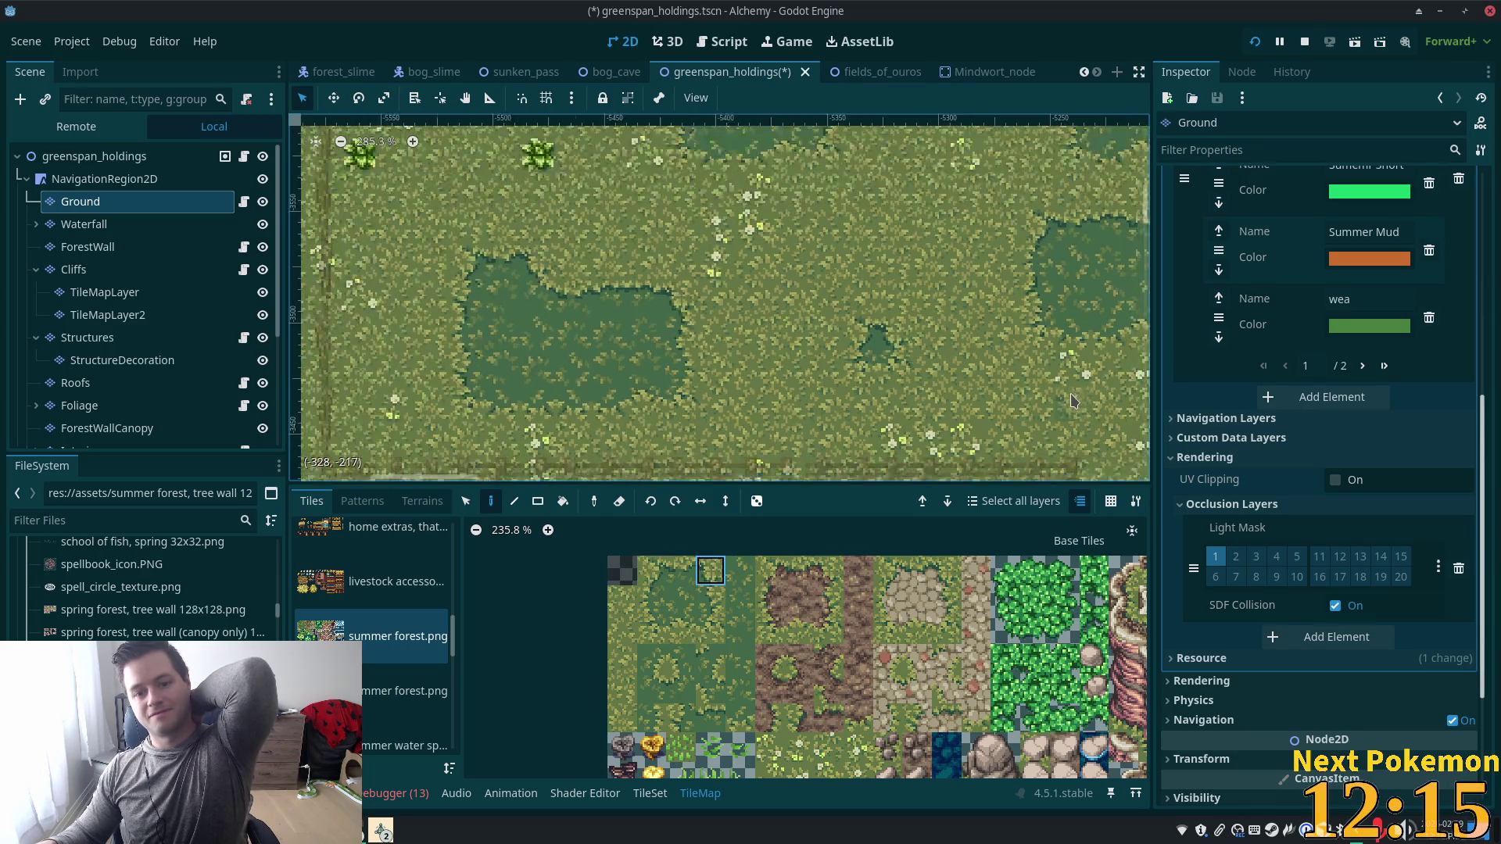
Narrow a map selection down to the single dark grass tuft cell as the brush.
{"action": "scroll", "coordinate": [1031, 404], "scroll_direction": "down", "scroll_amount": 4}
{"action": "scroll", "coordinate": [860, 375], "scroll_direction": "up", "scroll_amount": 2}
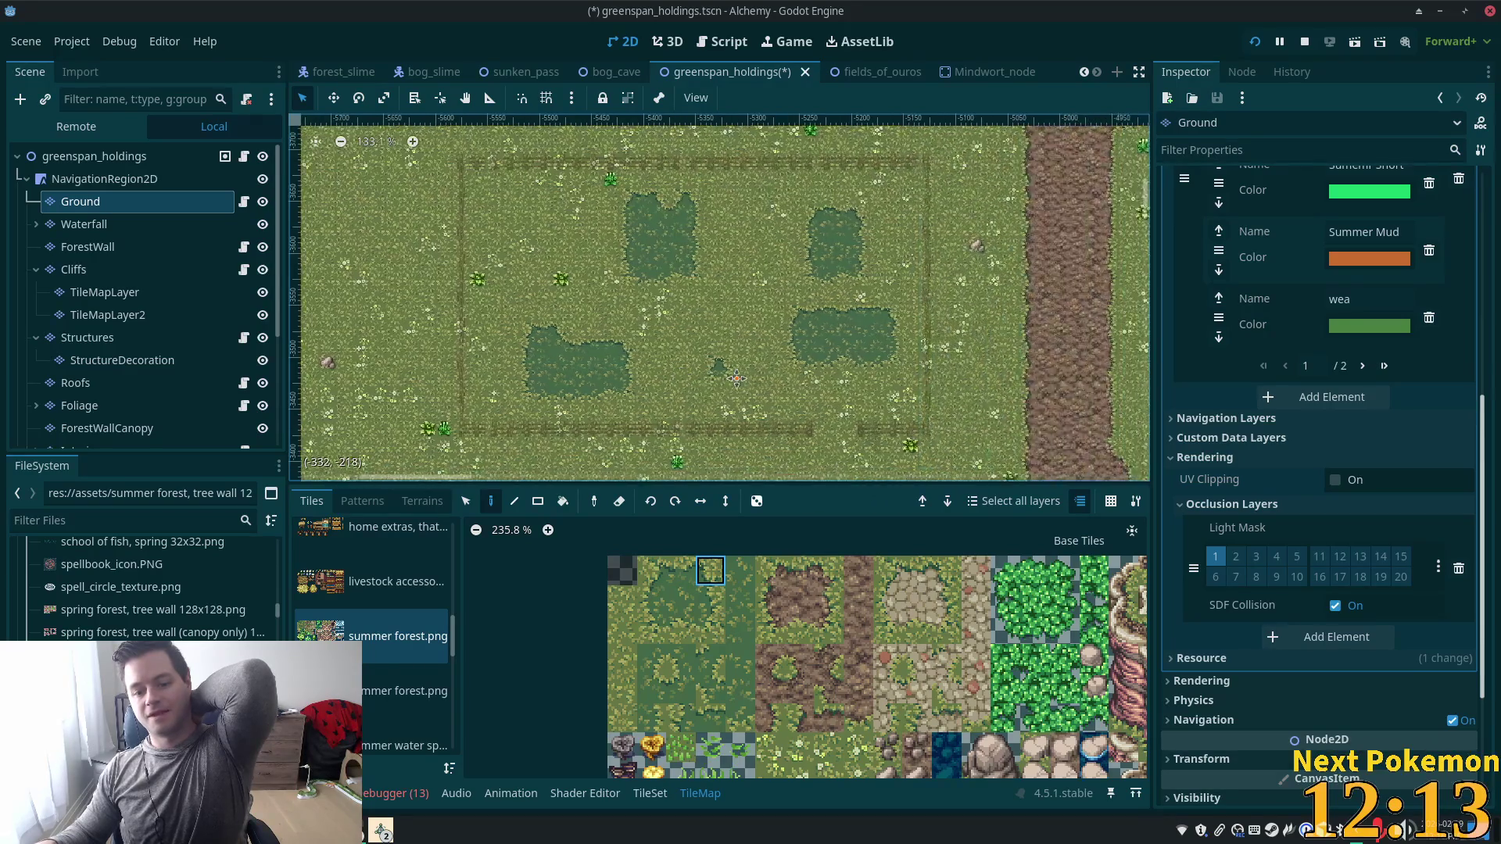
{"action": "scroll", "coordinate": [762, 355], "scroll_direction": "up", "scroll_amount": 4}
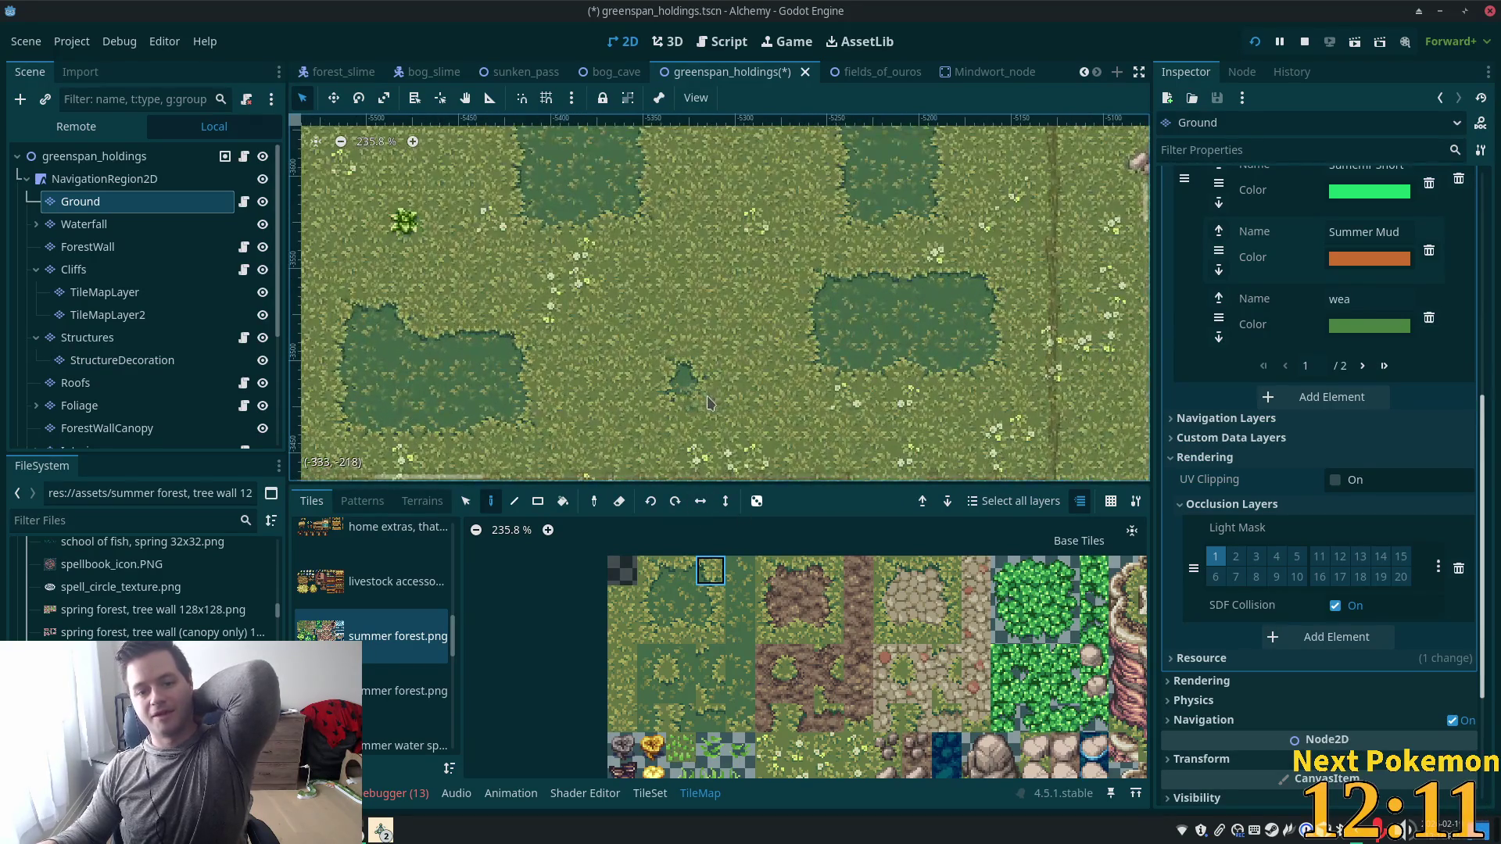
{"action": "left_click", "coordinate": [724, 573]}
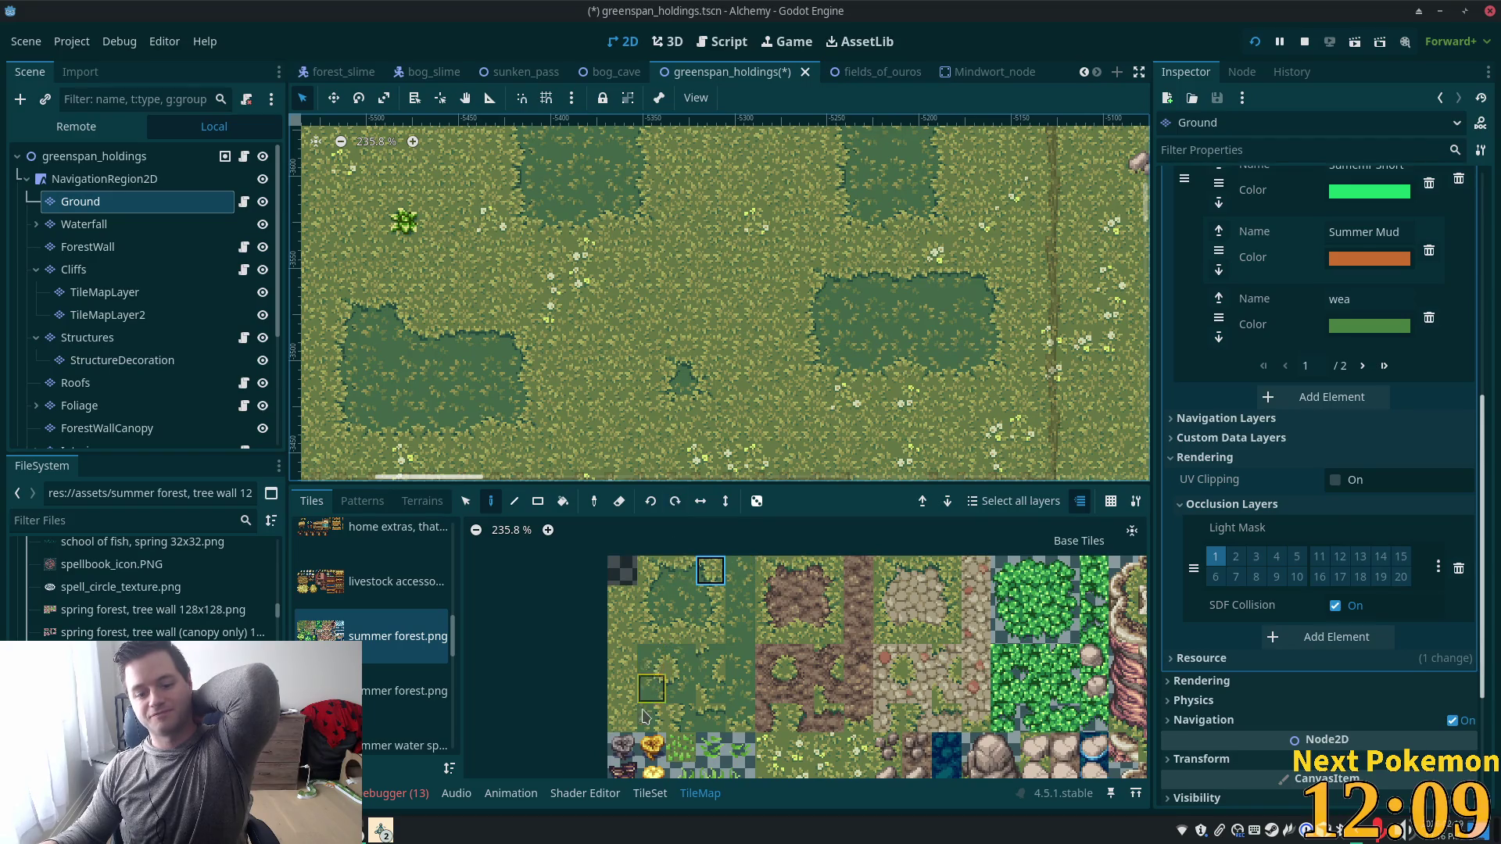
{"action": "left_click", "coordinate": [465, 505]}
{"action": "mouse_move", "coordinate": [657, 327]}
{"action": "left_mouse_down"}
{"action": "mouse_move", "coordinate": [681, 412]}
{"action": "mouse_move", "coordinate": [684, 379]}
{"action": "mouse_move", "coordinate": [698, 398]}
{"action": "left_mouse_up"}
{"action": "left_click", "coordinate": [816, 367]}
{"action": "left_click", "coordinate": [491, 502]}
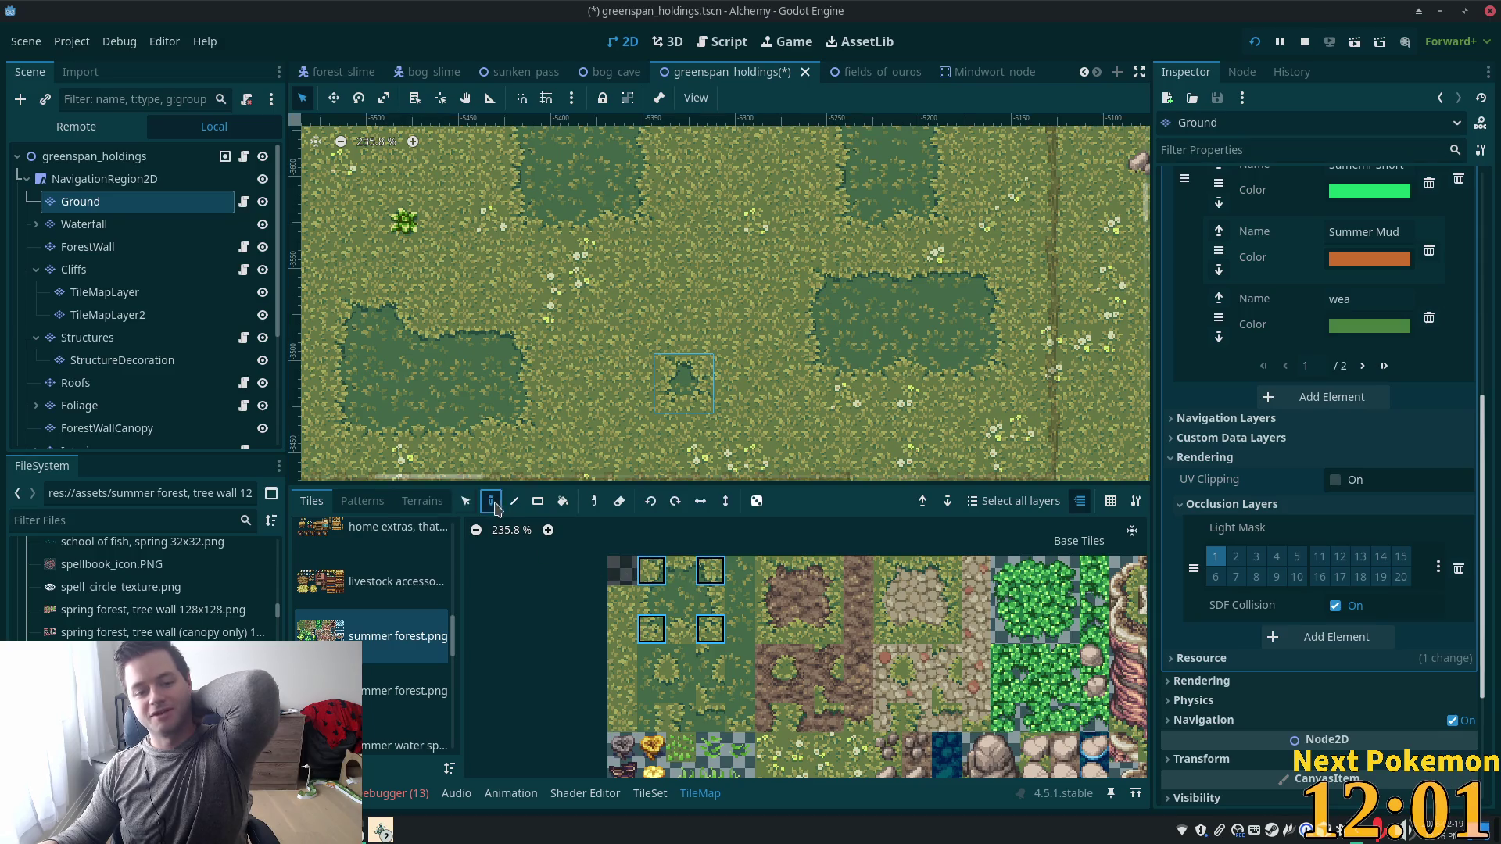
Stamp the dark grass tuft at two spots in the open pasture.
{"action": "scroll", "coordinate": [783, 227], "scroll_direction": "up", "scroll_amount": 2}
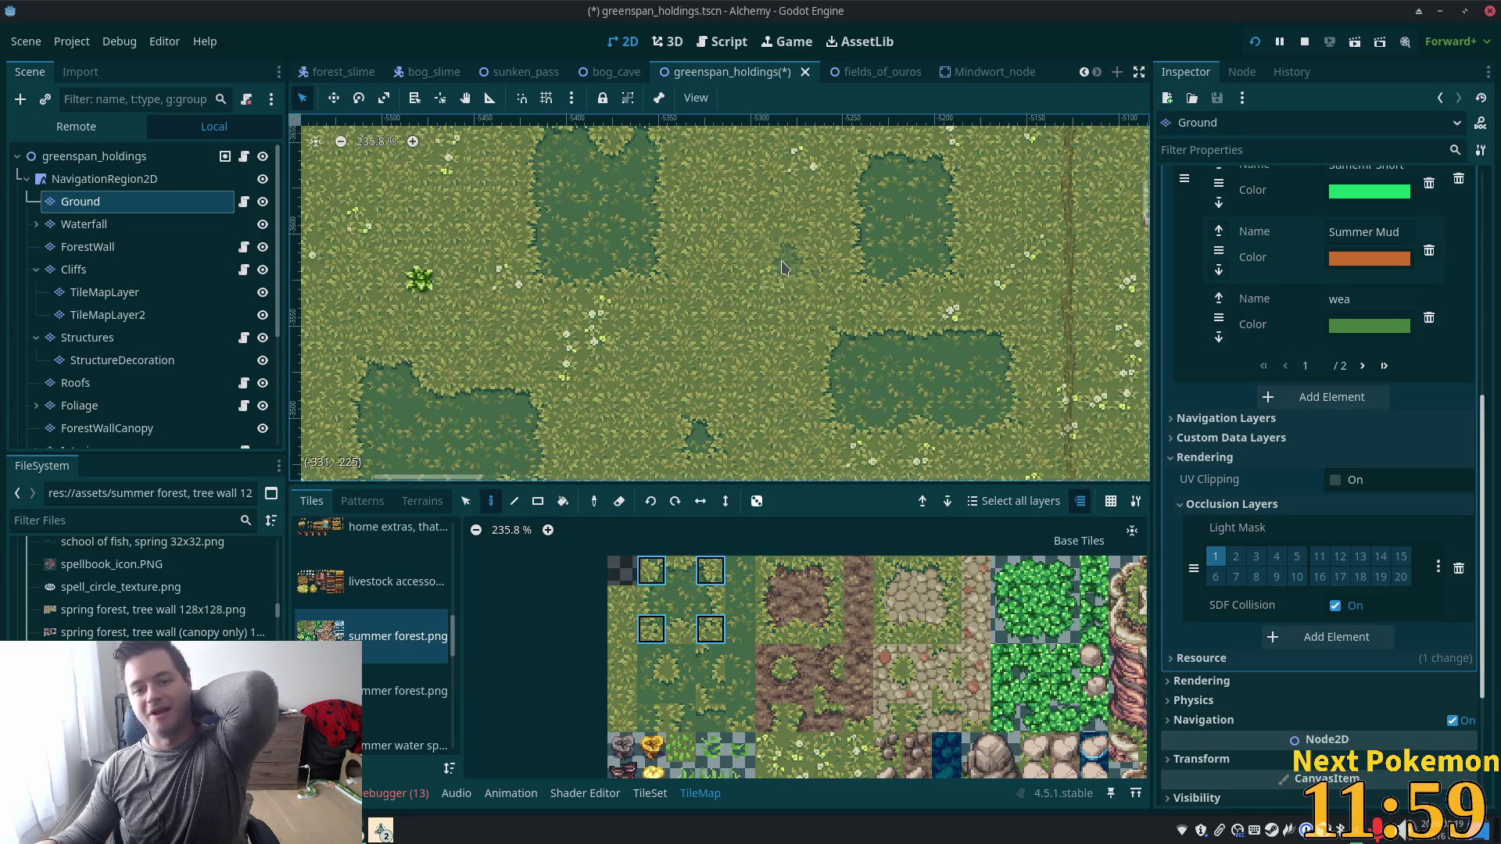
{"action": "left_click", "coordinate": [785, 267]}
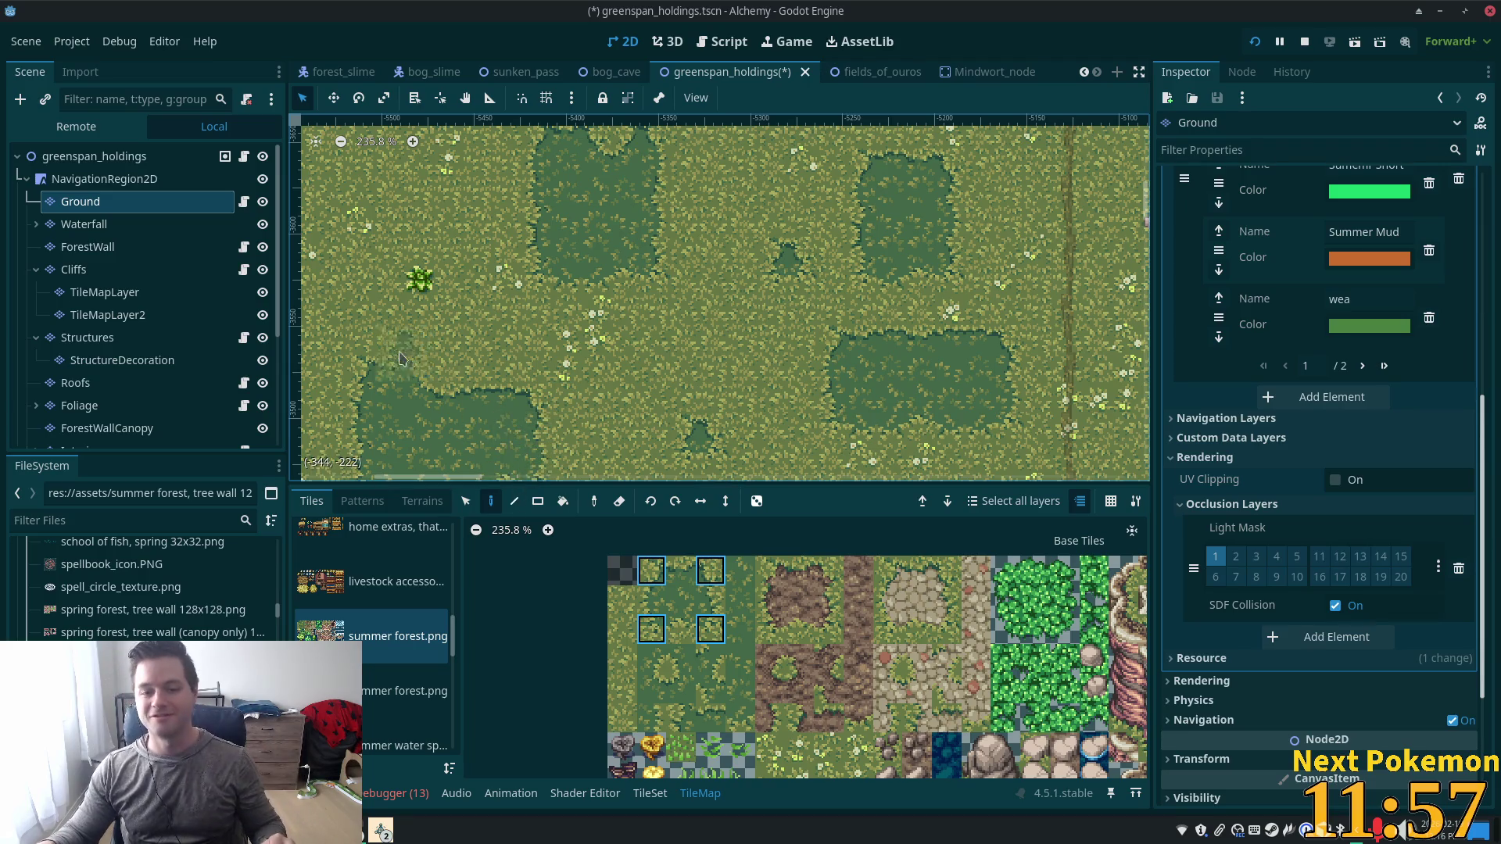
{"action": "scroll", "coordinate": [500, 313], "scroll_direction": "up", "scroll_amount": 3}
{"action": "scroll", "coordinate": [501, 313], "scroll_direction": "left", "scroll_amount": 3}
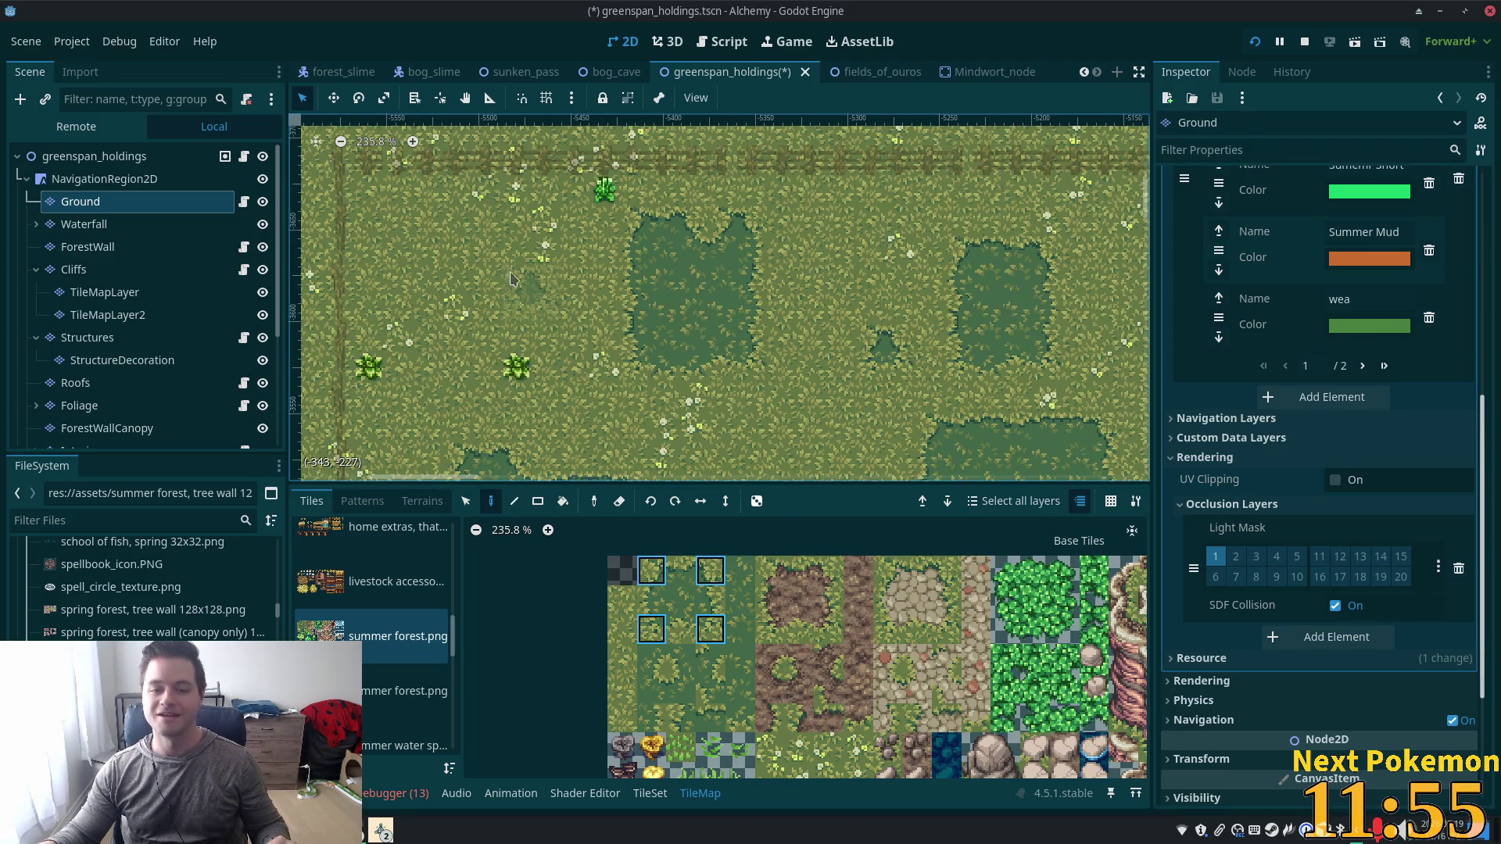
{"action": "left_click", "coordinate": [508, 279]}
{"action": "scroll", "coordinate": [968, 473], "scroll_direction": "down", "scroll_amount": 1}
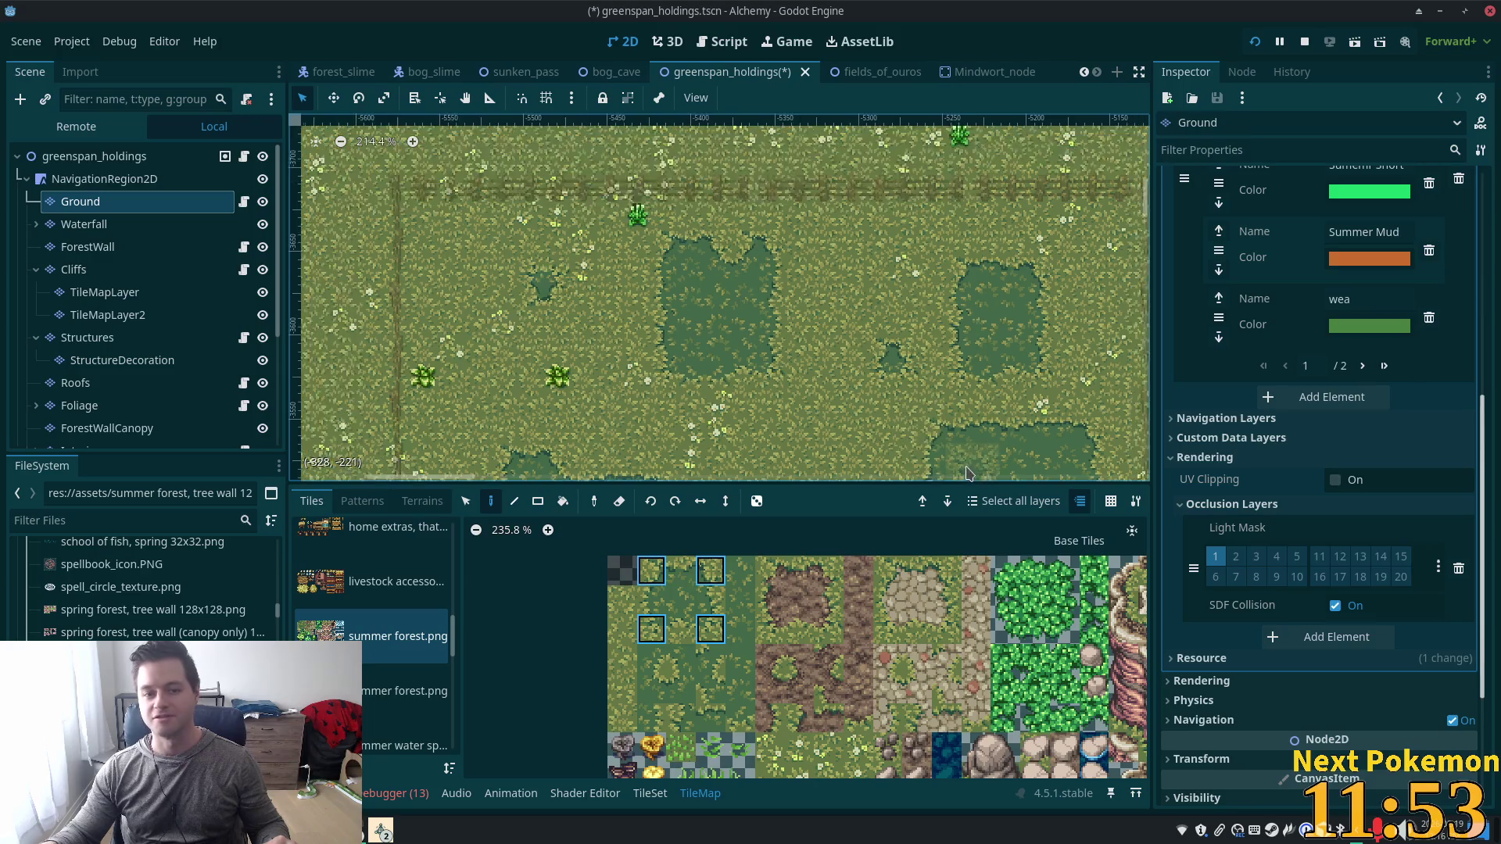
{"action": "scroll", "coordinate": [968, 473], "scroll_direction": "down", "scroll_amount": 2}
{"action": "scroll", "coordinate": [860, 391], "scroll_direction": "right", "scroll_amount": 5}
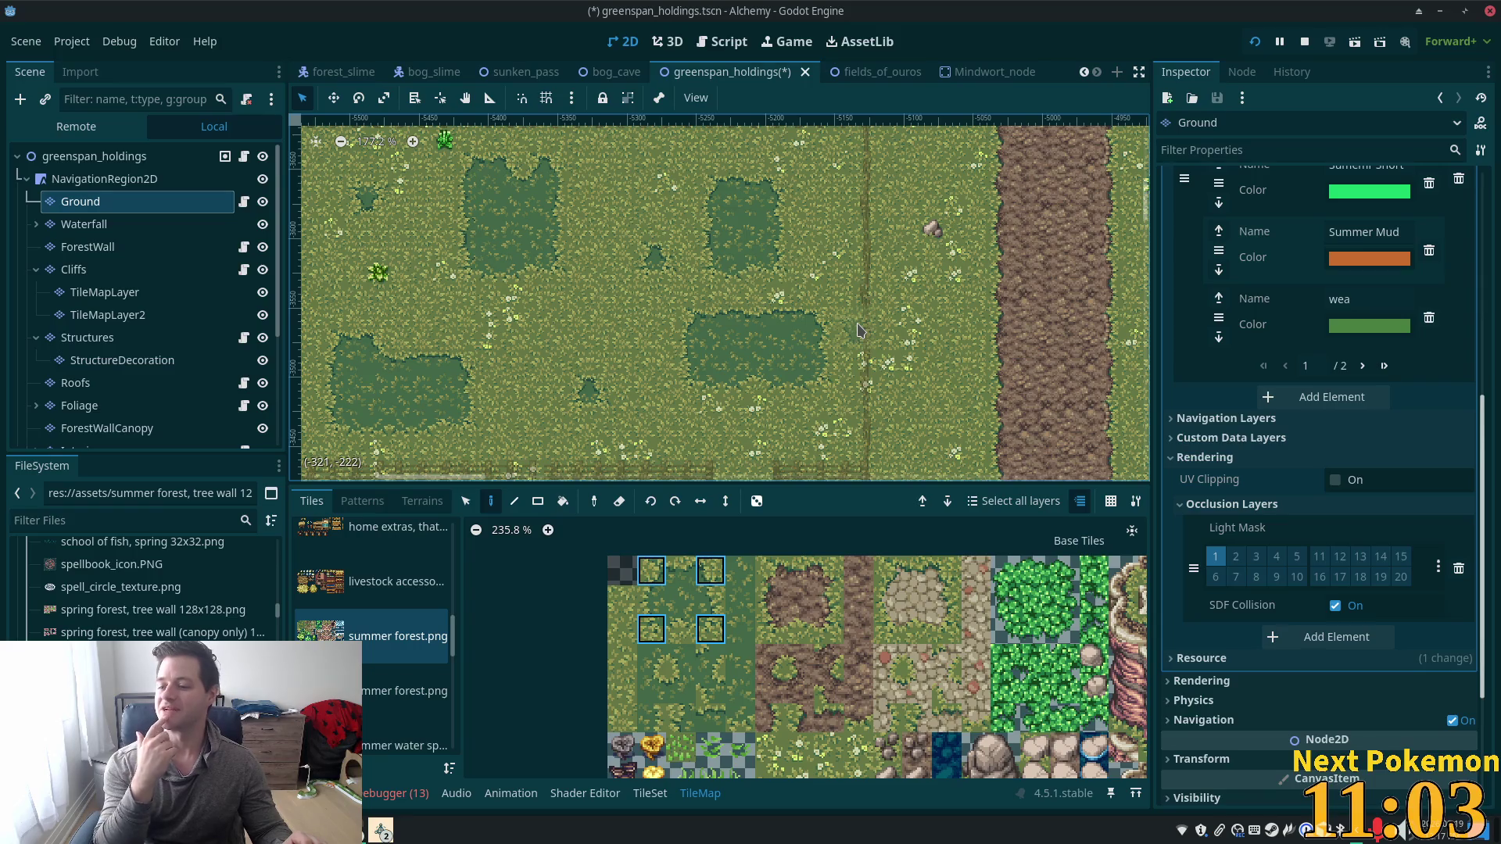
{"action": "scroll", "coordinate": [774, 352], "scroll_direction": "up", "scroll_amount": 3}
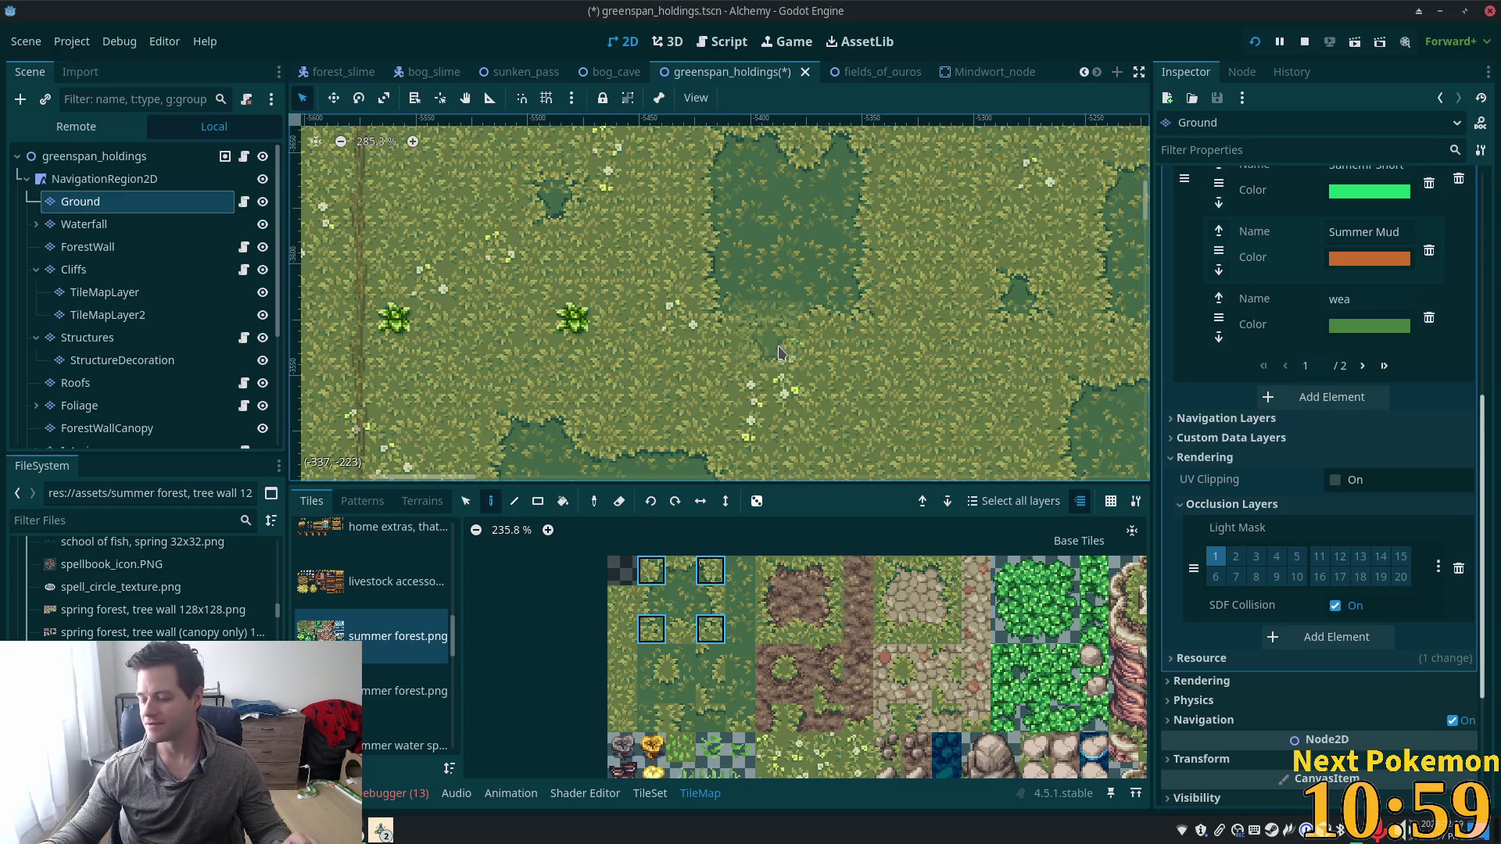
{"action": "scroll", "coordinate": [779, 353], "scroll_direction": "down", "scroll_amount": 1}
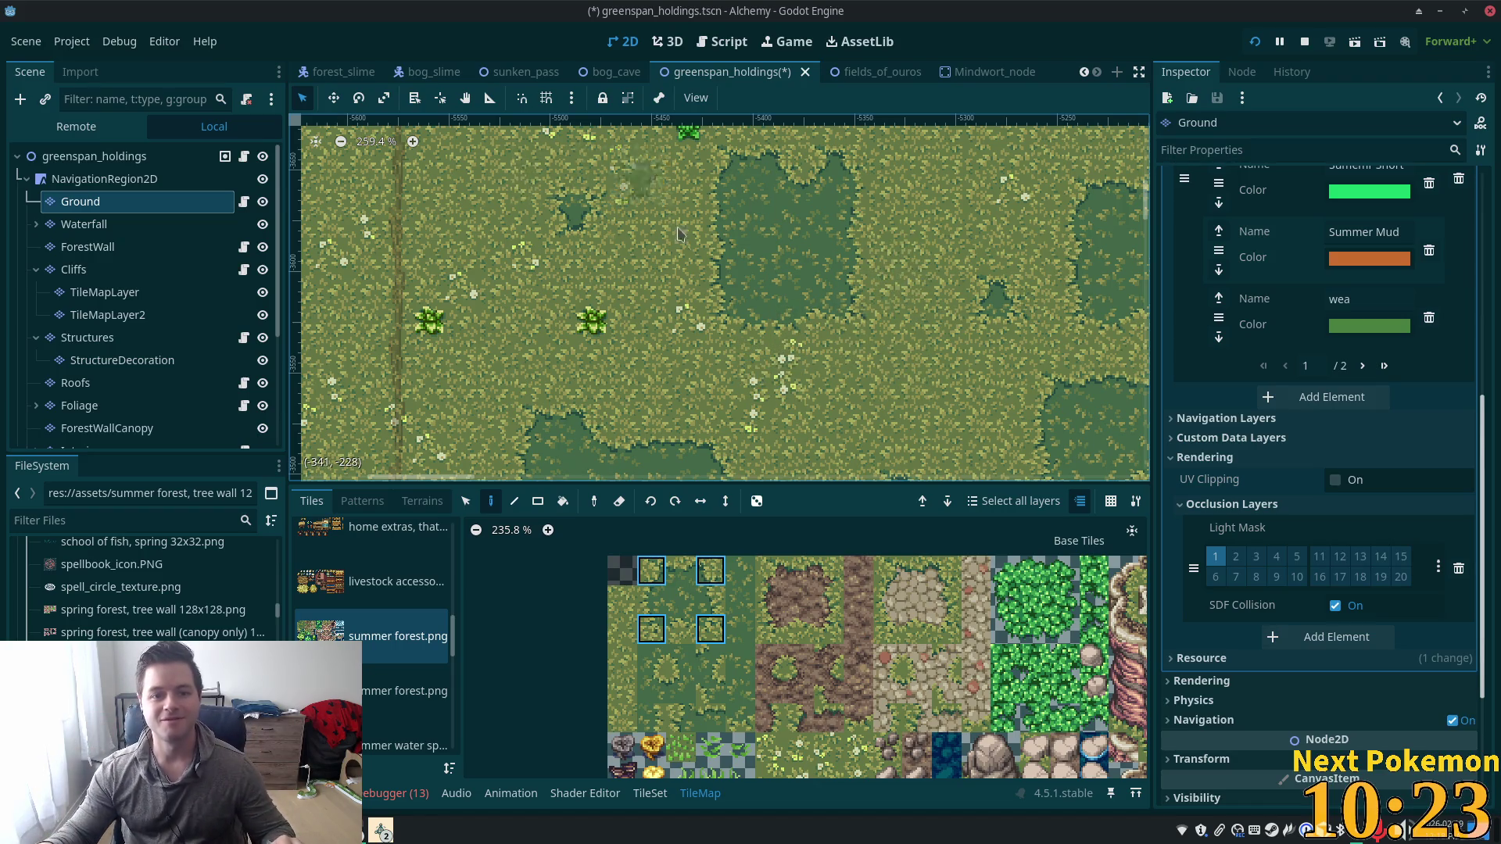
Review the fenced pasture zoomed out and save greenspan_holdings.tscn with Ctrl+S.
{"action": "scroll", "coordinate": [775, 379], "scroll_direction": "up", "scroll_amount": 4}
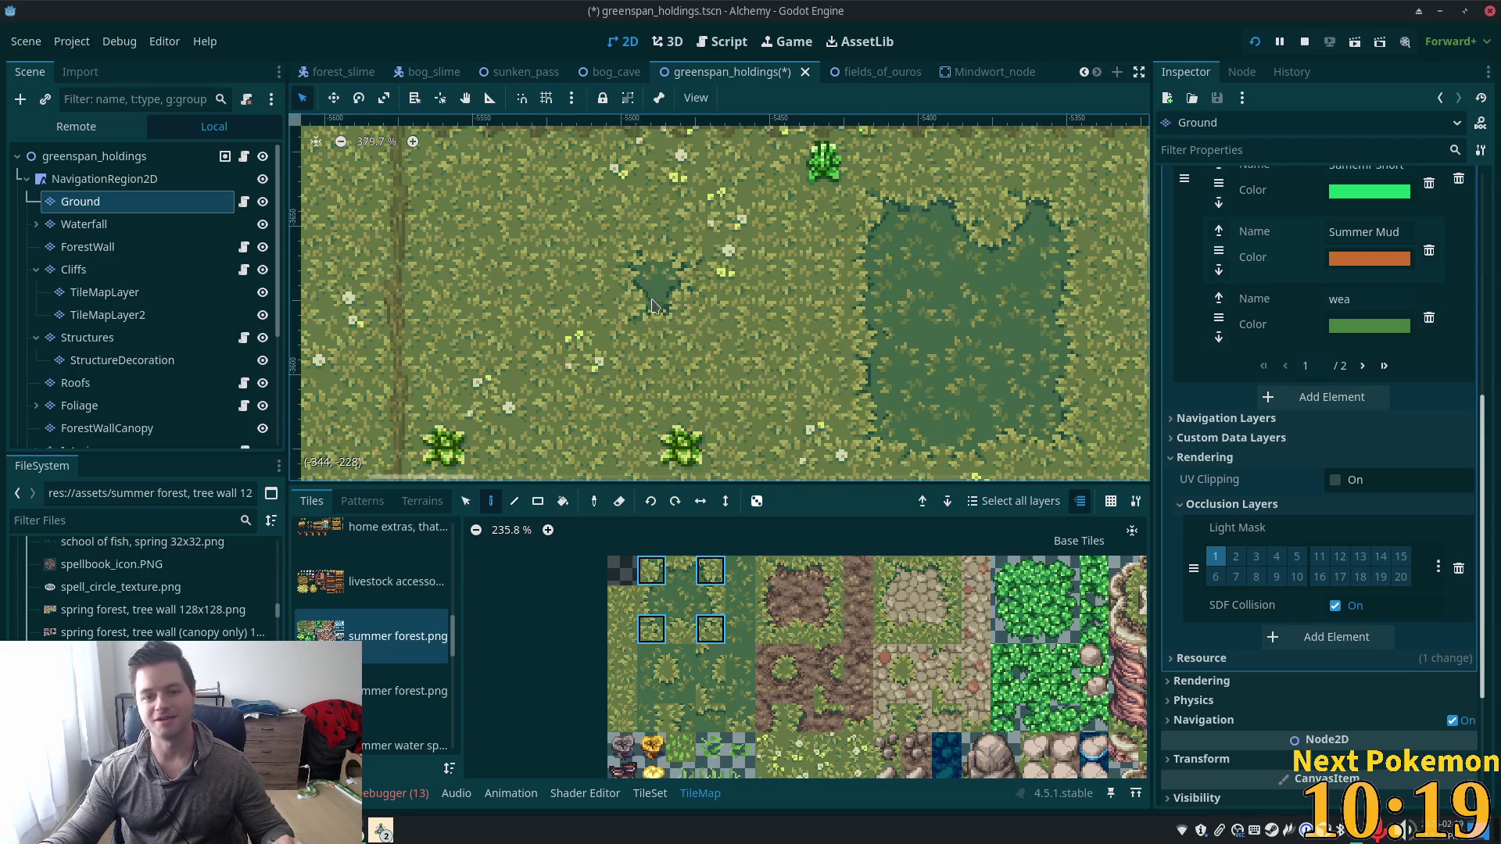
{"action": "scroll", "coordinate": [936, 375], "scroll_direction": "down", "scroll_amount": 4}
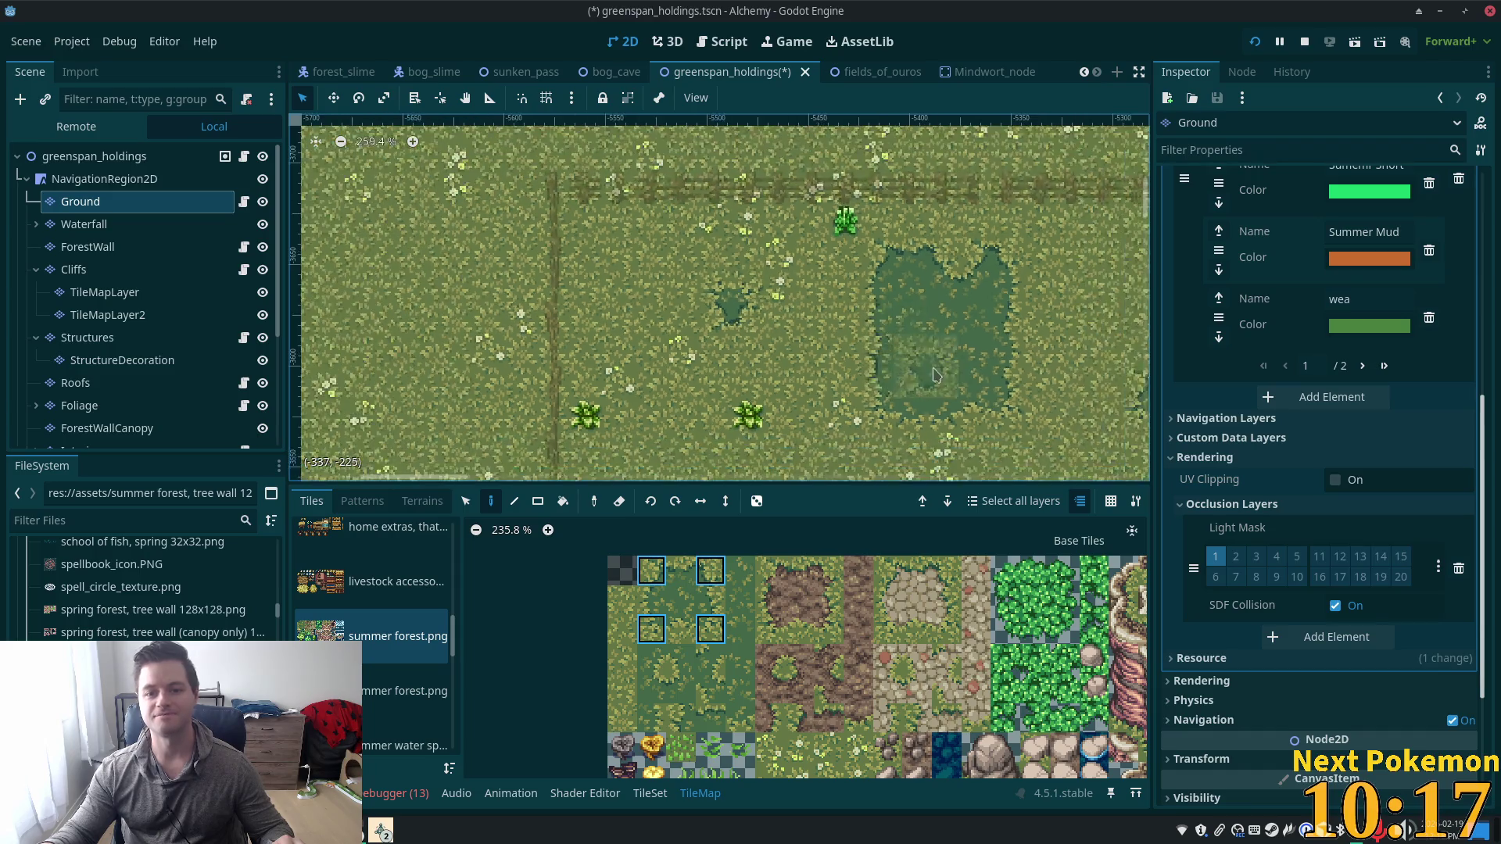
{"action": "scroll", "coordinate": [936, 376], "scroll_direction": "down", "scroll_amount": 5}
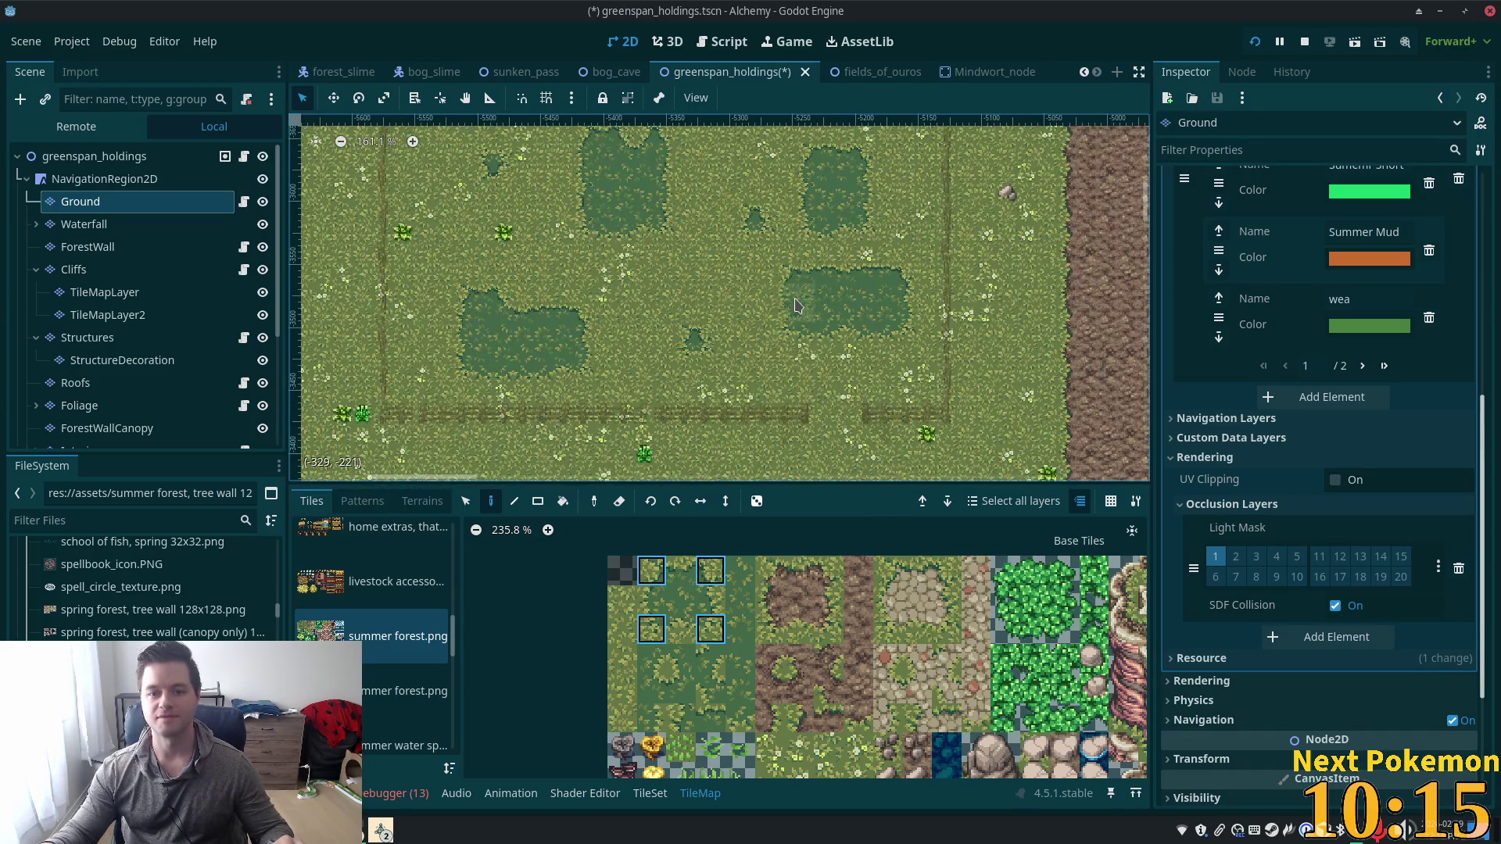
{"action": "scroll", "coordinate": [796, 305], "scroll_direction": "down", "scroll_amount": 4}
{"action": "left_click_drag", "start_coordinate": [722, 346], "coordinate": [725, 355]}
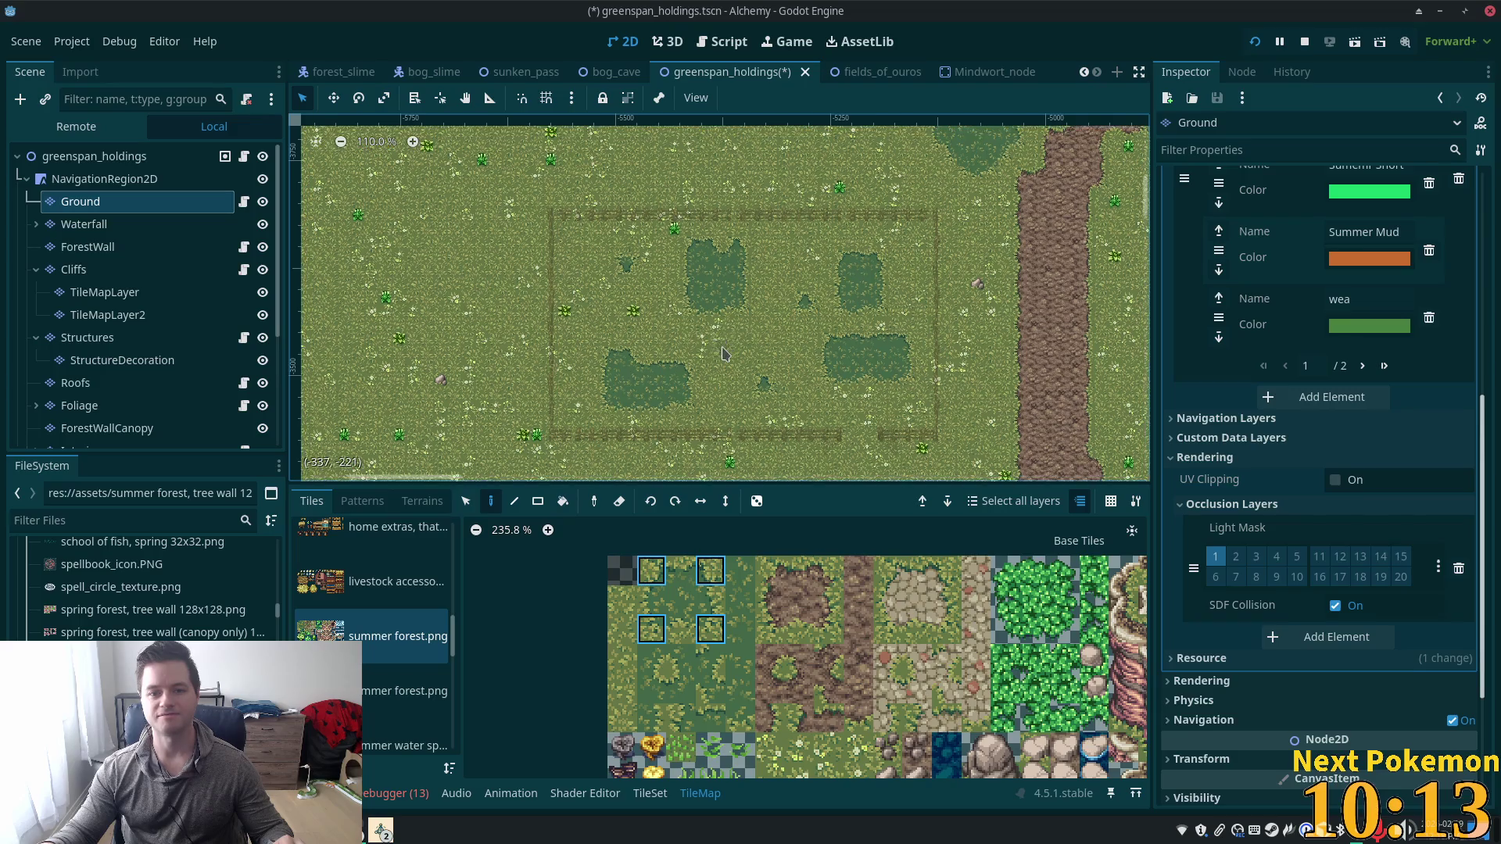
{"action": "scroll", "coordinate": [831, 311], "scroll_direction": "up", "scroll_amount": 4}
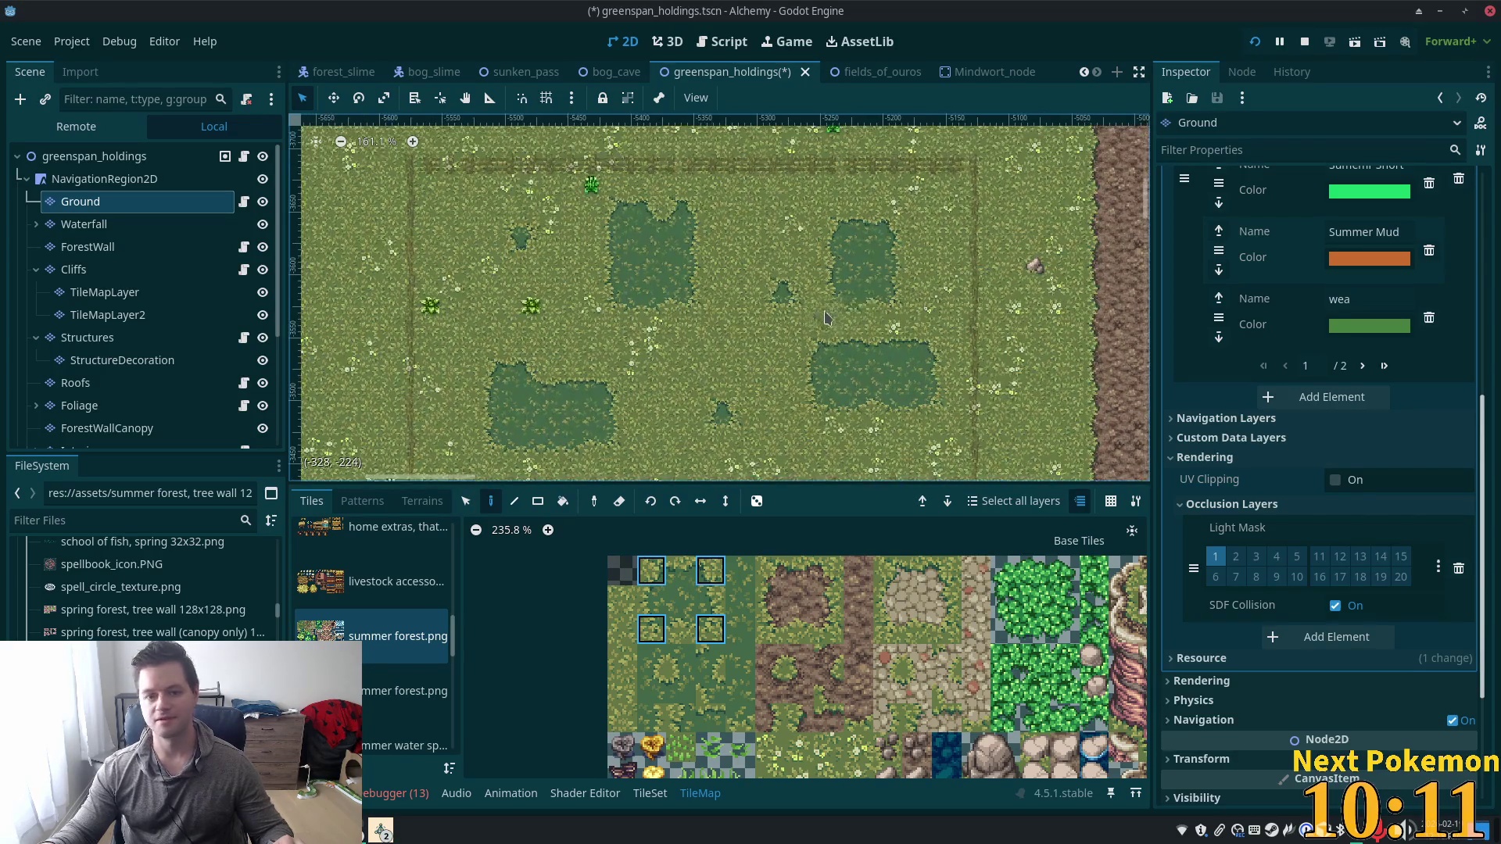
{"action": "key", "text": "ctrl+s"}
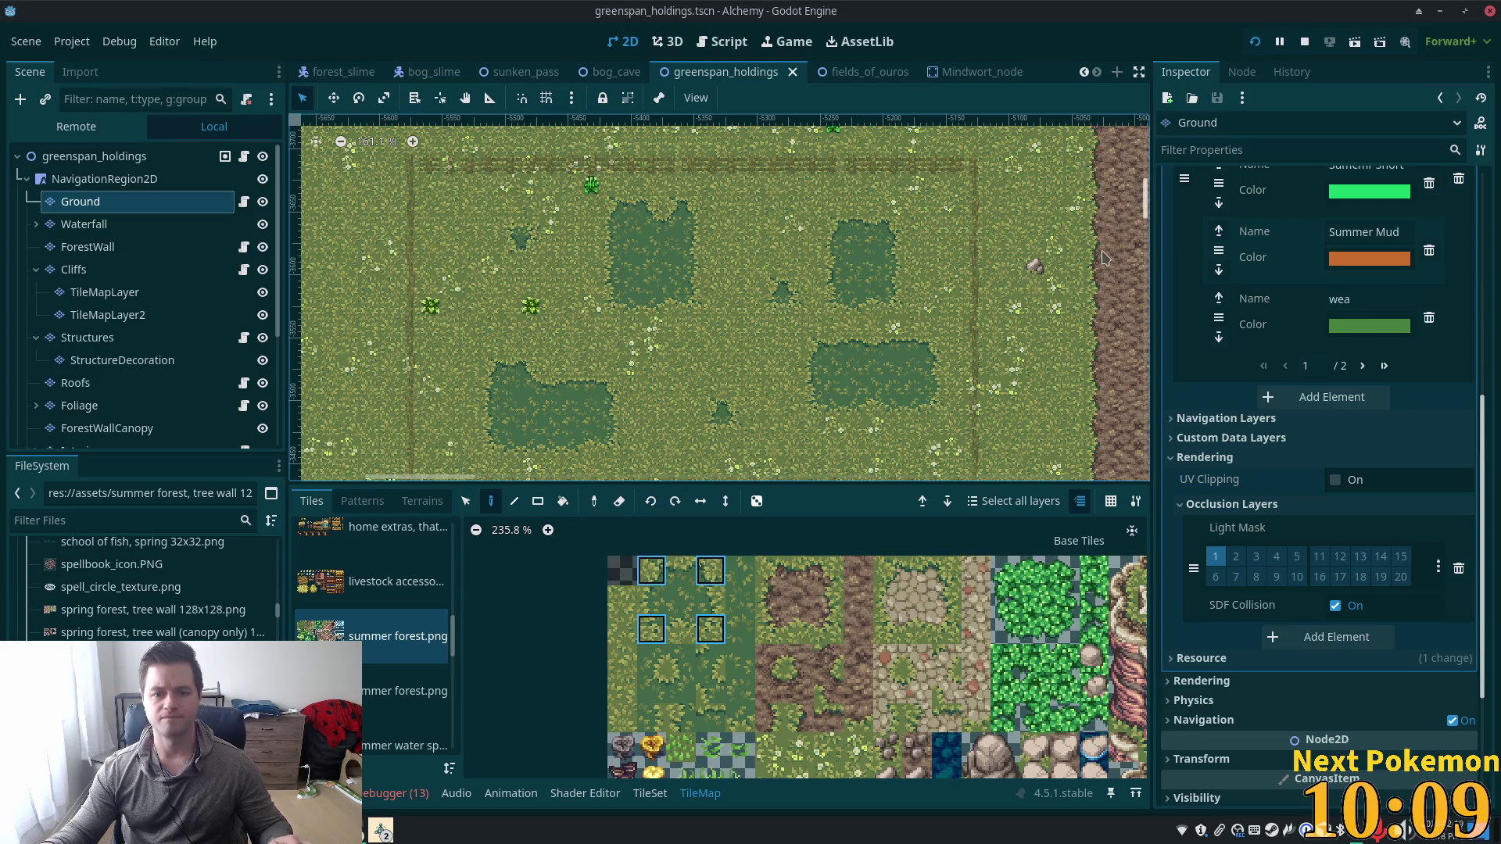
In the running Alchemy game, walk the character around the field along the fence.
{"action": "mouse_move", "coordinate": [381, 830]}
{"action": "left_click", "coordinate": [438, 768]}
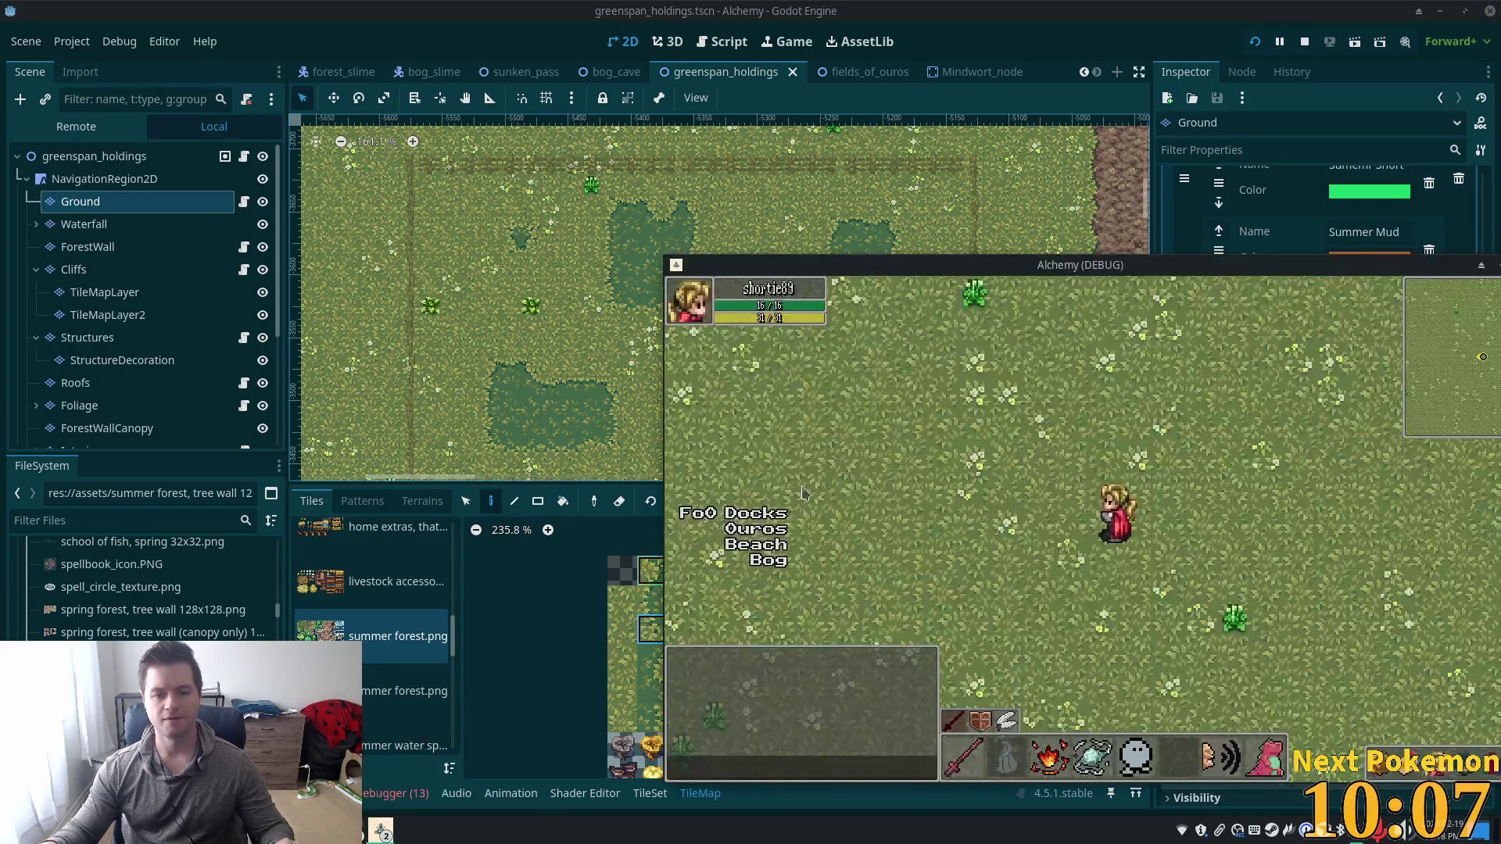
{"action": "key", "text": "s"}
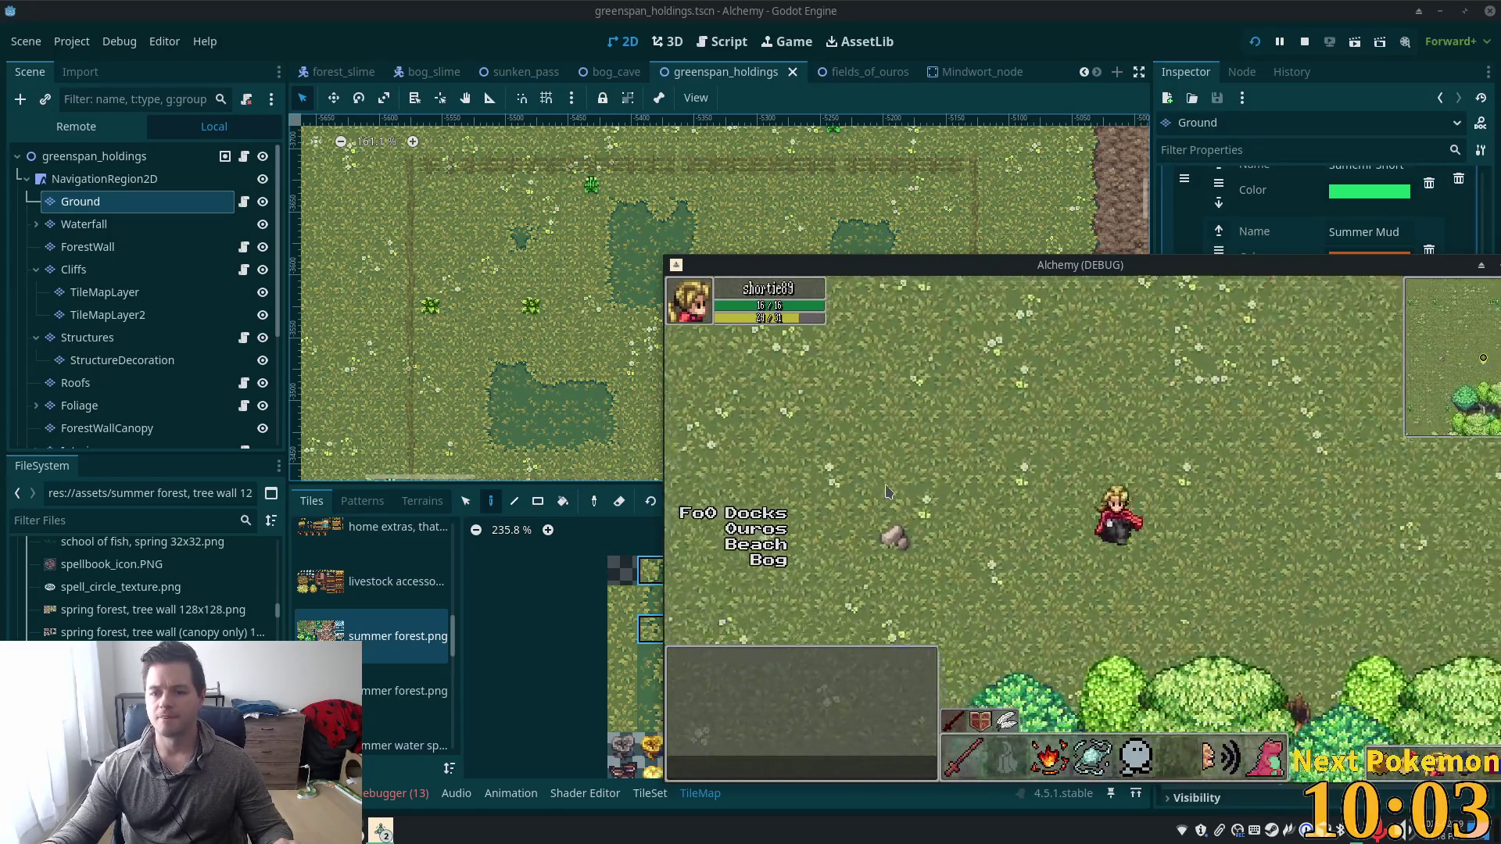
{"action": "key", "text": "w"}
{"action": "key", "text": "w"}
{"action": "key", "text": "d"}
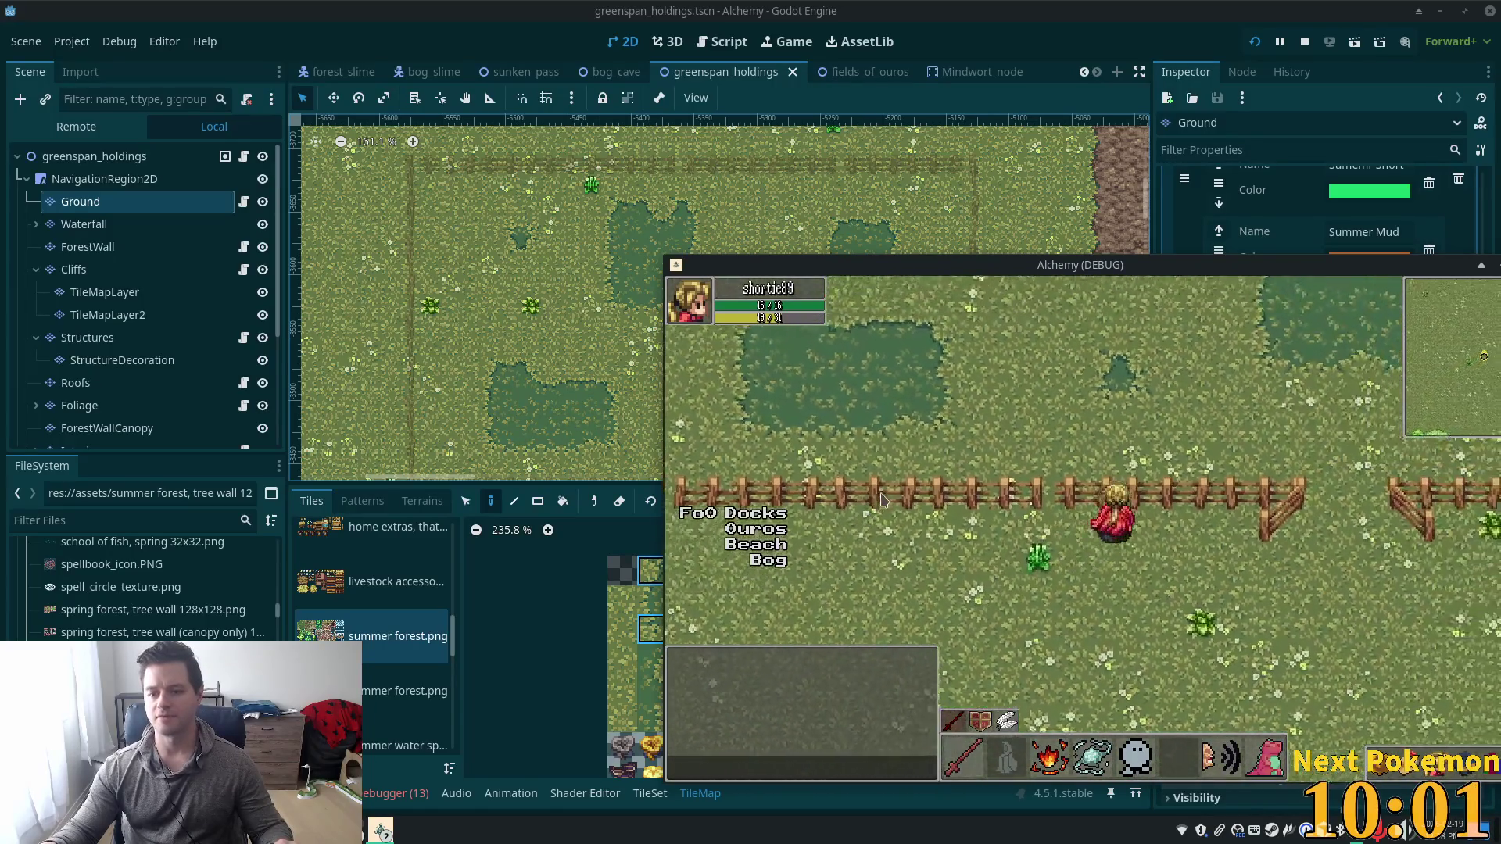
{"action": "key", "text": "a"}
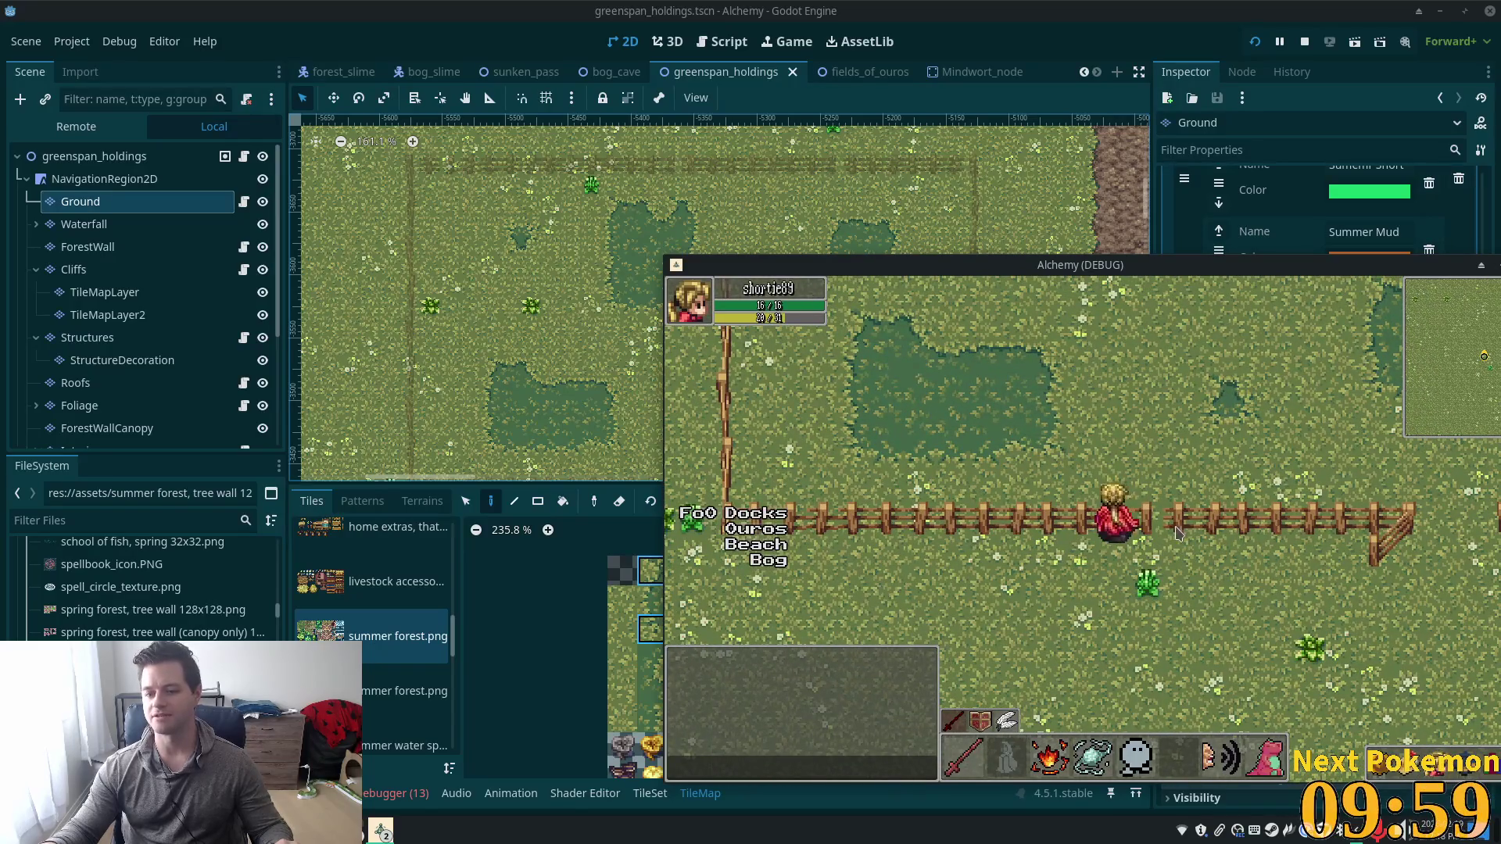
{"action": "key", "text": "s"}
{"action": "left_click", "coordinate": [1135, 530]}
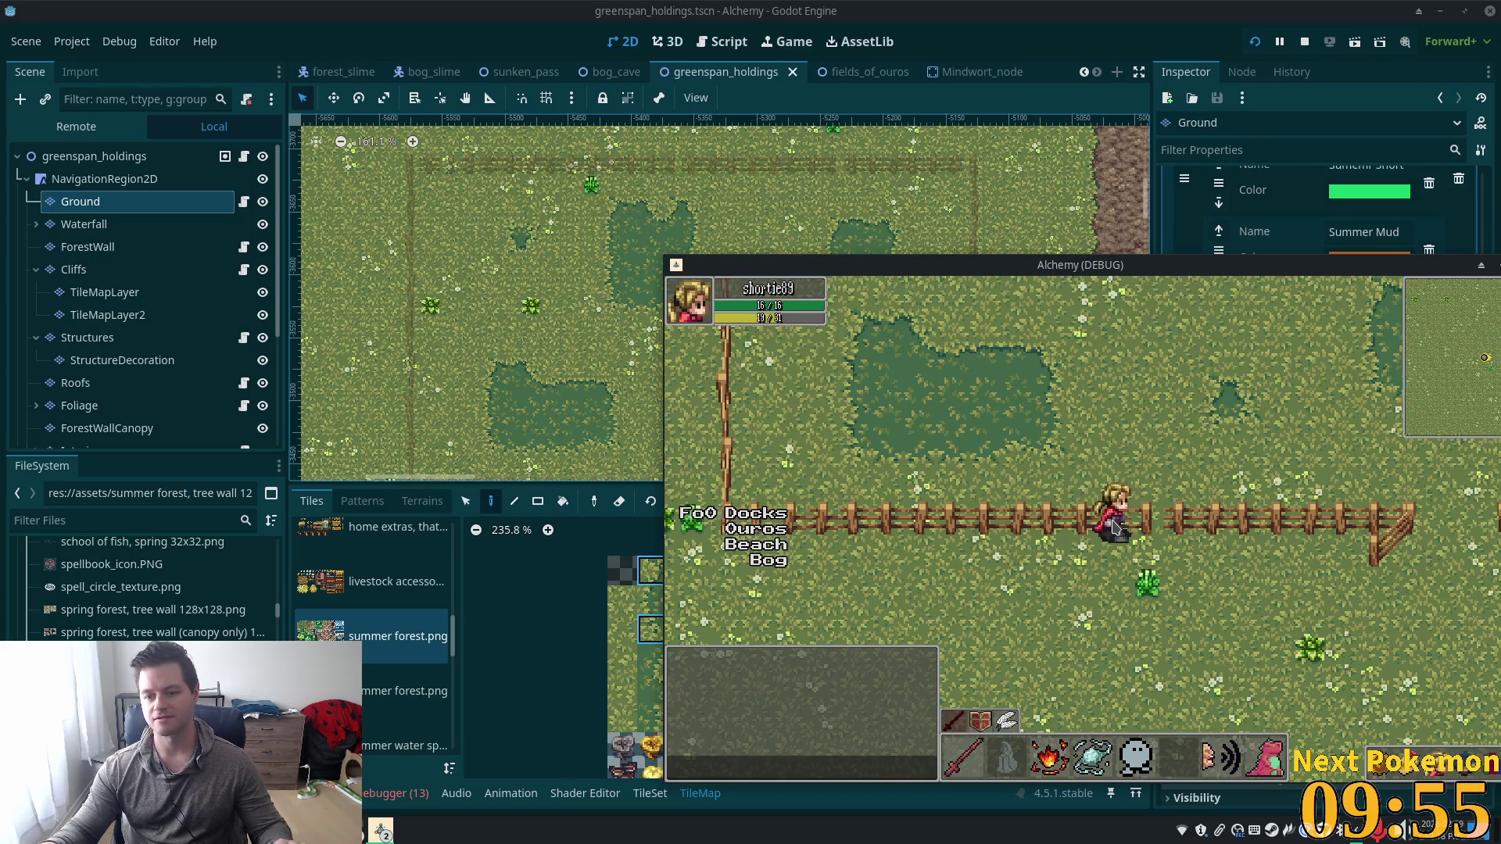
Travel to Indigo Bog and walk through the bog and cave up into Greenspan Holdings.
{"action": "left_click", "coordinate": [768, 562]}
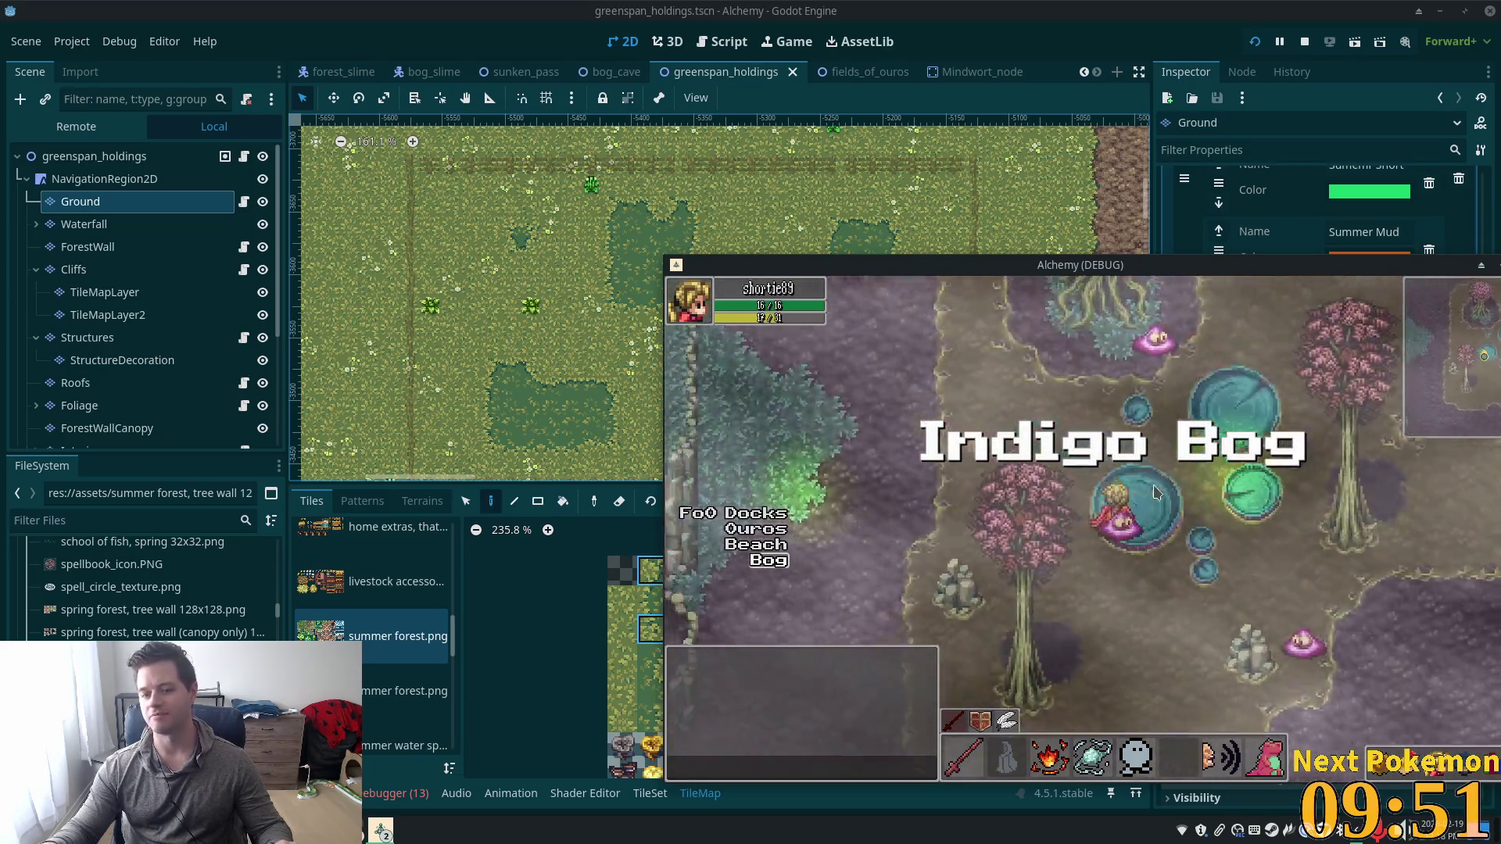
{"action": "key", "text": "w"}
{"action": "key", "text": "w"}
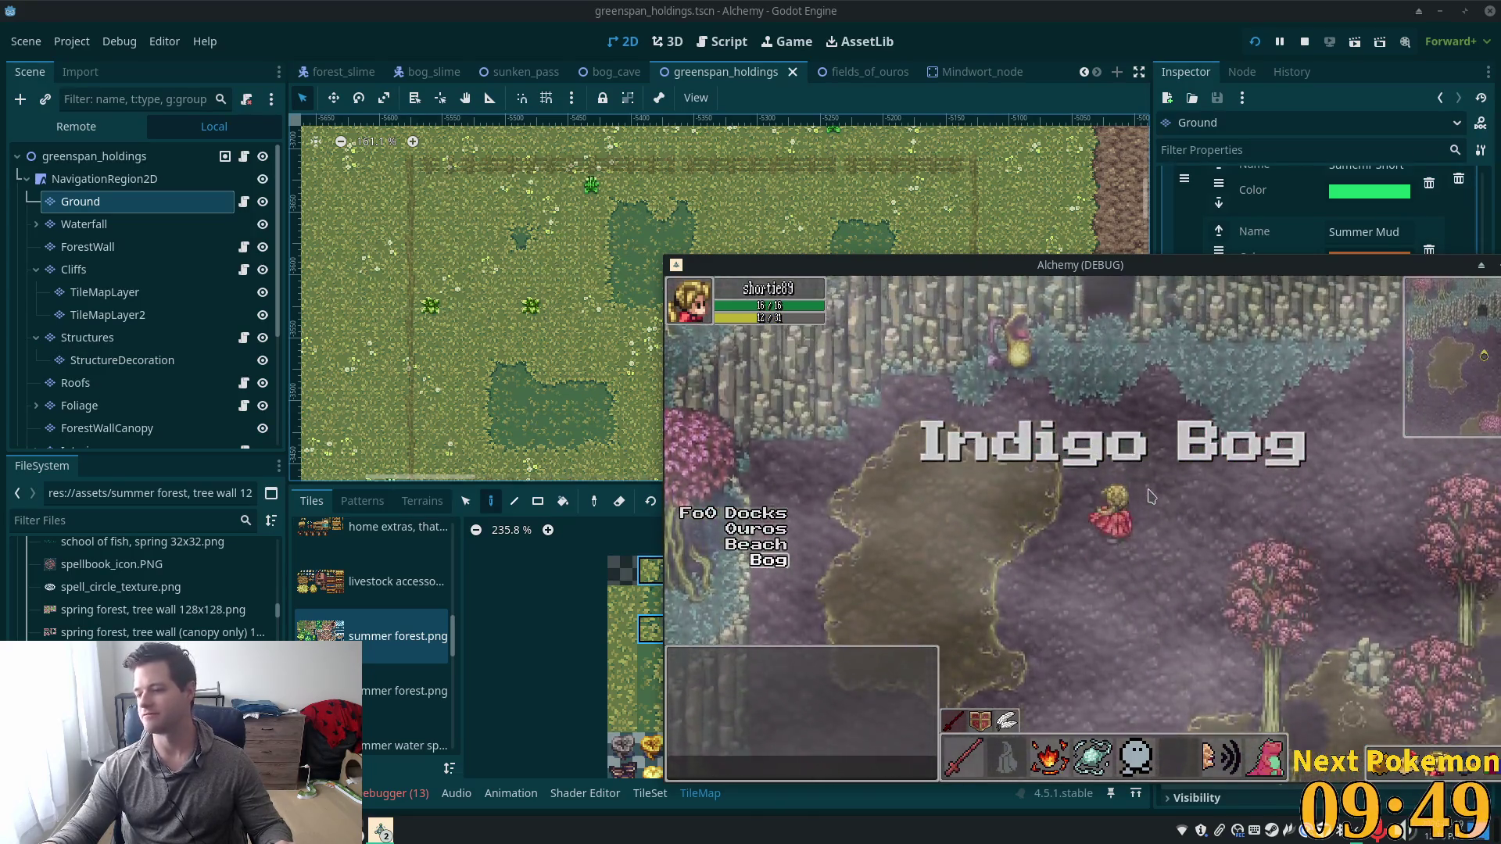
{"action": "key", "text": "w"}
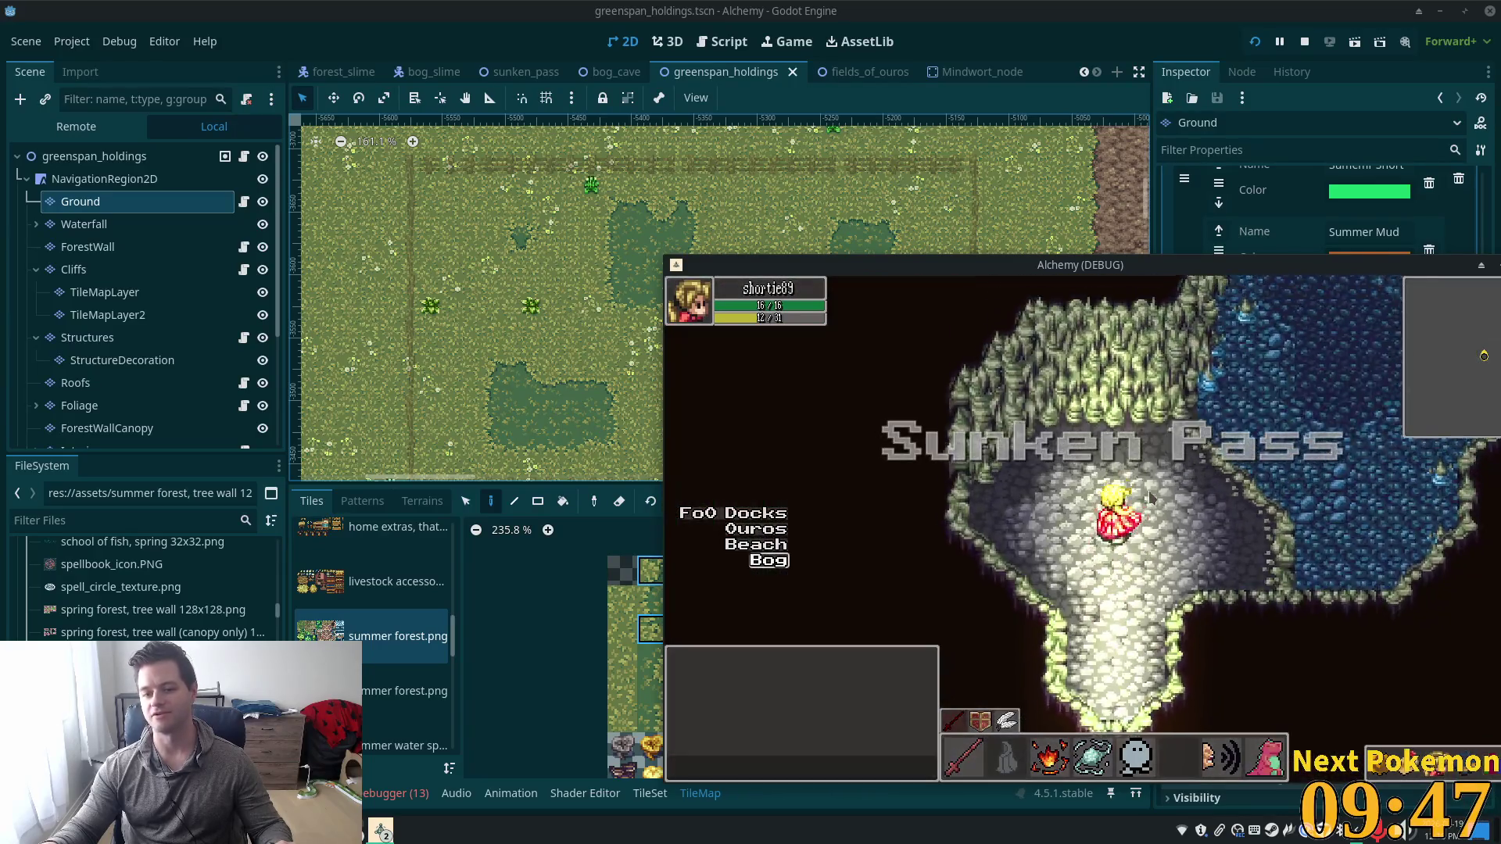
{"action": "key", "text": "d"}
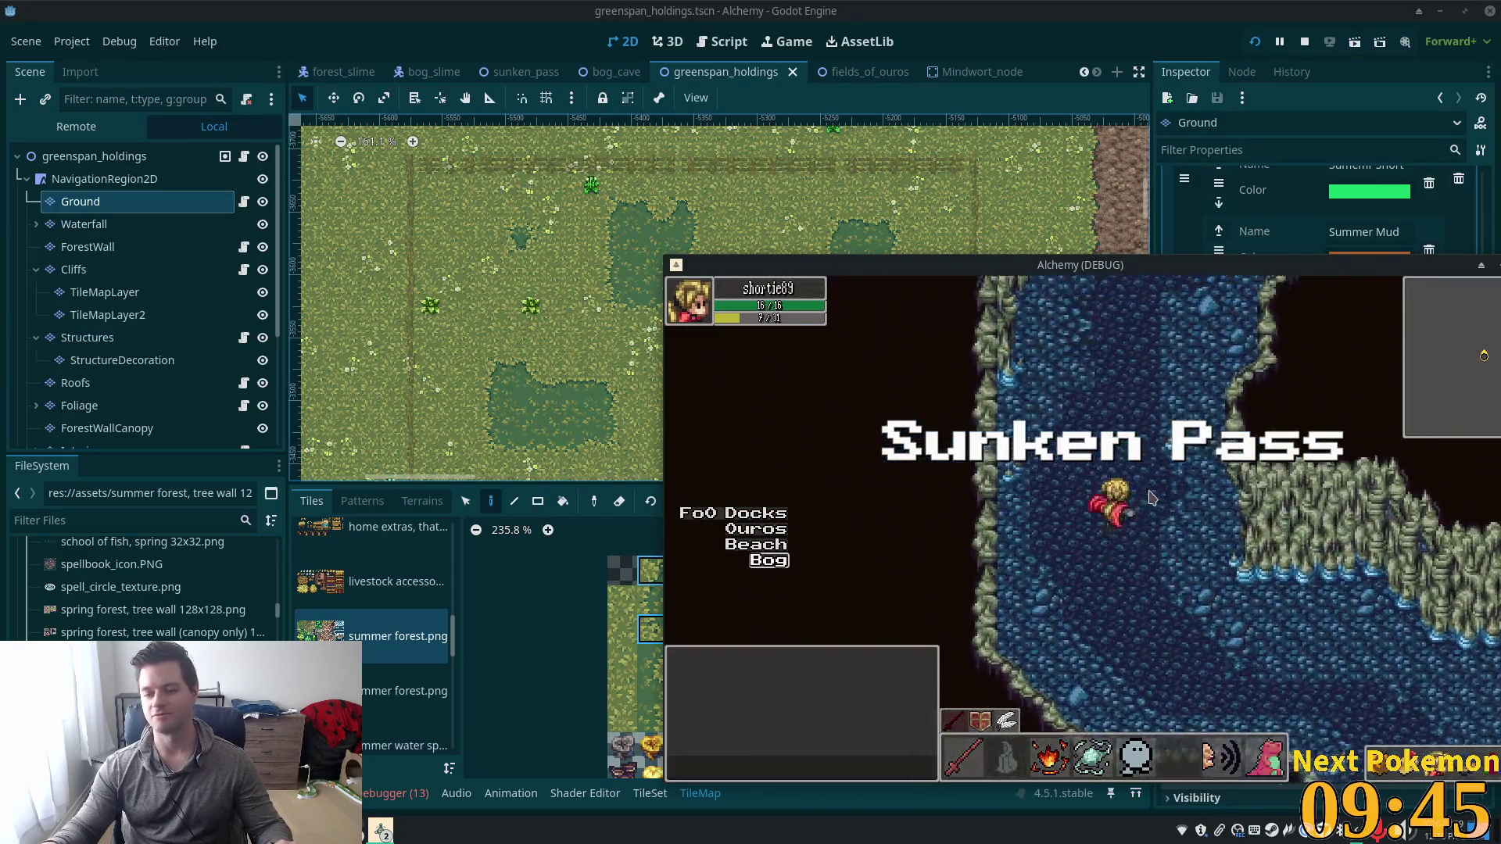
{"action": "key", "text": "w"}
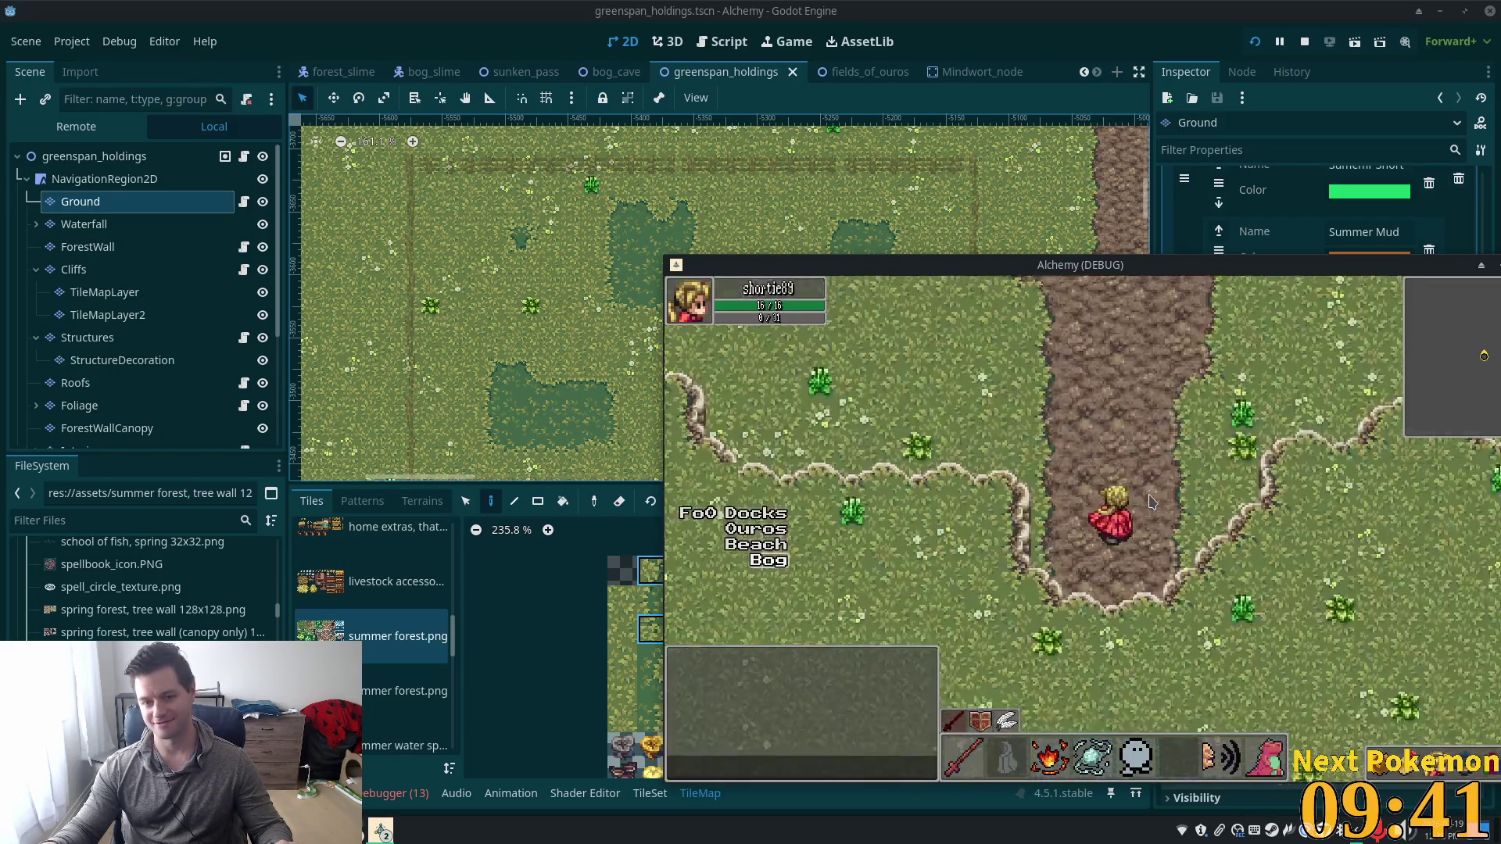
{"action": "key", "text": "w"}
Walk past the fence, through the gap and around the fenced pasture.
{"action": "key", "text": "a"}
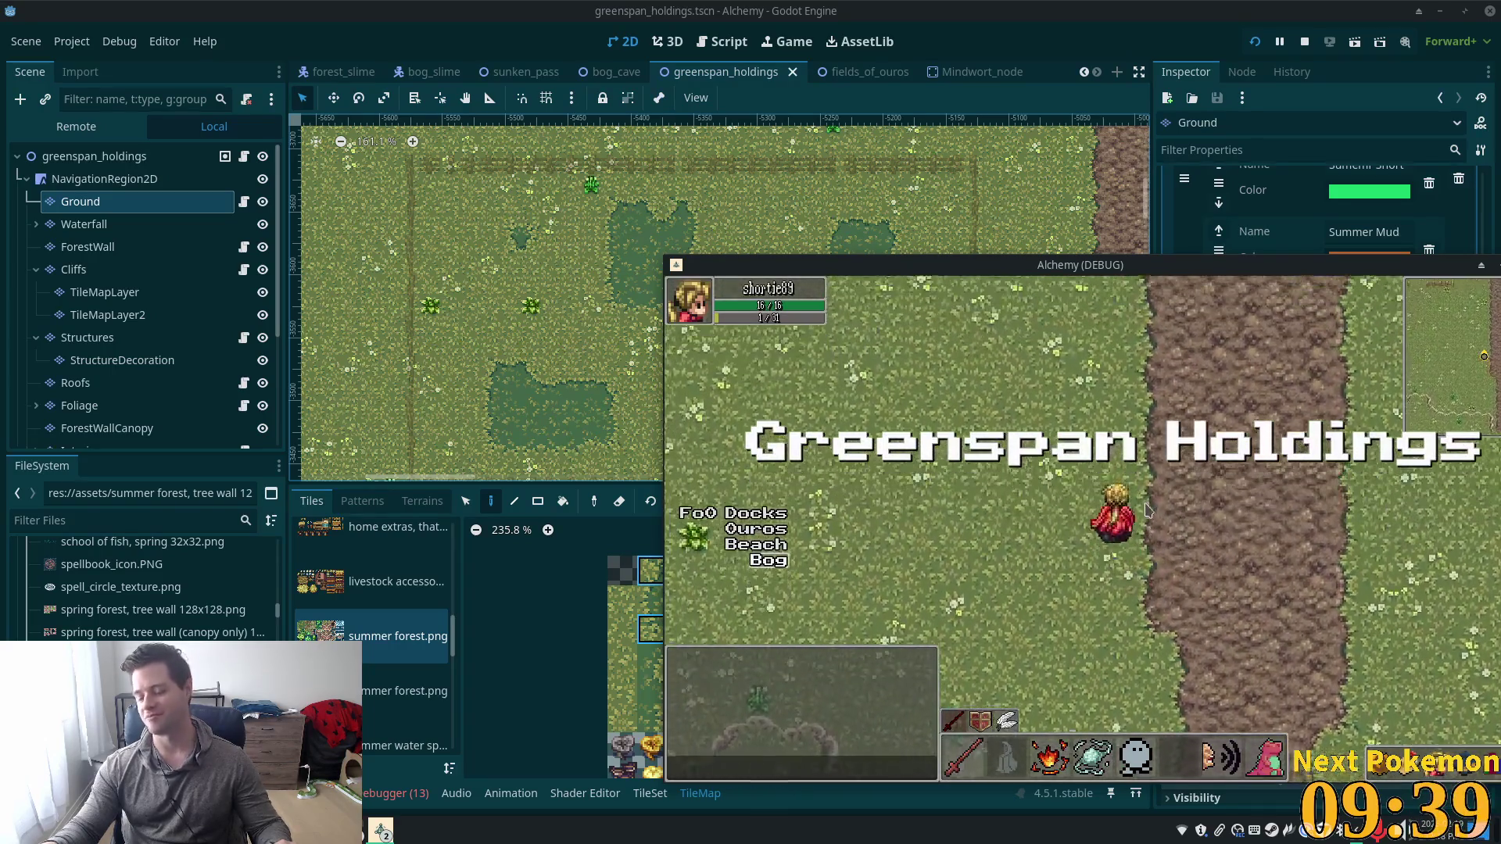
{"action": "key", "text": "w"}
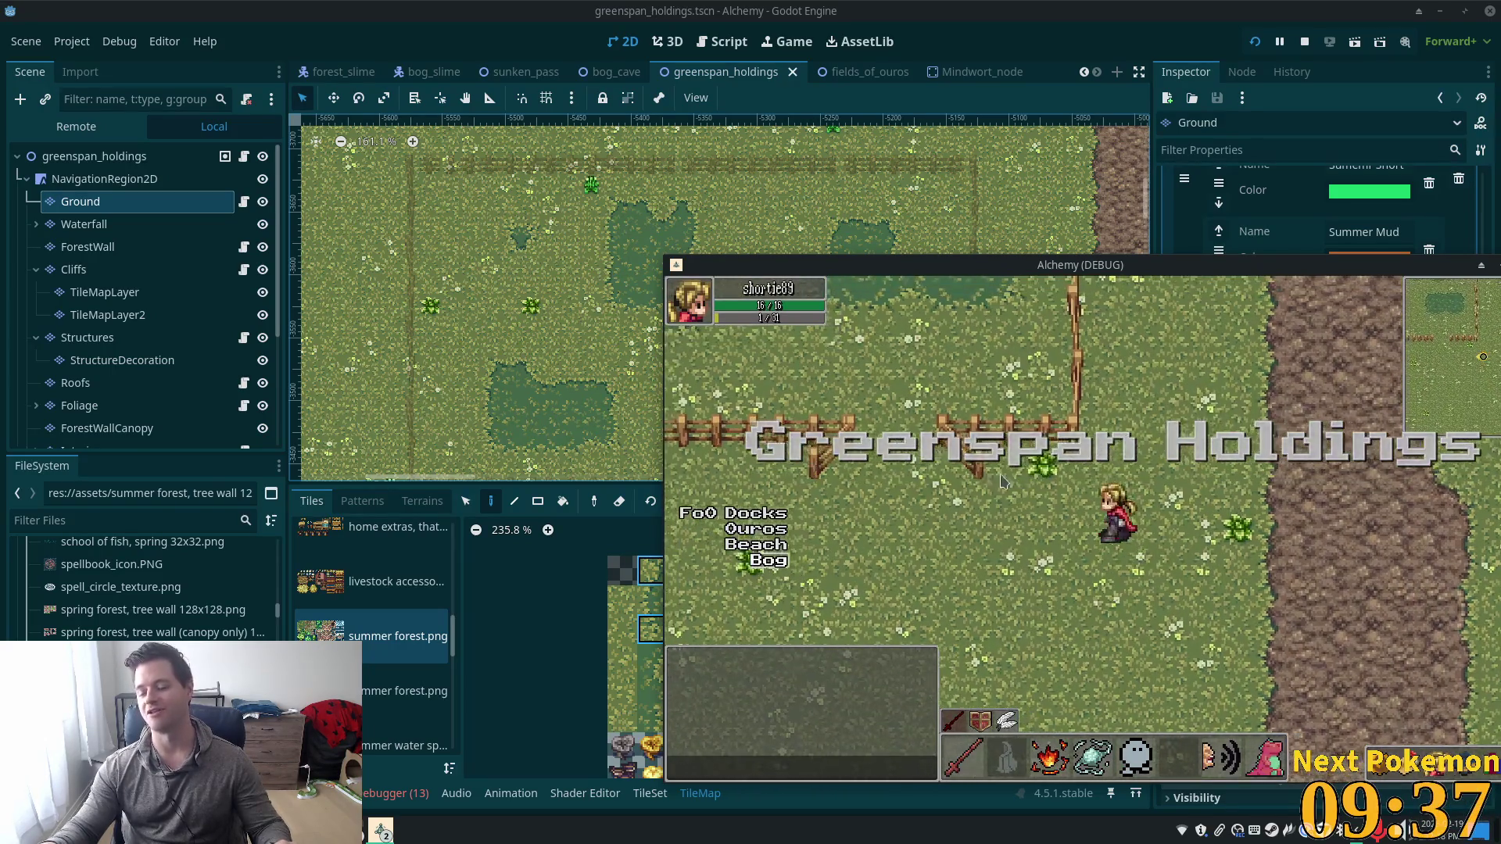
{"action": "key", "text": "a"}
{"action": "key", "text": "w"}
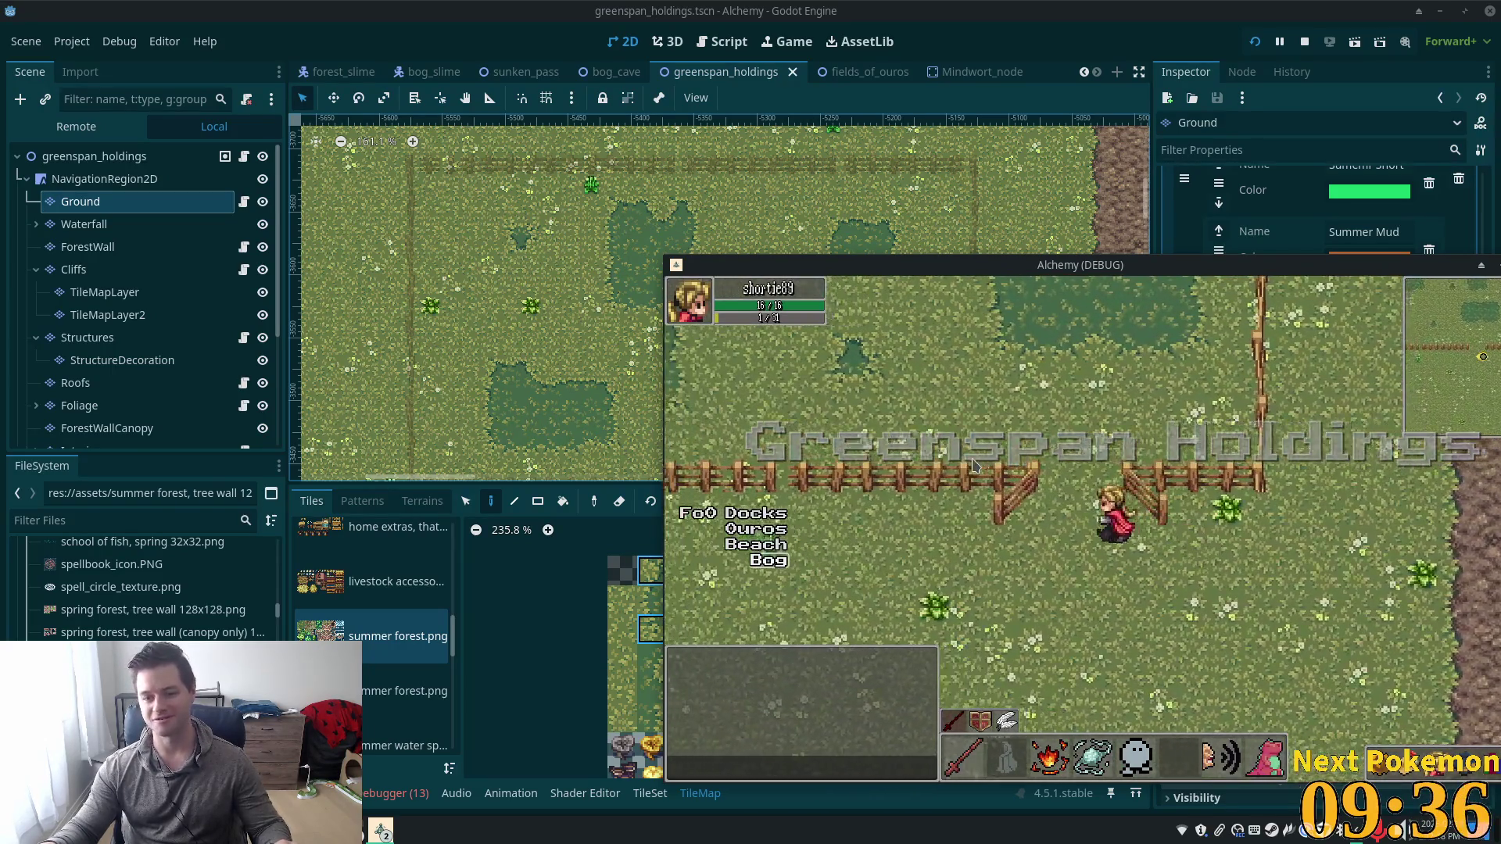
{"action": "key", "text": "w"}
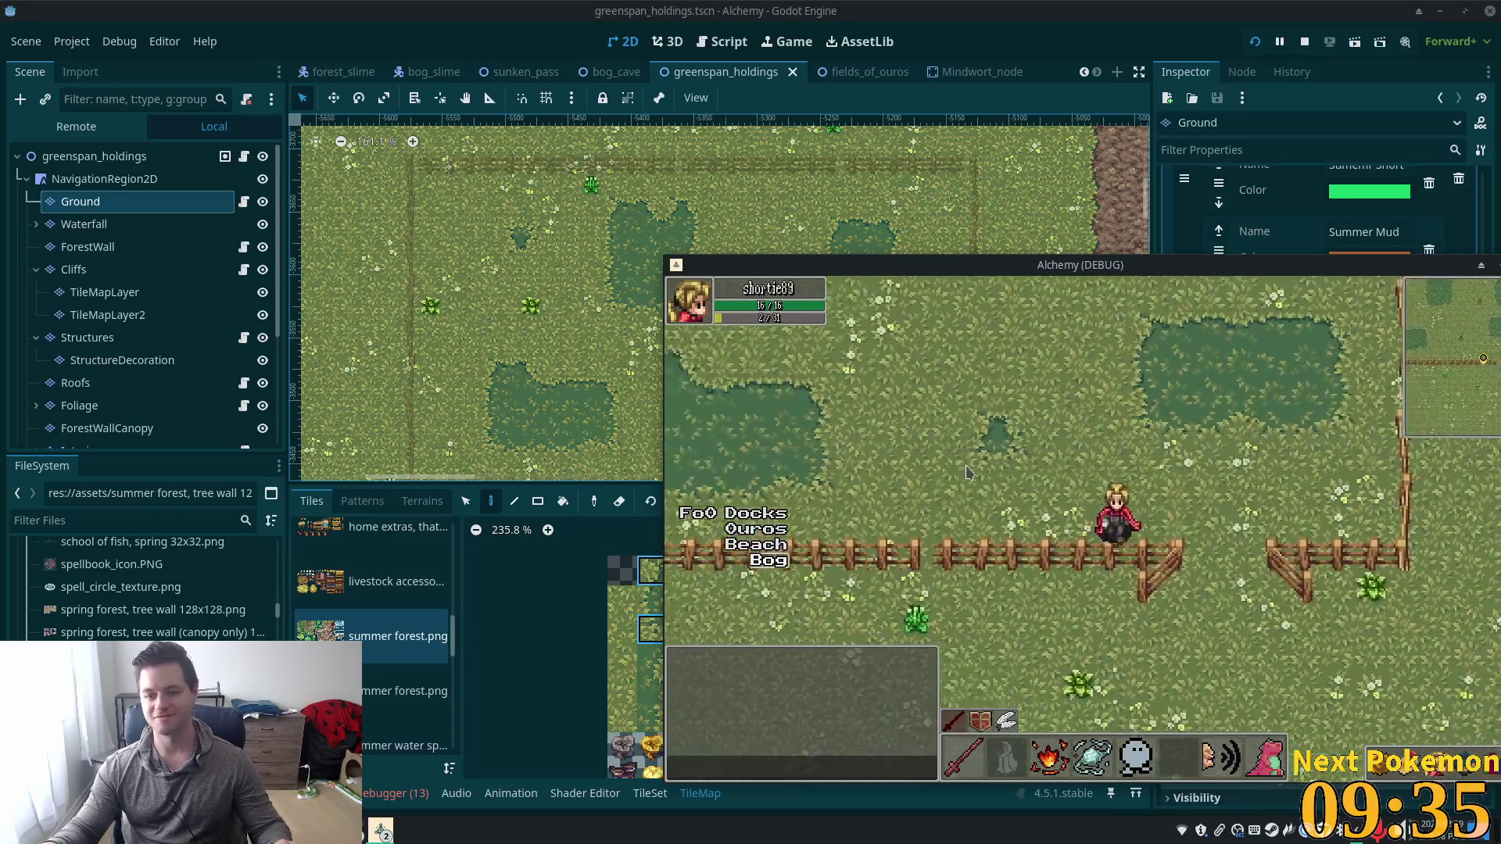
{"action": "key", "text": "a"}
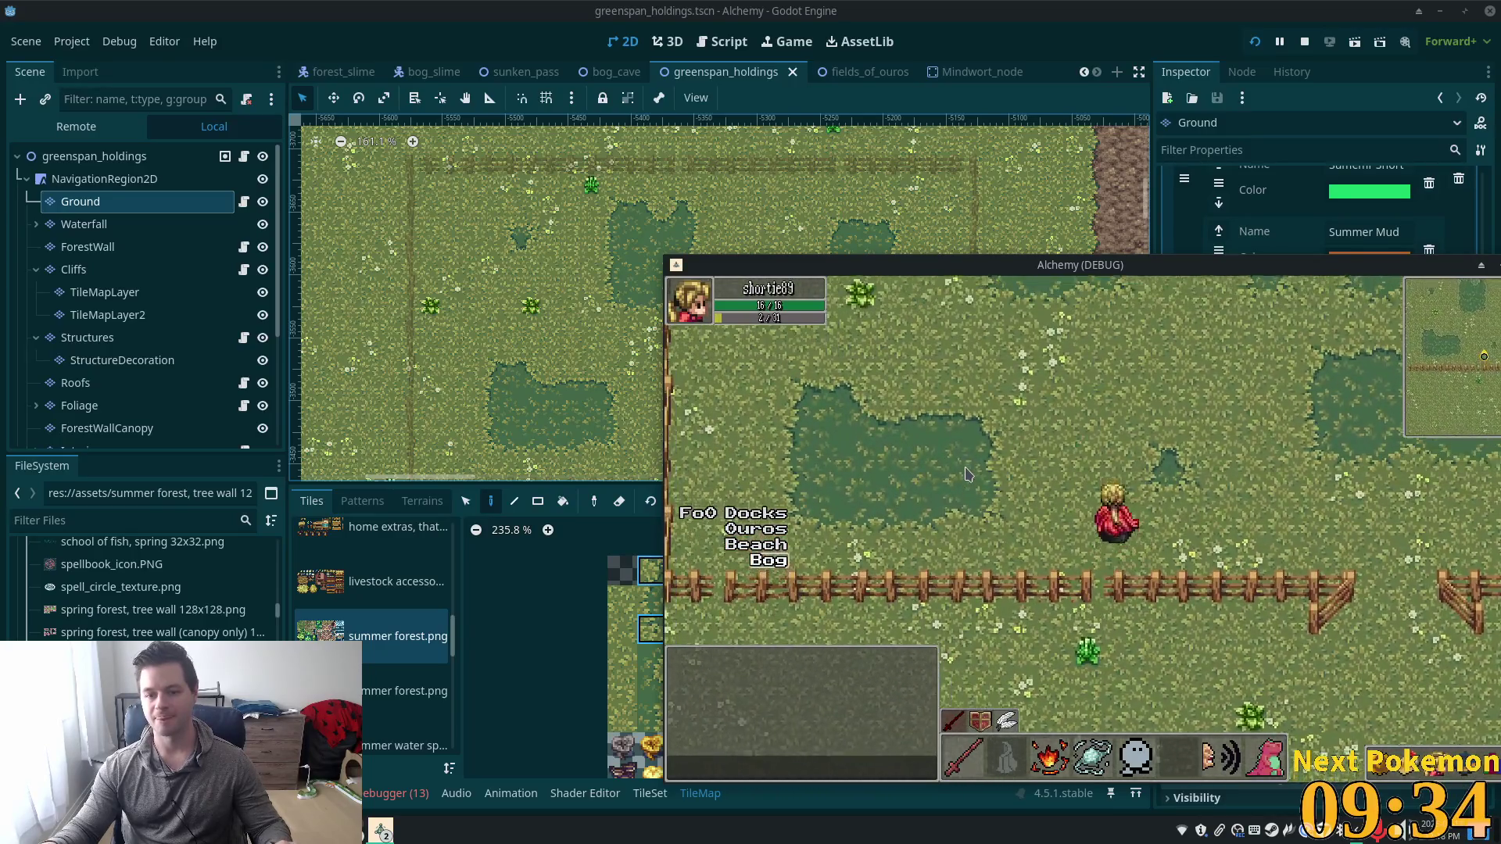
{"action": "key", "text": "a"}
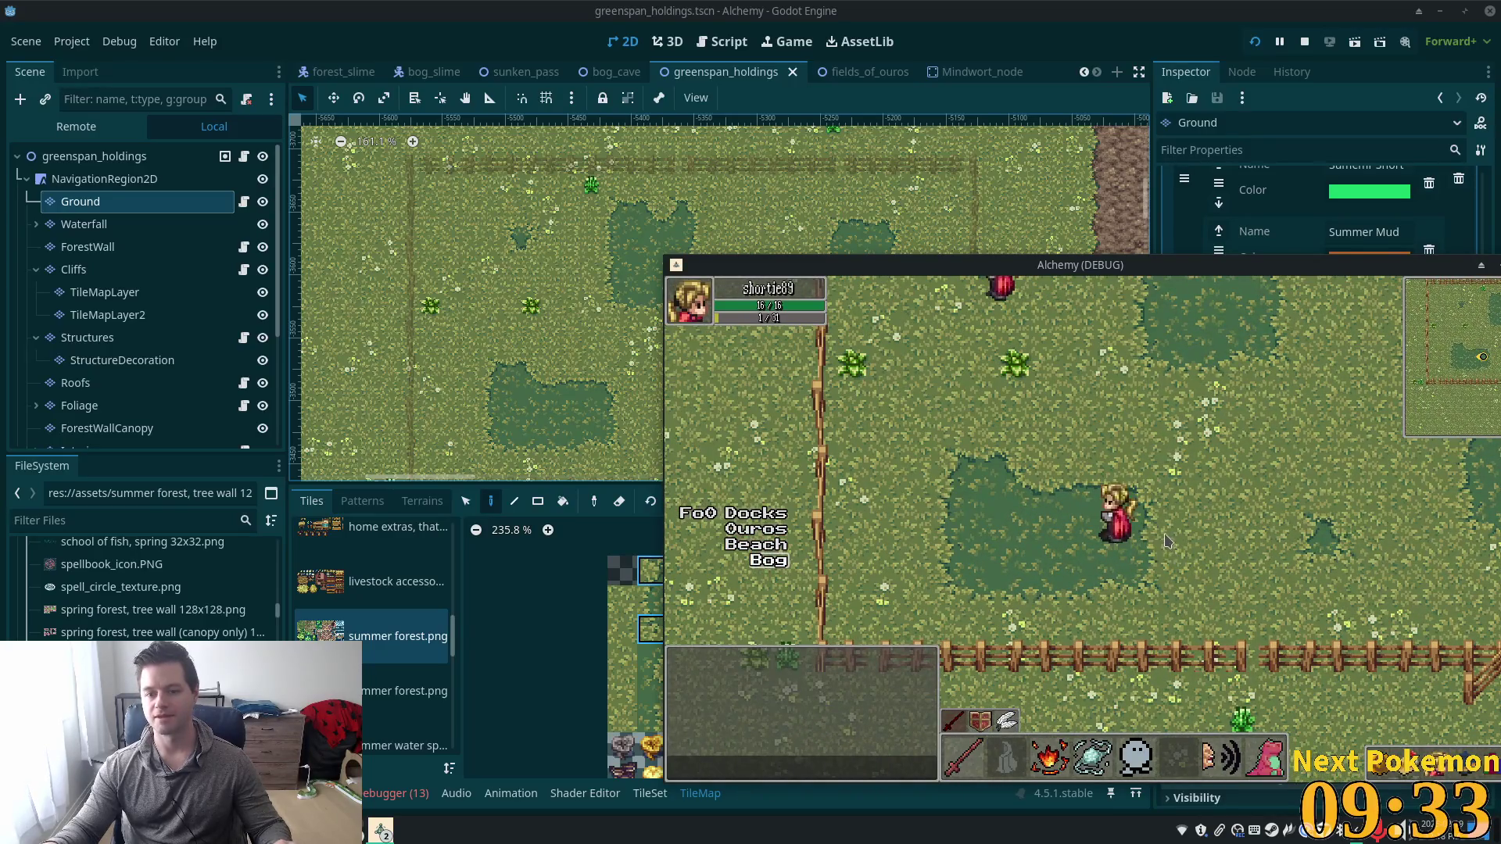
{"action": "key", "text": "s"}
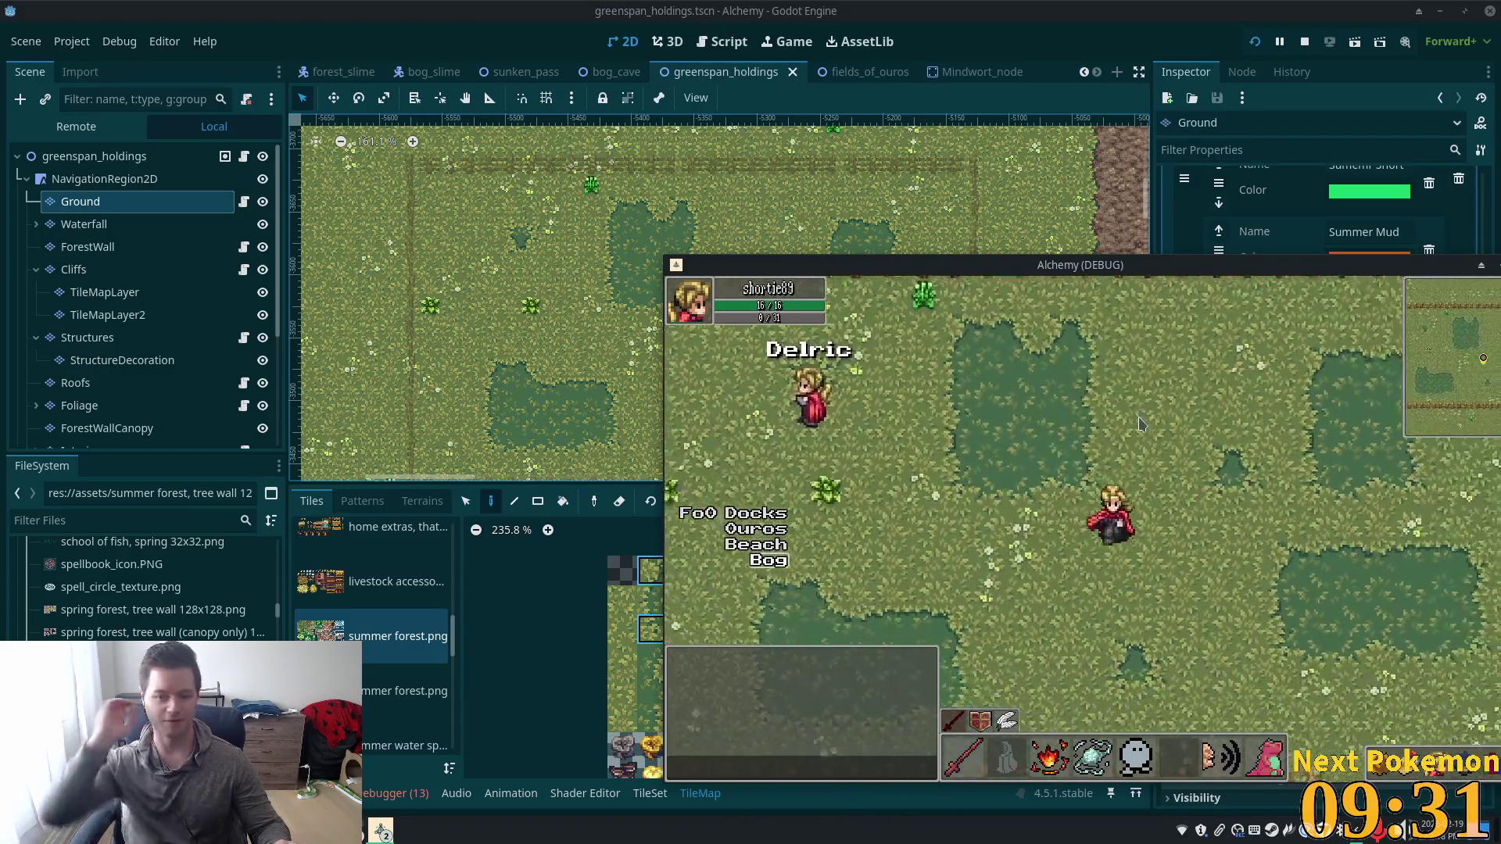
{"action": "key", "text": "s"}
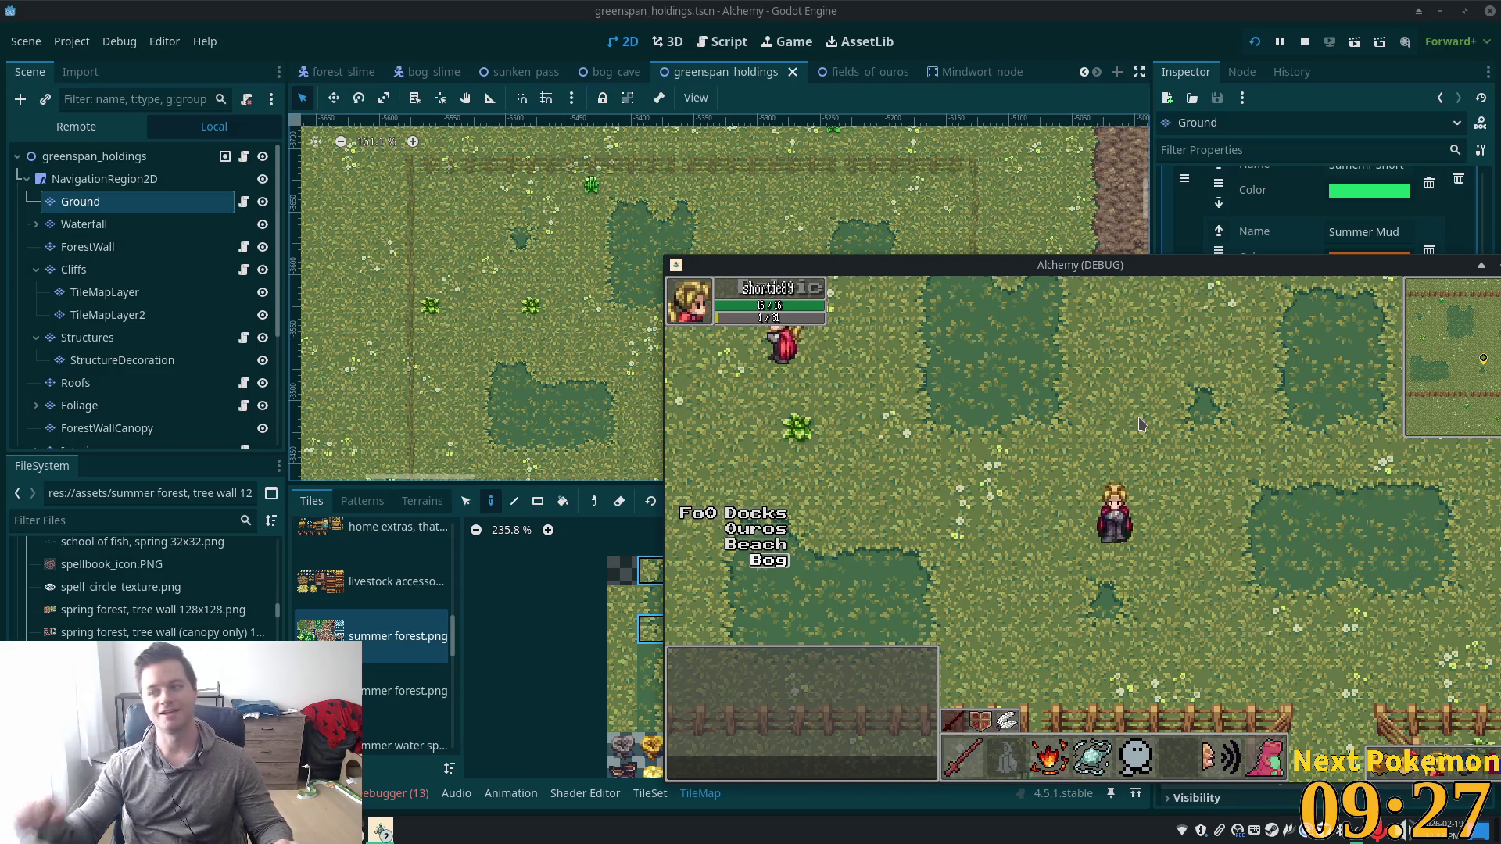
{"action": "key", "text": "s"}
{"action": "key", "text": "d"}
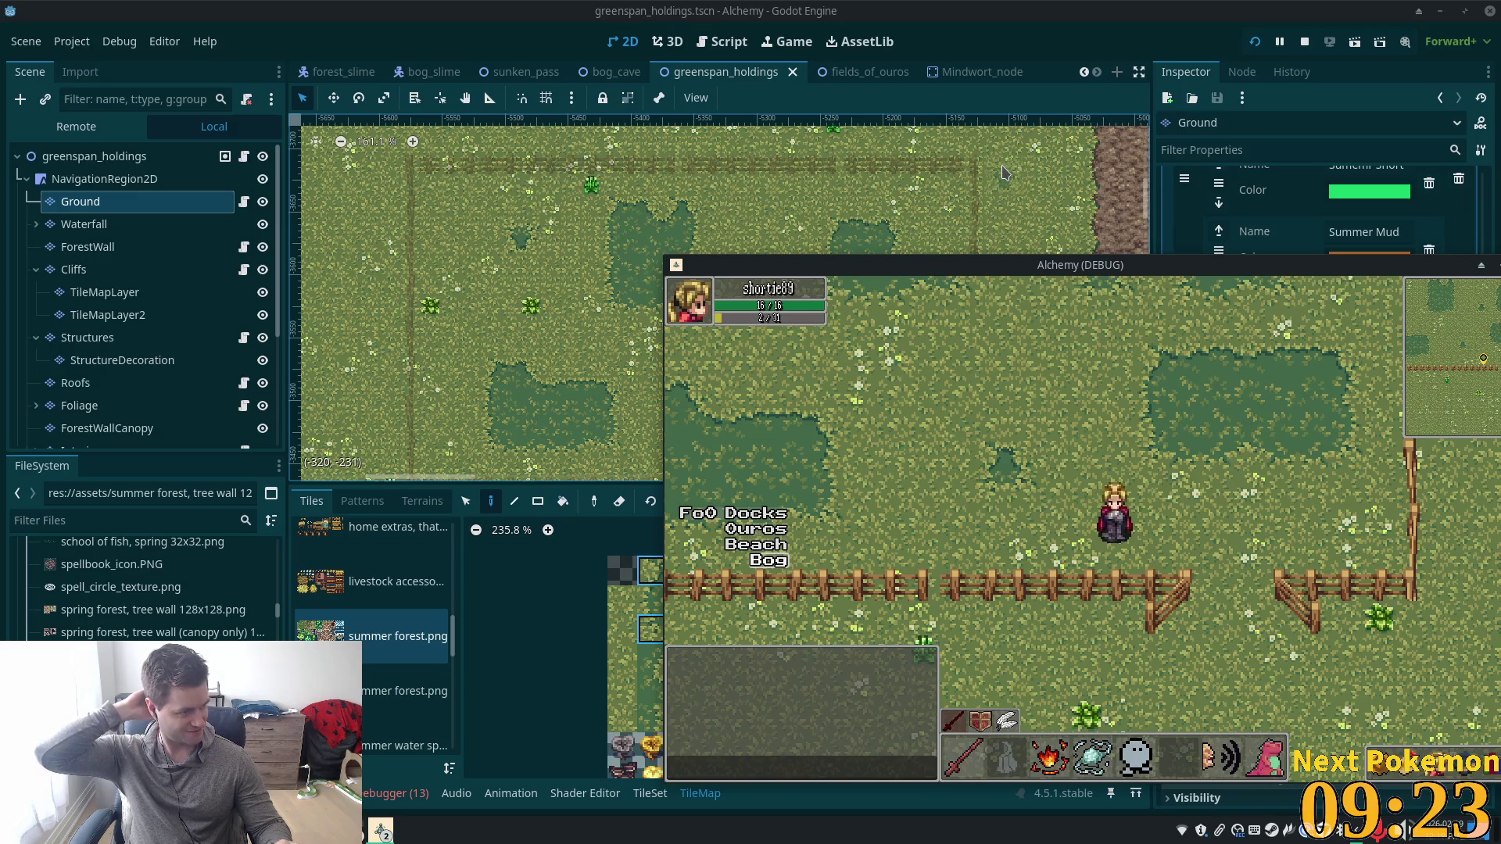
{"action": "key", "text": "w"}
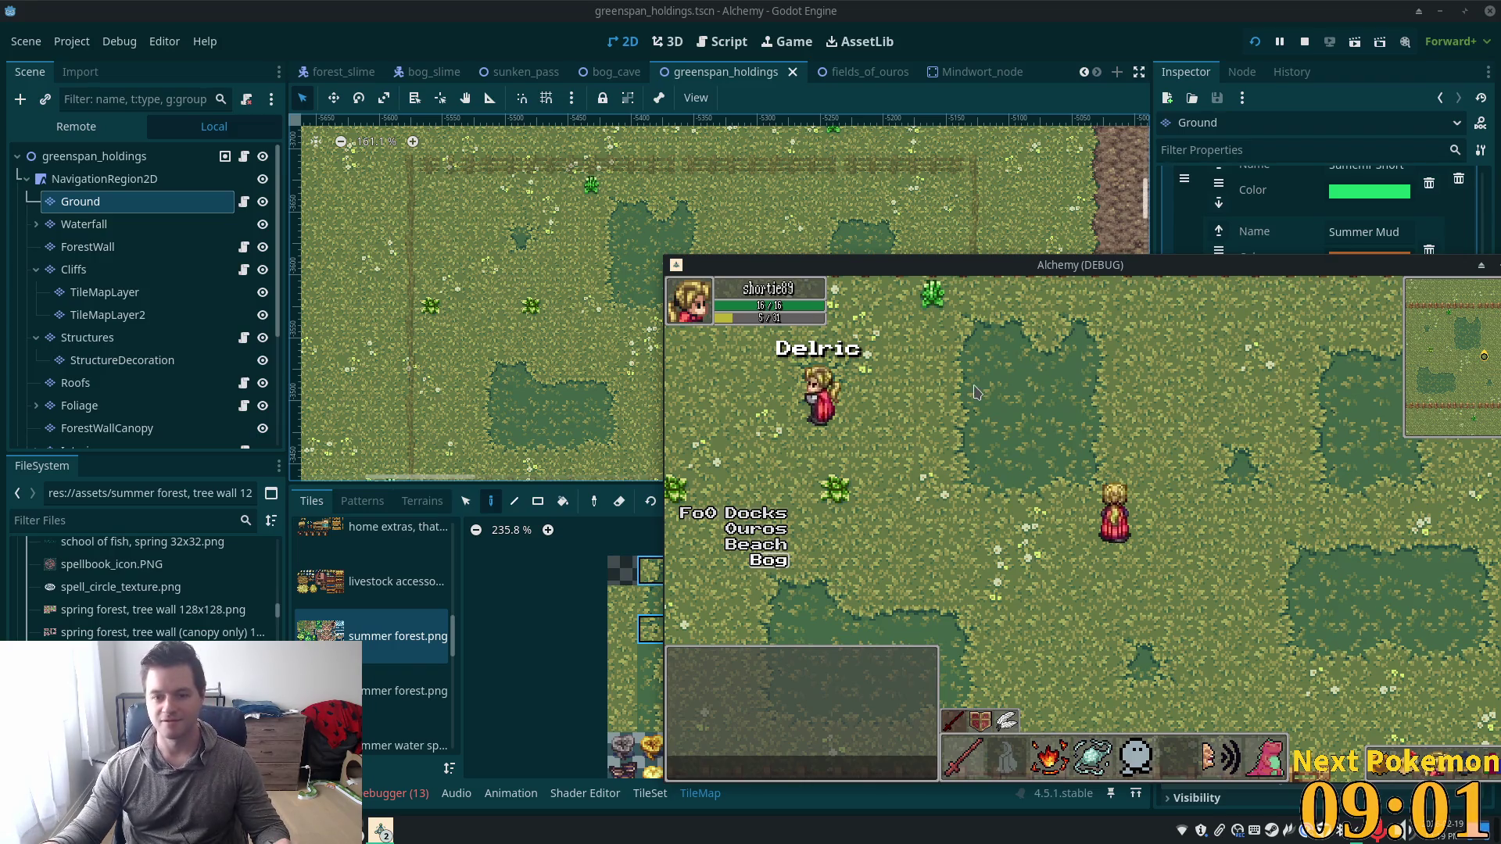
Bring the Godot editor back in front of the running game.
{"action": "left_click", "coordinate": [975, 391]}
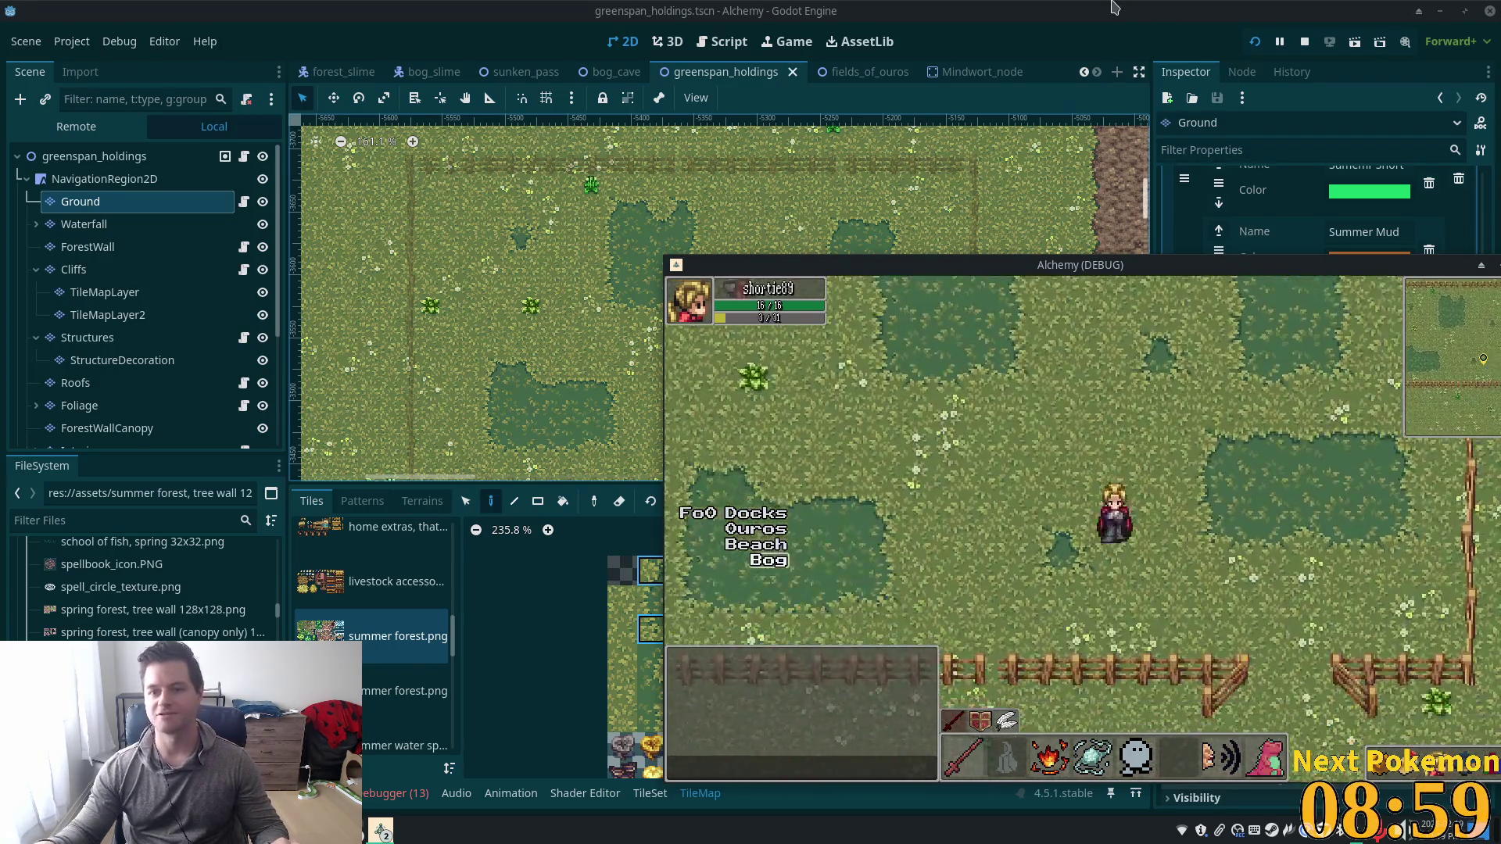
{"action": "left_click", "coordinate": [1115, 8]}
{"action": "scroll", "coordinate": [701, 378], "scroll_direction": "down", "scroll_amount": 3}
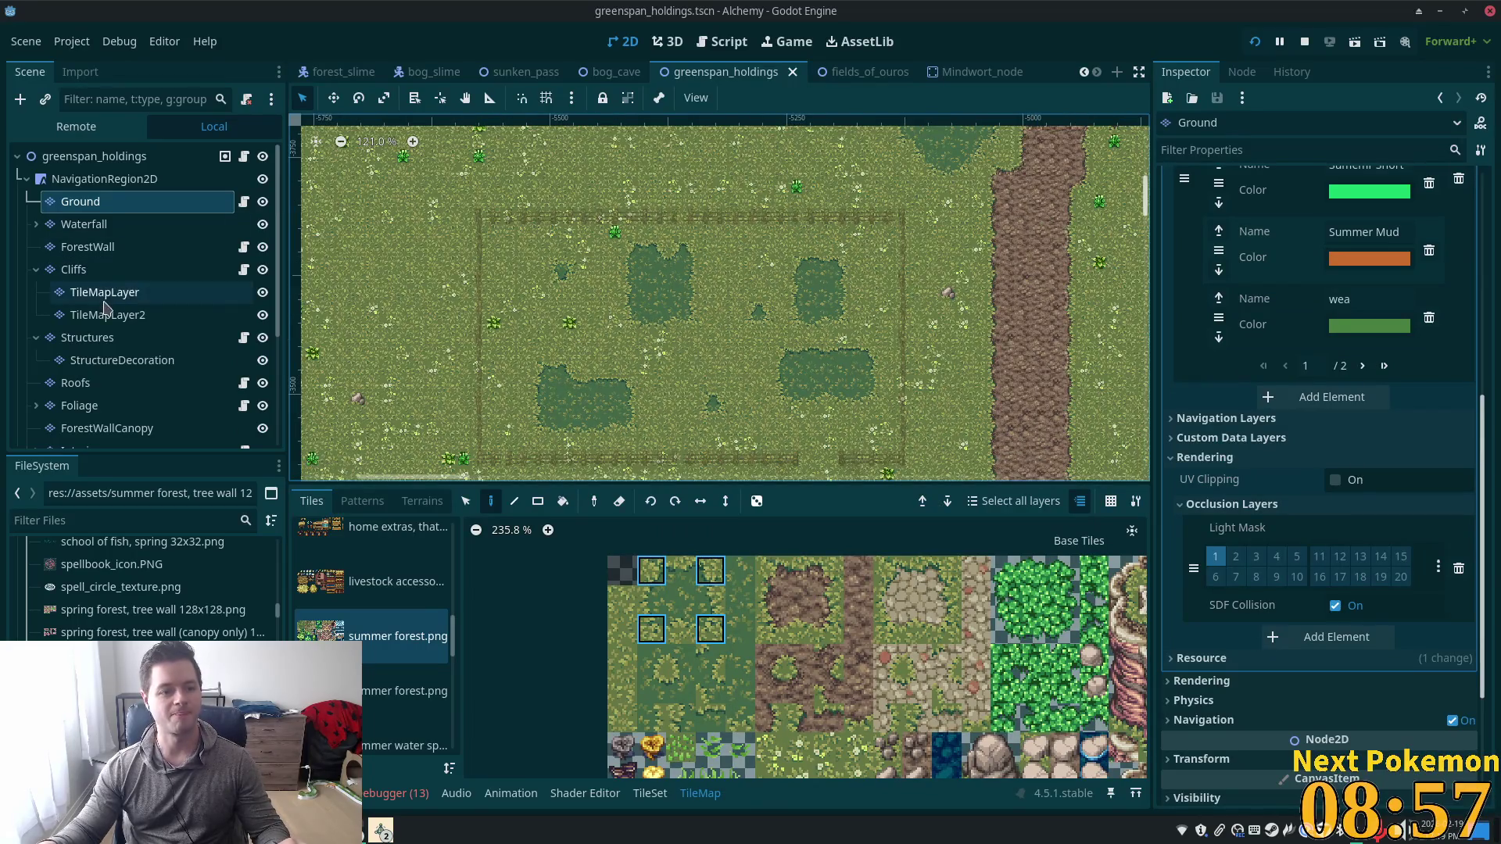
Delete the leftover Node2D from the greenspan_holdings scene tree.
{"action": "scroll", "coordinate": [117, 272], "scroll_direction": "down", "scroll_amount": 4}
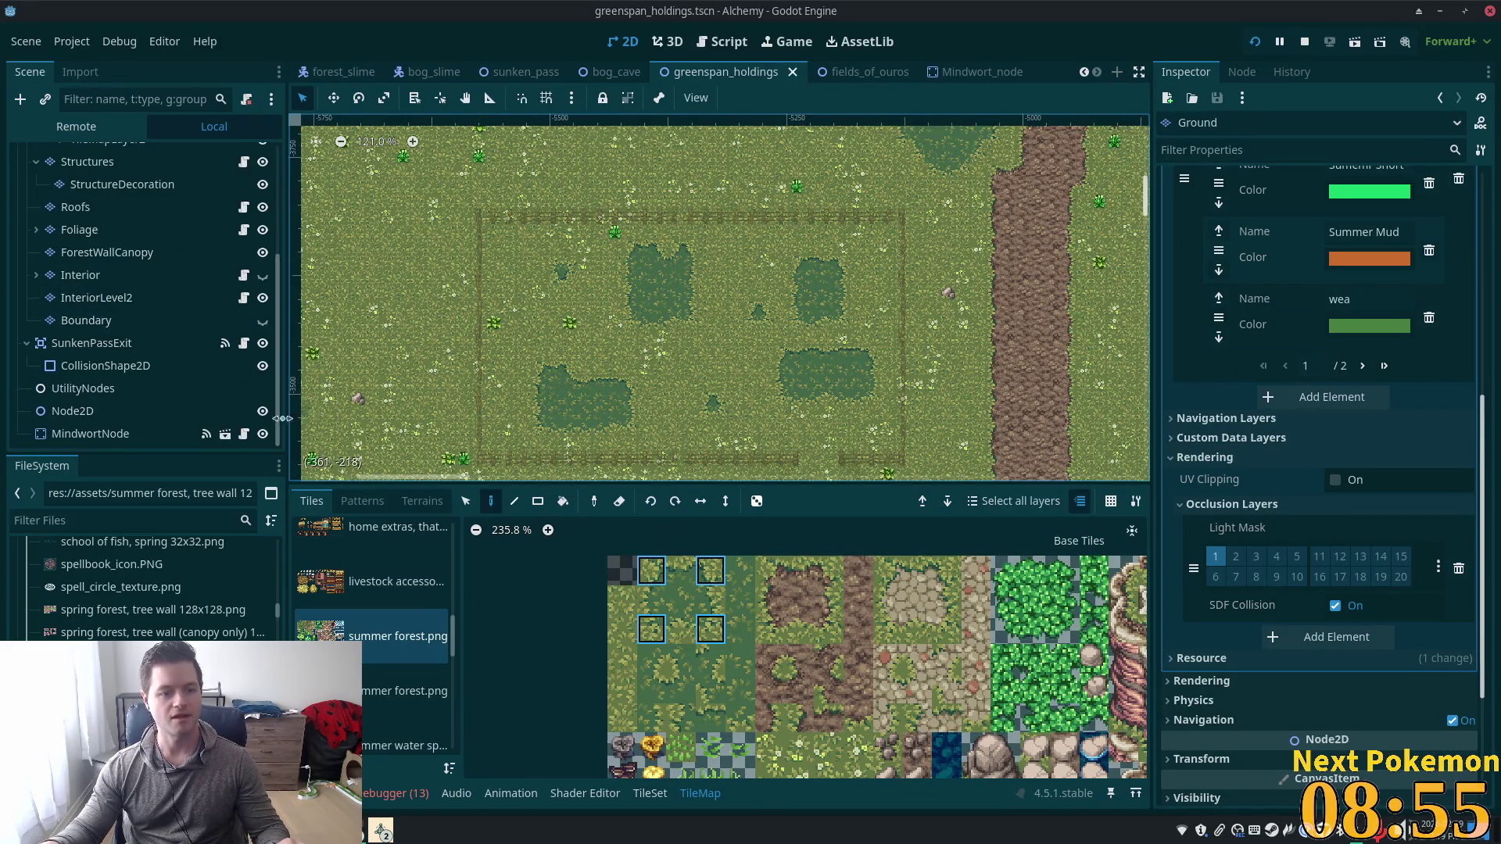
{"action": "left_click", "coordinate": [79, 412]}
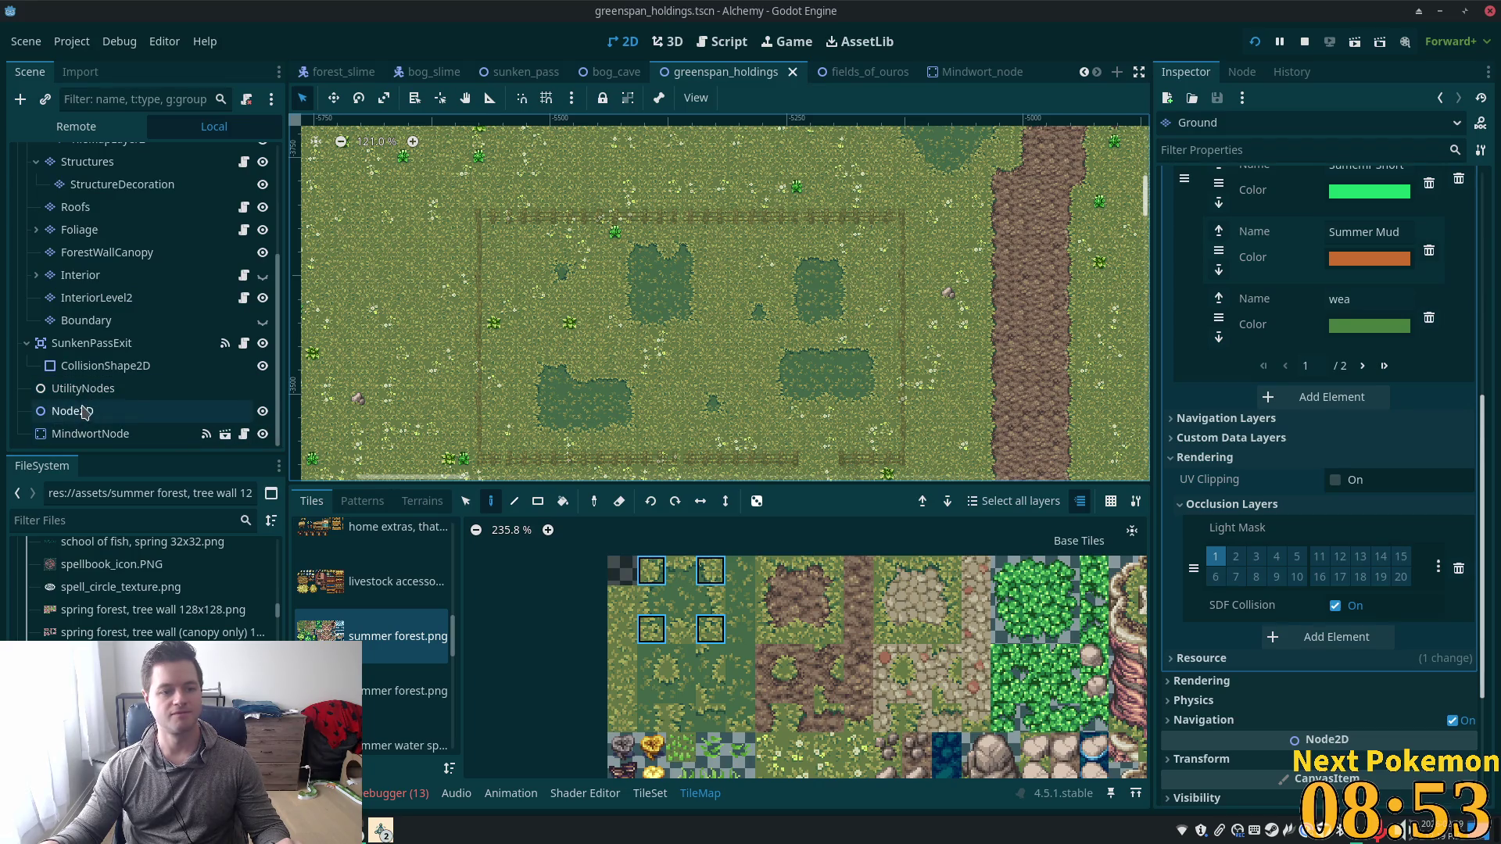
{"action": "scroll", "coordinate": [612, 444], "scroll_direction": "down", "scroll_amount": 6}
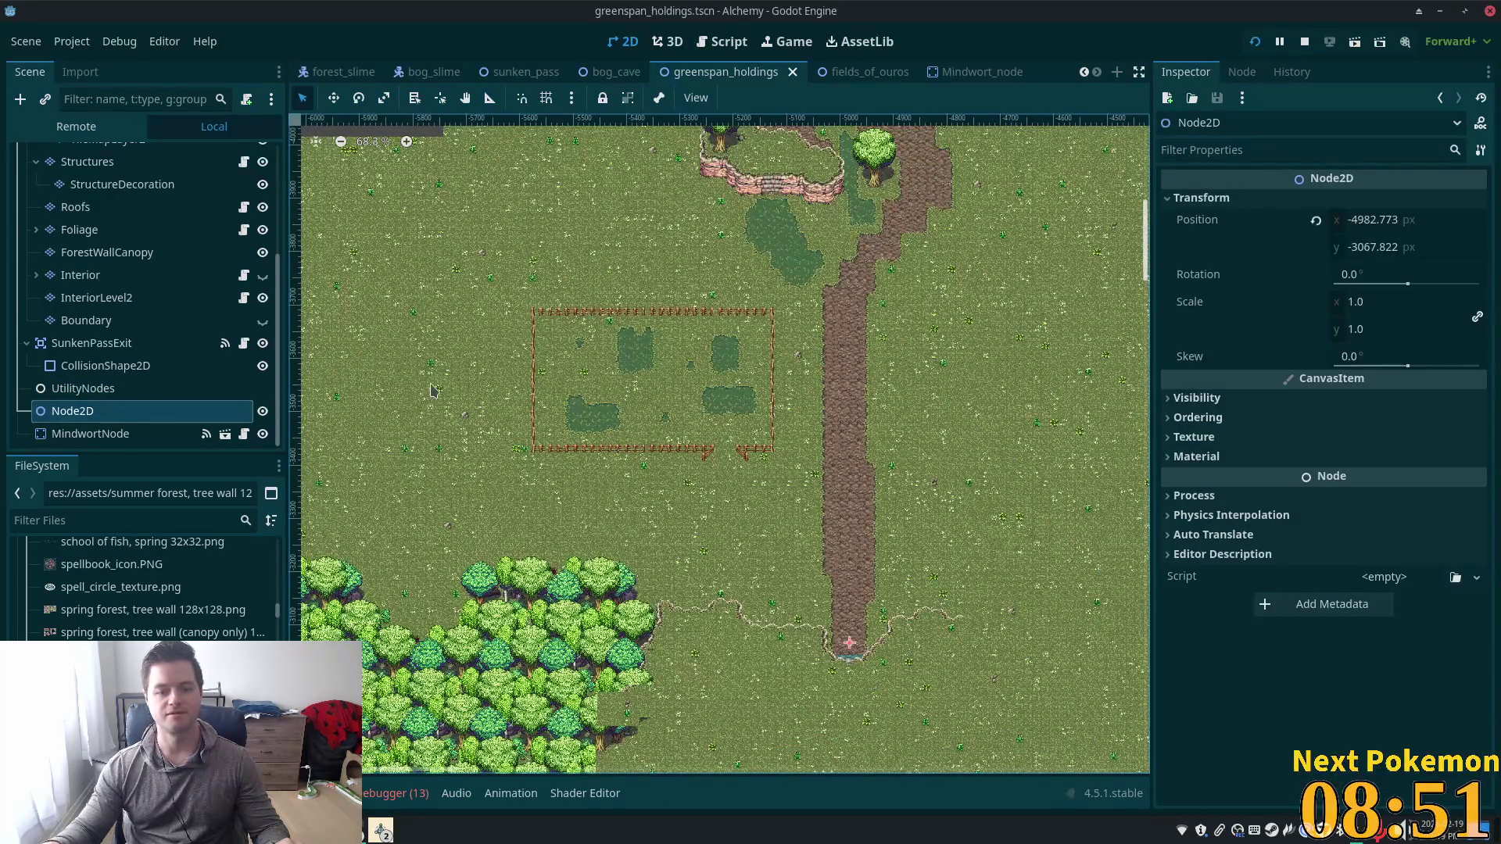
{"action": "key", "text": "Delete"}
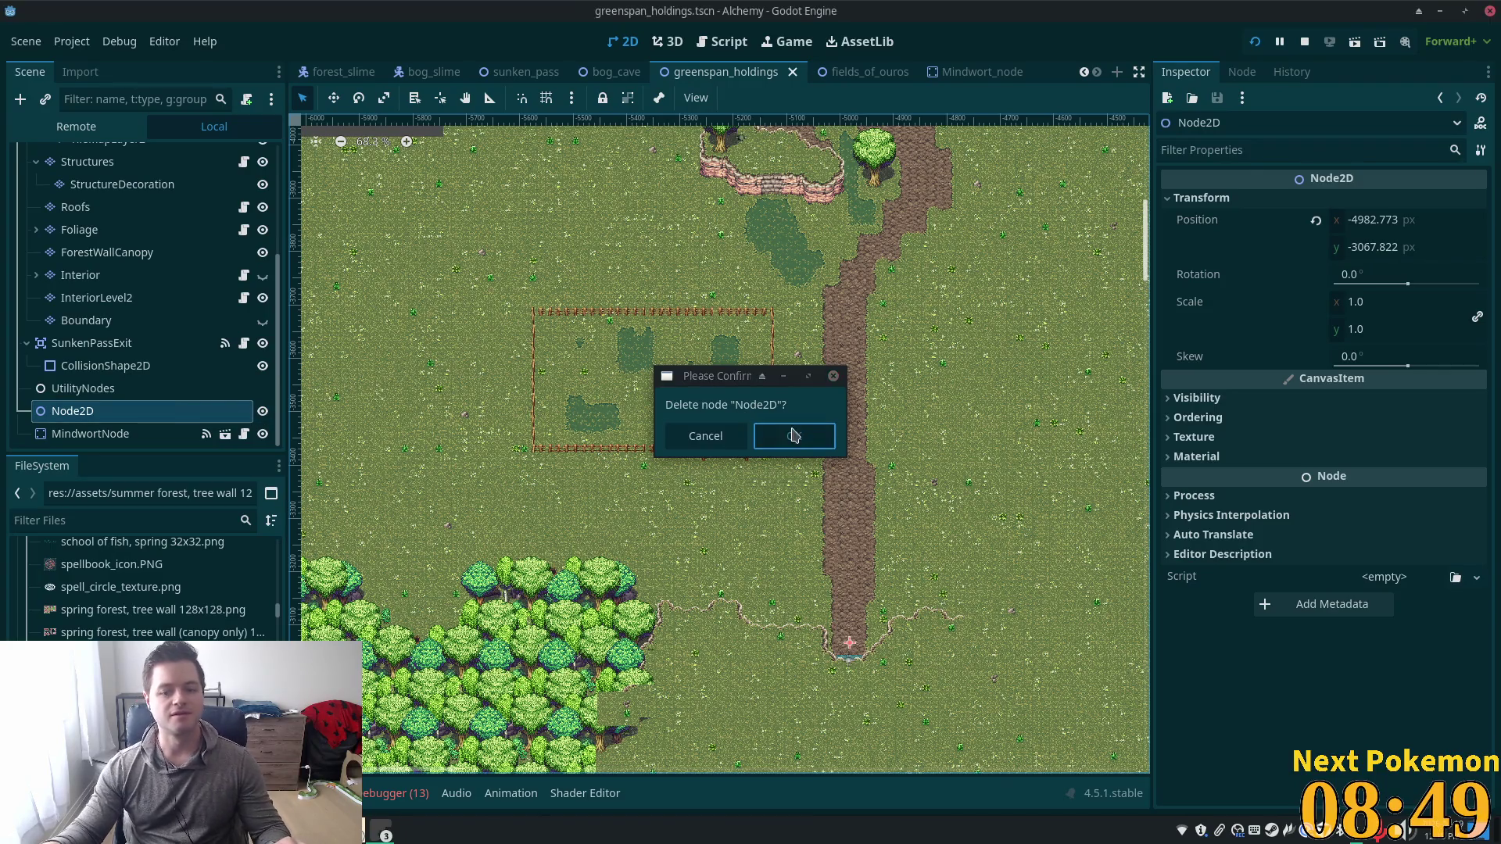
{"action": "left_click", "coordinate": [794, 435]}
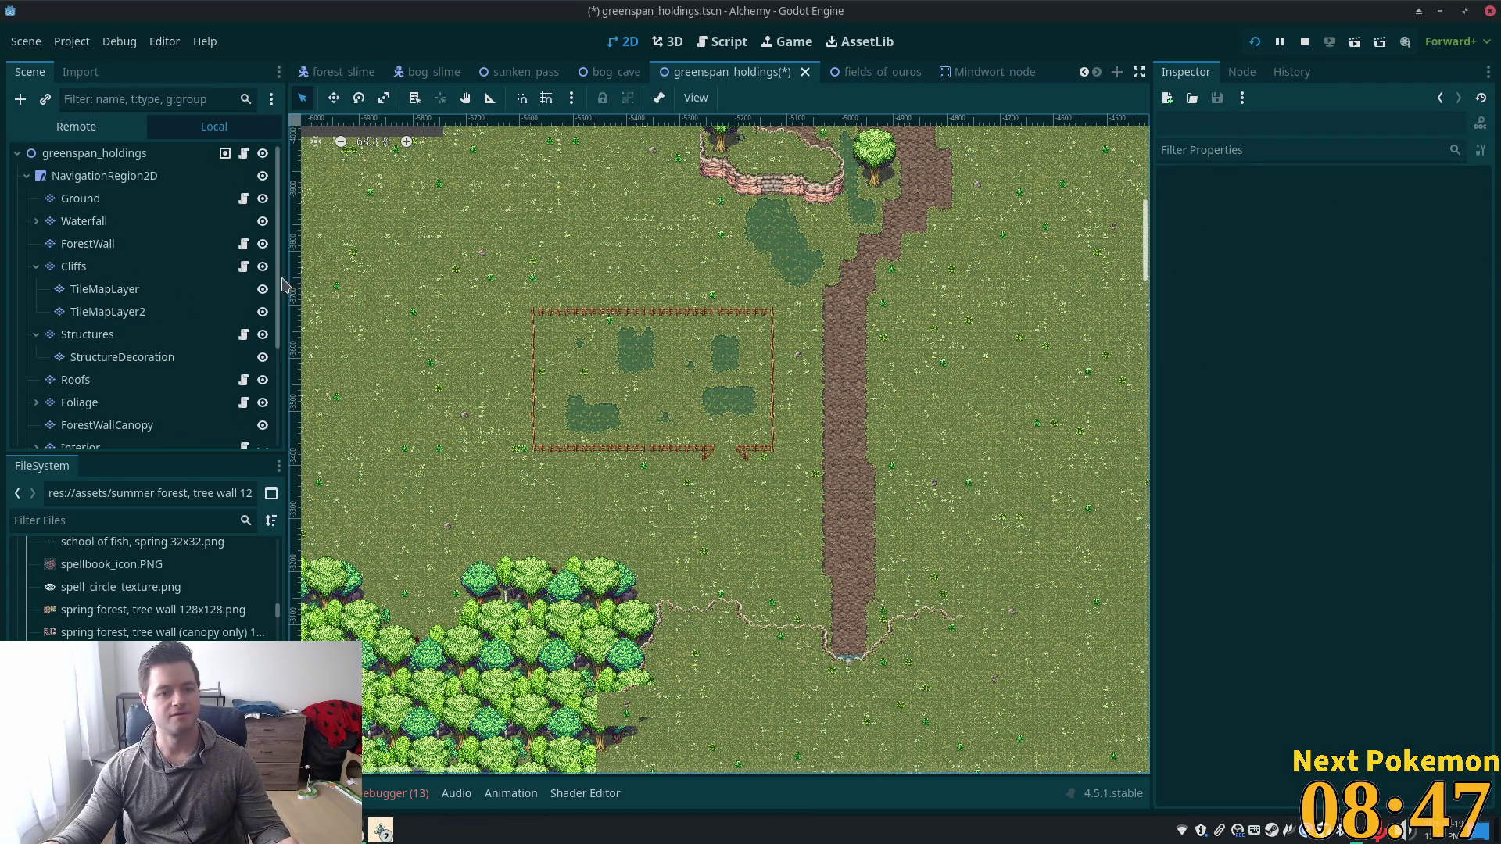
Add a plain Node under the scene root and rename it Cows.
{"action": "key", "text": "ctrl+a"}
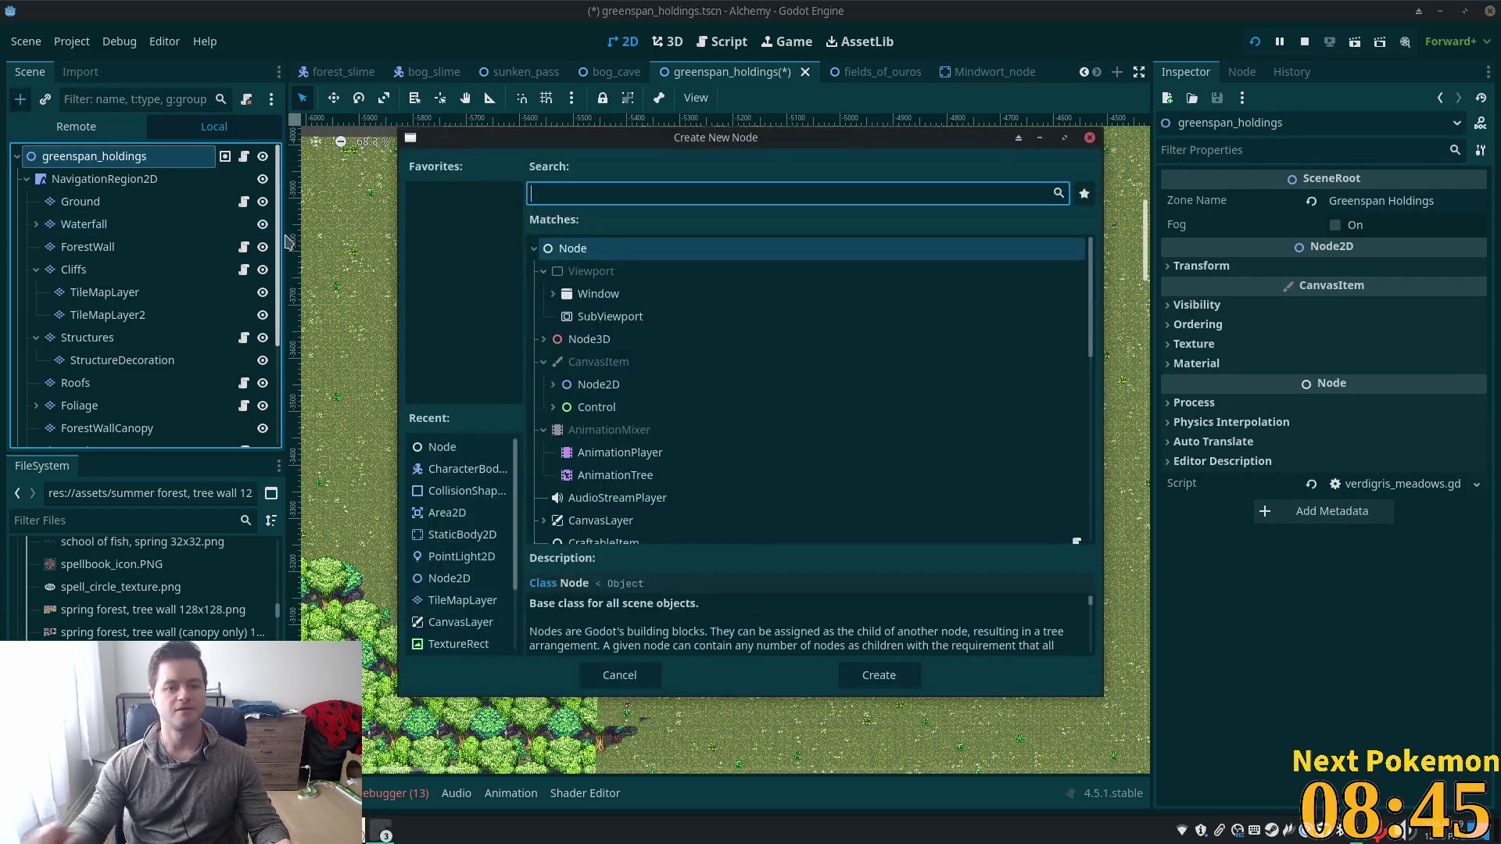
{"action": "type", "text": "node"}
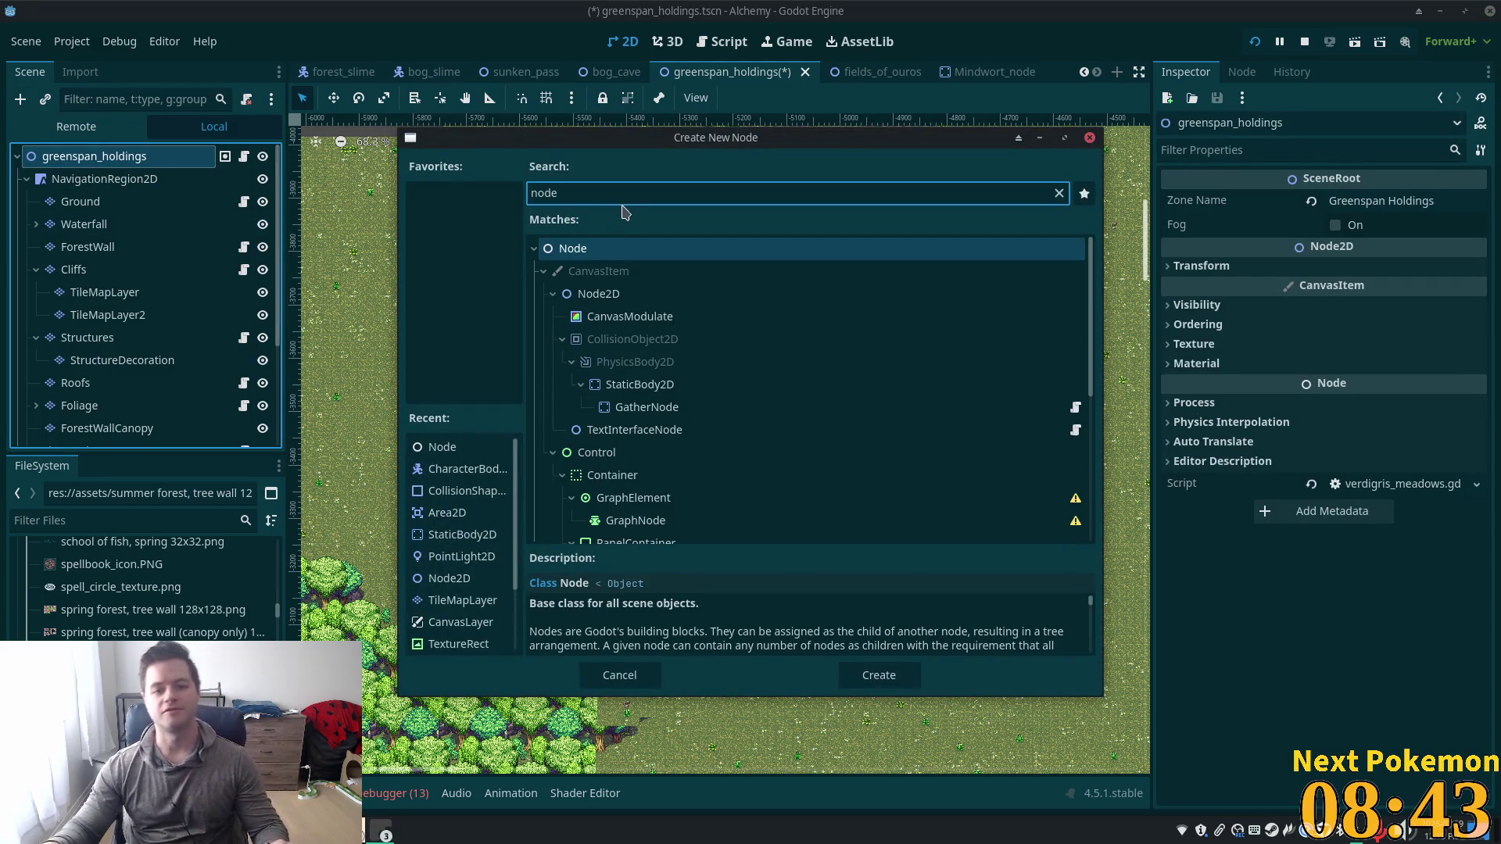
{"action": "double_click", "coordinate": [617, 248]}
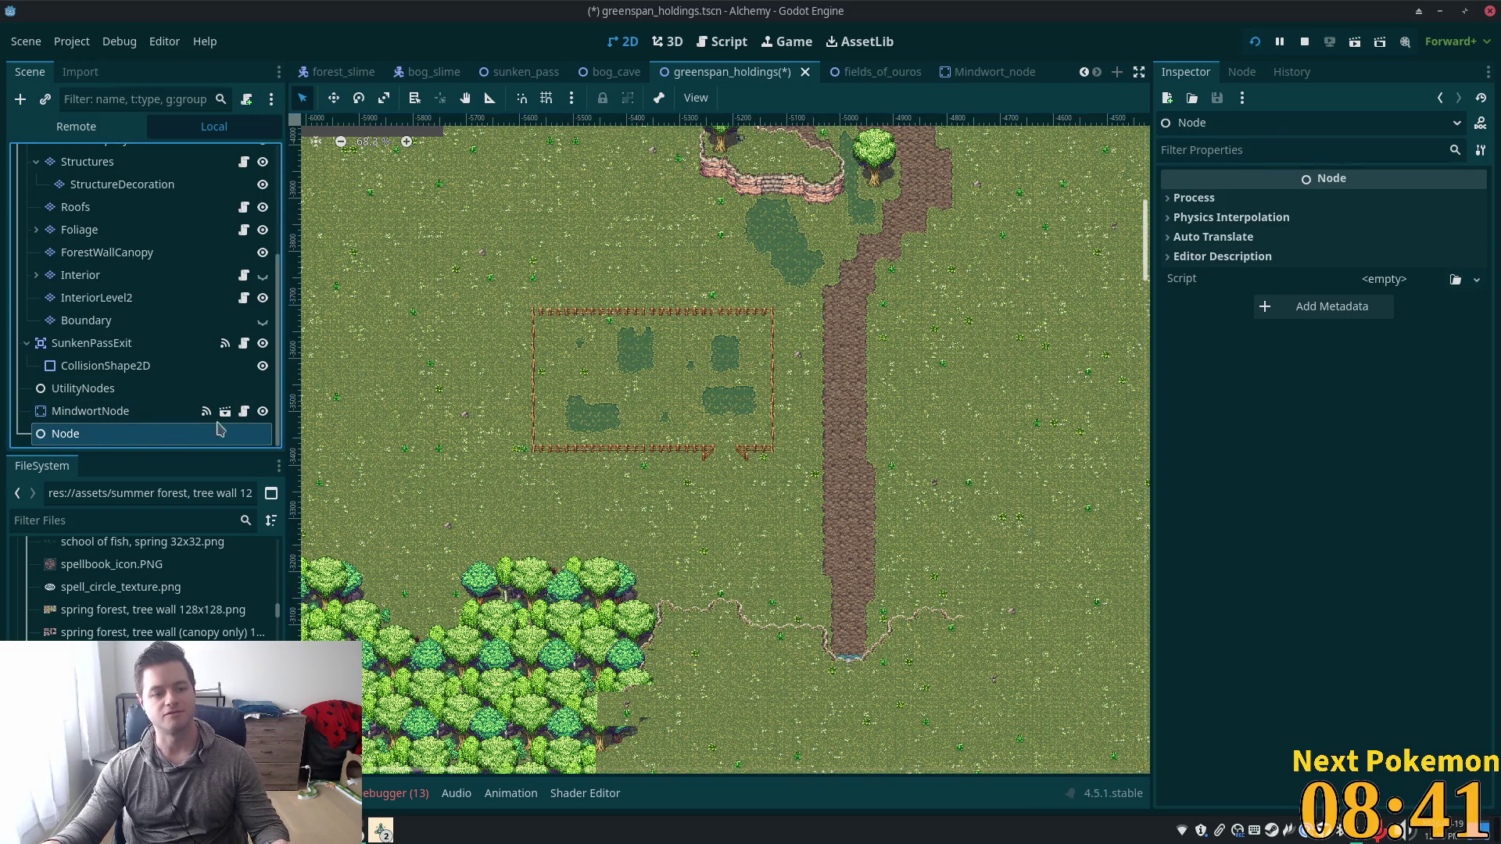
{"action": "key", "text": "F2"}
{"action": "type", "text": "Cow"}
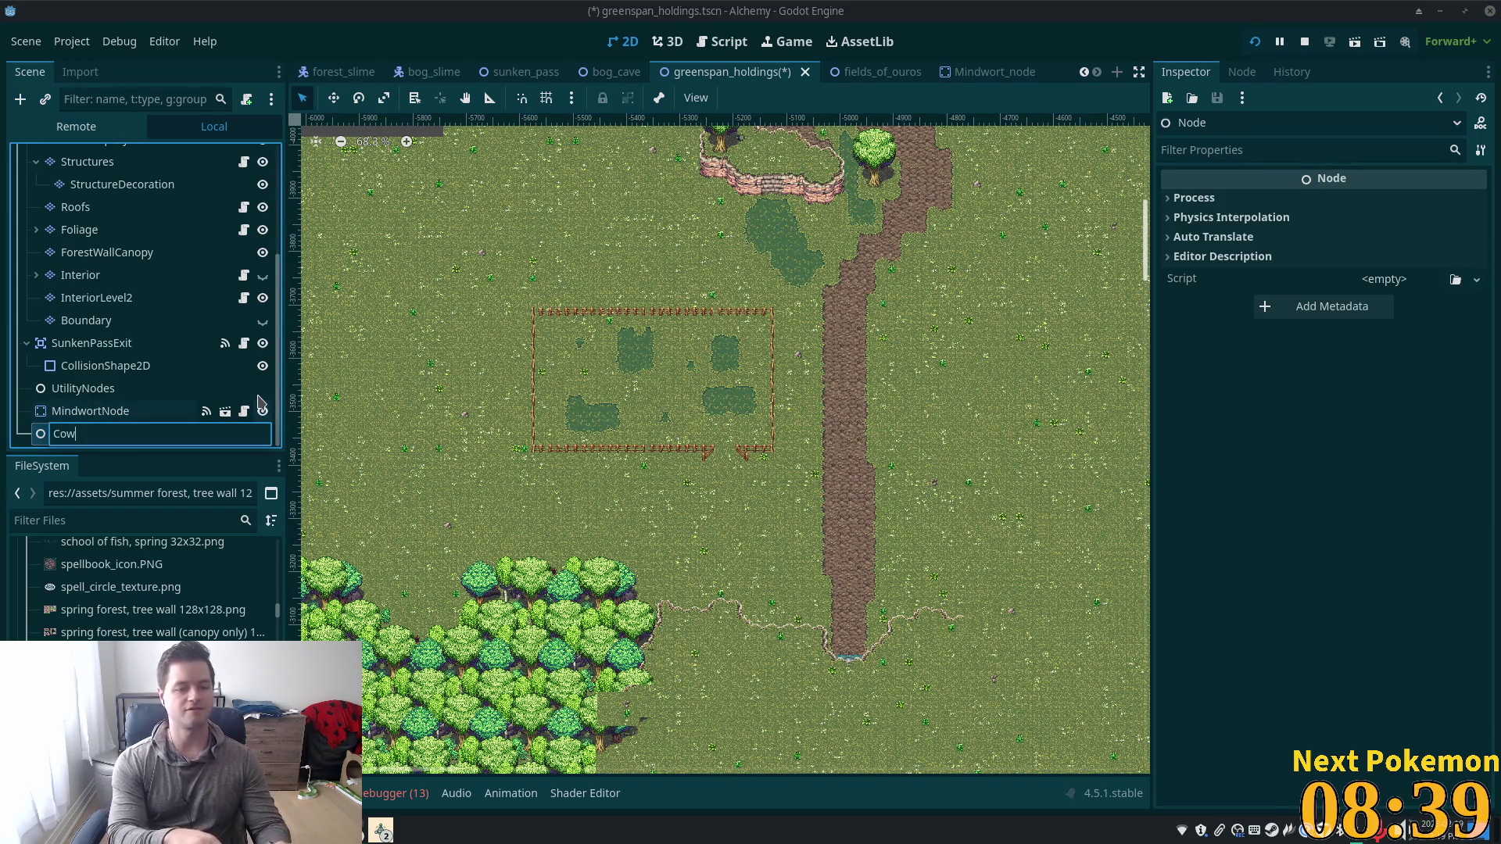
{"action": "type", "text": "s"}
{"action": "key", "text": "Return"}
{"action": "scroll", "coordinate": [78, 264], "scroll_direction": "up", "scroll_amount": 3}
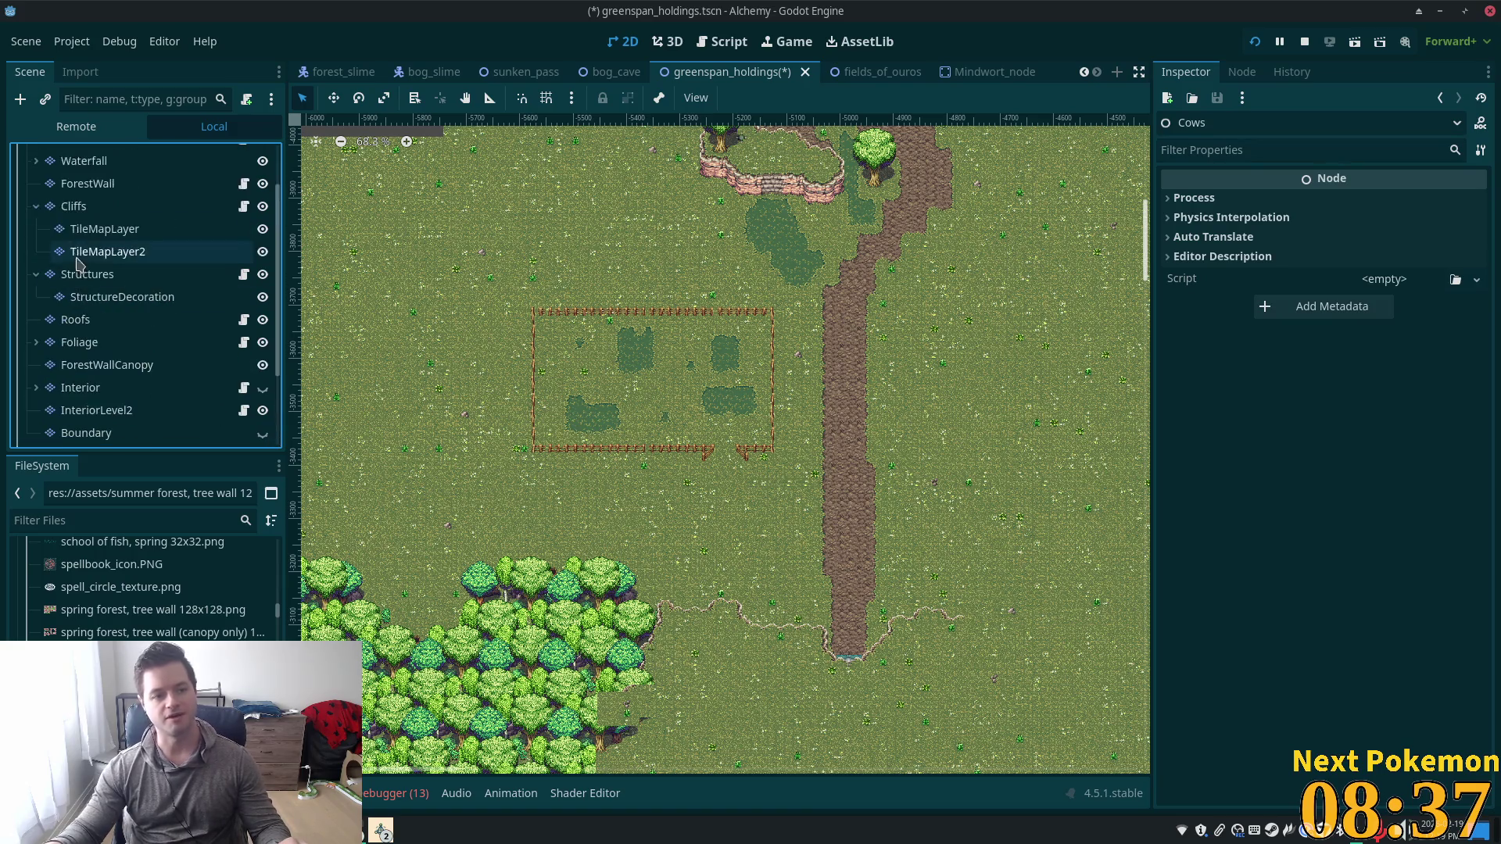
{"action": "scroll", "coordinate": [79, 264], "scroll_direction": "down", "scroll_amount": 5}
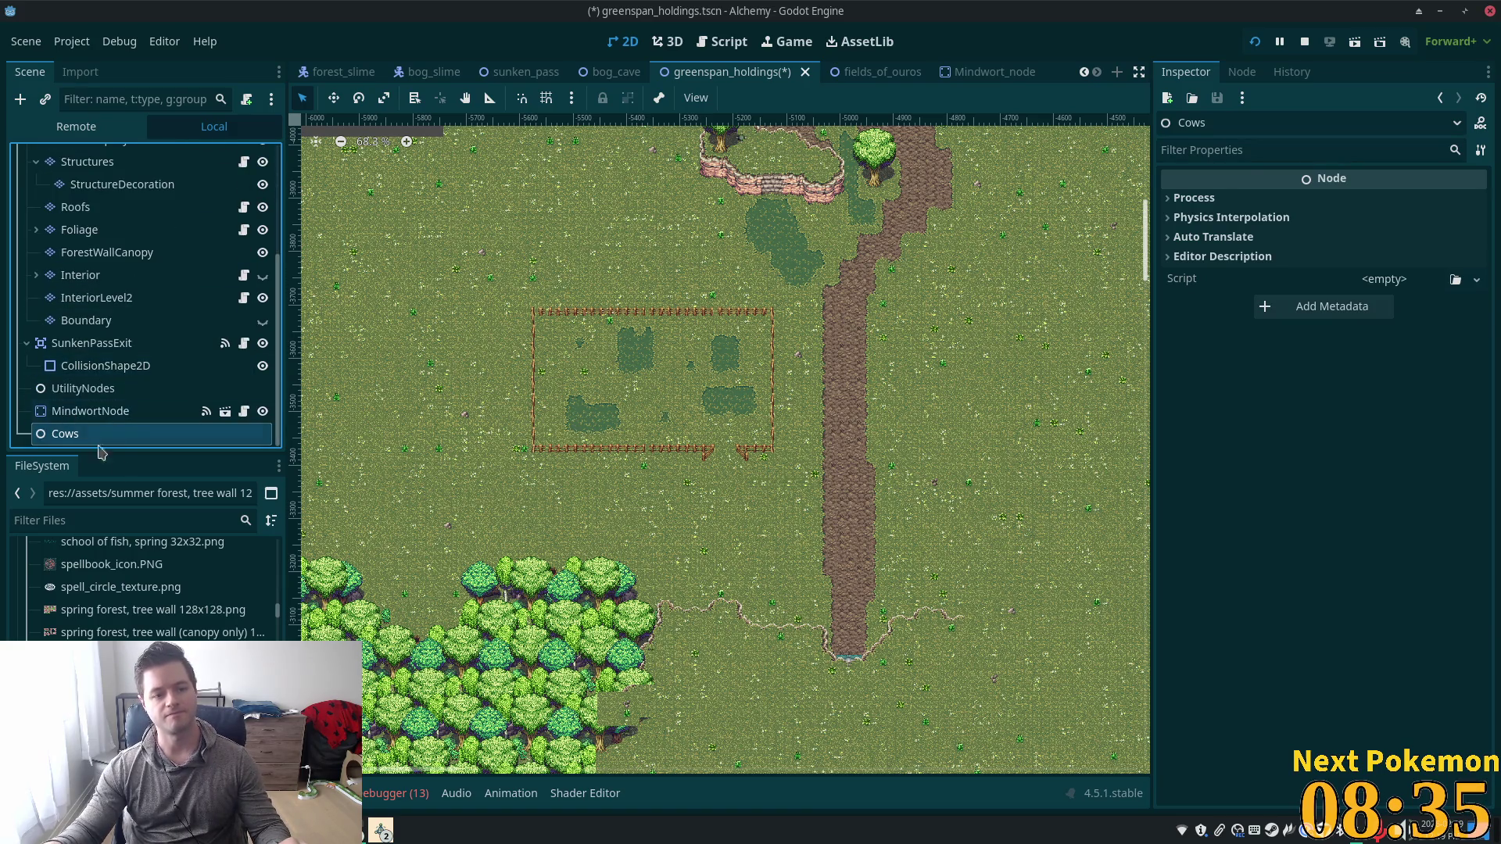
{"action": "left_click", "coordinate": [100, 412]}
{"action": "left_click", "coordinate": [100, 434]}
{"action": "scroll", "coordinate": [680, 441], "scroll_direction": "up", "scroll_amount": 3}
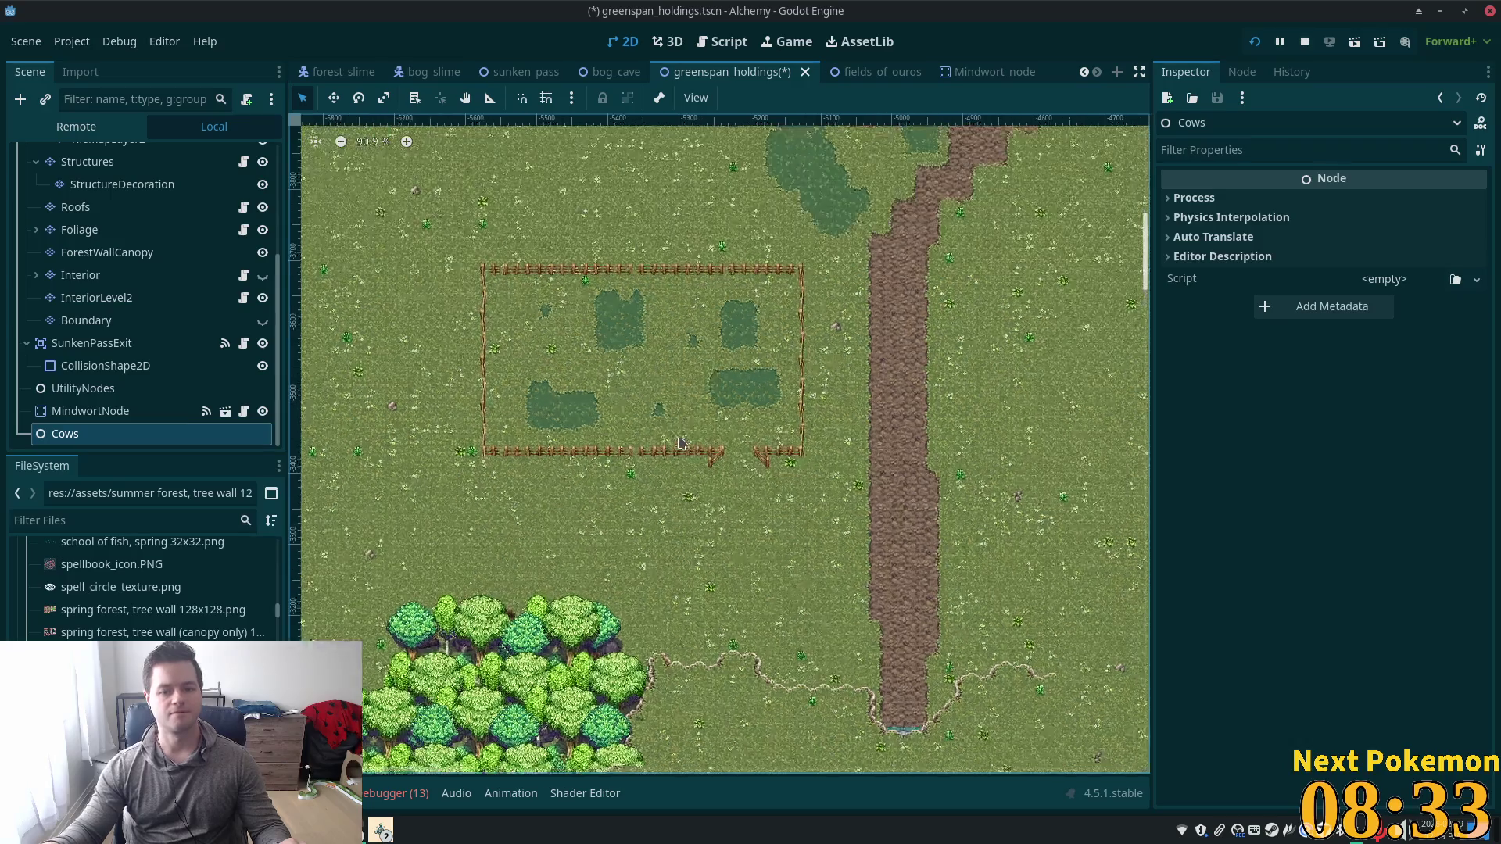
Instance the npc_spawn scene at a spot inside the fenced pasture.
{"action": "scroll", "coordinate": [679, 442], "scroll_direction": "up", "scroll_amount": 2}
{"action": "scroll", "coordinate": [125, 235], "scroll_direction": "up", "scroll_amount": 5}
{"action": "left_click", "coordinate": [94, 157]}
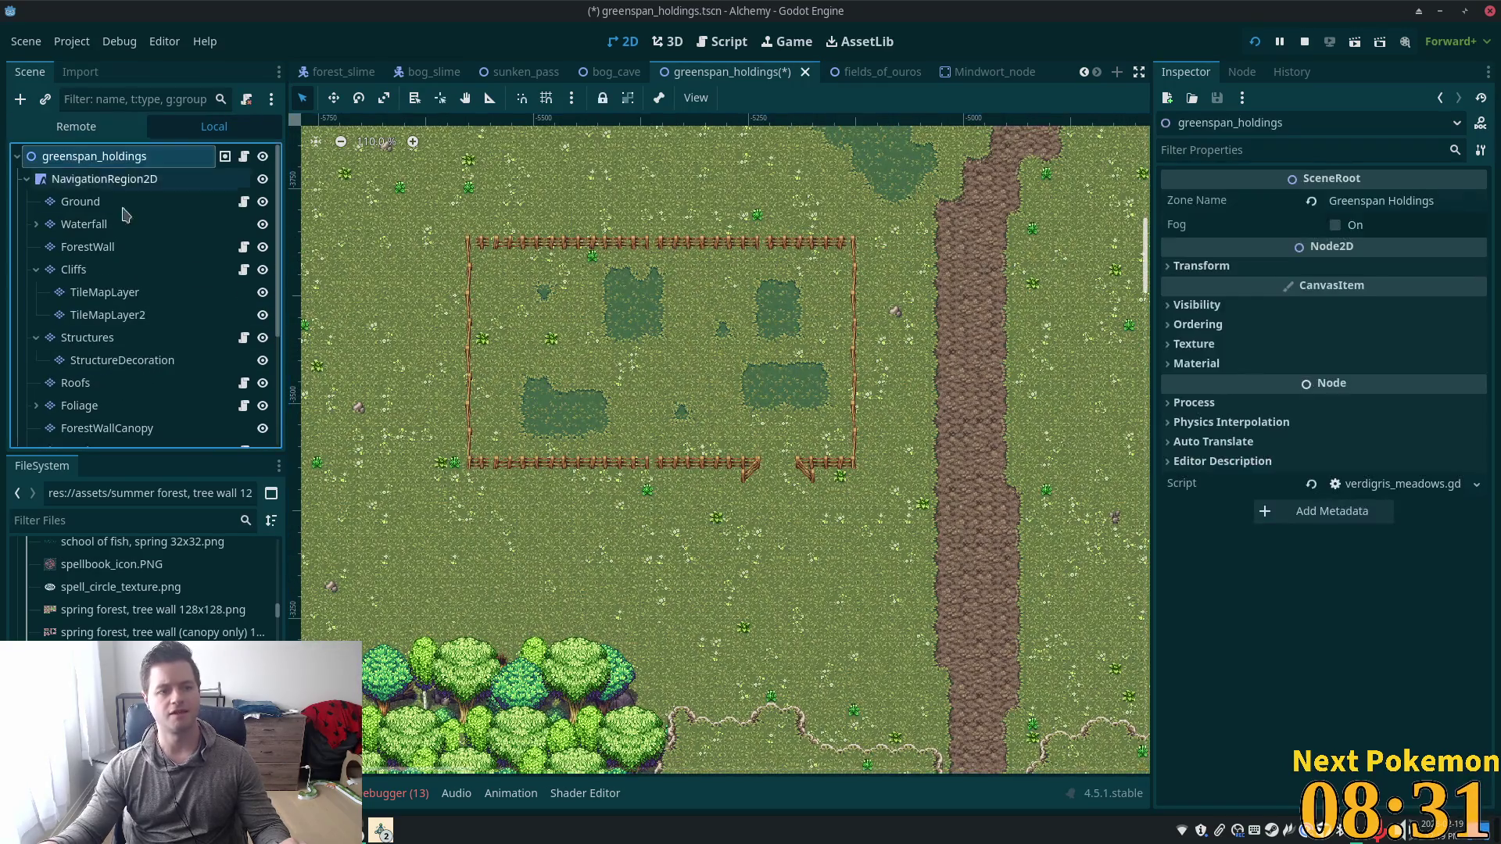
{"action": "scroll", "coordinate": [732, 391], "scroll_direction": "up", "scroll_amount": 6}
{"action": "right_click", "coordinate": [626, 312]}
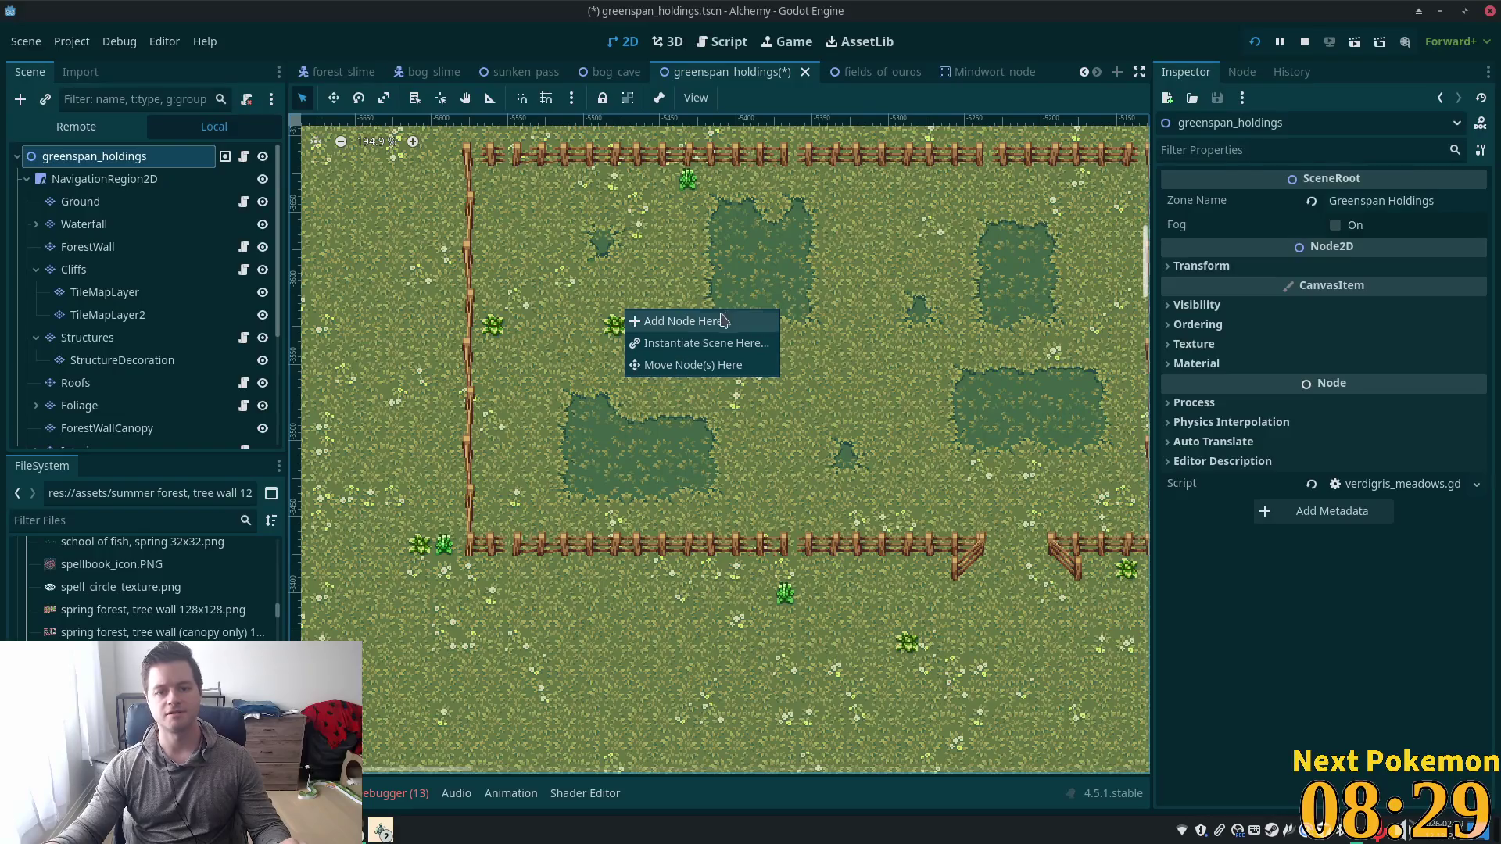
{"action": "left_click", "coordinate": [682, 345]}
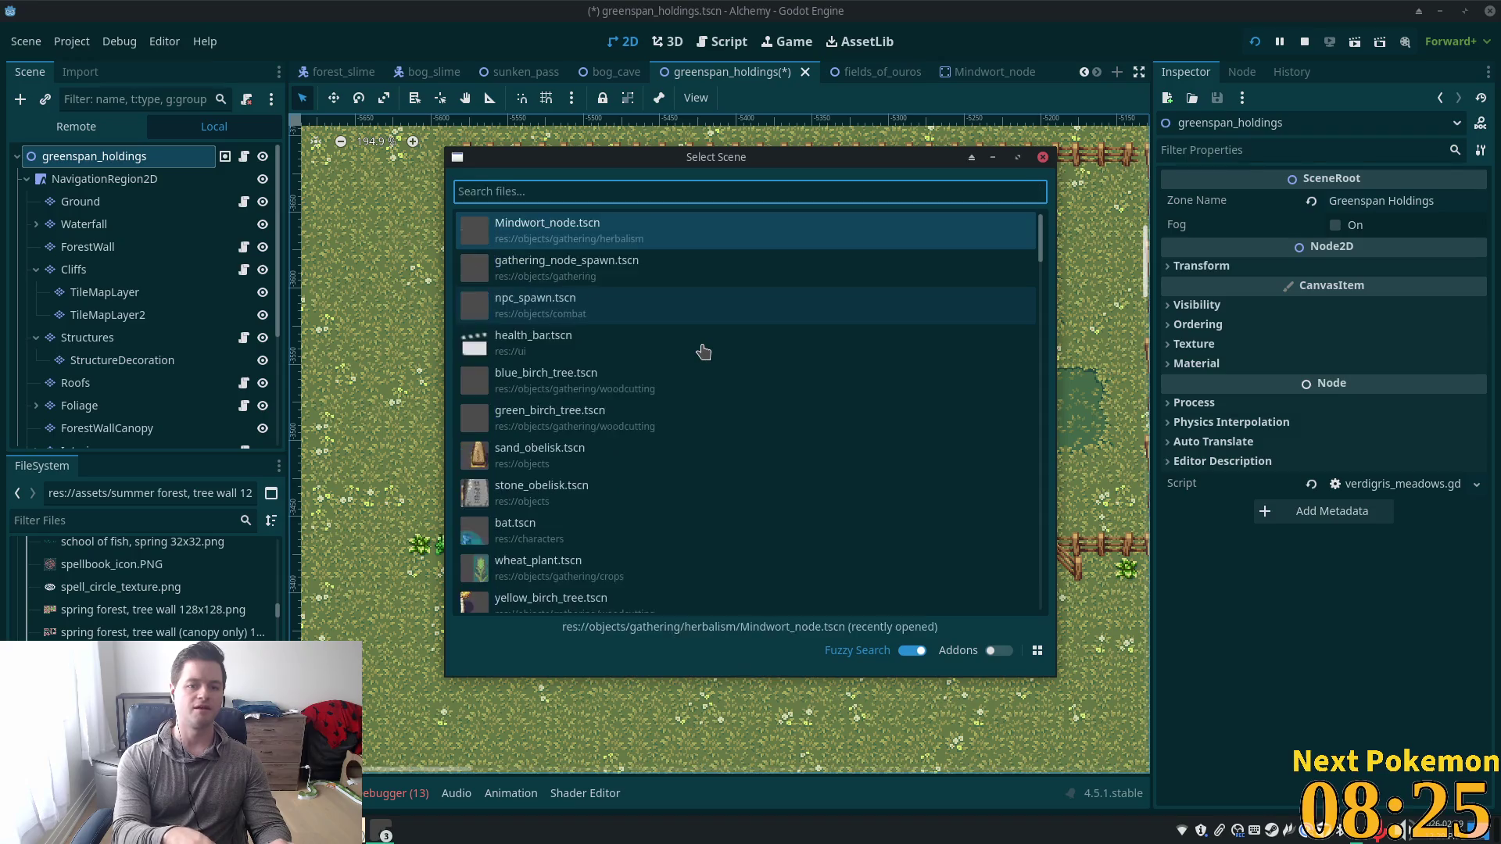
{"action": "type", "text": "npc"}
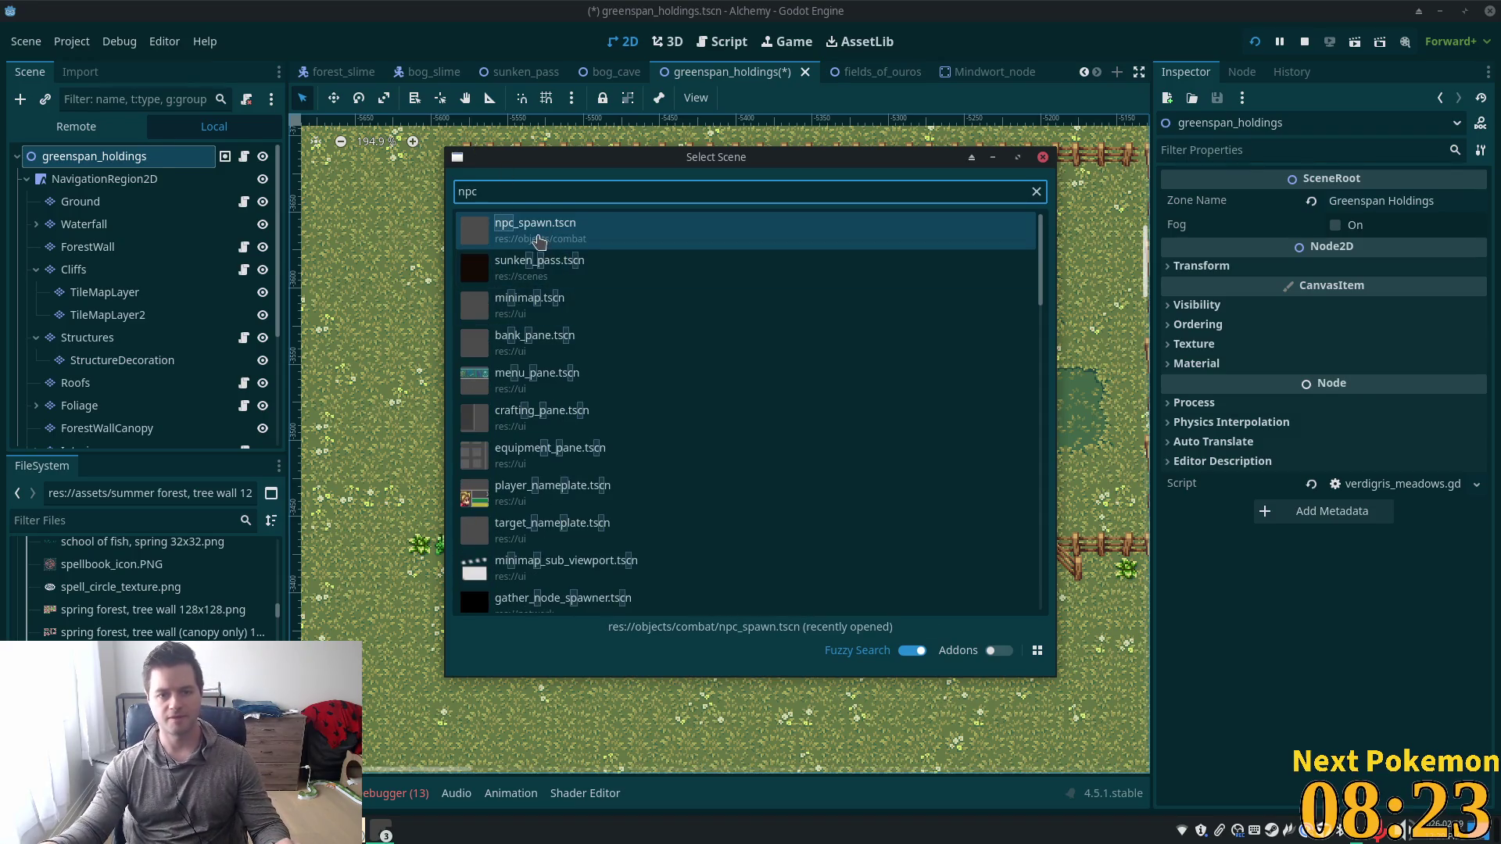
{"action": "double_click", "coordinate": [536, 235]}
Set the spawner's Npc Asset to cow.tscn and its Respawn Time to 40.
{"action": "left_click", "coordinate": [96, 517]}
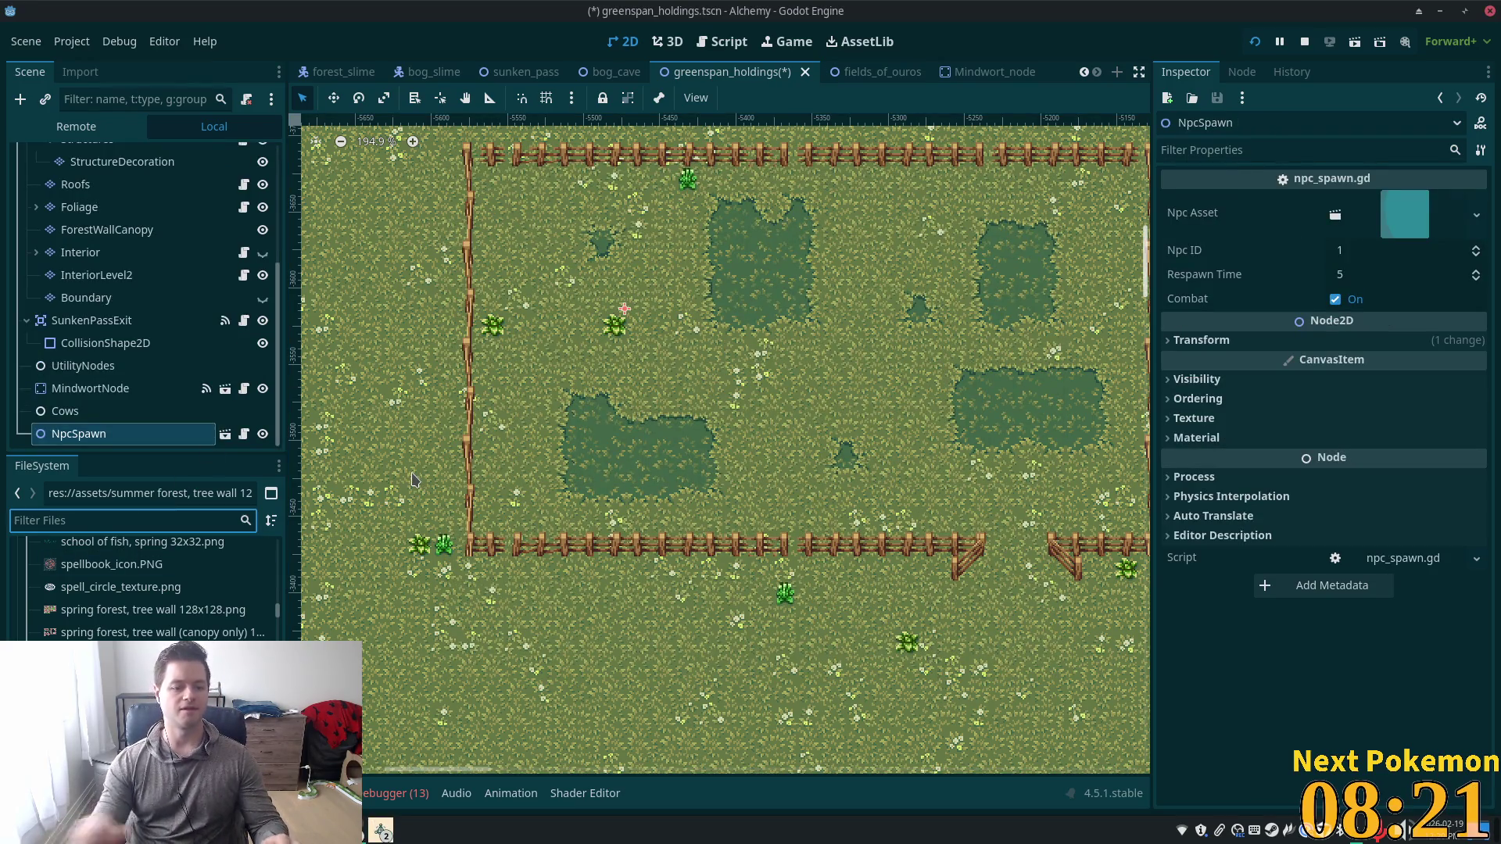
{"action": "type", "text": "cow"}
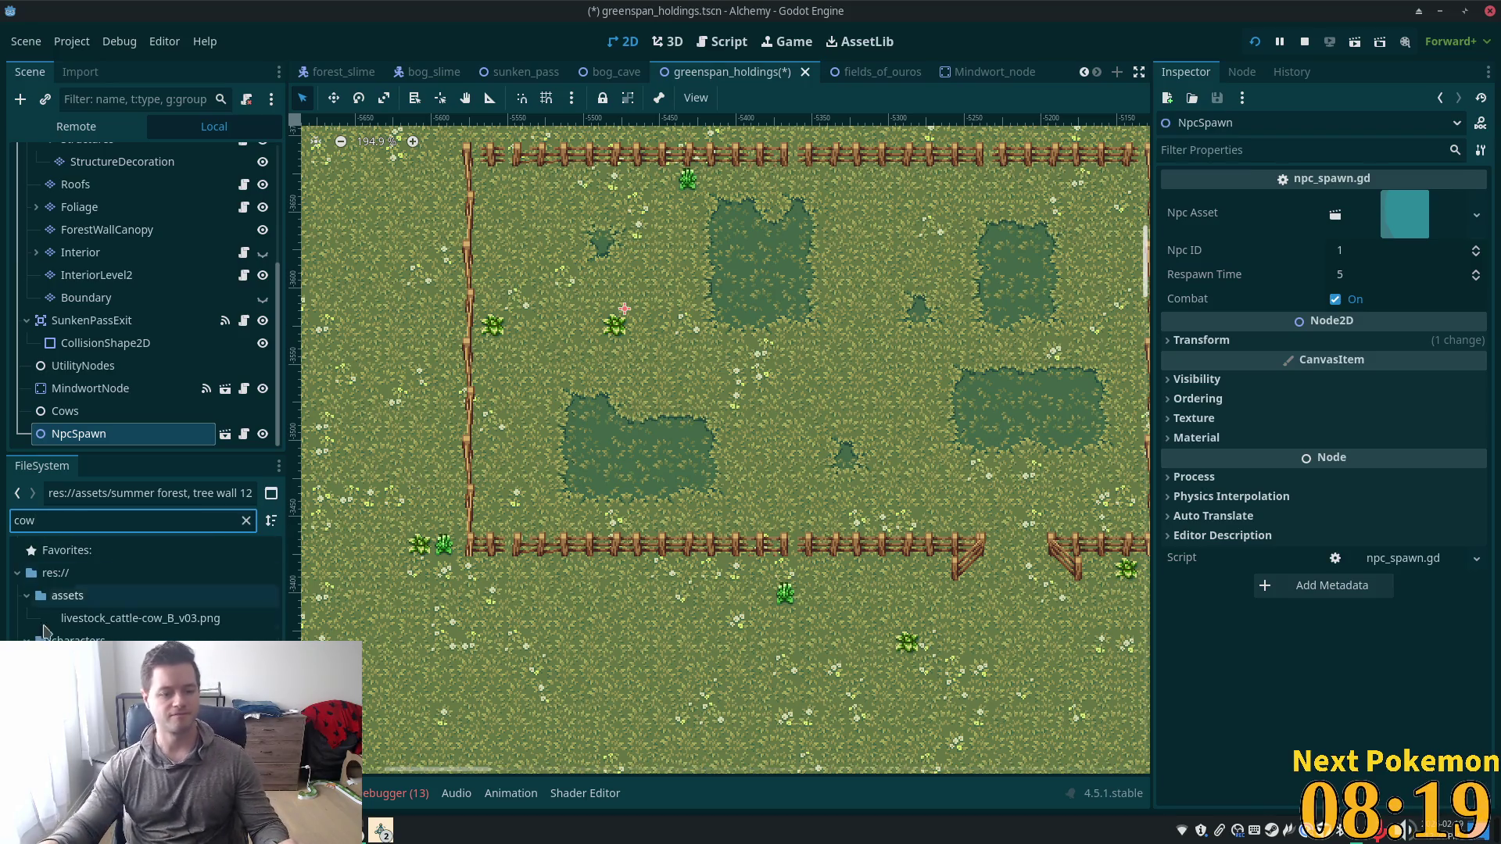
{"action": "mouse_move", "coordinate": [86, 663]}
{"action": "left_mouse_down"}
{"action": "mouse_move", "coordinate": [234, 548]}
{"action": "mouse_move", "coordinate": [782, 328]}
{"action": "mouse_move", "coordinate": [1407, 222]}
{"action": "left_mouse_up"}
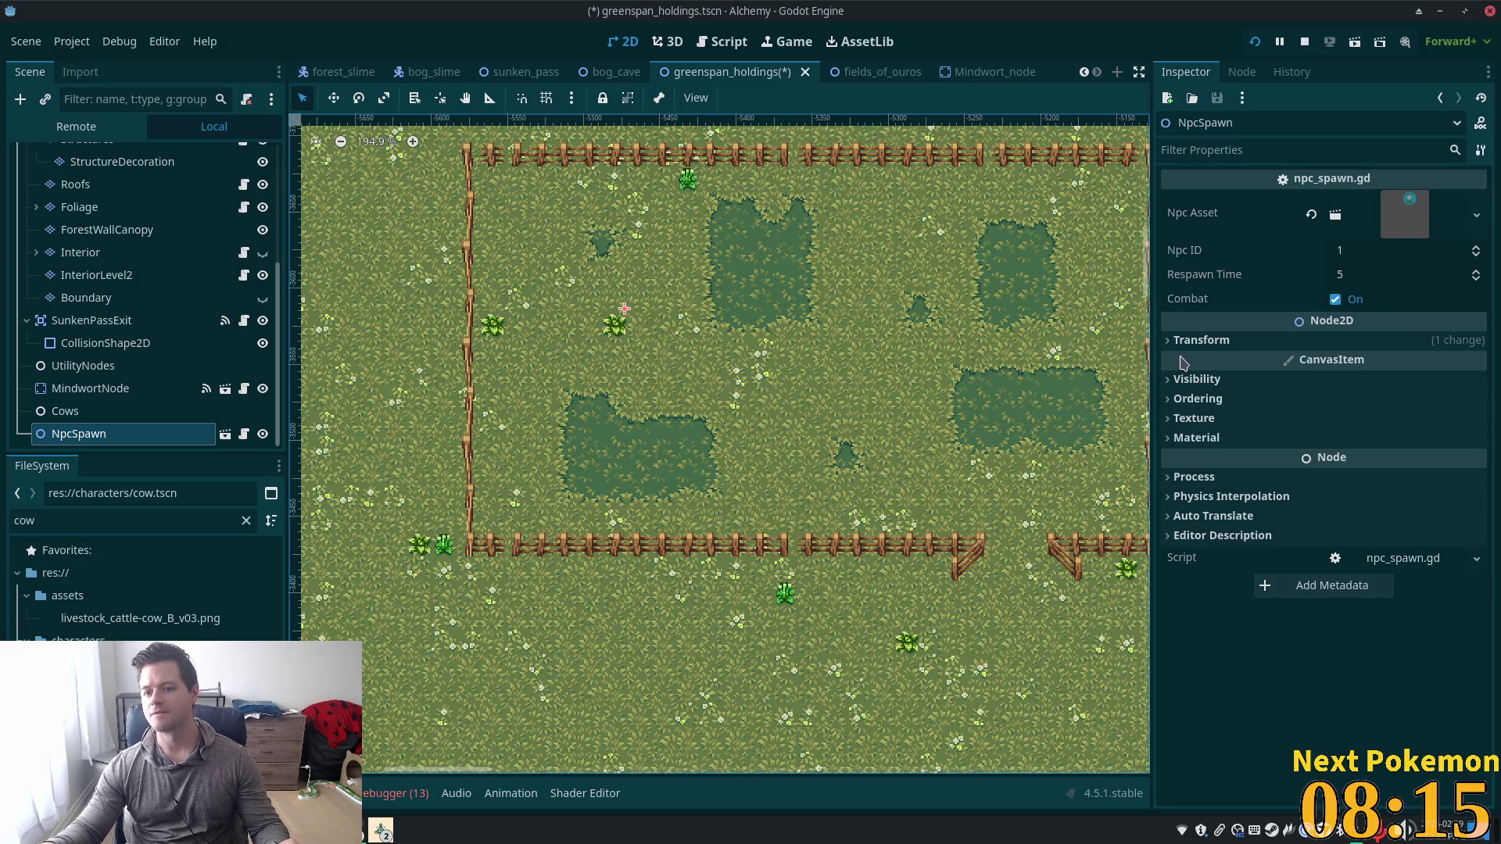
{"action": "left_click", "coordinate": [1376, 275]}
{"action": "type", "text": "40"}
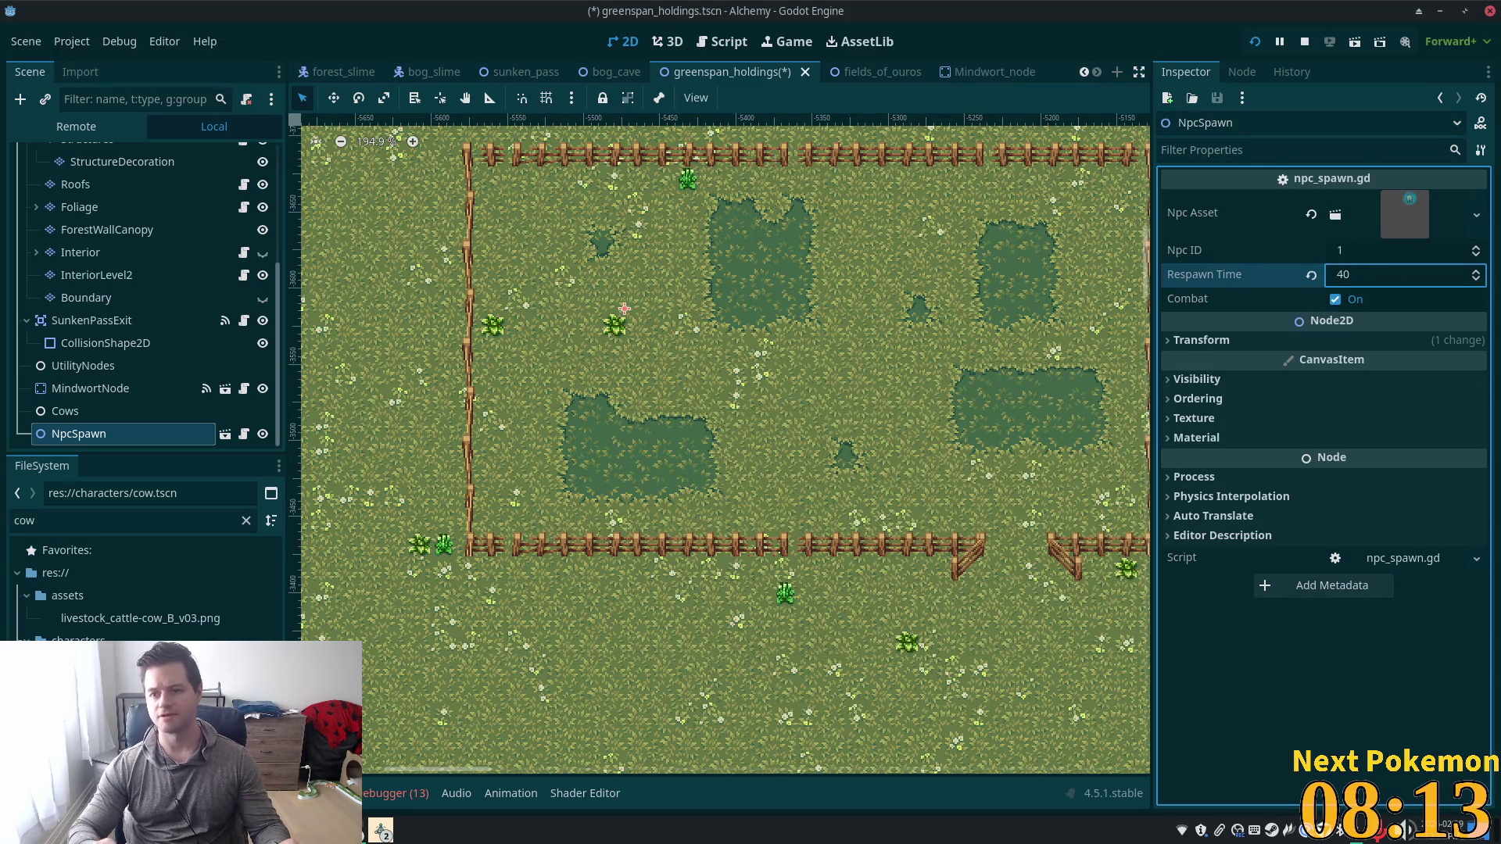
{"action": "left_click", "coordinate": [1385, 267]}
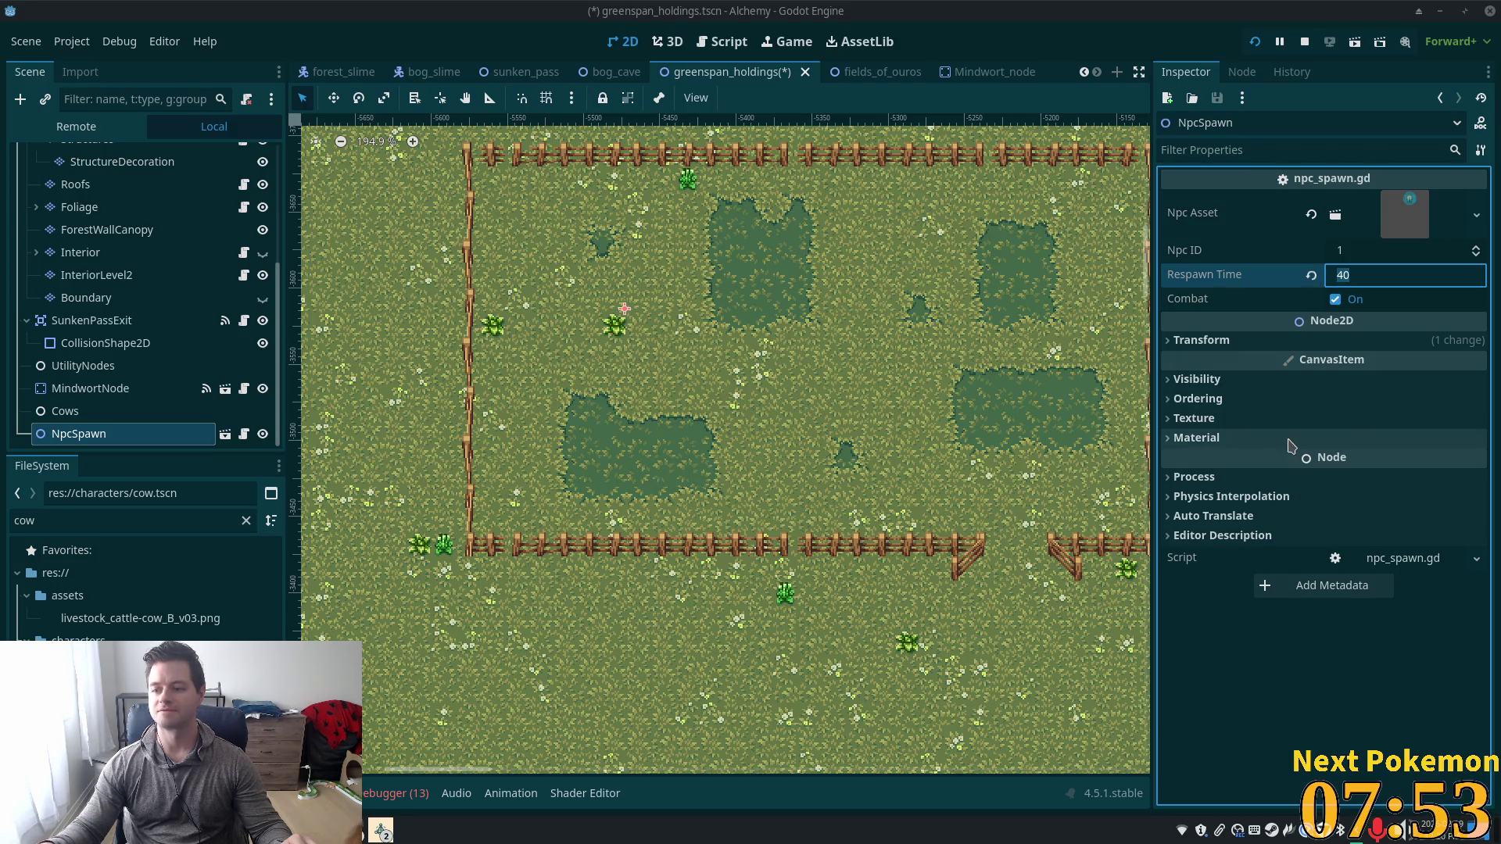
Rename the spawner NpcSpawnCow, move it under Cows, and save the scene.
{"action": "left_click", "coordinate": [222, 431]}
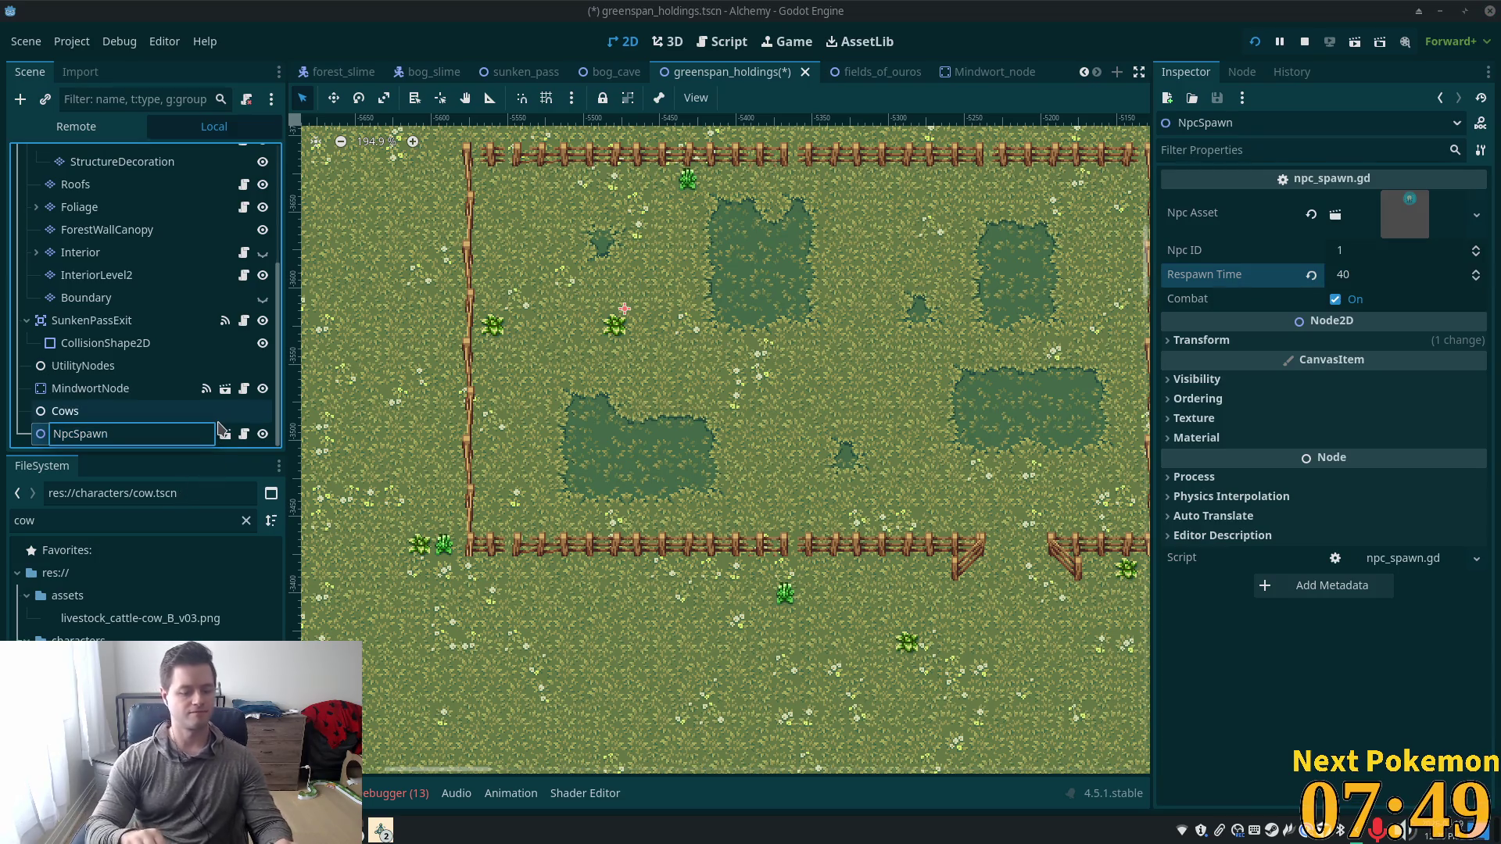
{"action": "type", "text": "Cow"}
{"action": "key", "text": "Return"}
{"action": "left_click", "coordinate": [110, 230]}
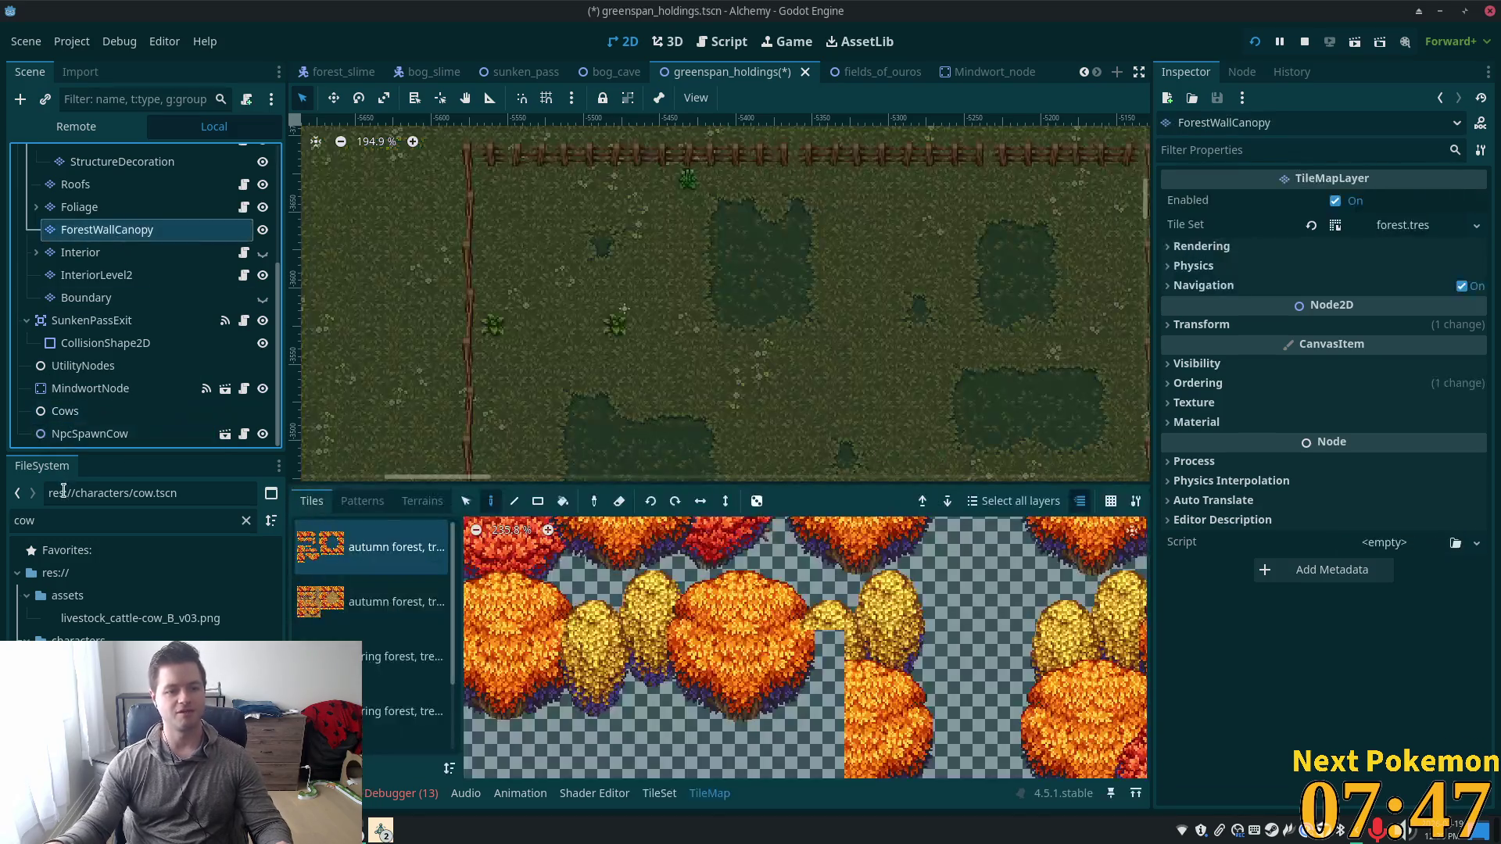
{"action": "left_click", "coordinate": [76, 436]}
{"action": "mouse_move", "coordinate": [76, 438]}
{"action": "left_mouse_down"}
{"action": "mouse_move", "coordinate": [100, 432]}
{"action": "mouse_move", "coordinate": [90, 414]}
{"action": "left_mouse_up"}
{"action": "key", "text": "ctrl+s"}
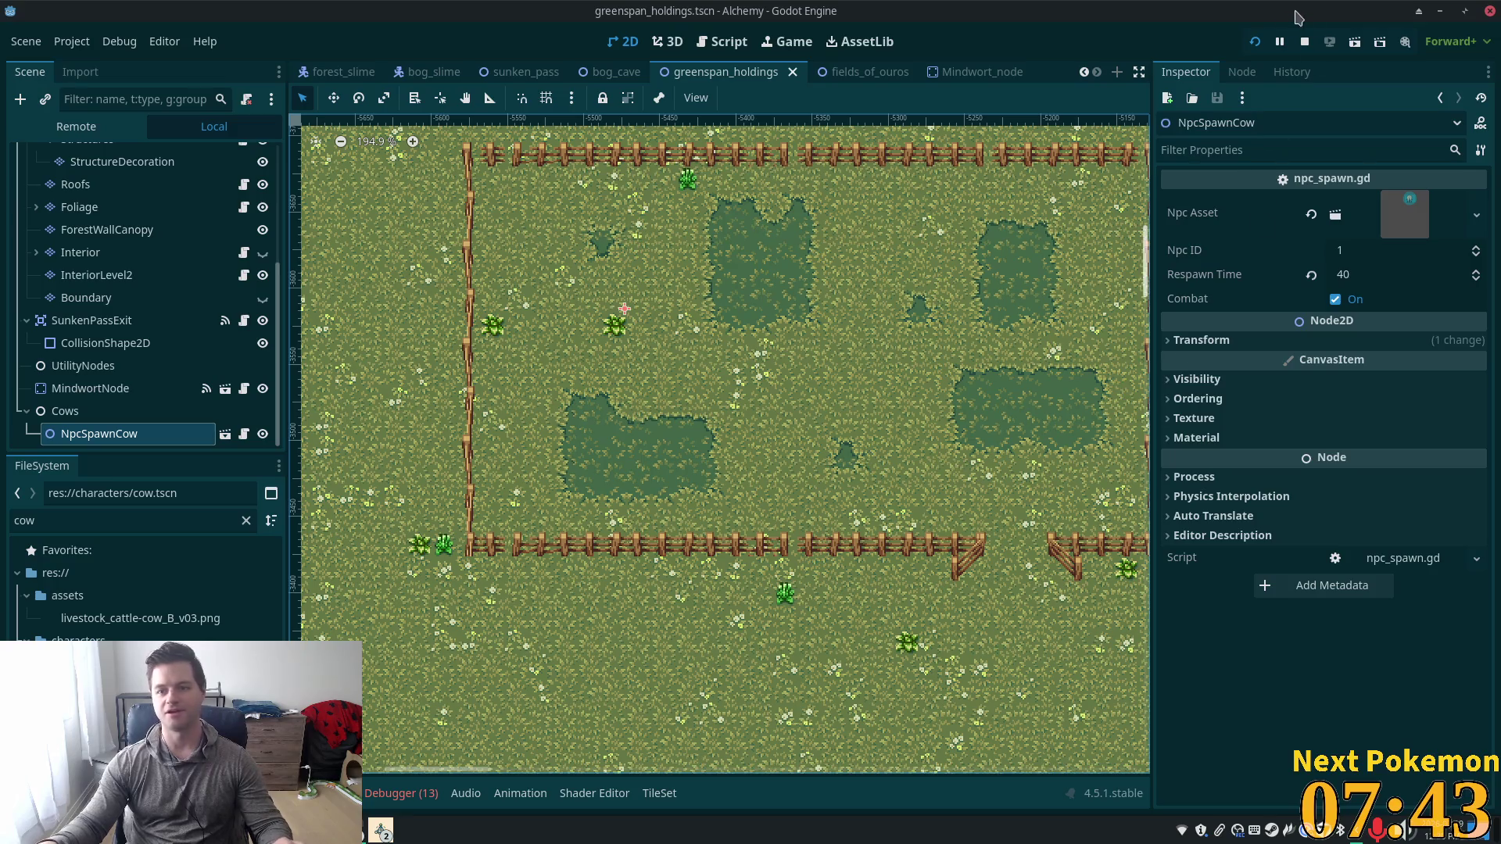
Run the project and walk the player around the pasture, targeting a spawned cow.
{"action": "left_click", "coordinate": [1255, 43]}
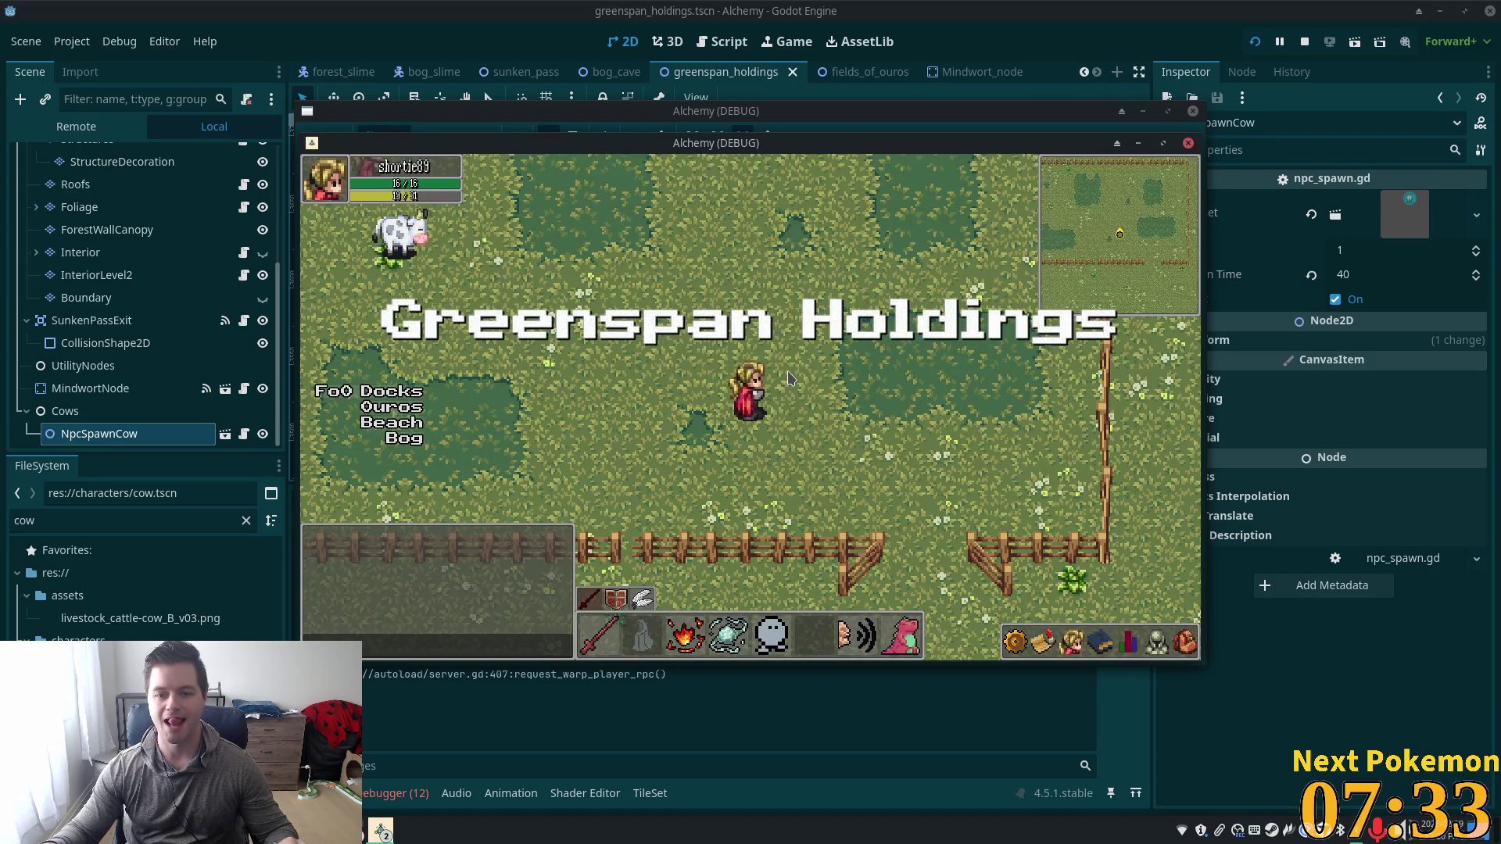
{"action": "key", "text": "Left"}
{"action": "key", "text": "Up"}
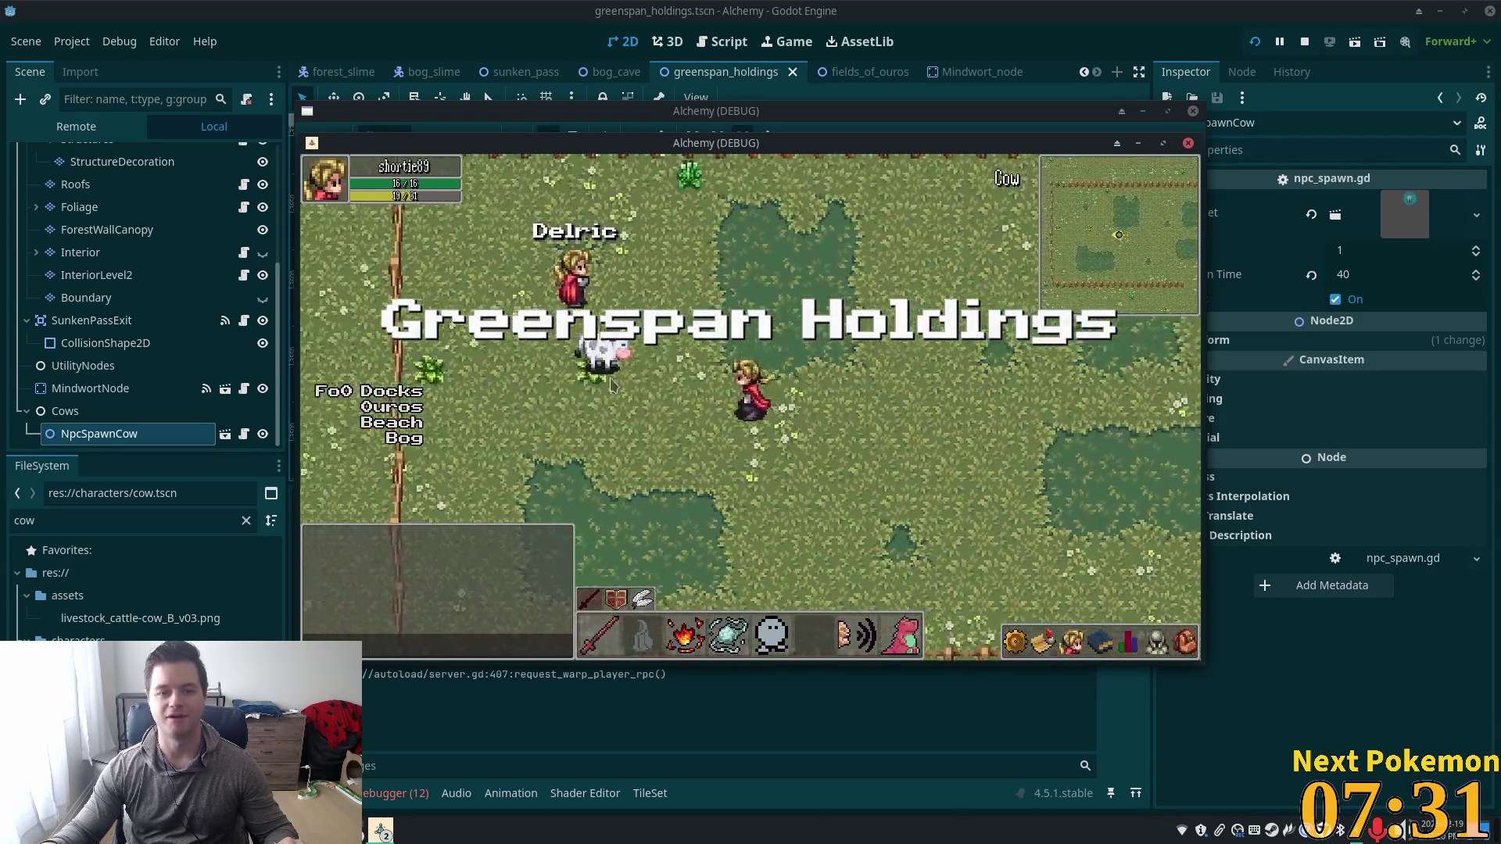
{"action": "left_click", "coordinate": [688, 383]}
{"action": "key", "text": "Up"}
{"action": "key", "text": "Right"}
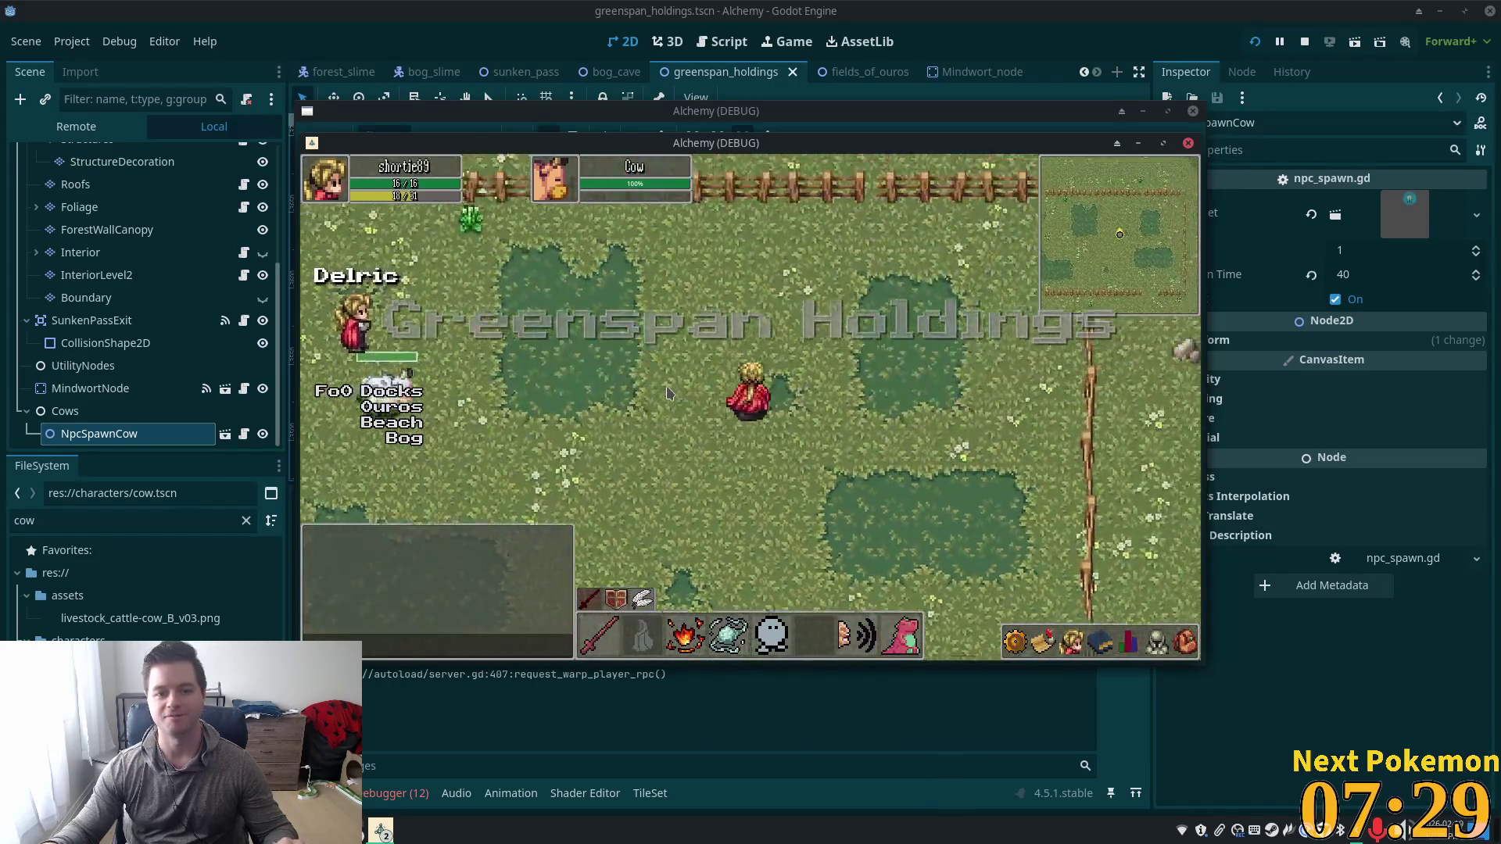
{"action": "key", "text": "Up"}
{"action": "key", "text": "Left"}
{"action": "key", "text": "Right"}
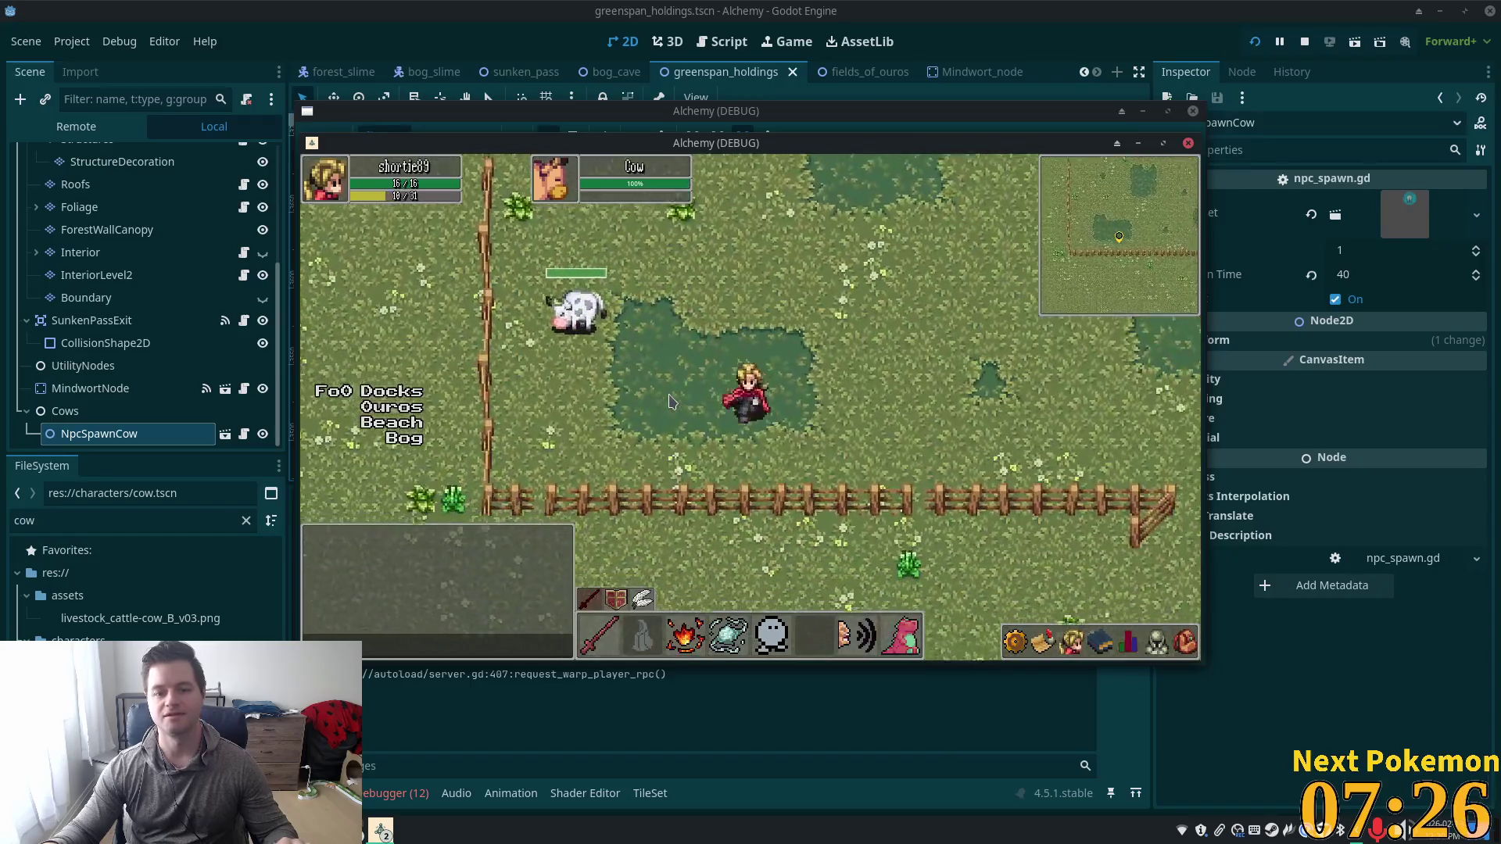
{"action": "key", "text": "Right"}
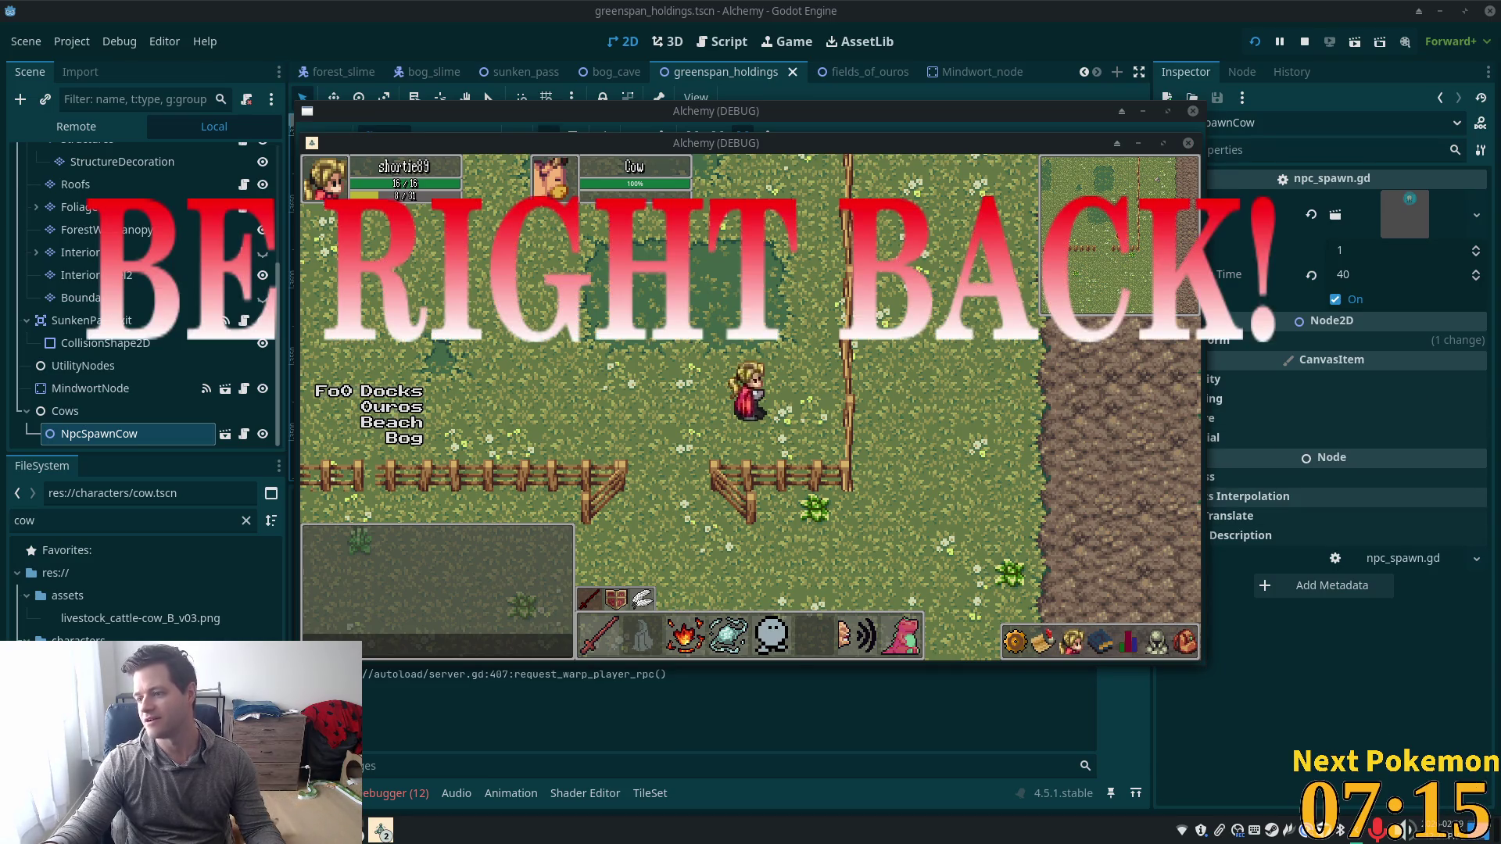
Walk toward another cow, stop the game with F8, and reselect NpcSpawnCow under Cows.
{"action": "key", "text": "w"}
{"action": "key", "text": "d"}
{"action": "key", "text": "s"}
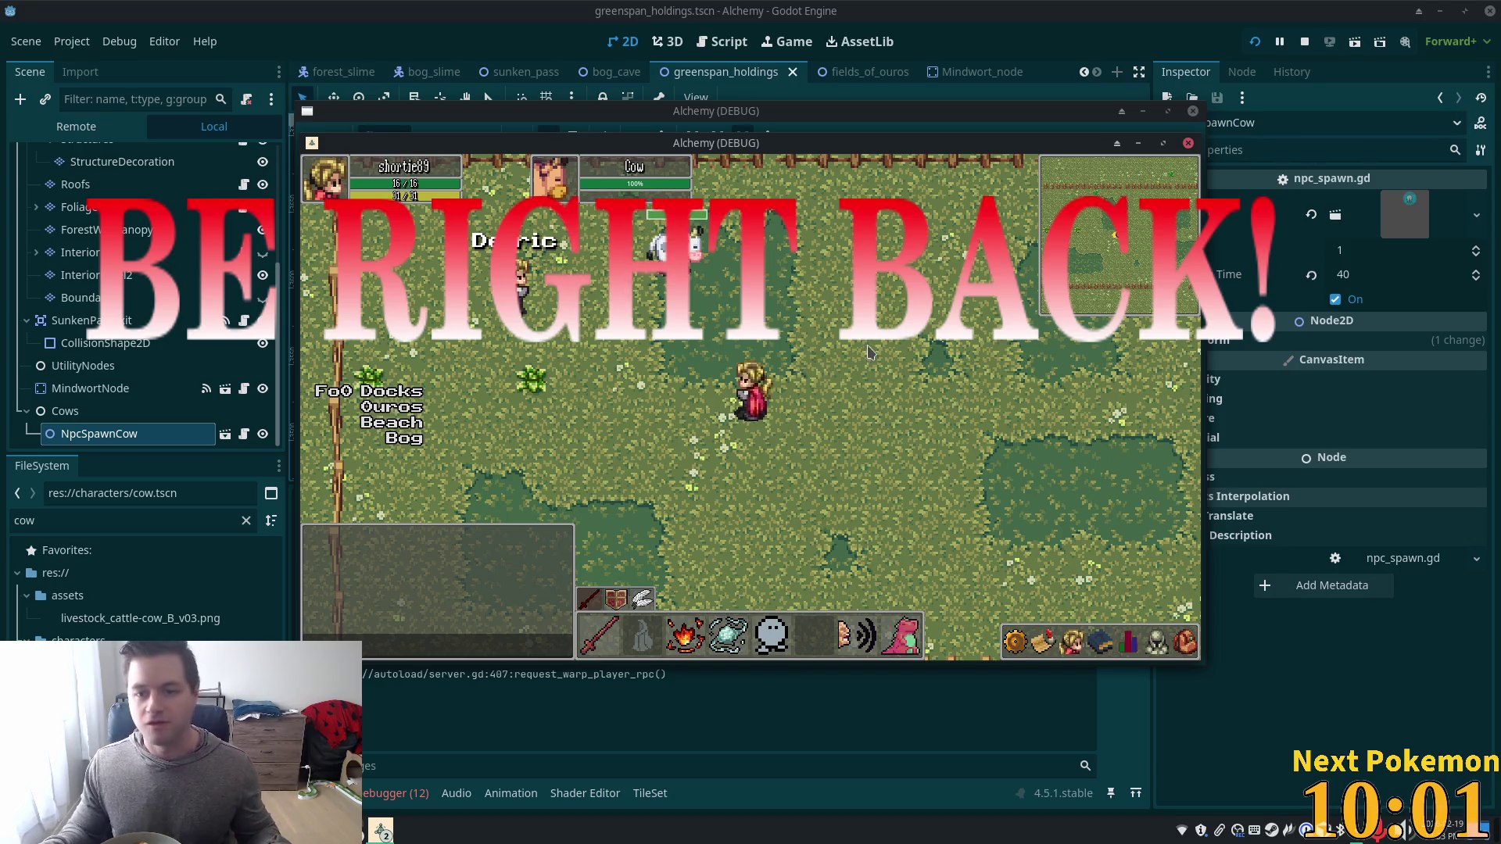
{"action": "left_click", "coordinate": [797, 366]}
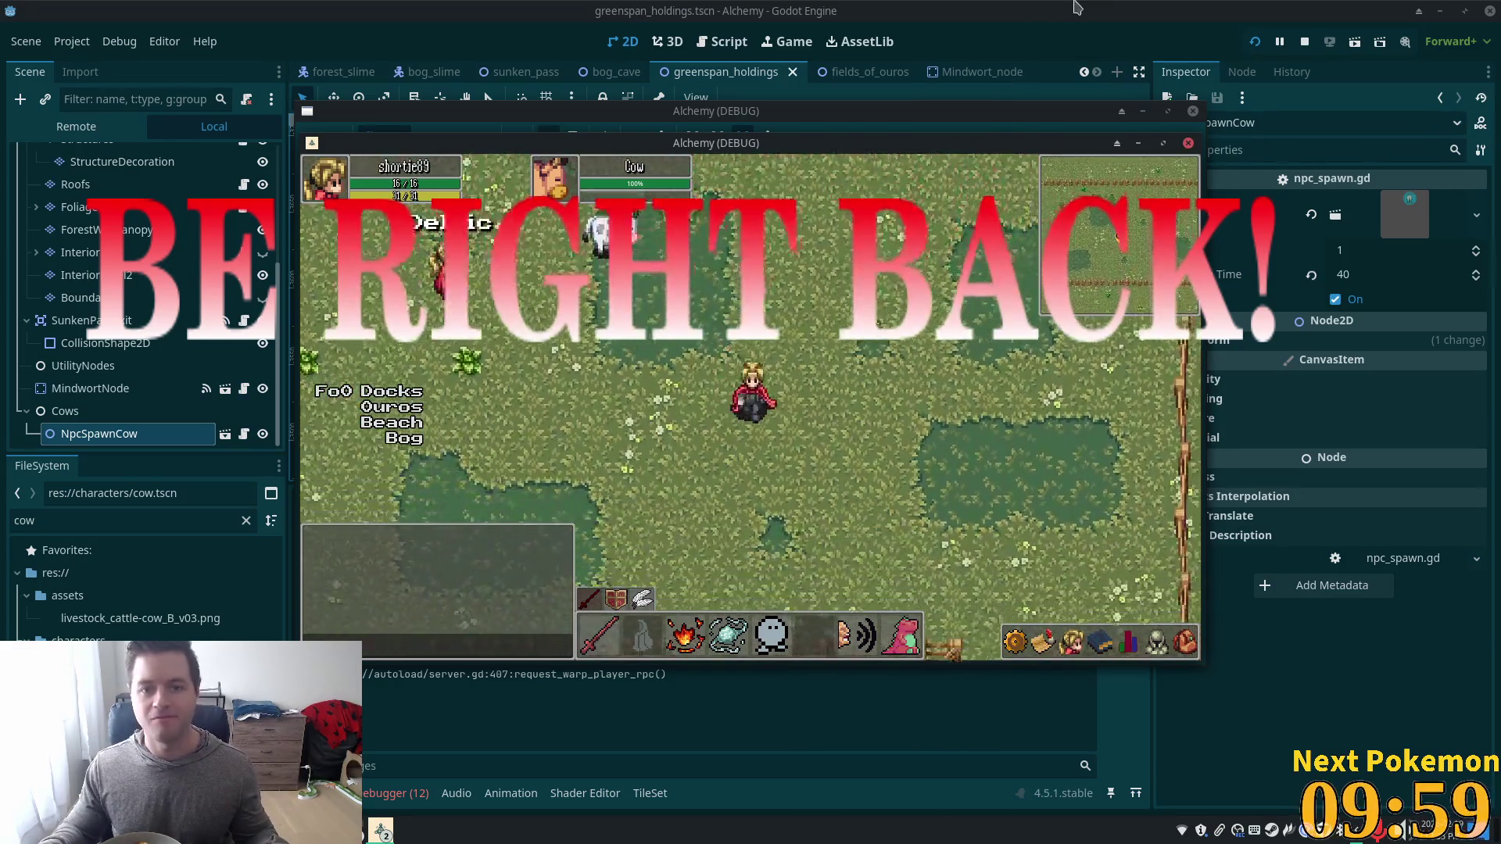
{"action": "key", "text": "F8"}
{"action": "left_click", "coordinate": [66, 411]}
{"action": "left_click", "coordinate": [88, 434]}
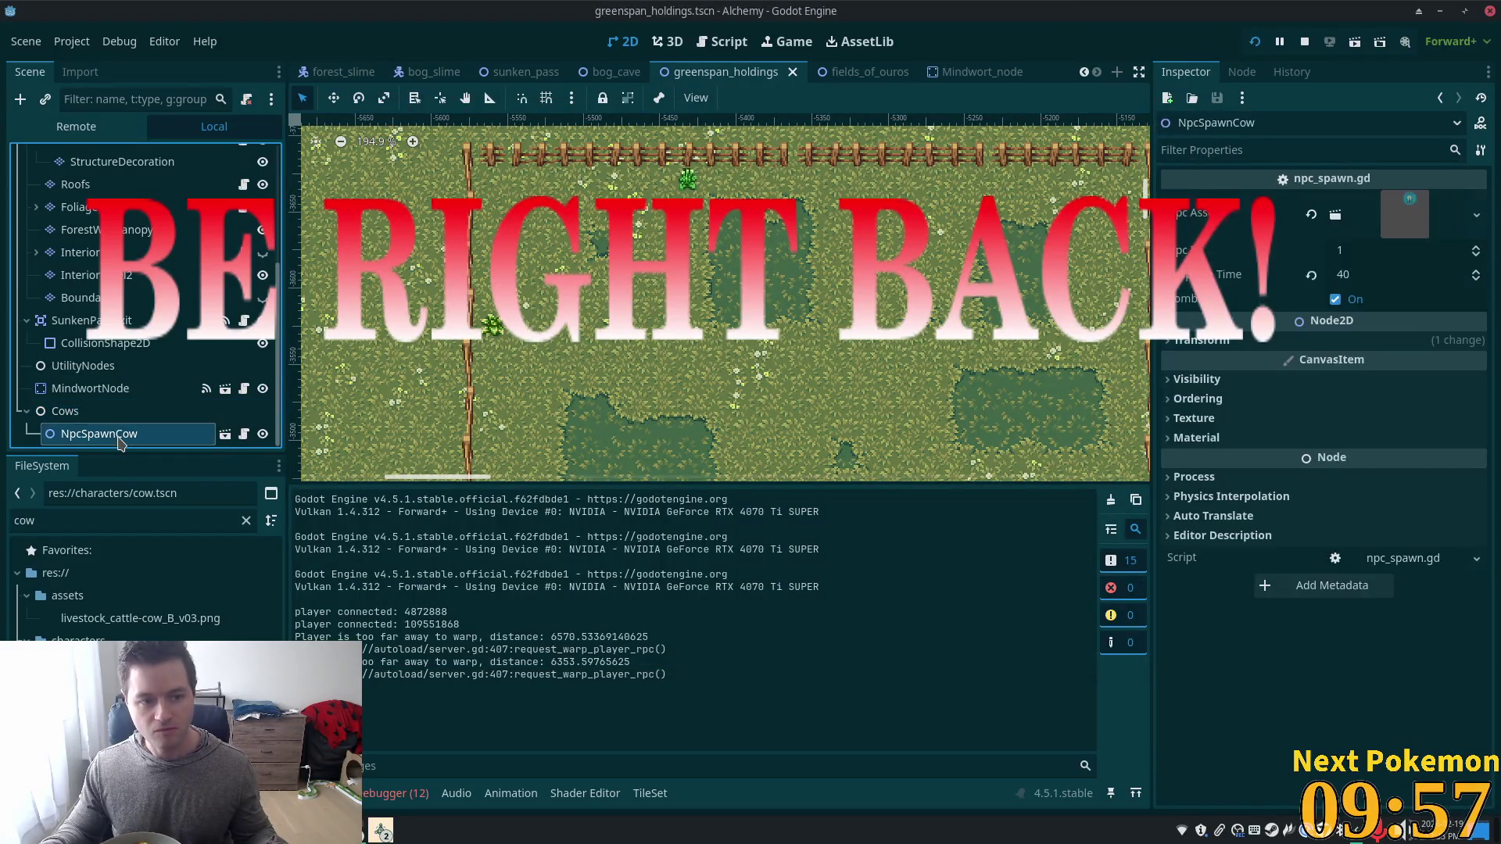
Duplicate NpcSpawnCow into NpcSpawnCow2, move it into the pasture, and duplicate again.
{"action": "key", "text": "ctrl+d"}
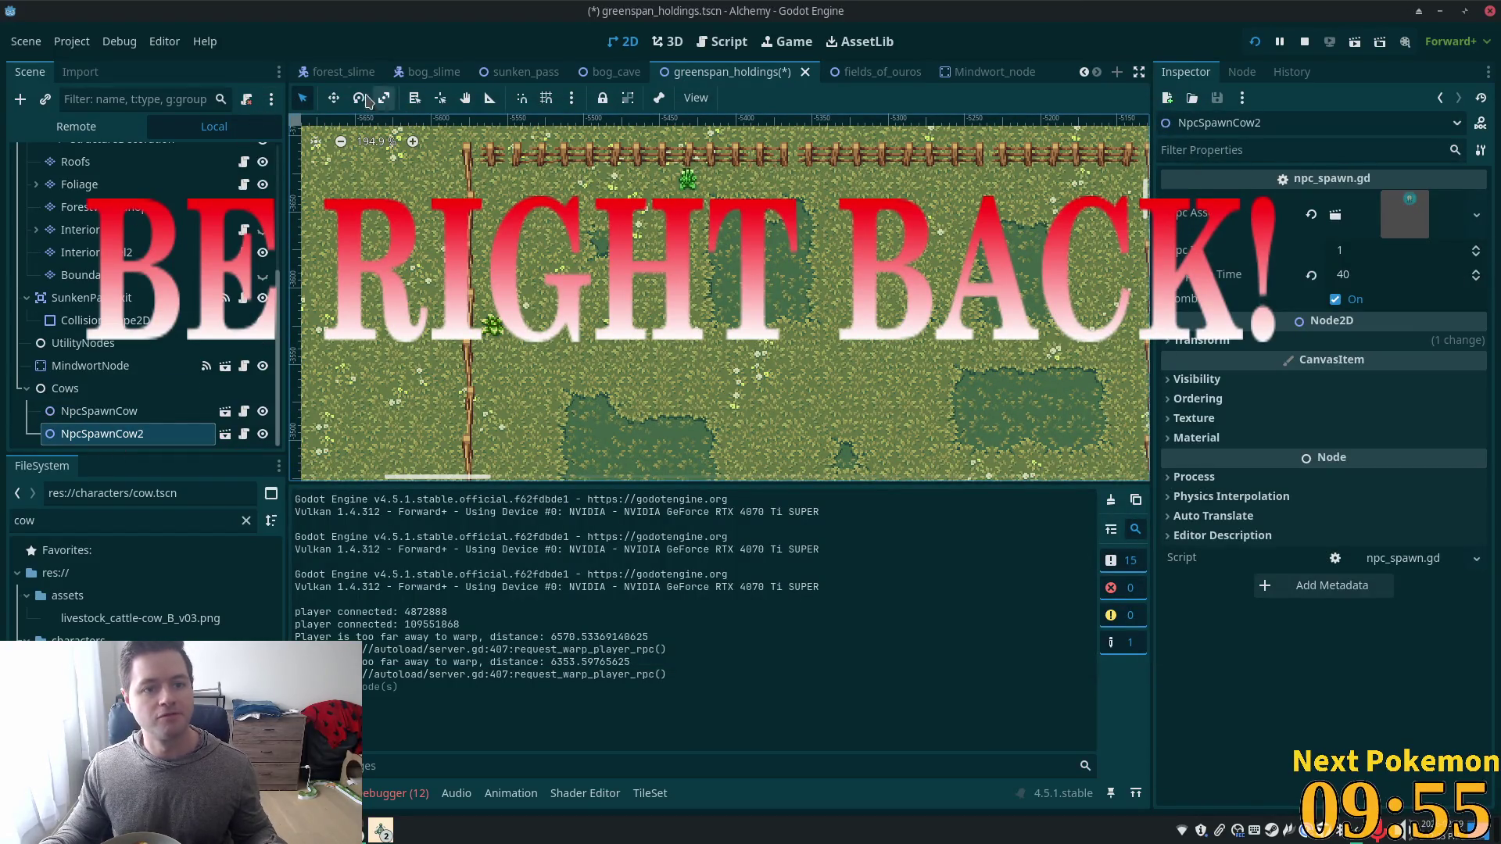
{"action": "left_click", "coordinate": [333, 98]}
{"action": "left_click_drag", "start_coordinate": [551, 351], "coordinate": [784, 260]}
{"action": "left_click_drag", "start_coordinate": [874, 193], "coordinate": [691, 392]}
{"action": "key", "text": "ctrl+d"}
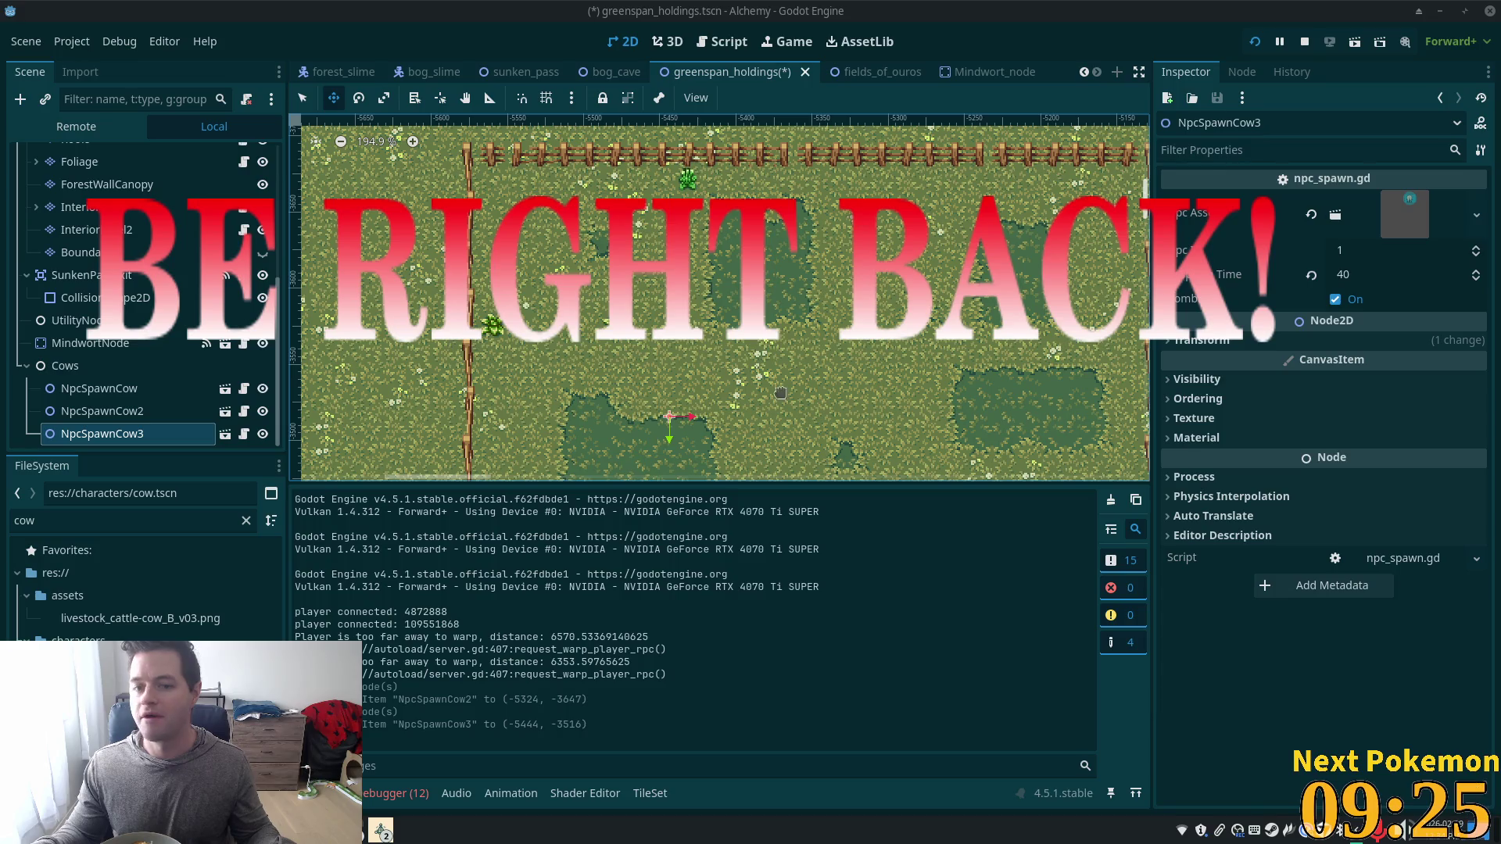
Create duplicates up to NpcSpawnCow9, dragging each to its own pasture spot.
{"action": "left_click", "coordinate": [86, 411]}
{"action": "key", "text": "ctrl+d"}
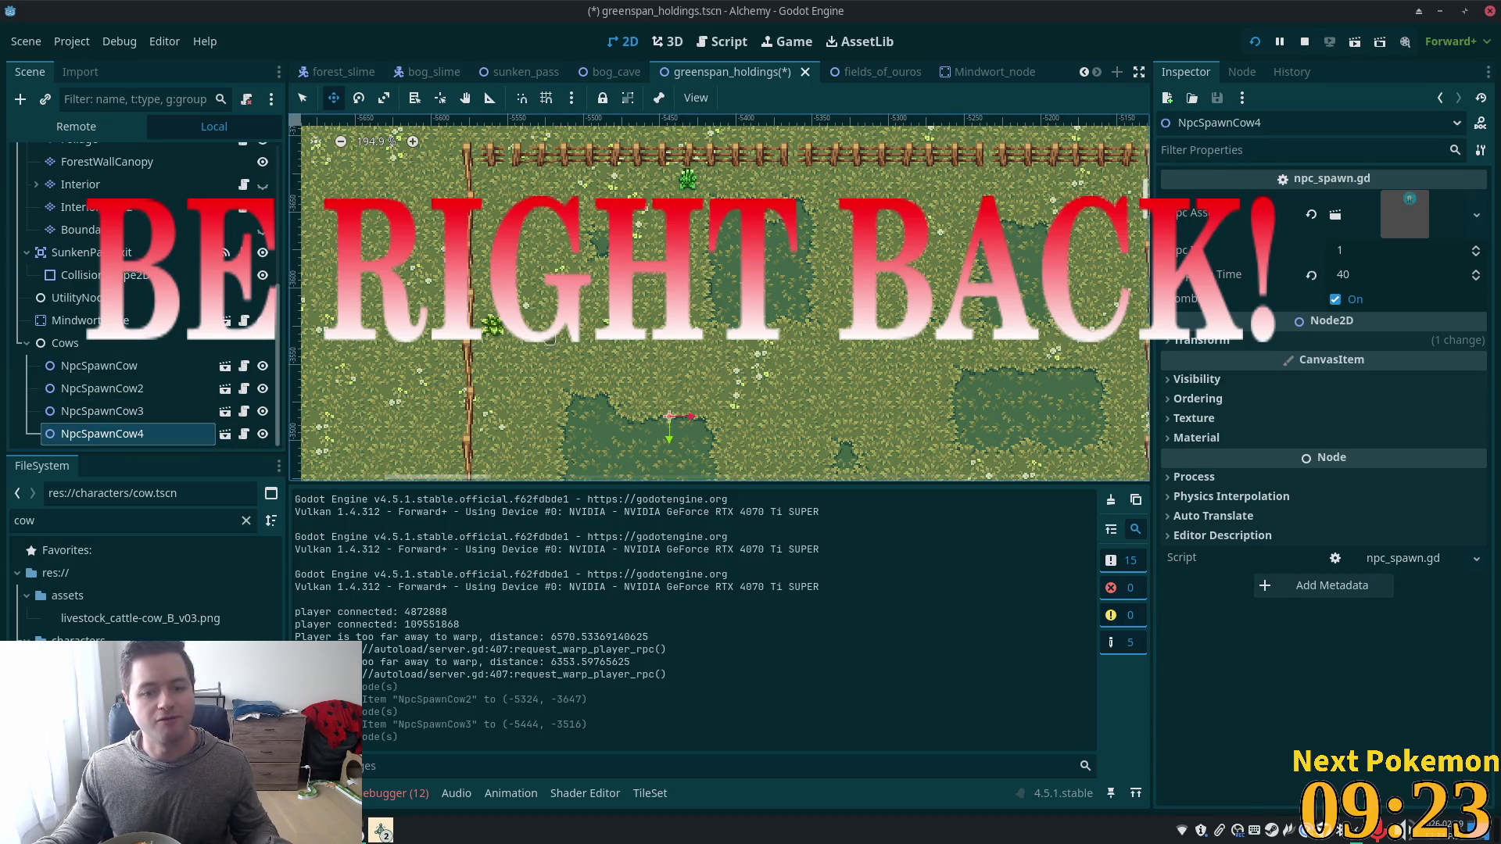
{"action": "mouse_move", "coordinate": [670, 417]}
{"action": "left_mouse_down"}
{"action": "mouse_move", "coordinate": [994, 334]}
{"action": "mouse_move", "coordinate": [1119, 254]}
{"action": "mouse_move", "coordinate": [1083, 219]}
{"action": "left_mouse_up"}
{"action": "key", "text": "ctrl+d"}
{"action": "key", "text": "ctrl+d"}
{"action": "key", "text": "ctrl+d"}
{"action": "left_click_drag", "start_coordinate": [716, 316], "coordinate": [732, 523]}
{"action": "key", "text": "ctrl+d"}
{"action": "mouse_move", "coordinate": [764, 370]}
{"action": "left_mouse_down"}
{"action": "mouse_move", "coordinate": [712, 448]}
{"action": "mouse_move", "coordinate": [600, 387]}
{"action": "left_mouse_up"}
{"action": "key", "text": "ctrl+d"}
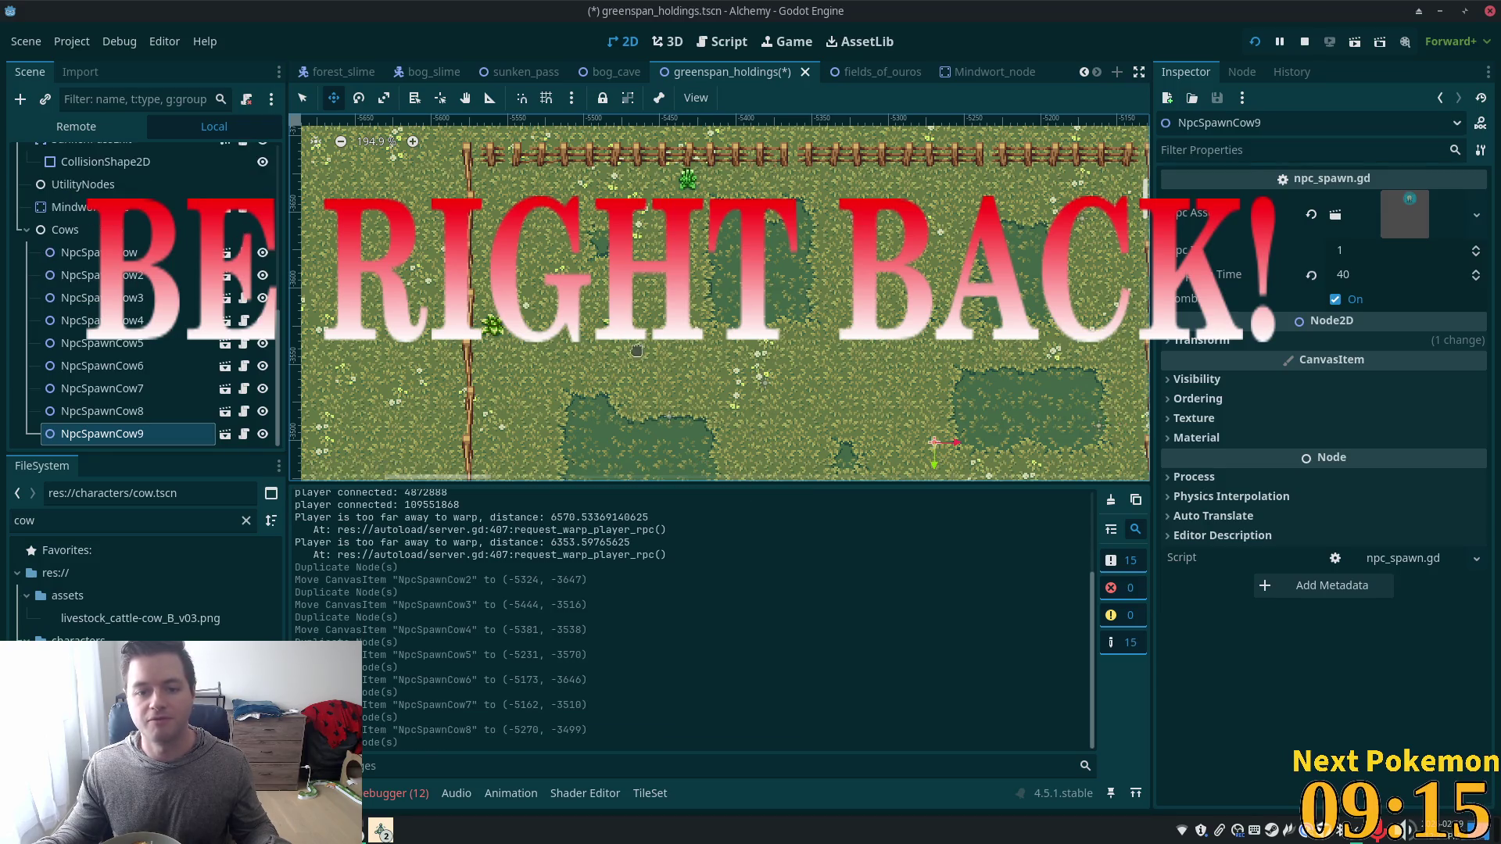
{"action": "mouse_move", "coordinate": [715, 352]}
{"action": "left_mouse_down"}
{"action": "mouse_move", "coordinate": [403, 161]}
{"action": "mouse_move", "coordinate": [282, 115]}
{"action": "left_mouse_up"}
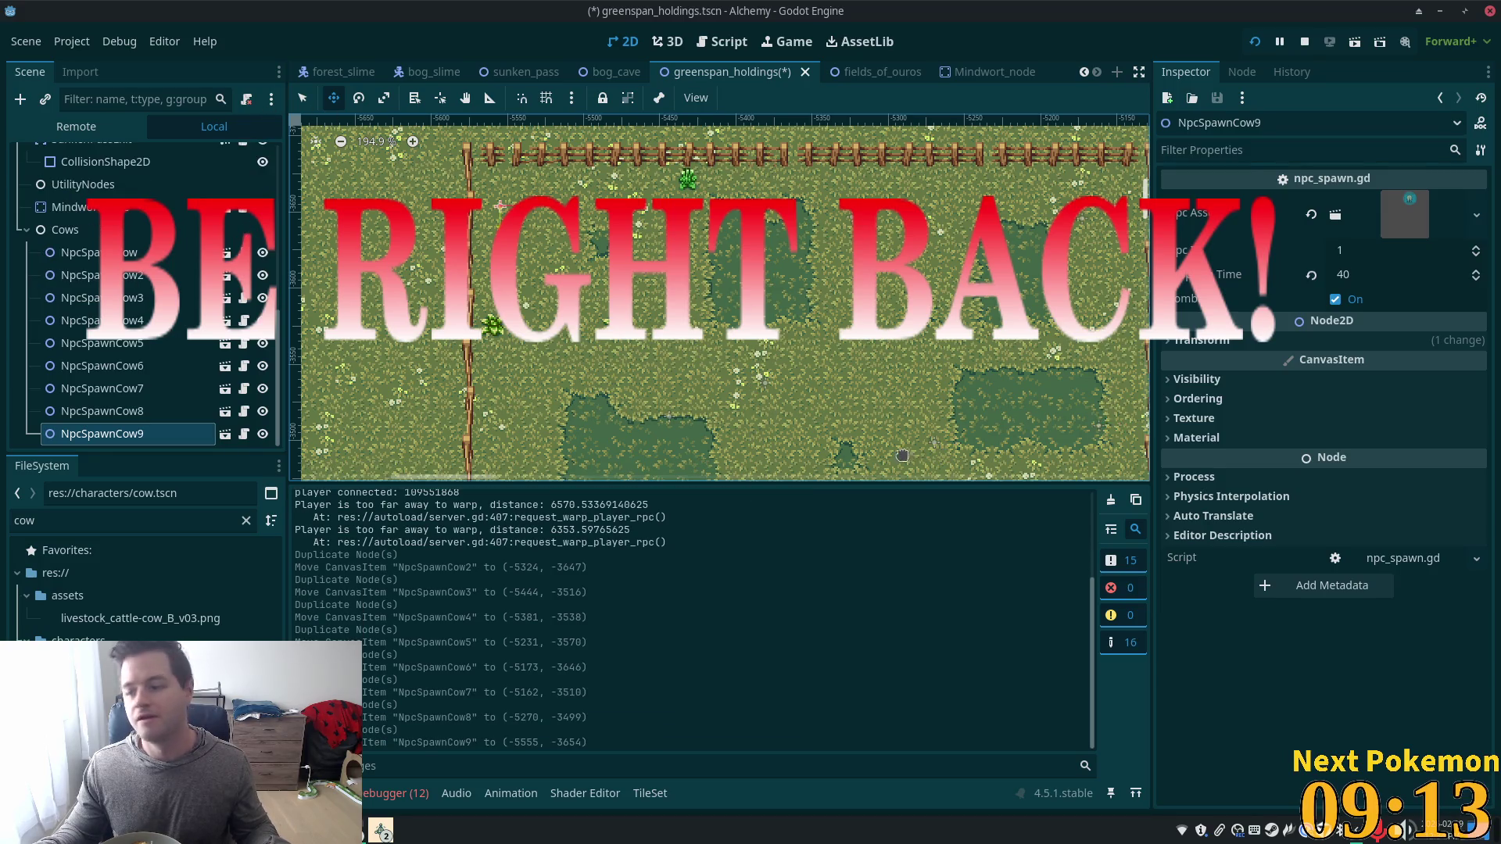
Save the scene, run the game, and walk the character along the pasture fence.
{"action": "key", "text": "ctrl+s"}
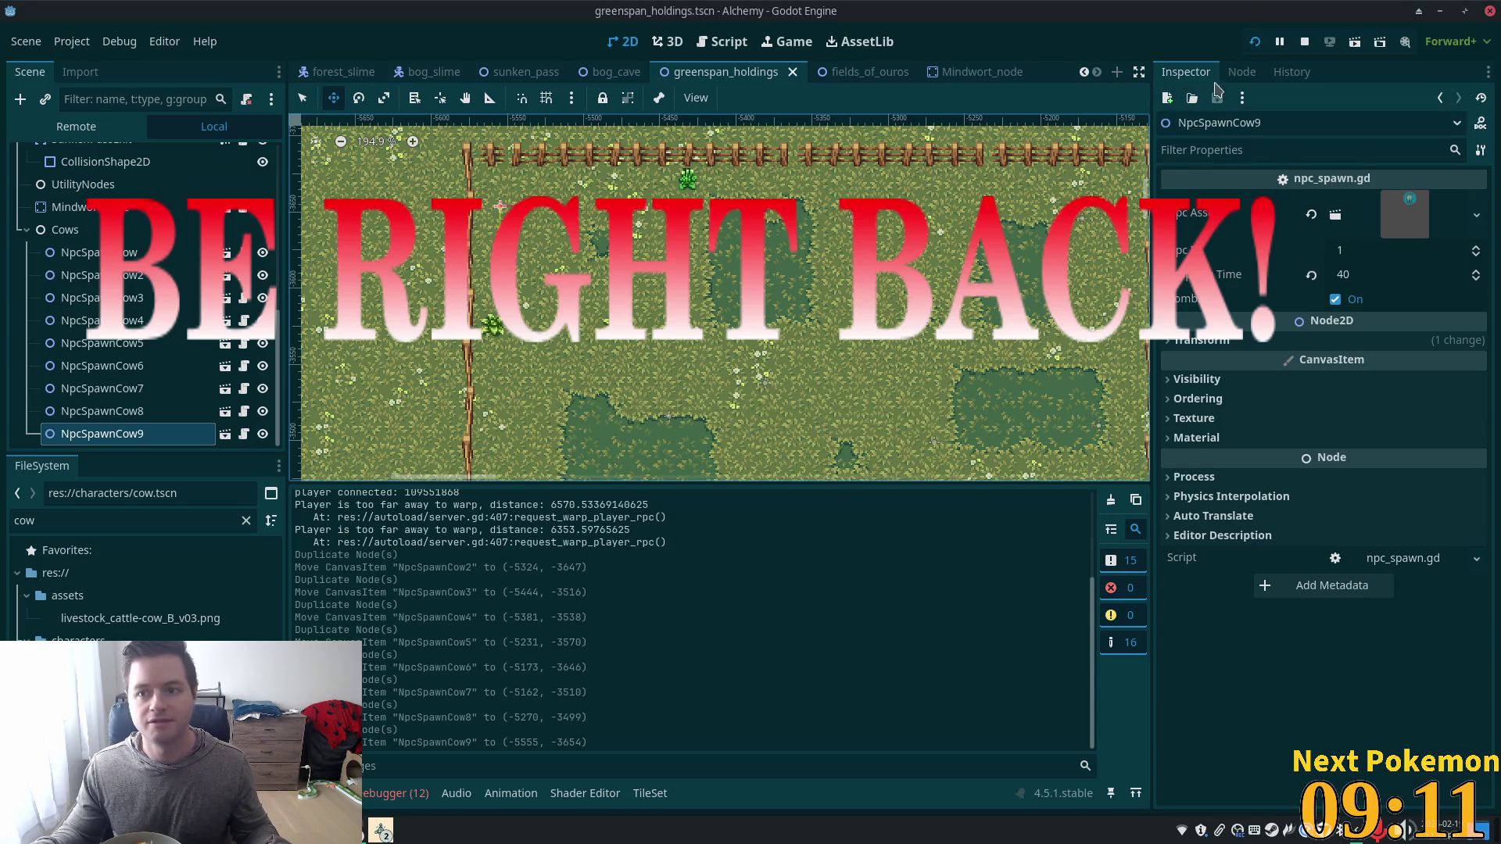
{"action": "left_click", "coordinate": [1256, 43]}
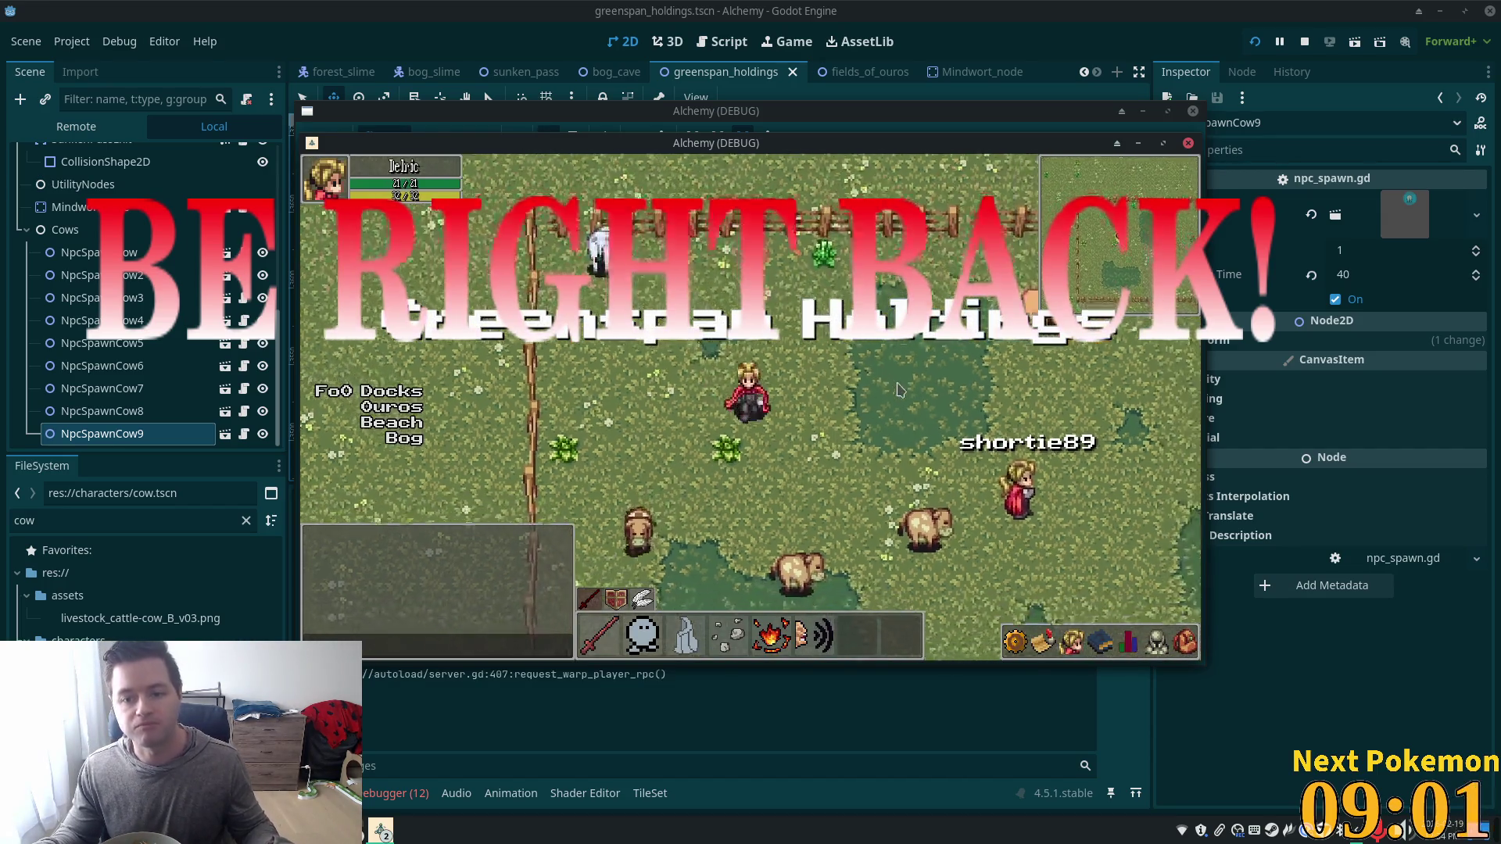
{"action": "key", "text": "Down"}
{"action": "key", "text": "Right"}
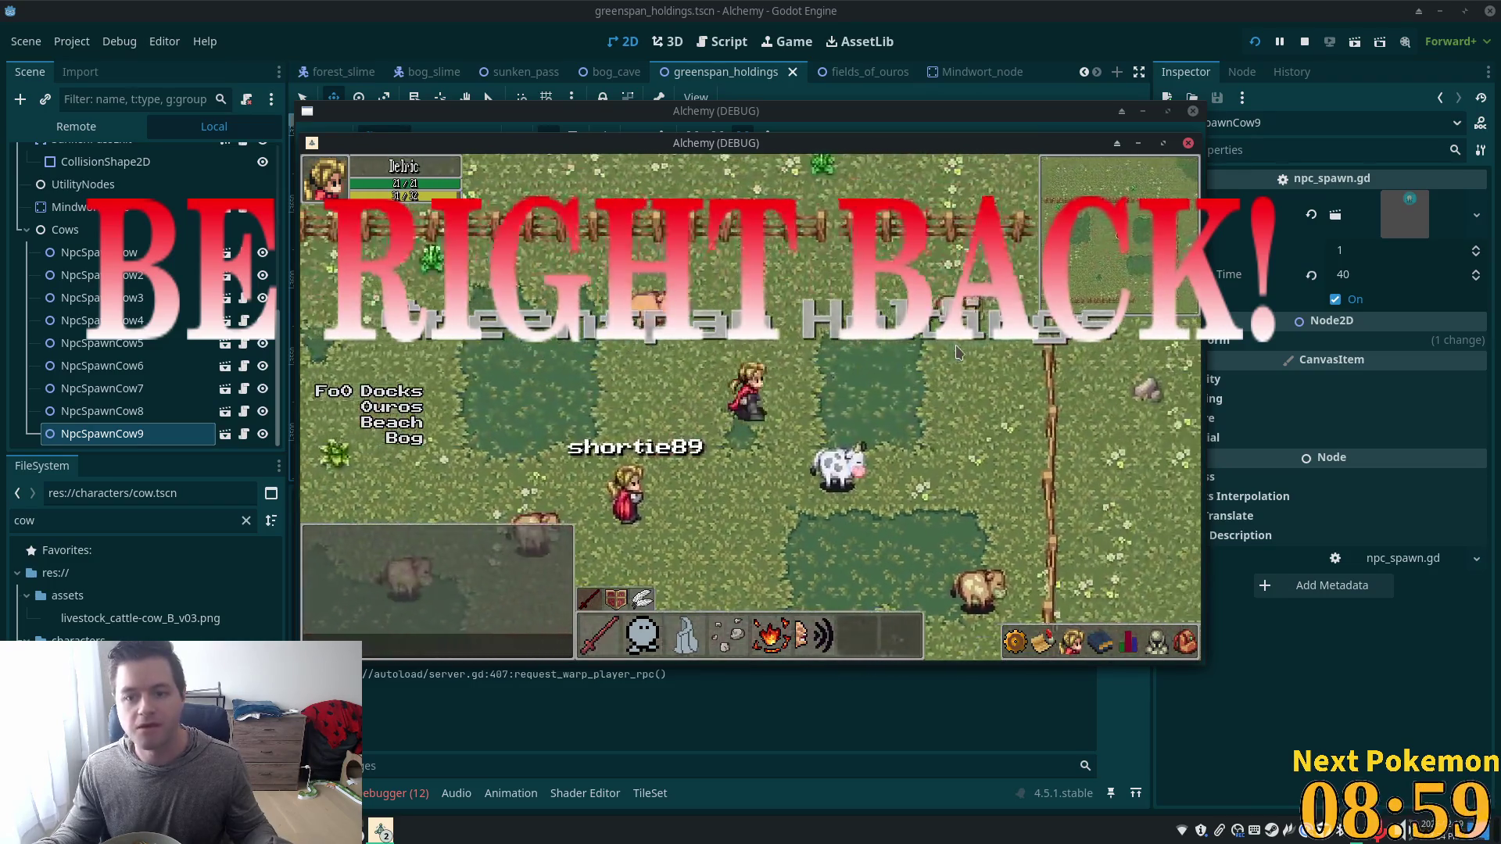
{"action": "key", "text": "Up"}
{"action": "key", "text": "Left"}
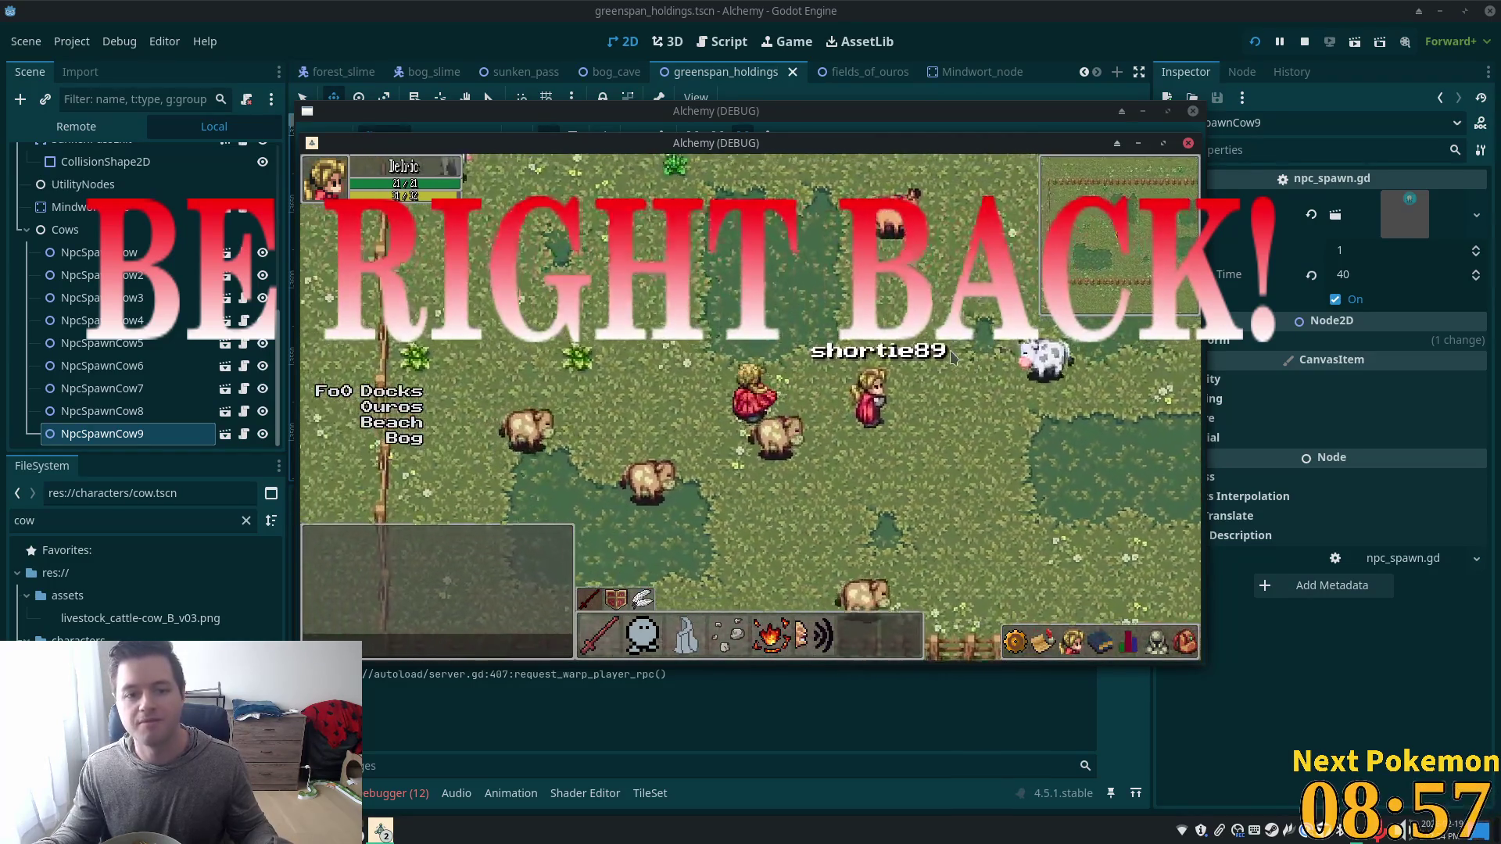
{"action": "key", "text": "Up"}
{"action": "key", "text": "Left"}
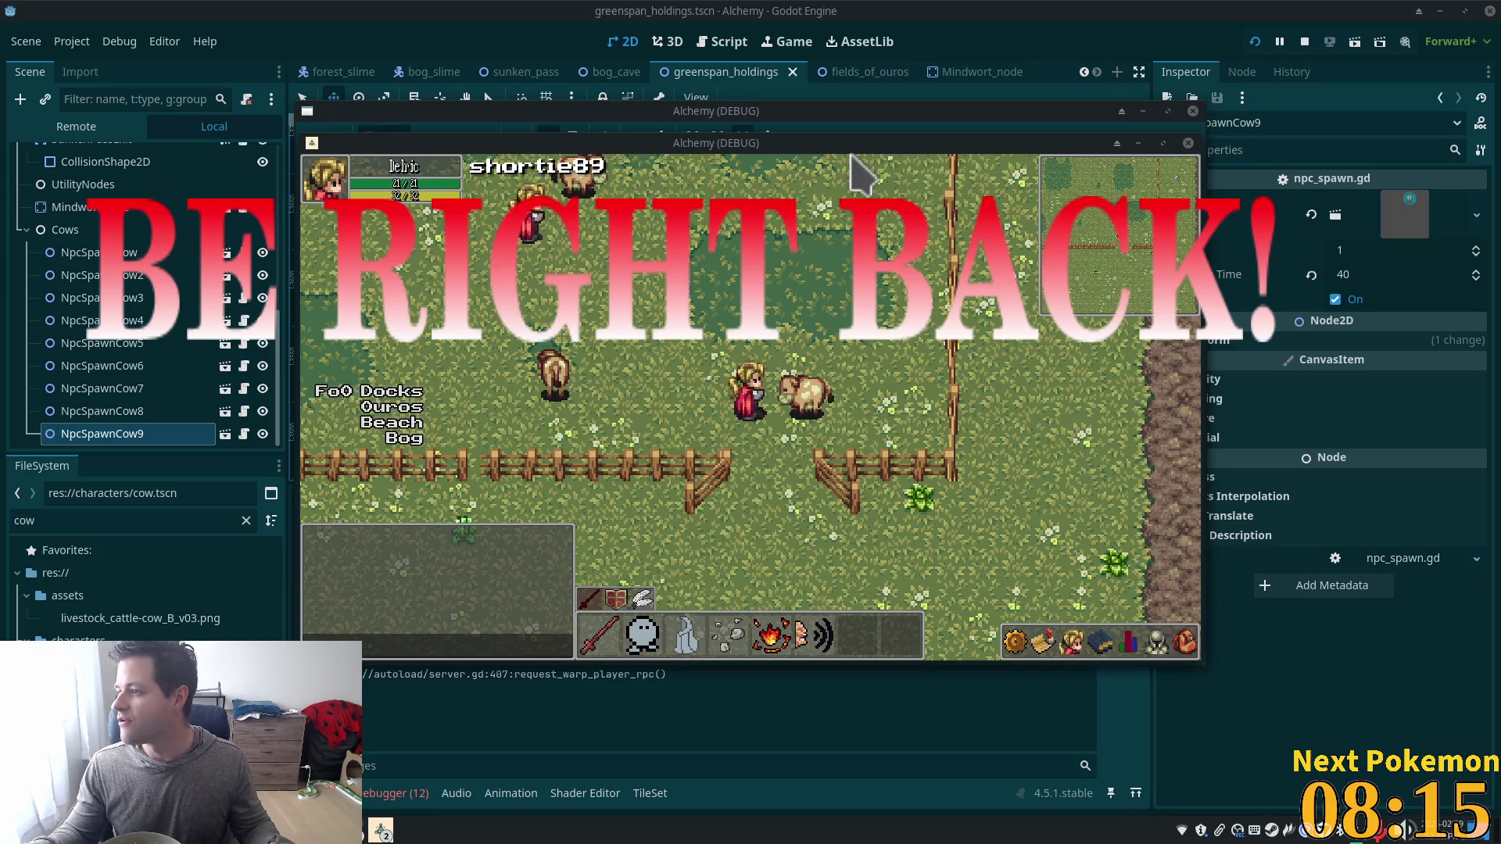
{"action": "key", "text": "alt+Tab"}
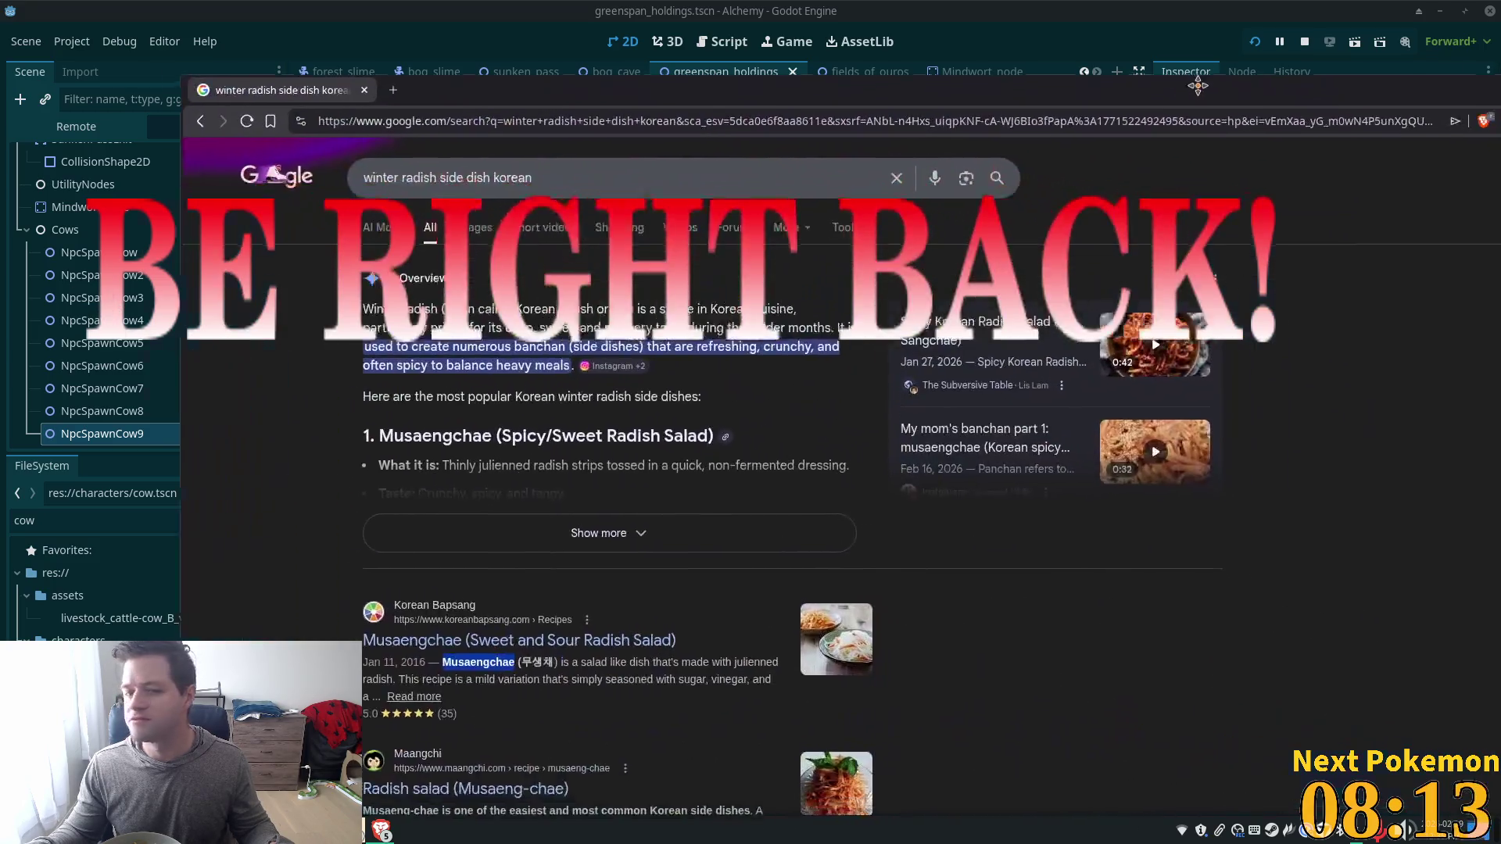
Search Google for 'Musaengchae', then 'Musaengchae pronounce', and close the browser.
{"action": "triple_click", "coordinate": [385, 162]}
{"action": "type", "text": "Musaengchae"}
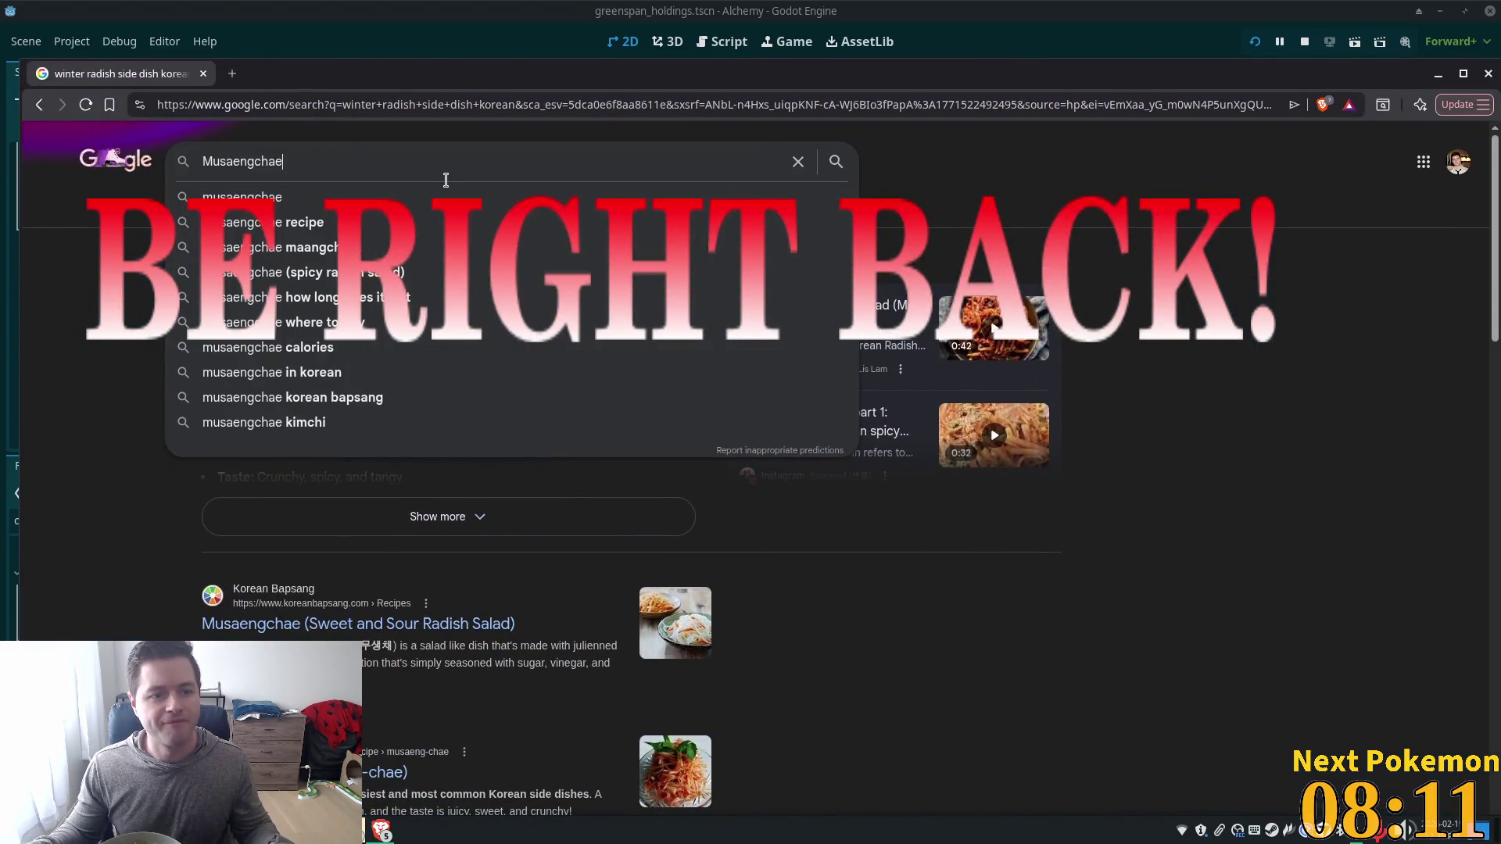
{"action": "key", "text": "Return"}
{"action": "left_click", "coordinate": [346, 161]}
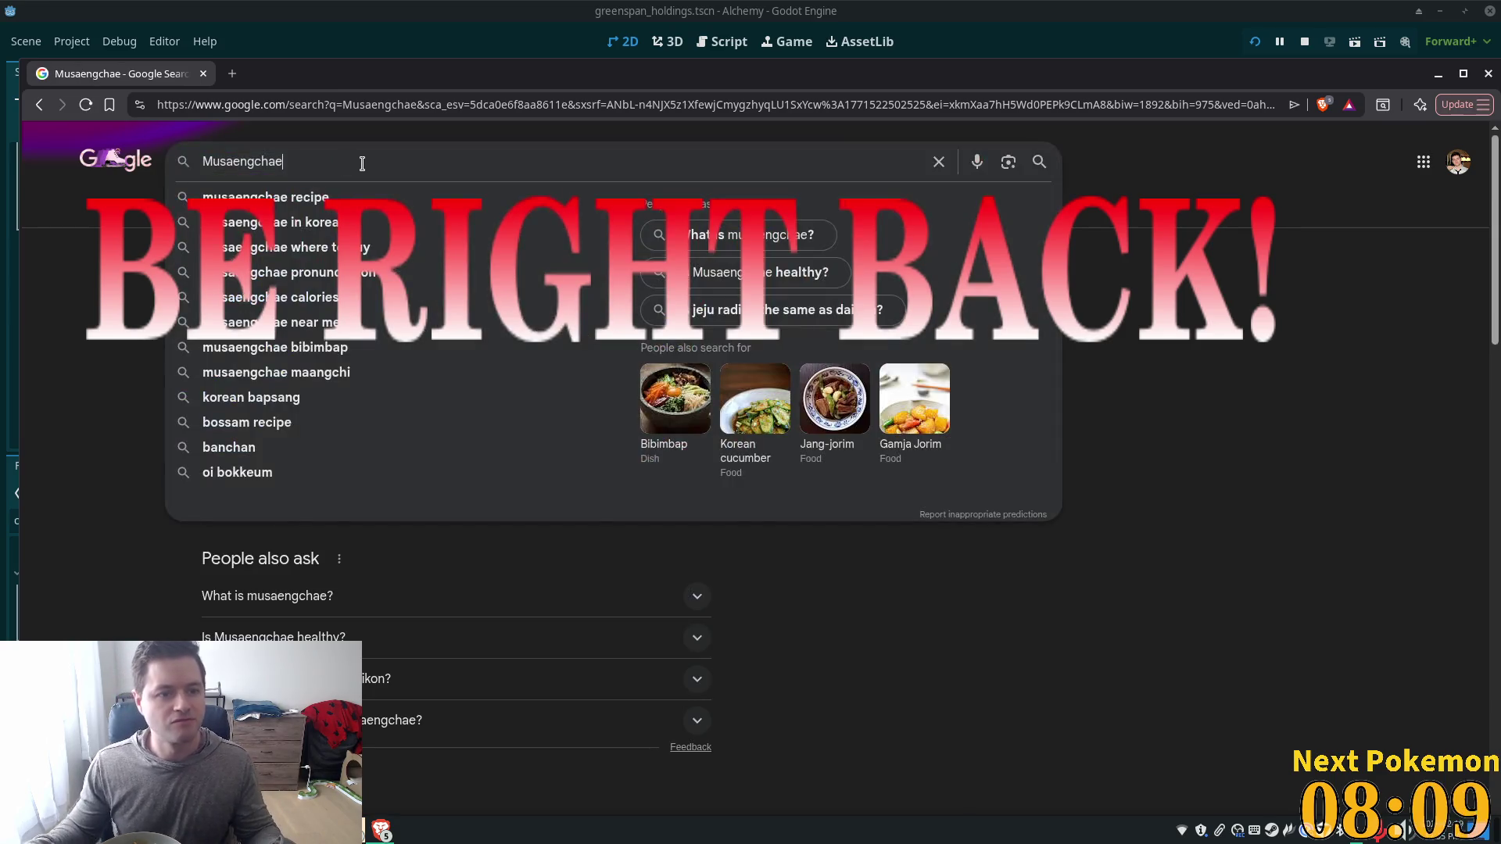
{"action": "type", "text": " proun"}
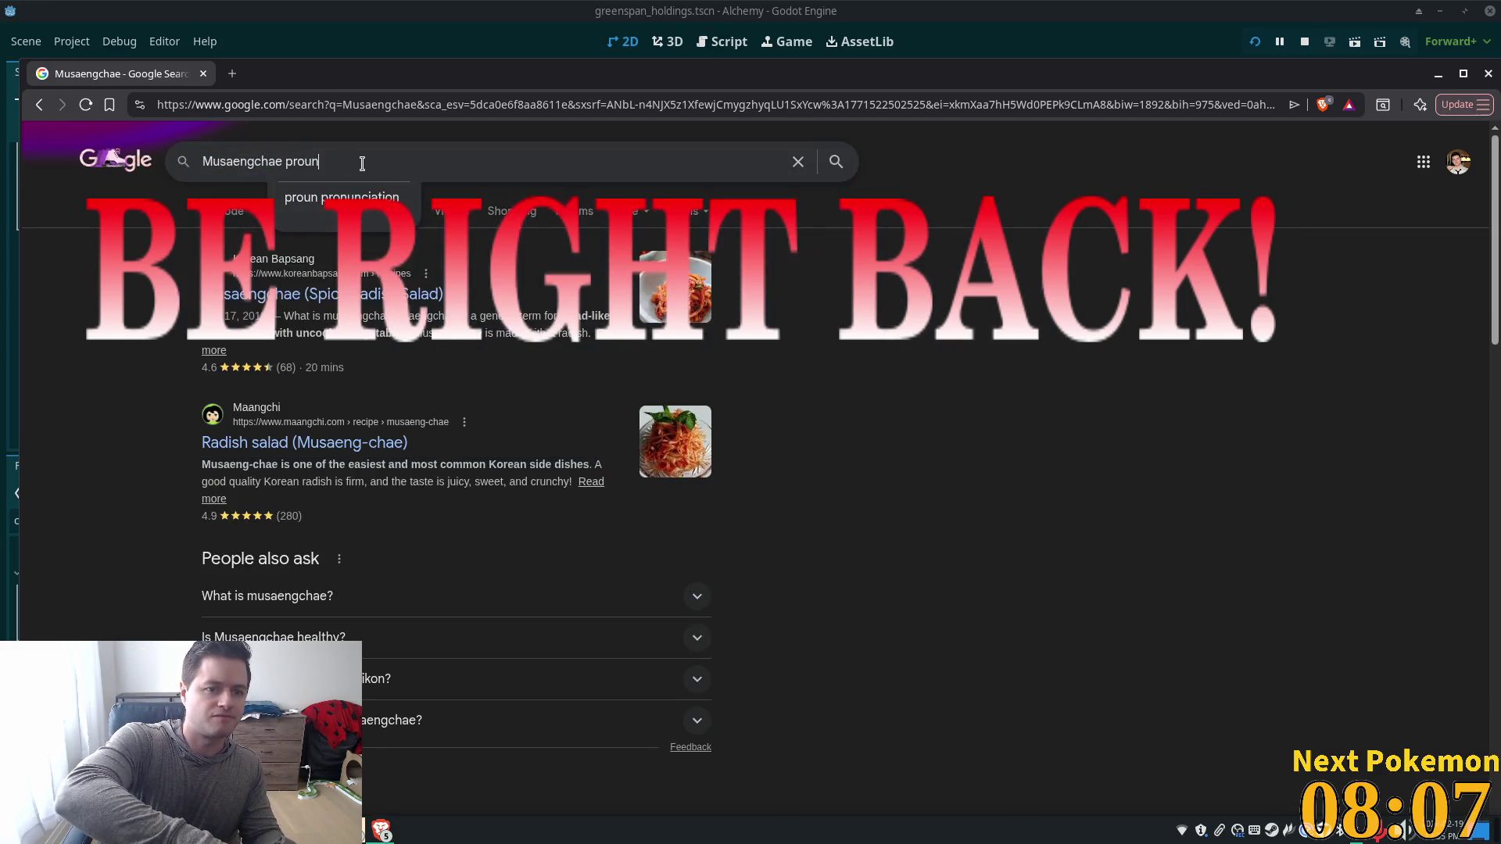
{"action": "key", "text": "BackSpace"}
{"action": "type", "text": "nounce"}
{"action": "key", "text": "Return"}
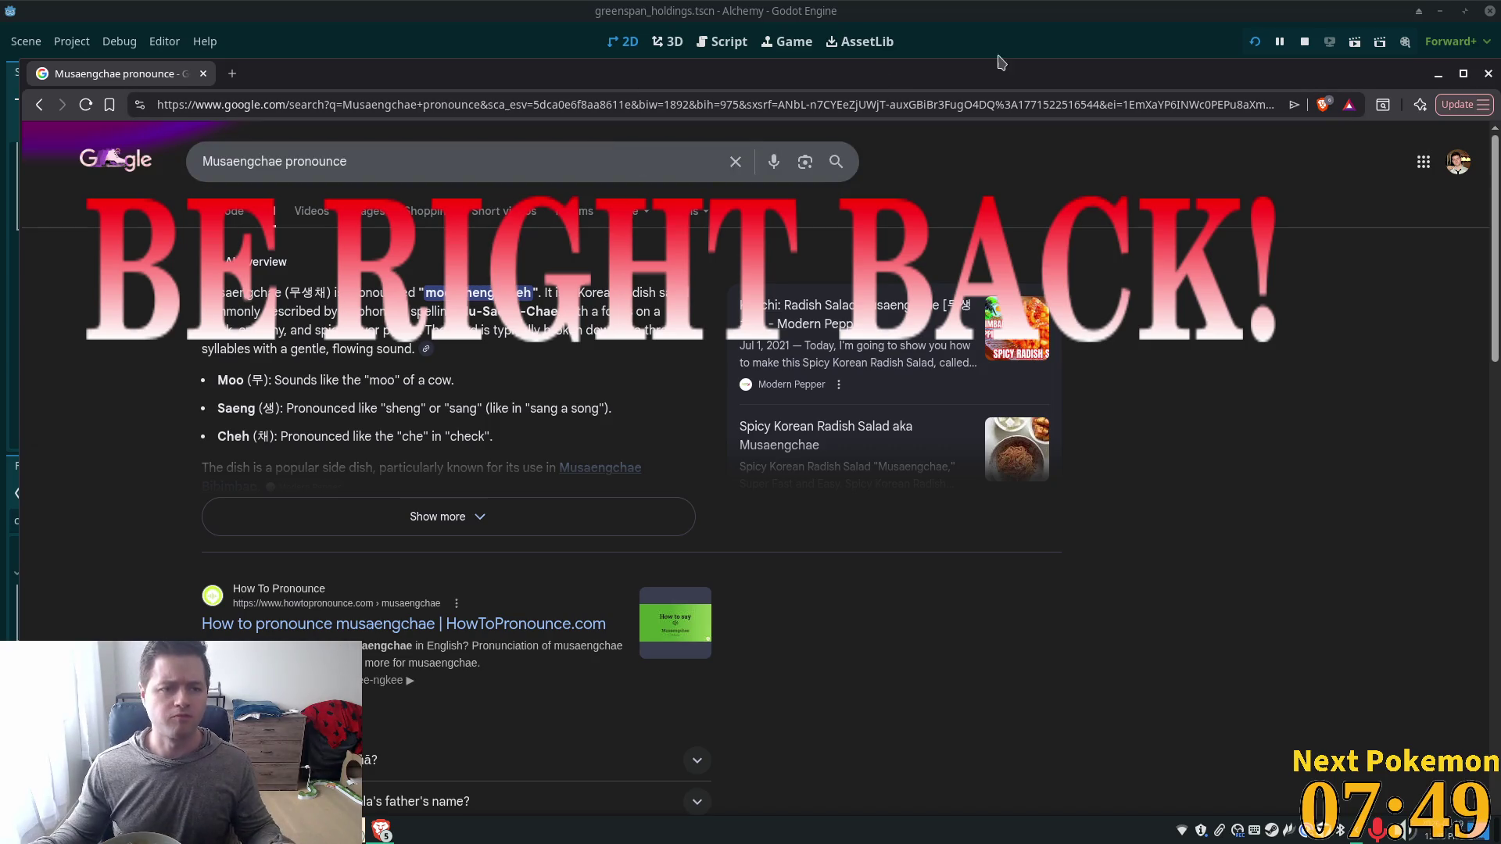
{"action": "left_click", "coordinate": [203, 73]}
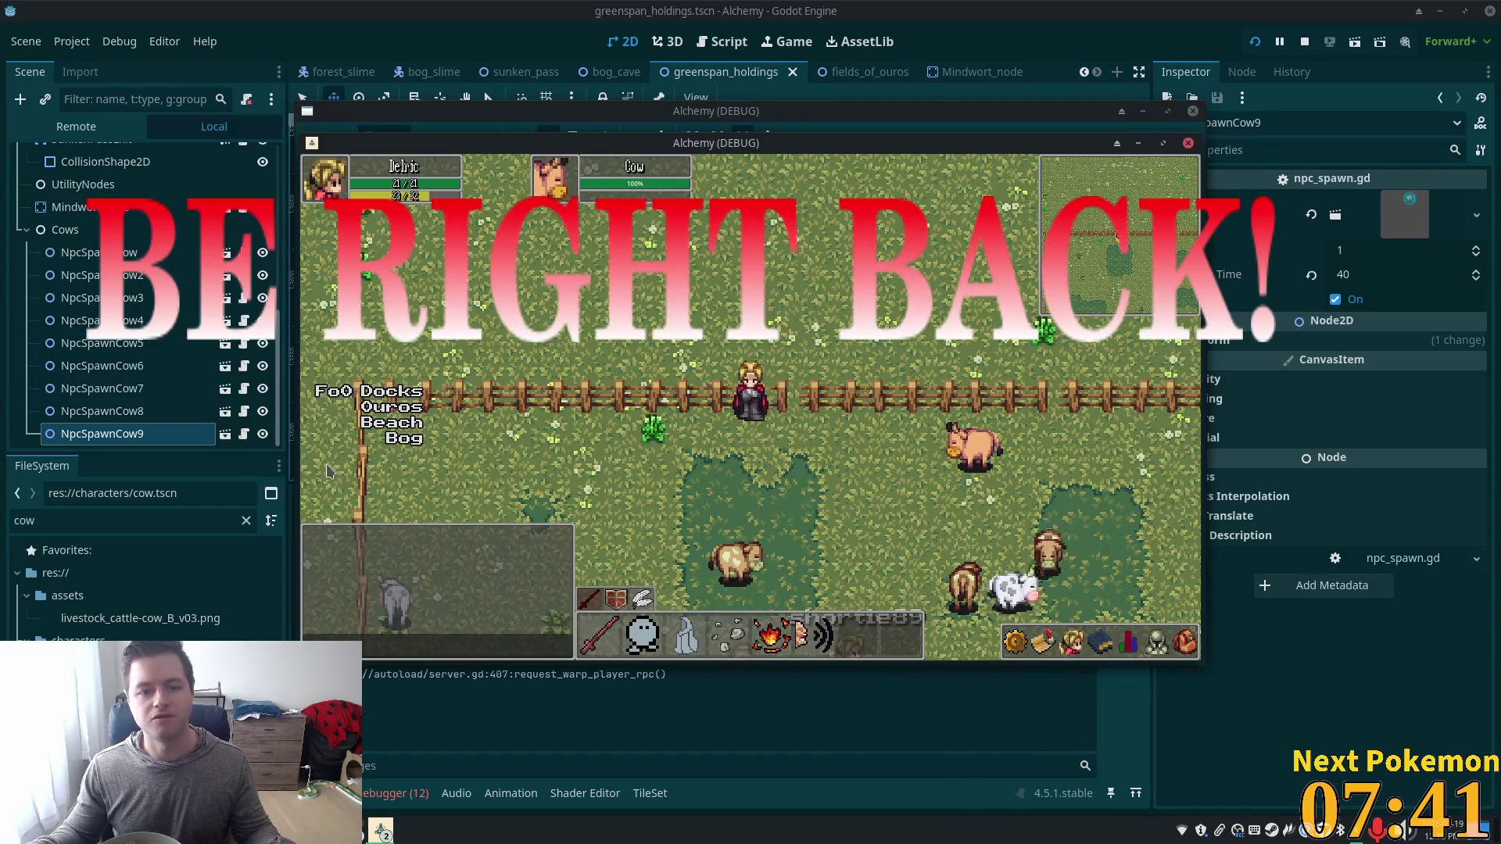
Warp the player to the Bog, caves and water channels, then back to Greenspan Holdings.
{"action": "left_click", "coordinate": [398, 443]}
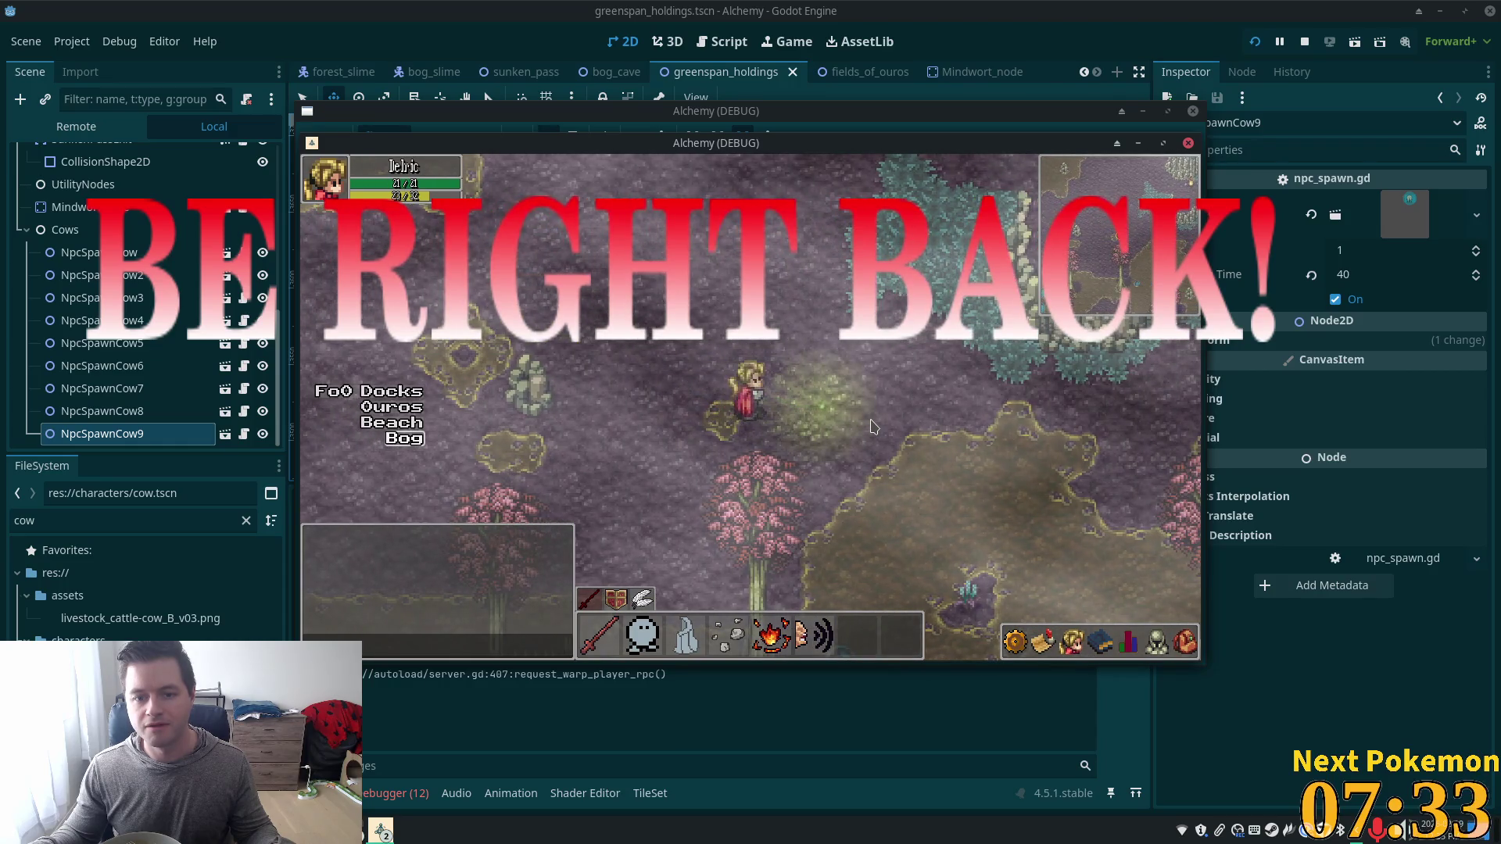
{"action": "left_click", "coordinate": [728, 406]}
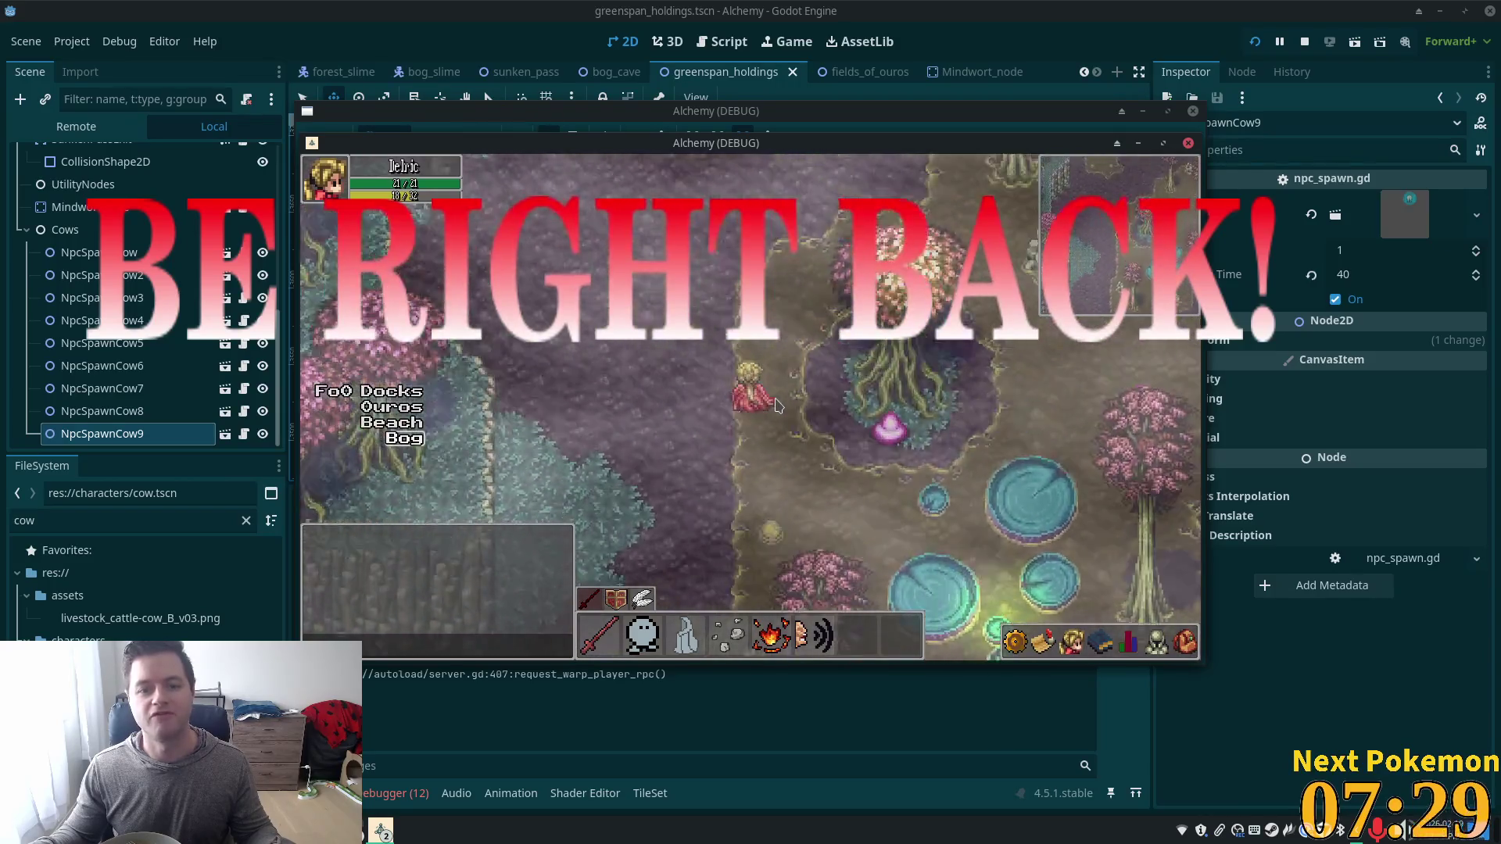
{"action": "left_click", "coordinate": [774, 403]}
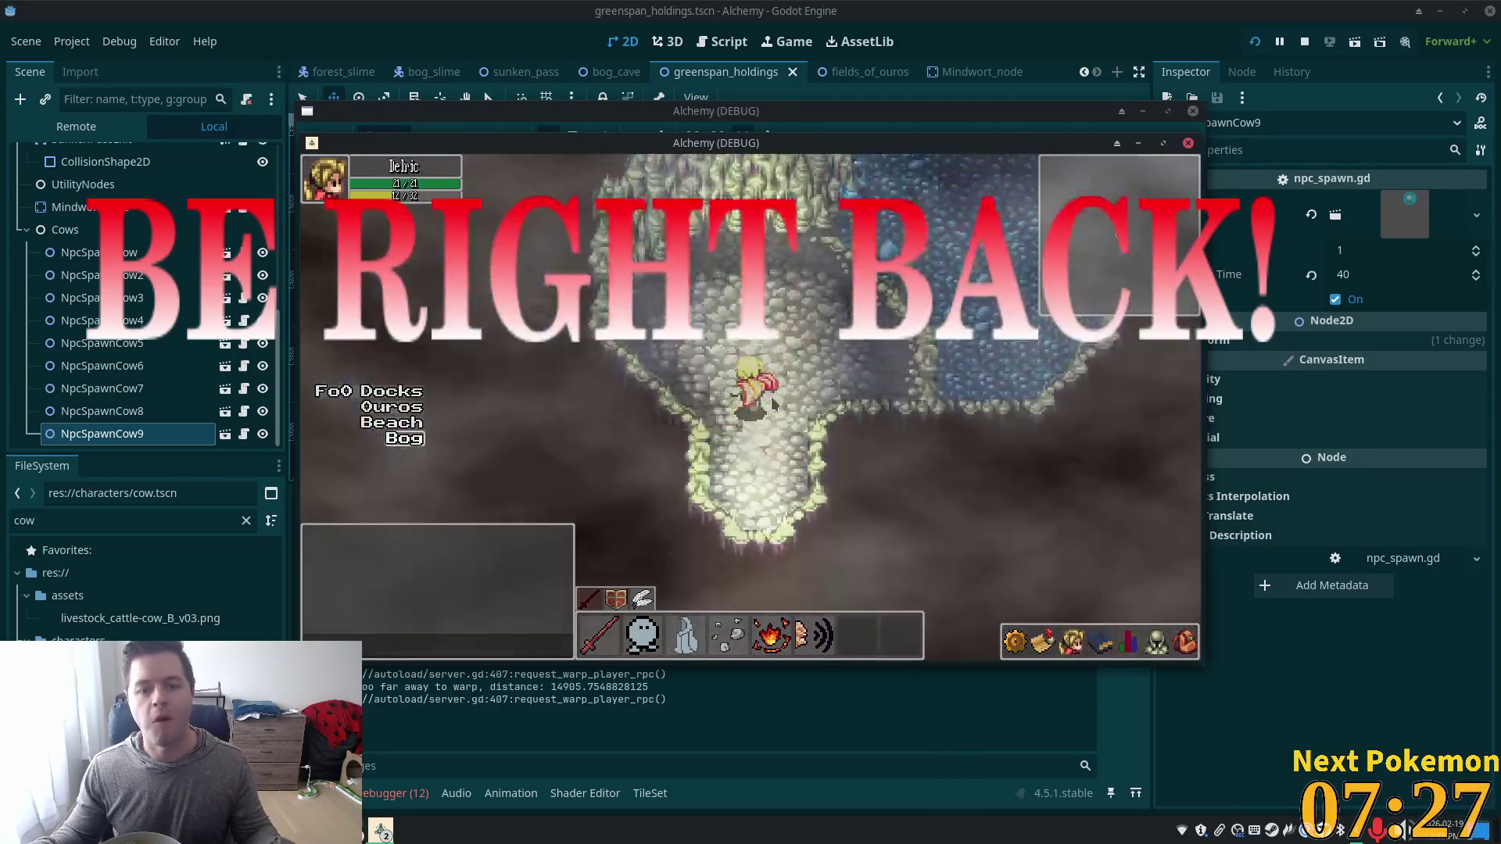
{"action": "left_click", "coordinate": [773, 403]}
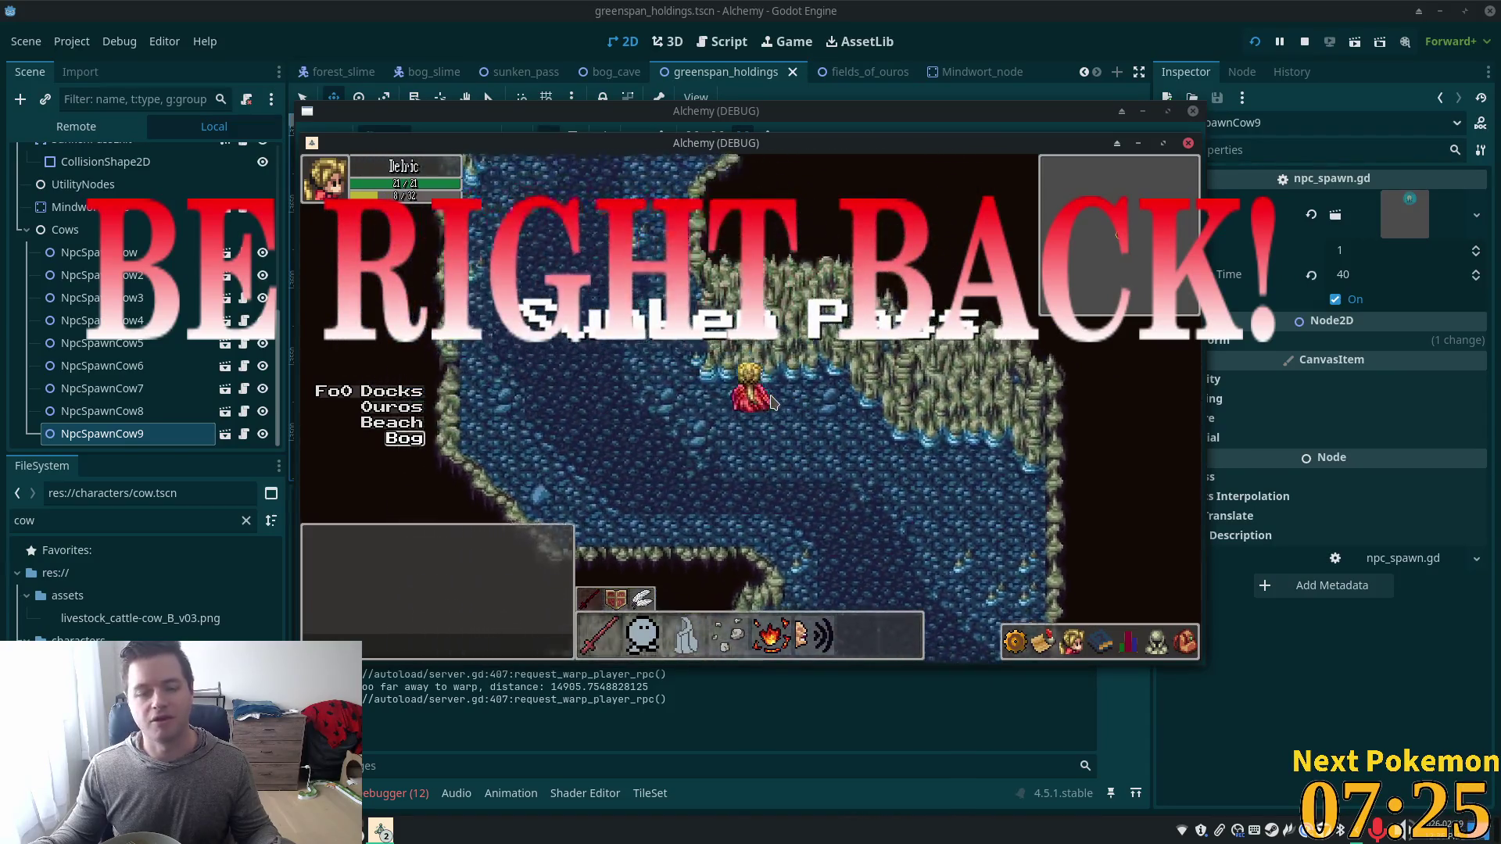
{"action": "left_click", "coordinate": [773, 402]}
{"action": "left_click", "coordinate": [777, 351]}
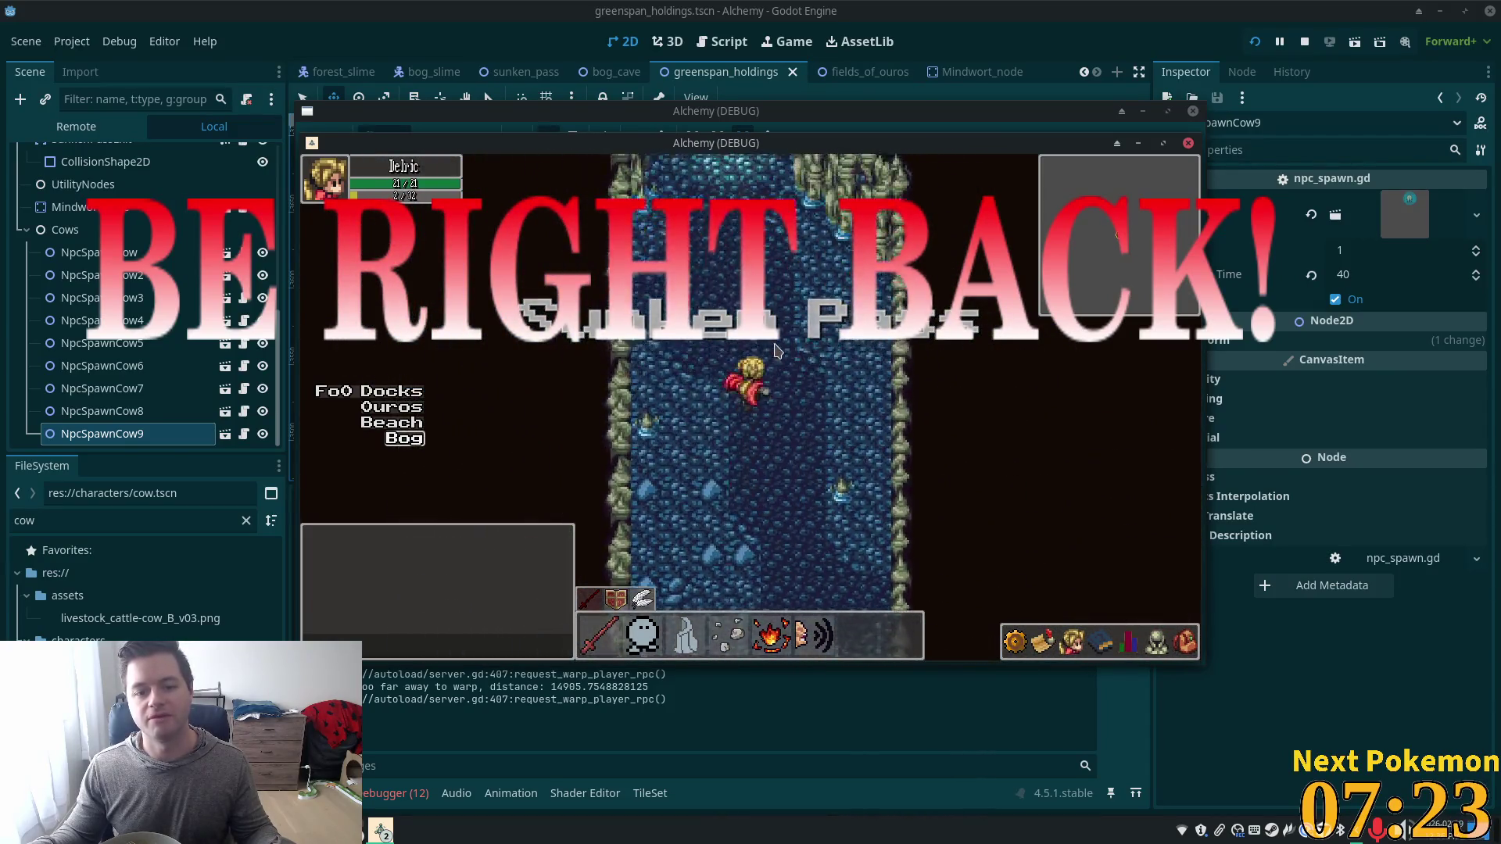
{"action": "left_click", "coordinate": [757, 363]}
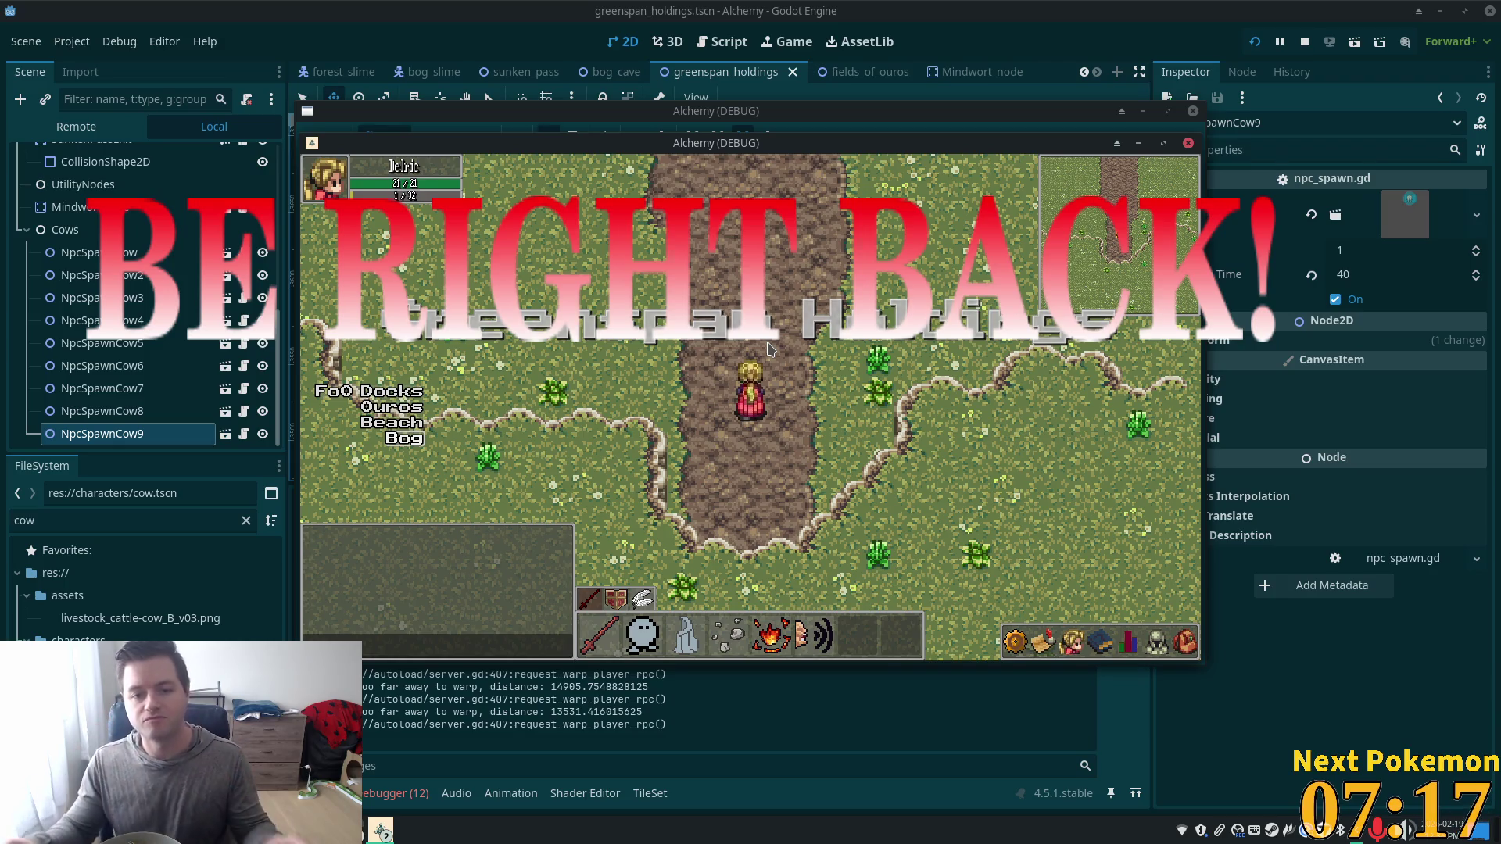
Walk north to the cow pasture, then hide the game window to show the editor.
{"action": "key", "text": "w"}
{"action": "key", "text": "w"}
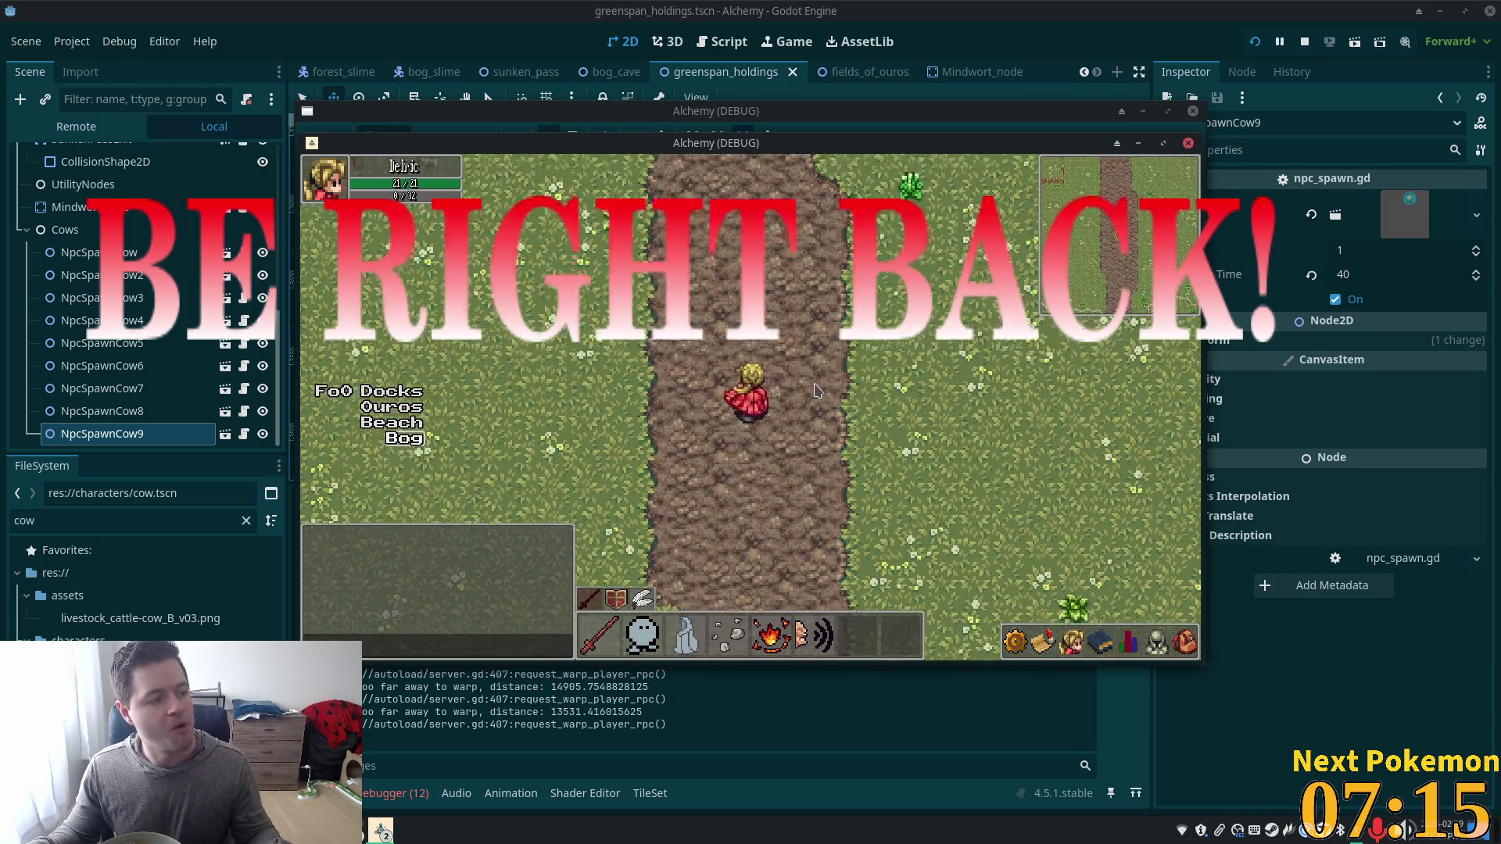
{"action": "key", "text": "w"}
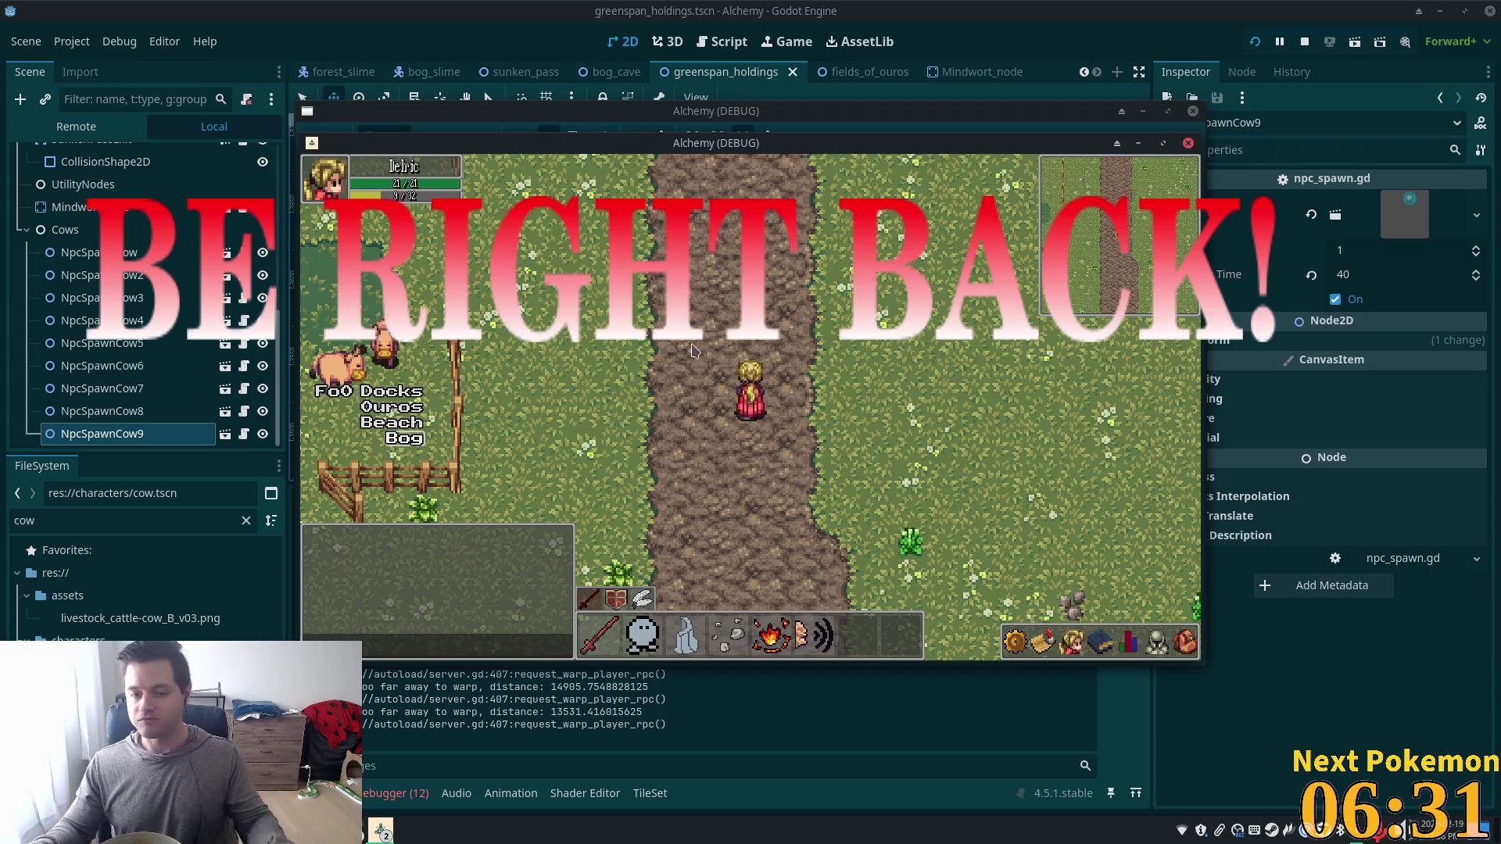
{"action": "left_click", "coordinate": [662, 351]}
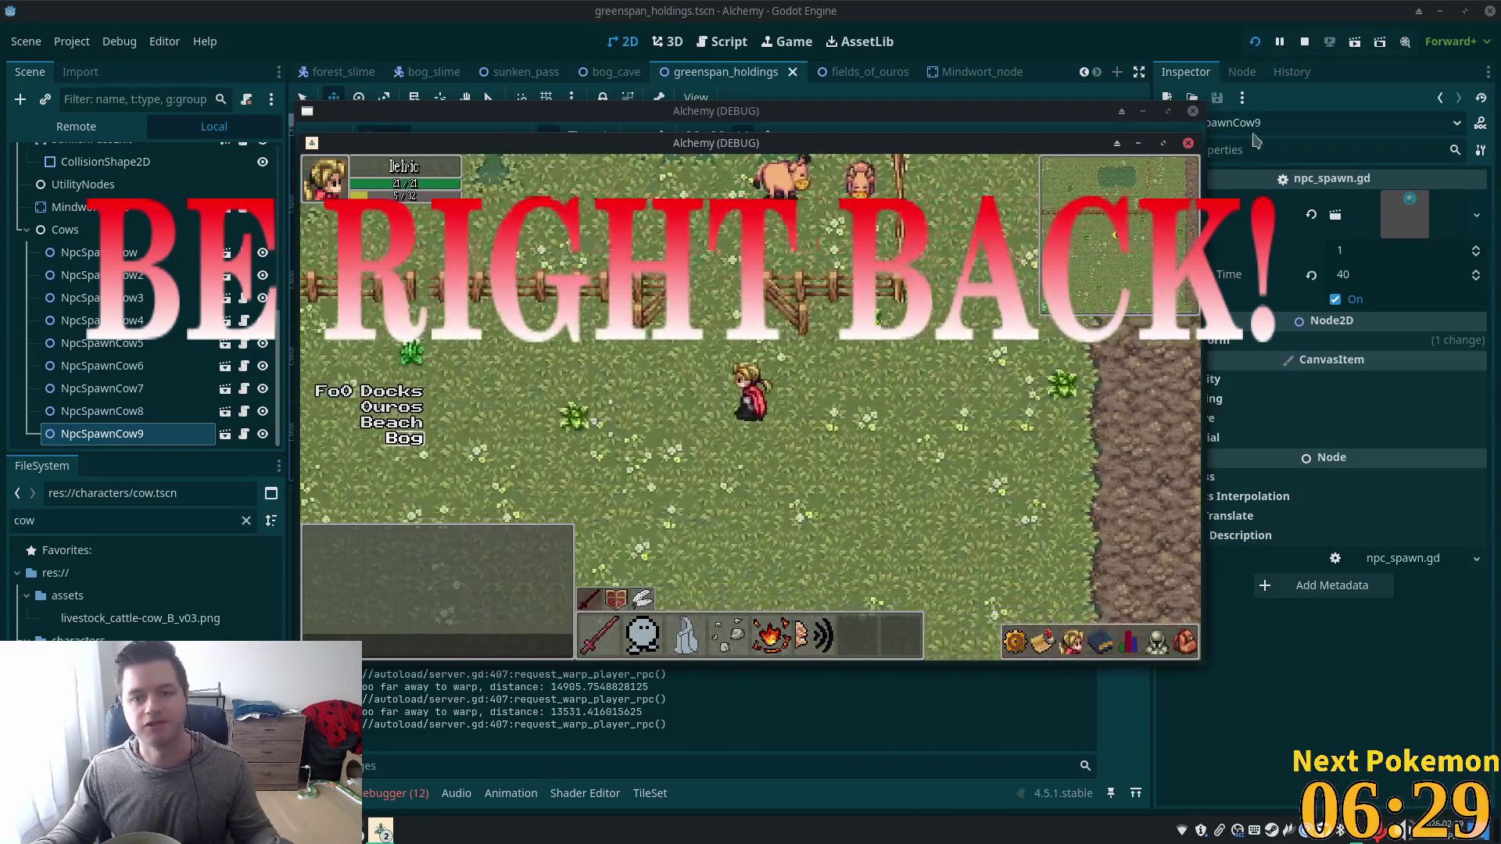
{"action": "left_click", "coordinate": [1067, 8]}
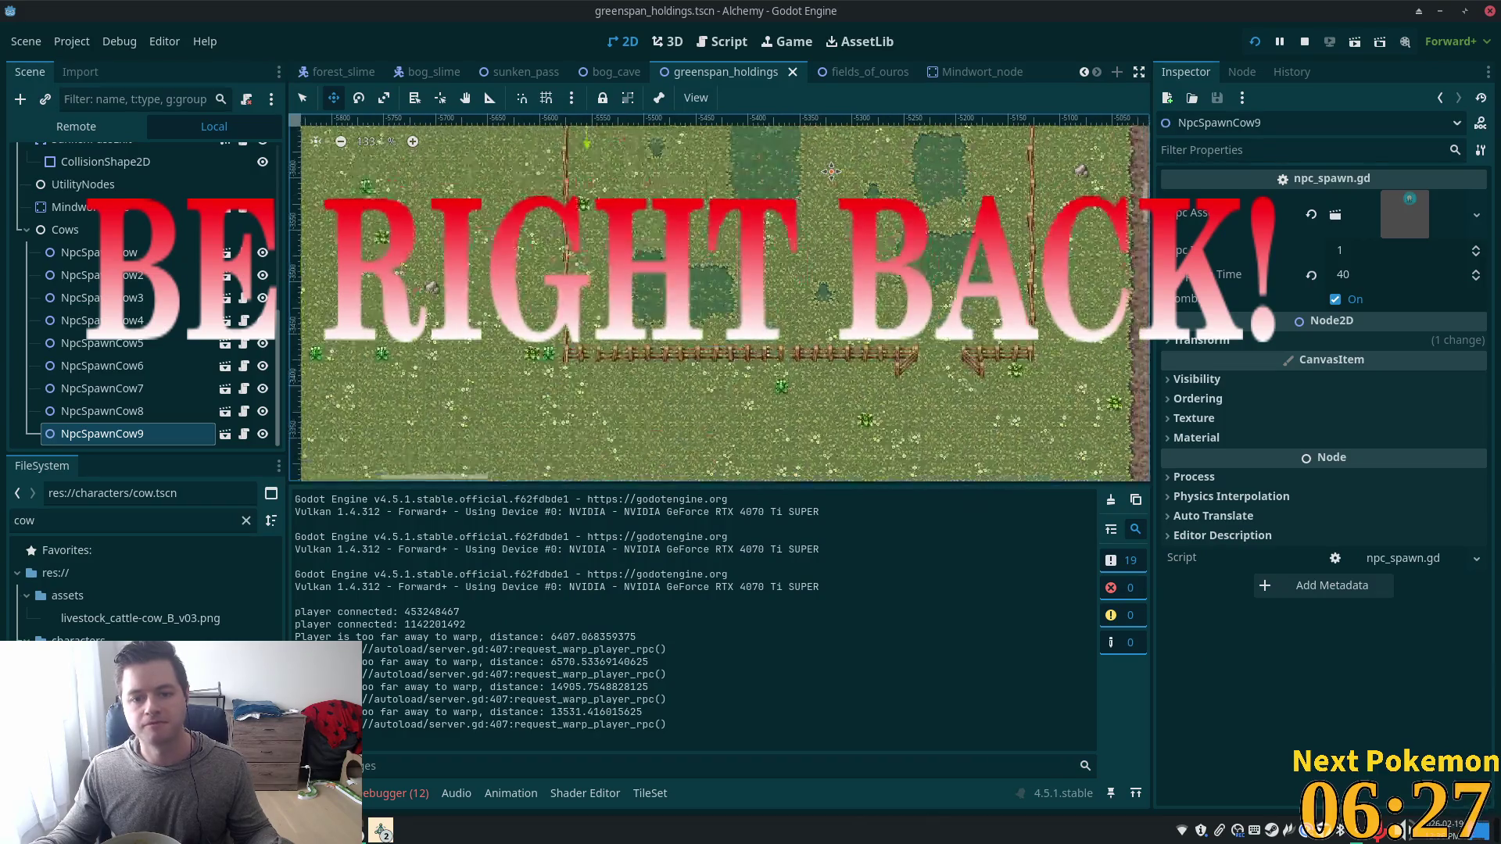
Select the Structures tile layer, choose the fences & walls source, and show the TileSet view.
{"action": "scroll", "coordinate": [799, 239], "scroll_direction": "up", "scroll_amount": 5}
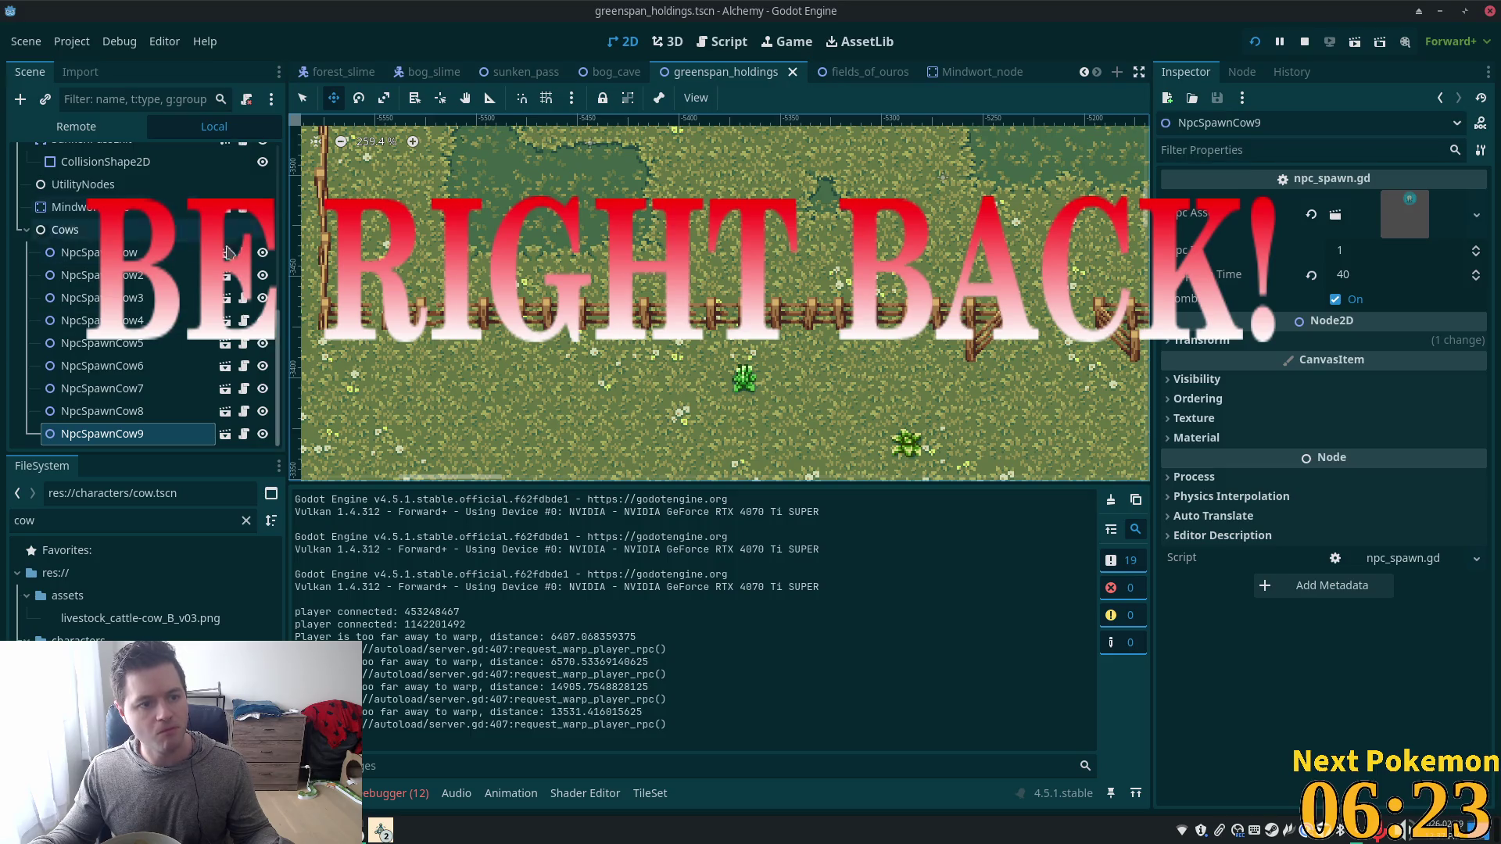
{"action": "left_click", "coordinate": [27, 229]}
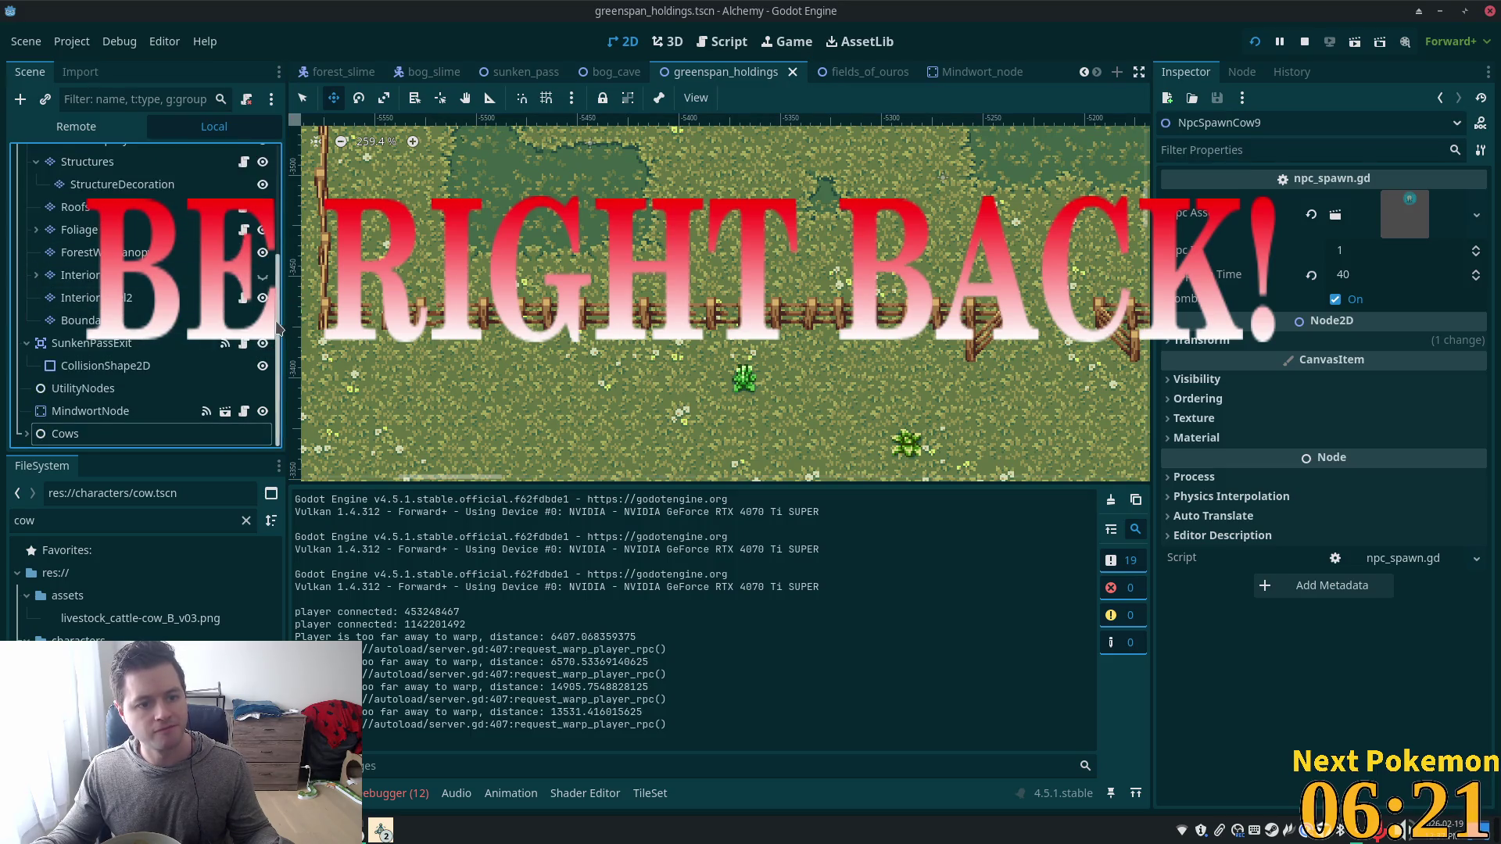
{"action": "scroll", "coordinate": [278, 313], "scroll_direction": "up", "scroll_amount": 5}
{"action": "left_click", "coordinate": [94, 291]}
{"action": "left_click", "coordinate": [86, 337]}
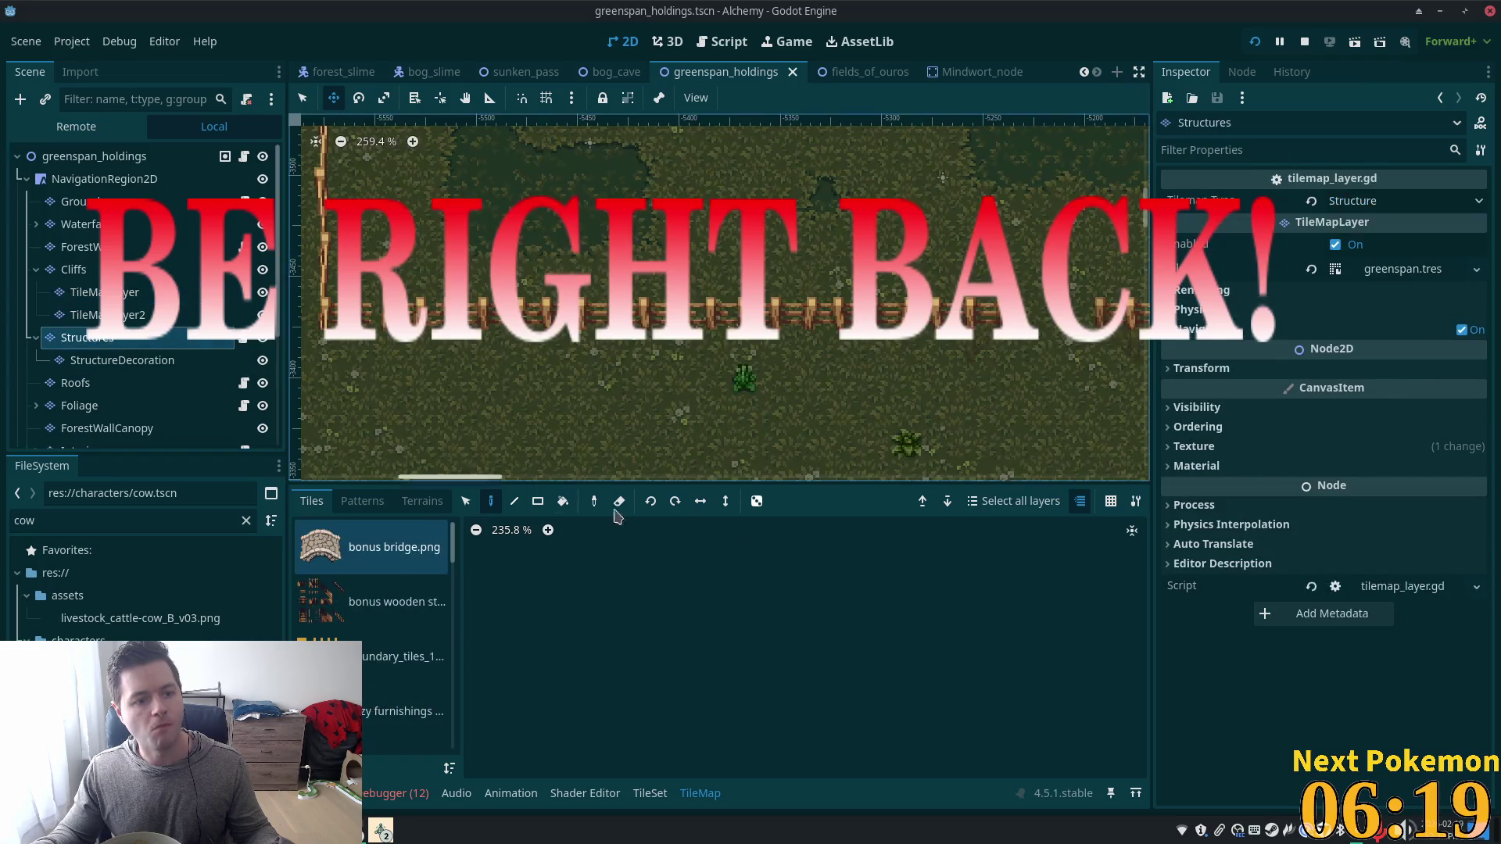
{"action": "scroll", "coordinate": [367, 664], "scroll_direction": "down", "scroll_amount": 5}
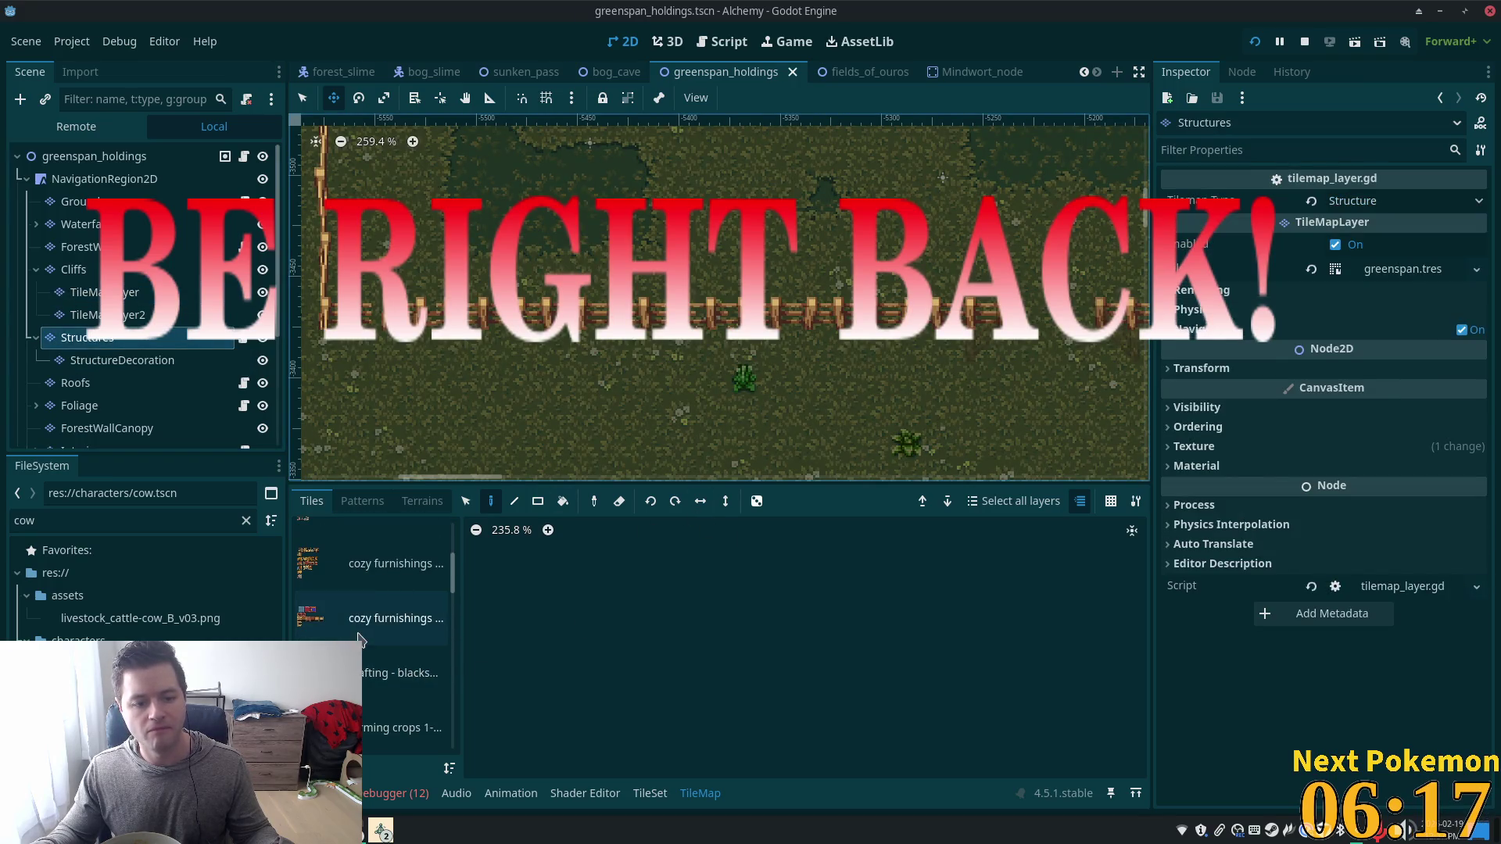
{"action": "left_click", "coordinate": [367, 617]}
{"action": "scroll", "coordinate": [362, 661], "scroll_direction": "down", "scroll_amount": 3}
{"action": "left_click", "coordinate": [367, 663]}
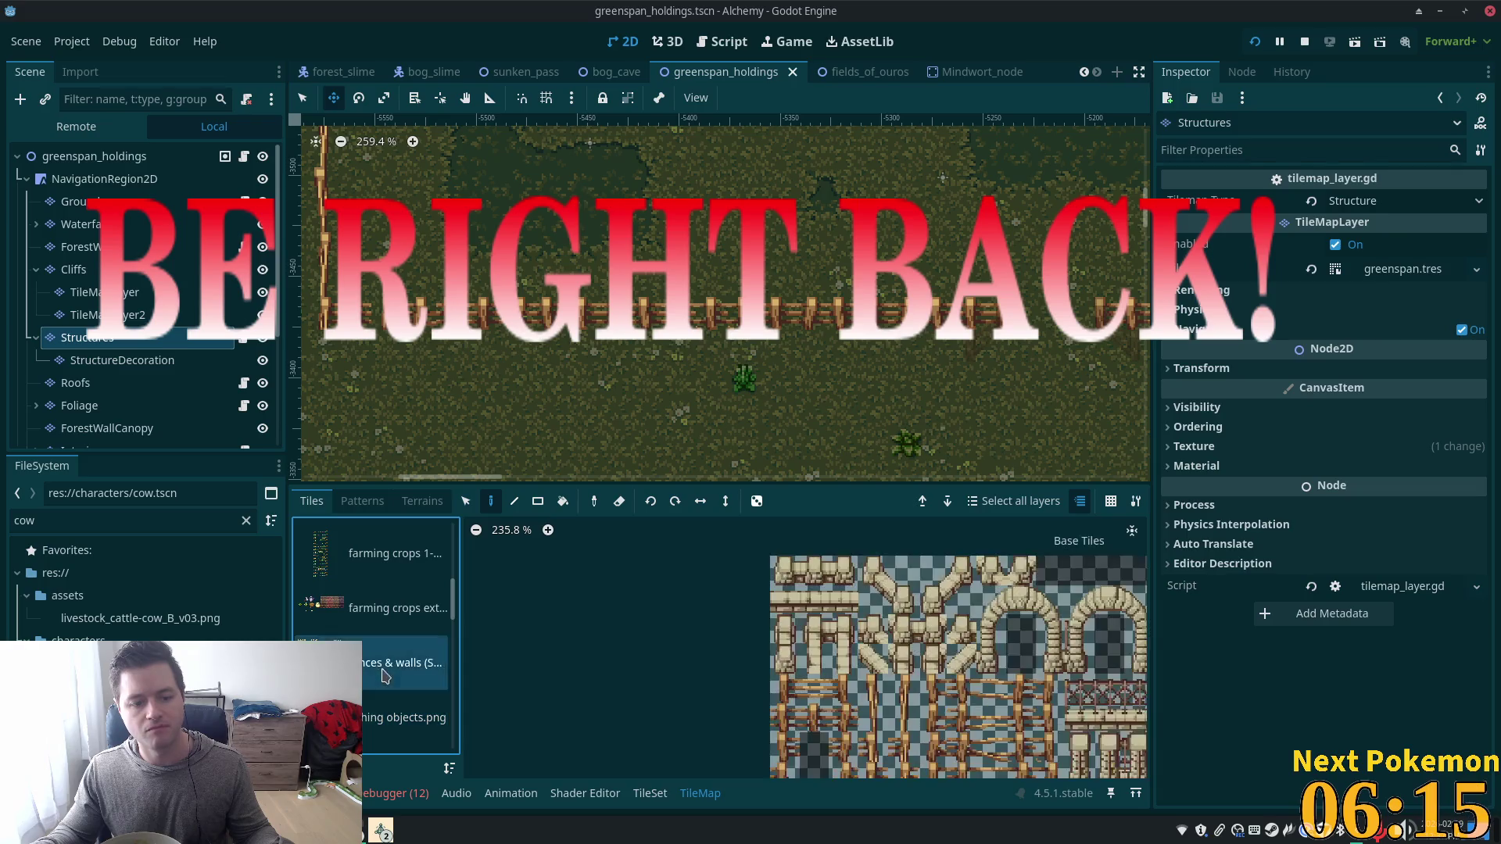
{"action": "scroll", "coordinate": [993, 672], "scroll_direction": "down", "scroll_amount": 5}
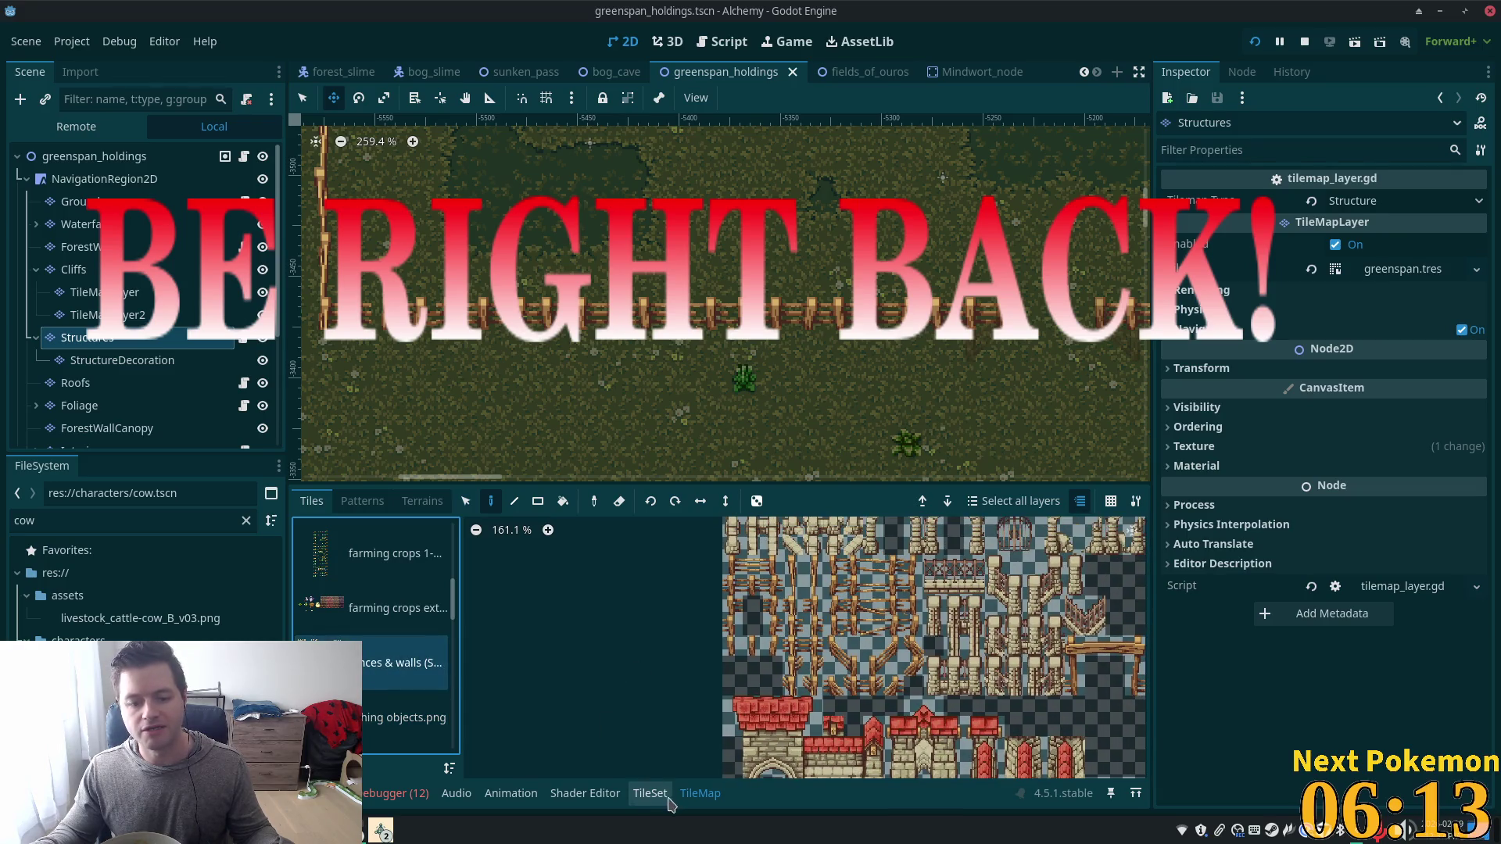
{"action": "left_click", "coordinate": [650, 793]}
Check a fence tile's properties, then select the four stacked fence-post tiles in the atlas.
{"action": "scroll", "coordinate": [884, 704], "scroll_direction": "up", "scroll_amount": 5}
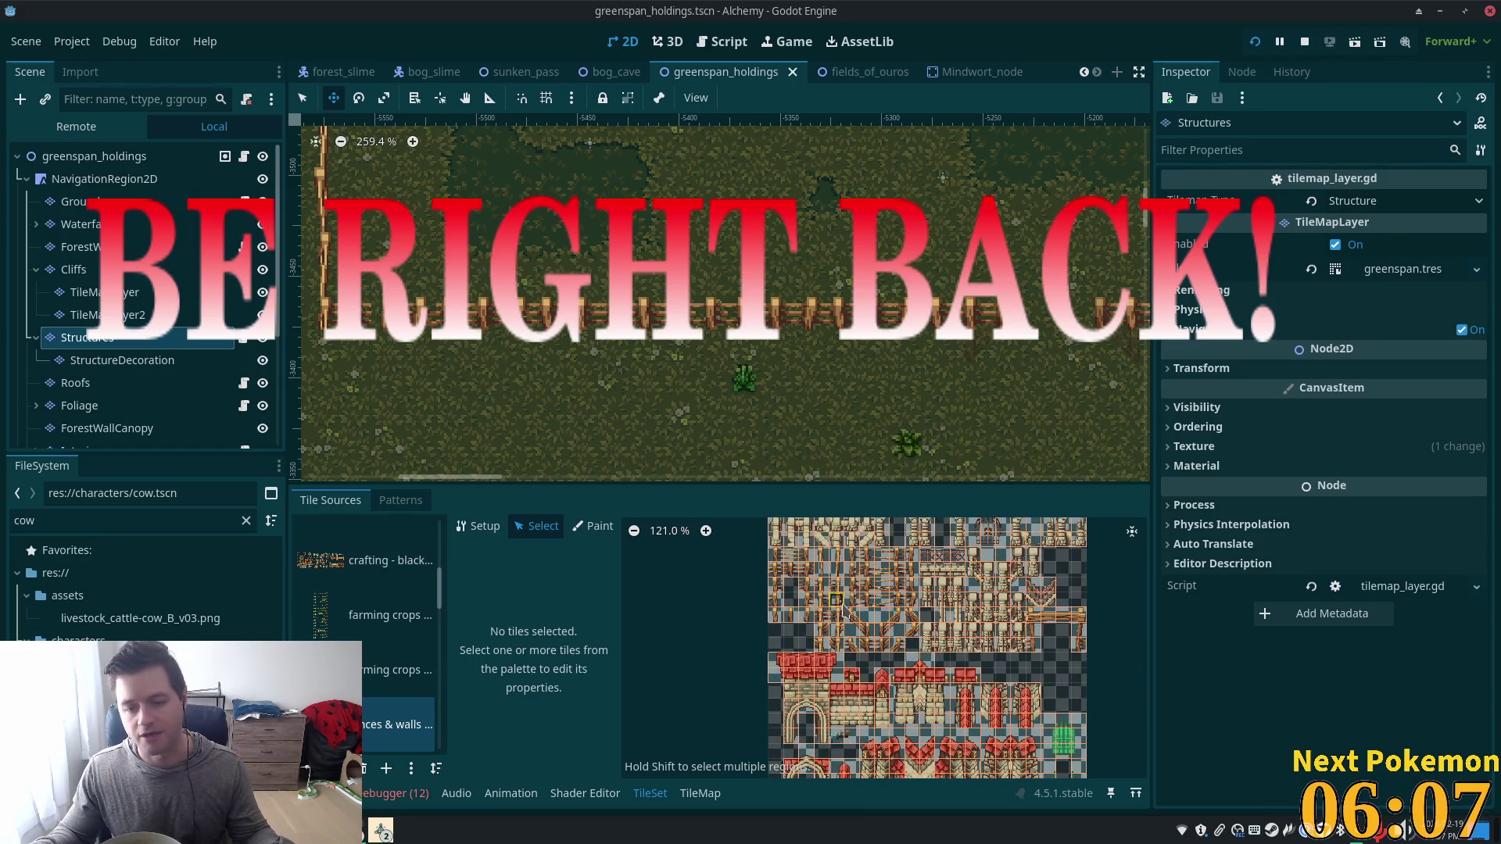
{"action": "left_click", "coordinate": [820, 575]}
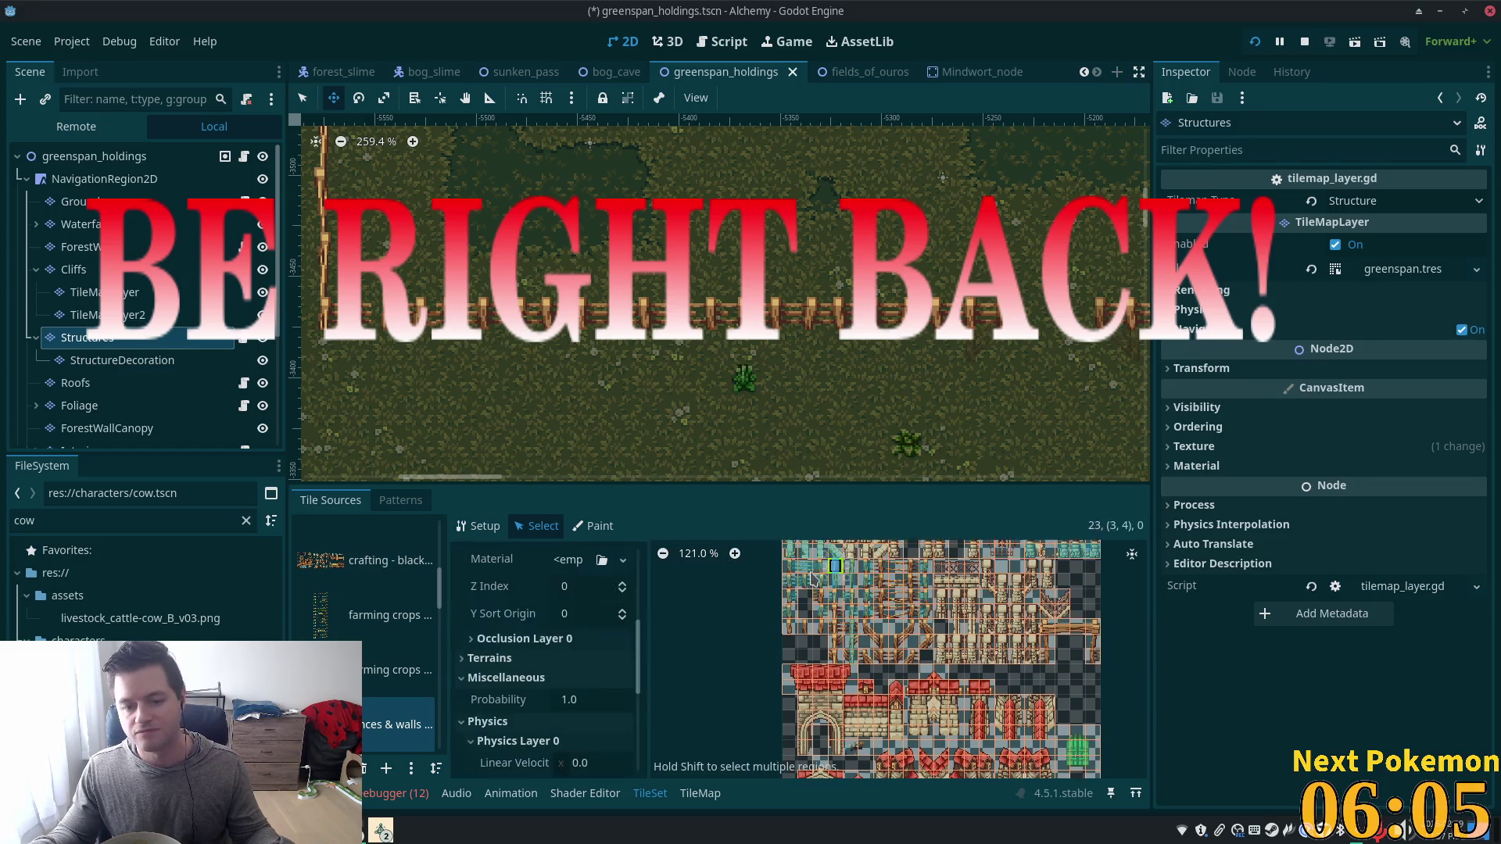
{"action": "scroll", "coordinate": [547, 672], "scroll_direction": "down", "scroll_amount": 5}
{"action": "scroll", "coordinate": [639, 743], "scroll_direction": "down", "scroll_amount": 2}
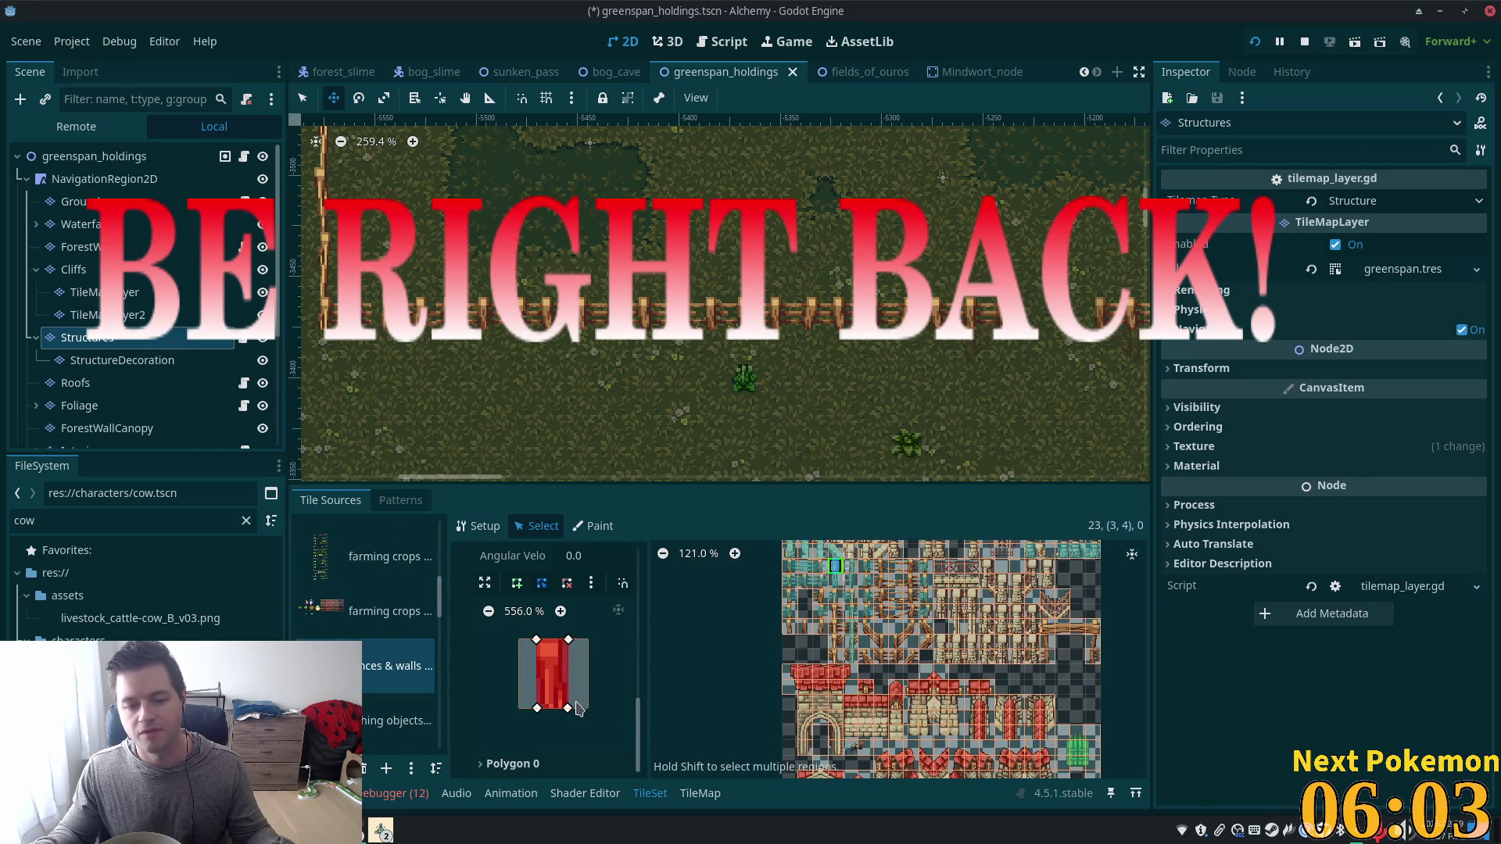
{"action": "scroll", "coordinate": [815, 568], "scroll_direction": "up", "scroll_amount": 3}
{"action": "scroll", "coordinate": [815, 568], "scroll_direction": "up", "scroll_amount": 1}
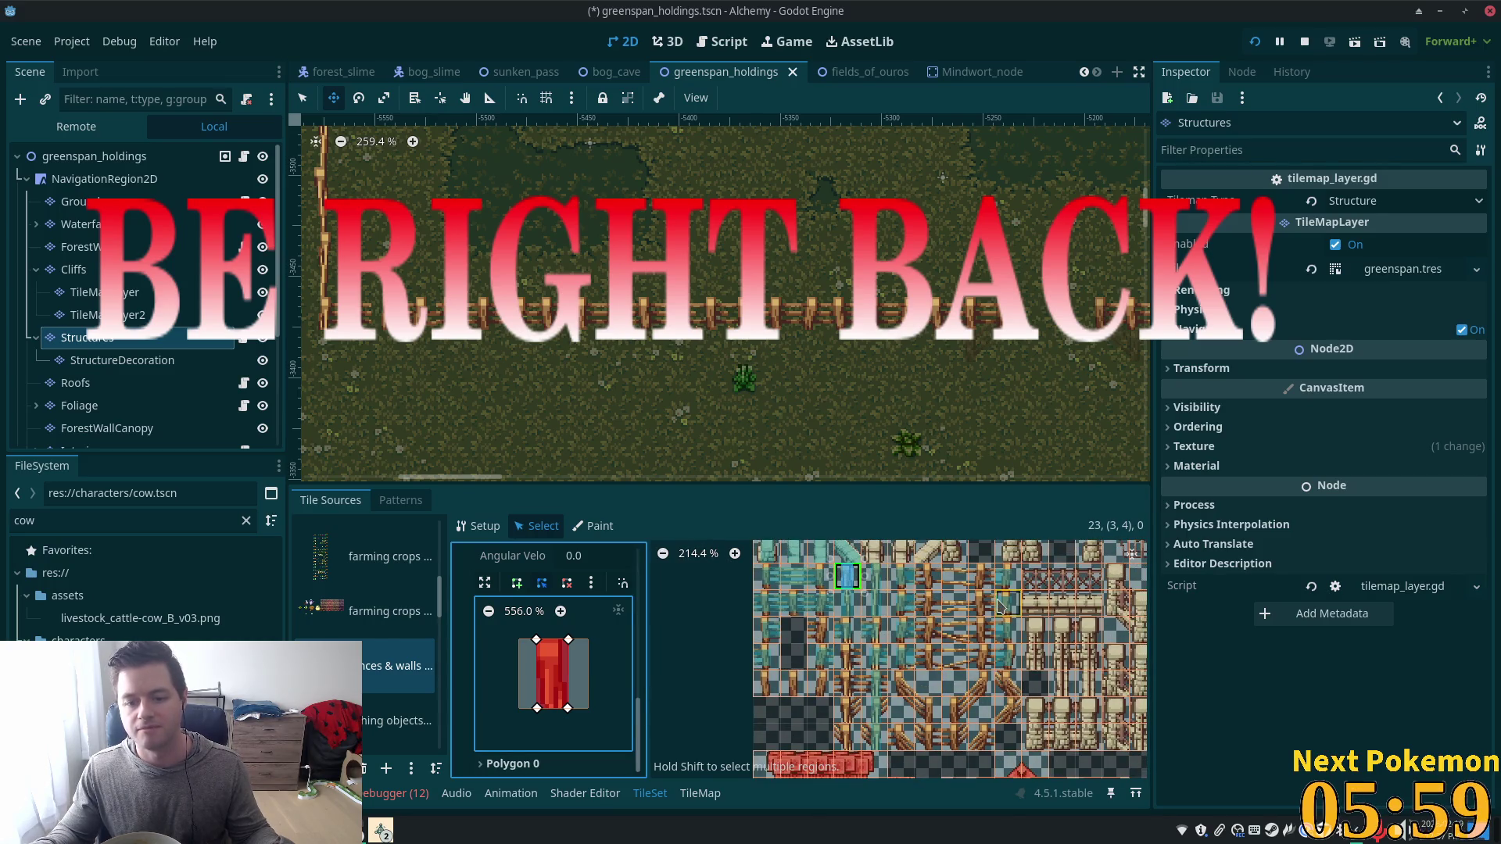
{"action": "scroll", "coordinate": [914, 594], "scroll_direction": "up", "scroll_amount": 4}
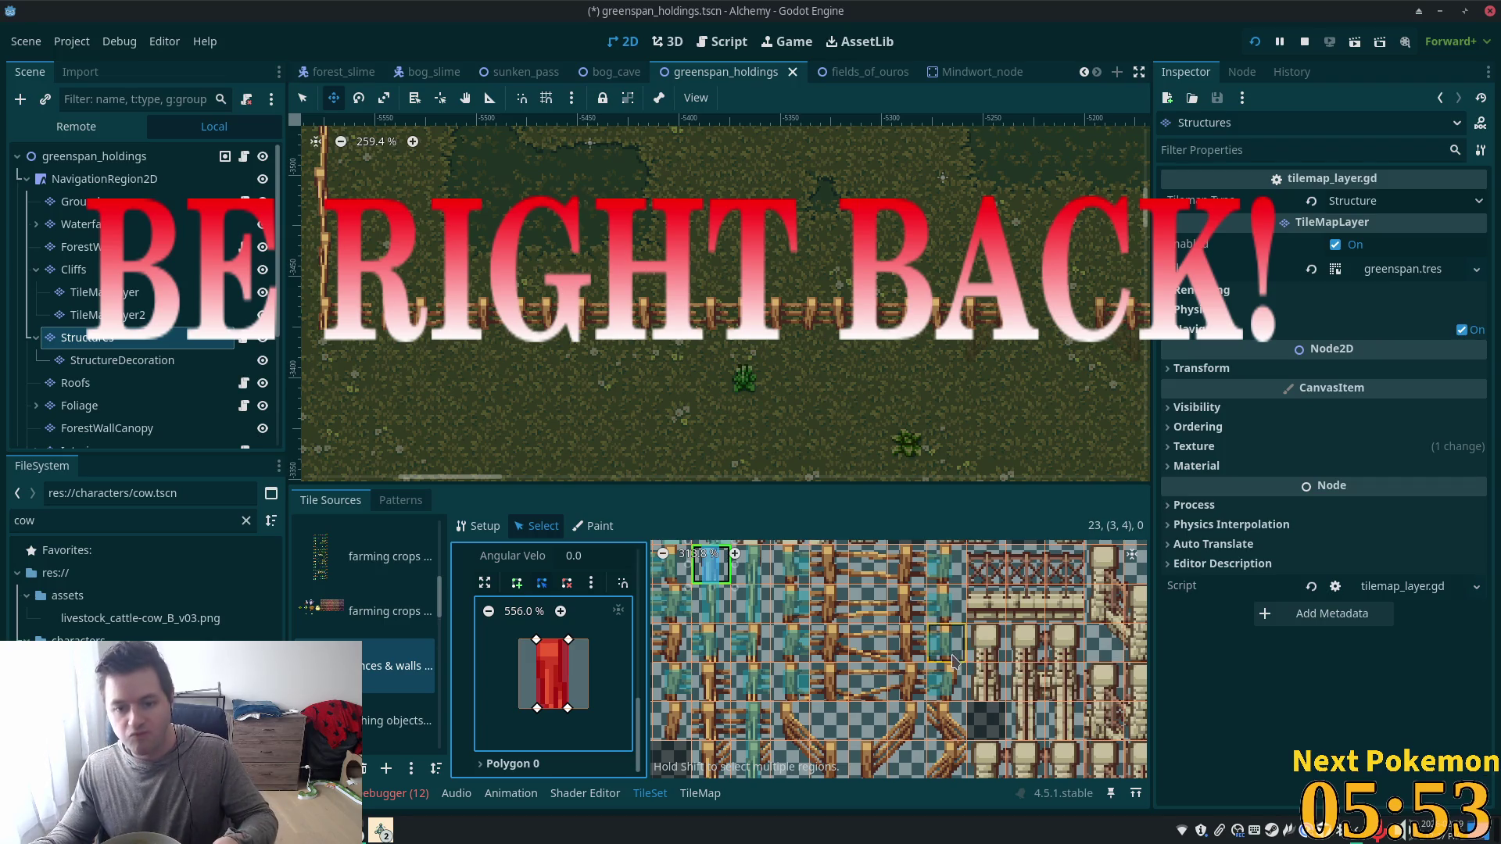
{"action": "scroll", "coordinate": [850, 593], "scroll_direction": "up", "scroll_amount": 1}
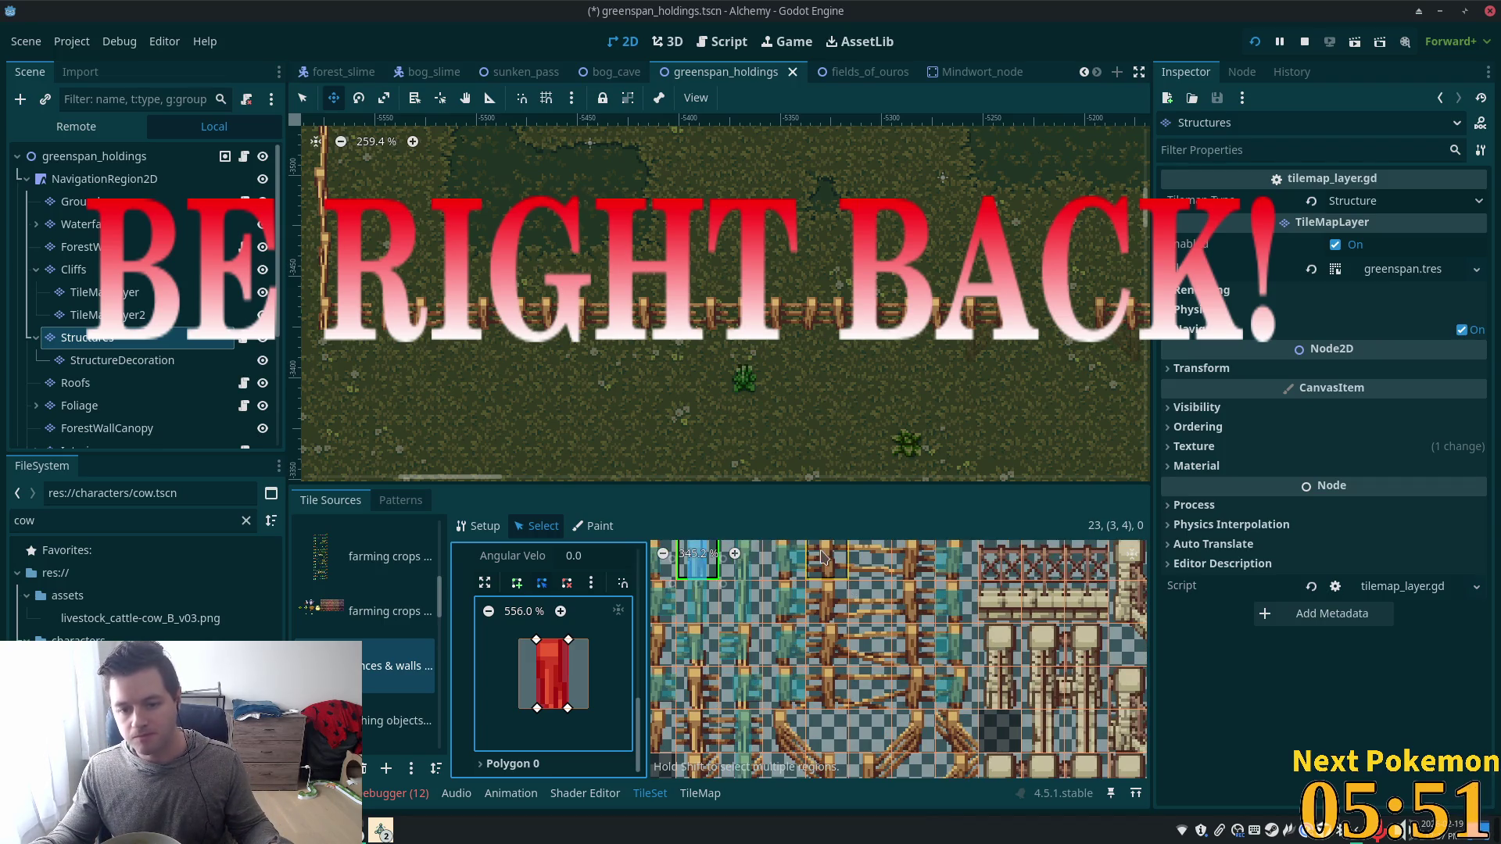
{"action": "scroll", "coordinate": [860, 610], "scroll_direction": "down", "scroll_amount": 2}
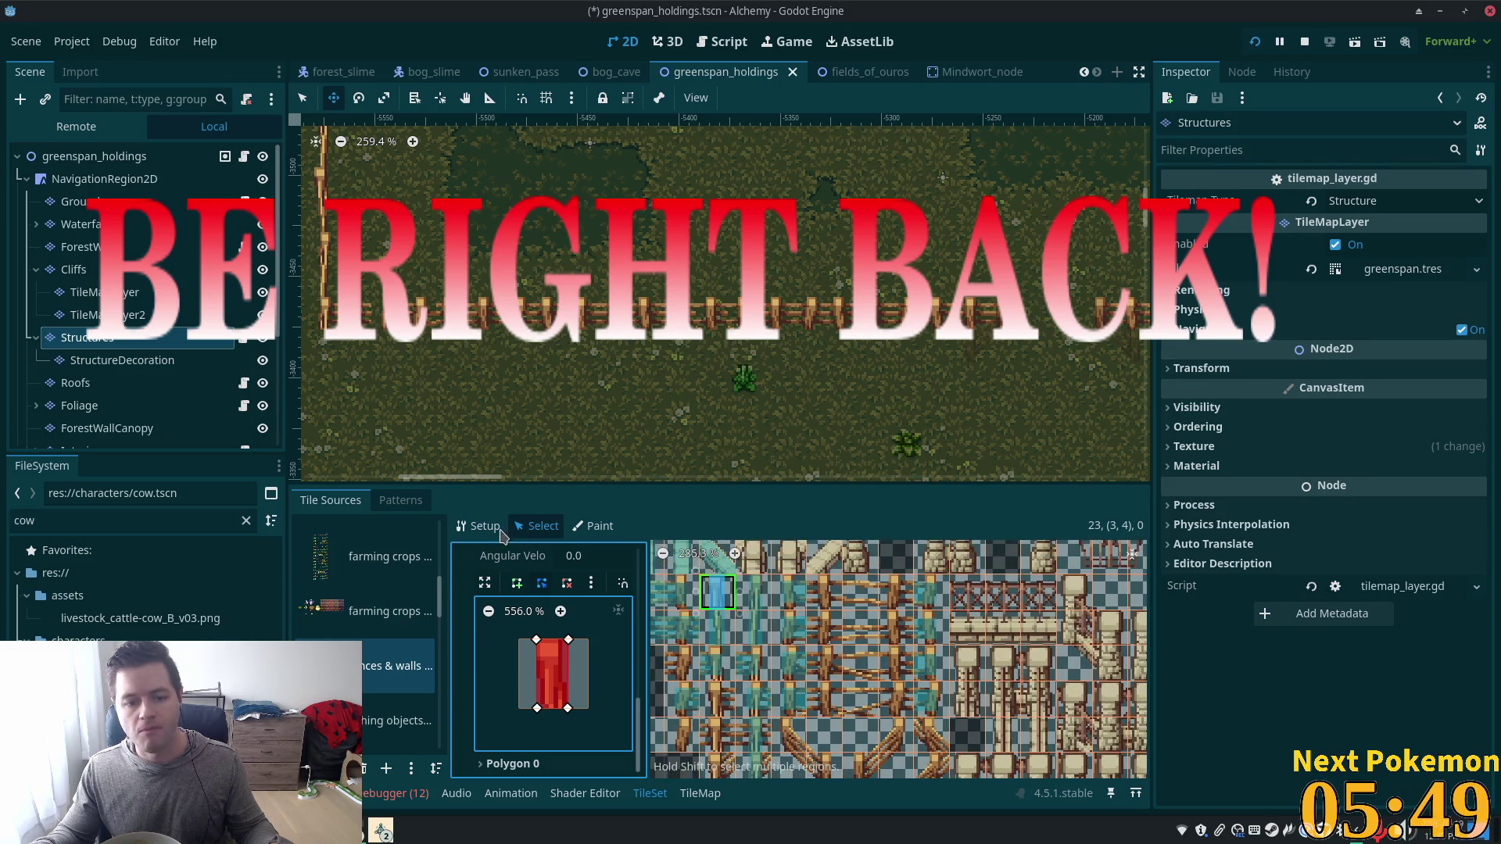
{"action": "left_click_drag", "start_coordinate": [831, 594], "coordinate": [827, 700]}
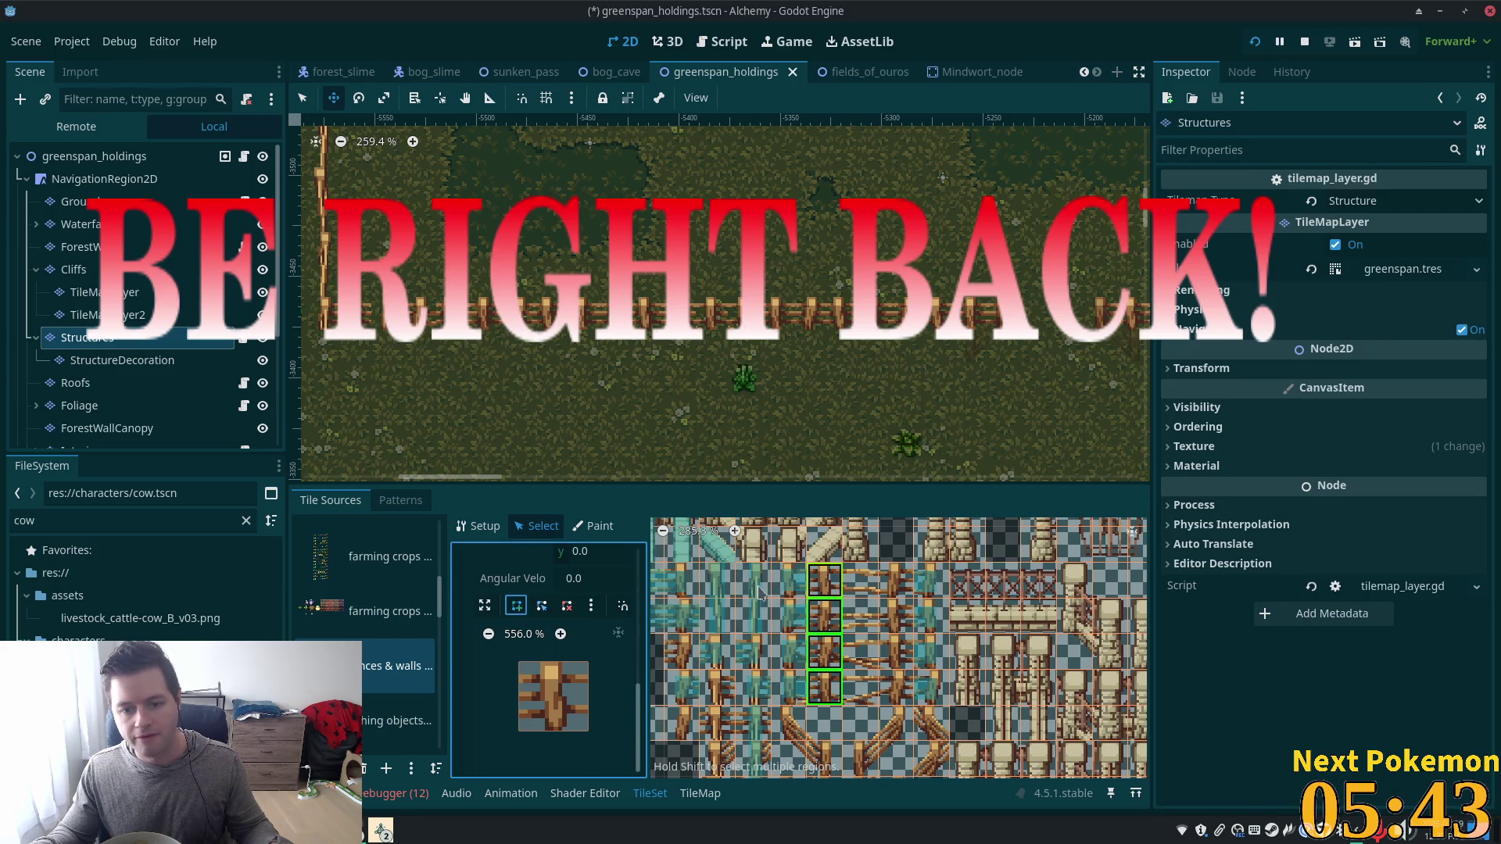
Enable grid snapping for polygon points with a 6-pixel step.
{"action": "left_click", "coordinate": [623, 607]}
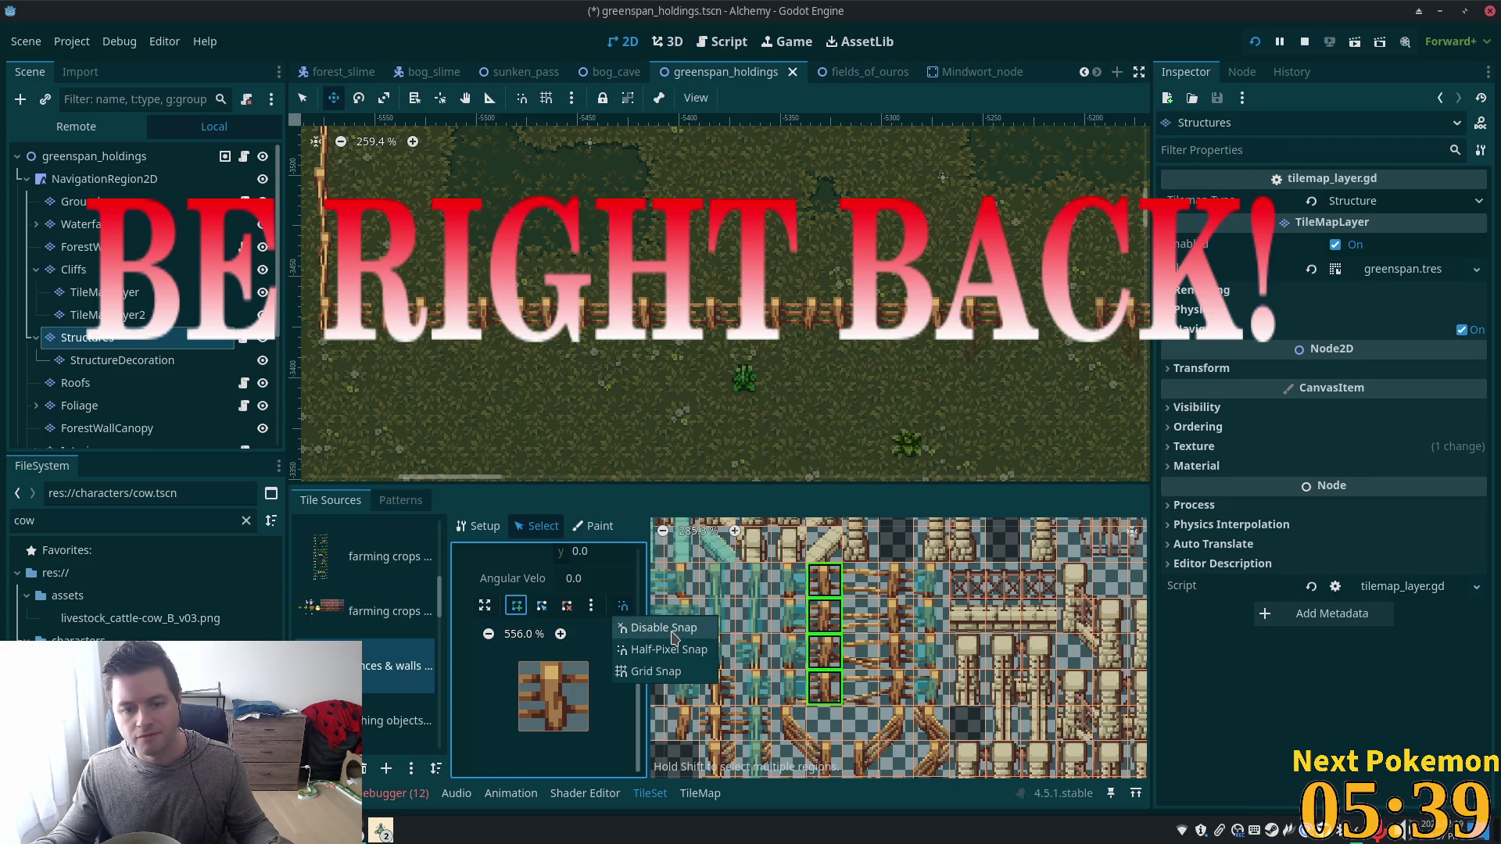
{"action": "scroll", "coordinate": [829, 618], "scroll_direction": "up", "scroll_amount": 7}
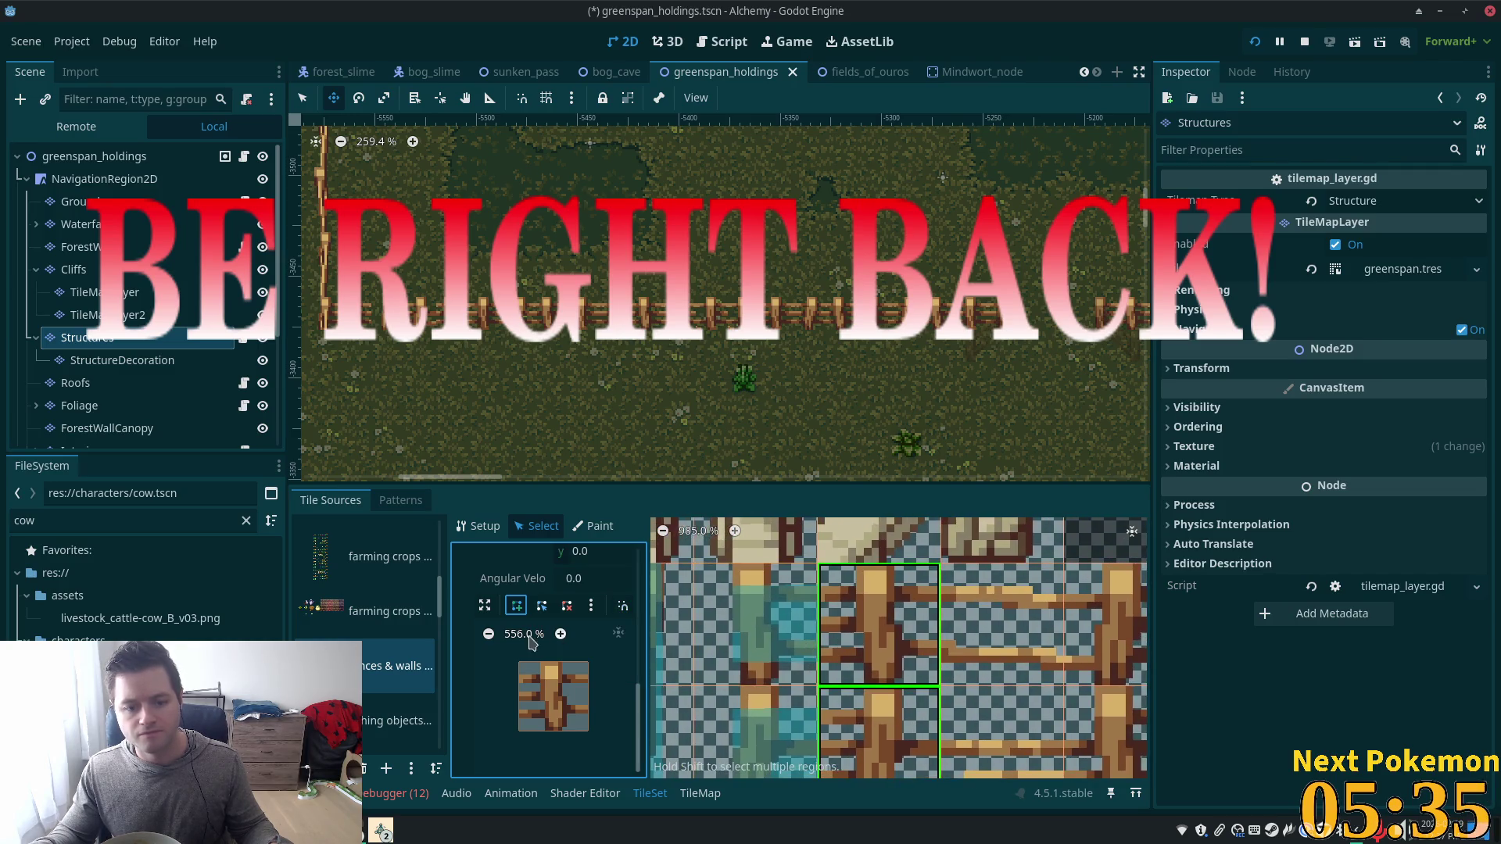
{"action": "left_click", "coordinate": [622, 608]}
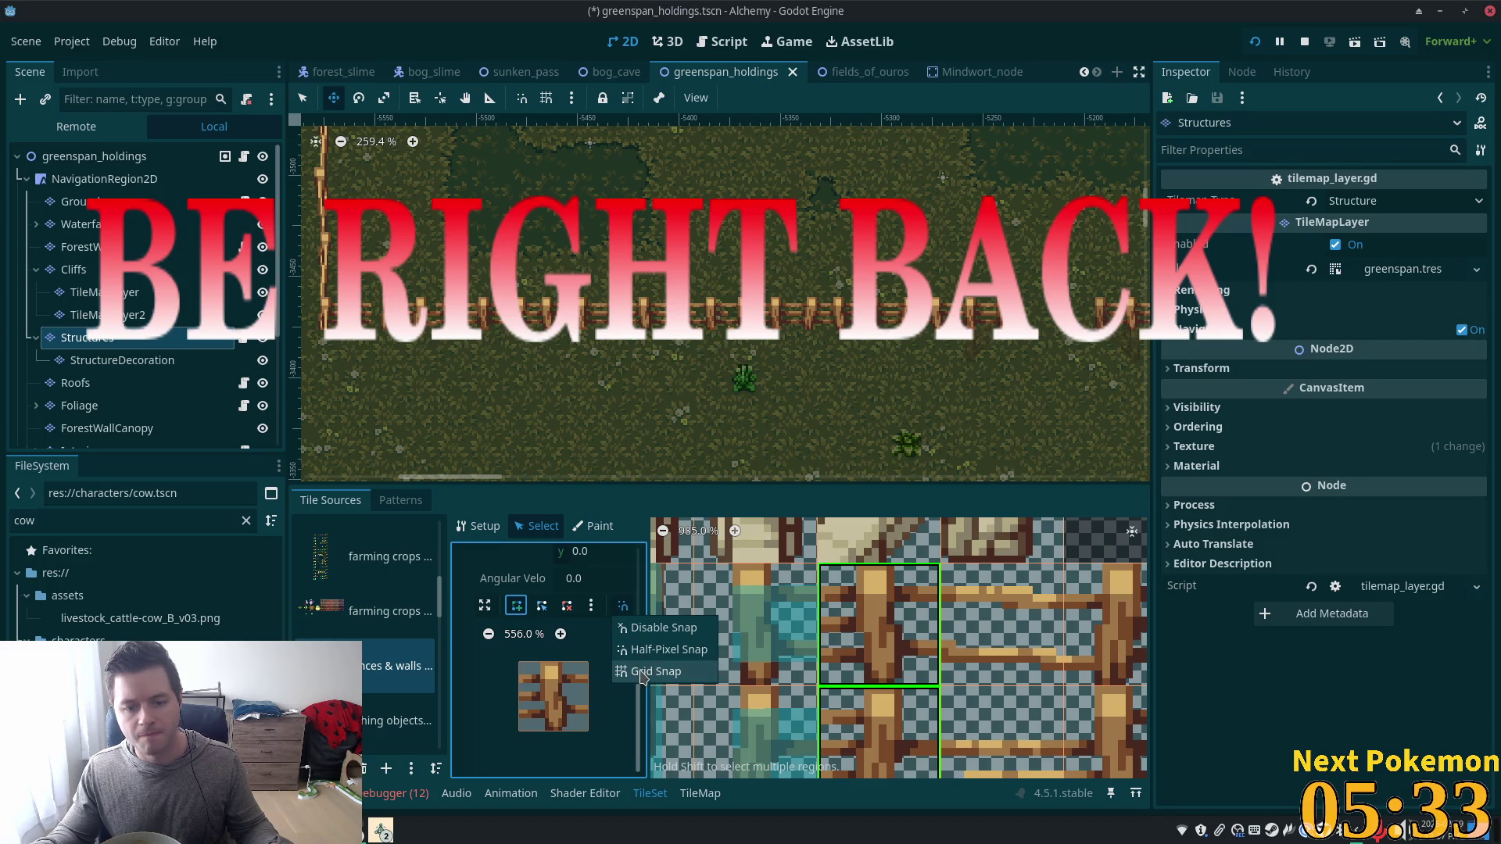
{"action": "left_click", "coordinate": [641, 672]}
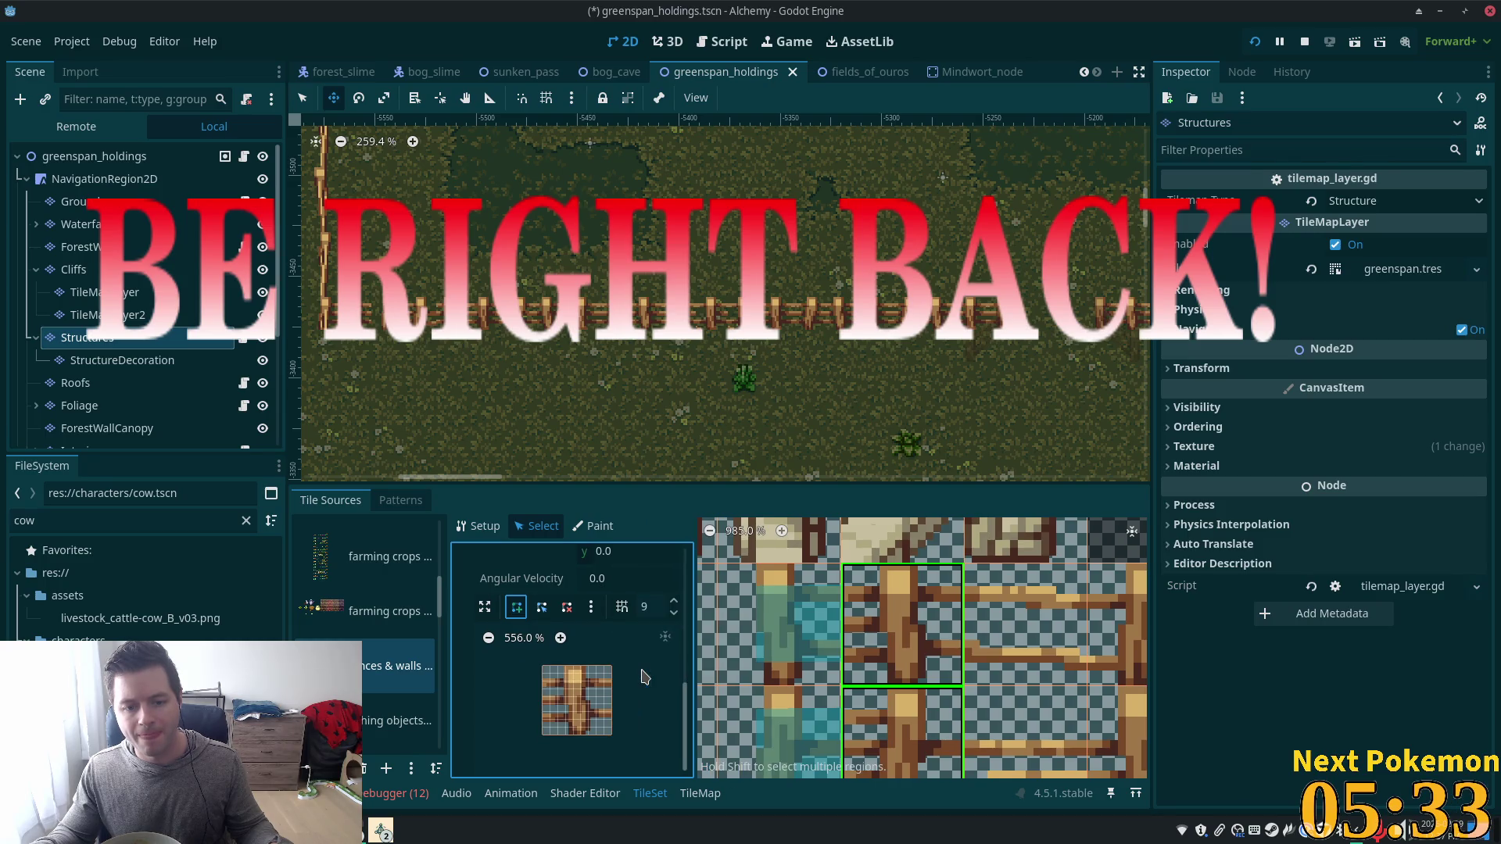
{"action": "left_click", "coordinate": [674, 613]}
{"action": "left_click", "coordinate": [674, 614]}
{"action": "left_click", "coordinate": [674, 614]}
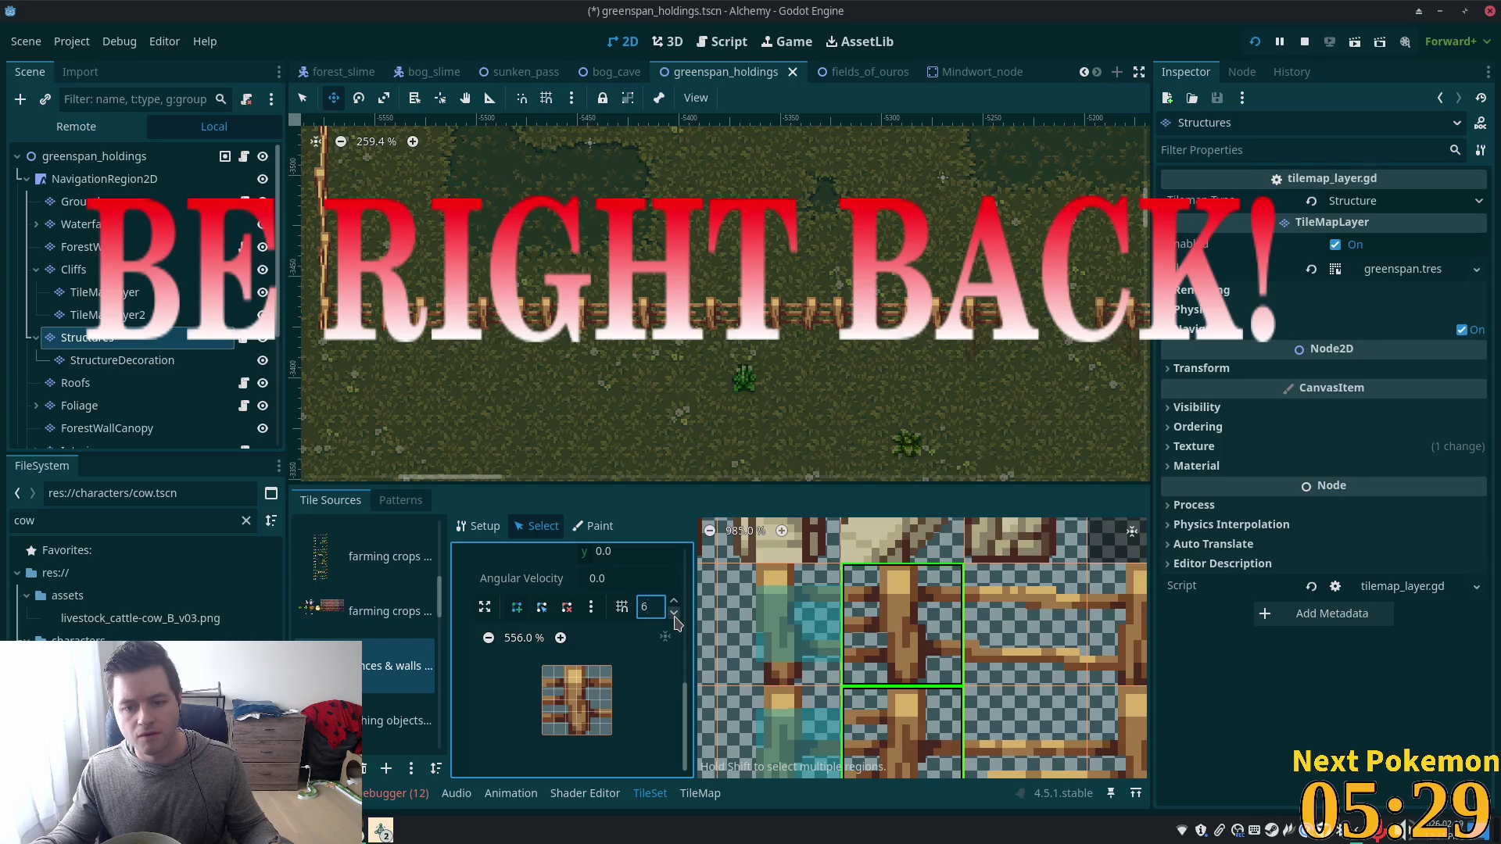
Draw a narrow collision polygon along the fence post on Physics Layer 0.
{"action": "left_click", "coordinate": [516, 607]}
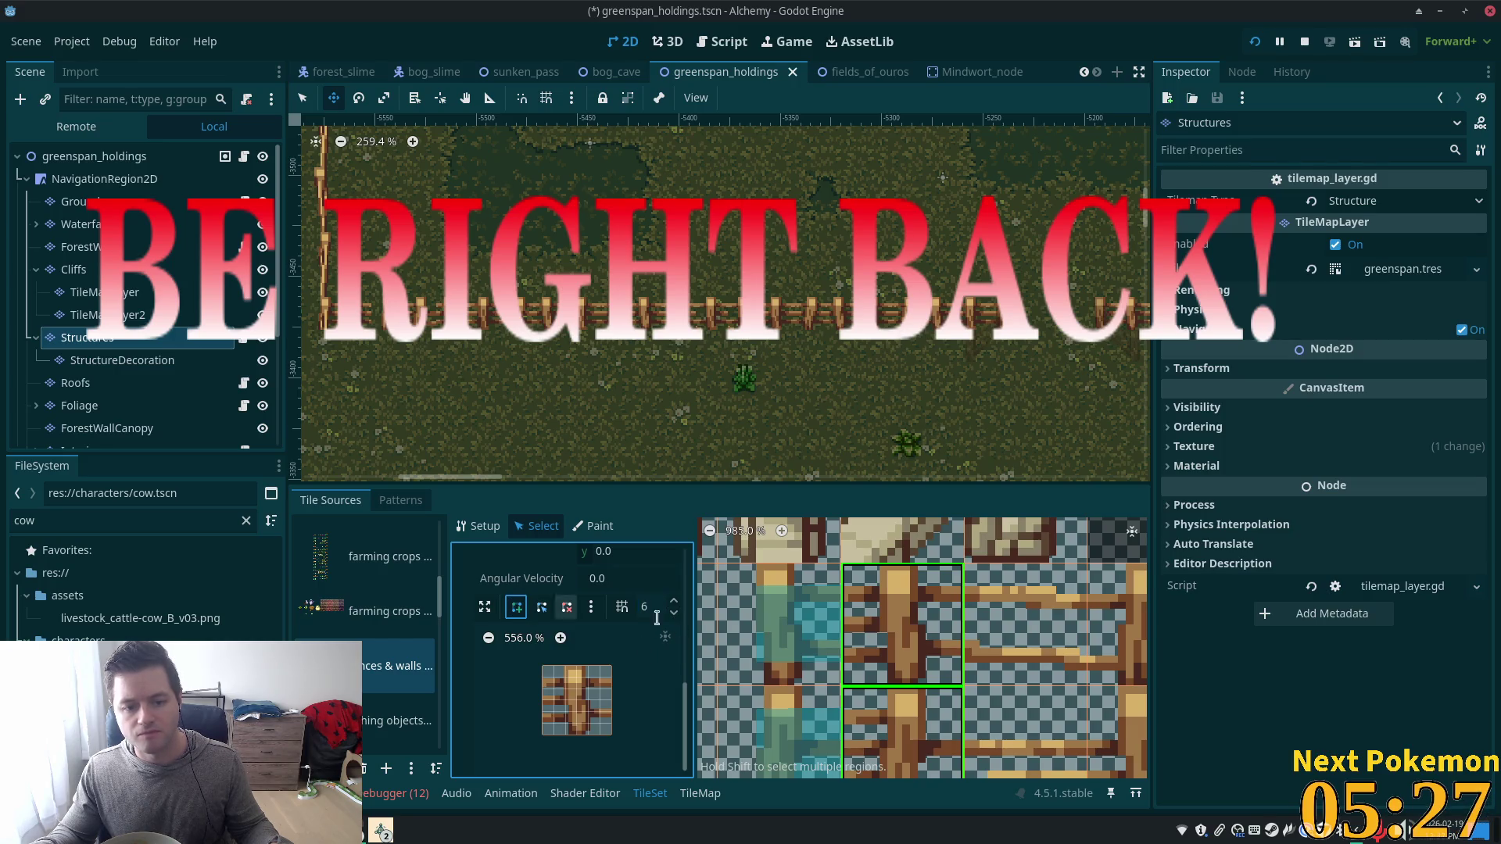
{"action": "left_click", "coordinate": [565, 666]}
{"action": "left_click", "coordinate": [544, 677]}
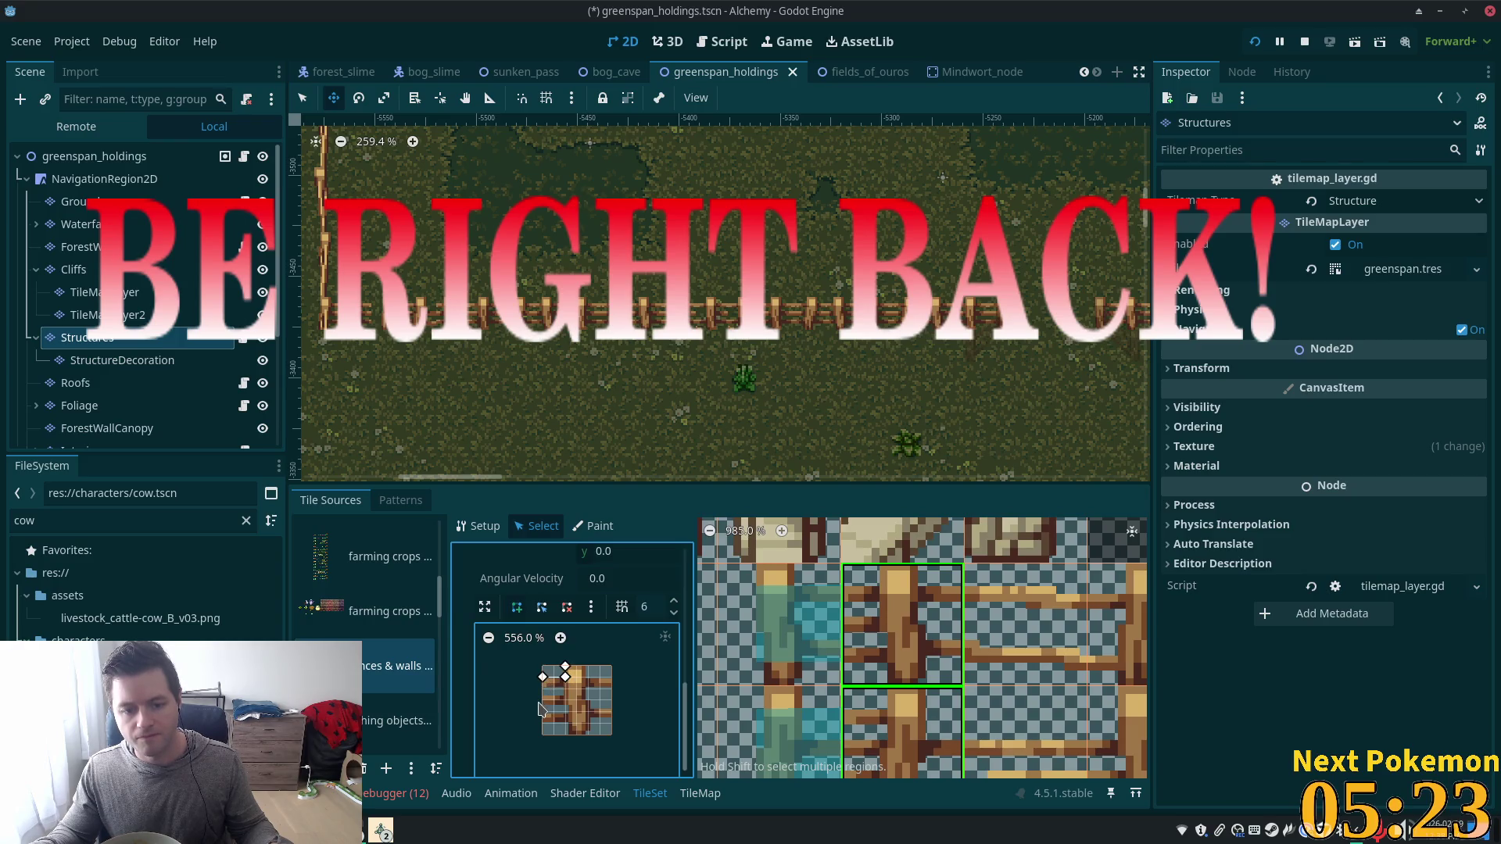
{"action": "left_click", "coordinate": [543, 725]}
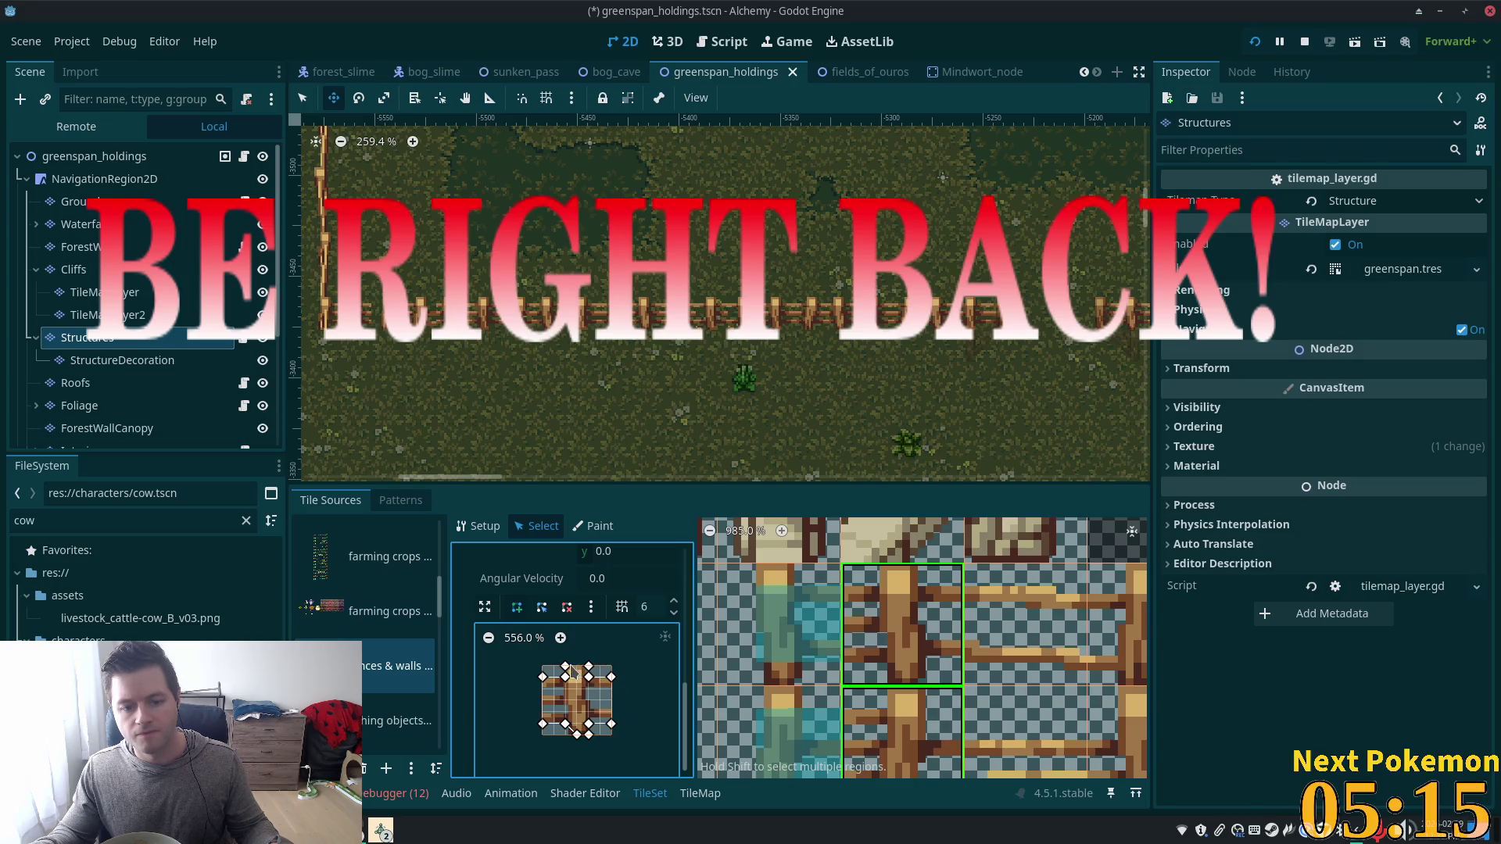
{"action": "left_click", "coordinate": [588, 670]}
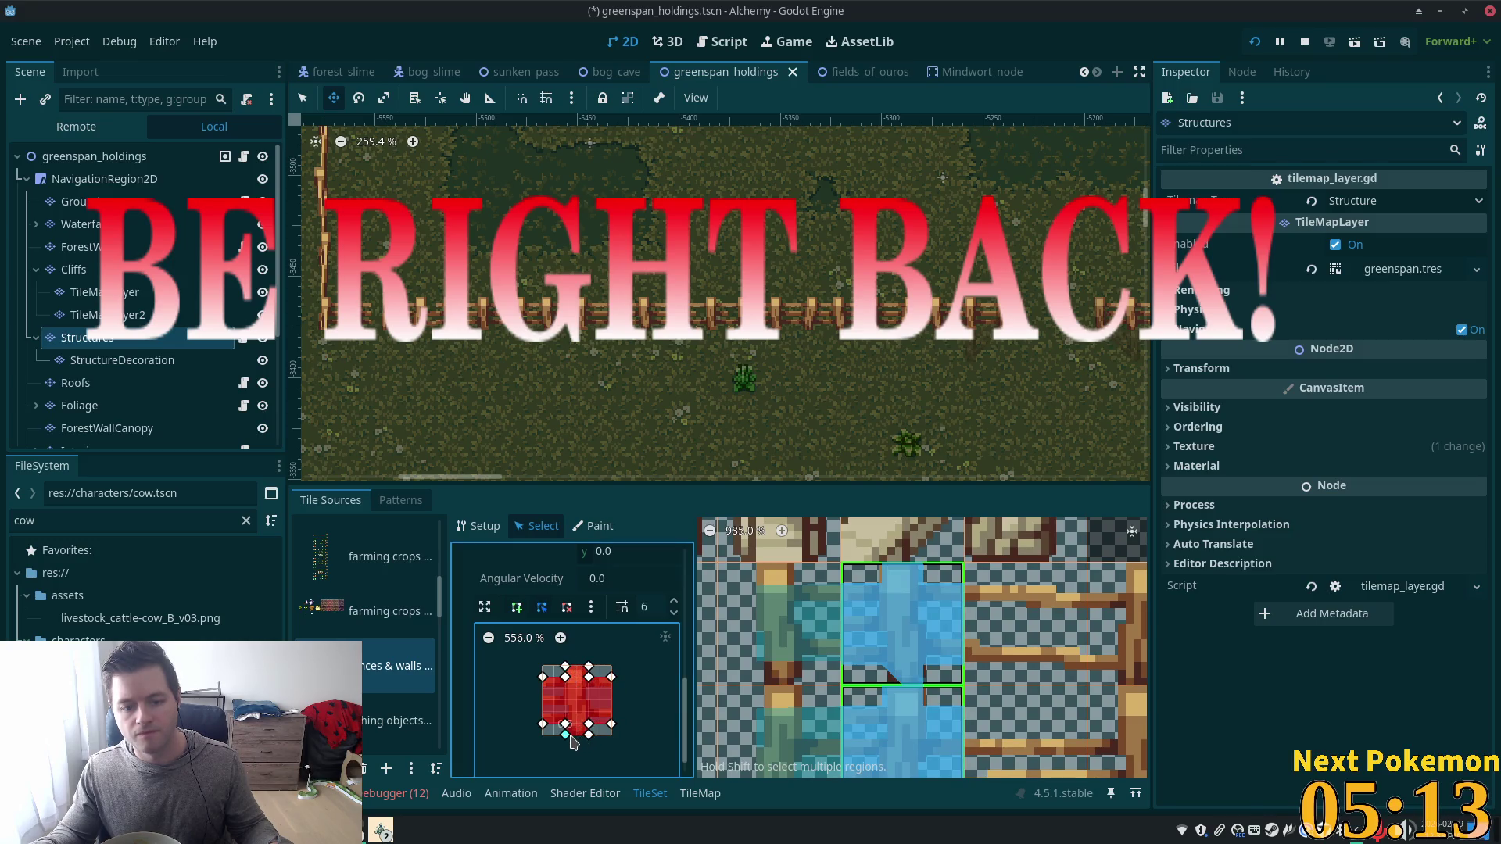
Select the column of four vertical fence-post tiles in the atlas.
{"action": "scroll", "coordinate": [985, 573], "scroll_direction": "down", "scroll_amount": 3}
{"action": "scroll", "coordinate": [985, 573], "scroll_direction": "right", "scroll_amount": 2}
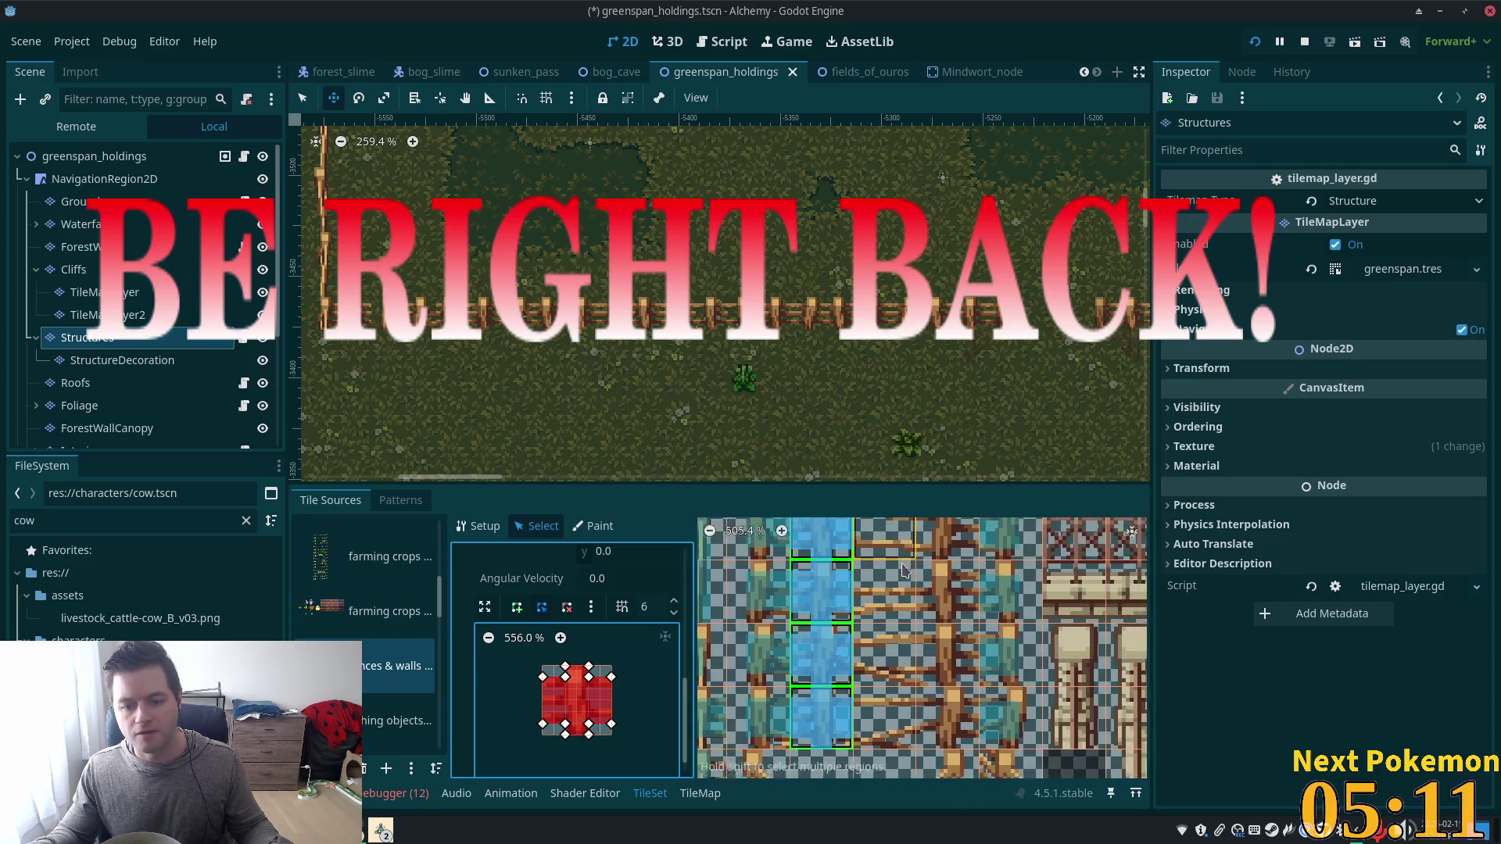
{"action": "left_click_drag", "start_coordinate": [922, 563], "coordinate": [930, 753]}
{"action": "scroll", "coordinate": [930, 753], "scroll_direction": "right", "scroll_amount": 2}
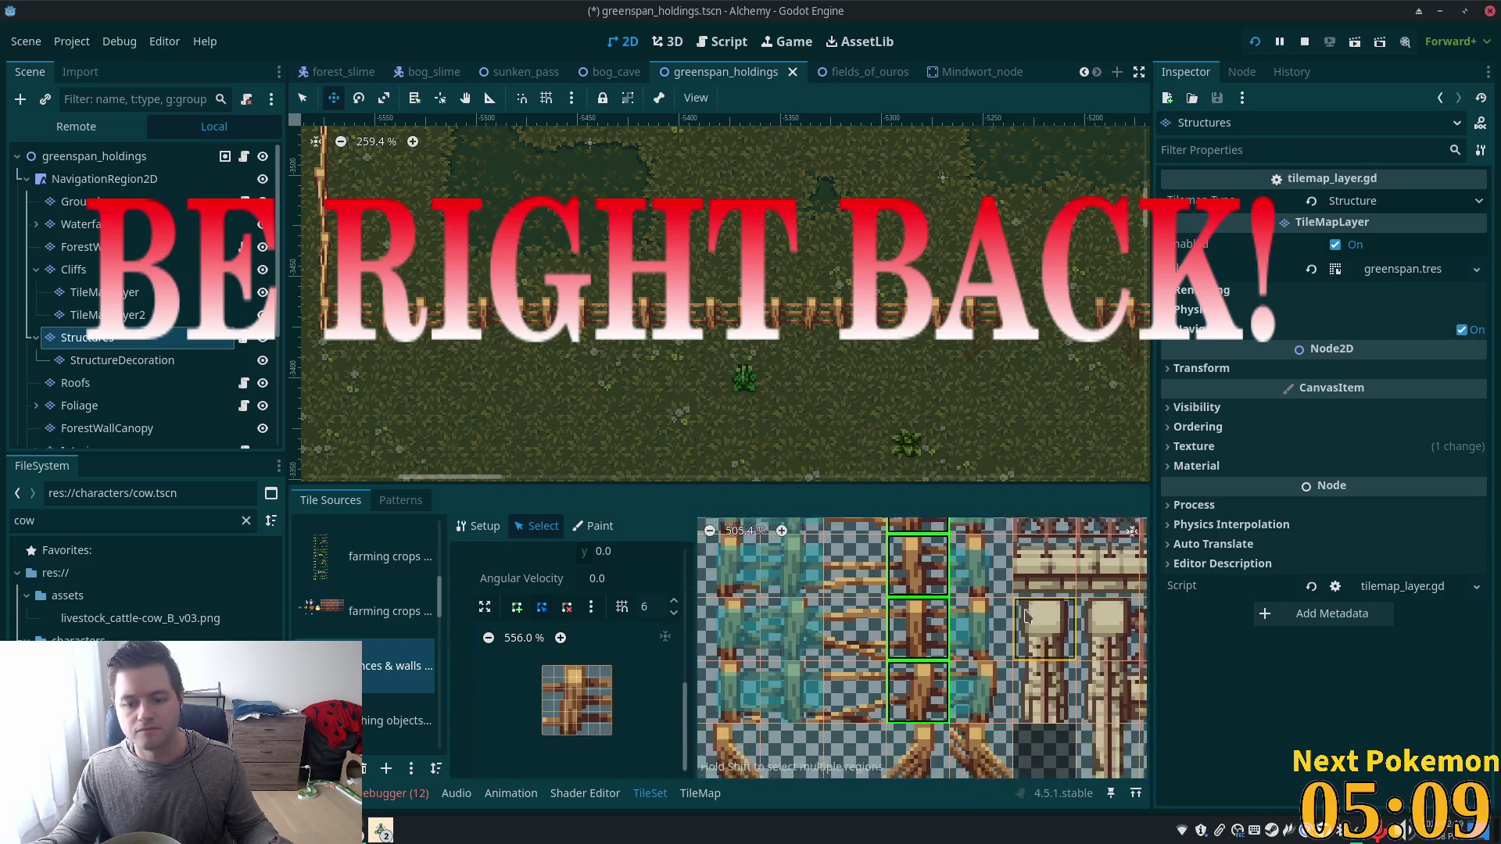
{"action": "scroll", "coordinate": [911, 713], "scroll_direction": "down", "scroll_amount": 3}
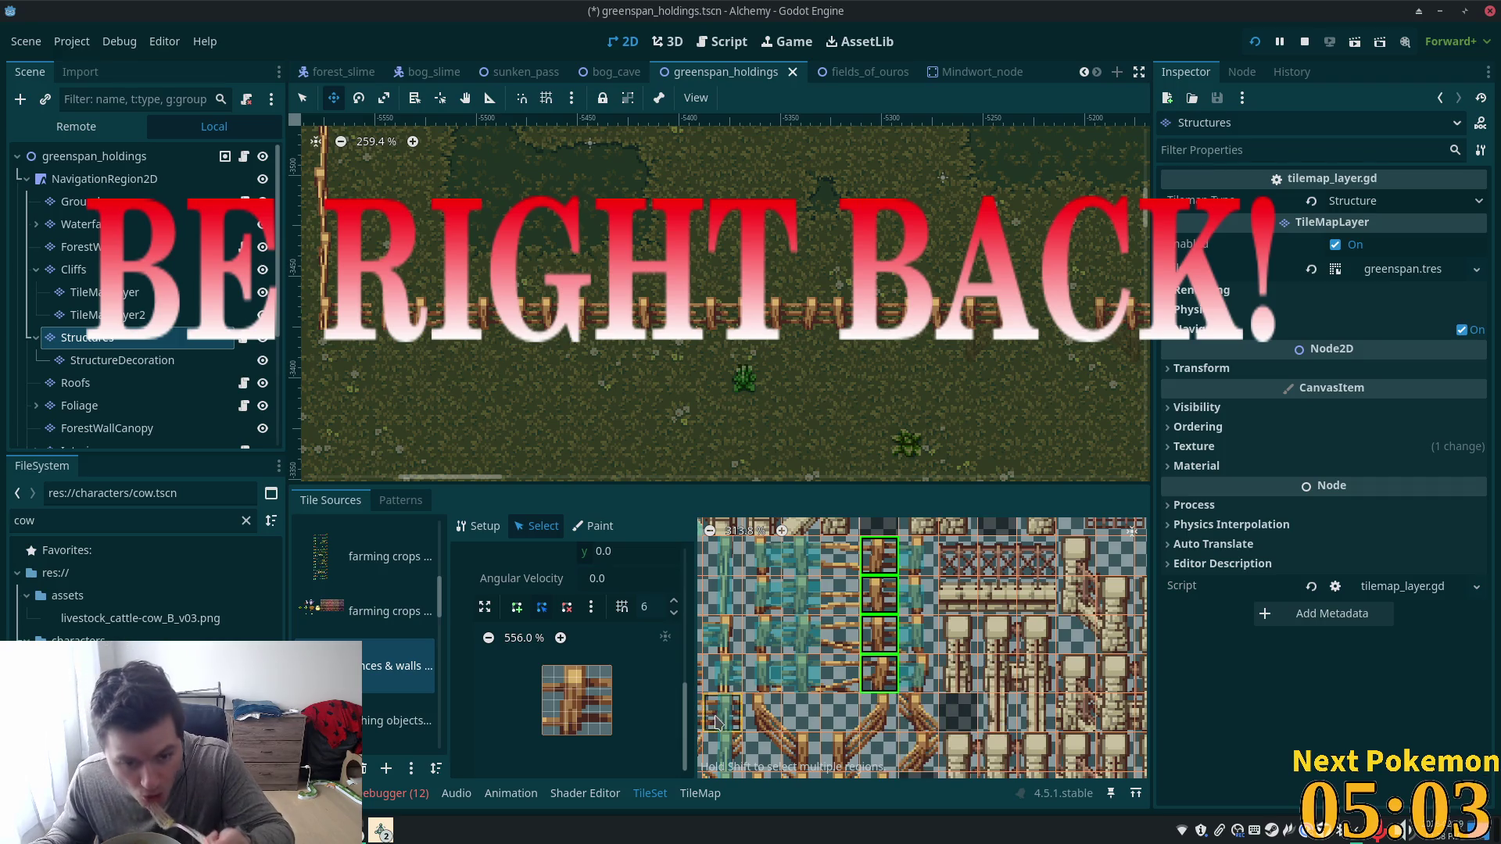
Draw a post-shaped collision polygon for those tiles, nudging the bottom points one snap step right.
{"action": "left_click", "coordinate": [516, 607]}
{"action": "left_click", "coordinate": [566, 667]}
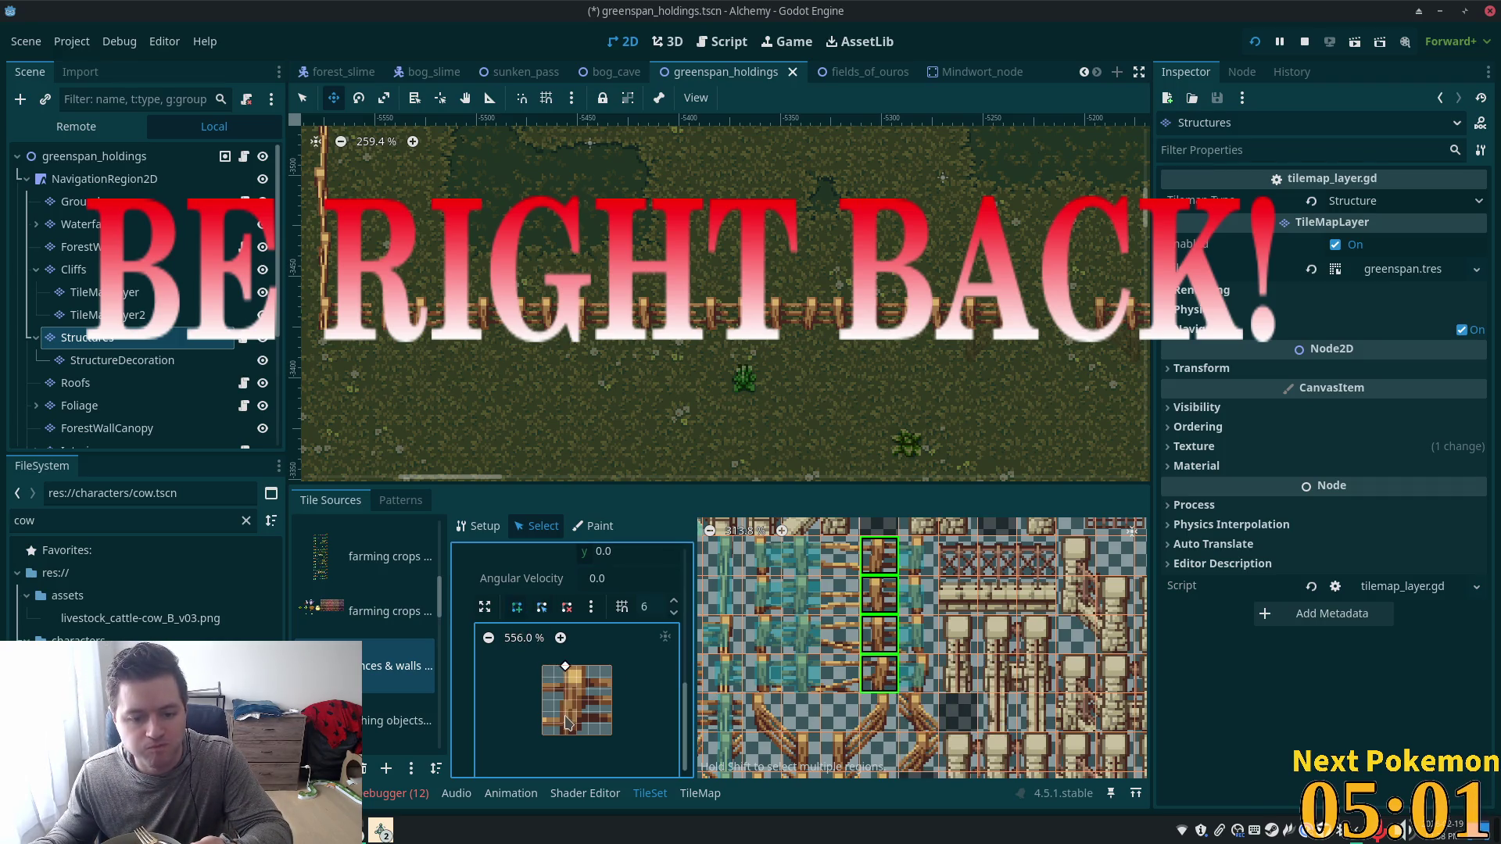
{"action": "left_click", "coordinate": [564, 678]}
{"action": "left_click", "coordinate": [543, 677]}
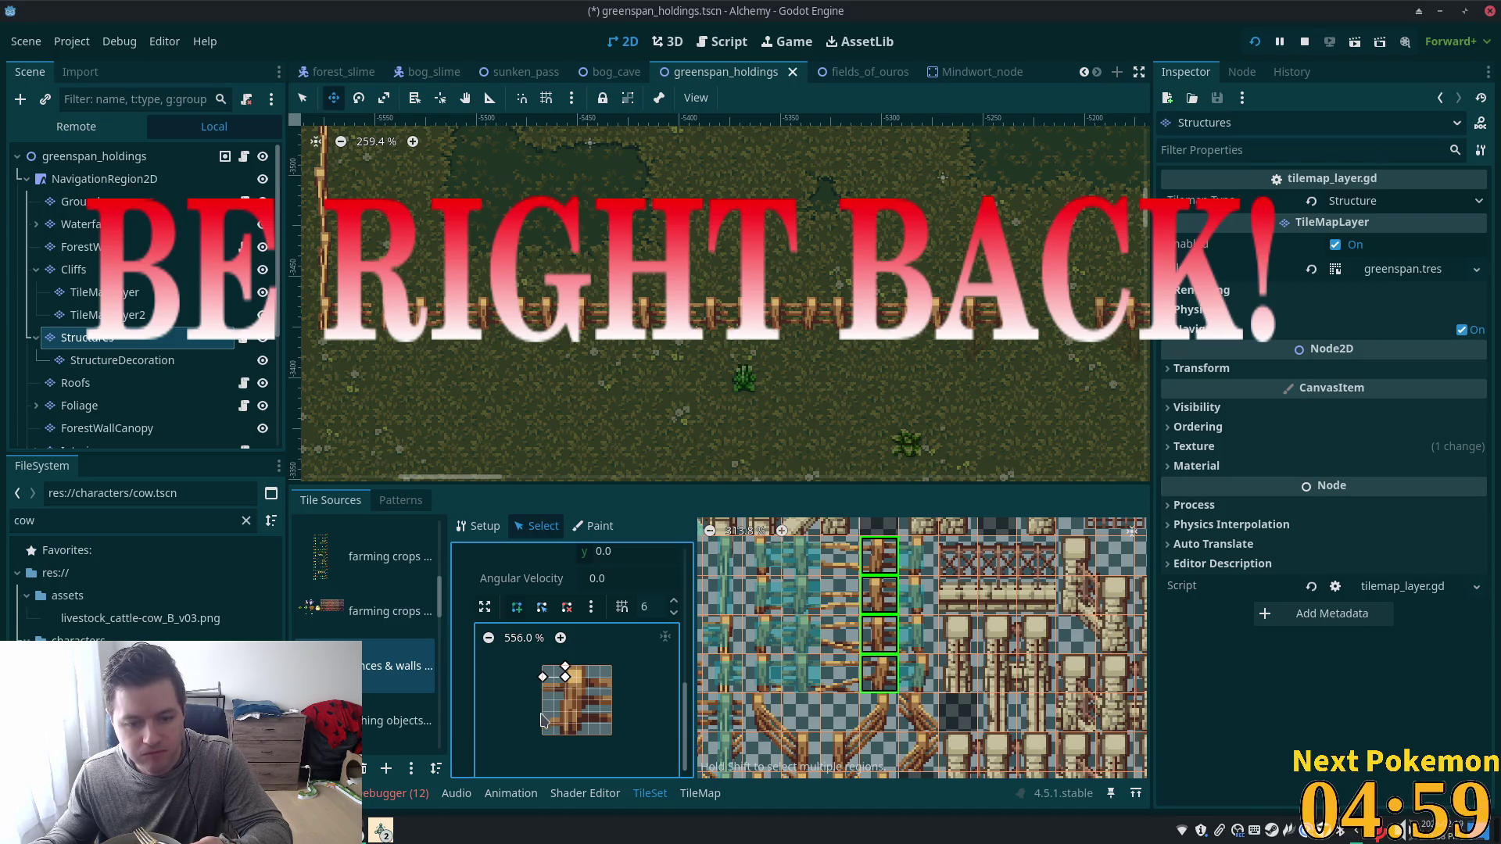
{"action": "left_click", "coordinate": [543, 735]}
{"action": "left_click", "coordinate": [565, 726]}
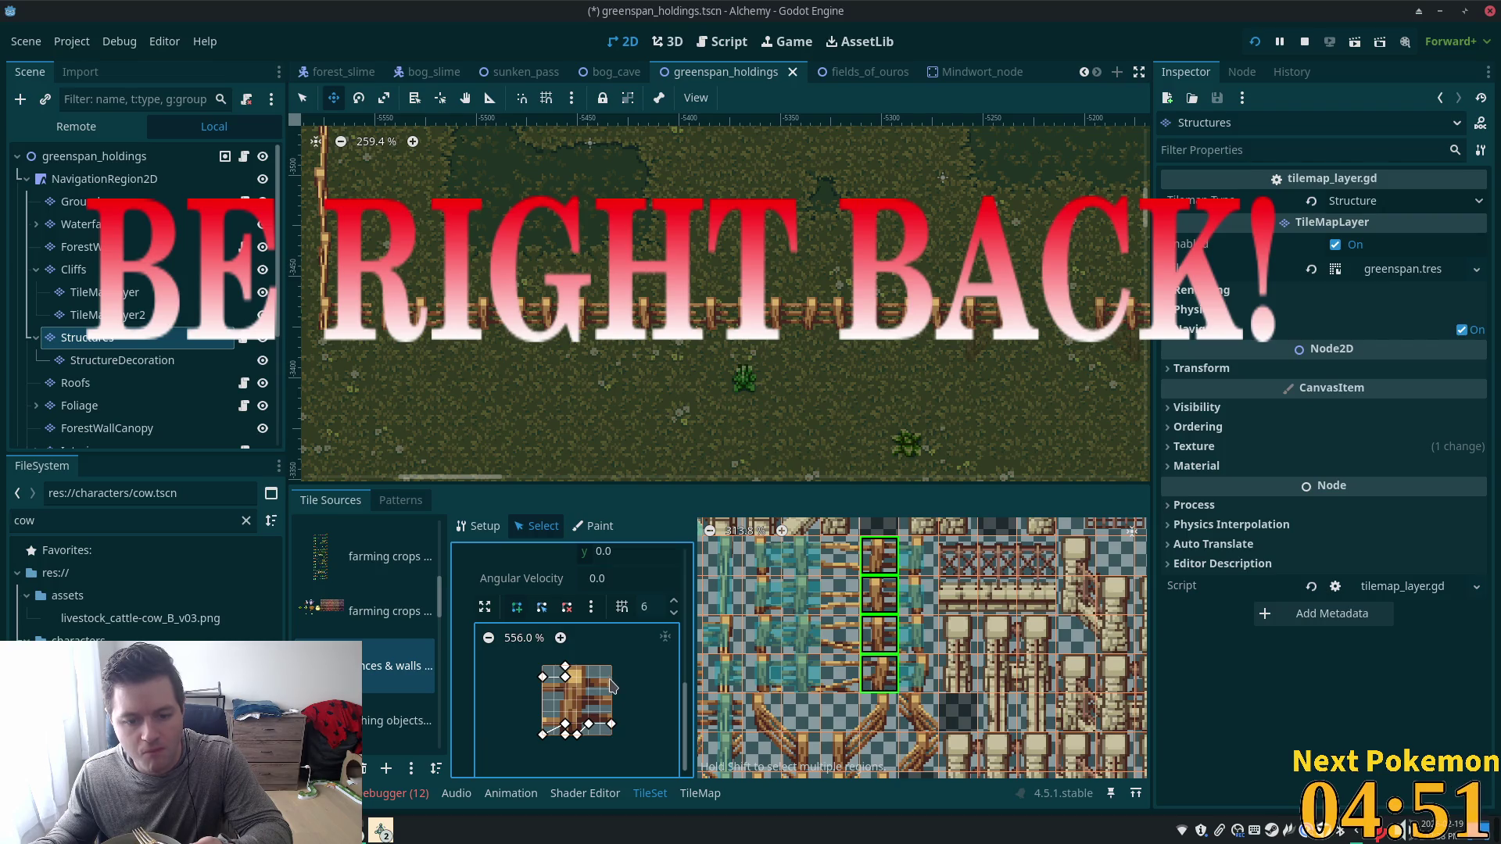
{"action": "left_click", "coordinate": [565, 668]}
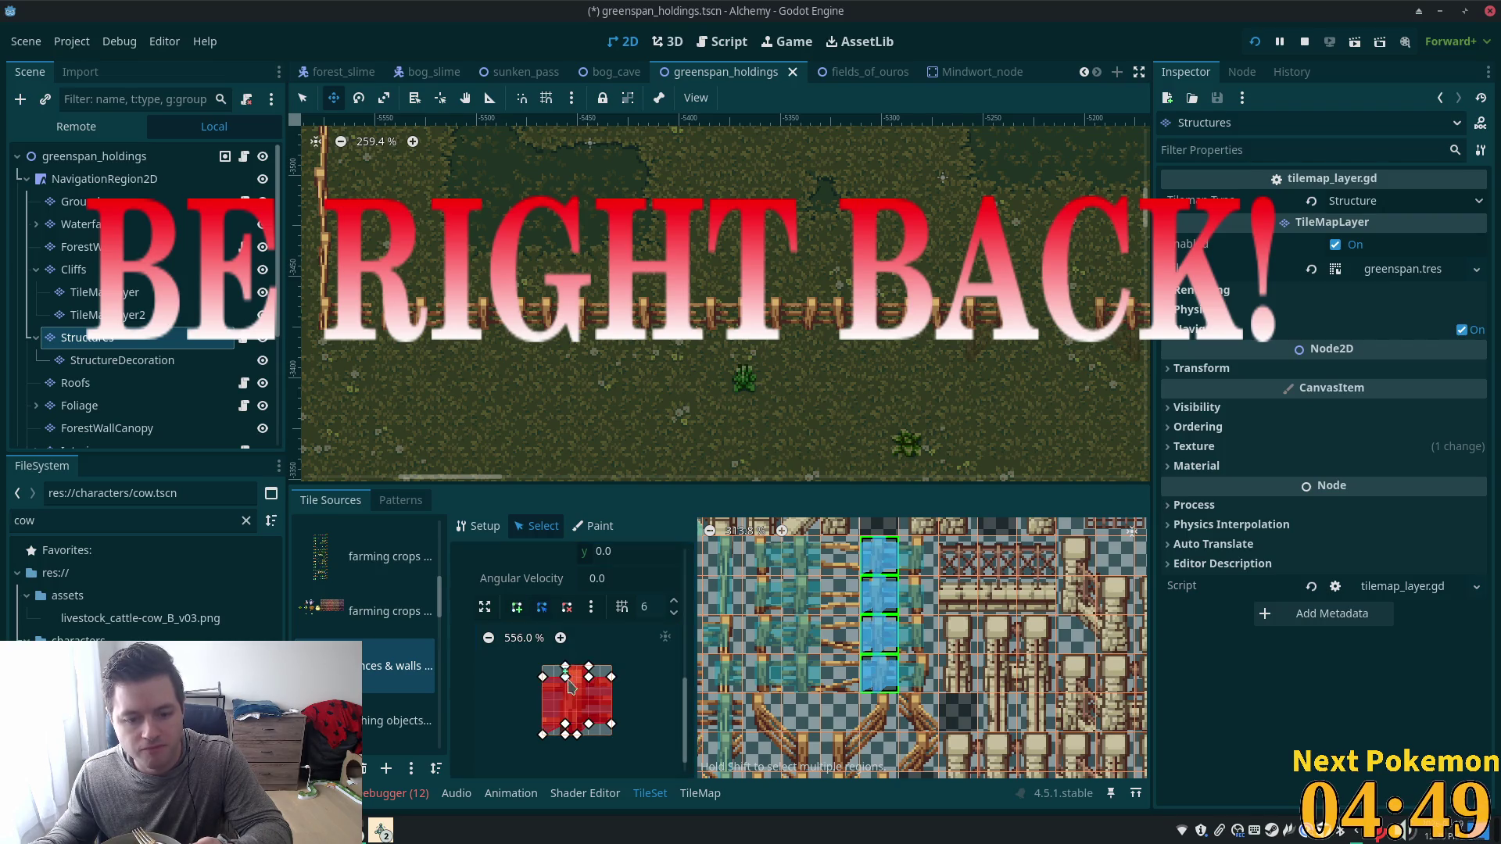
{"action": "left_click_drag", "start_coordinate": [579, 740], "coordinate": [584, 737]}
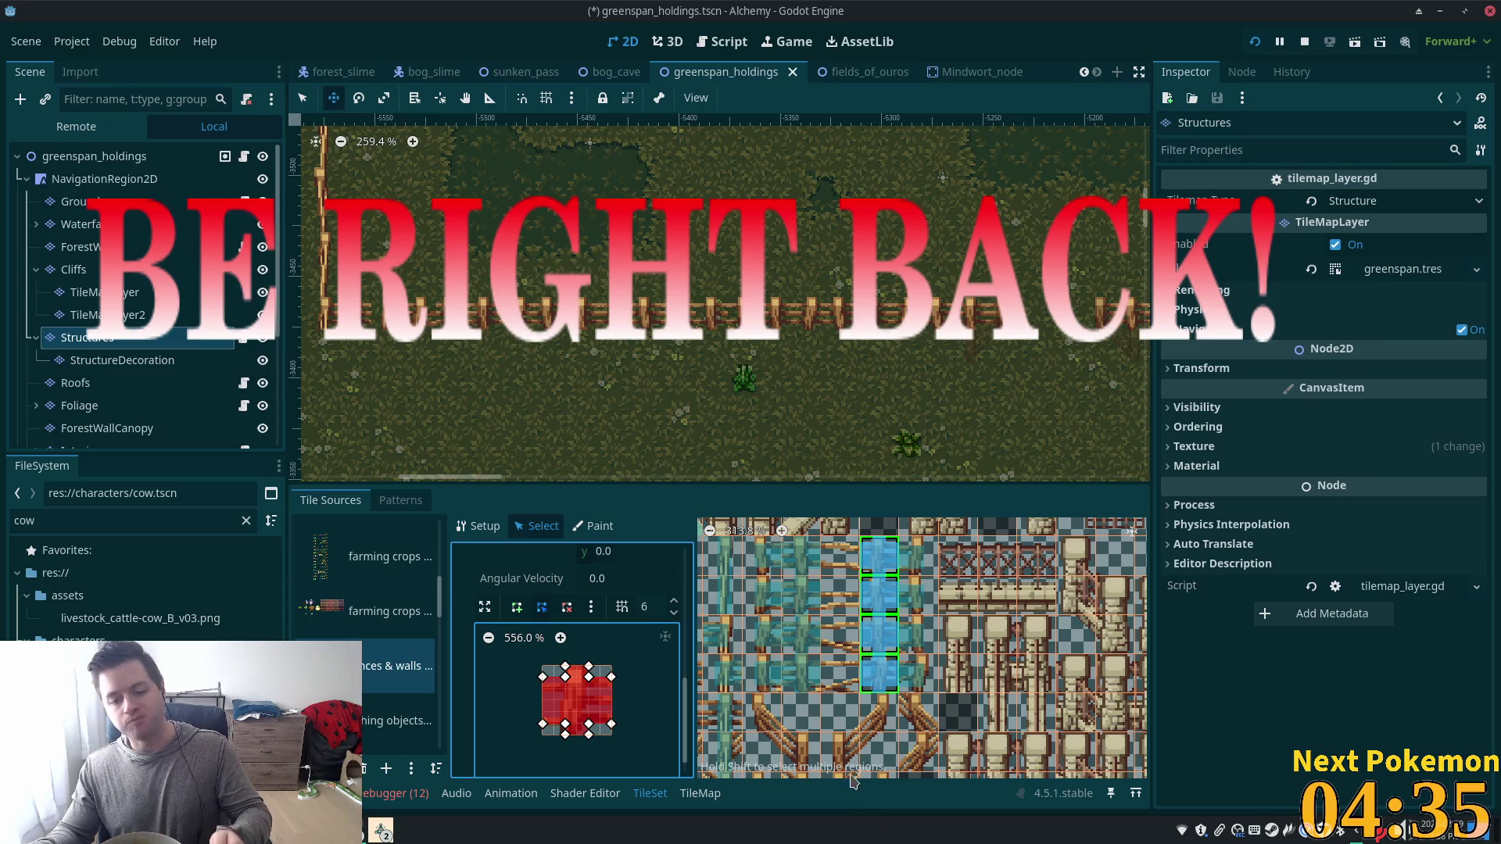
Switch to the fields_of_ouros scene.
{"action": "scroll", "coordinate": [855, 737], "scroll_direction": "down", "scroll_amount": 2}
{"action": "left_click_drag", "start_coordinate": [854, 738], "coordinate": [903, 649]}
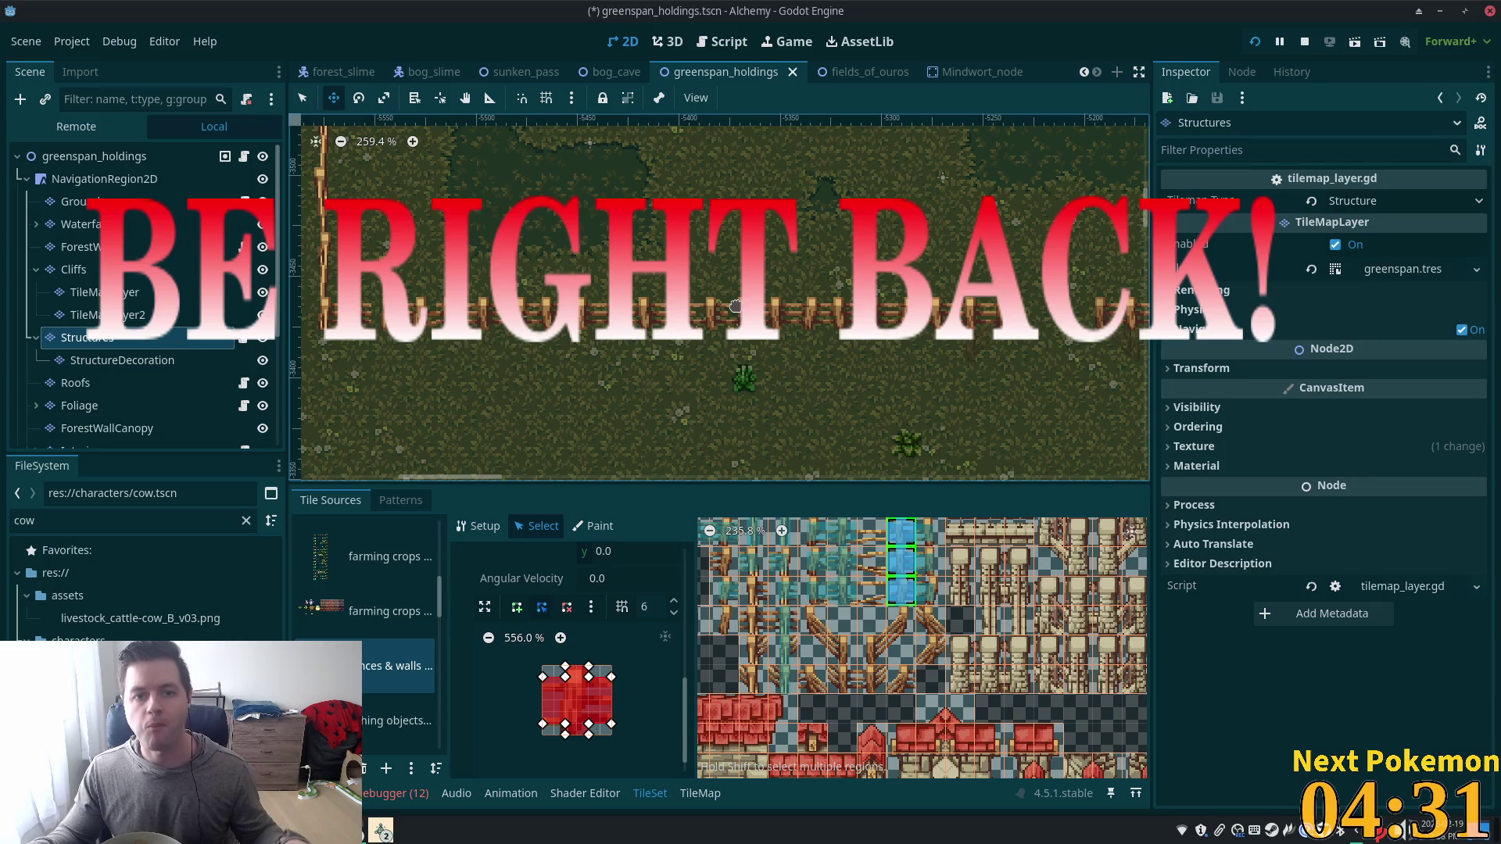
{"action": "left_click", "coordinate": [871, 72]}
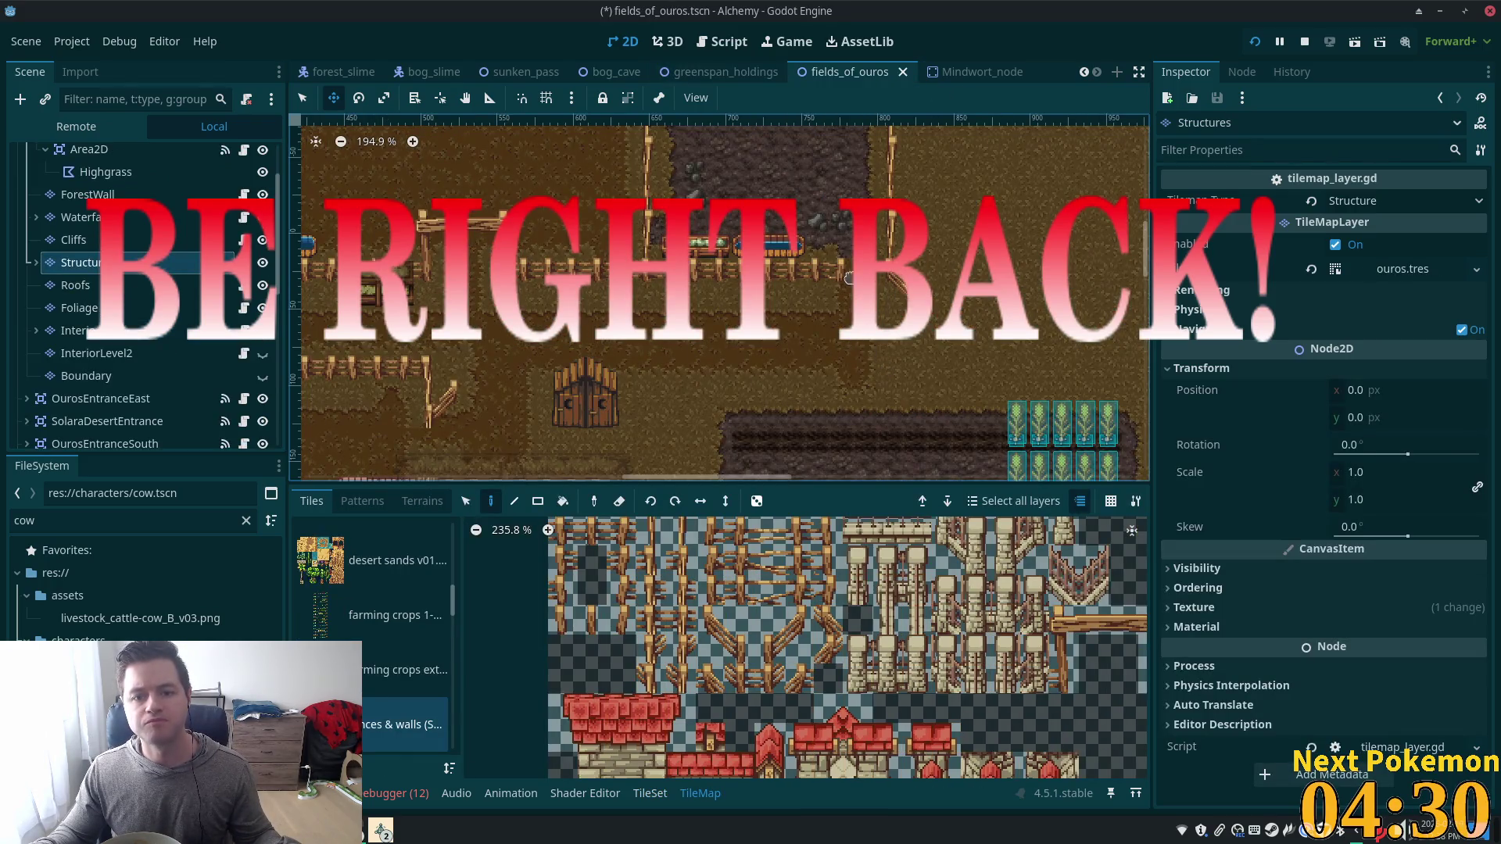
{"action": "left_click_drag", "start_coordinate": [849, 278], "coordinate": [1157, 168]}
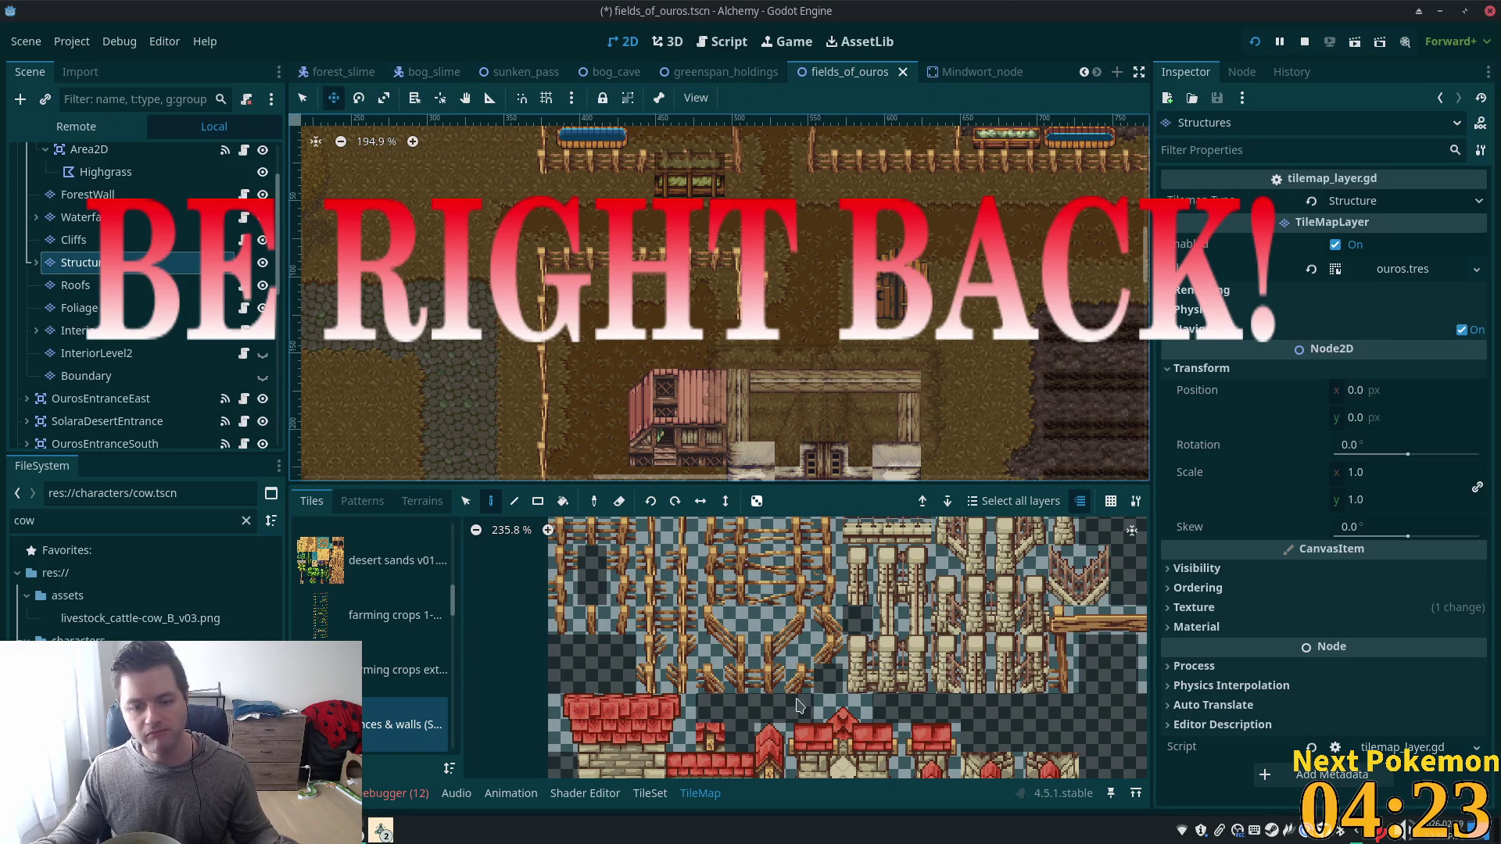
{"action": "left_click", "coordinate": [721, 72]}
{"action": "left_click", "coordinate": [650, 793]}
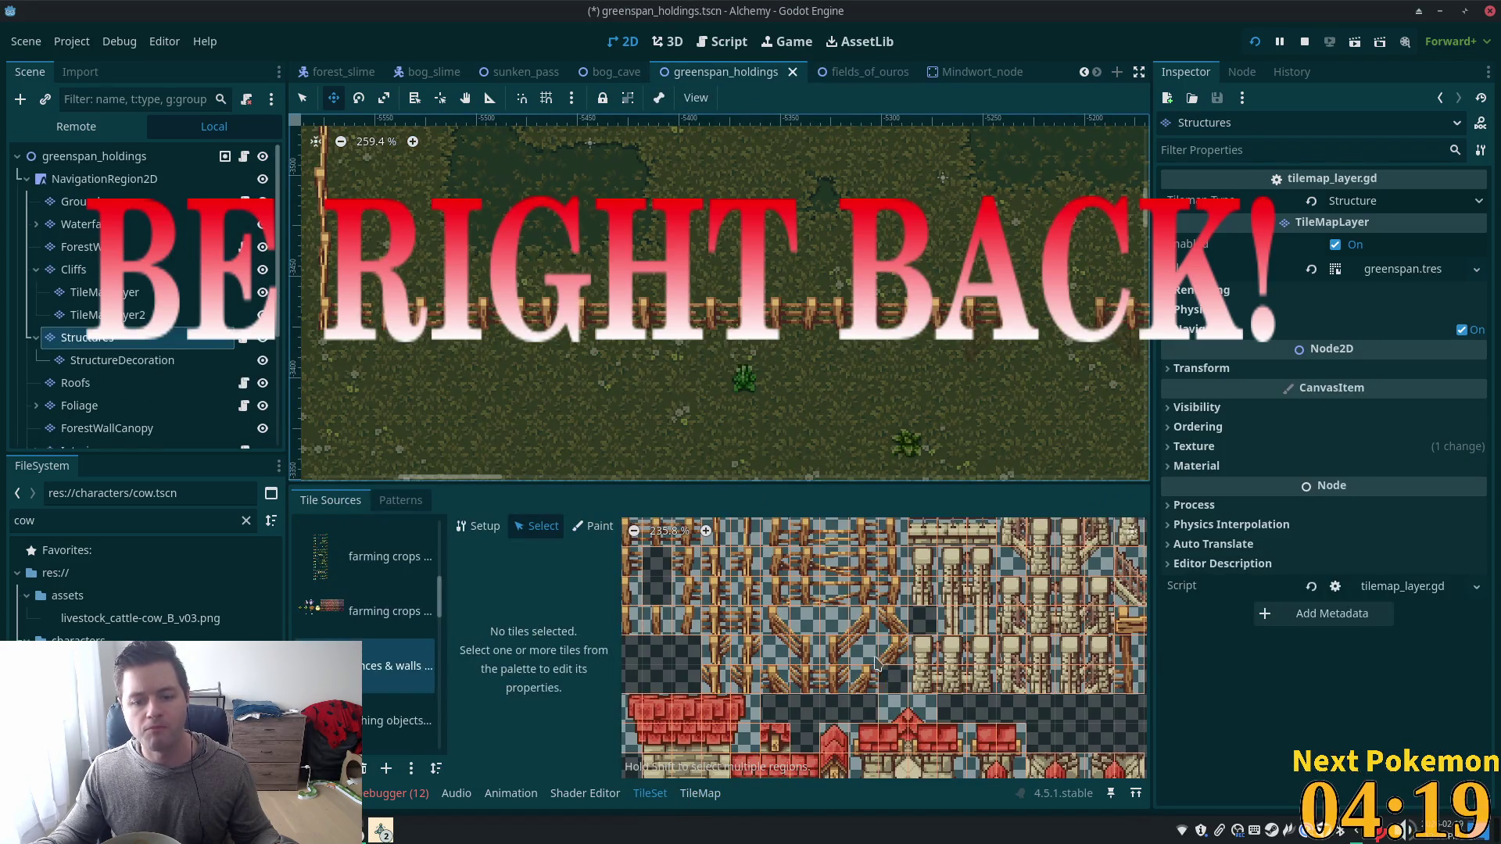
Select both slanted fence tiles and draw a six-point diagonal collision polygon following the rail.
{"action": "scroll", "coordinate": [869, 654], "scroll_direction": "up", "scroll_amount": 2}
{"action": "left_click", "coordinate": [793, 601]}
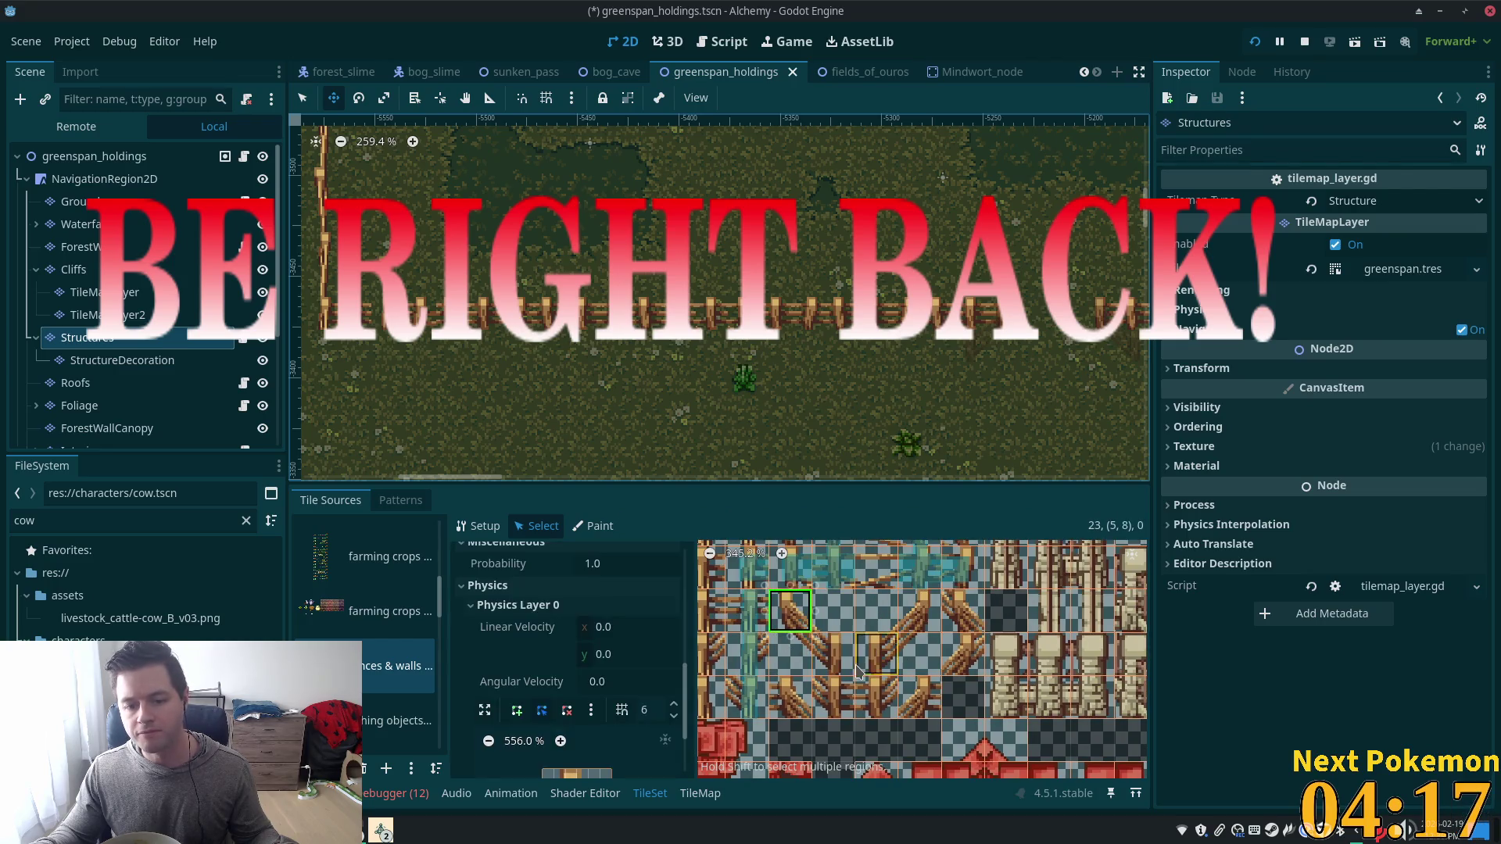
{"action": "left_click", "coordinate": [955, 619], "text": "shift"}
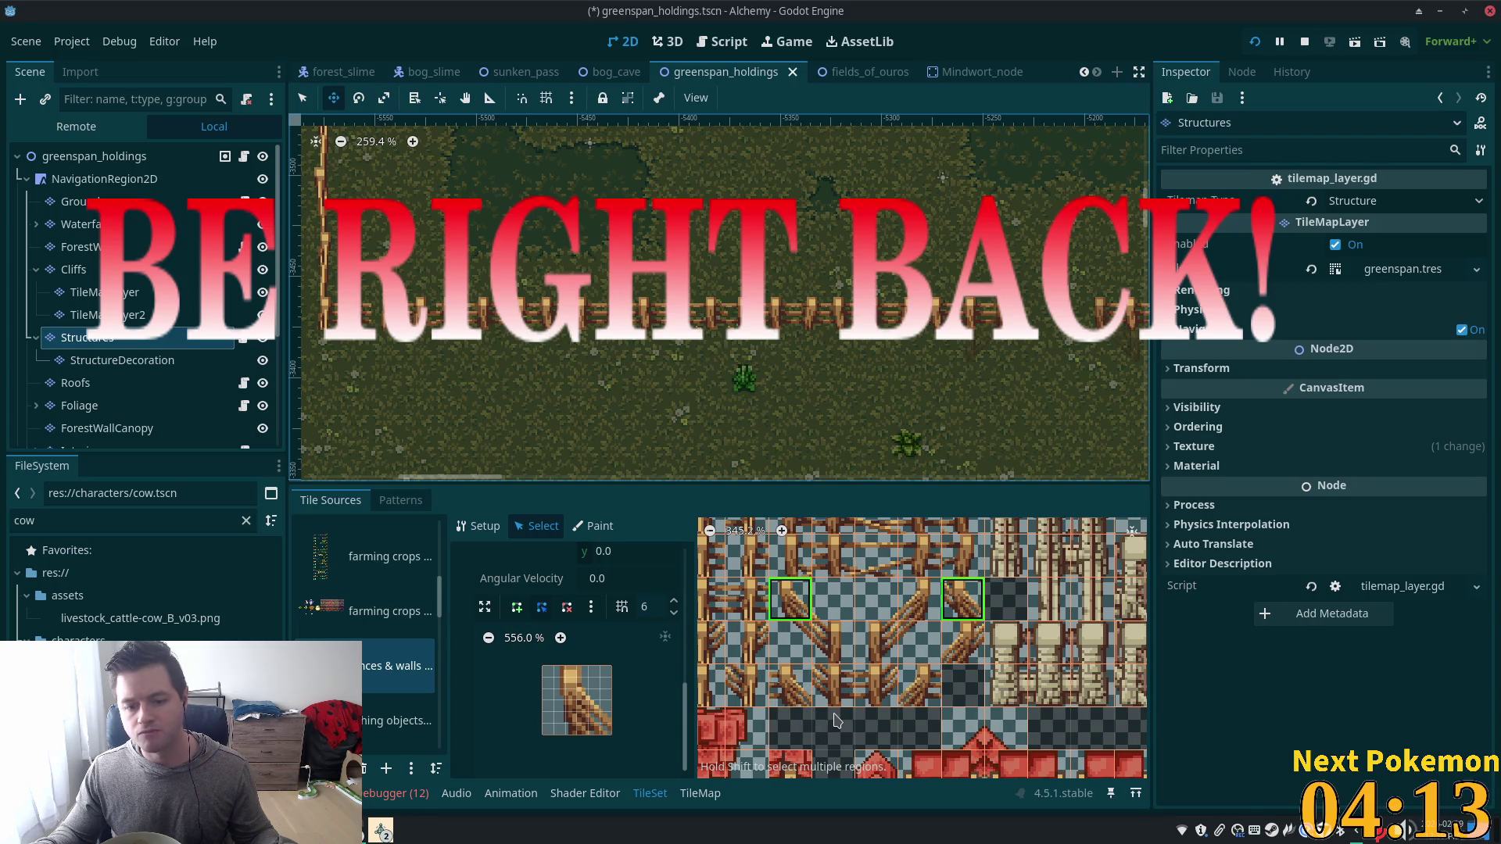
{"action": "left_click", "coordinate": [516, 607]}
{"action": "left_click", "coordinate": [554, 667]}
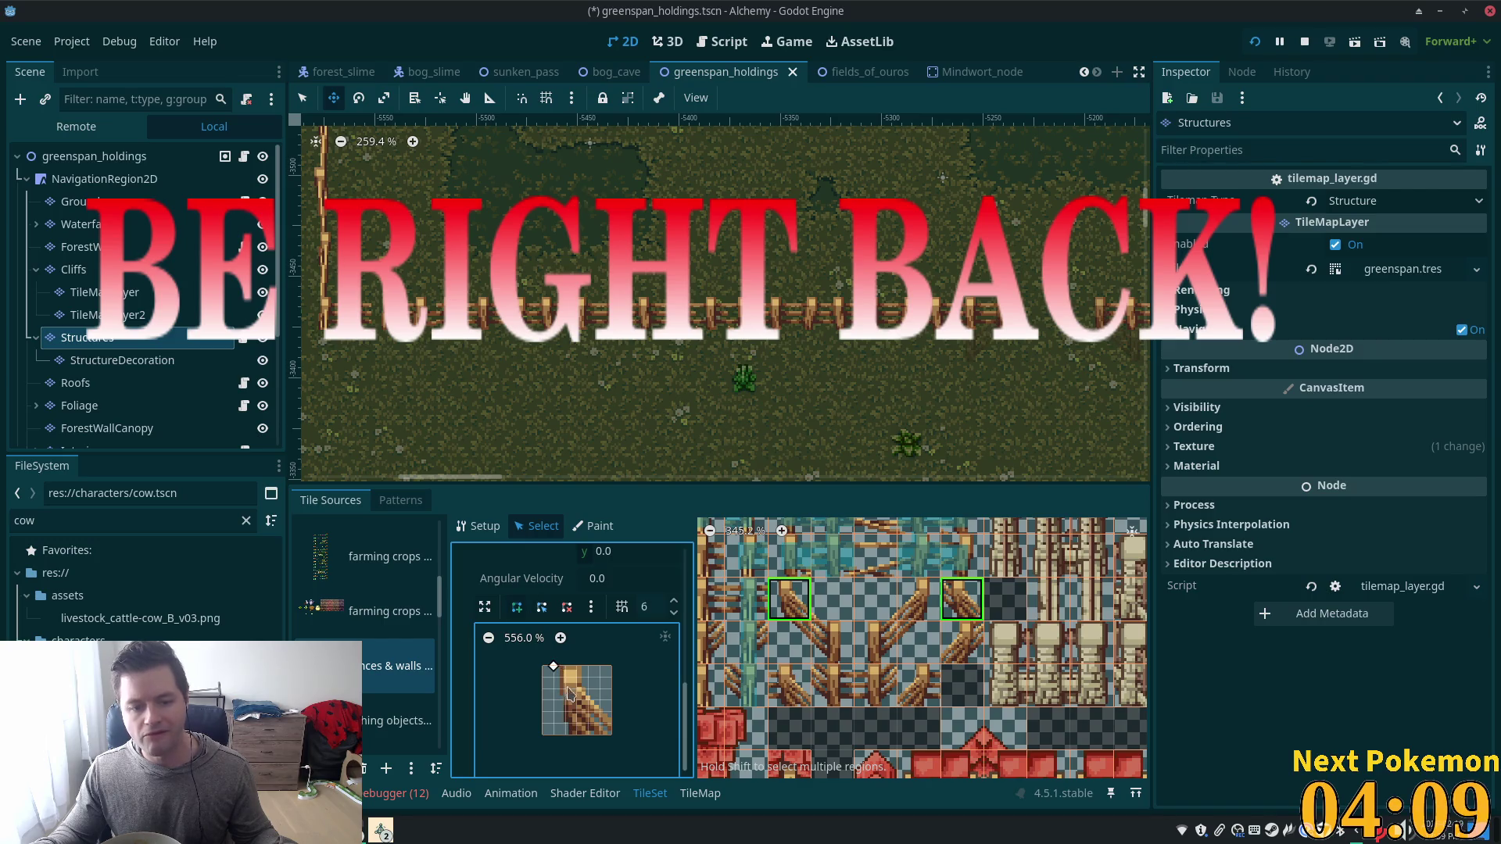
{"action": "left_click", "coordinate": [565, 735]}
{"action": "left_click", "coordinate": [611, 735]}
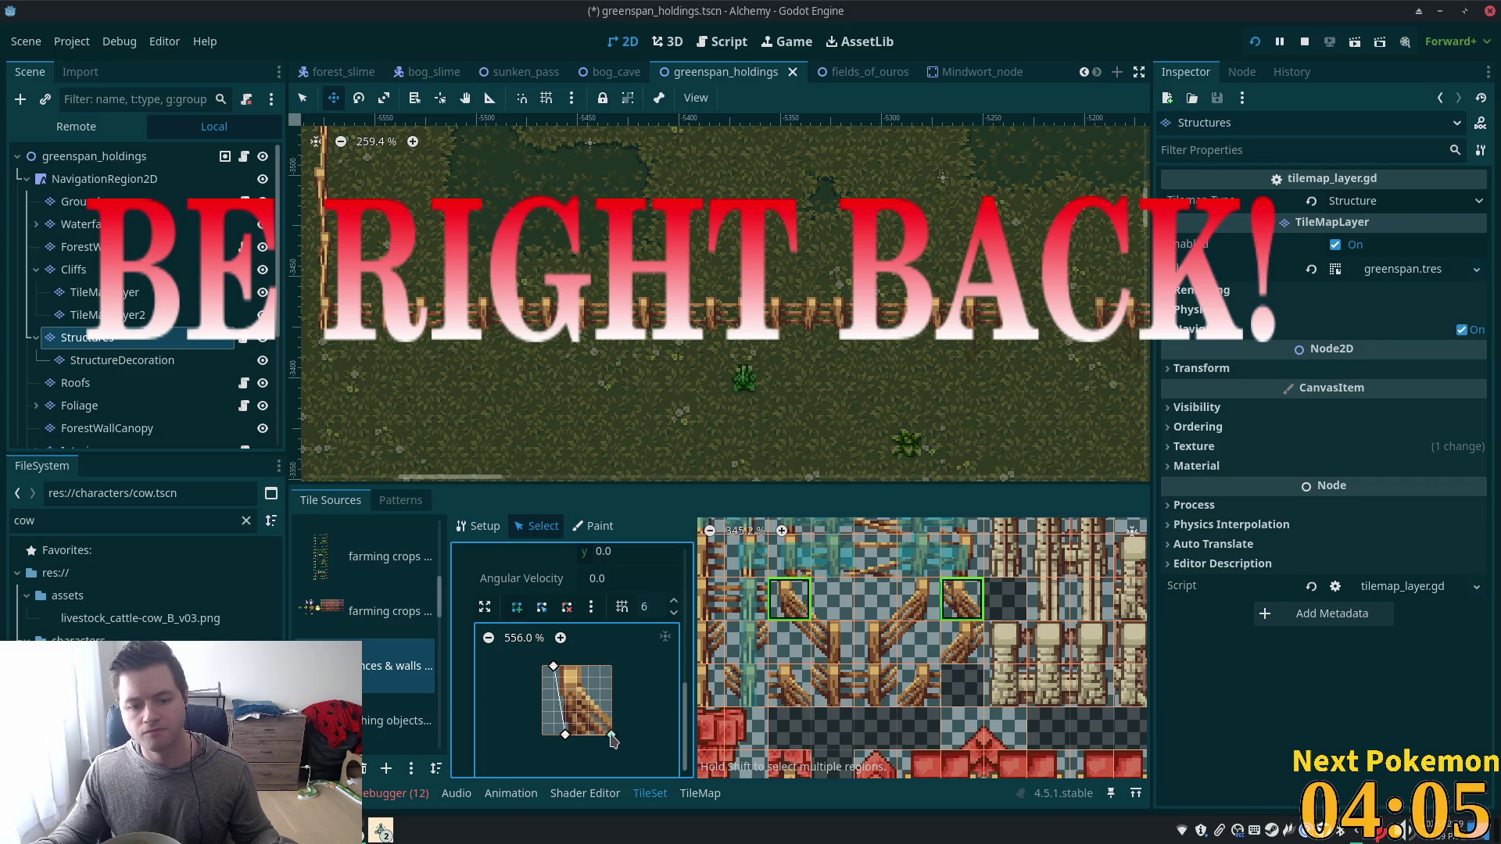
{"action": "left_click", "coordinate": [611, 712]}
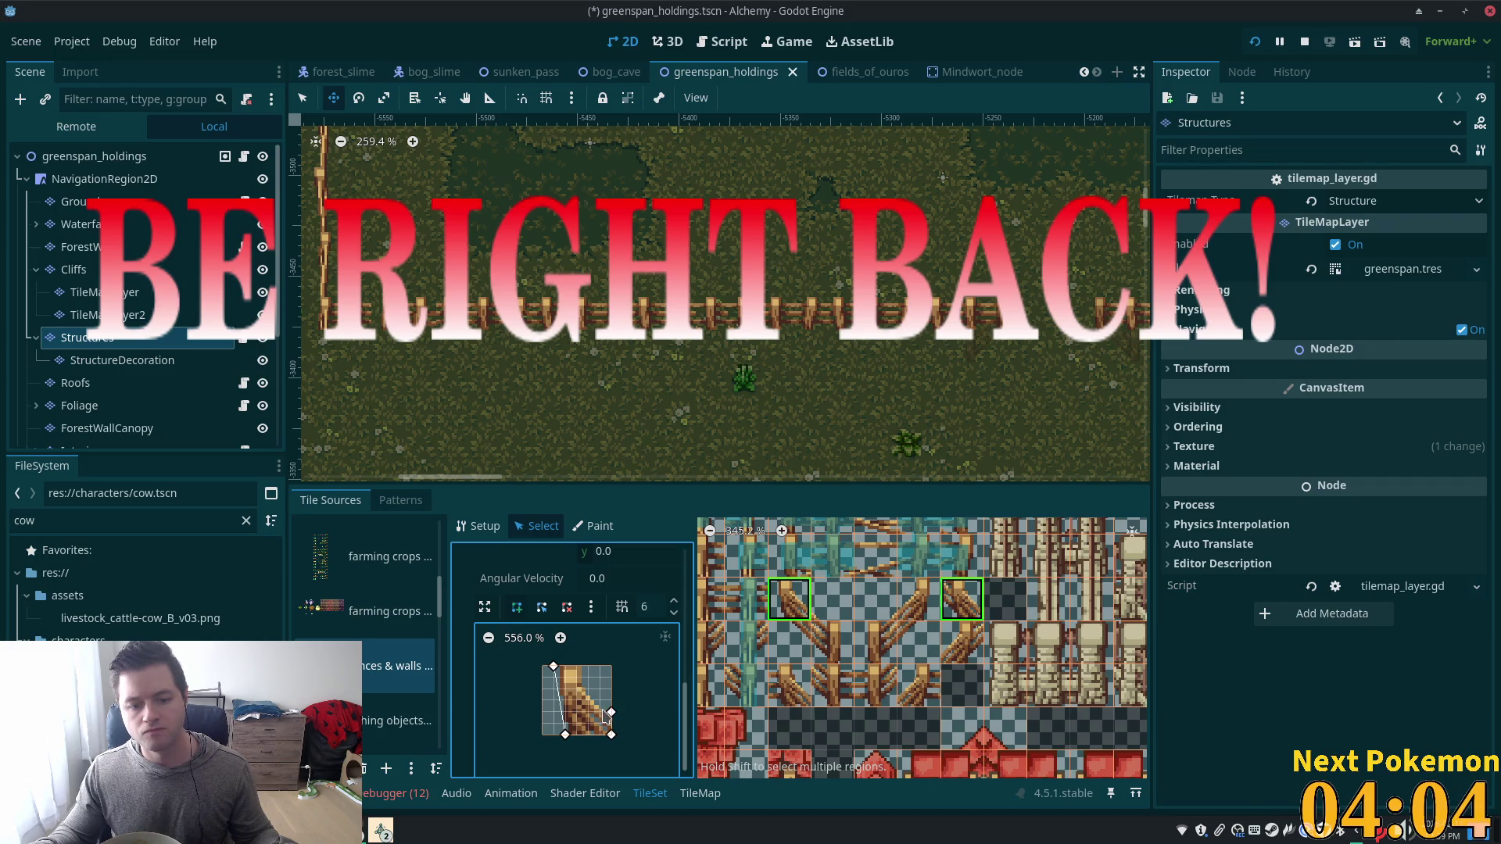
{"action": "left_click", "coordinate": [588, 666]}
{"action": "left_click", "coordinate": [554, 667]}
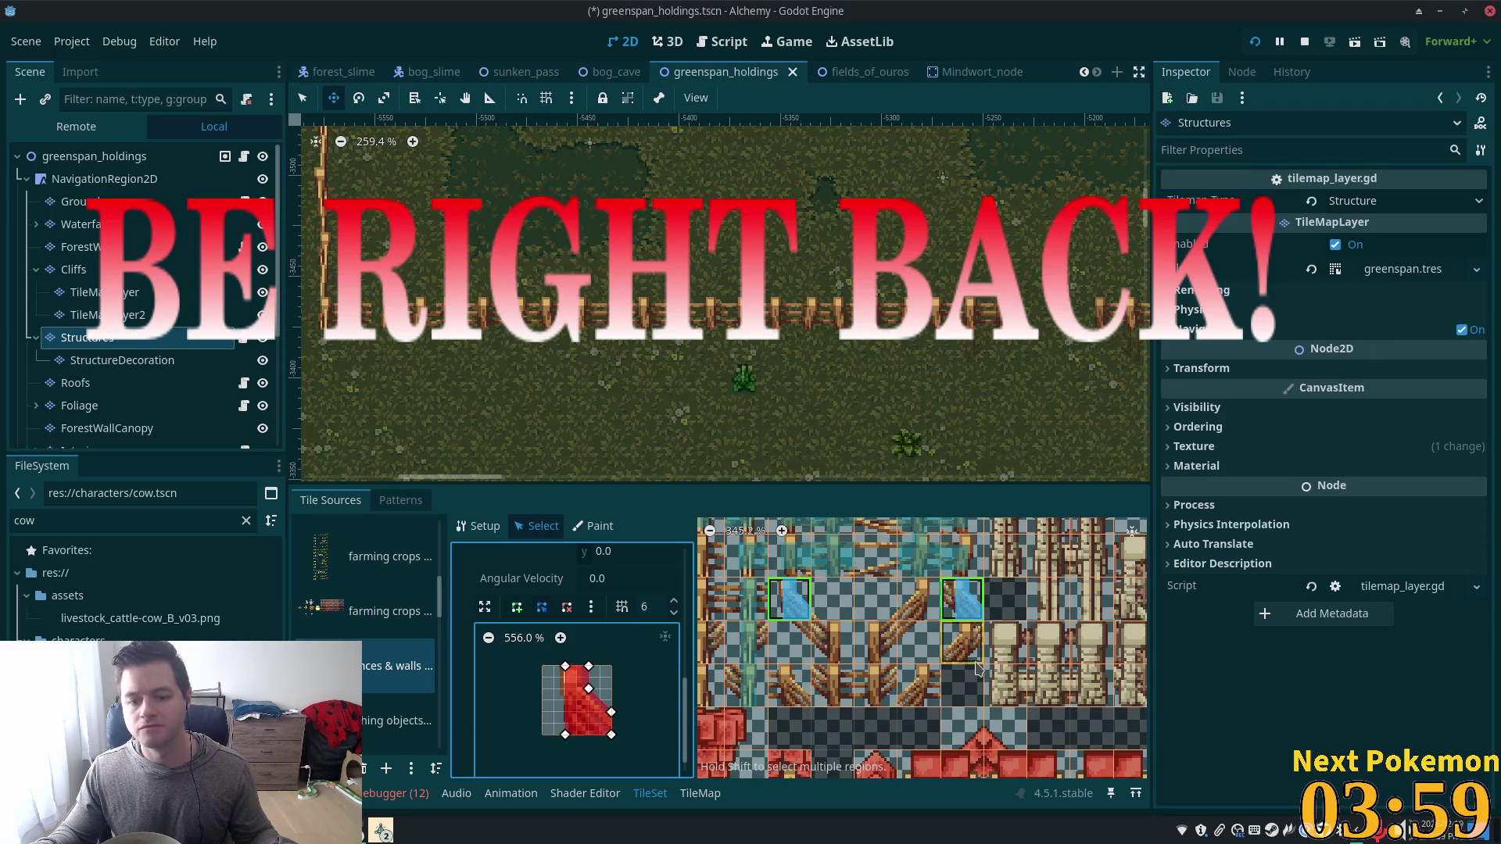
{"action": "left_click", "coordinate": [918, 599]}
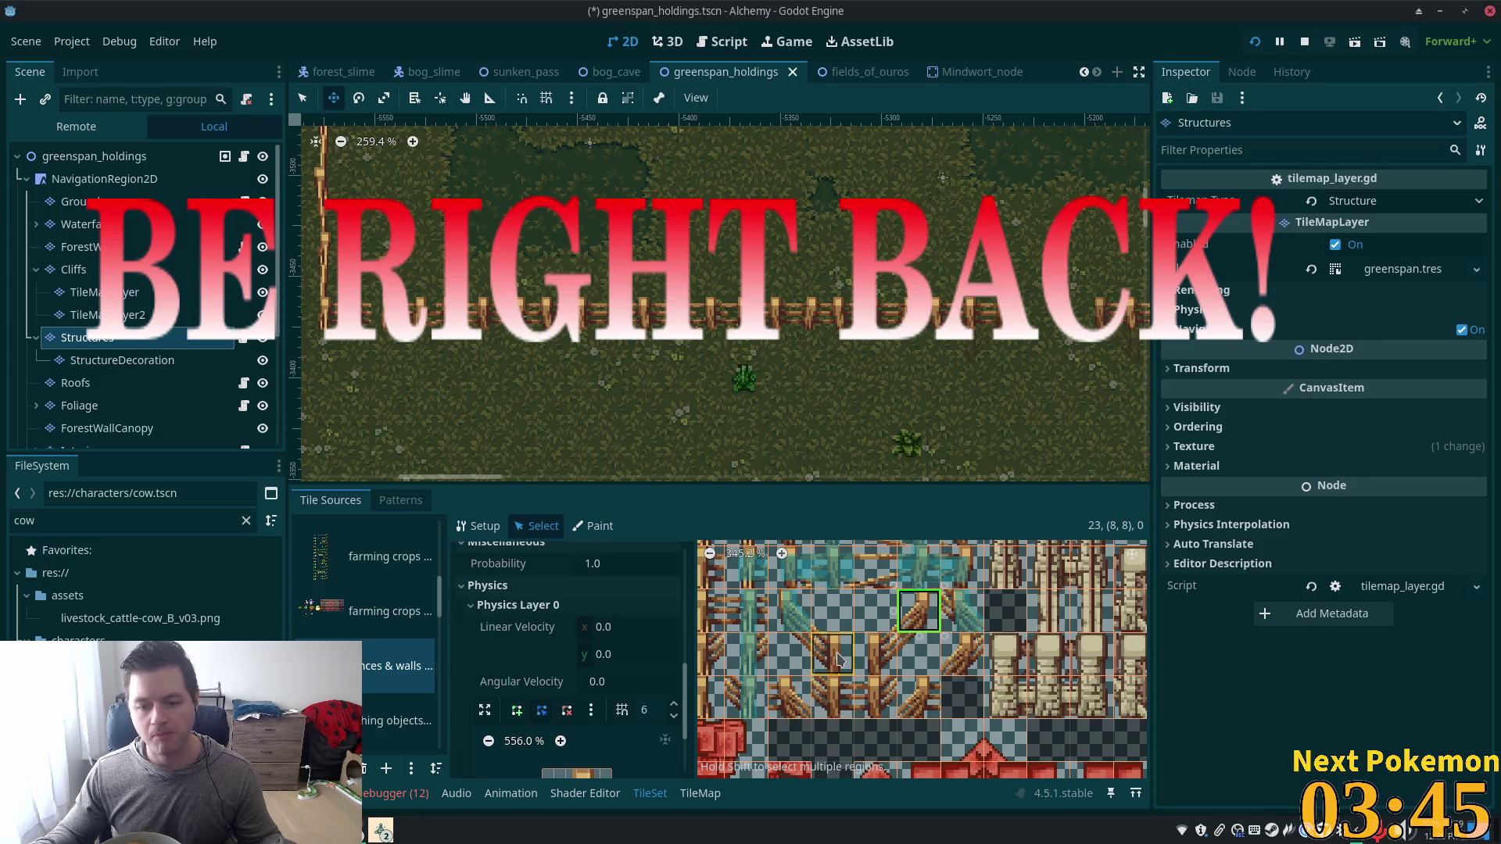
Finish the collision polygon on the current diagonal fence tile.
{"action": "scroll", "coordinate": [664, 705], "scroll_direction": "down", "scroll_amount": 2}
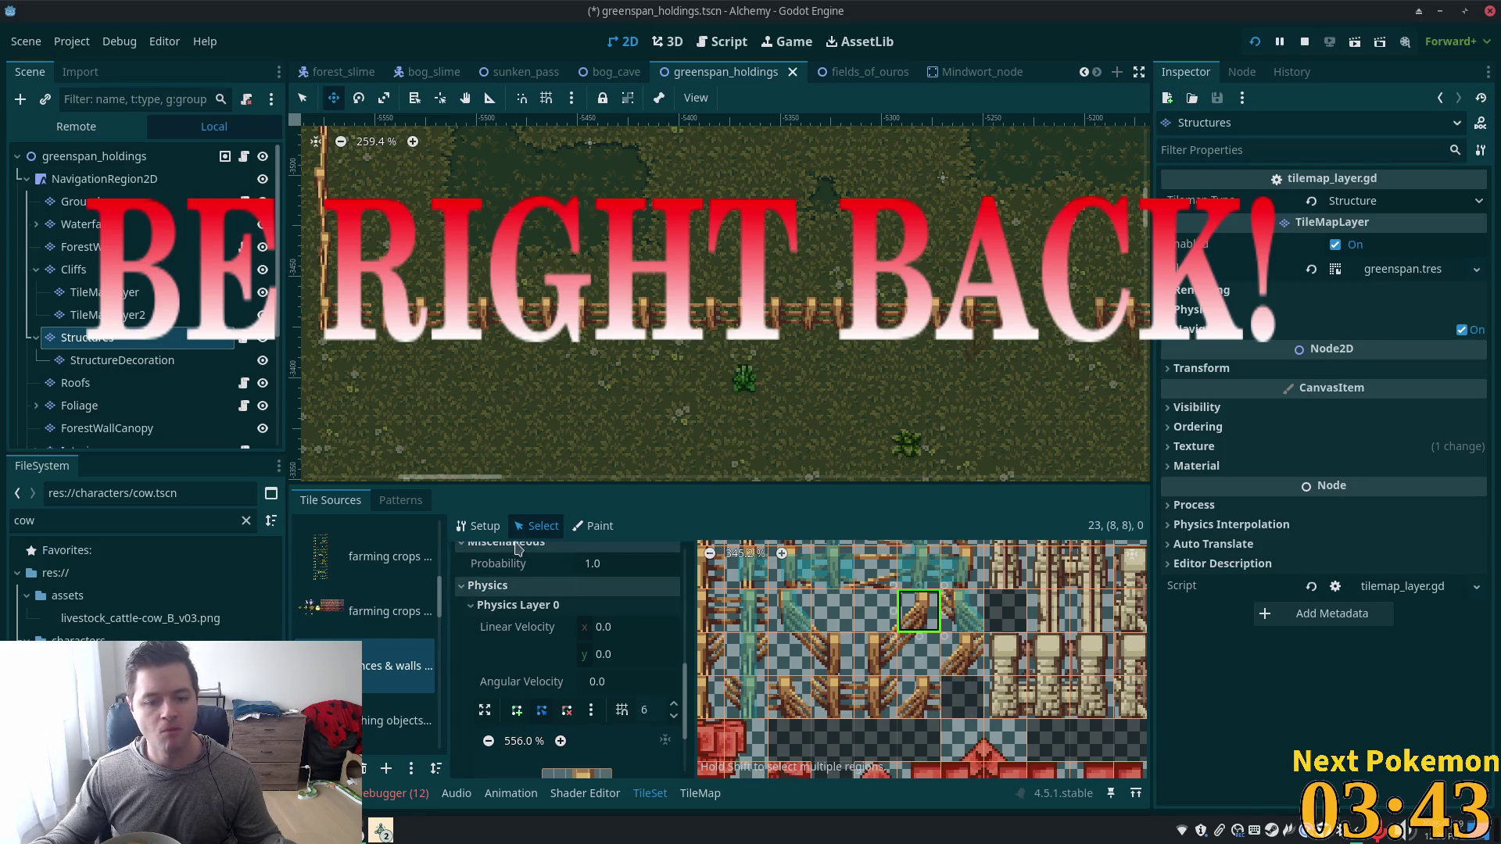
{"action": "scroll", "coordinate": [665, 704], "scroll_direction": "down", "scroll_amount": 2}
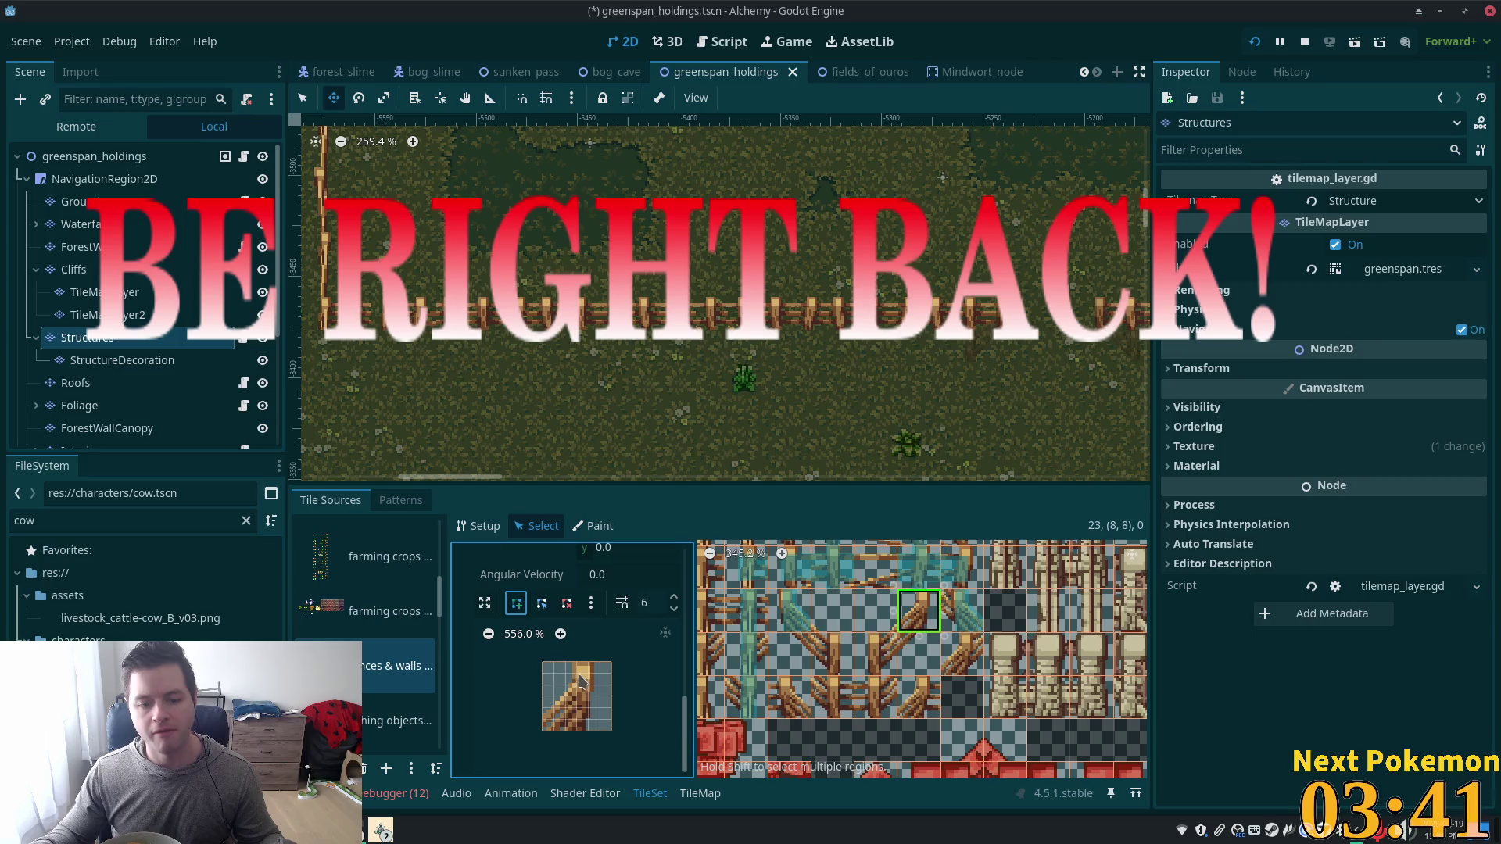
{"action": "left_click", "coordinate": [543, 709]}
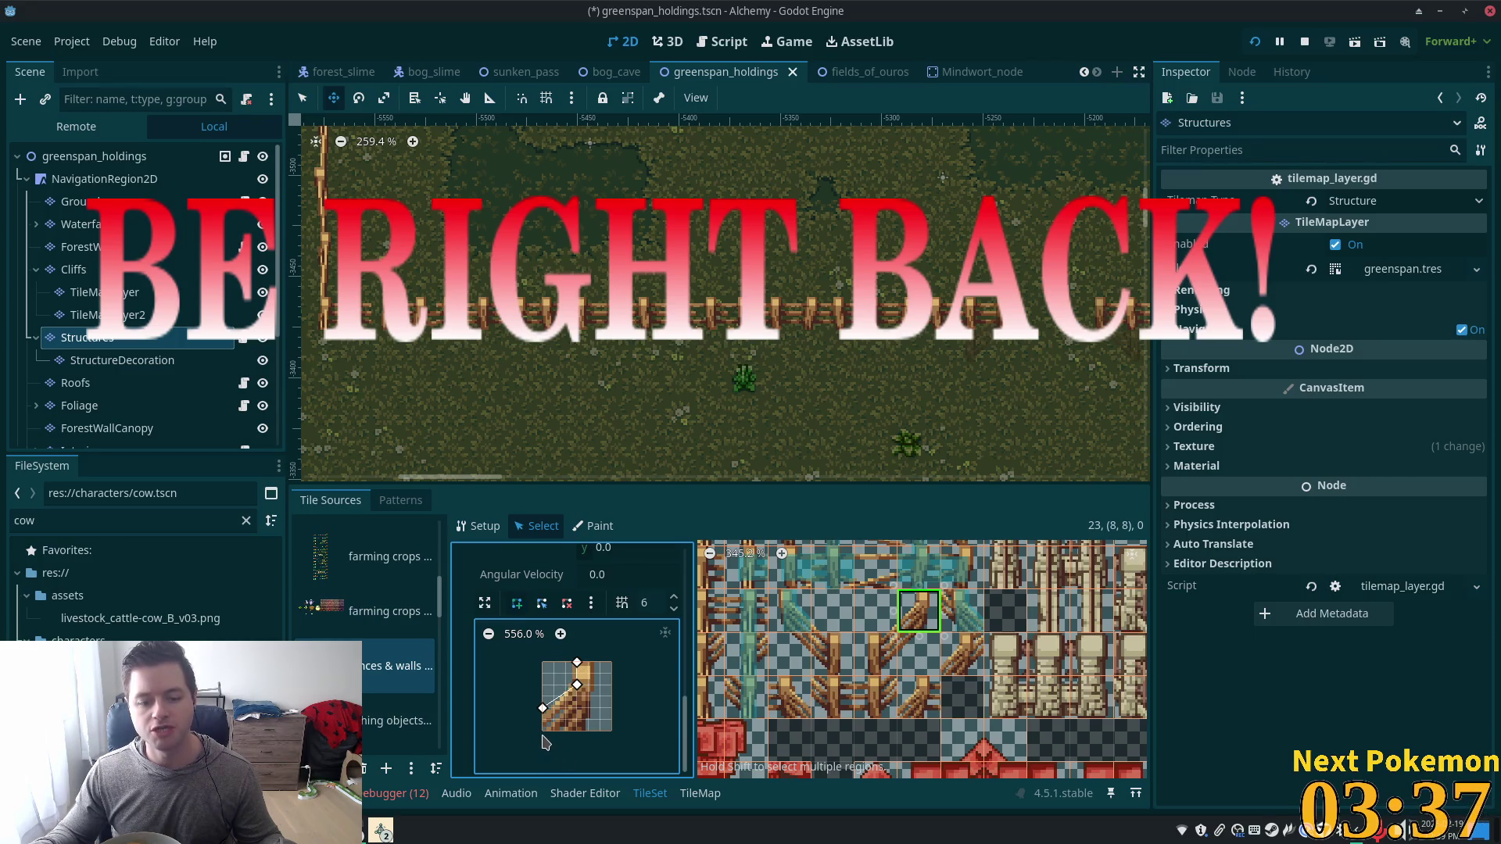
{"action": "left_click", "coordinate": [589, 730]}
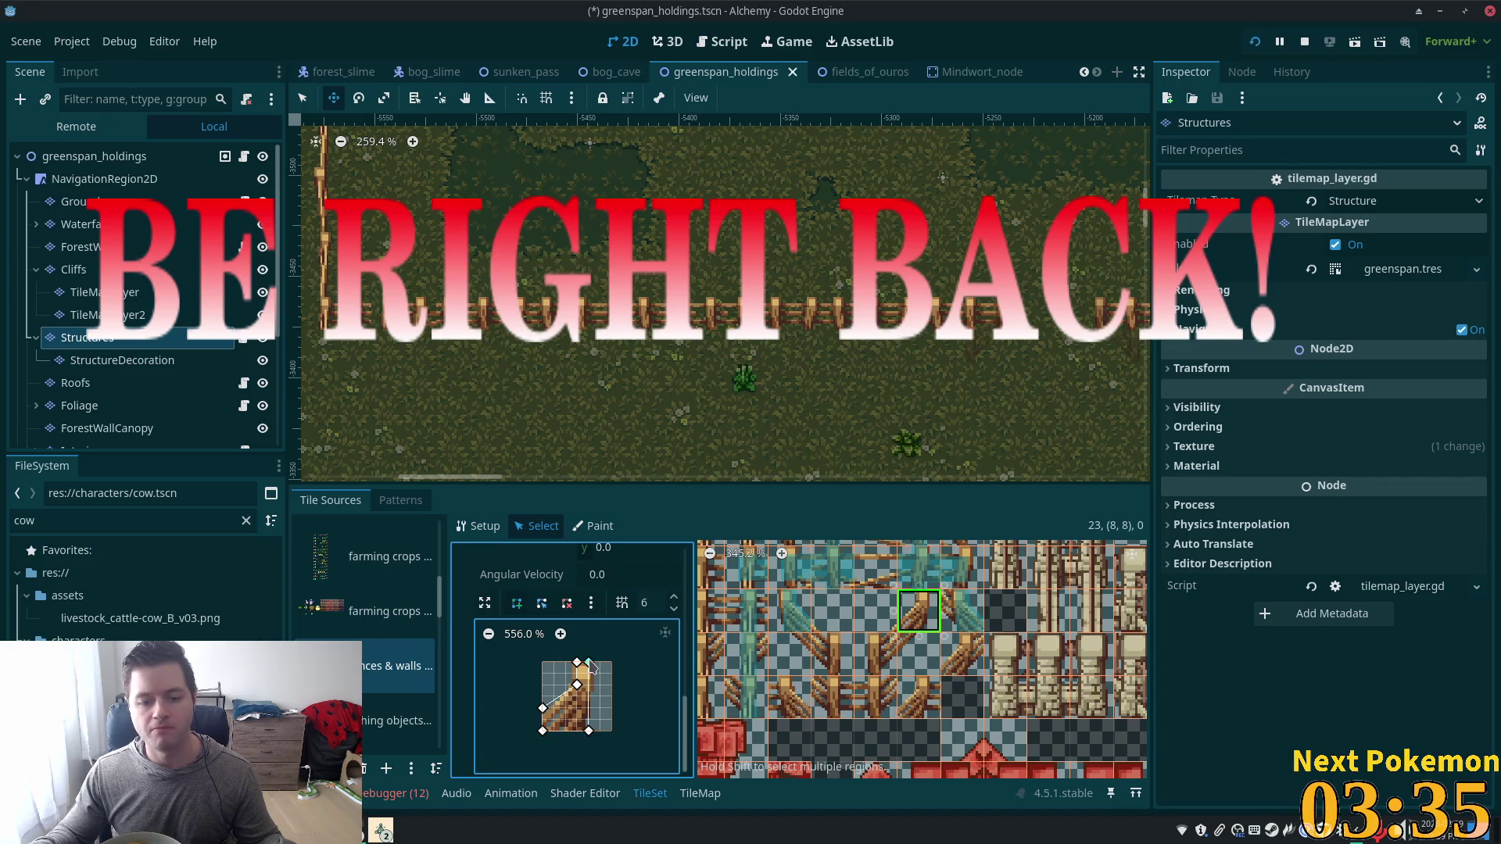
{"action": "left_click", "coordinate": [579, 664]}
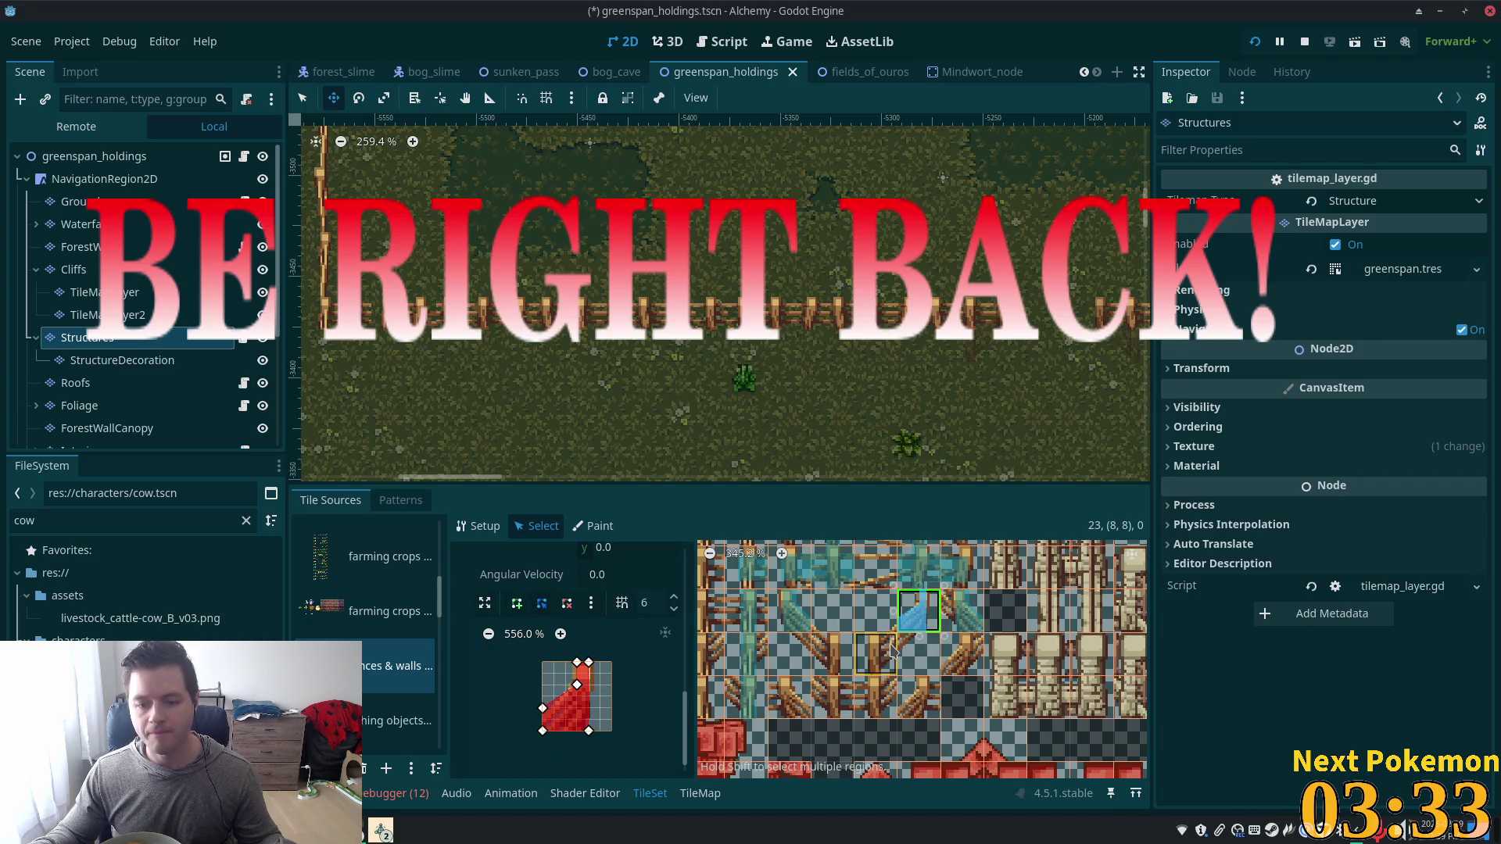
Select the fence tile below and start a polygon, then discard the unfinished shape.
{"action": "left_click", "coordinate": [909, 647]}
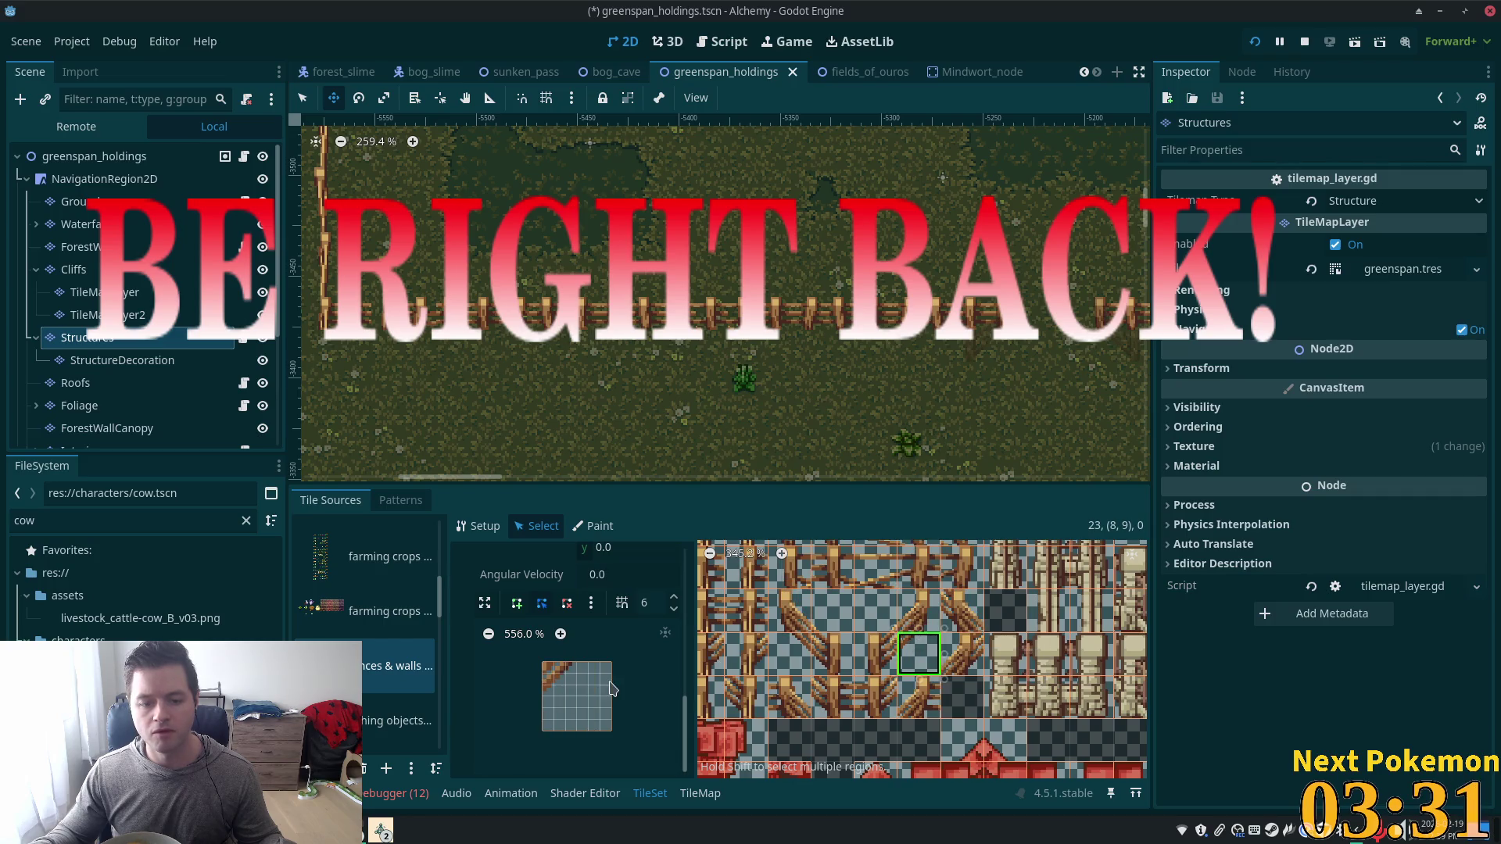
{"action": "left_click", "coordinate": [566, 663]}
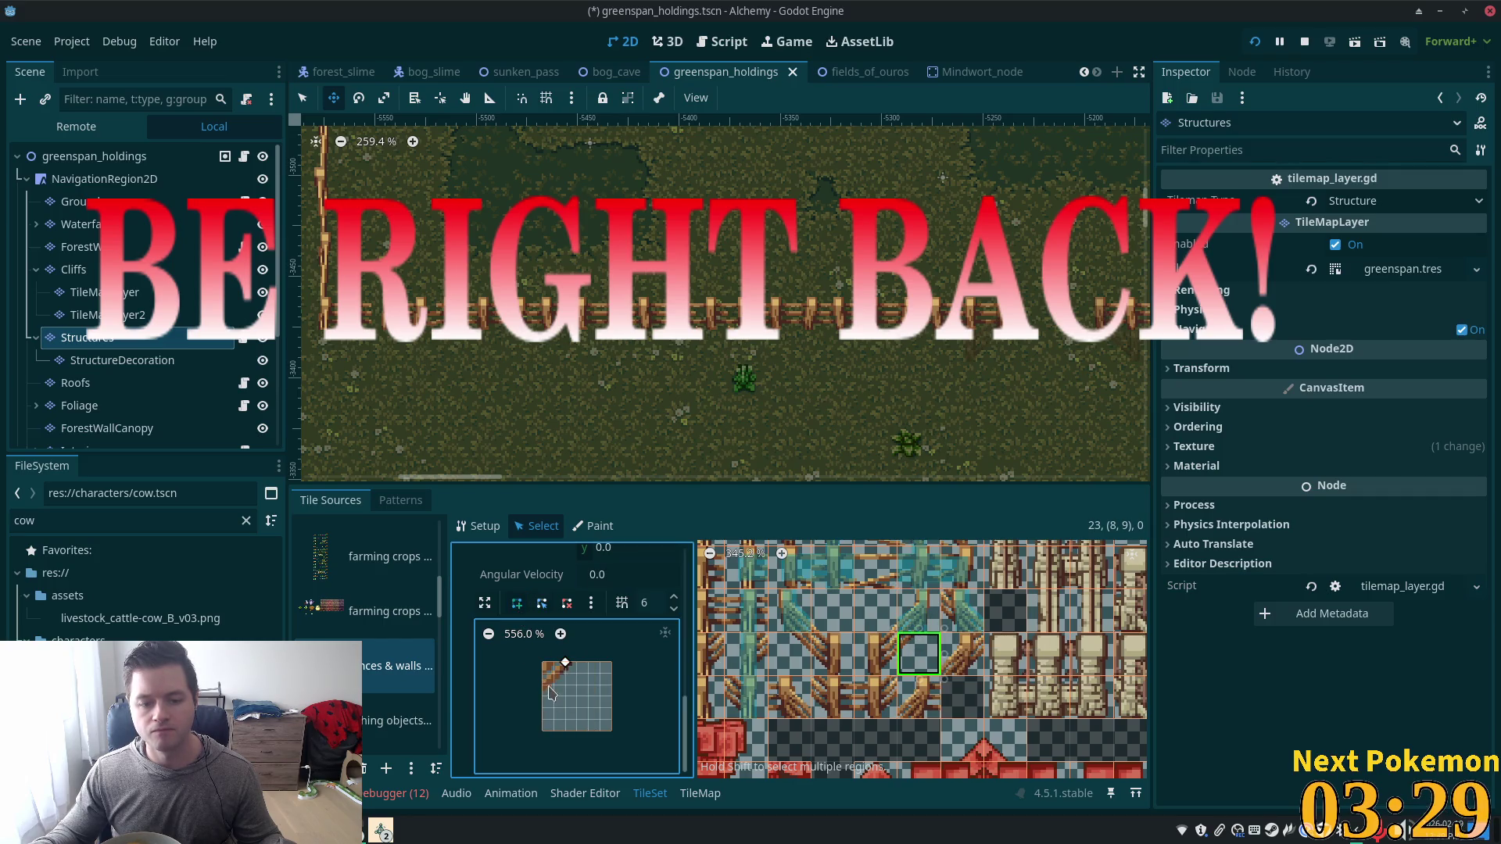
{"action": "left_click", "coordinate": [543, 686]}
{"action": "key", "text": "ctrl+z"}
{"action": "key", "text": "ctrl+z"}
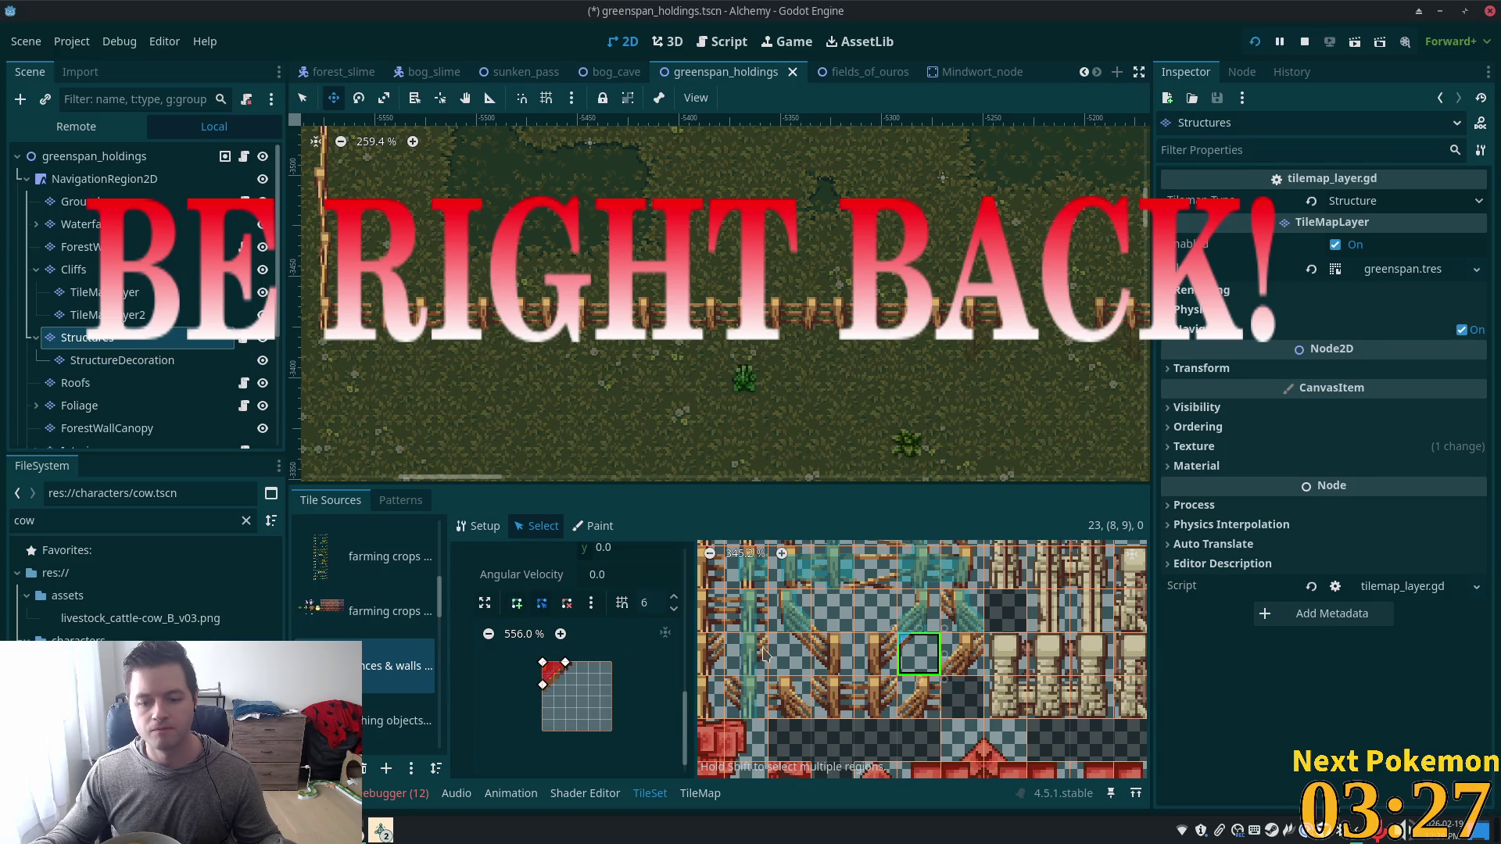
{"action": "key", "text": "ctrl+shift+z"}
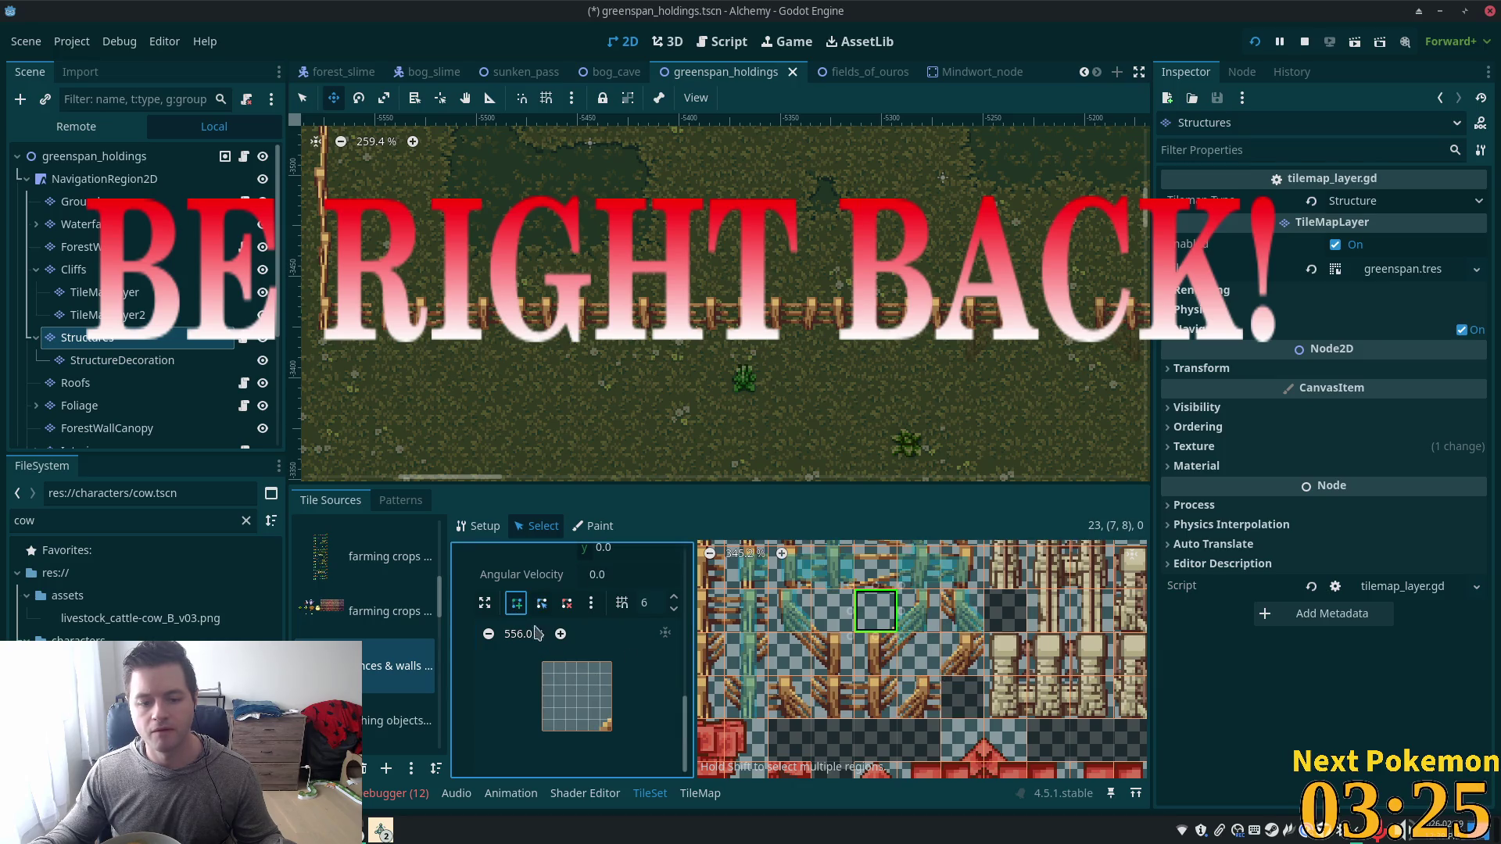
{"action": "left_click", "coordinate": [611, 720]}
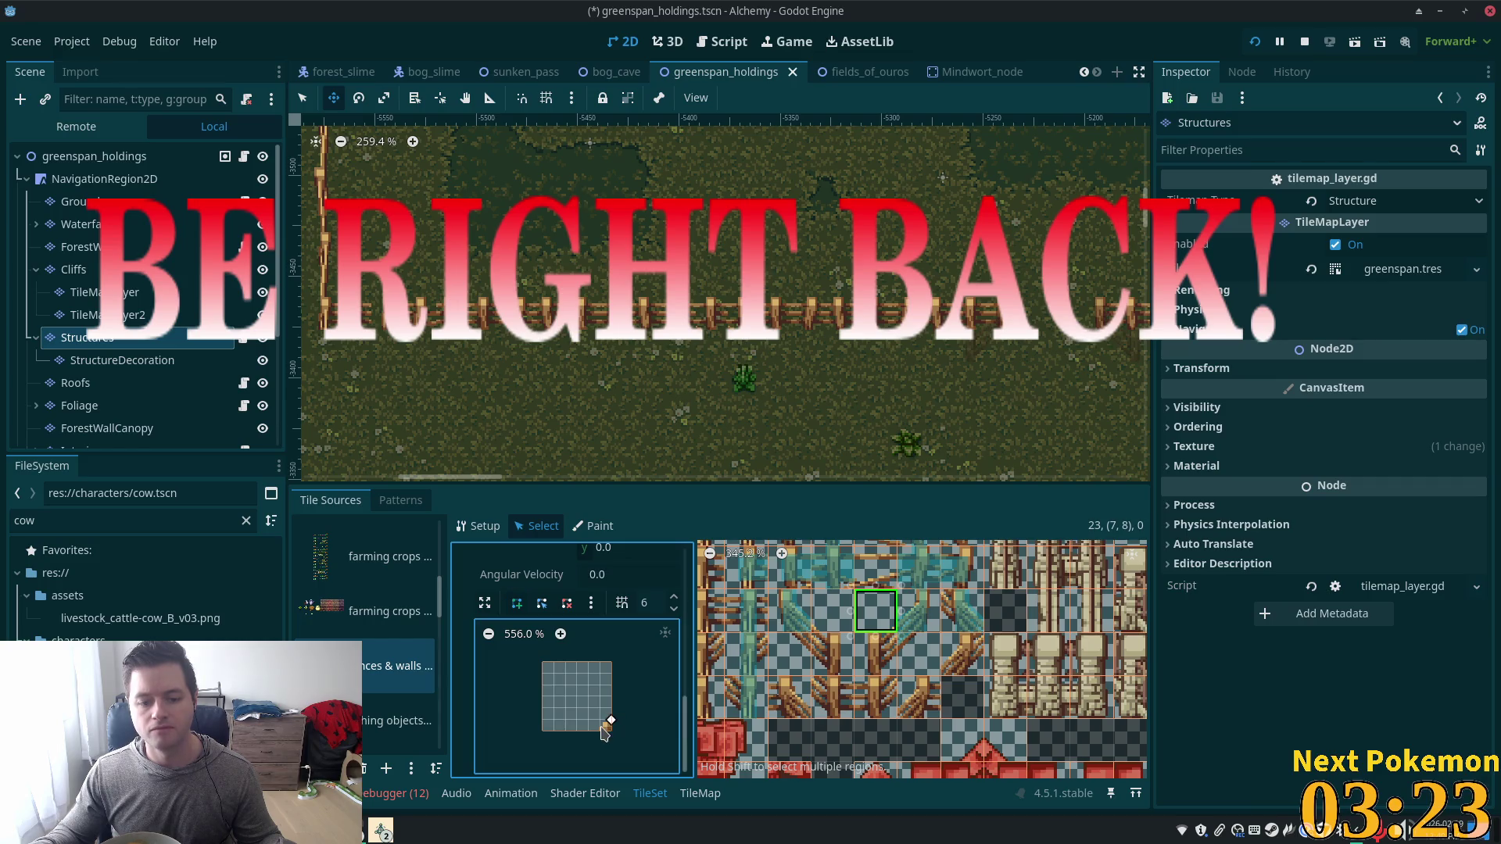
{"action": "key", "text": "Escape"}
Draw a collision polygon on the fence tile one row down.
{"action": "left_click", "coordinate": [876, 653]}
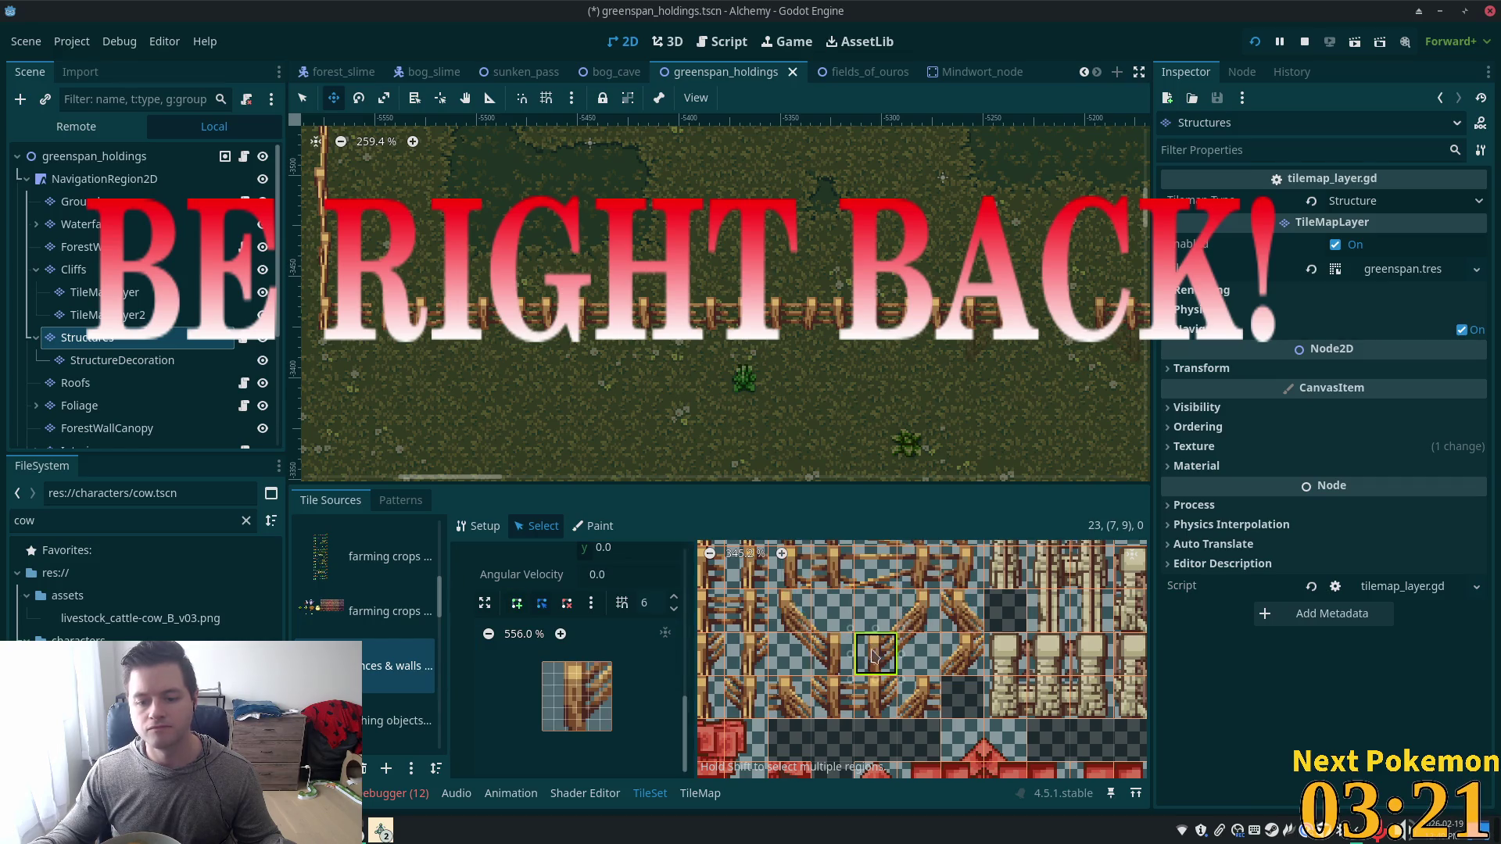
{"action": "left_click", "coordinate": [579, 677]}
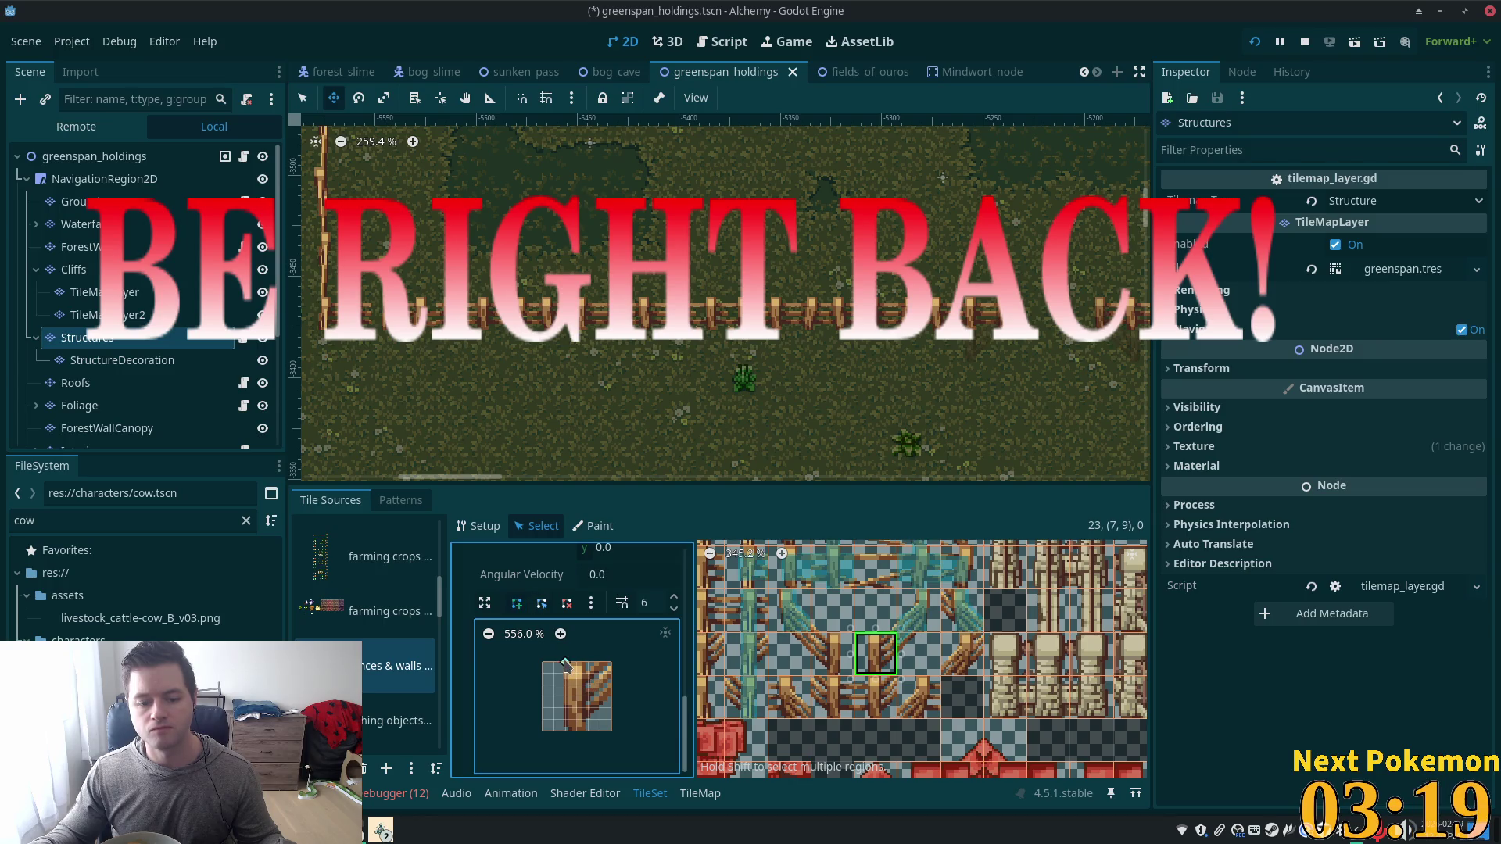
{"action": "left_click", "coordinate": [589, 731]}
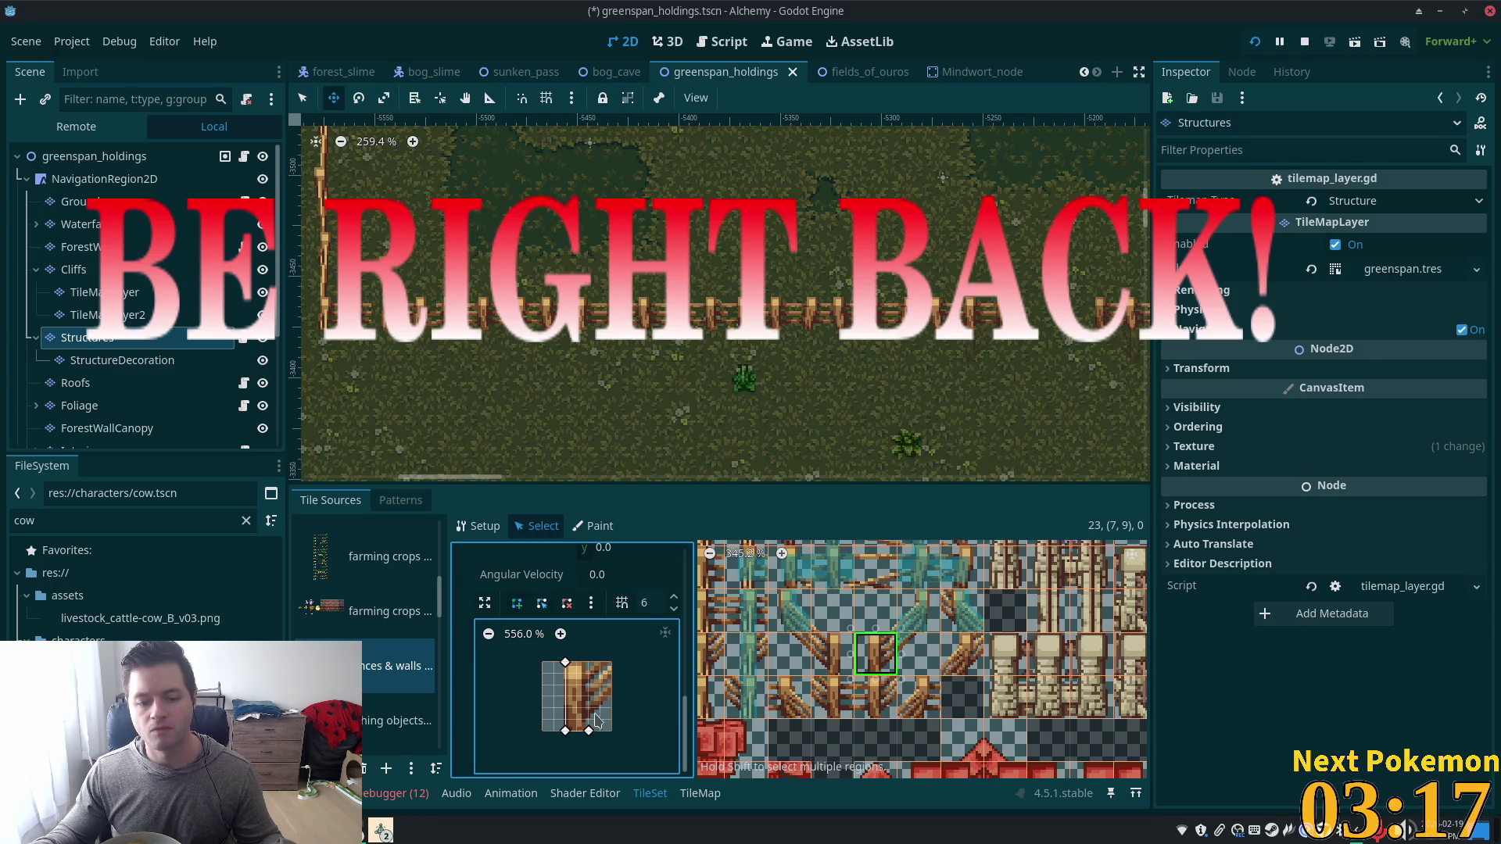
{"action": "left_click", "coordinate": [611, 696]}
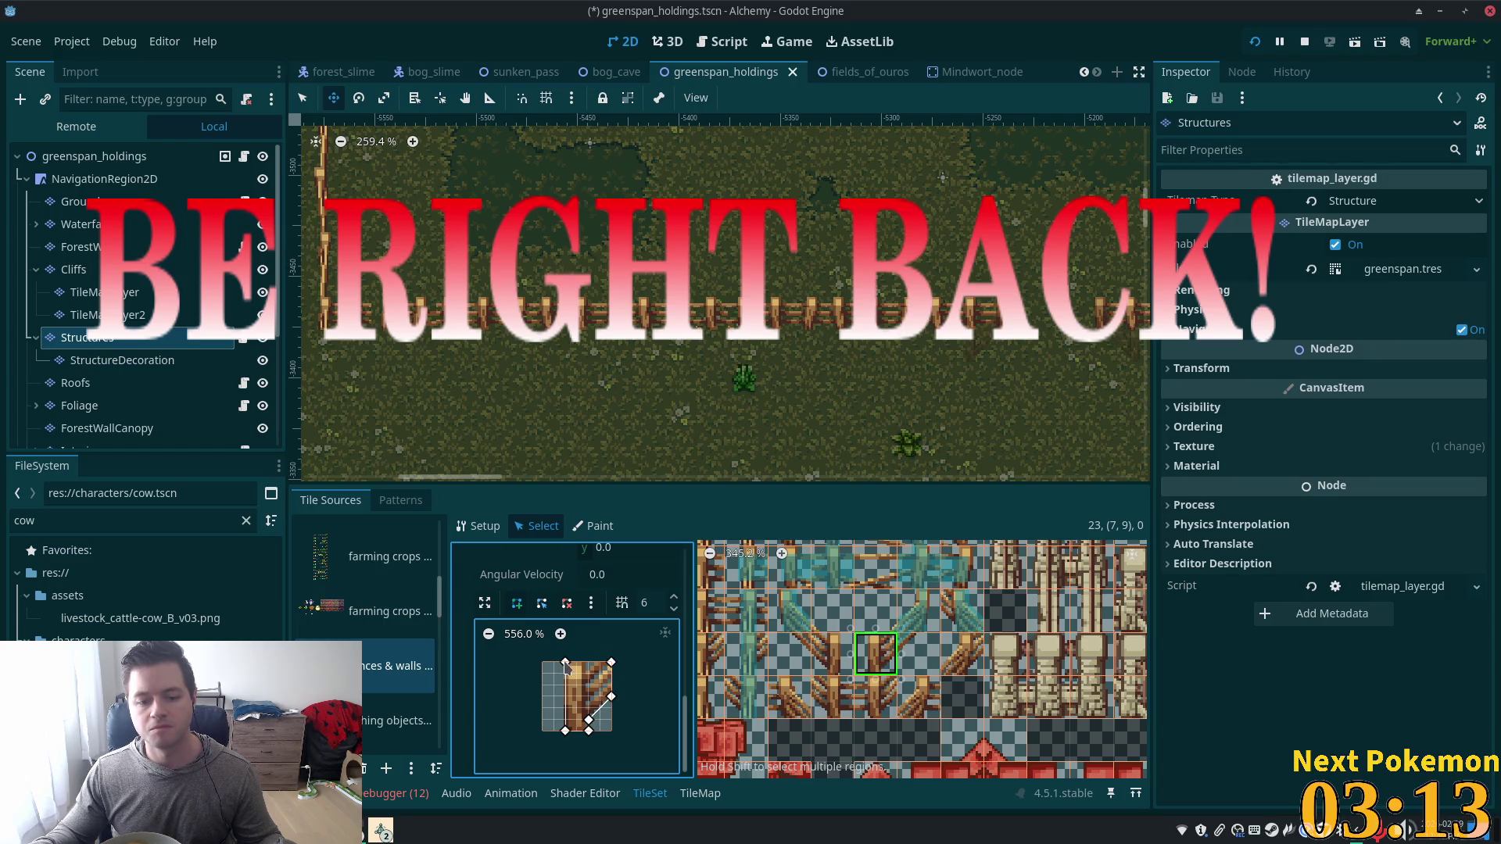
{"action": "left_click", "coordinate": [564, 663]}
Give the neighbouring fence-post tile to the left a narrow collision polygon.
{"action": "left_click", "coordinate": [817, 663]}
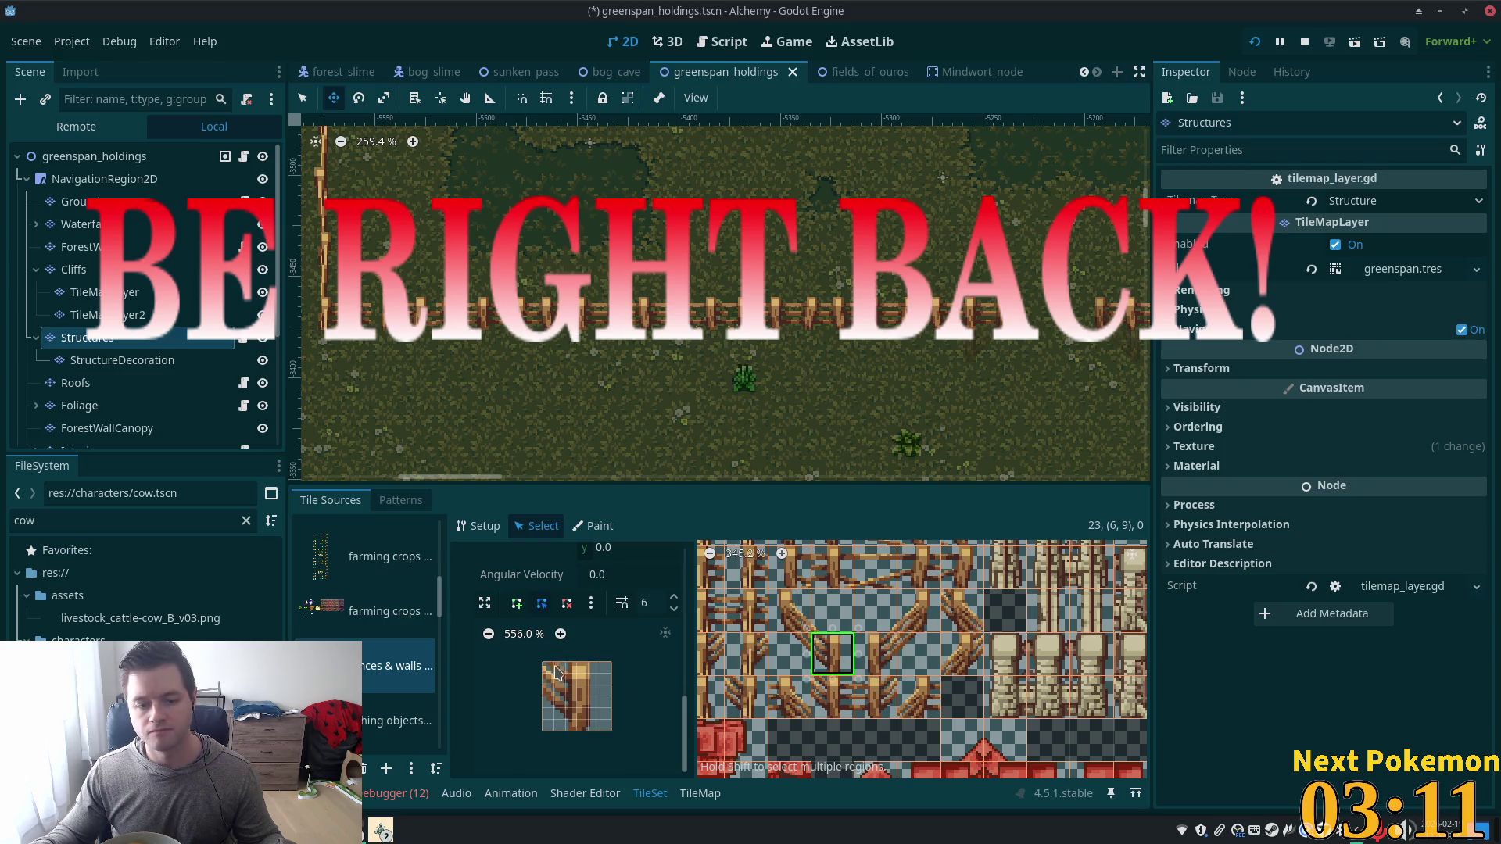
{"action": "left_click", "coordinate": [517, 604]}
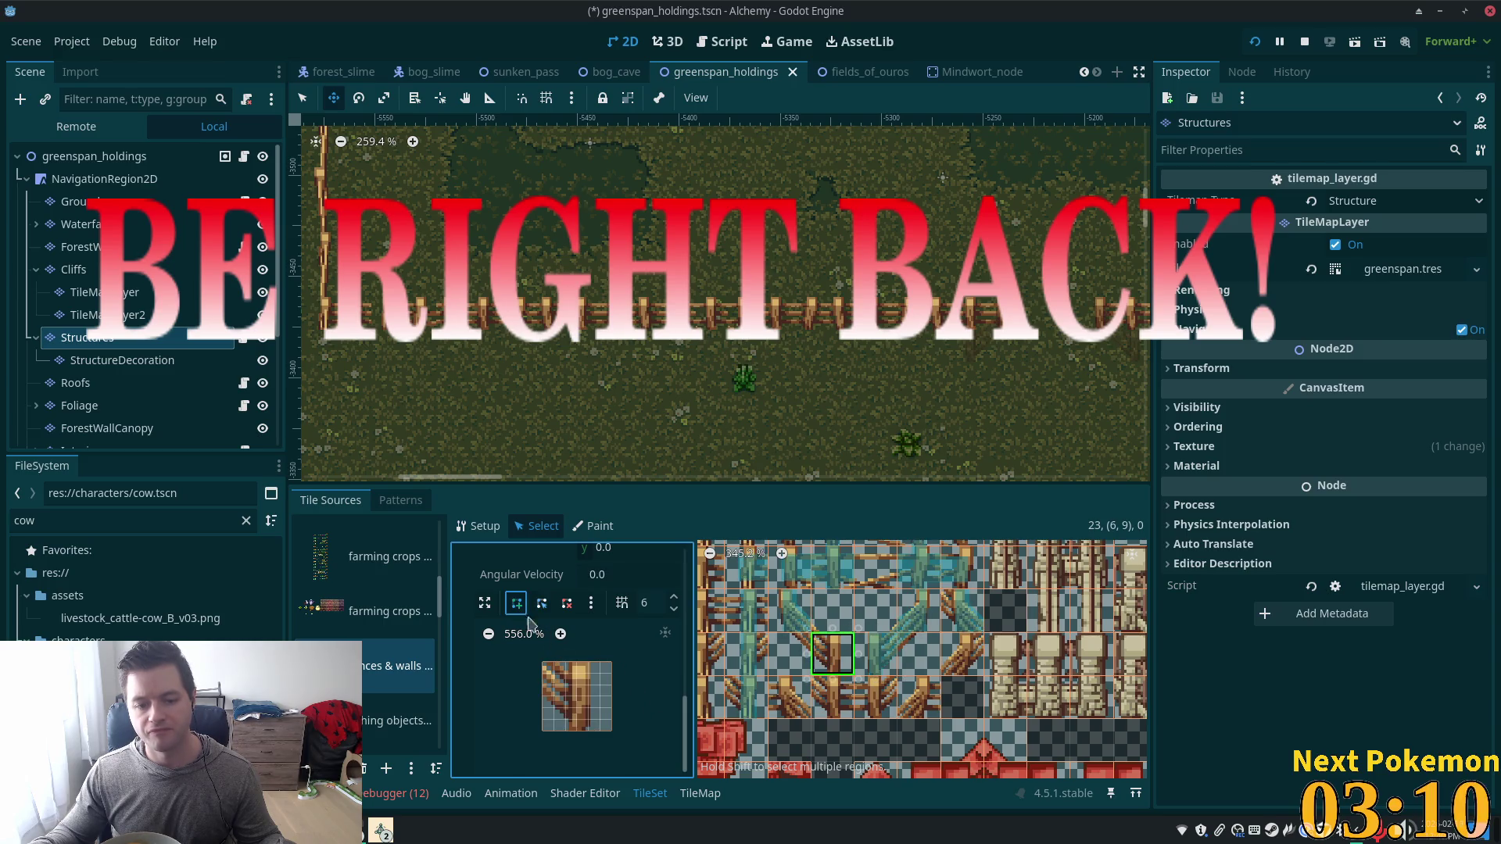
{"action": "left_click", "coordinate": [589, 663]}
{"action": "left_click", "coordinate": [566, 731]}
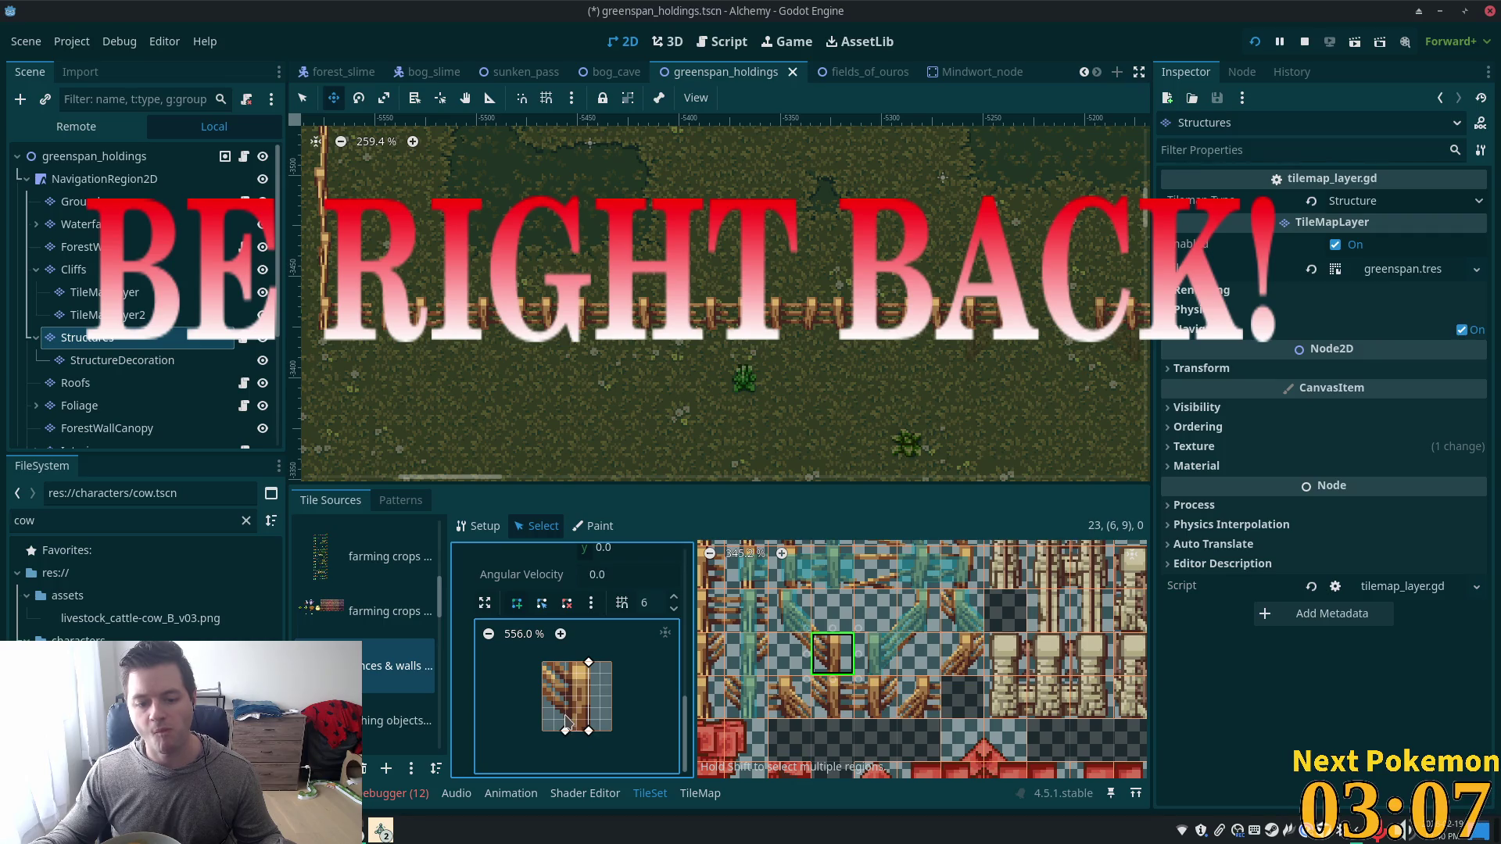
{"action": "left_click", "coordinate": [566, 720]}
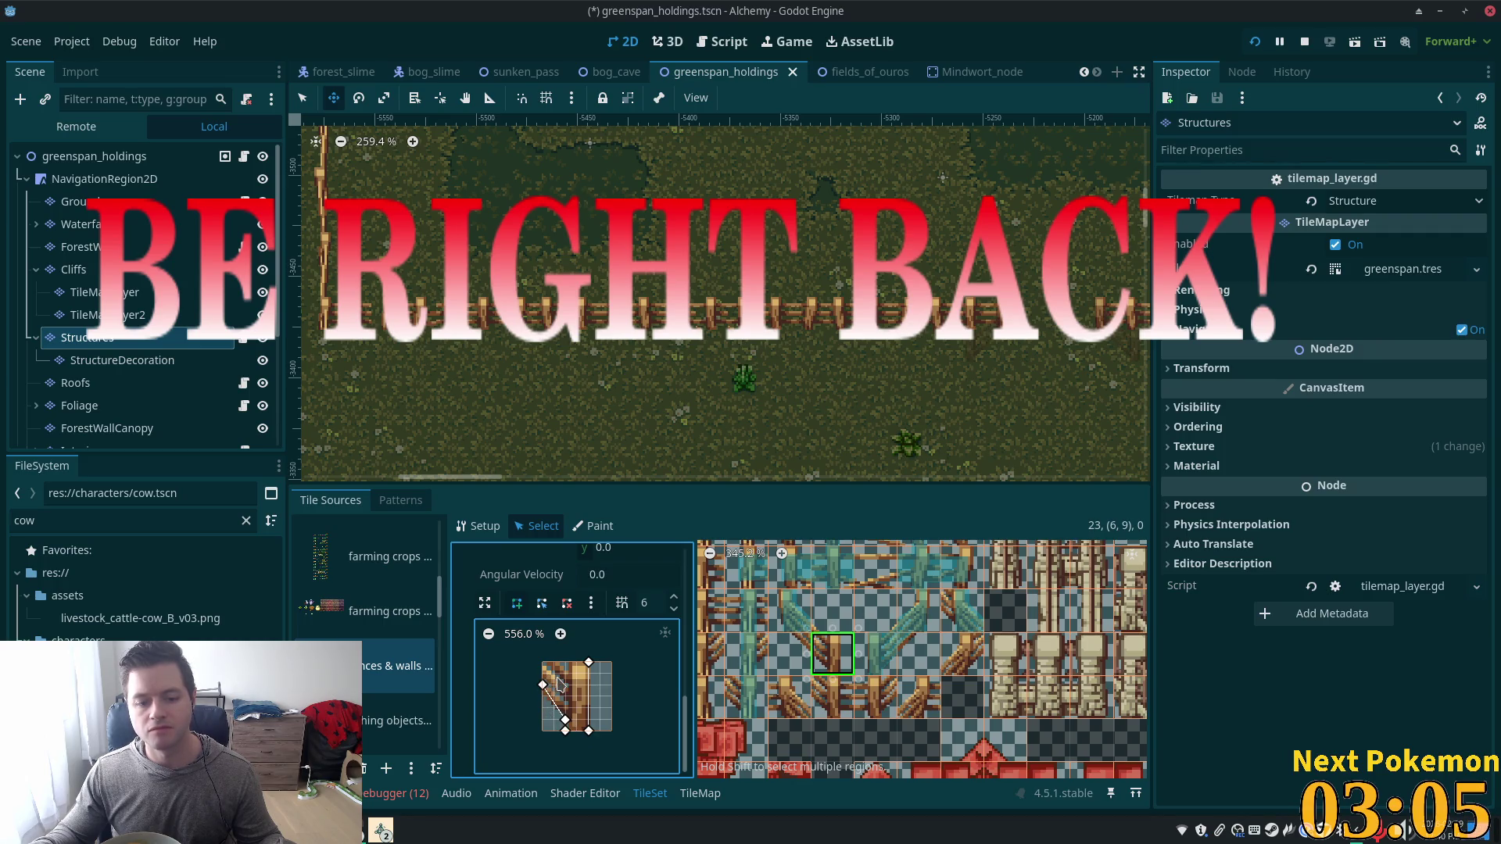
{"action": "left_click", "coordinate": [590, 664]}
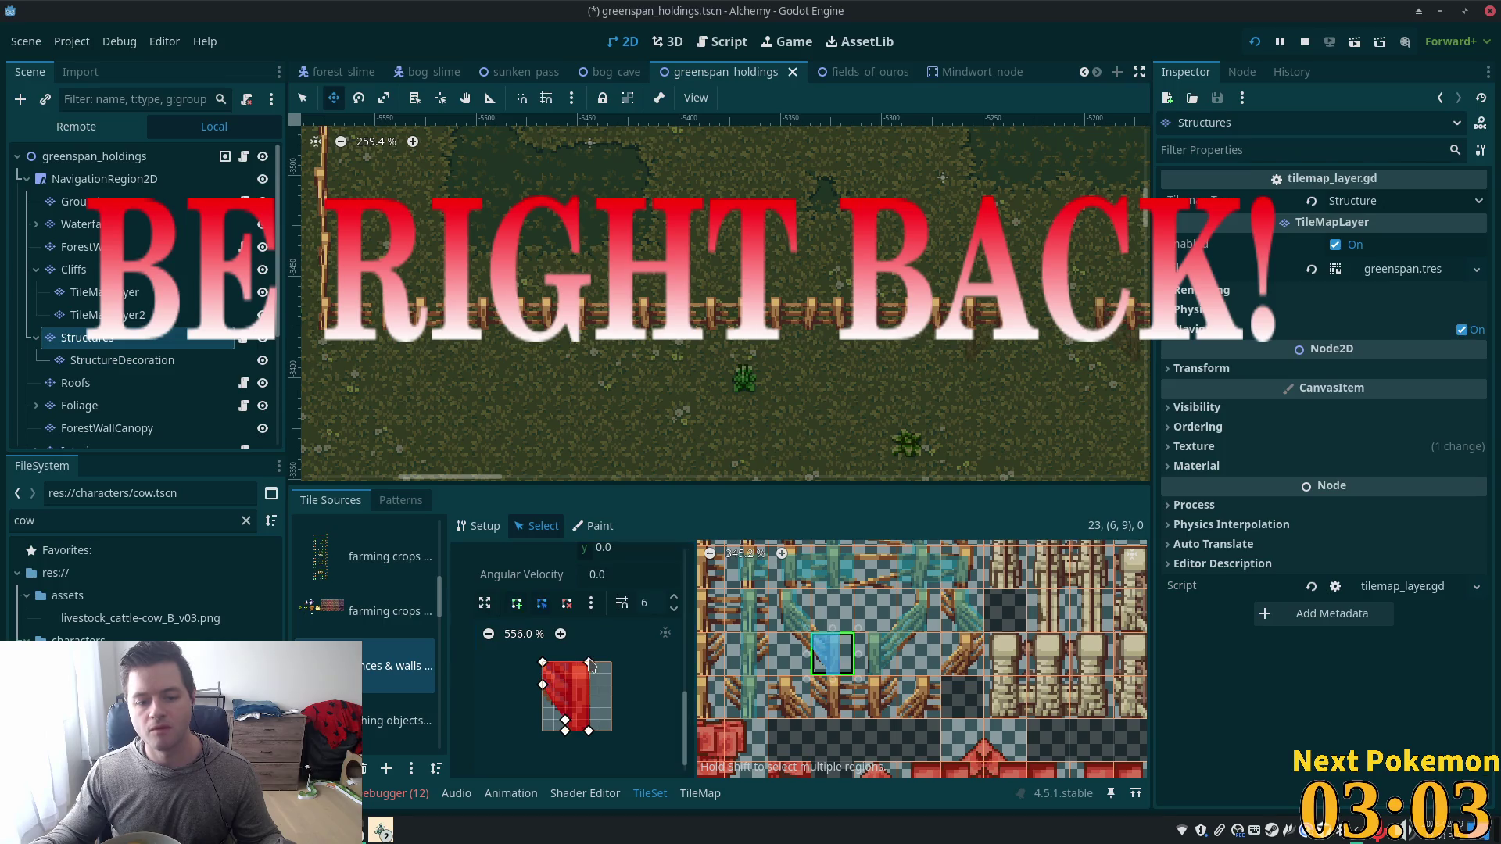
{"action": "left_click", "coordinate": [541, 693]}
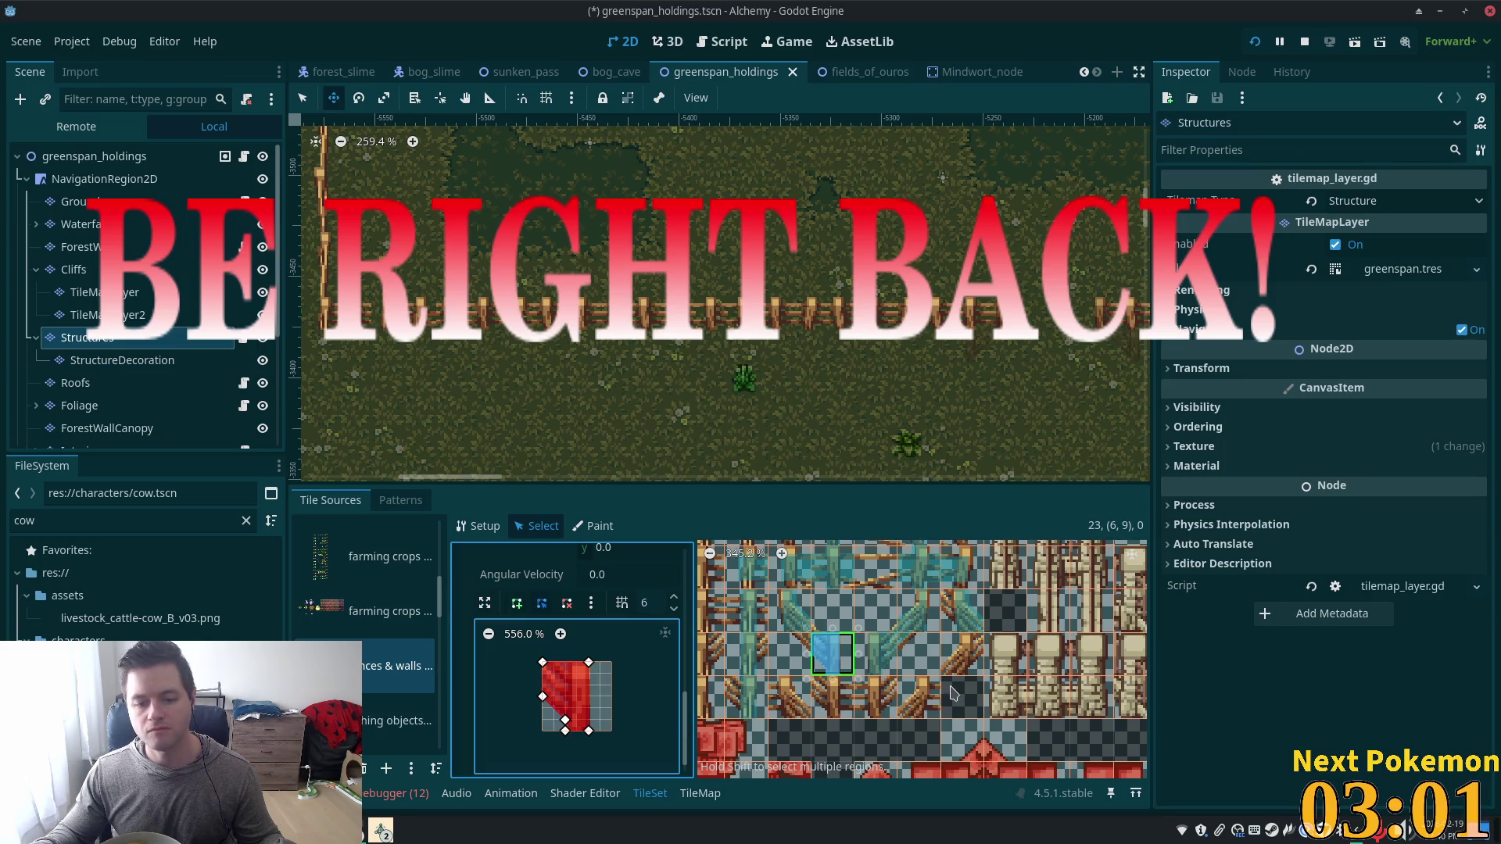
Draw a small triangular corner collision shape on the next tile to the left.
{"action": "left_click", "coordinate": [790, 654]}
{"action": "left_click", "coordinate": [518, 604]}
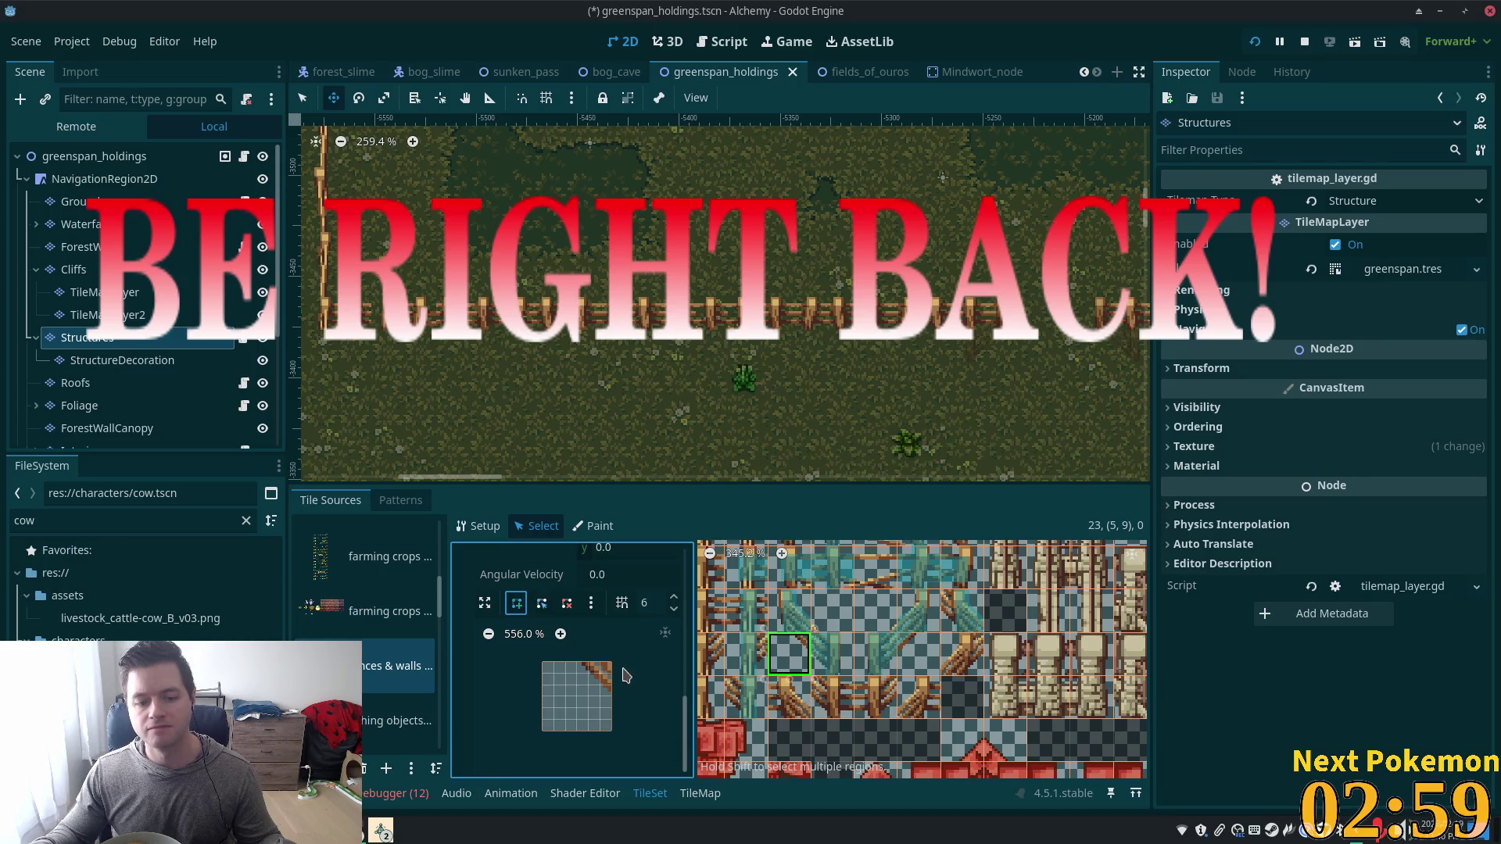
{"action": "left_click", "coordinate": [578, 663]}
{"action": "left_click", "coordinate": [613, 697]}
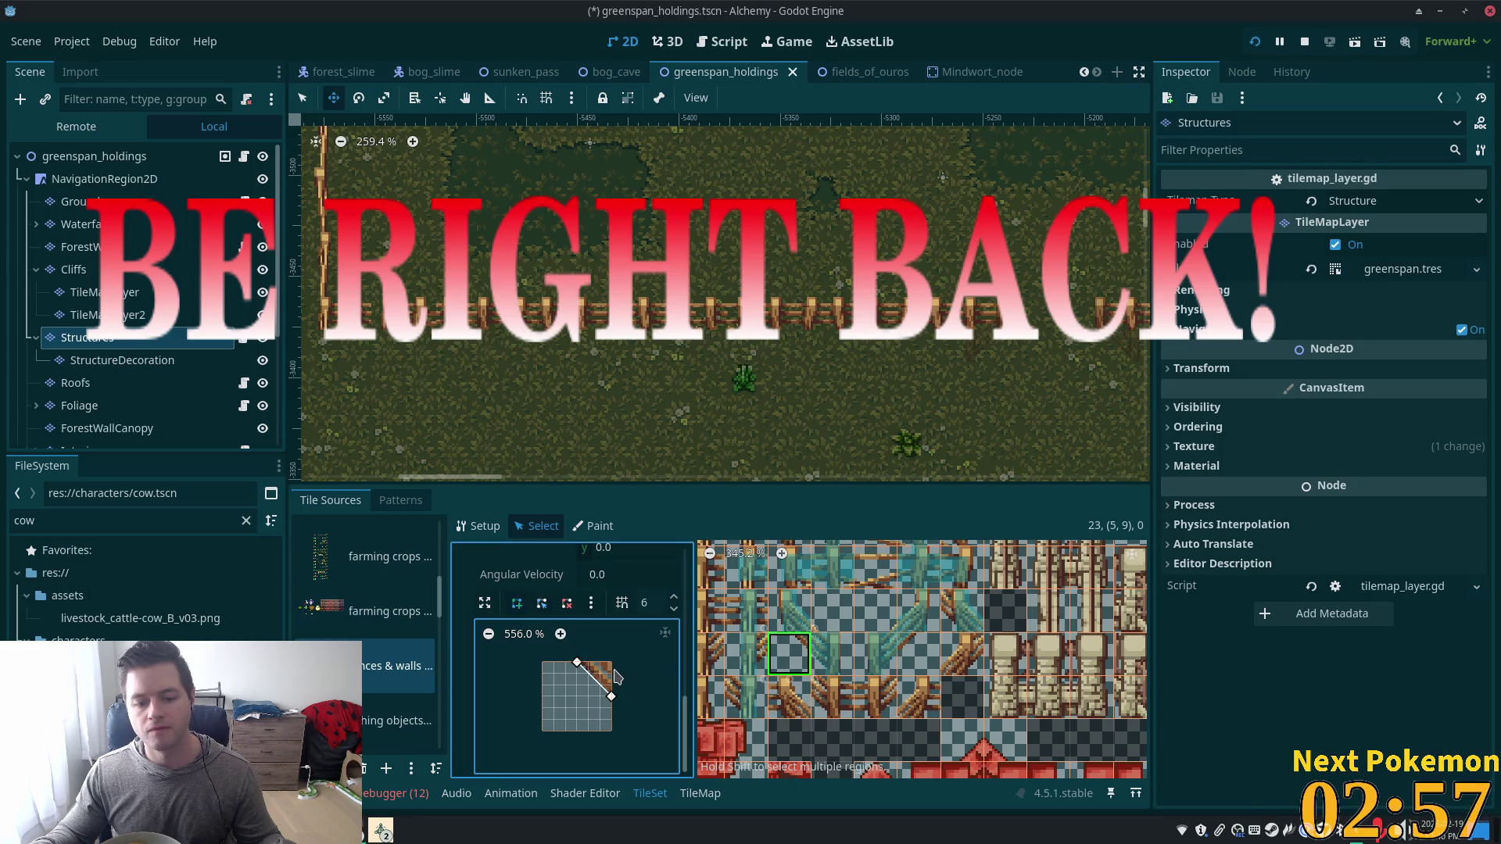
{"action": "left_click", "coordinate": [578, 663]}
Start a polygon on the tile above-right and save the greenspan_holdings scene.
{"action": "left_click", "coordinate": [832, 610]}
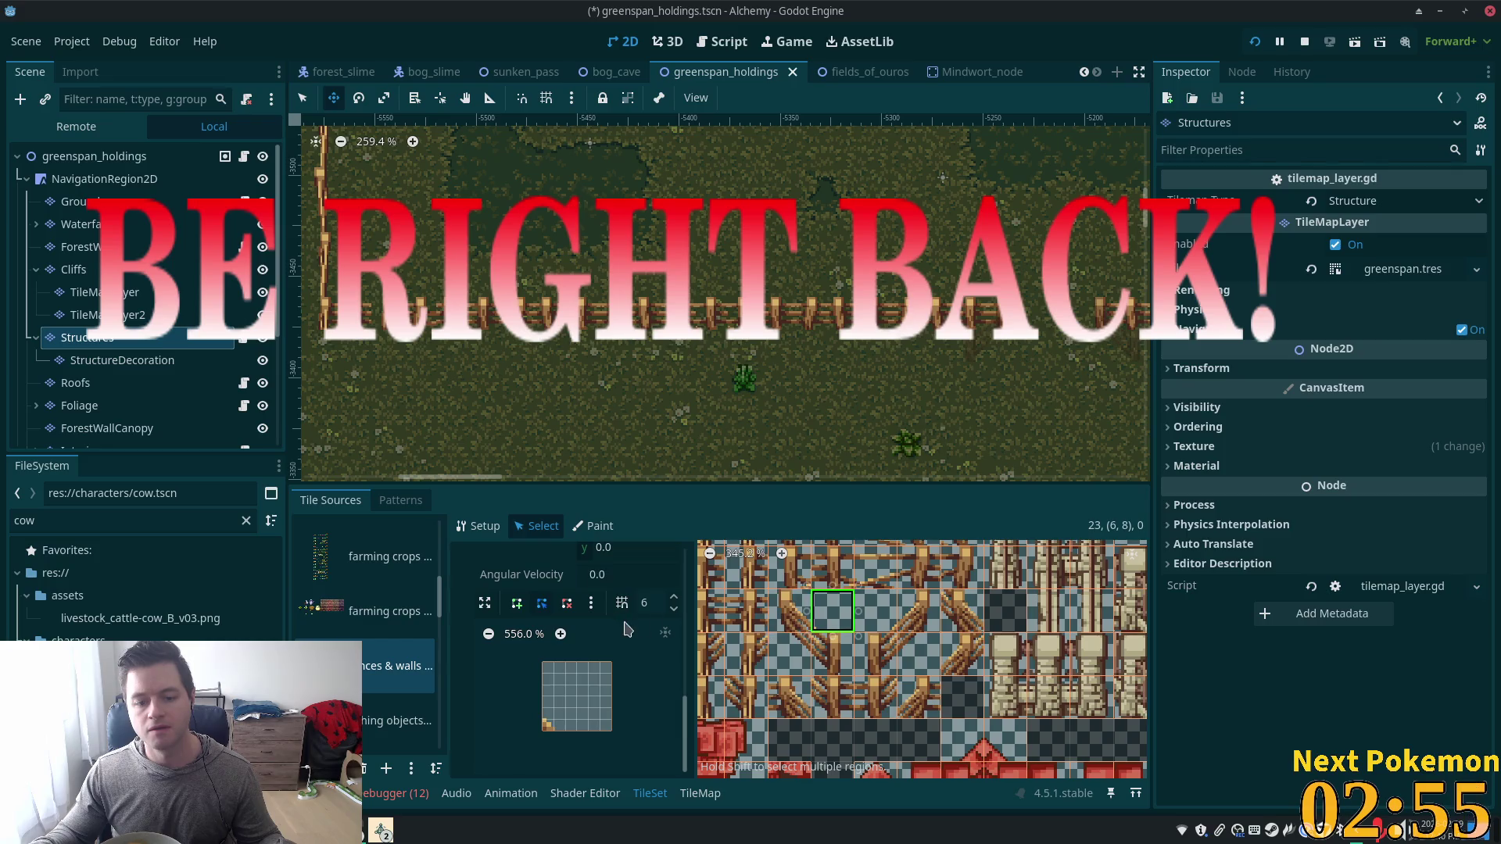
{"action": "left_click", "coordinate": [517, 605]}
{"action": "left_click", "coordinate": [543, 720]}
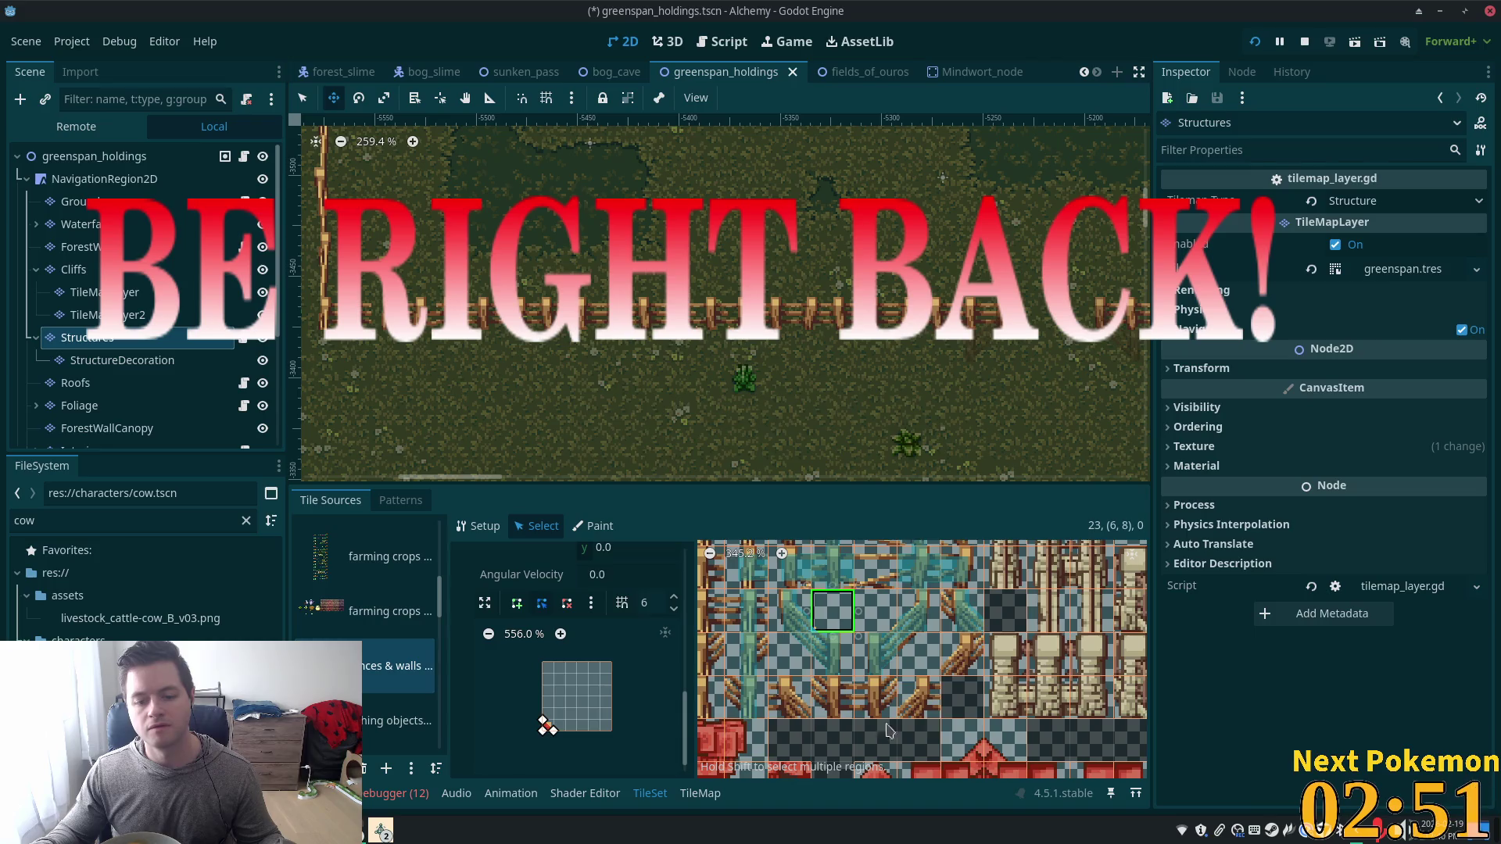
{"action": "key", "text": "ctrl+s"}
{"action": "scroll", "coordinate": [952, 733], "scroll_direction": "down", "scroll_amount": 1}
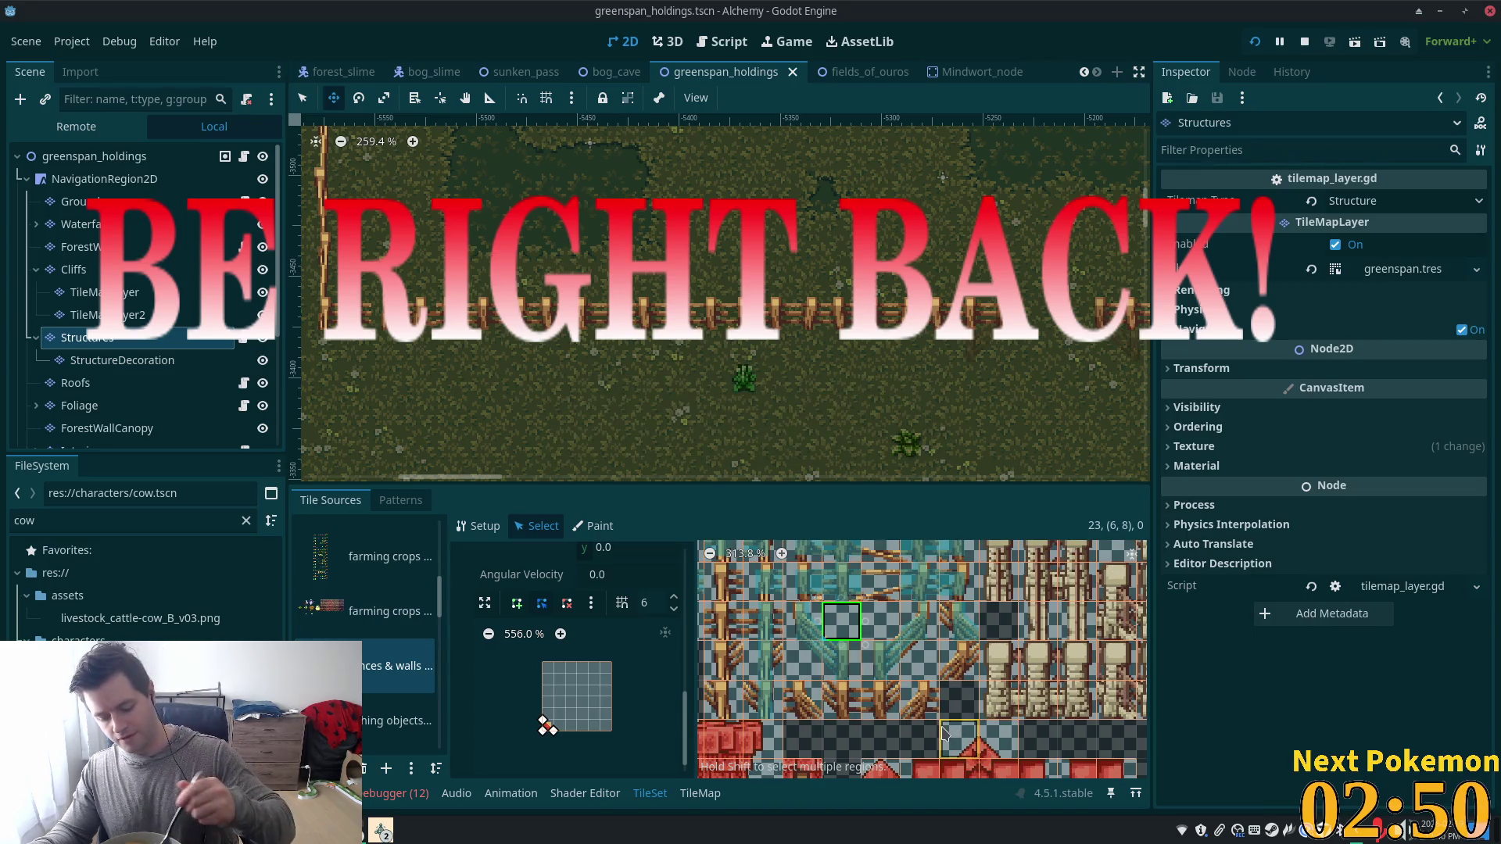
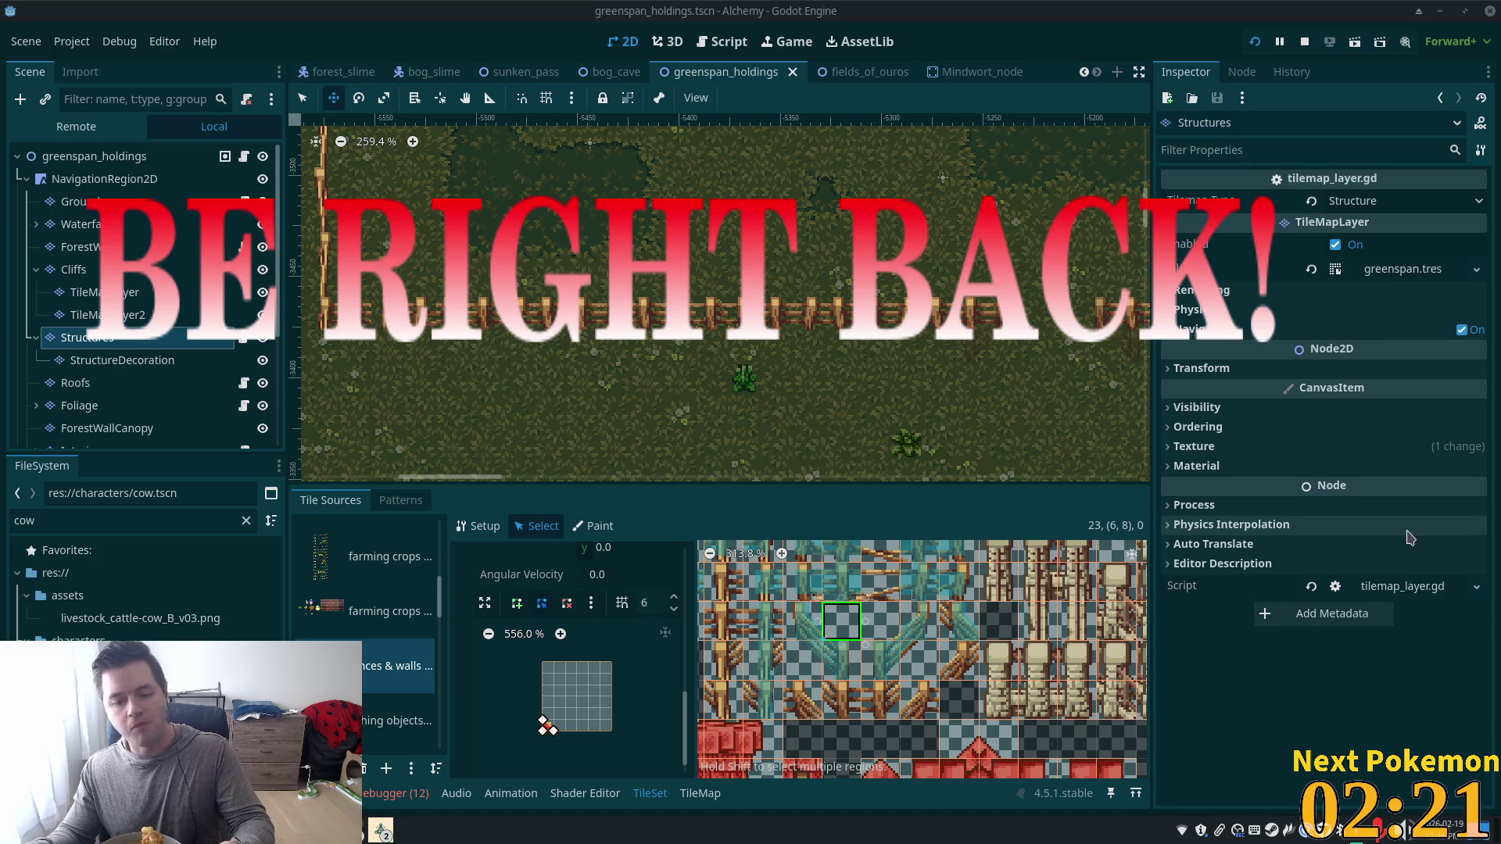
Zoom out the map view and run the project with F5 to test the pen.
{"action": "scroll", "coordinate": [826, 430], "scroll_direction": "down", "scroll_amount": 5}
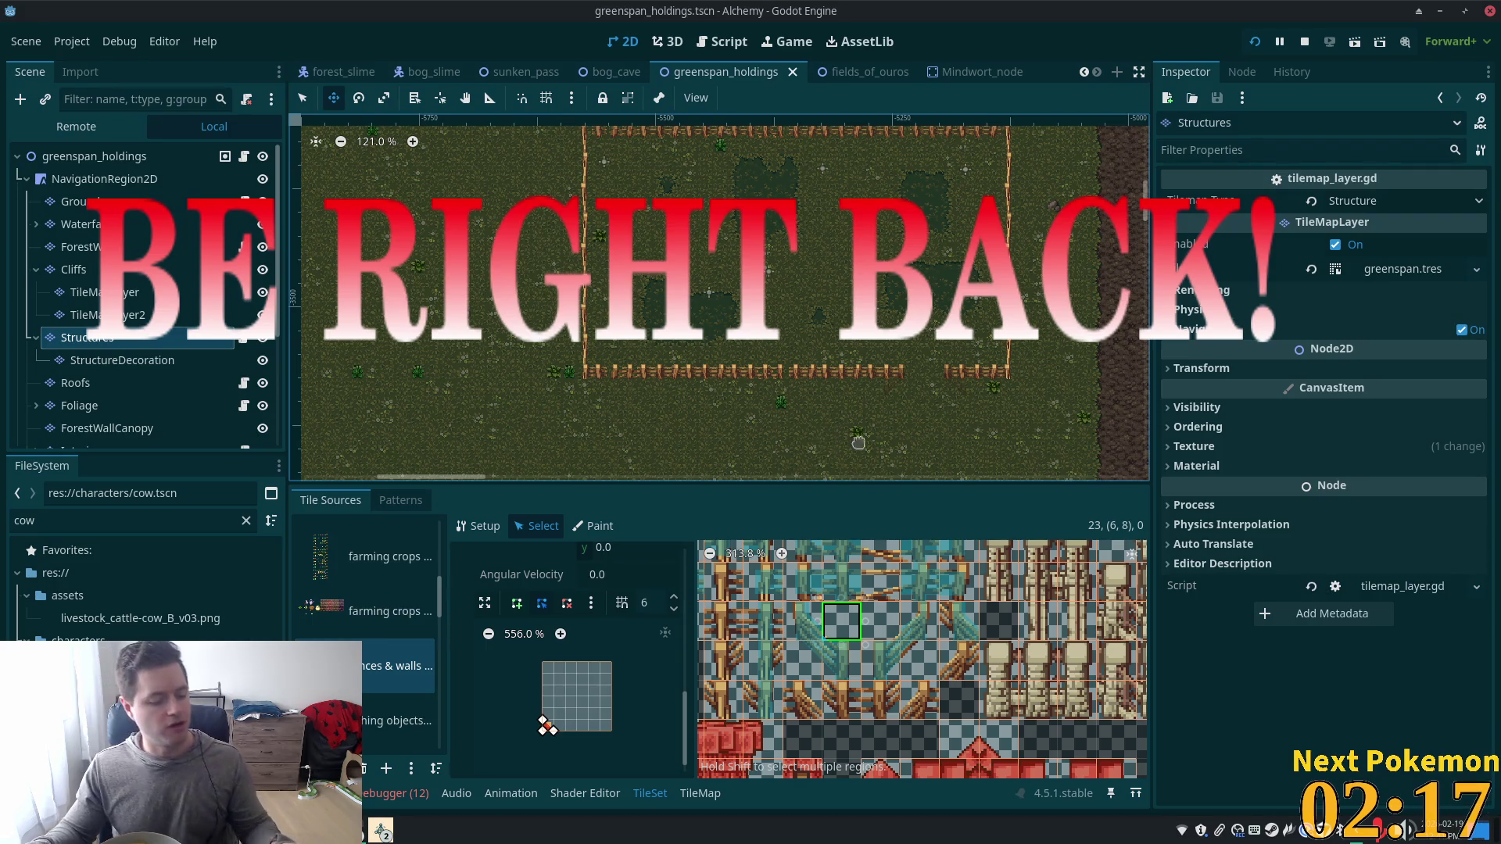
{"action": "key", "text": "F5"}
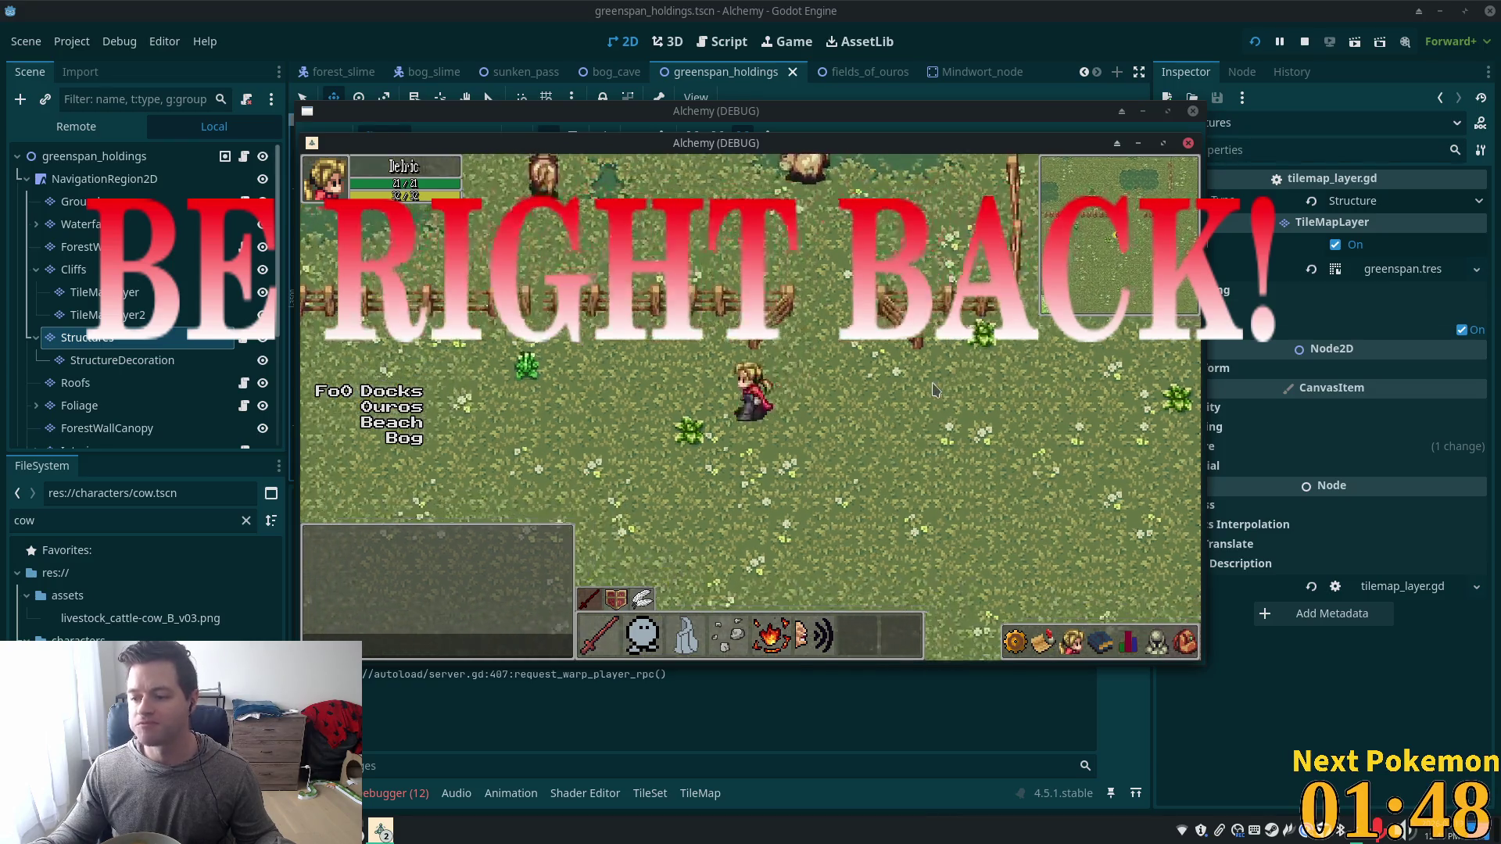
Walk the character along the fence and through the gap into the pen.
{"action": "key", "text": "w"}
{"action": "key", "text": "a"}
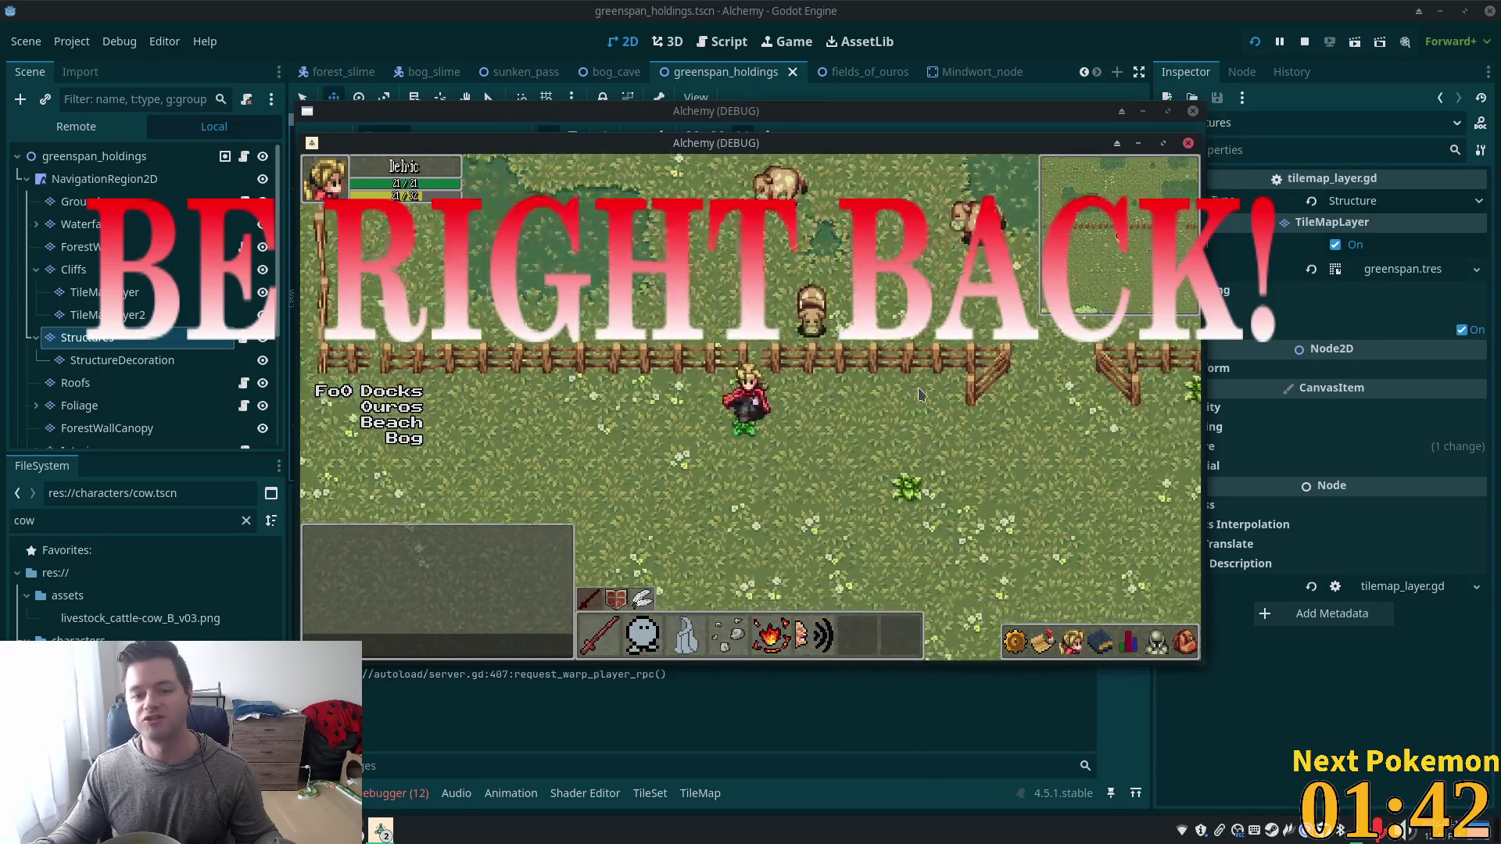
{"action": "key", "text": "a"}
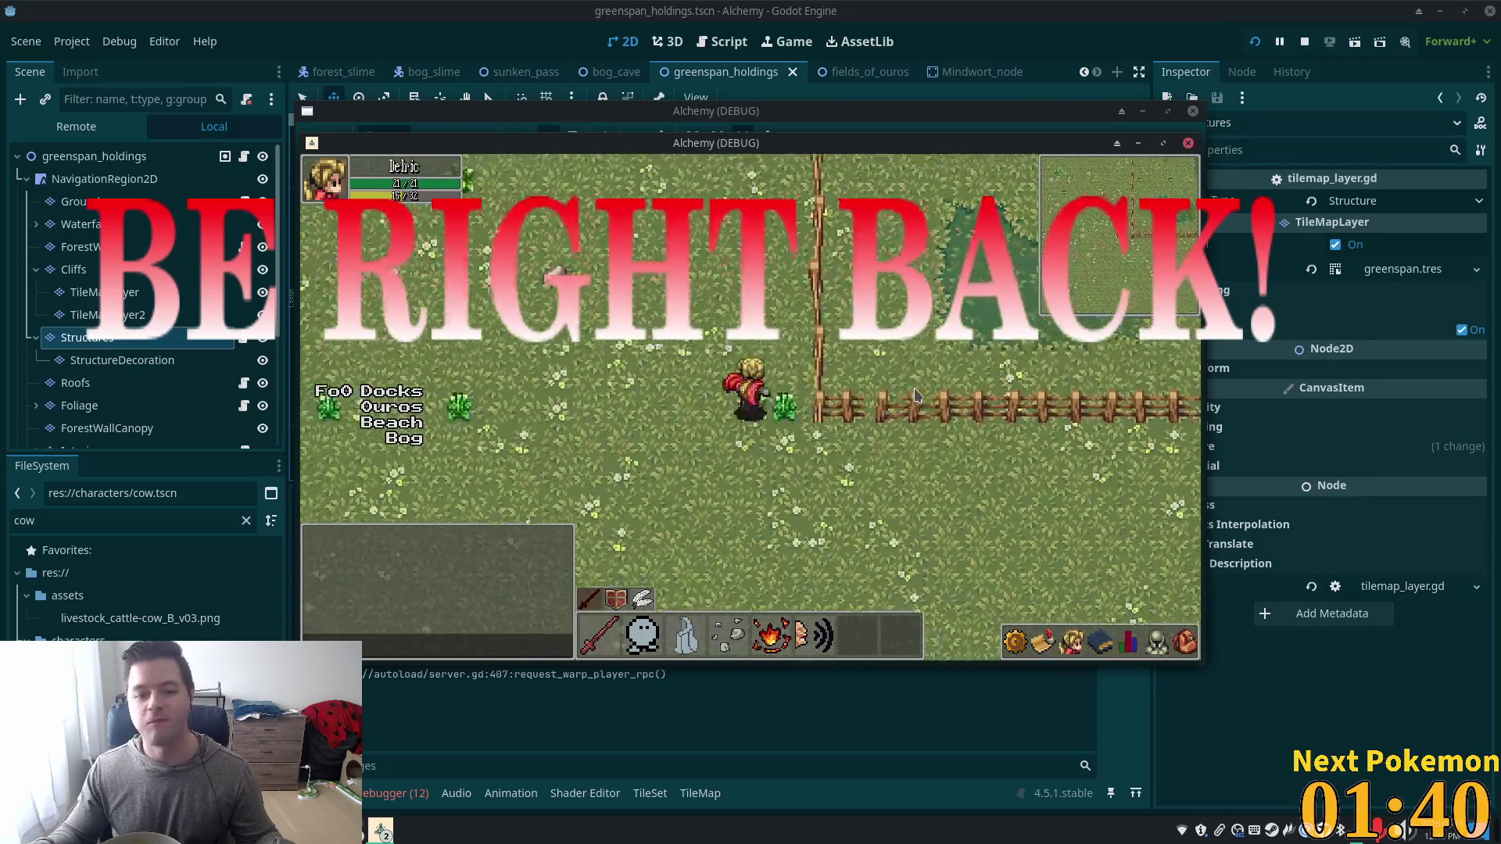
{"action": "key", "text": "s"}
{"action": "key", "text": "d"}
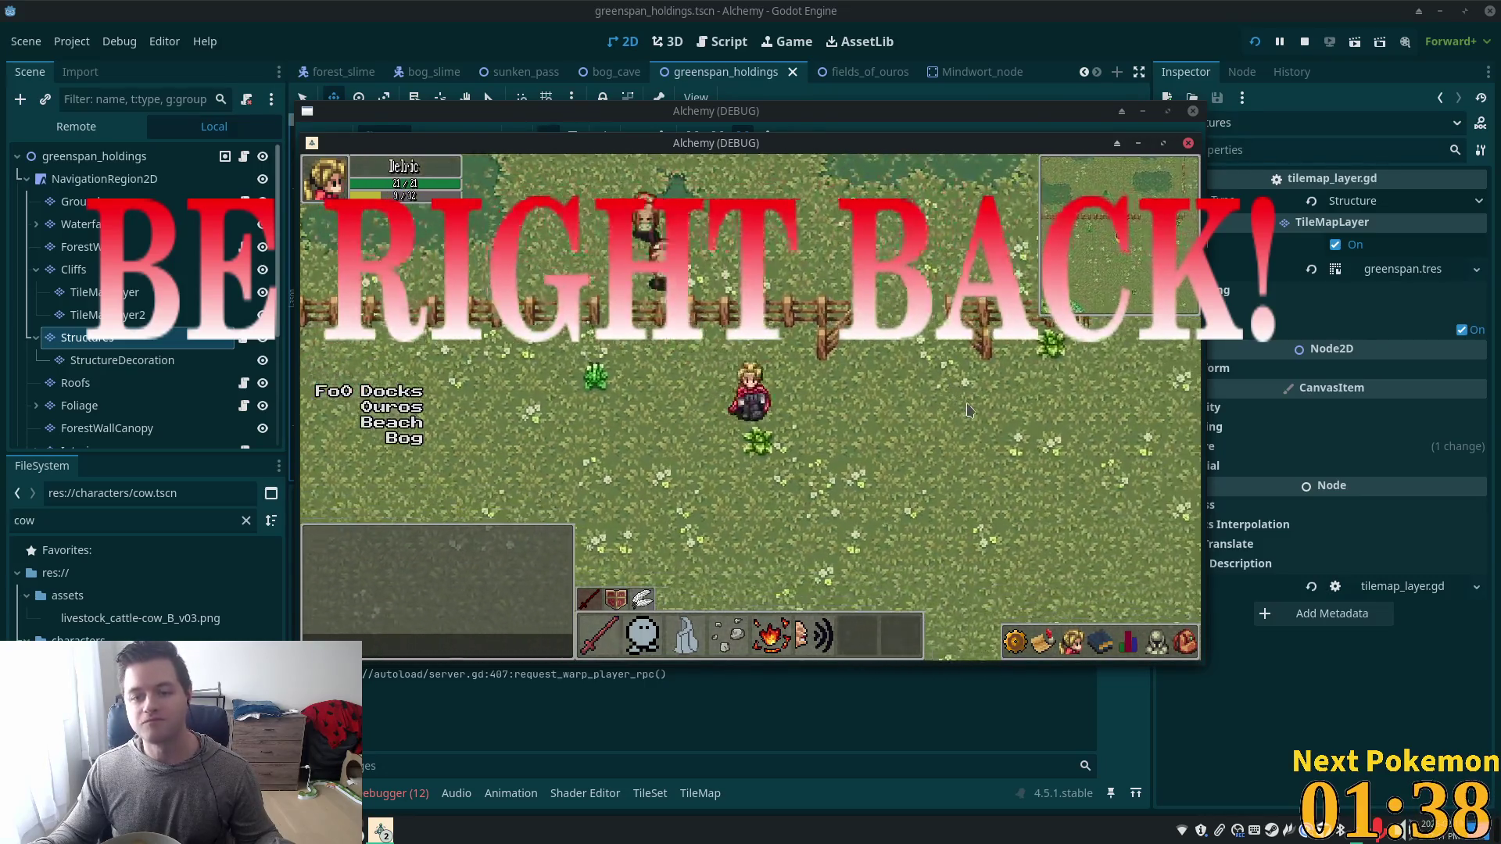
{"action": "key", "text": "w"}
{"action": "key", "text": "d"}
{"action": "key", "text": "s"}
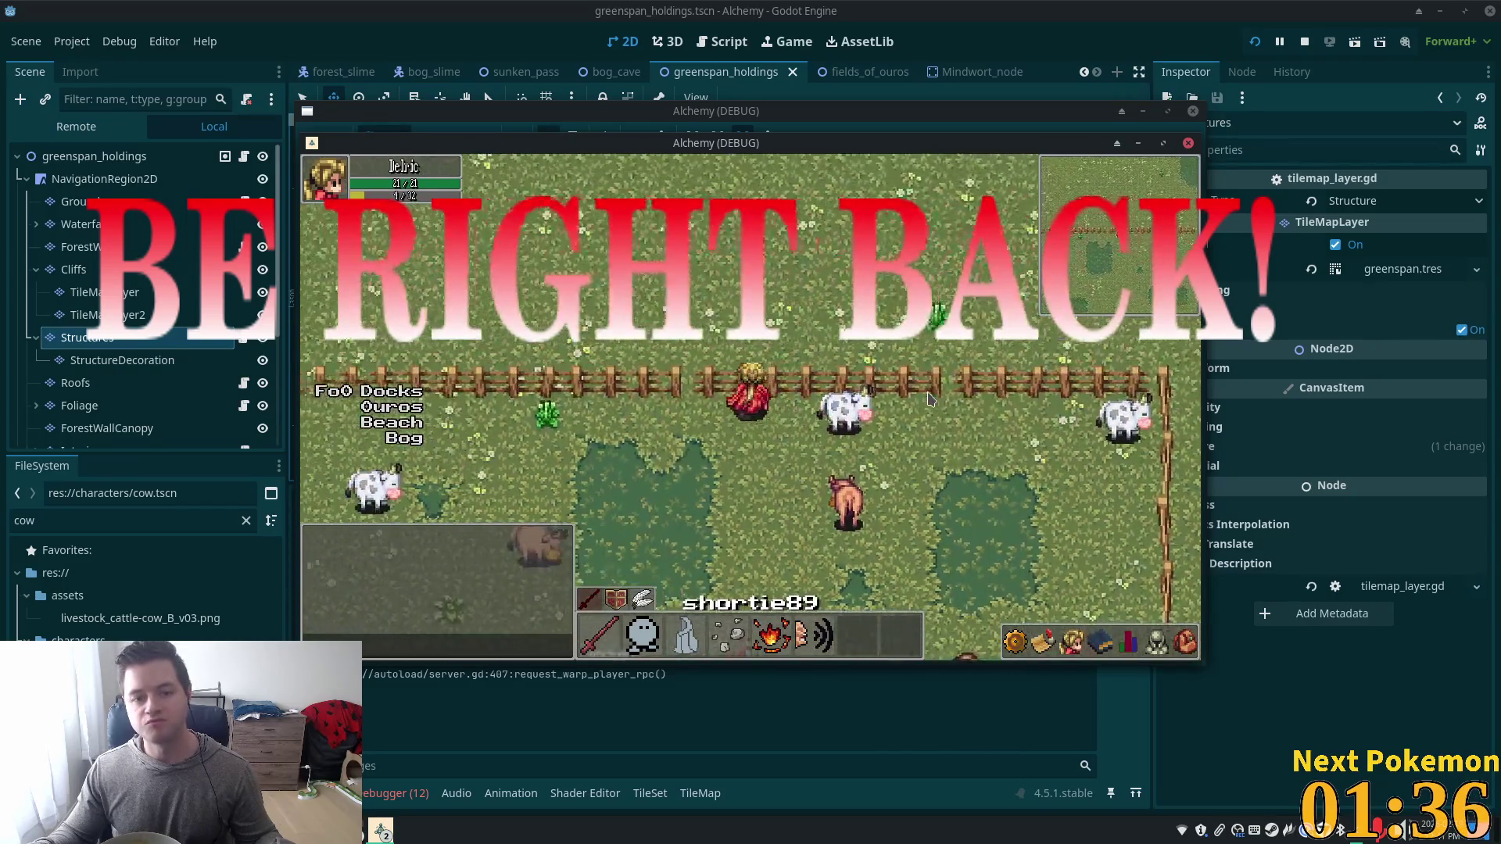
{"action": "key", "text": "a"}
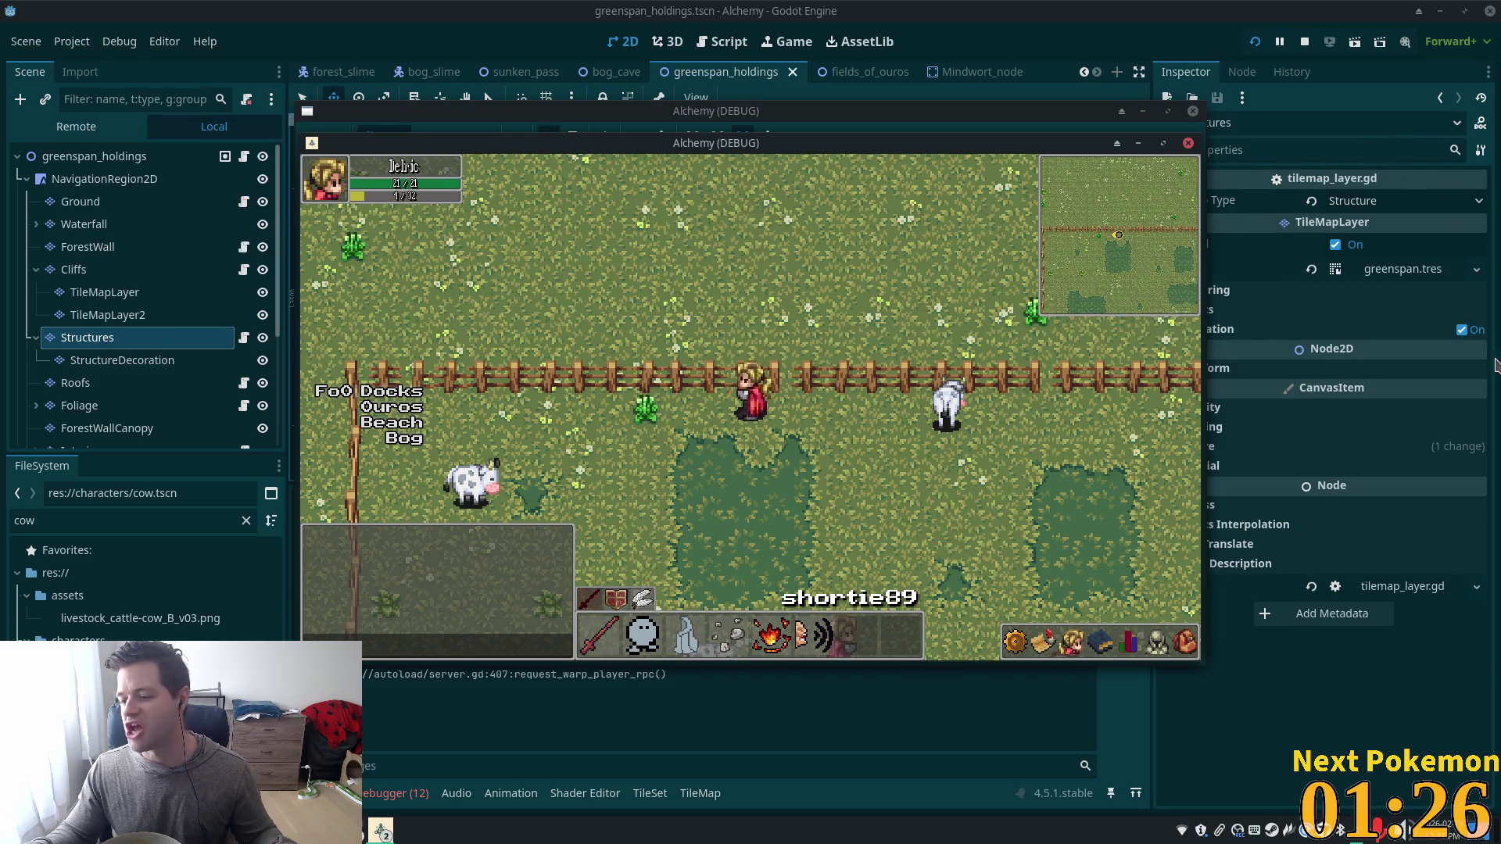
Walk to the pen's fence corner and along the top fence, then stop the game.
{"action": "key", "text": "s"}
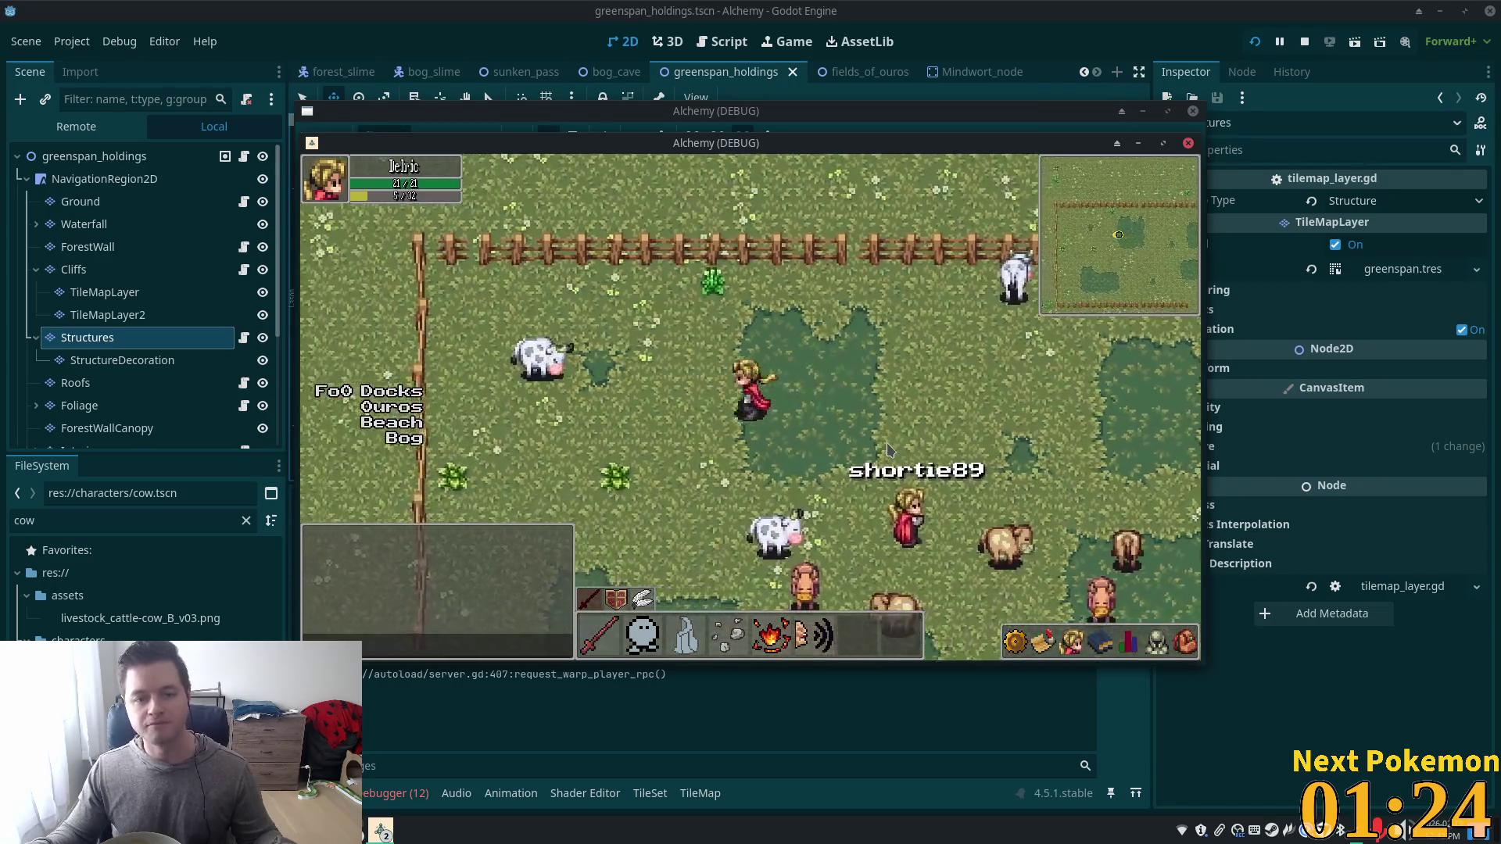
{"action": "key", "text": "a"}
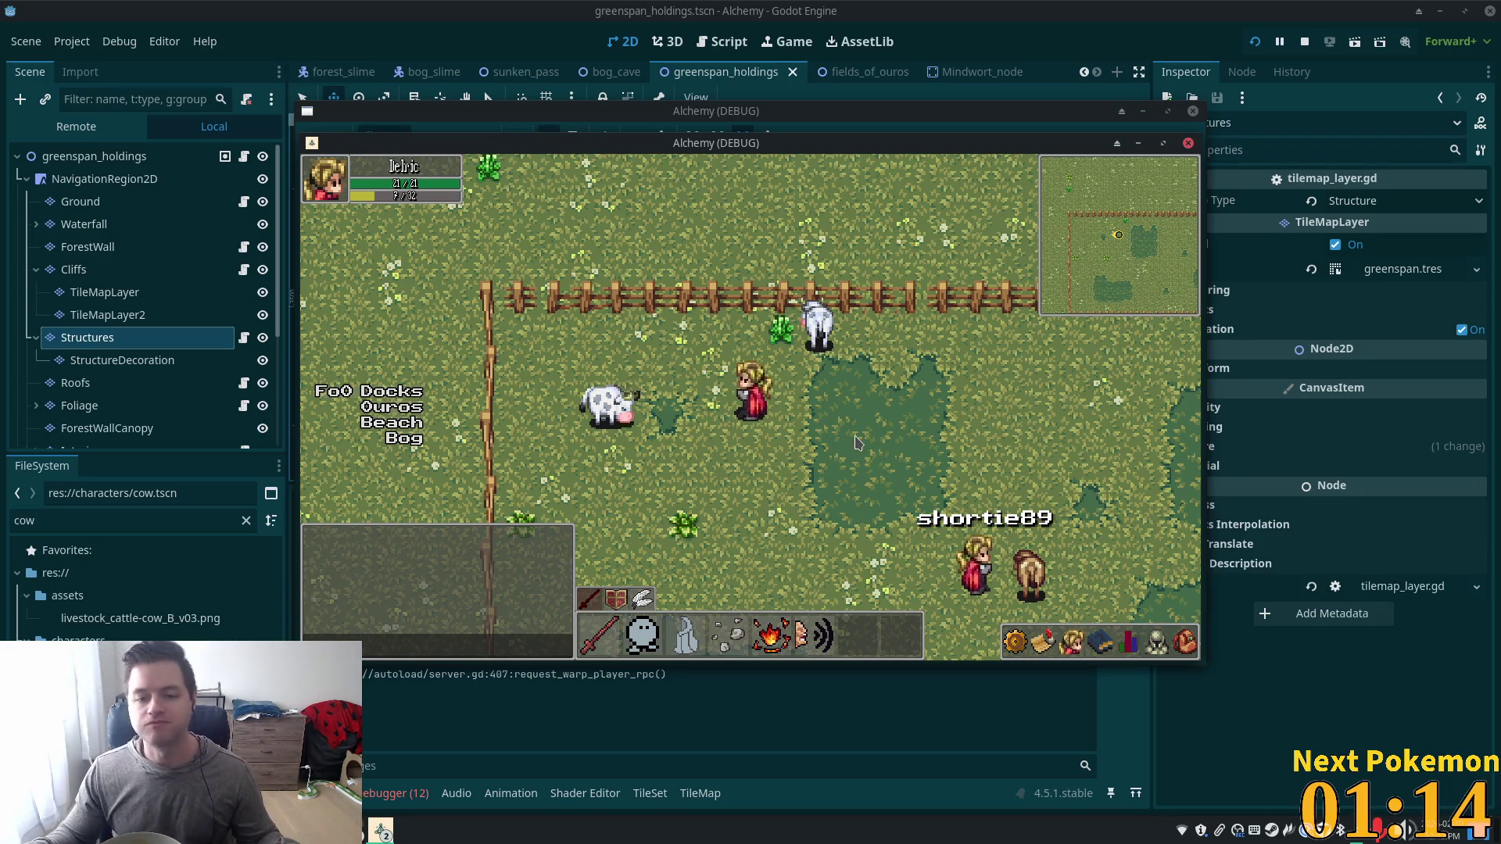
{"action": "key", "text": "Up"}
{"action": "key", "text": "Left"}
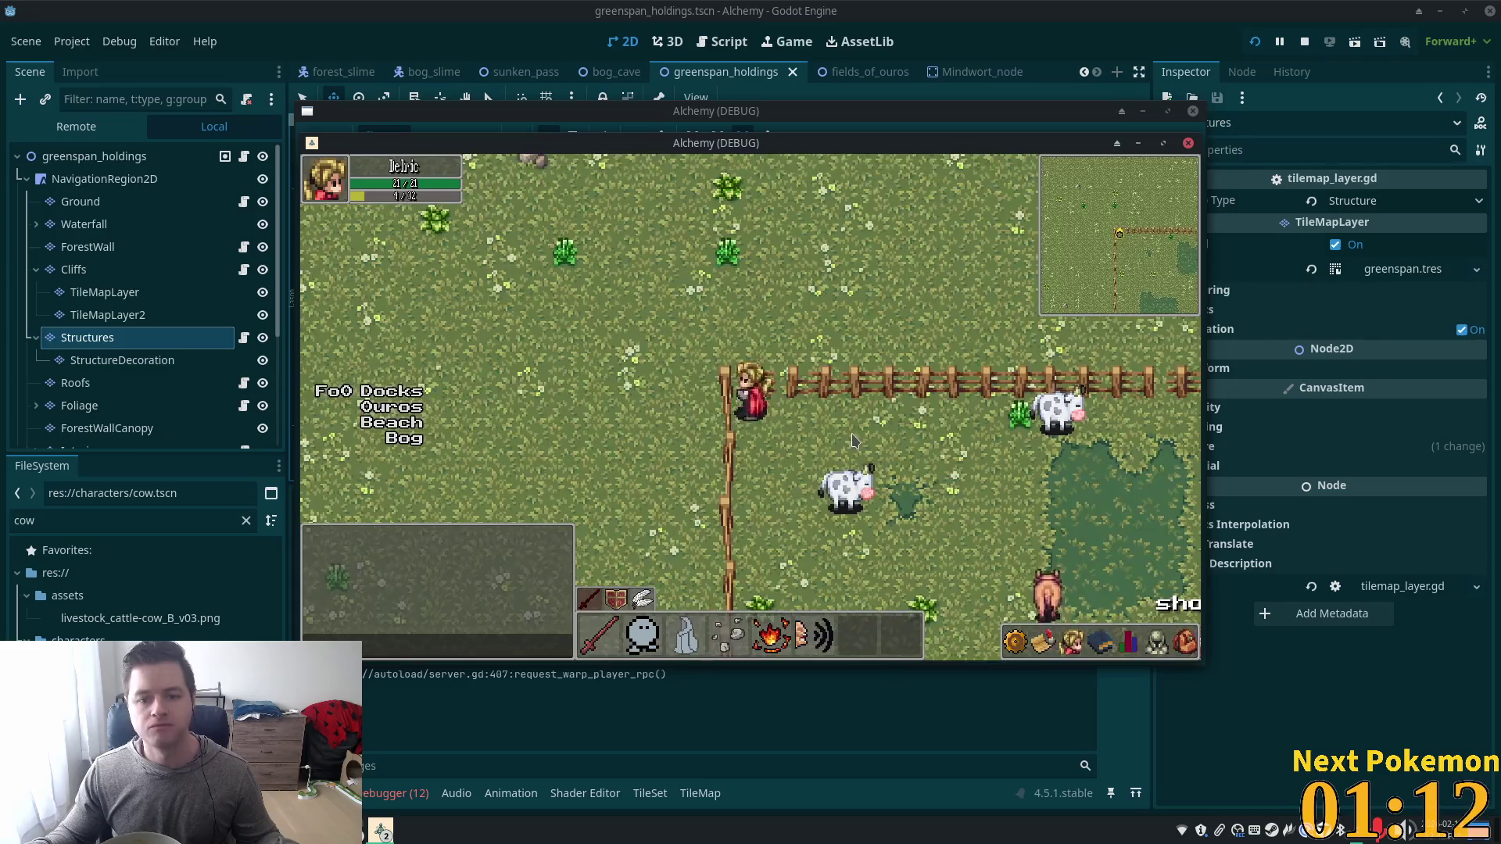
{"action": "key", "text": "Right"}
{"action": "key", "text": "Left"}
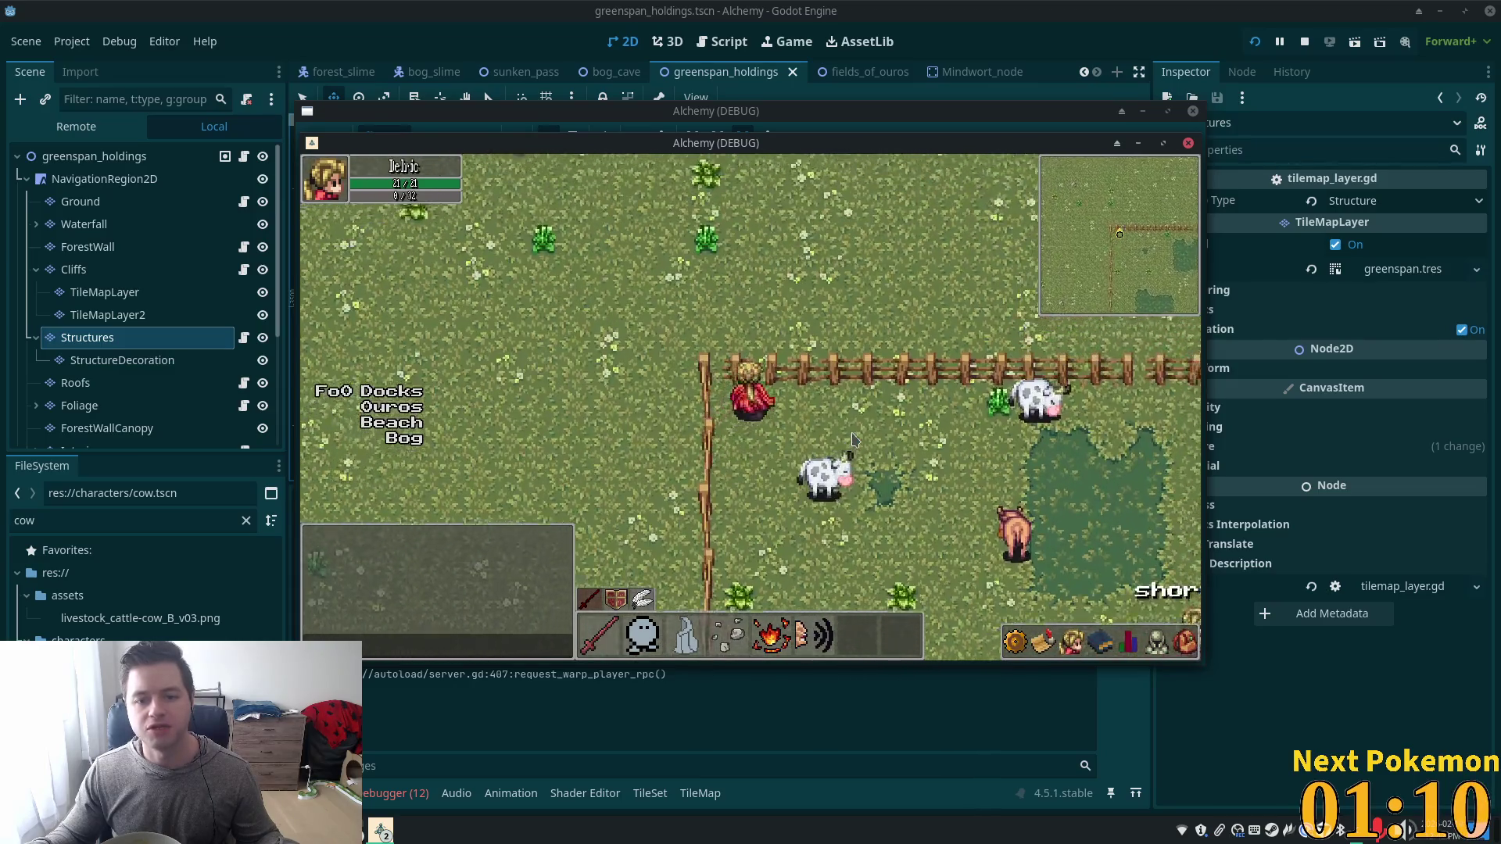
{"action": "key", "text": "Left"}
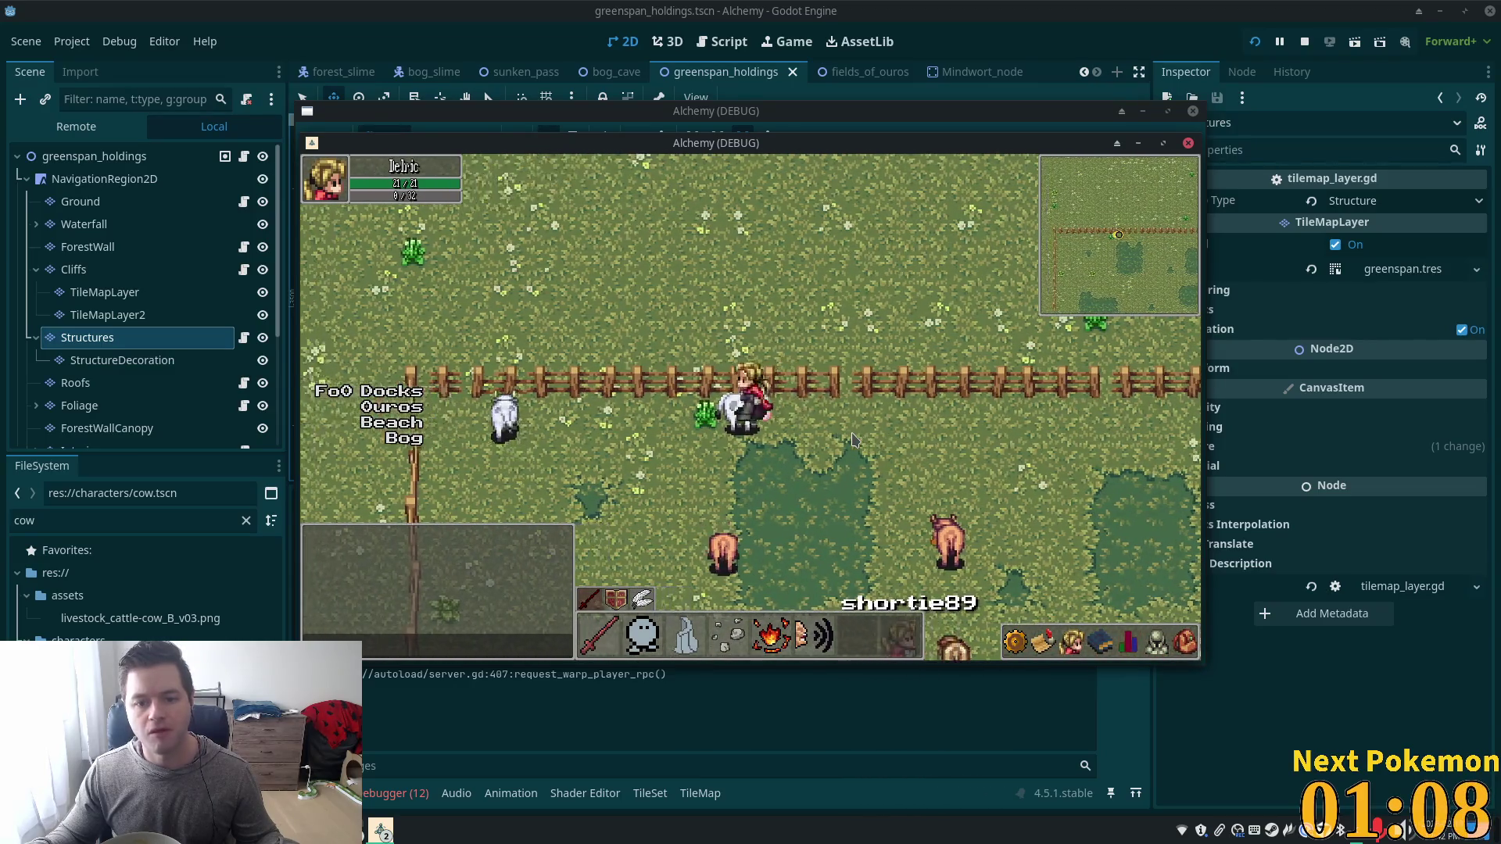
{"action": "key", "text": "Left"}
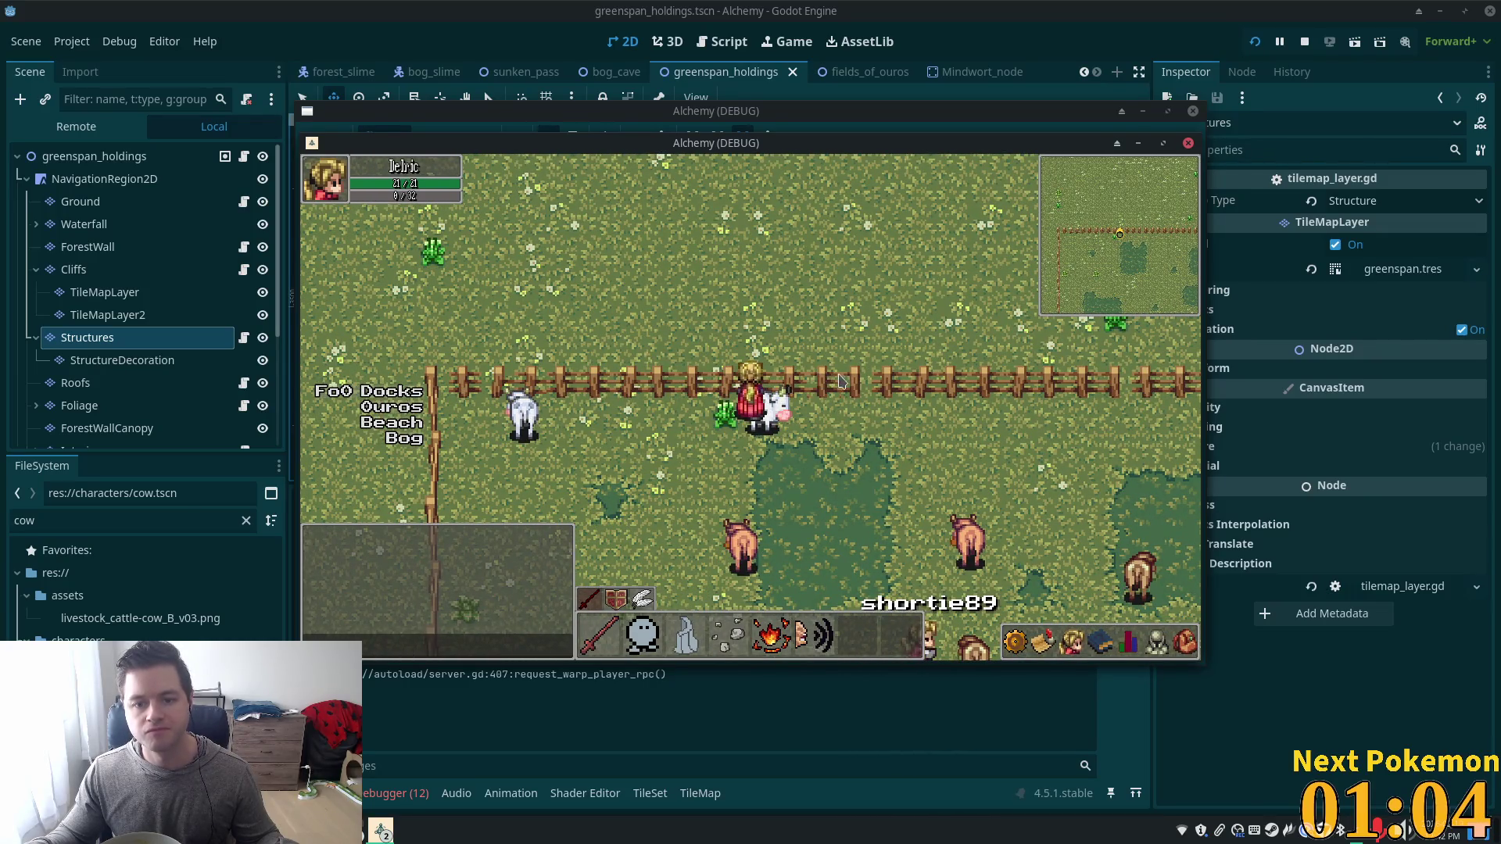
{"action": "key", "text": "F8"}
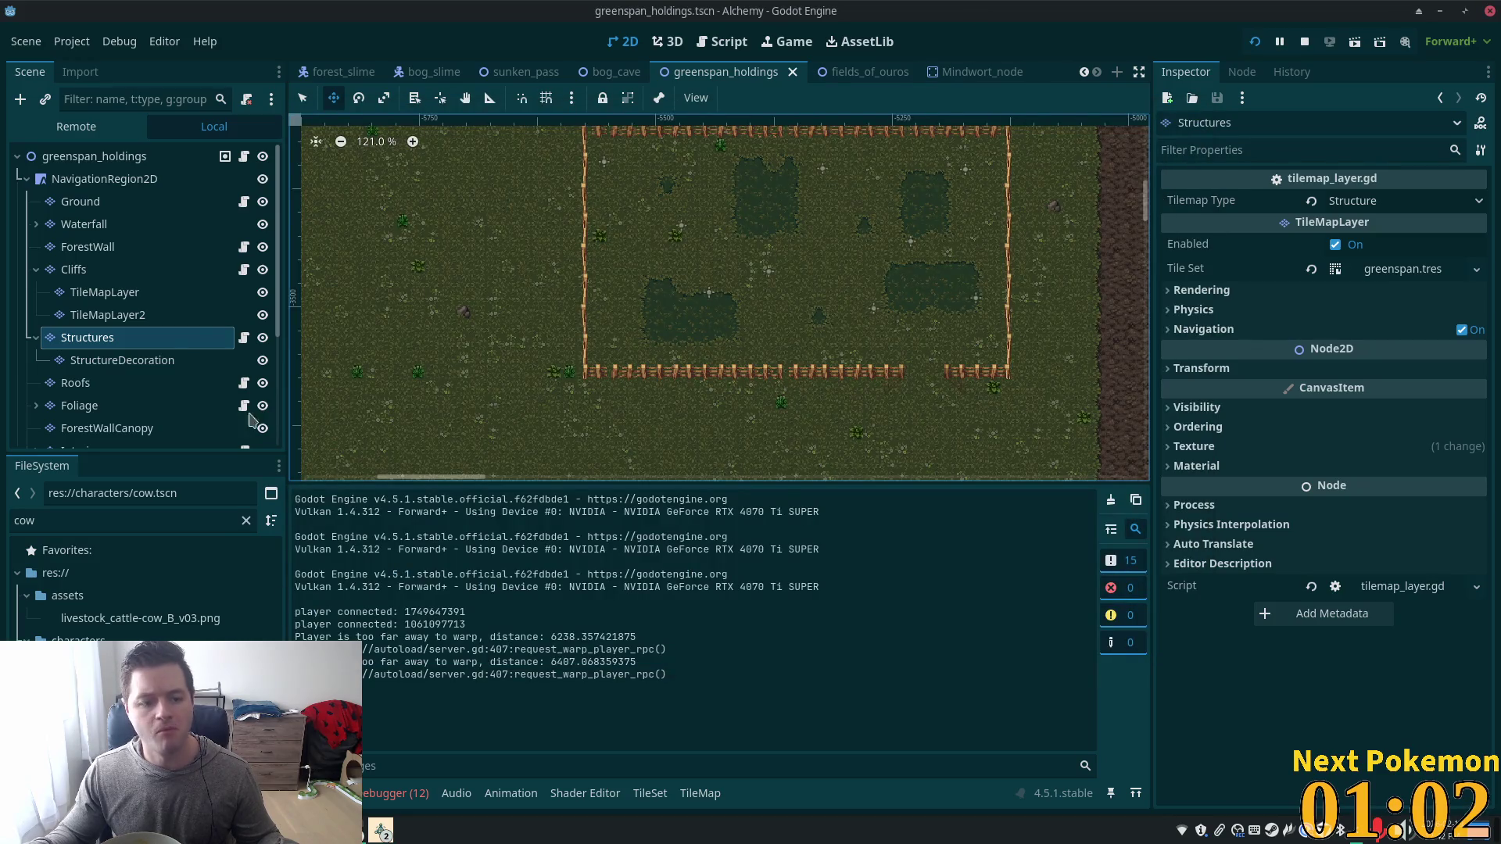
Select the Structures layer and show its 'fences & walls' atlas in the TileSet editor.
{"action": "left_click", "coordinate": [87, 246]}
{"action": "left_click", "coordinate": [87, 337]}
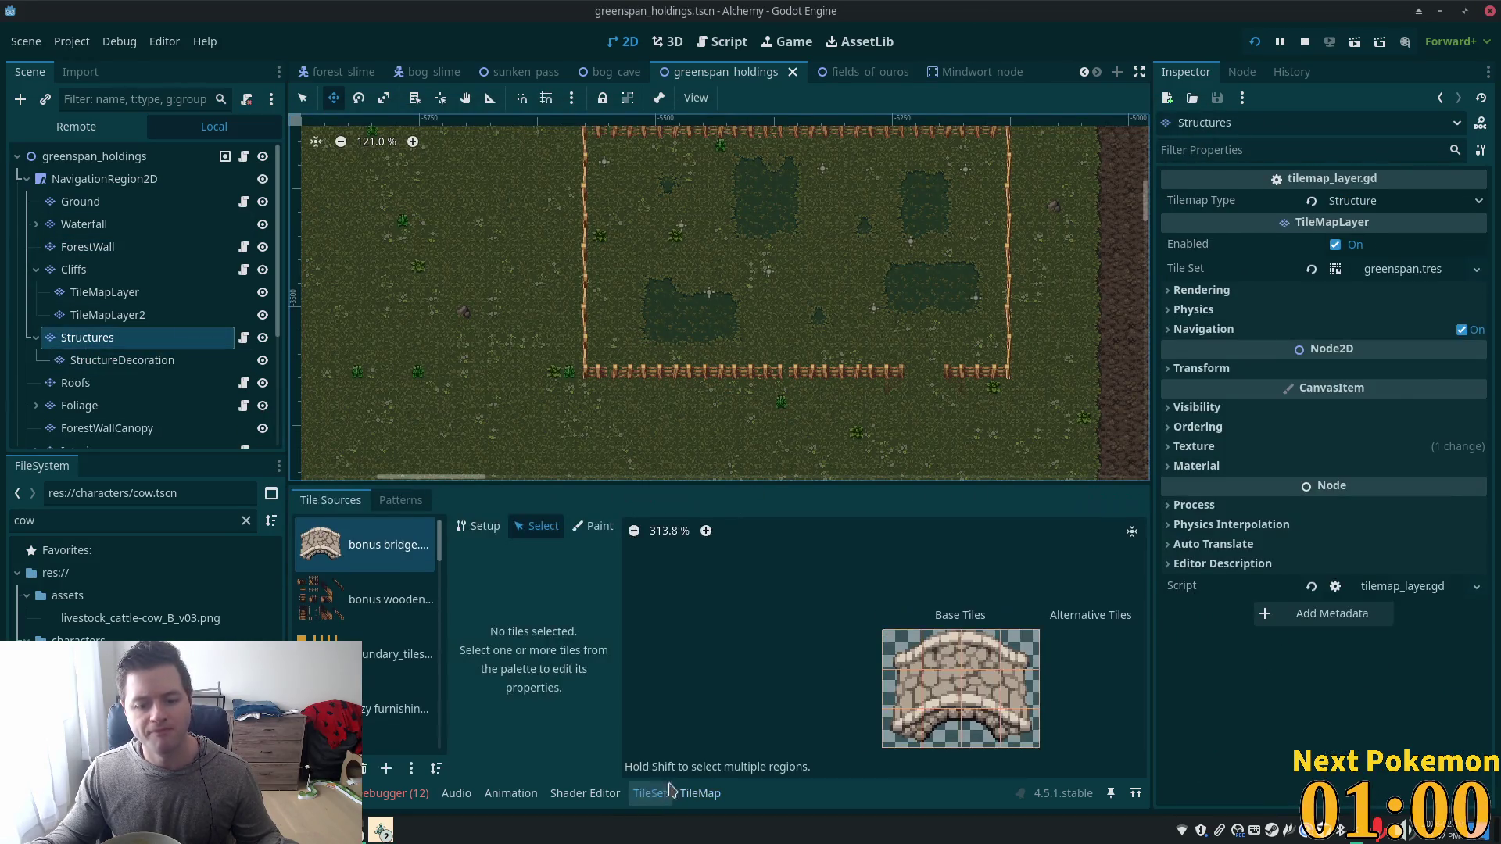
{"action": "scroll", "coordinate": [391, 617], "scroll_direction": "down", "scroll_amount": 5}
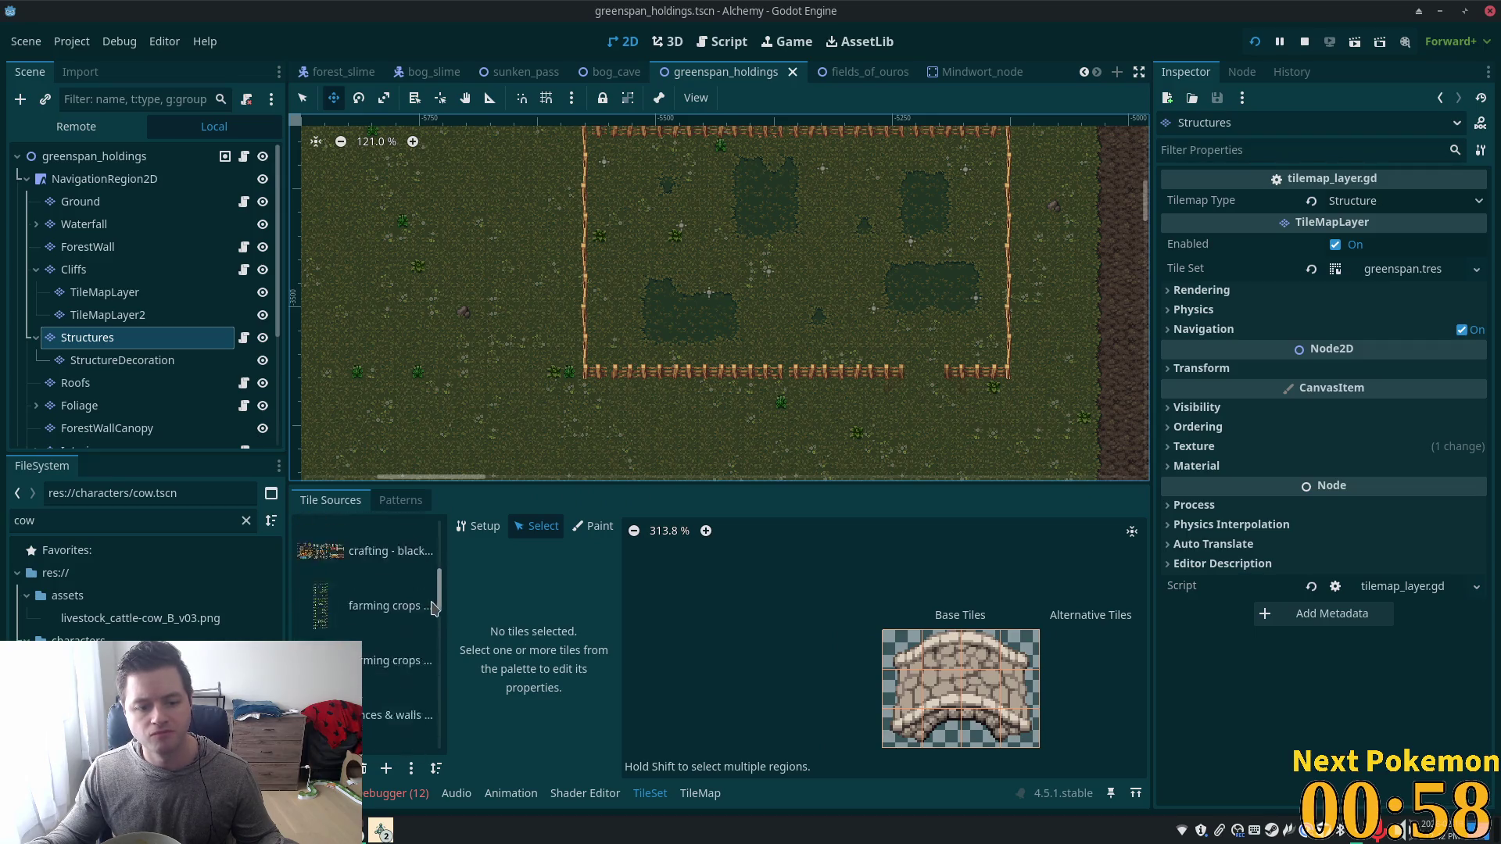
{"action": "scroll", "coordinate": [407, 625], "scroll_direction": "down", "scroll_amount": 5}
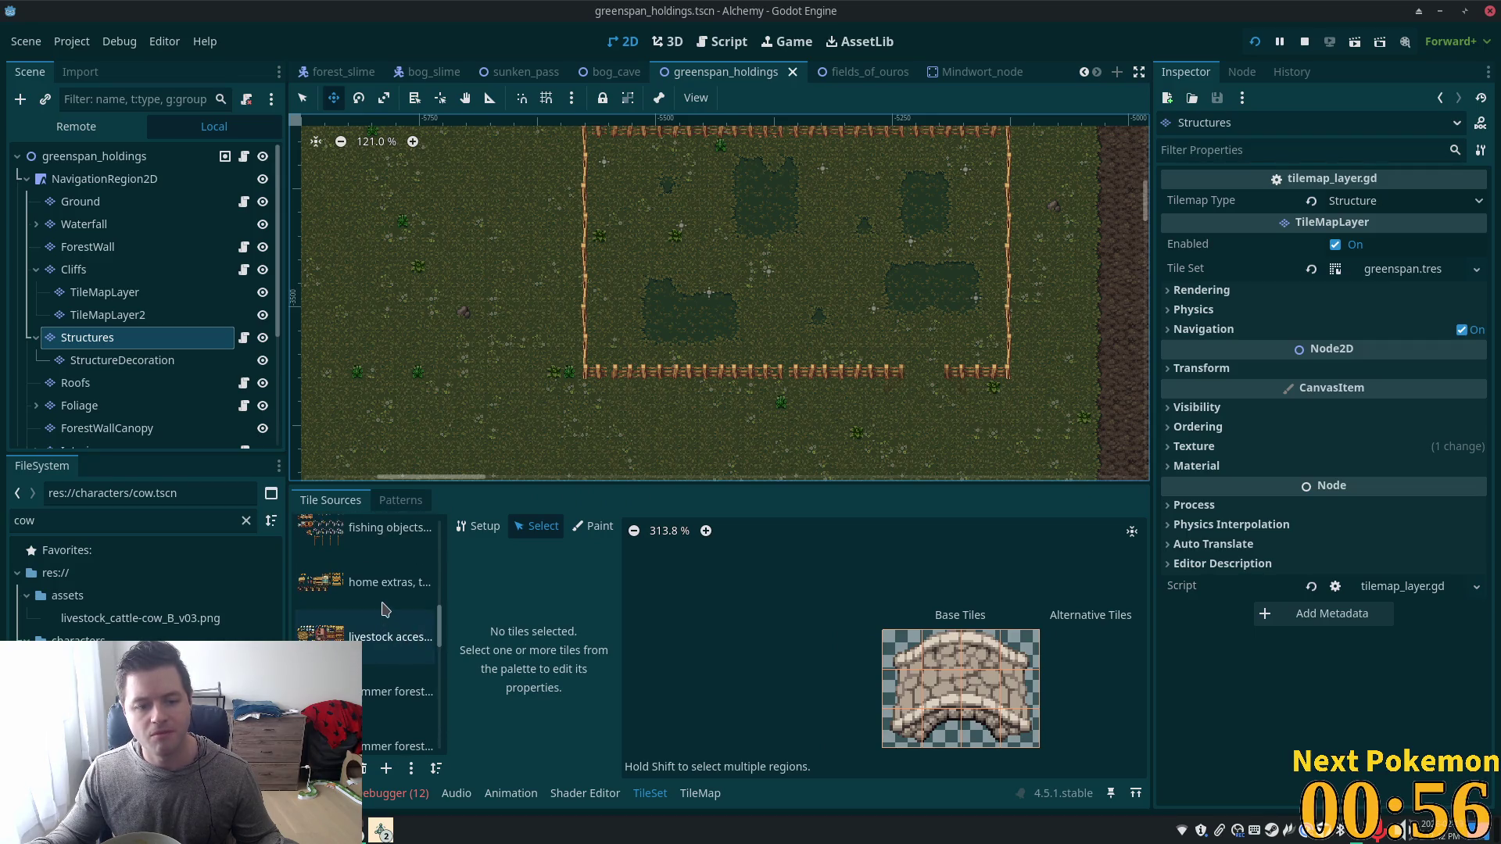
{"action": "scroll", "coordinate": [383, 626], "scroll_direction": "down", "scroll_amount": 5}
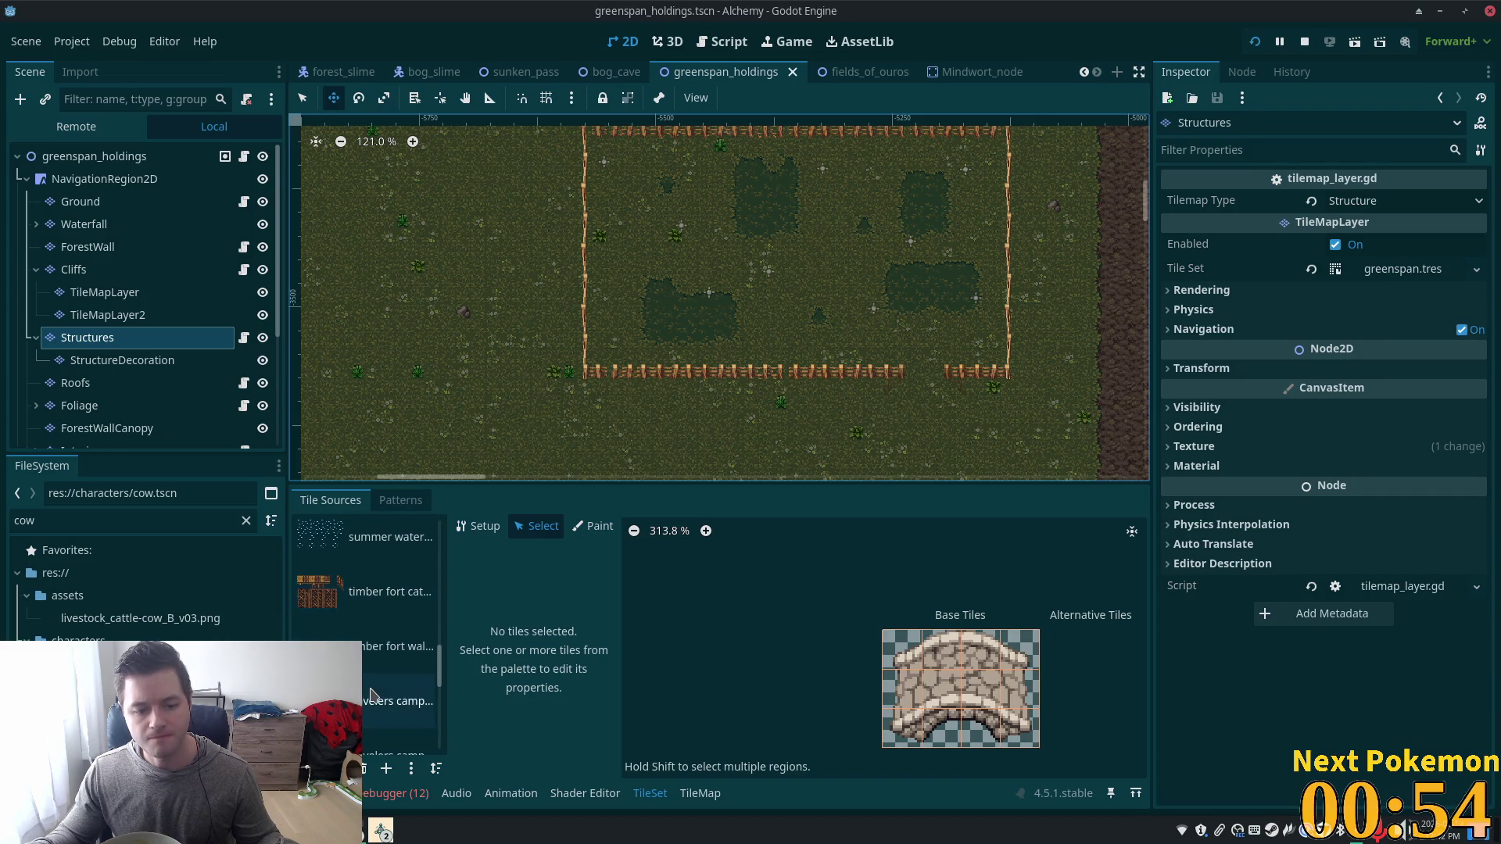
{"action": "scroll", "coordinate": [375, 695], "scroll_direction": "down", "scroll_amount": 1}
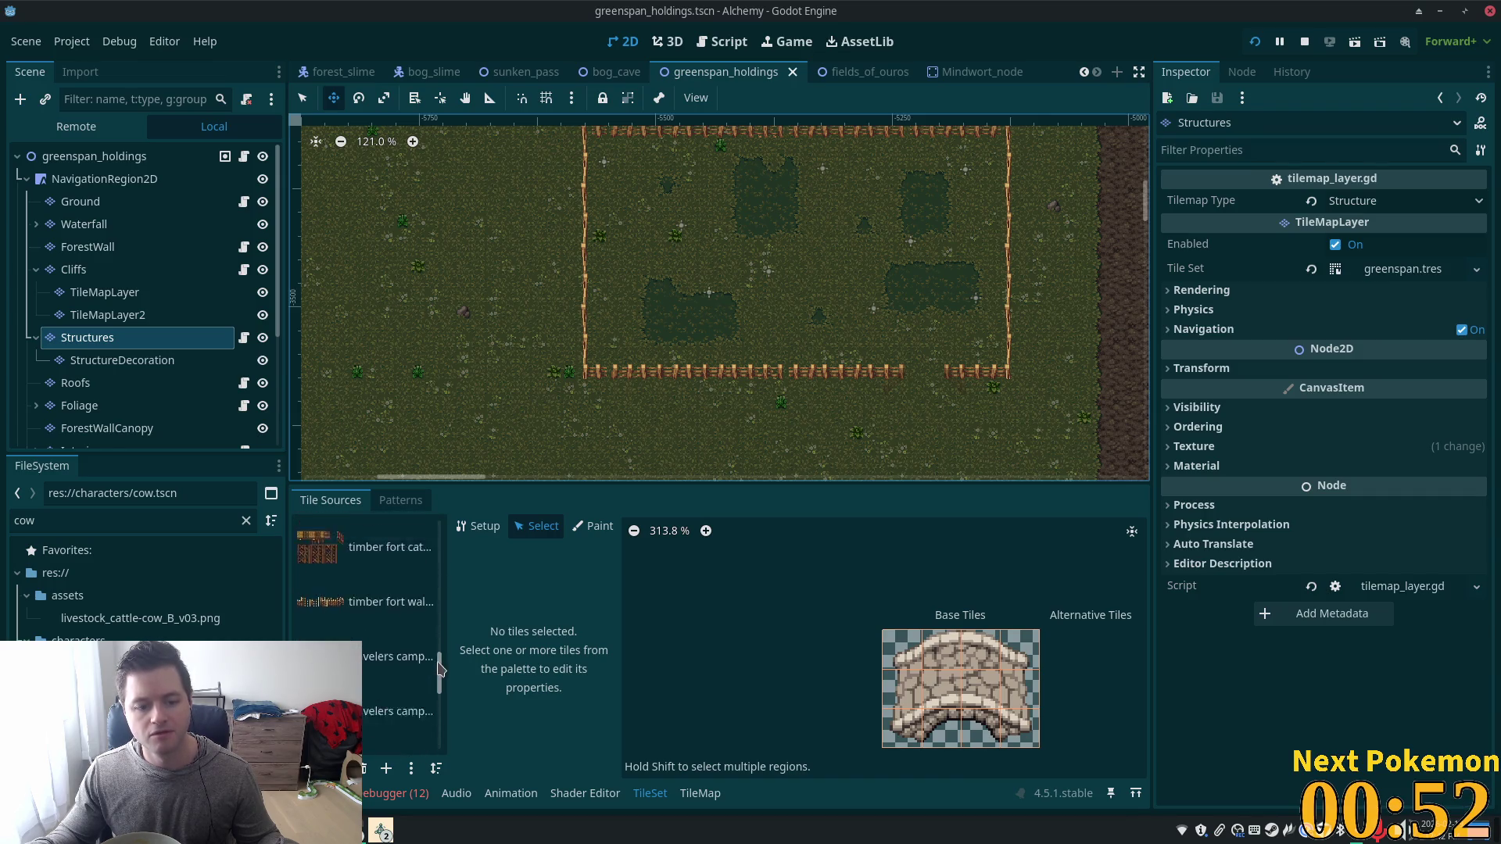
{"action": "scroll", "coordinate": [415, 649], "scroll_direction": "up", "scroll_amount": 10}
{"action": "left_click", "coordinate": [422, 633]}
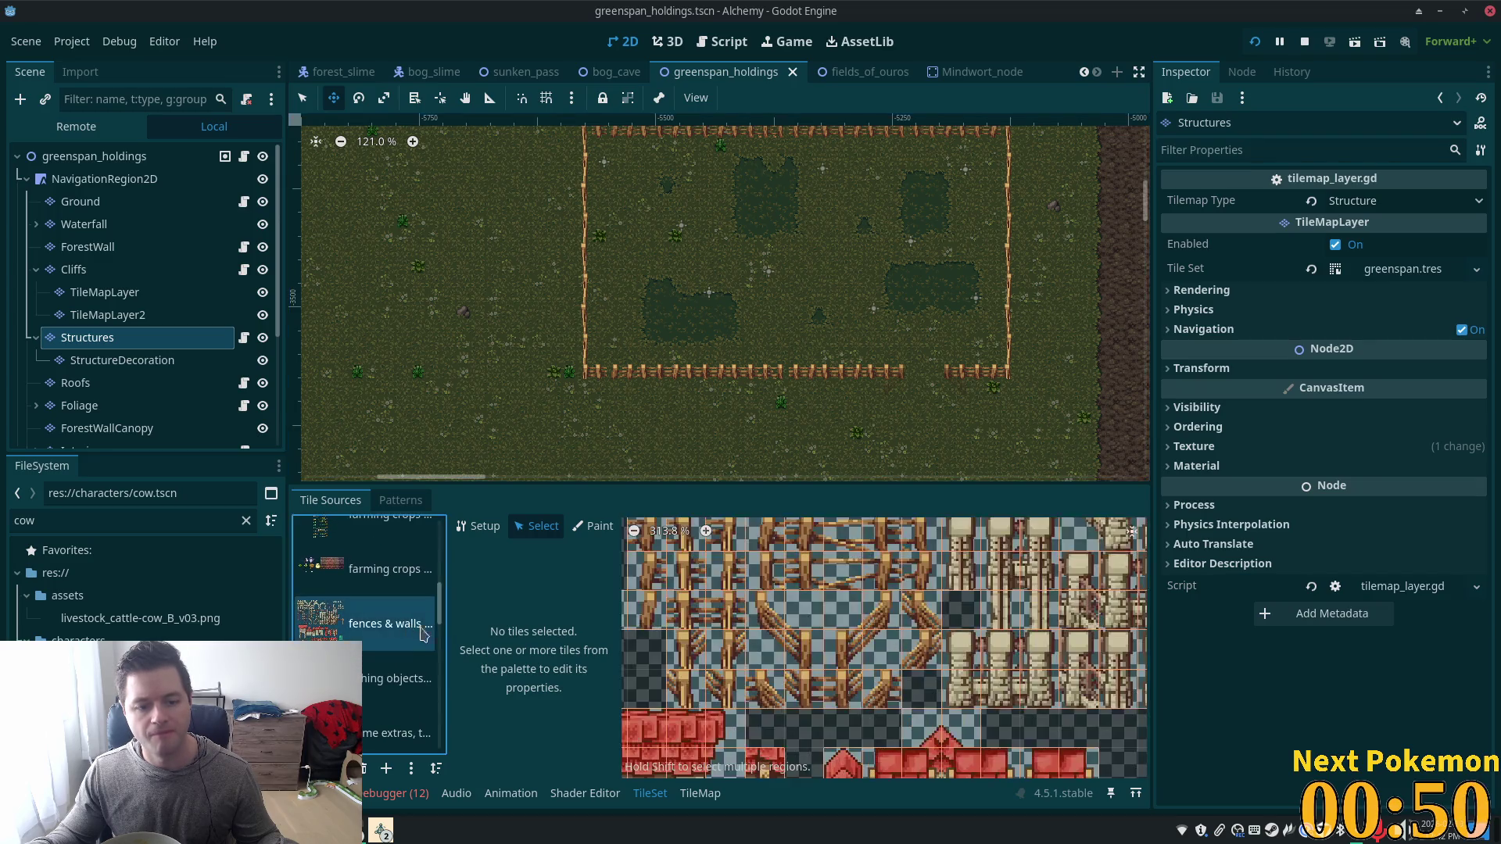
{"action": "scroll", "coordinate": [858, 598], "scroll_direction": "up", "scroll_amount": 5}
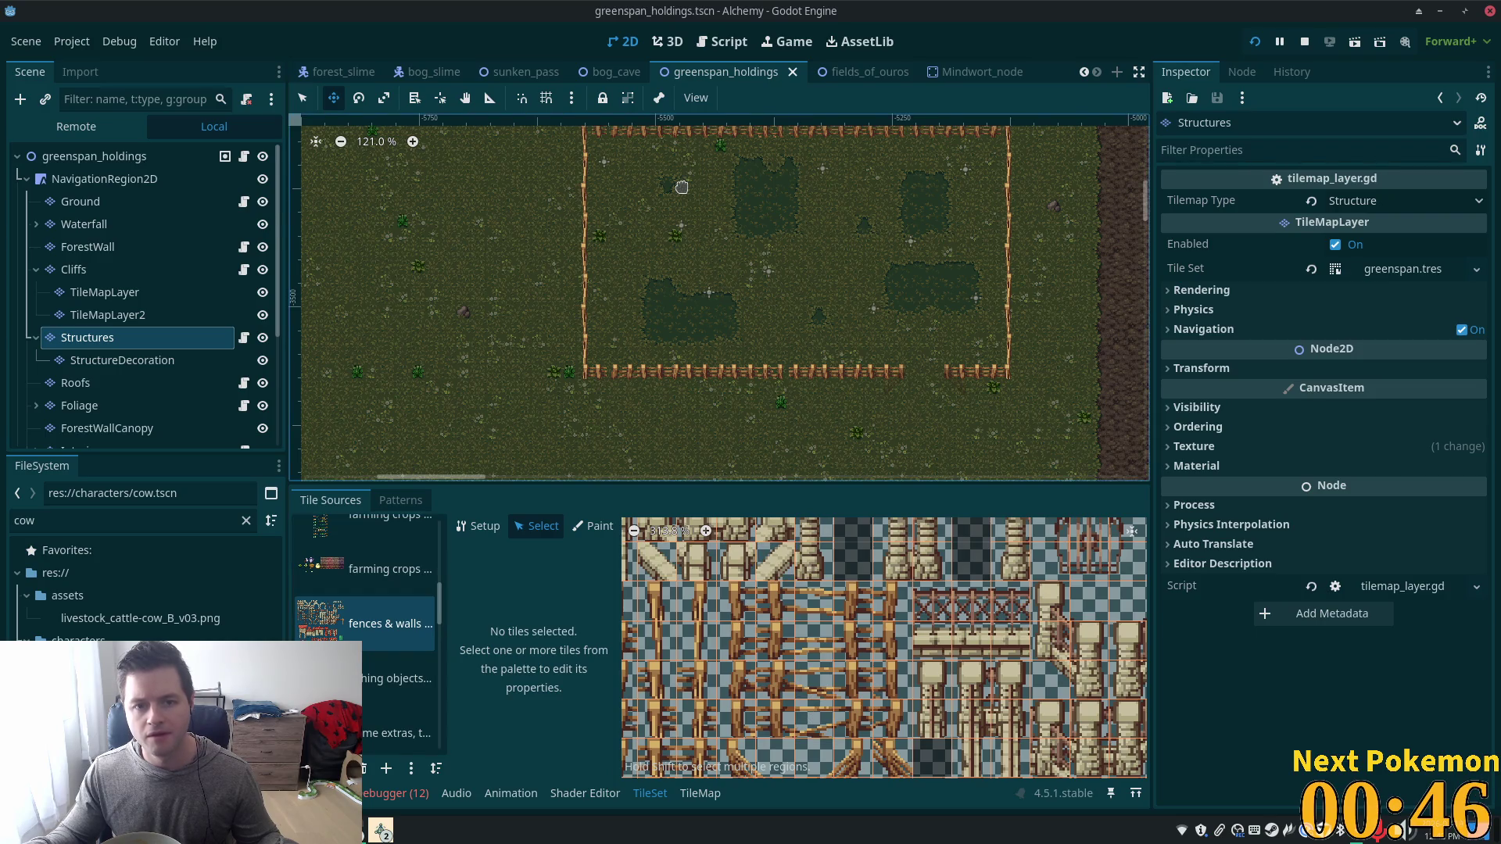
{"action": "scroll", "coordinate": [686, 191], "scroll_direction": "up", "scroll_amount": 5}
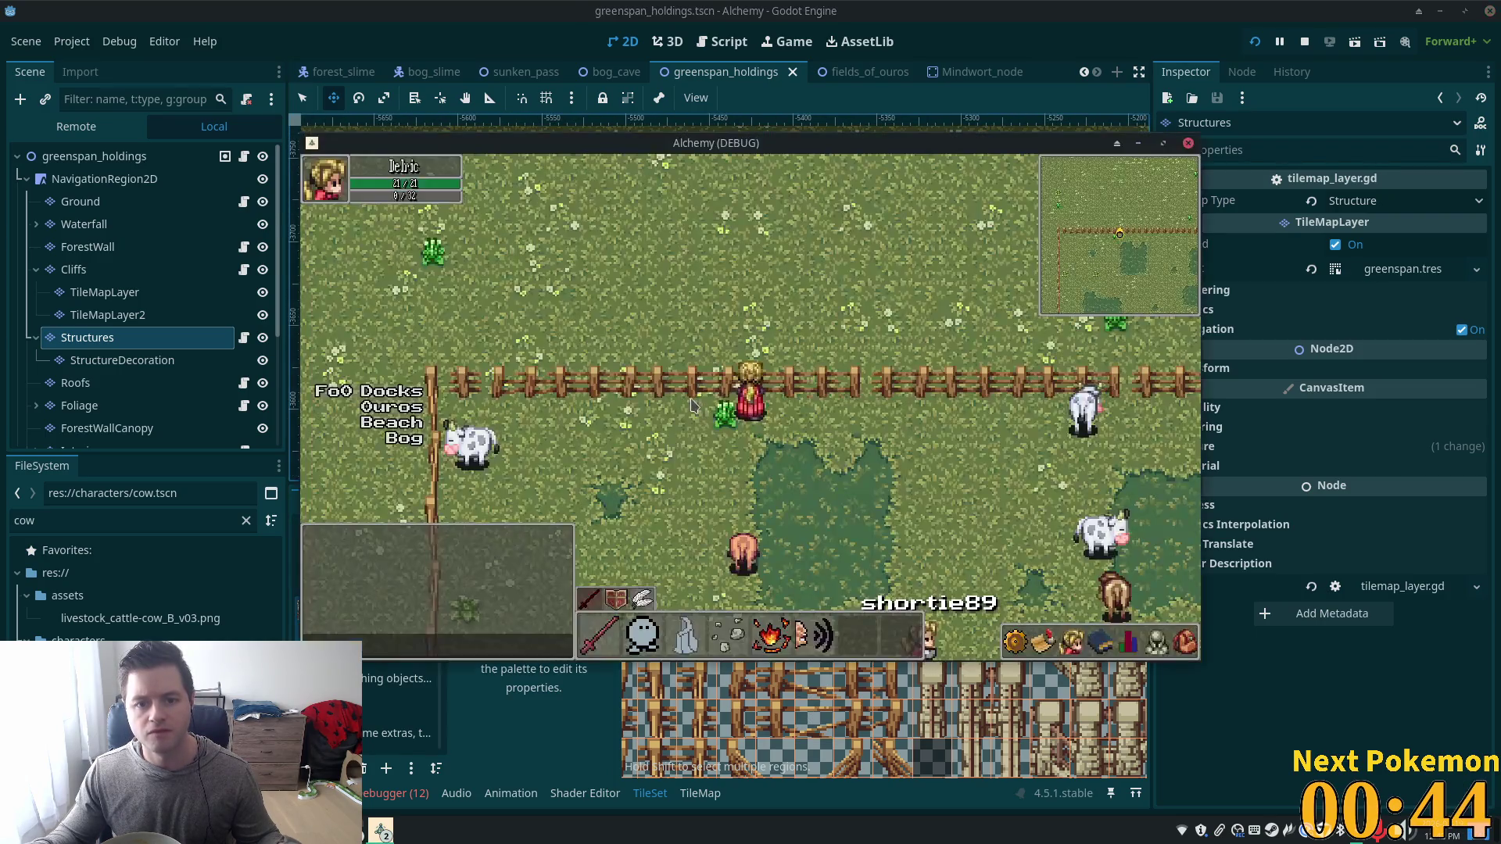
Walk the character right and left along the pen fence, then return to the editor.
{"action": "key", "text": "Right"}
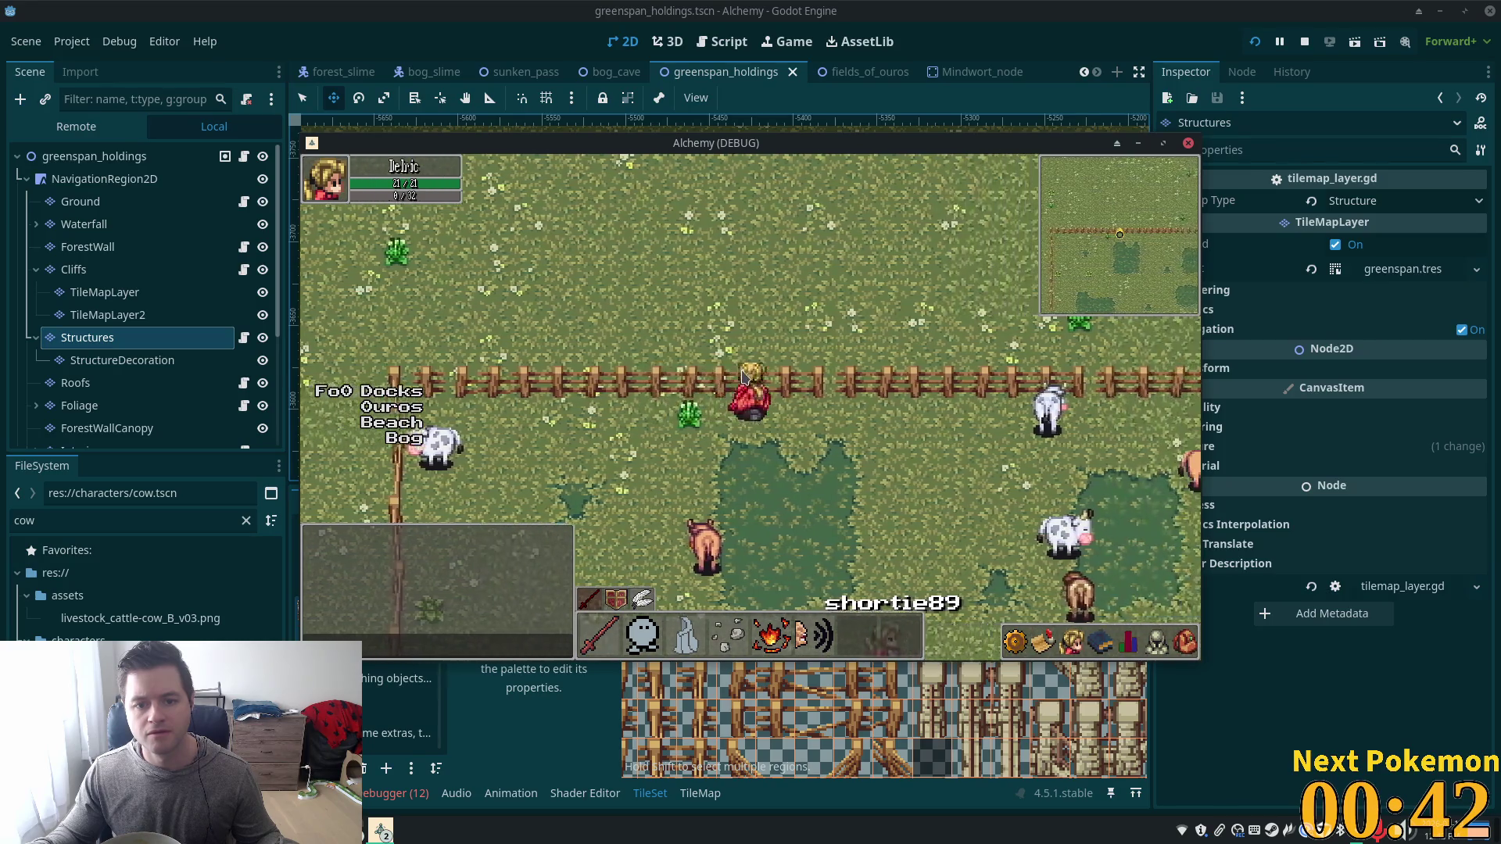
{"action": "key", "text": "Left"}
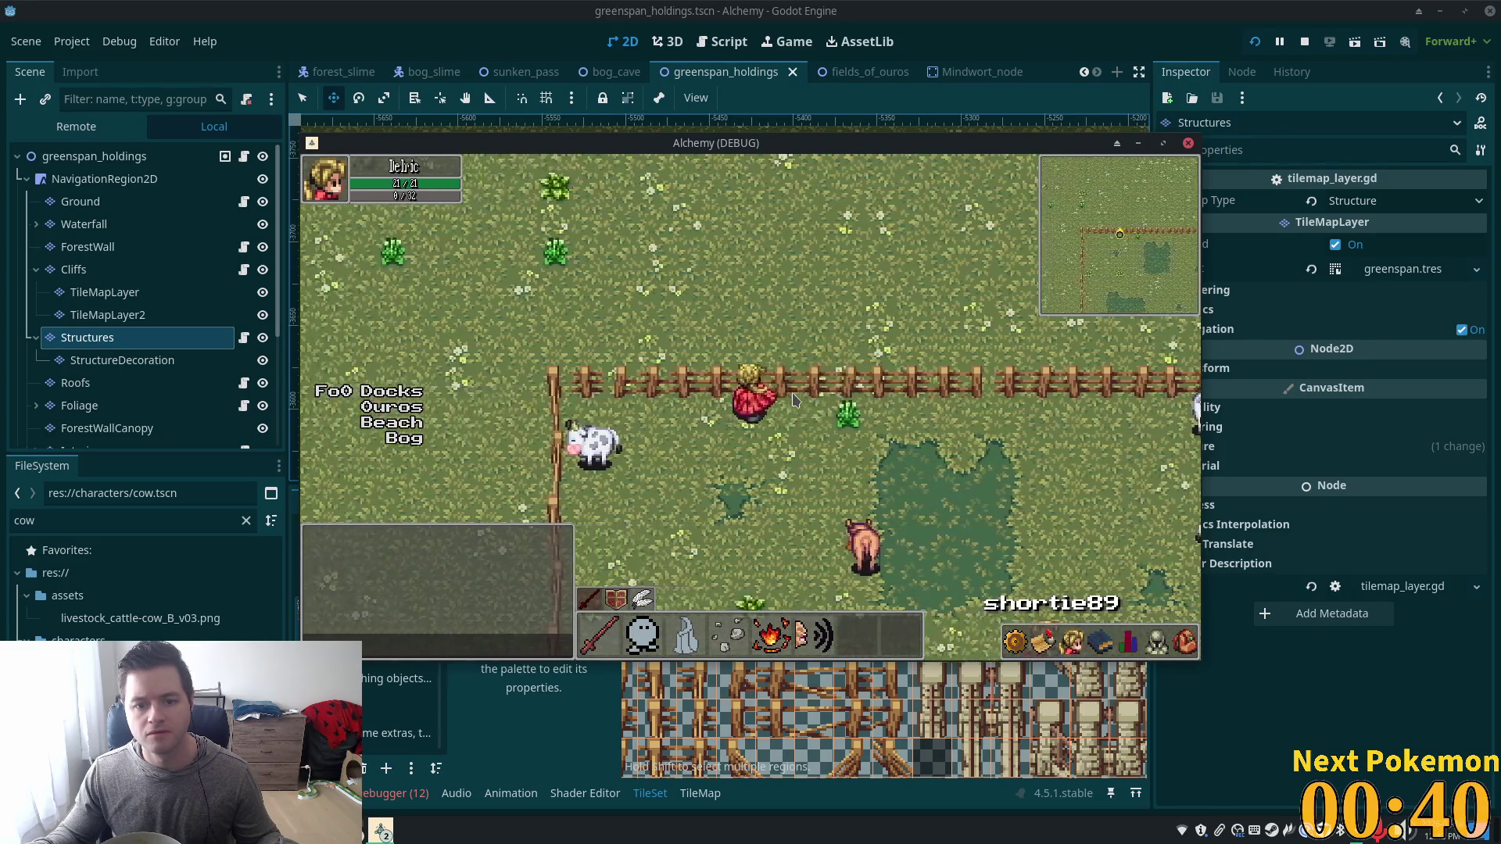
{"action": "key", "text": "Left"}
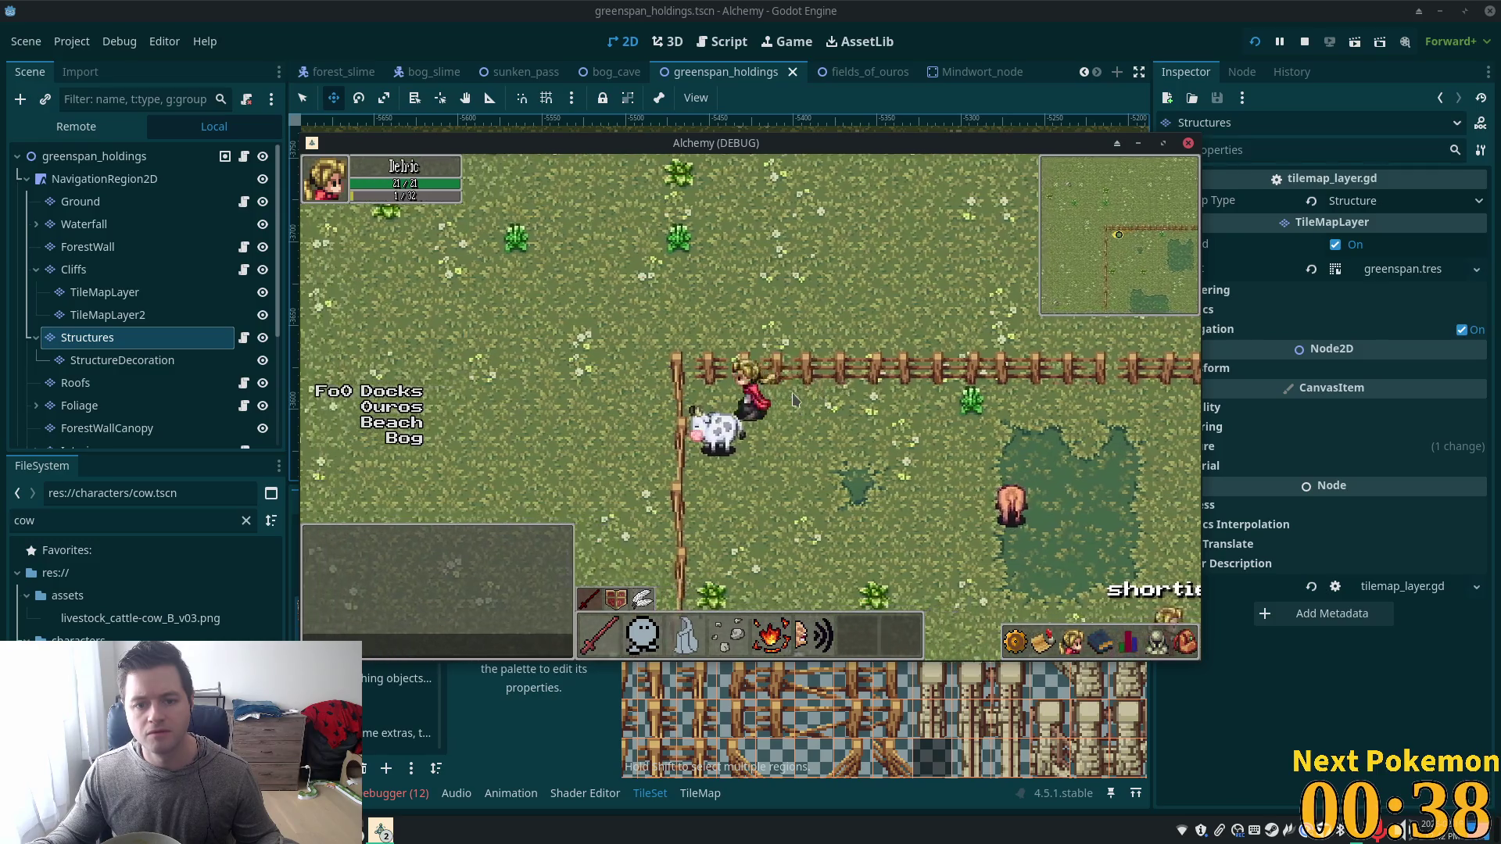
{"action": "key", "text": "Right"}
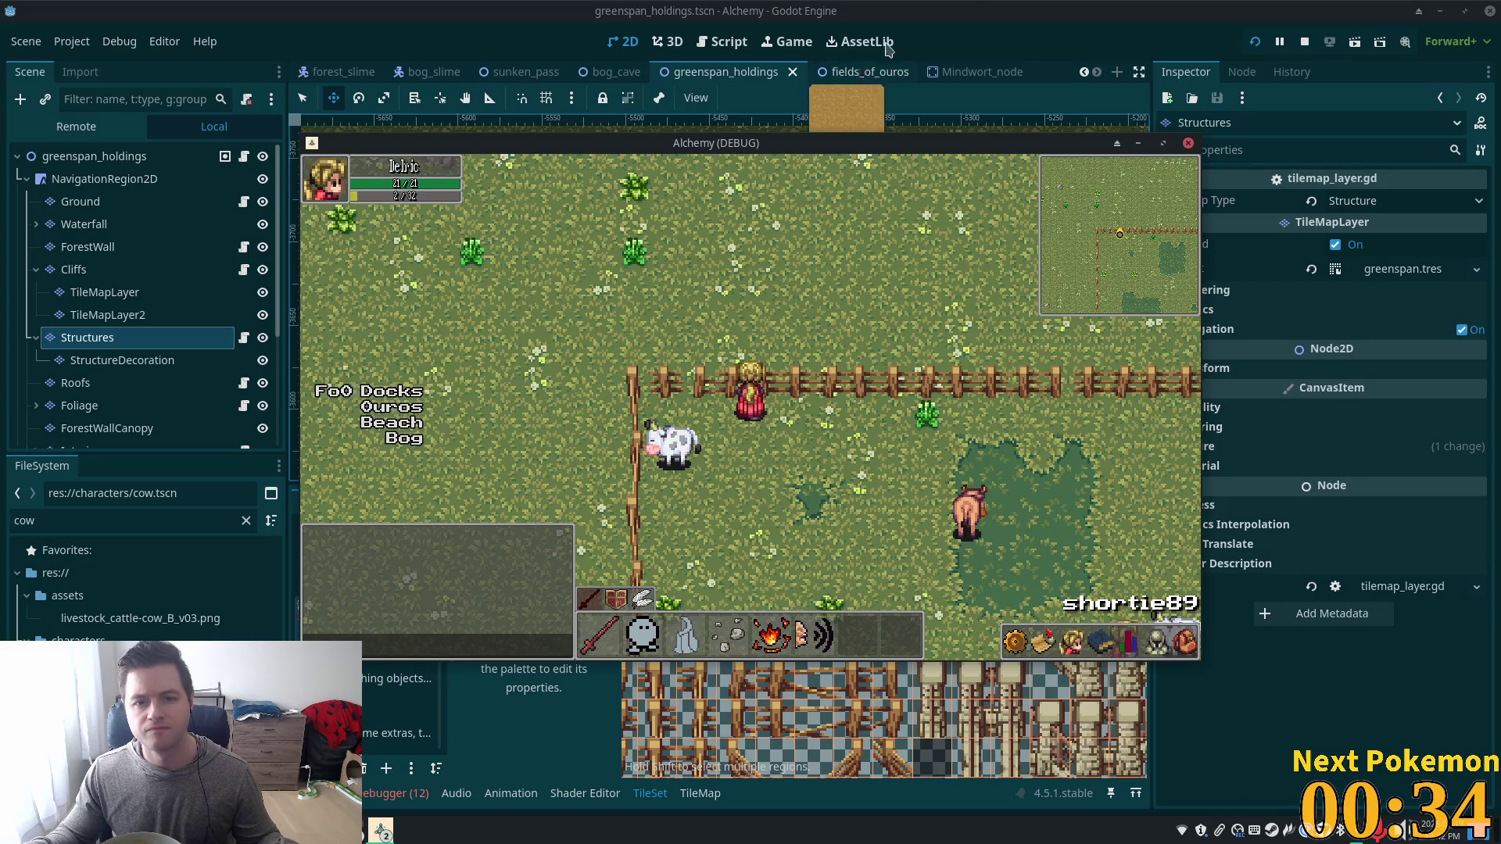
{"action": "left_click", "coordinate": [1001, 7]}
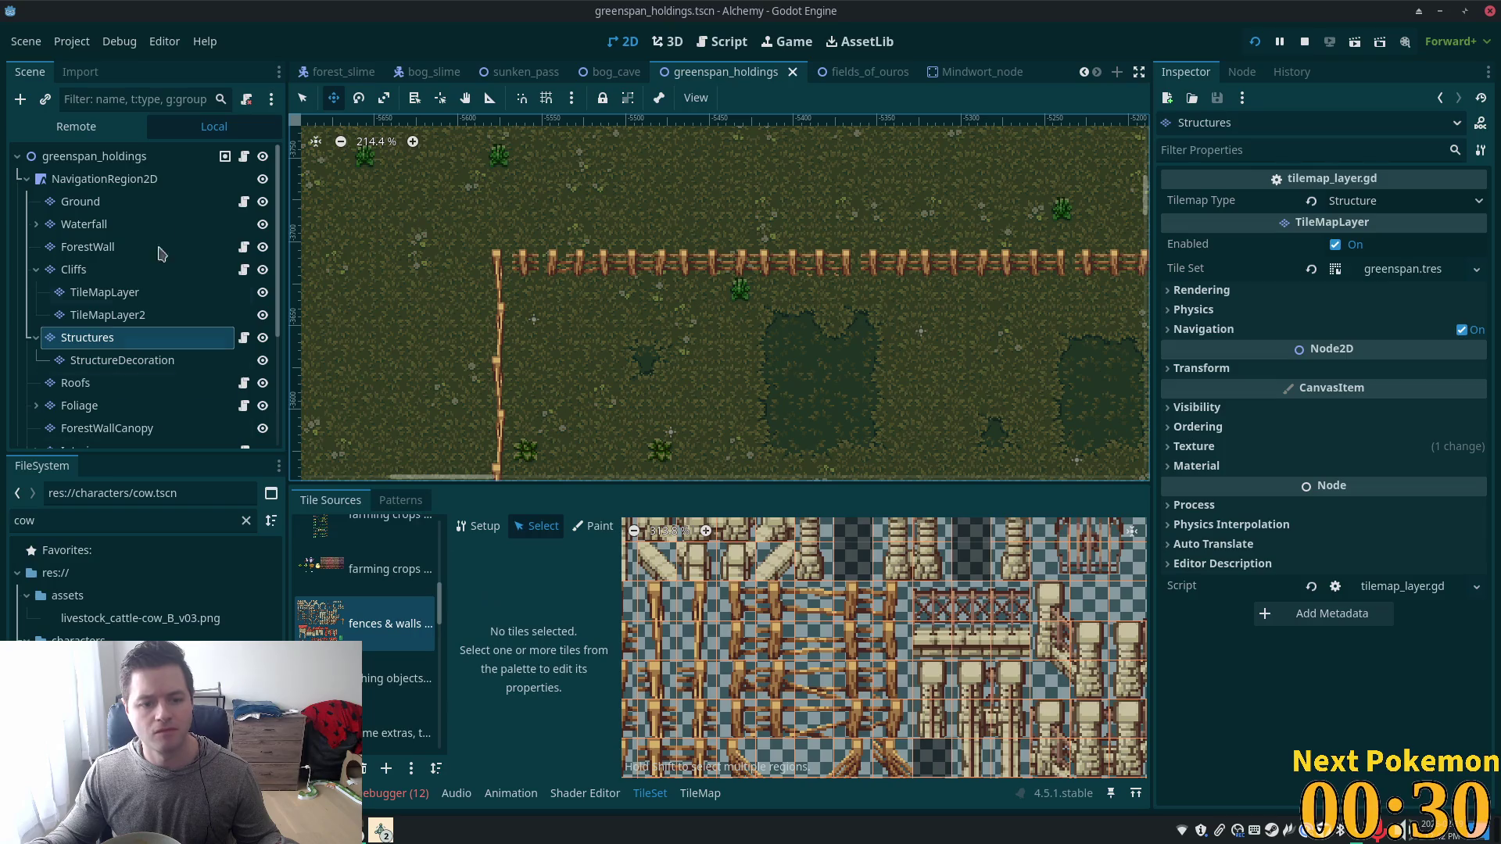
Pick the fence tile from the map and switch the bottom panel to the TileSet editor.
{"action": "left_click", "coordinate": [699, 794]}
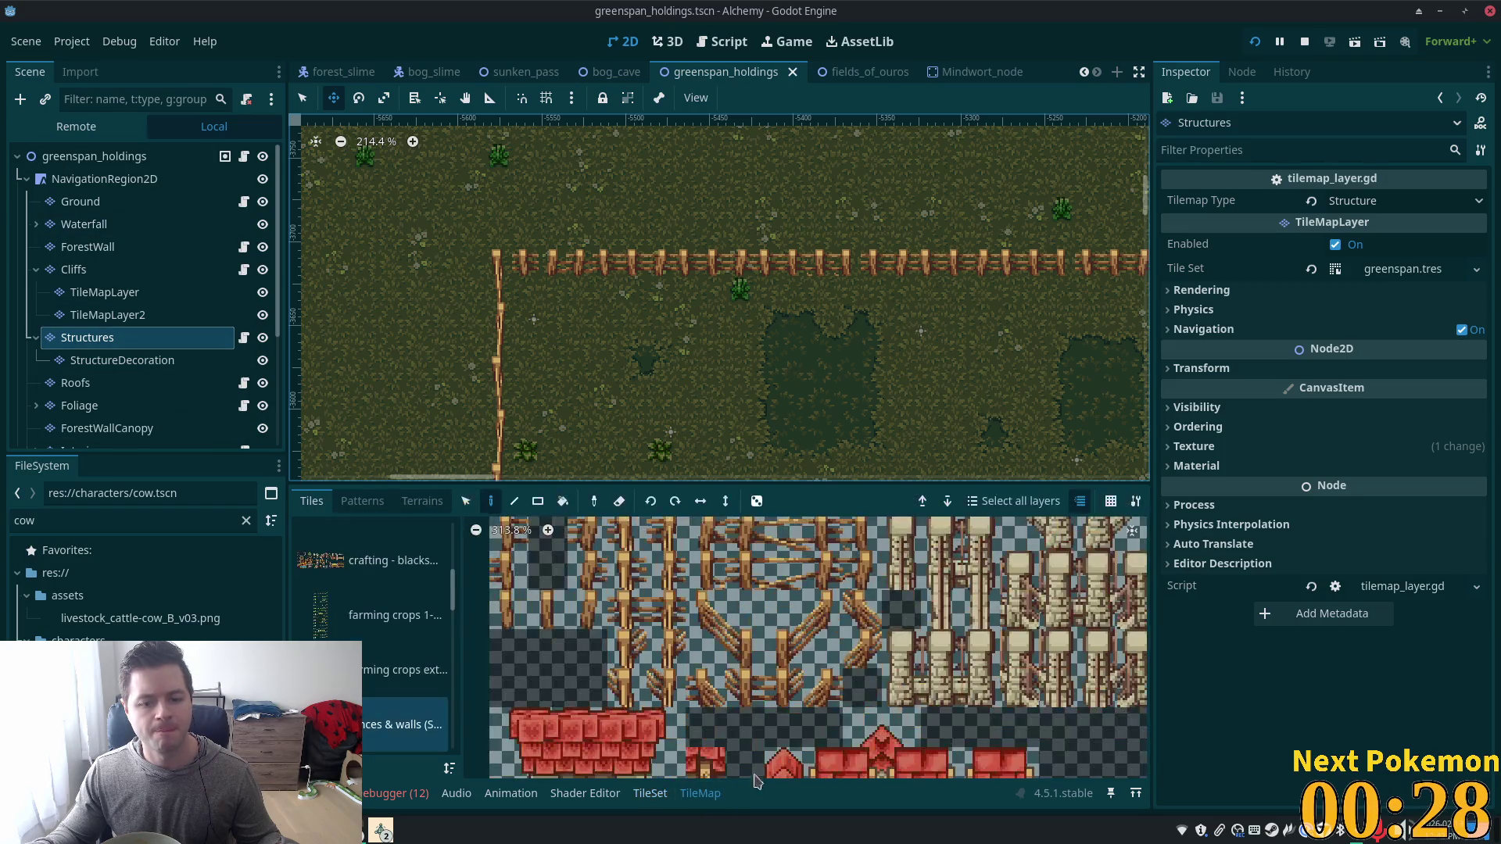
{"action": "left_click", "coordinate": [466, 501]}
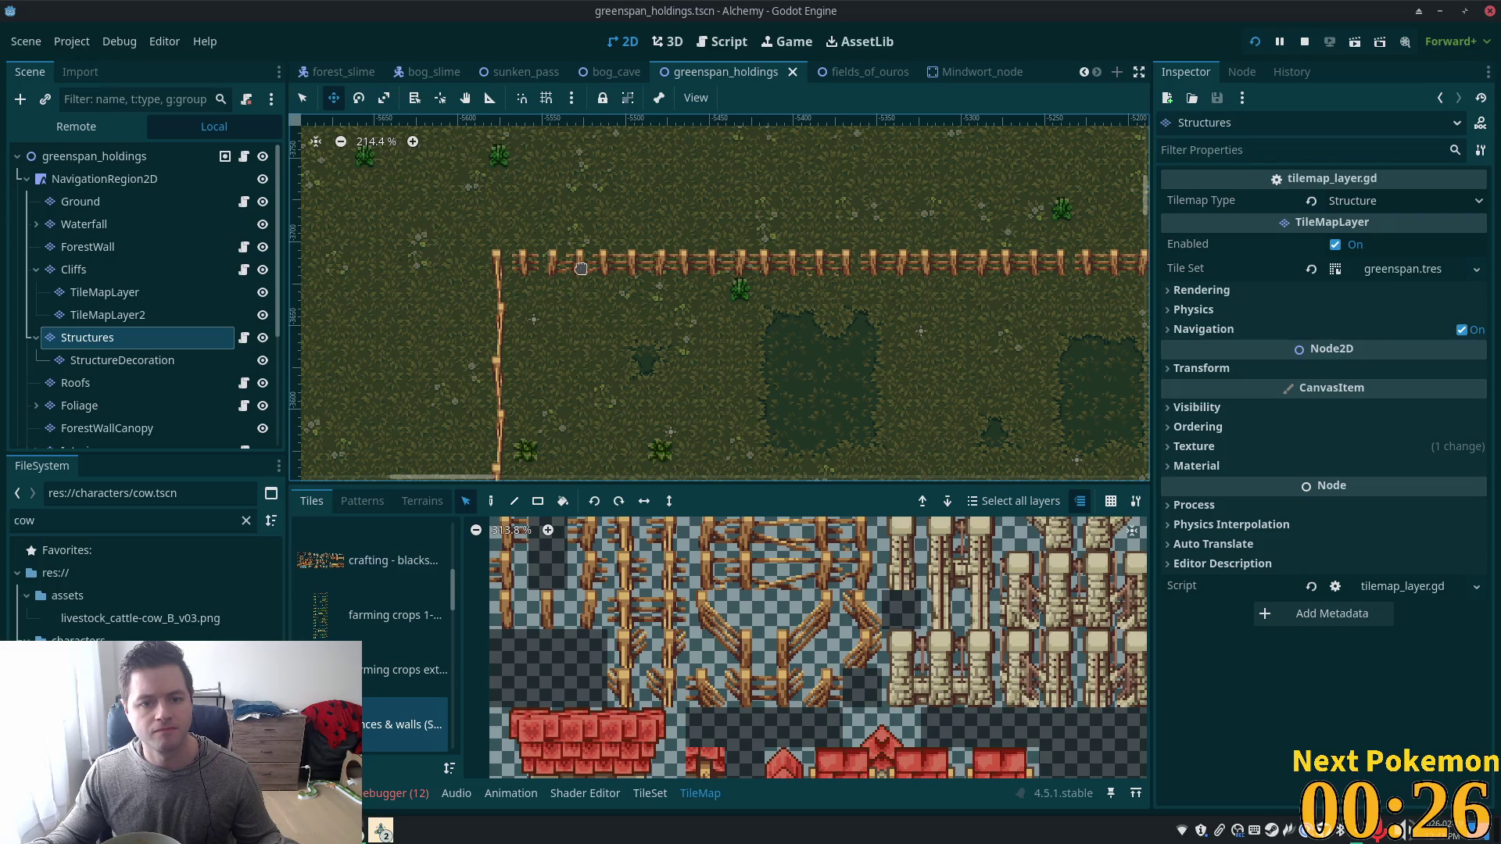
{"action": "left_click", "coordinate": [304, 95]}
{"action": "scroll", "coordinate": [602, 258], "scroll_direction": "up", "scroll_amount": 3}
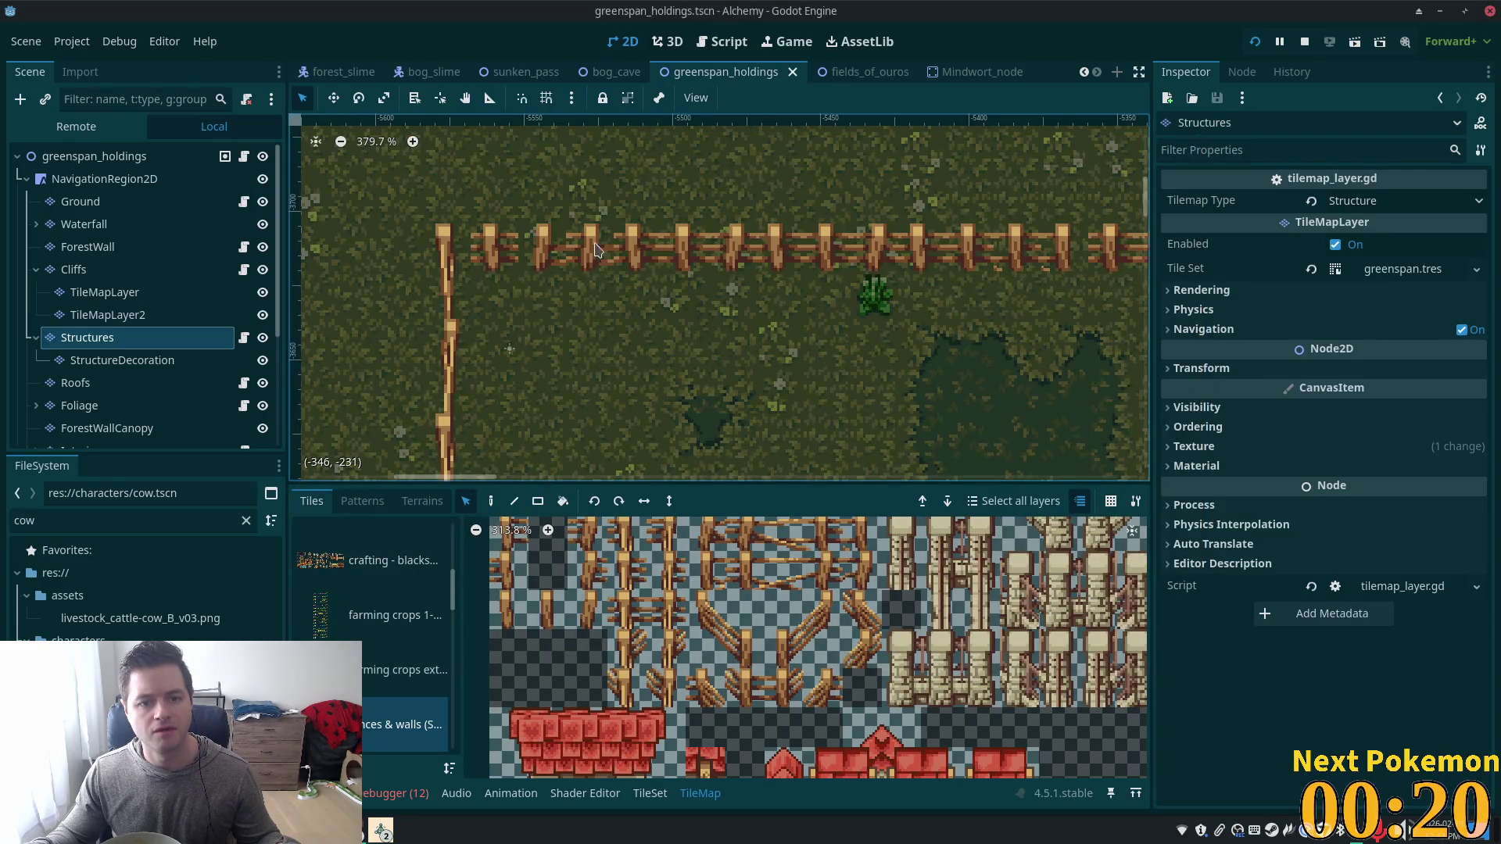
{"action": "left_click", "coordinate": [609, 247]}
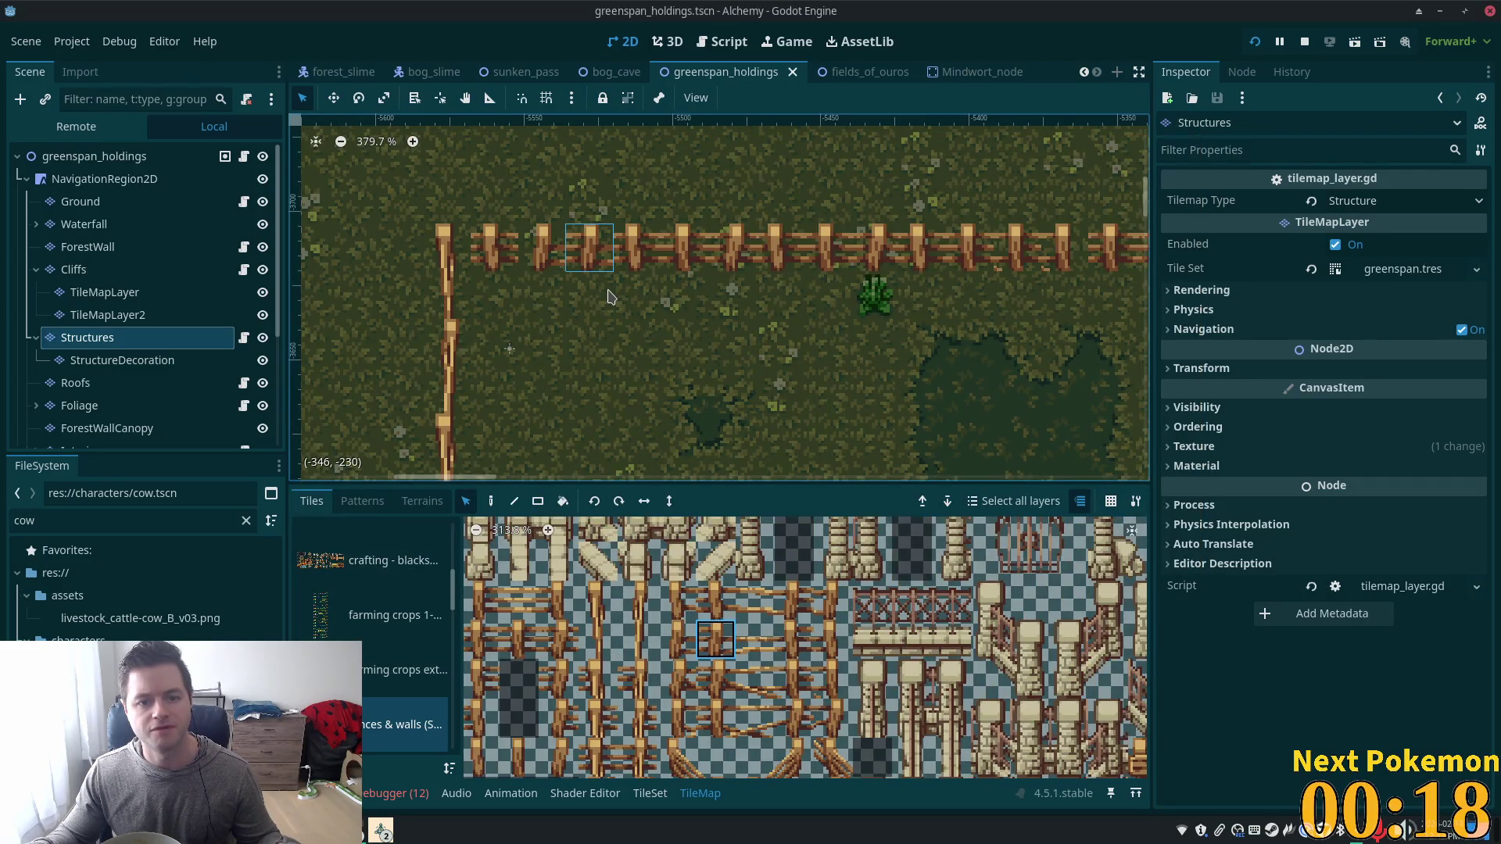
{"action": "key", "text": "alt+Tab"}
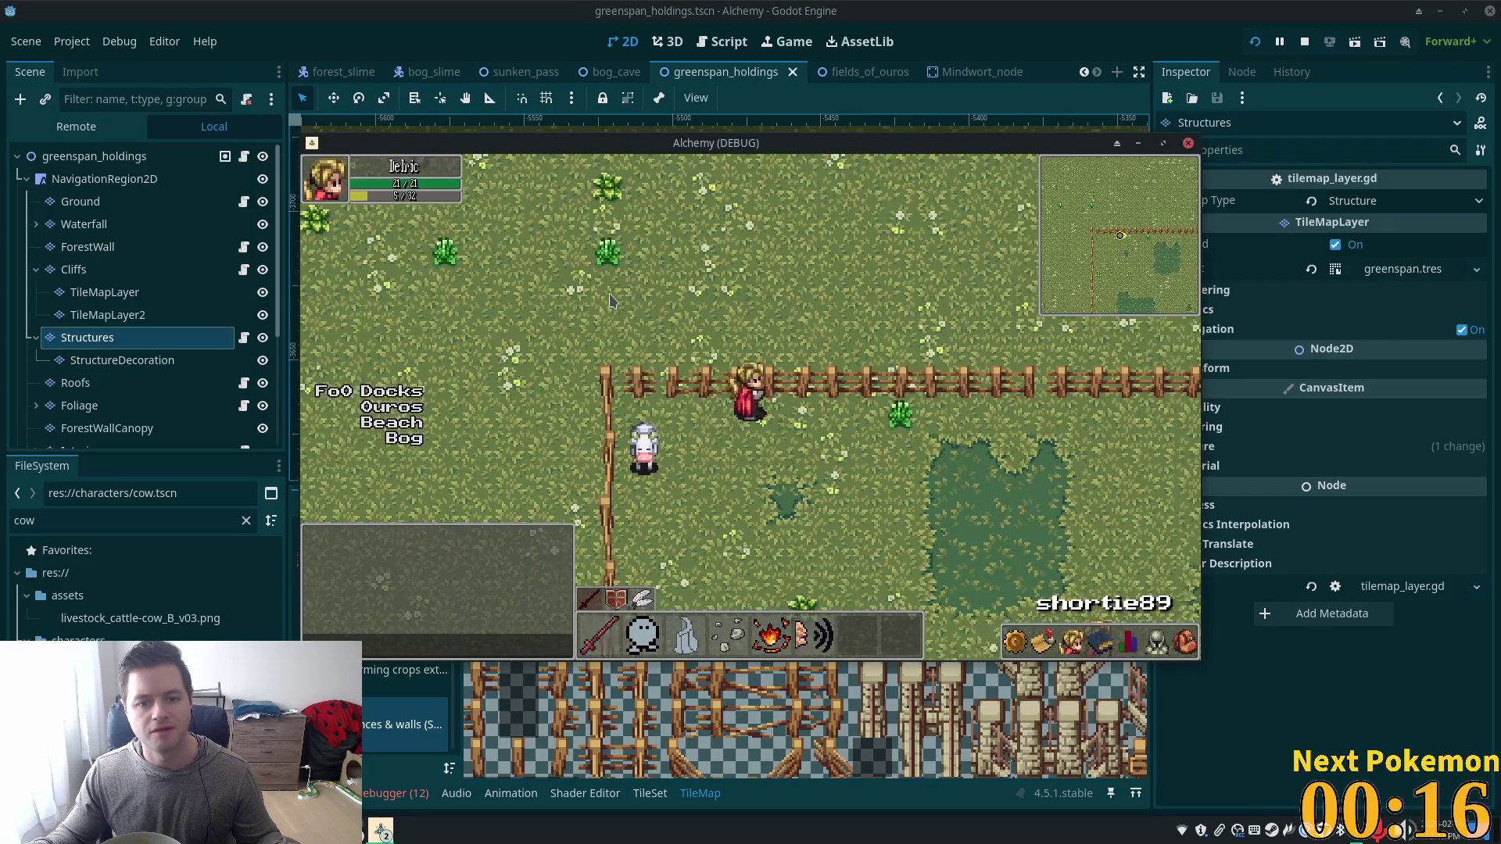
{"action": "key", "text": "alt+Tab"}
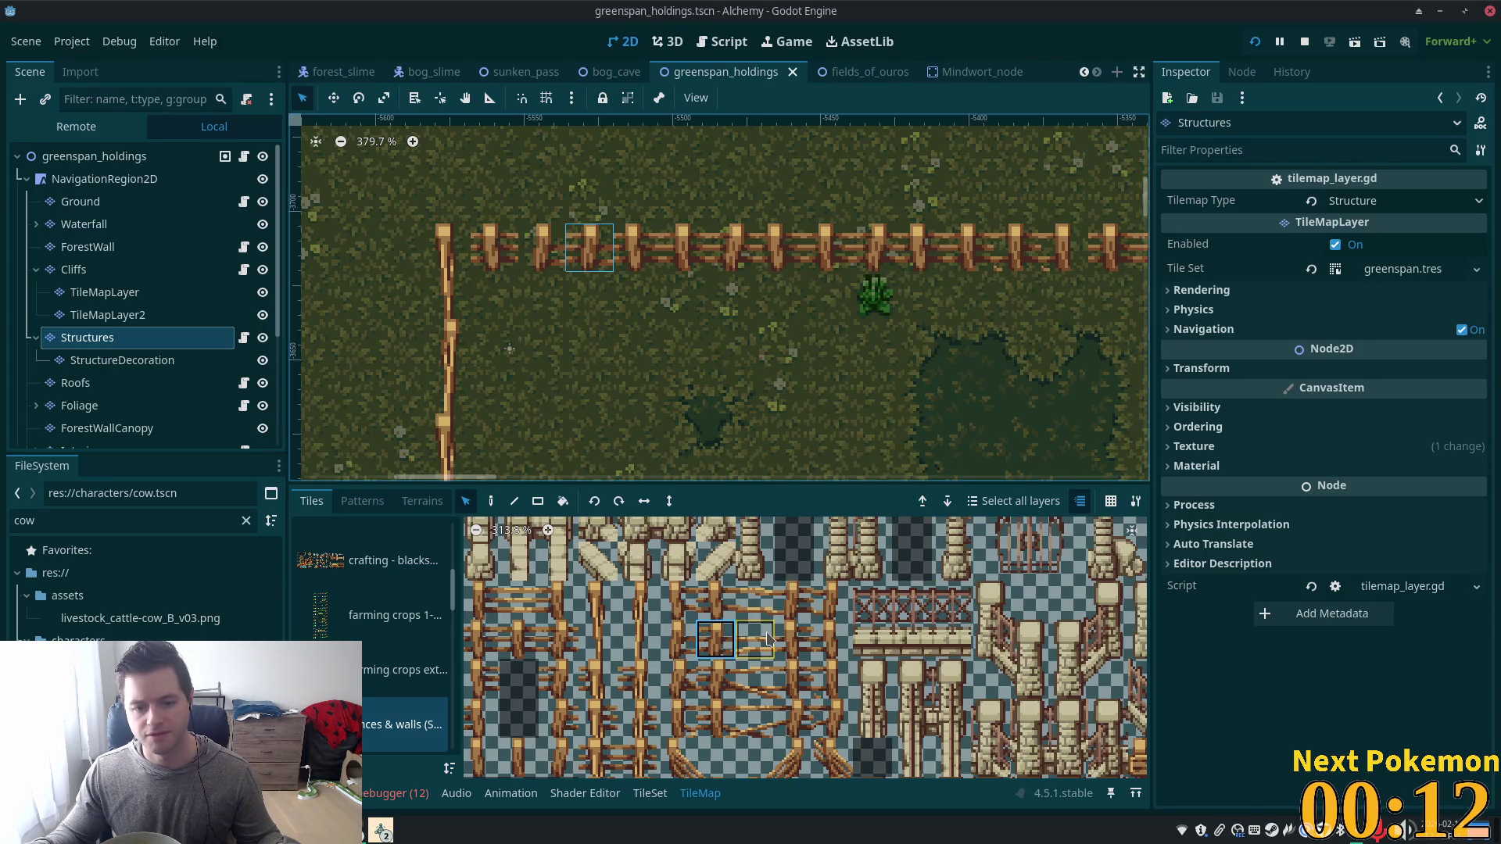
{"action": "left_click", "coordinate": [650, 793]}
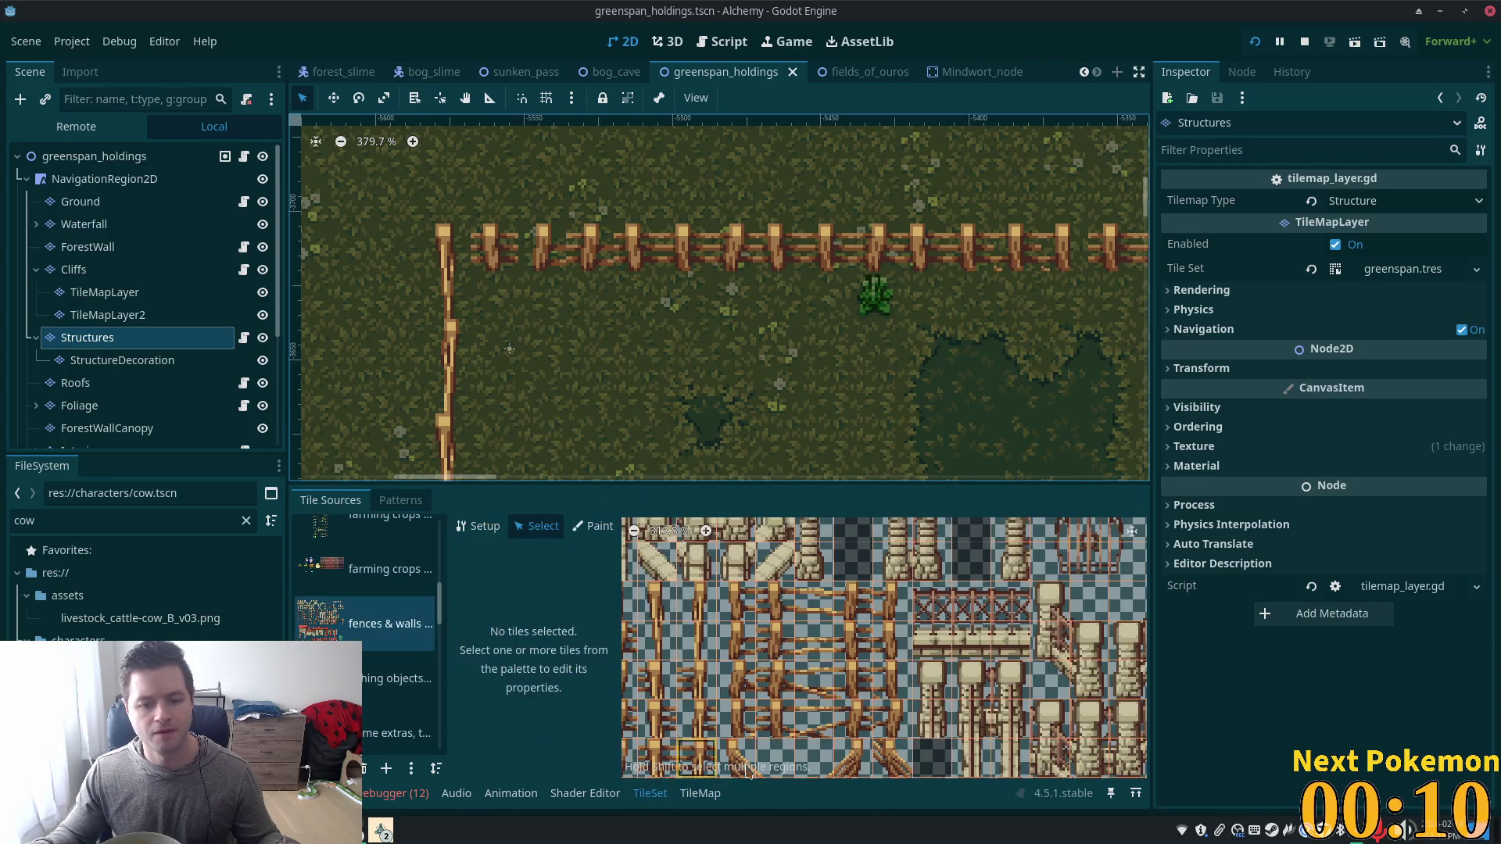
Select the four vertical fence tiles together for collision polygon editing.
{"action": "left_click", "coordinate": [808, 660]}
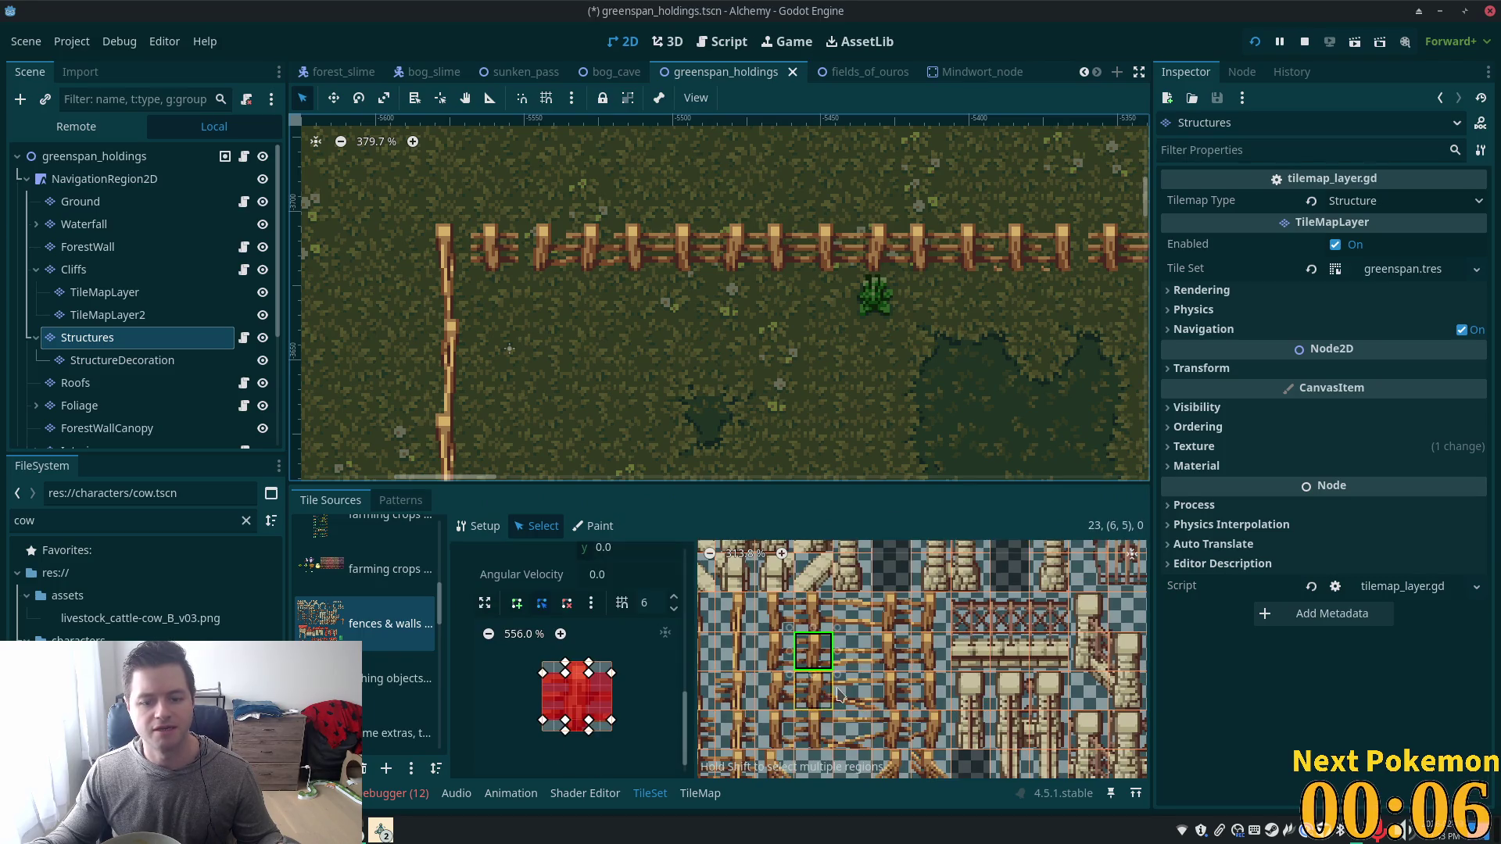
{"action": "left_click", "coordinate": [577, 734]}
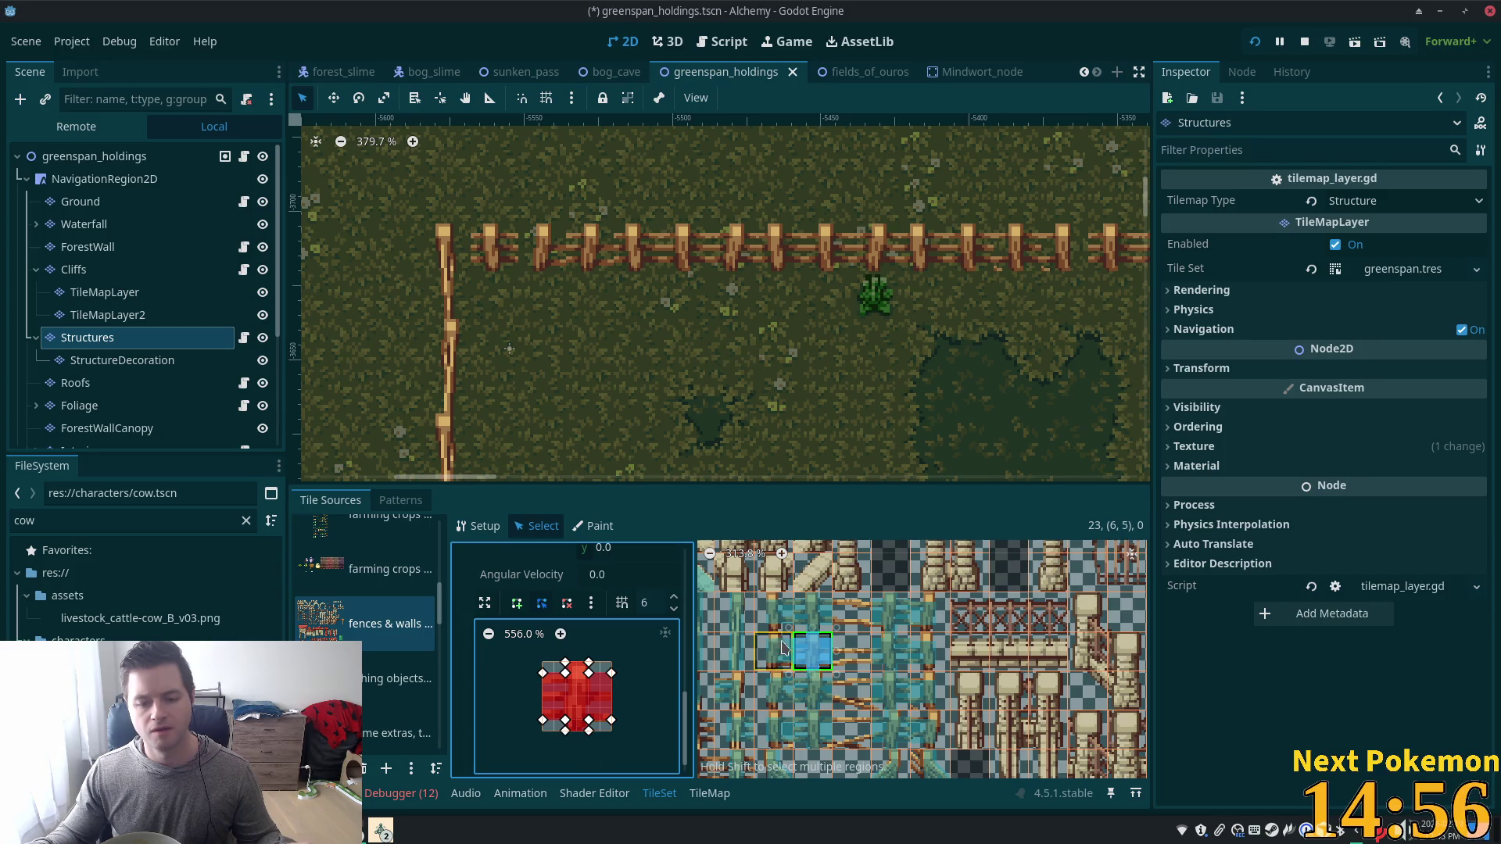
{"action": "left_click", "coordinate": [813, 621]}
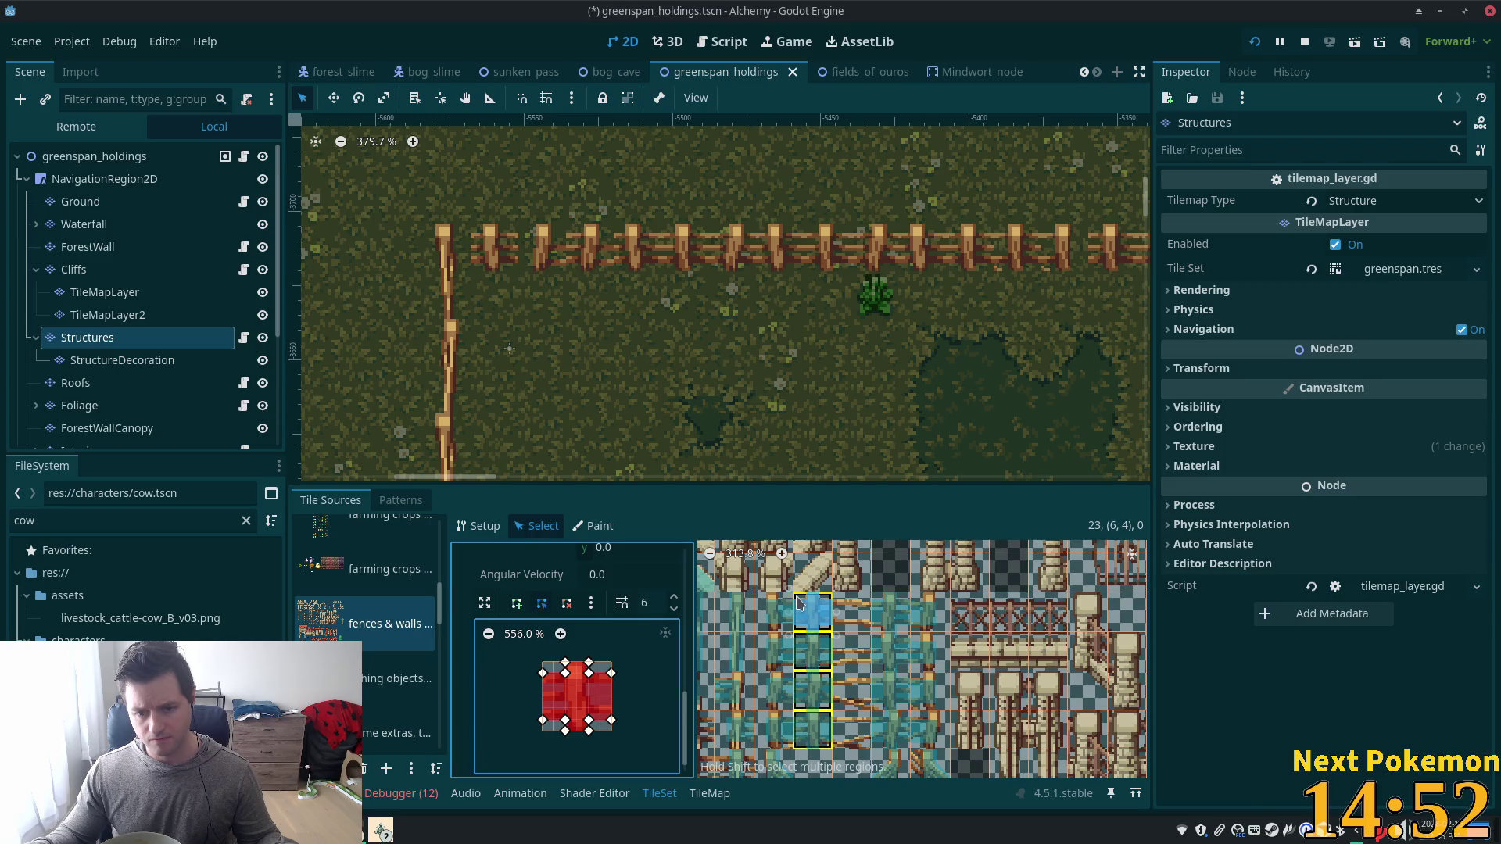
{"action": "left_click_drag", "start_coordinate": [799, 602], "coordinate": [801, 605]}
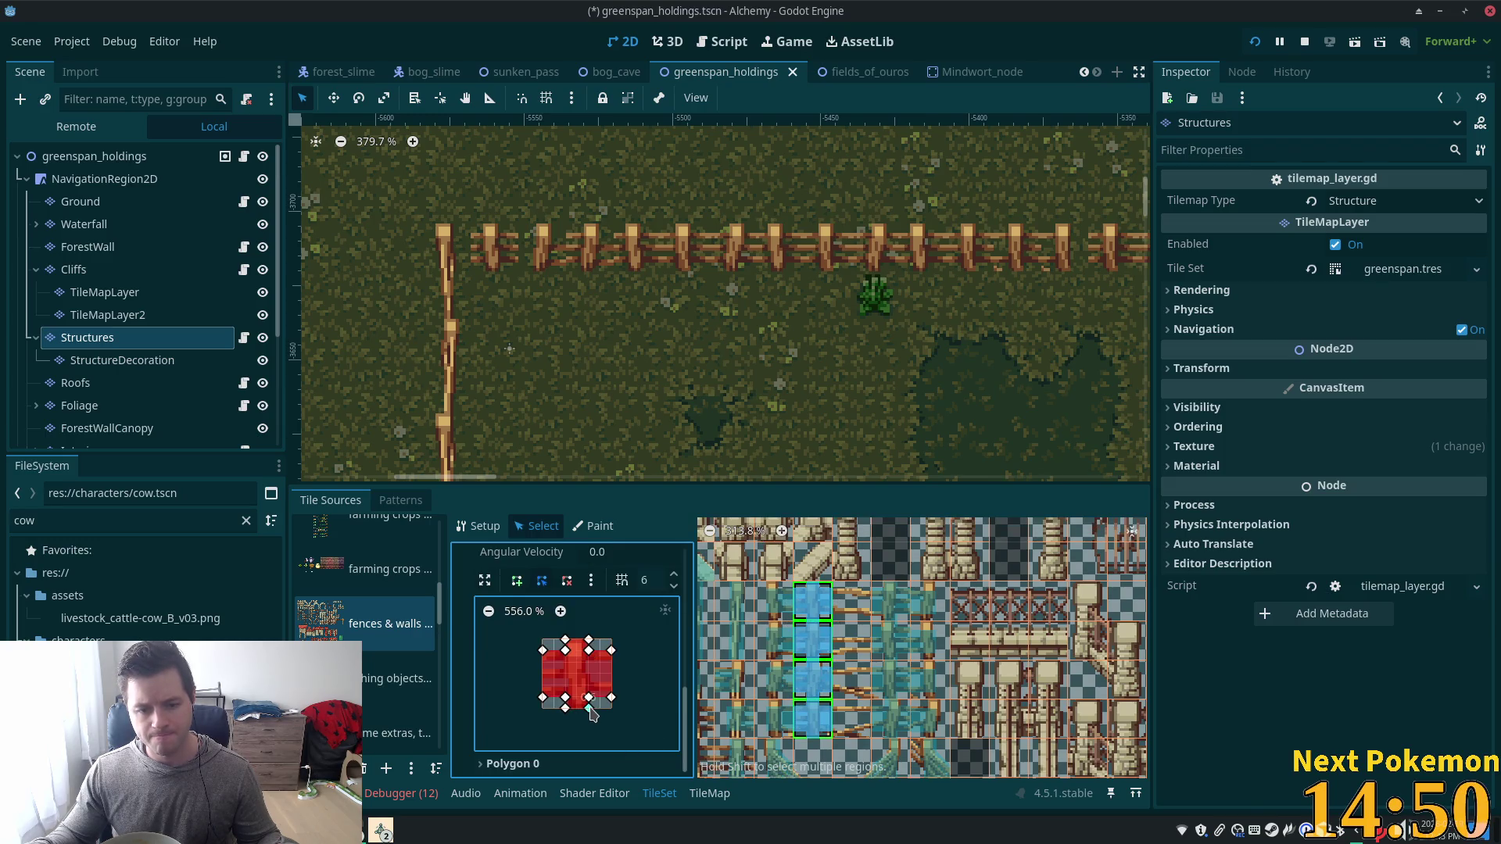
Remove the bottom points from Physics Layer 0 Polygon 0 and save the scene.
{"action": "left_click", "coordinate": [567, 581]}
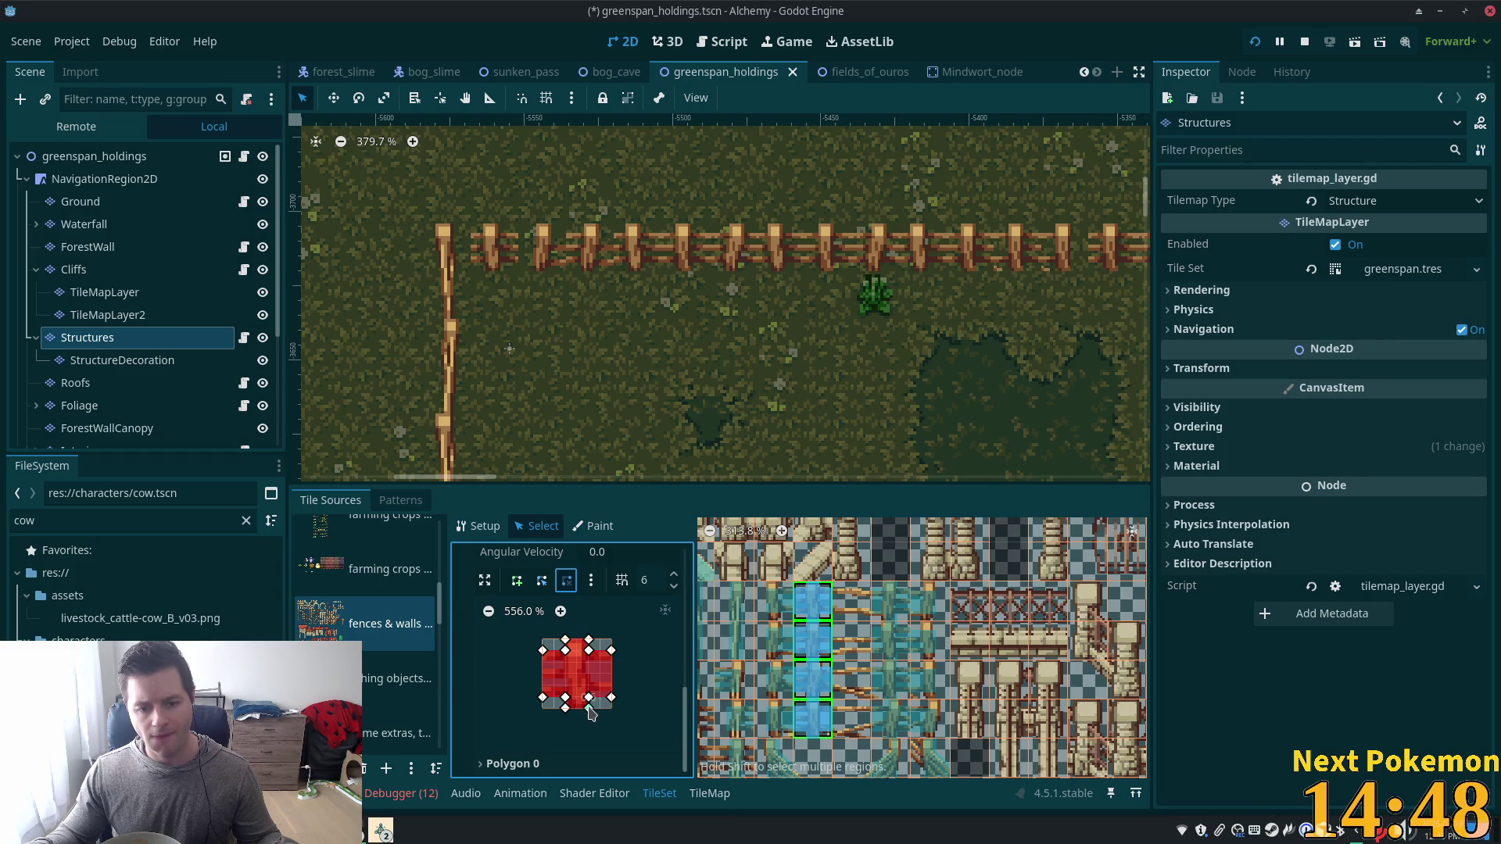
{"action": "left_click", "coordinate": [564, 708]}
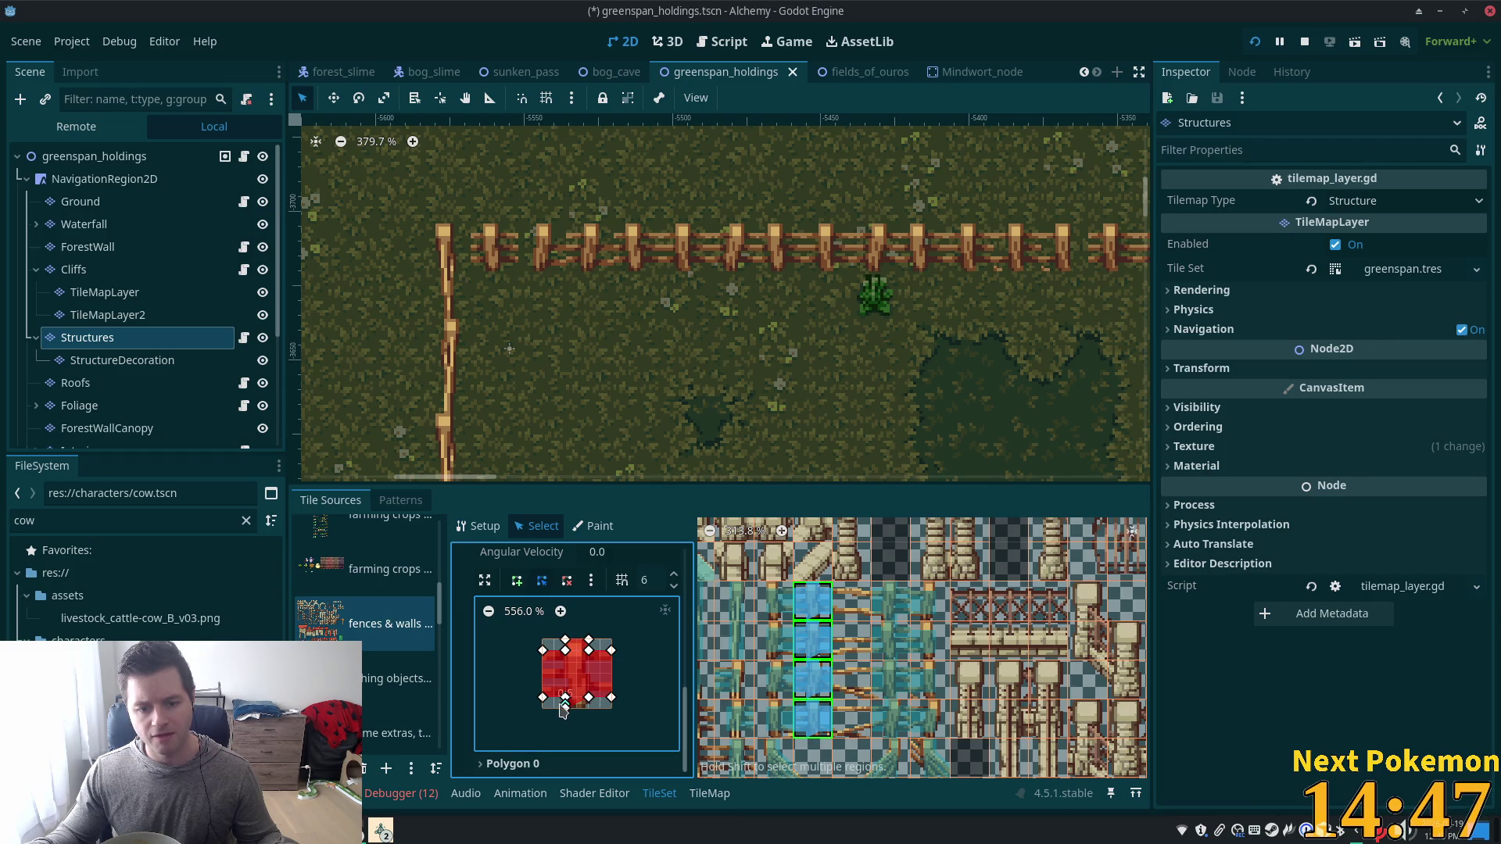
{"action": "left_click", "coordinate": [573, 583]}
{"action": "left_click", "coordinate": [566, 706]}
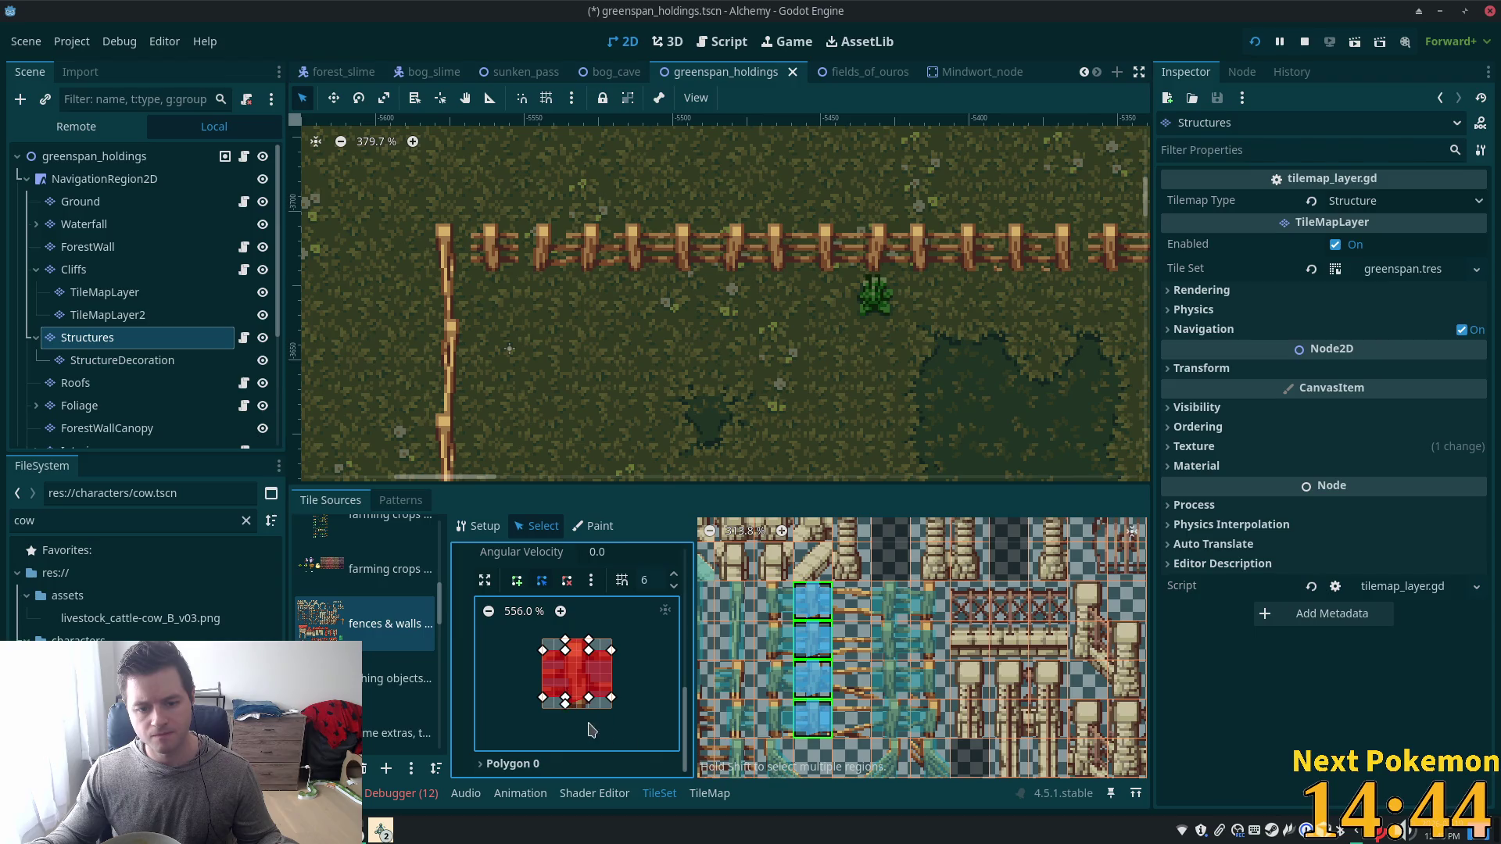
{"action": "left_click", "coordinate": [567, 582]}
{"action": "left_click", "coordinate": [567, 704]}
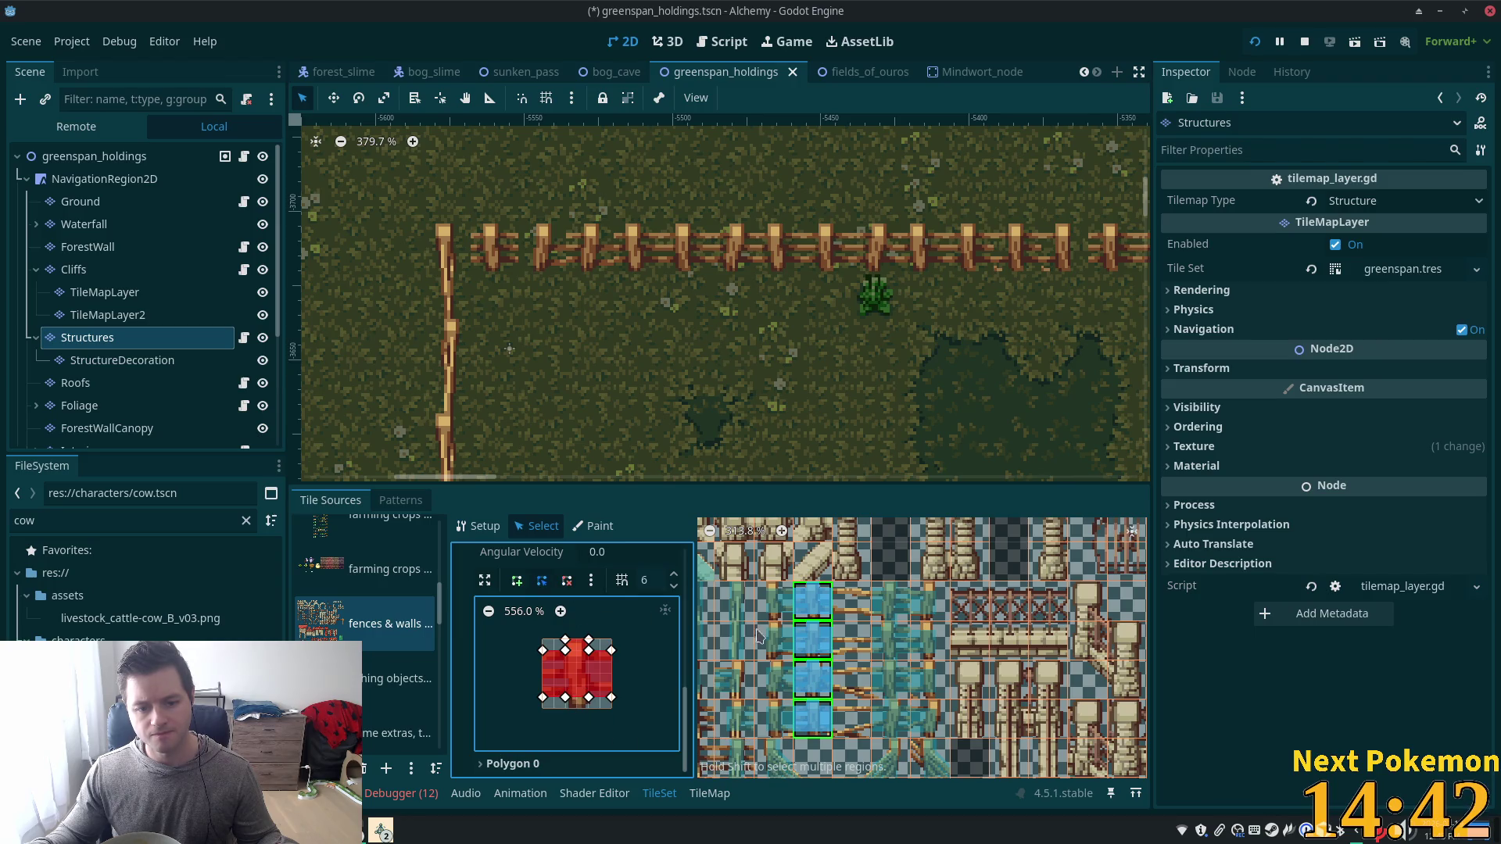
{"action": "key", "text": "ctrl+s"}
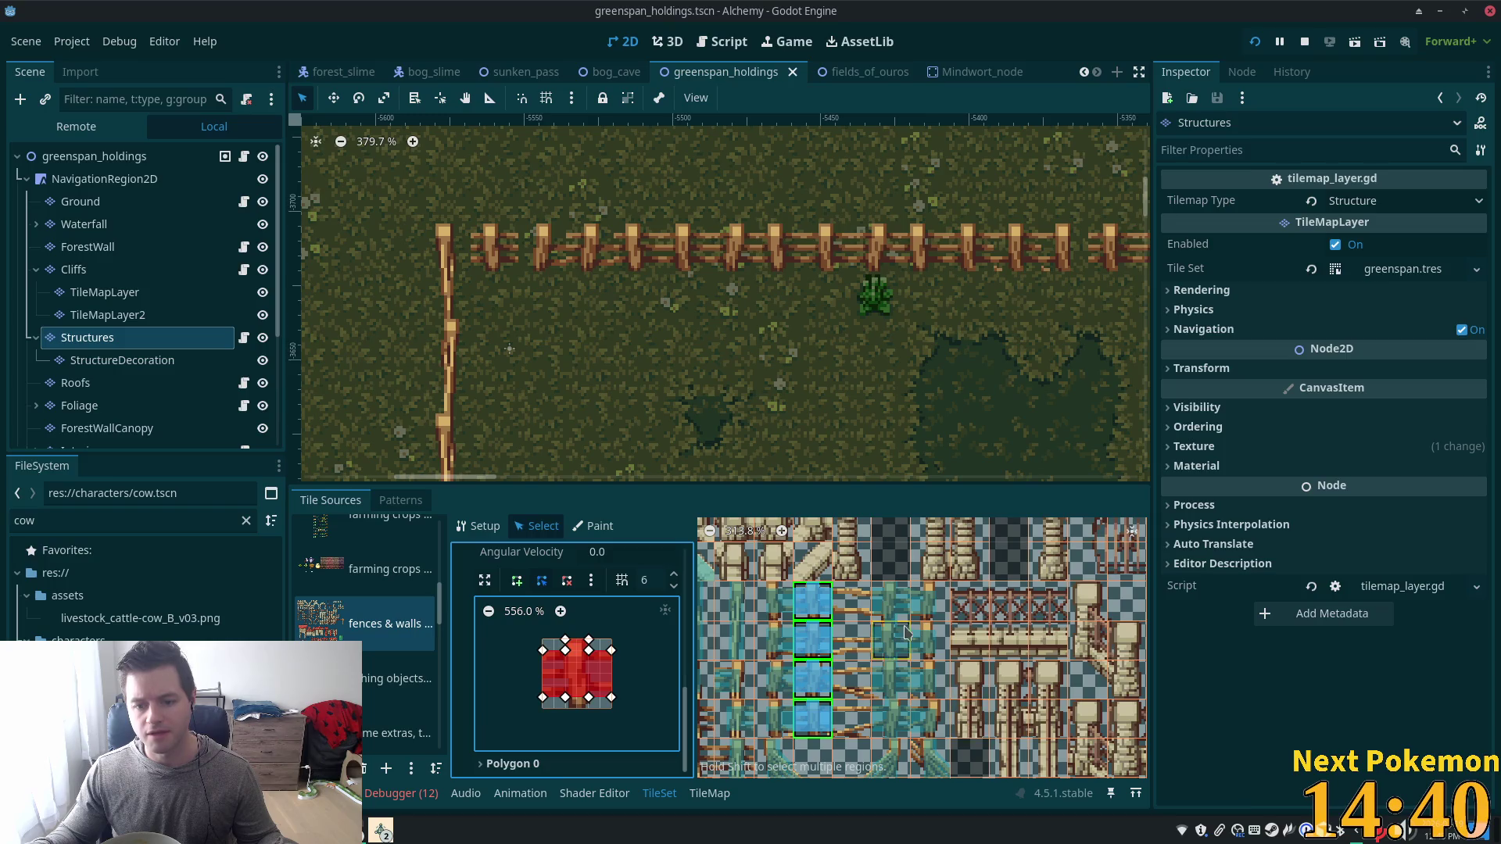
Select another column of four fence tiles and save the scene.
{"action": "left_click", "coordinate": [902, 617]}
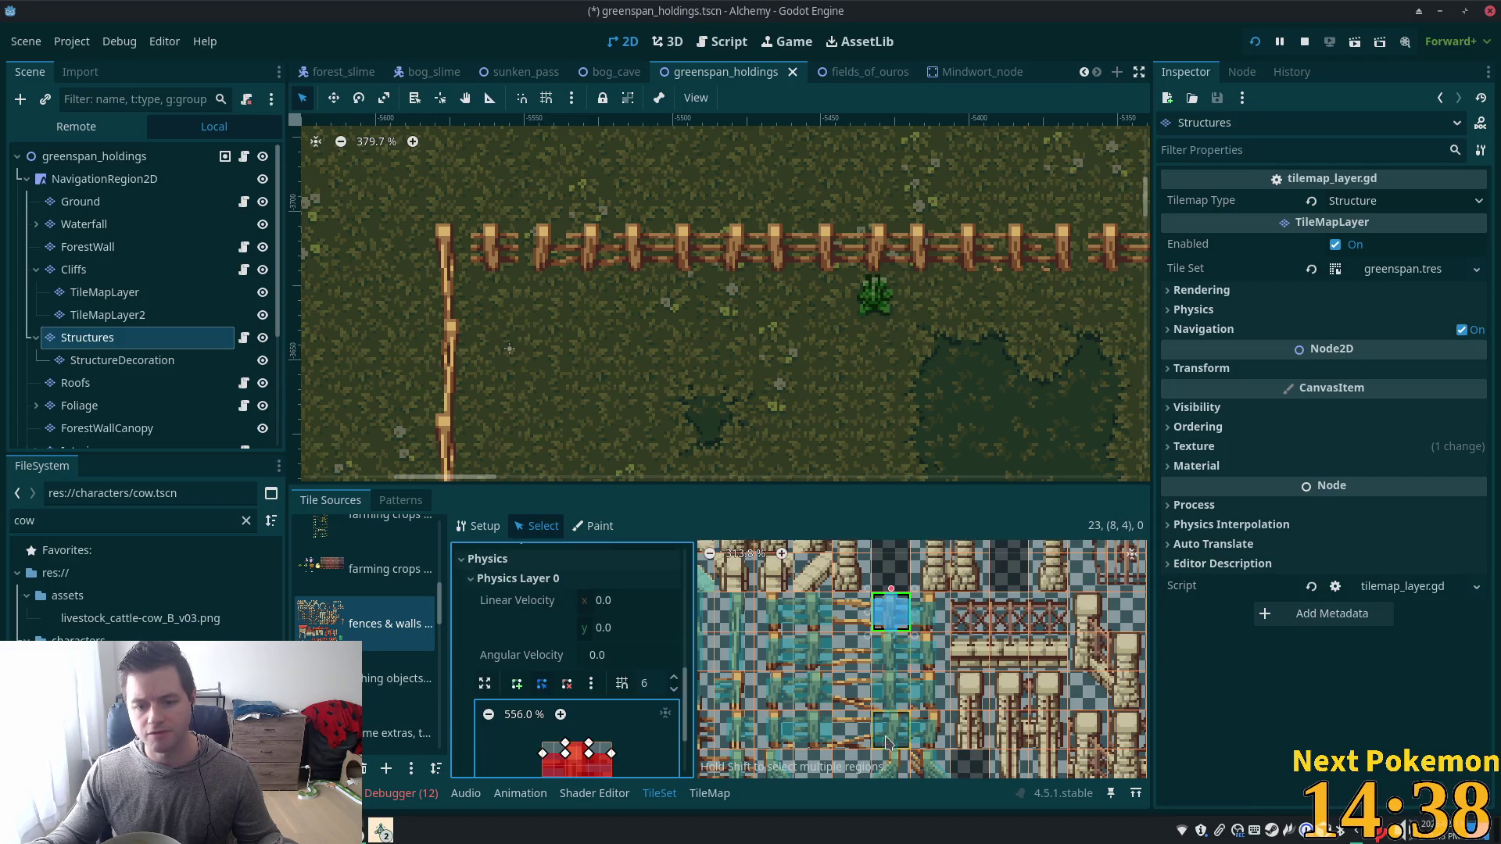
{"action": "left_click_drag", "start_coordinate": [888, 743], "coordinate": [892, 626]}
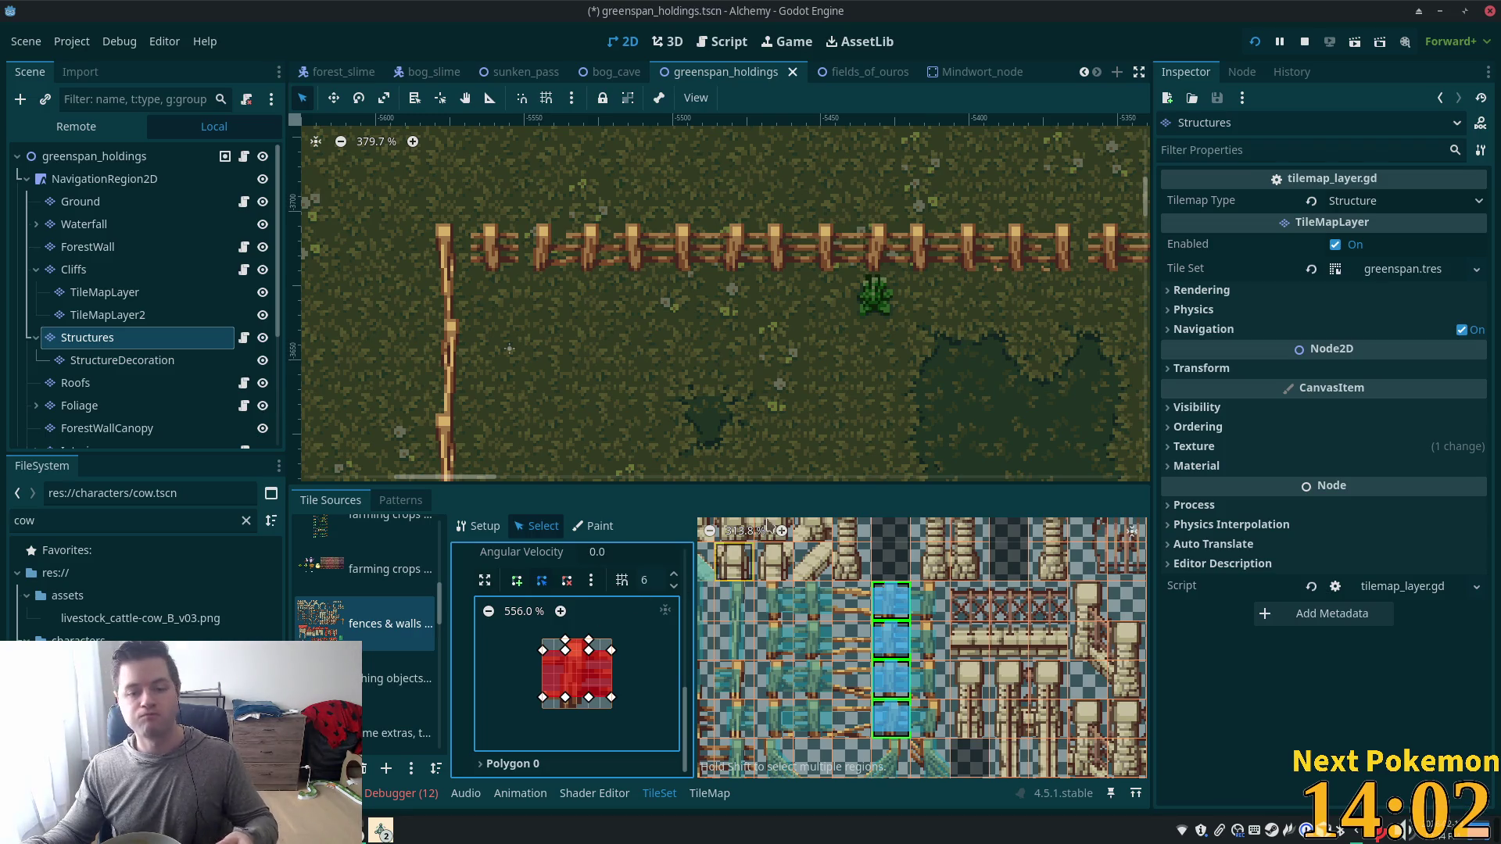
{"action": "key", "text": "ctrl+s"}
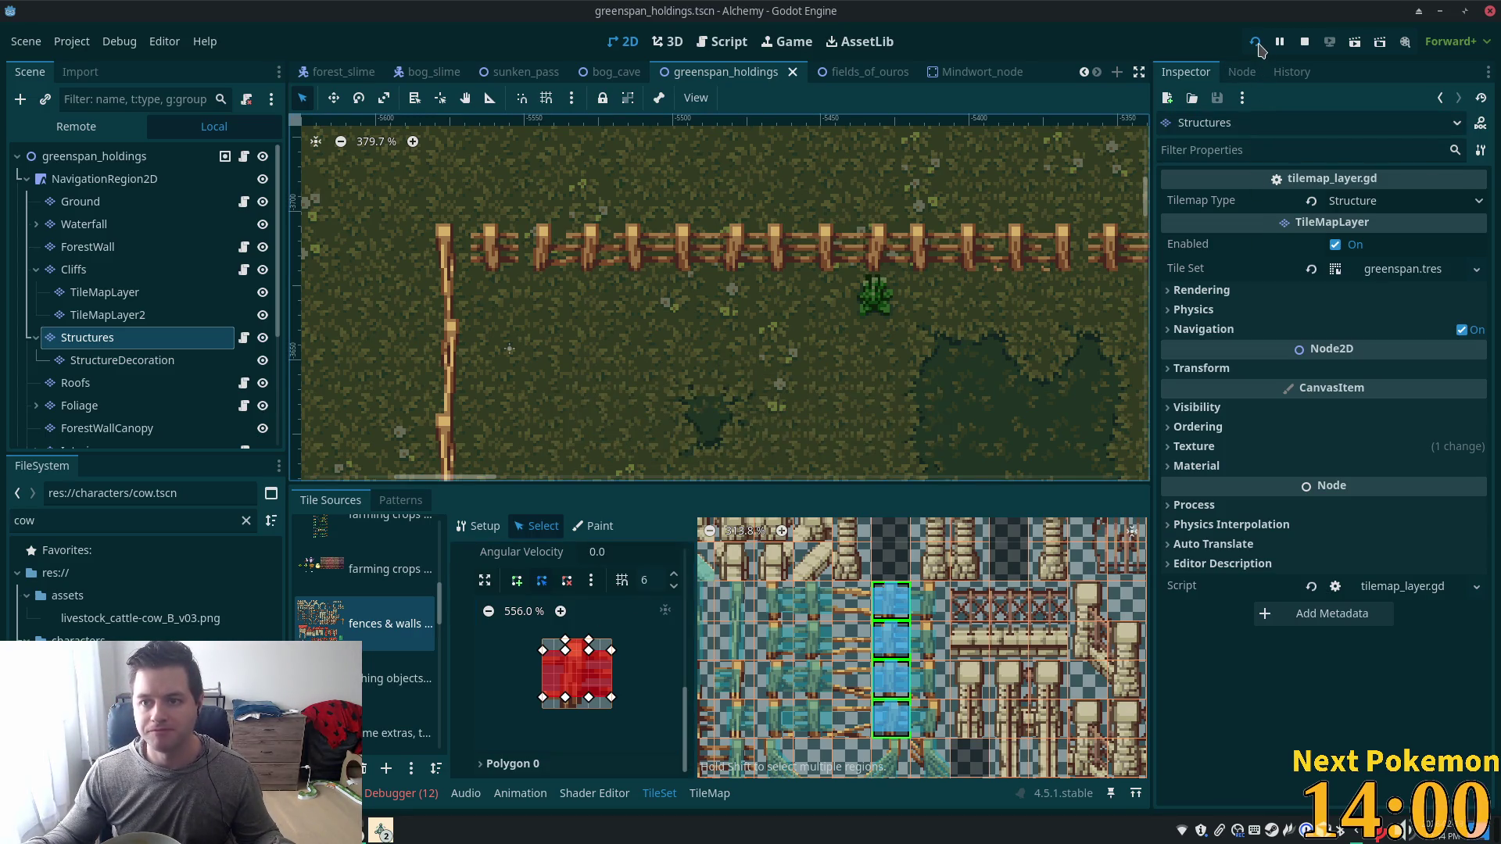
Run the project, log in, and walk along the fence and south through the gate.
{"action": "left_click", "coordinate": [1255, 43]}
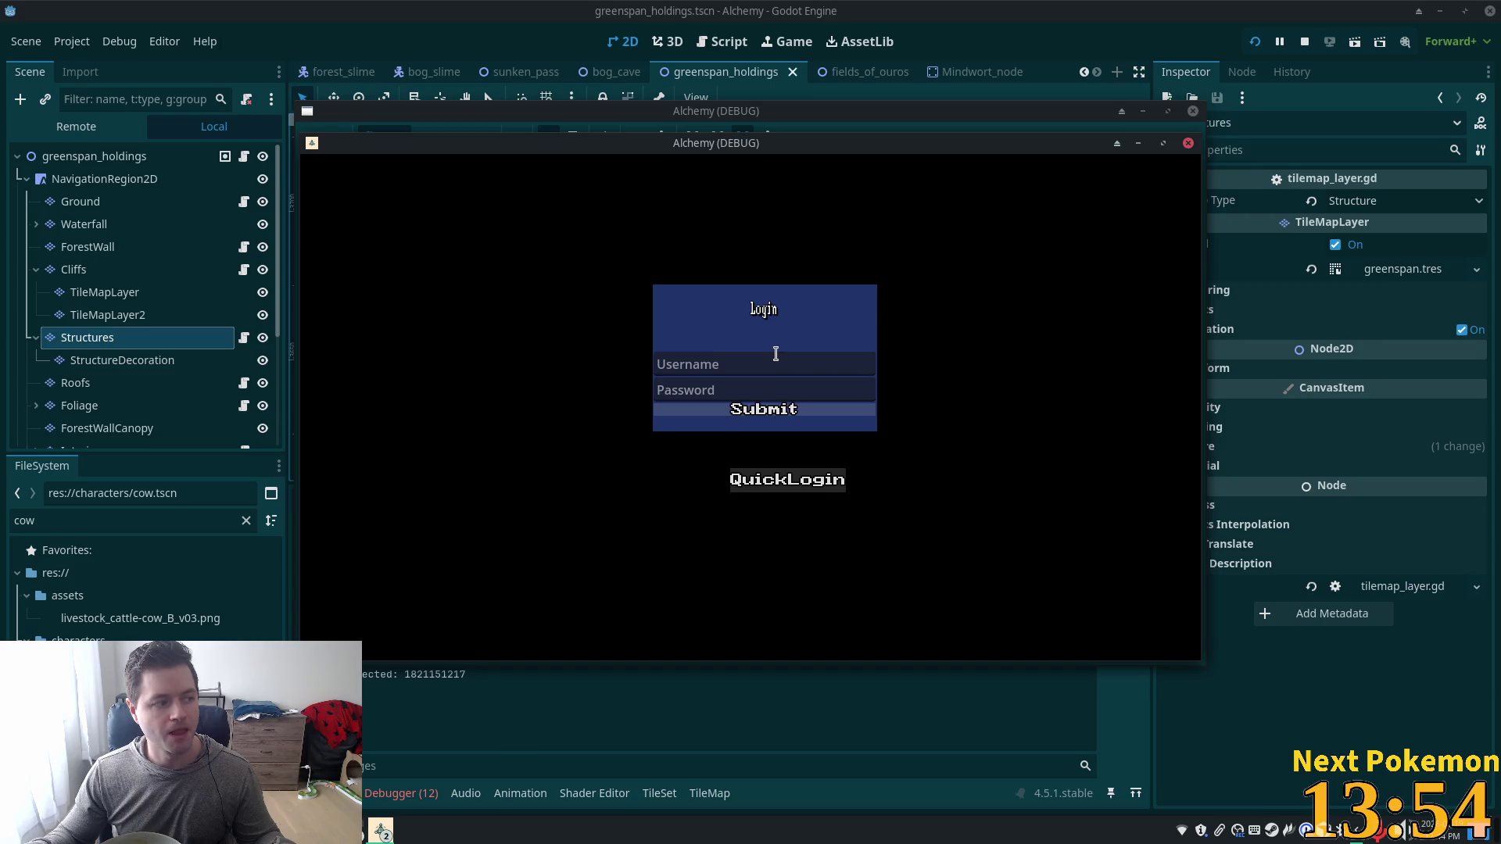
{"action": "key", "text": "Return"}
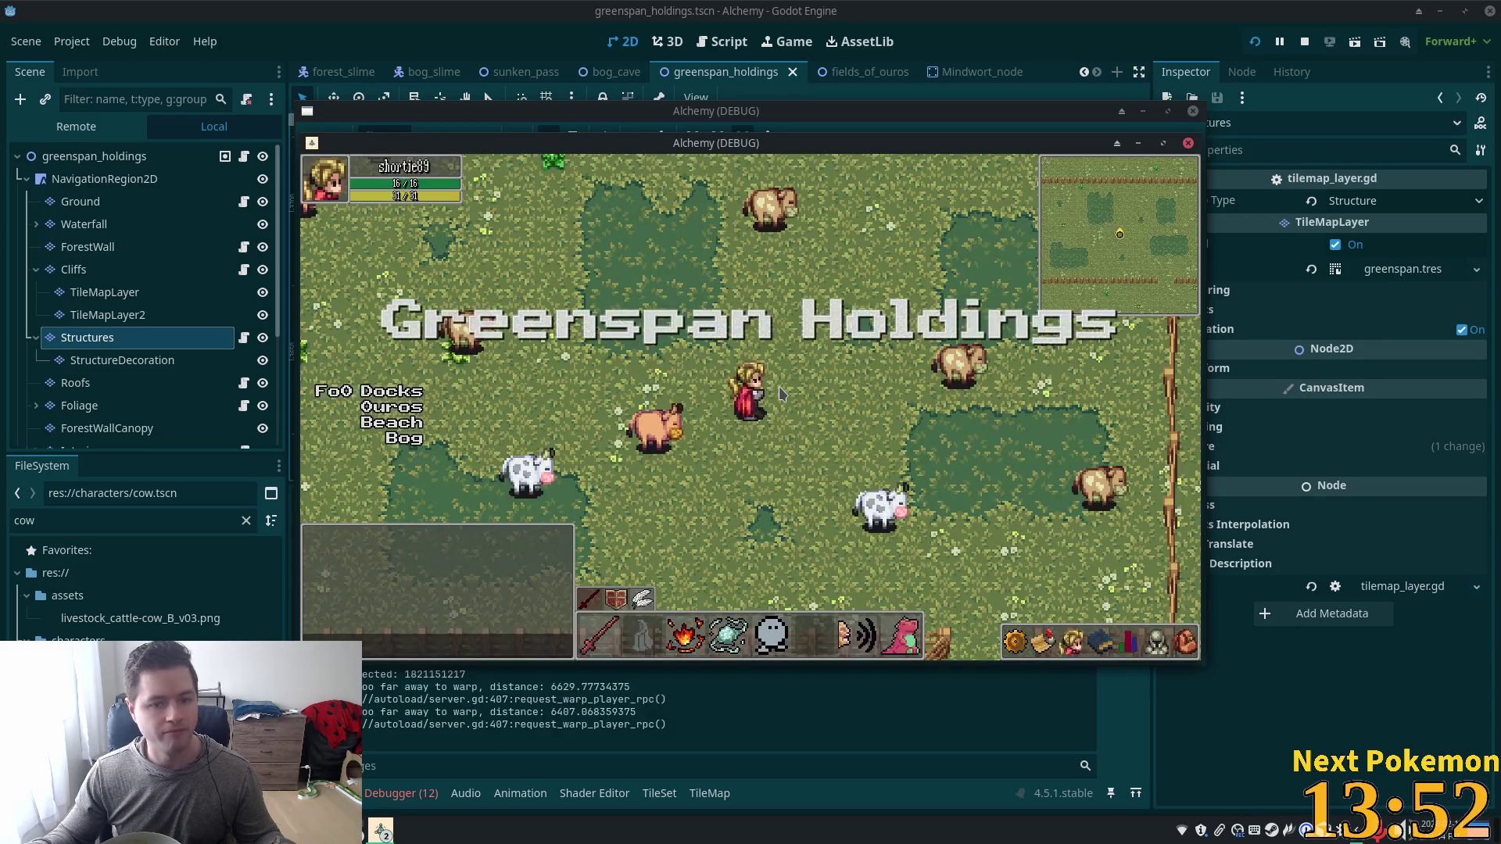
{"action": "key", "text": "d"}
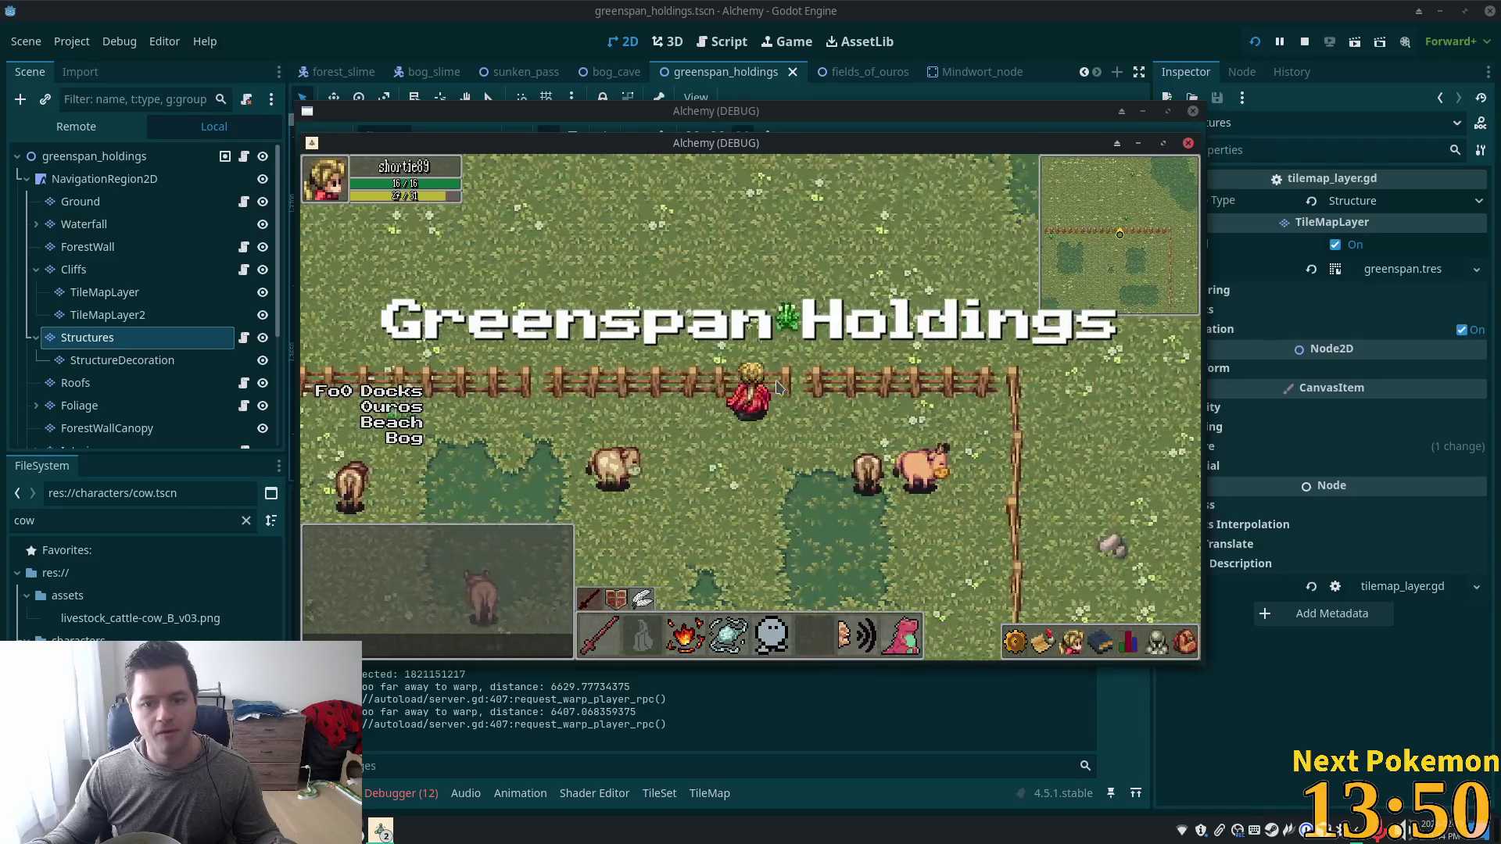
{"action": "key", "text": "d"}
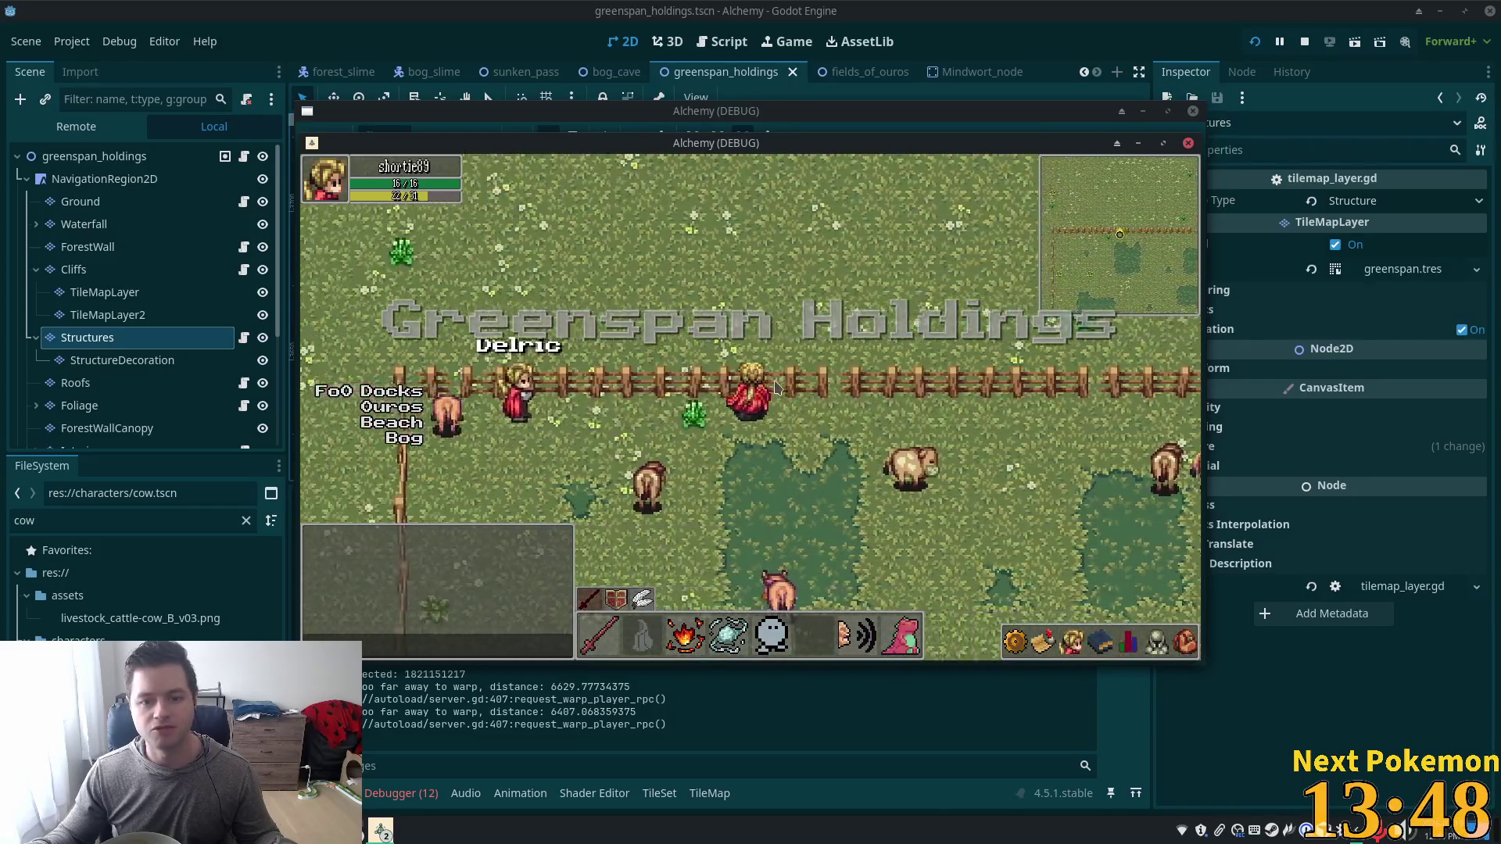
{"action": "key", "text": "s"}
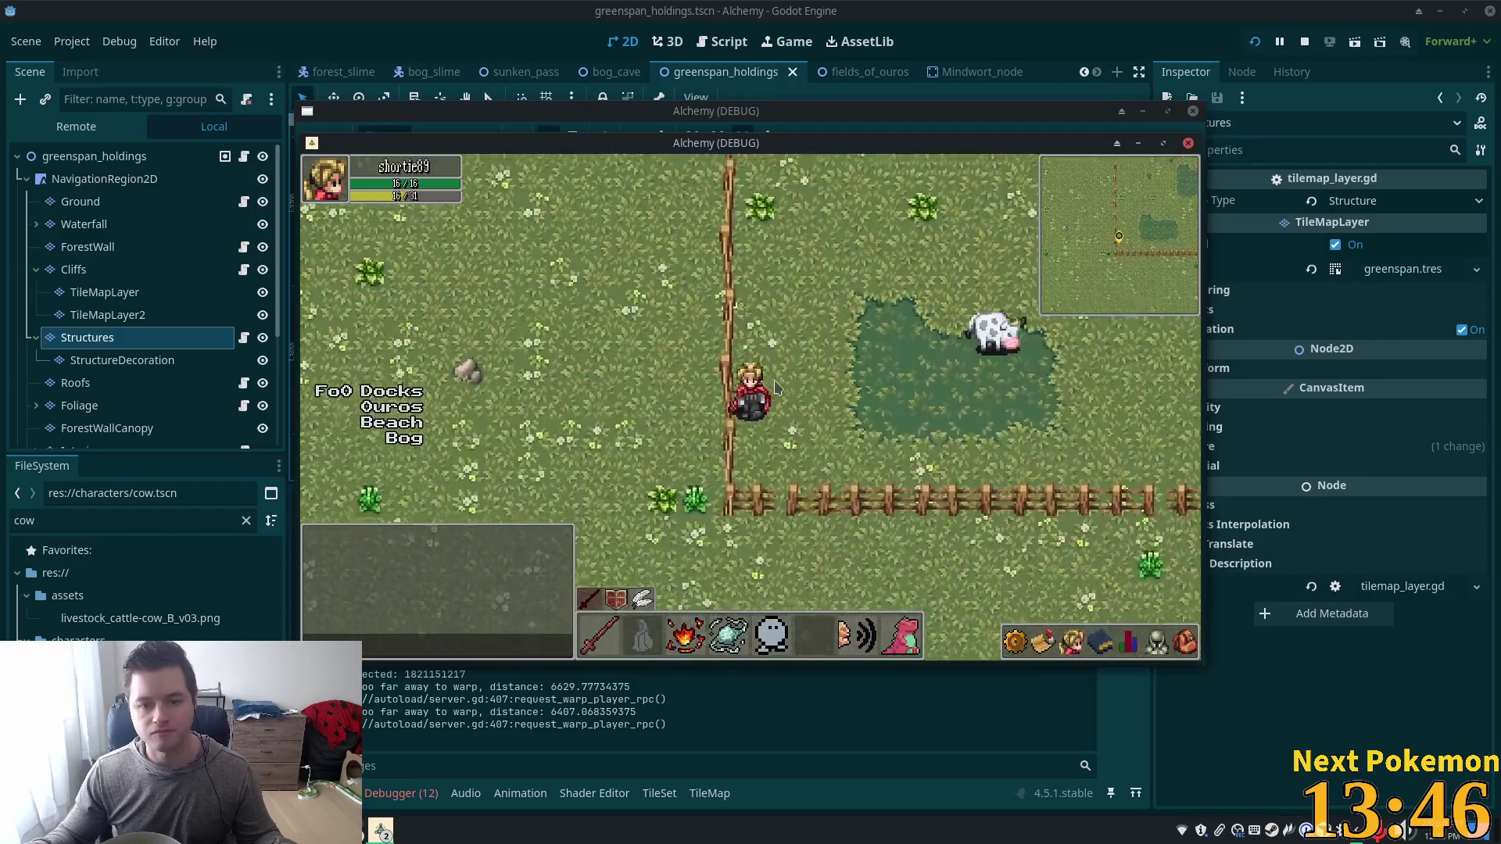
{"action": "key", "text": "d"}
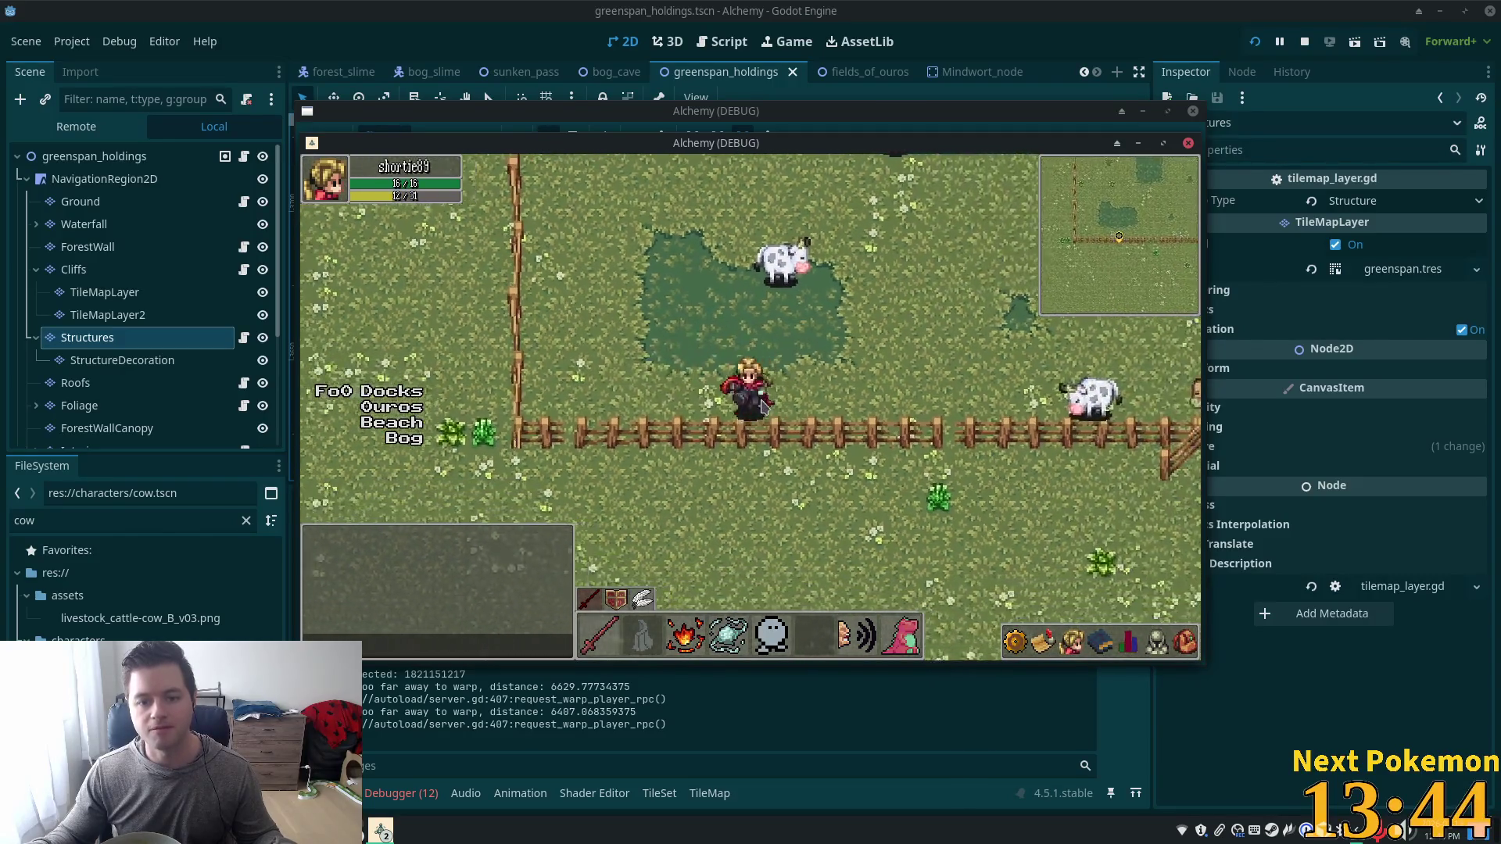
{"action": "key", "text": "d"}
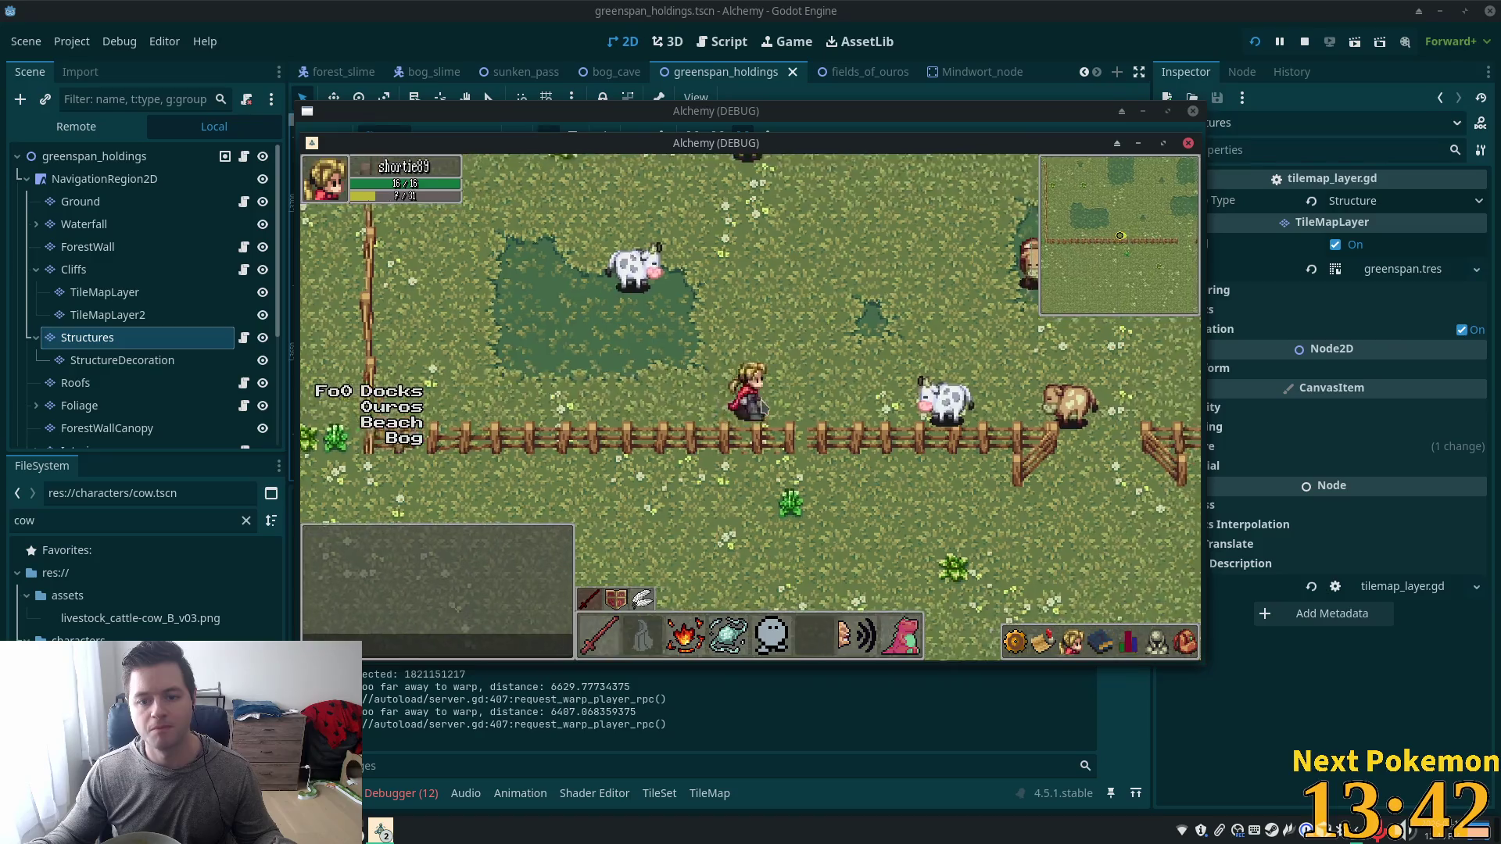
{"action": "key", "text": "s"}
Walk along the fence, north through another gate past the cows, then return to the editor.
{"action": "key", "text": "d"}
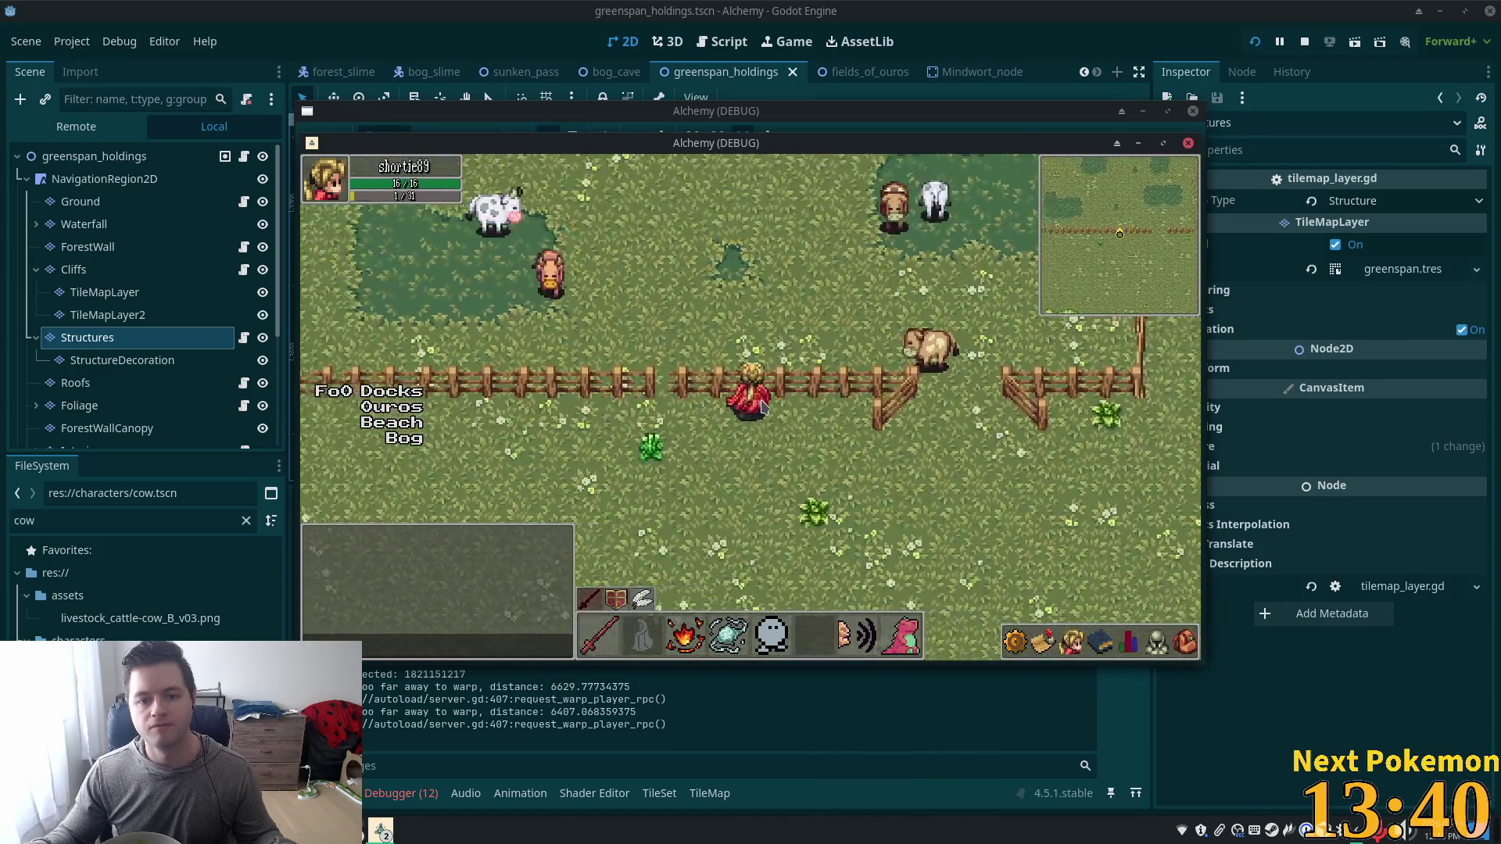
{"action": "key", "text": "a"}
{"action": "key", "text": "d"}
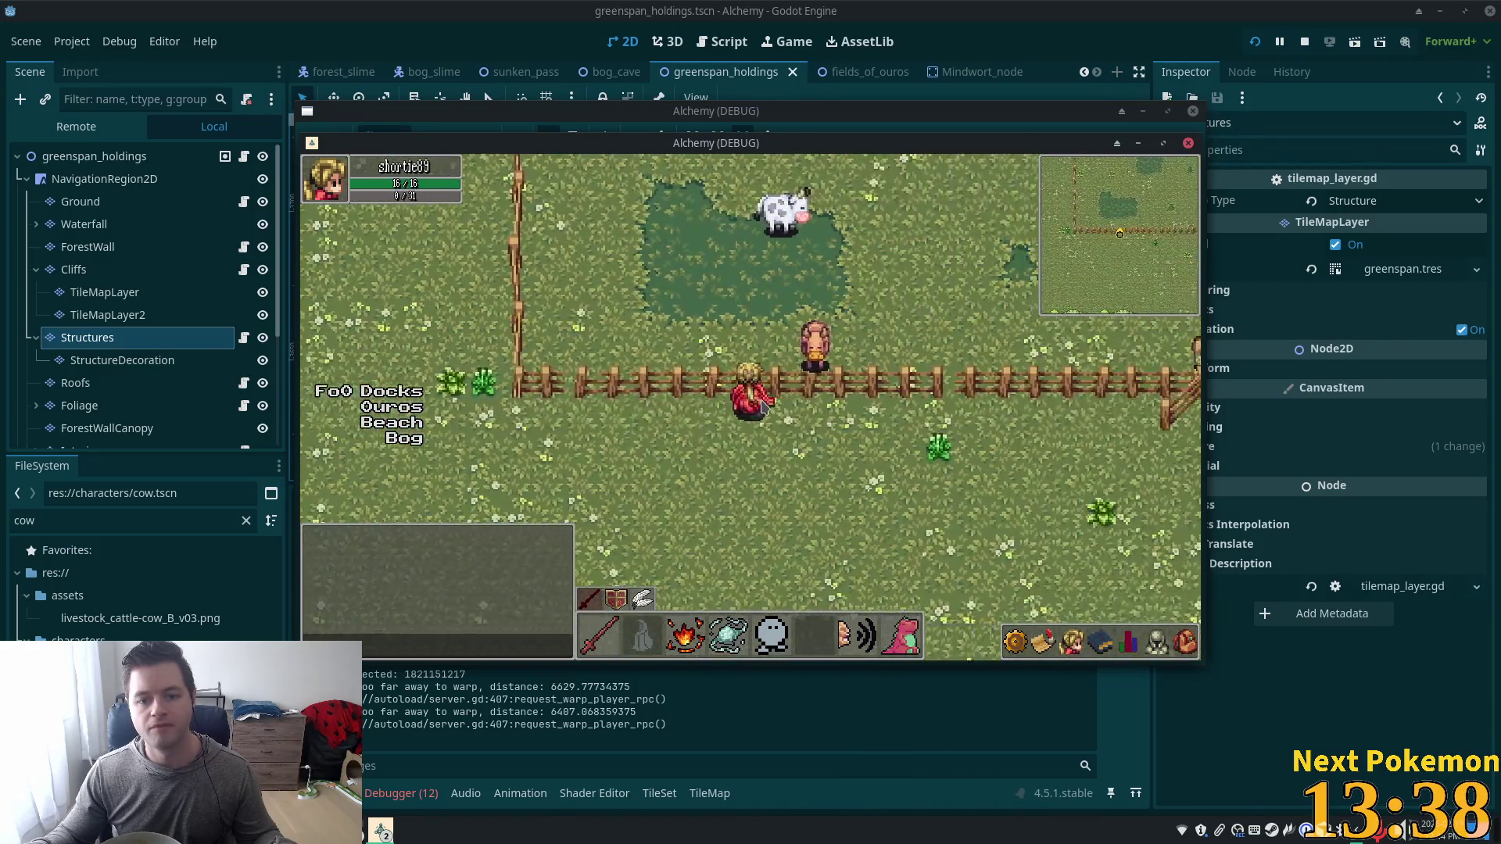
{"action": "key", "text": "w"}
{"action": "key", "text": "d"}
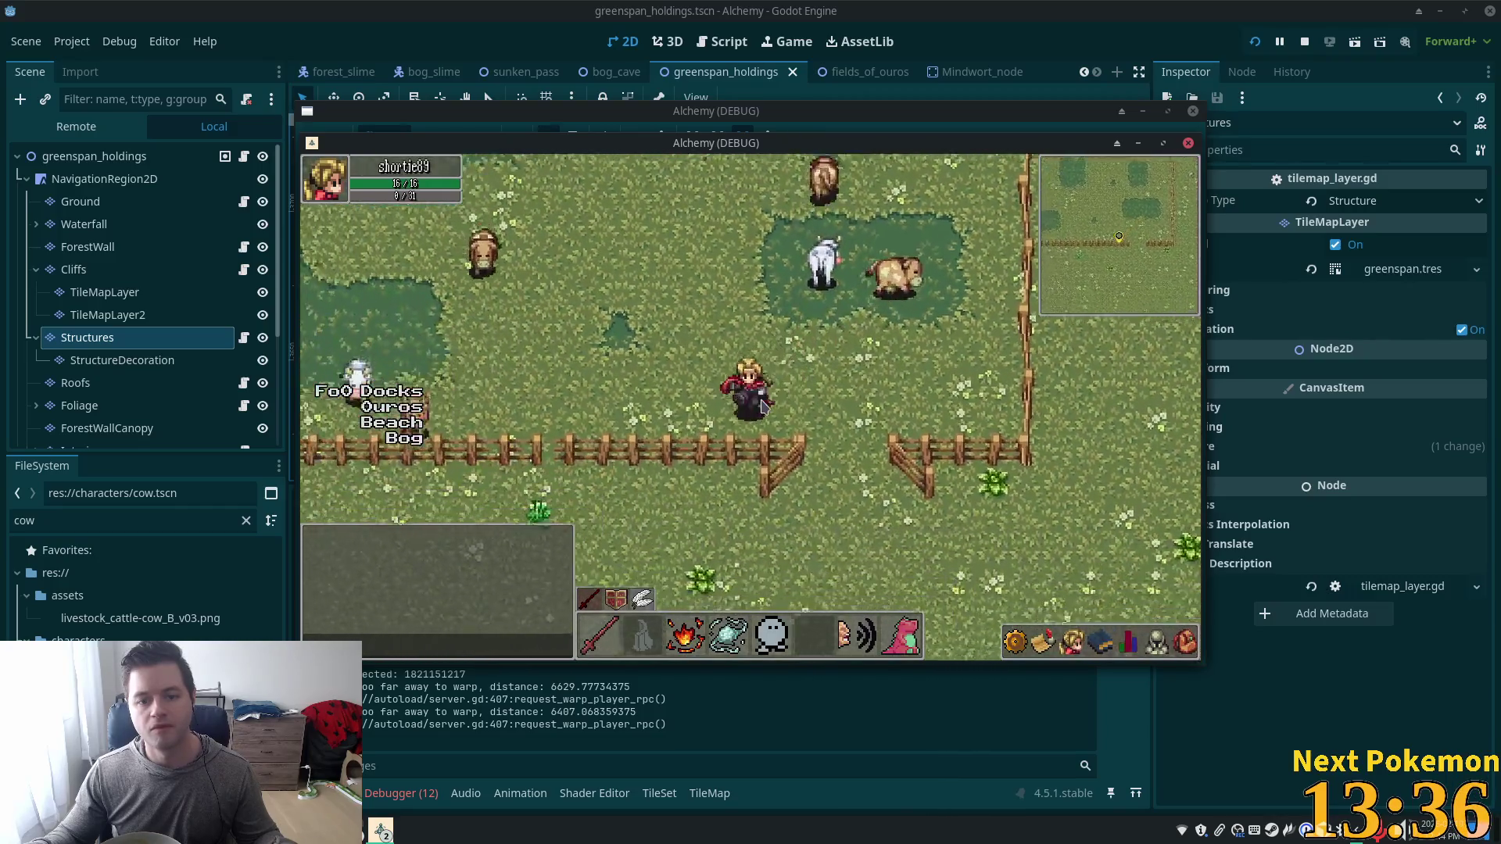
{"action": "key", "text": "a"}
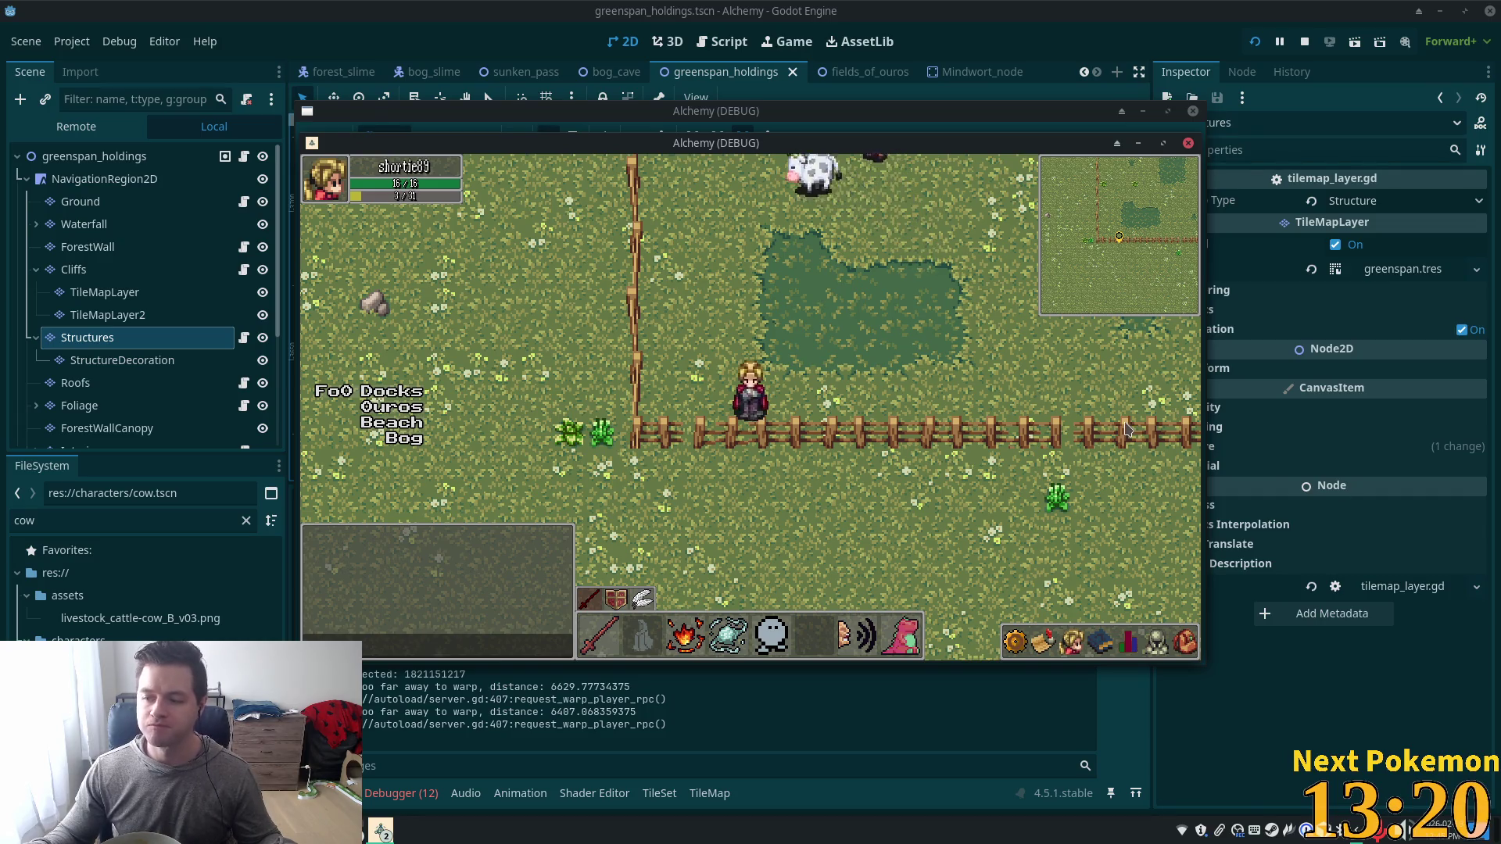
{"action": "key", "text": "w"}
{"action": "left_click", "coordinate": [1039, 7]}
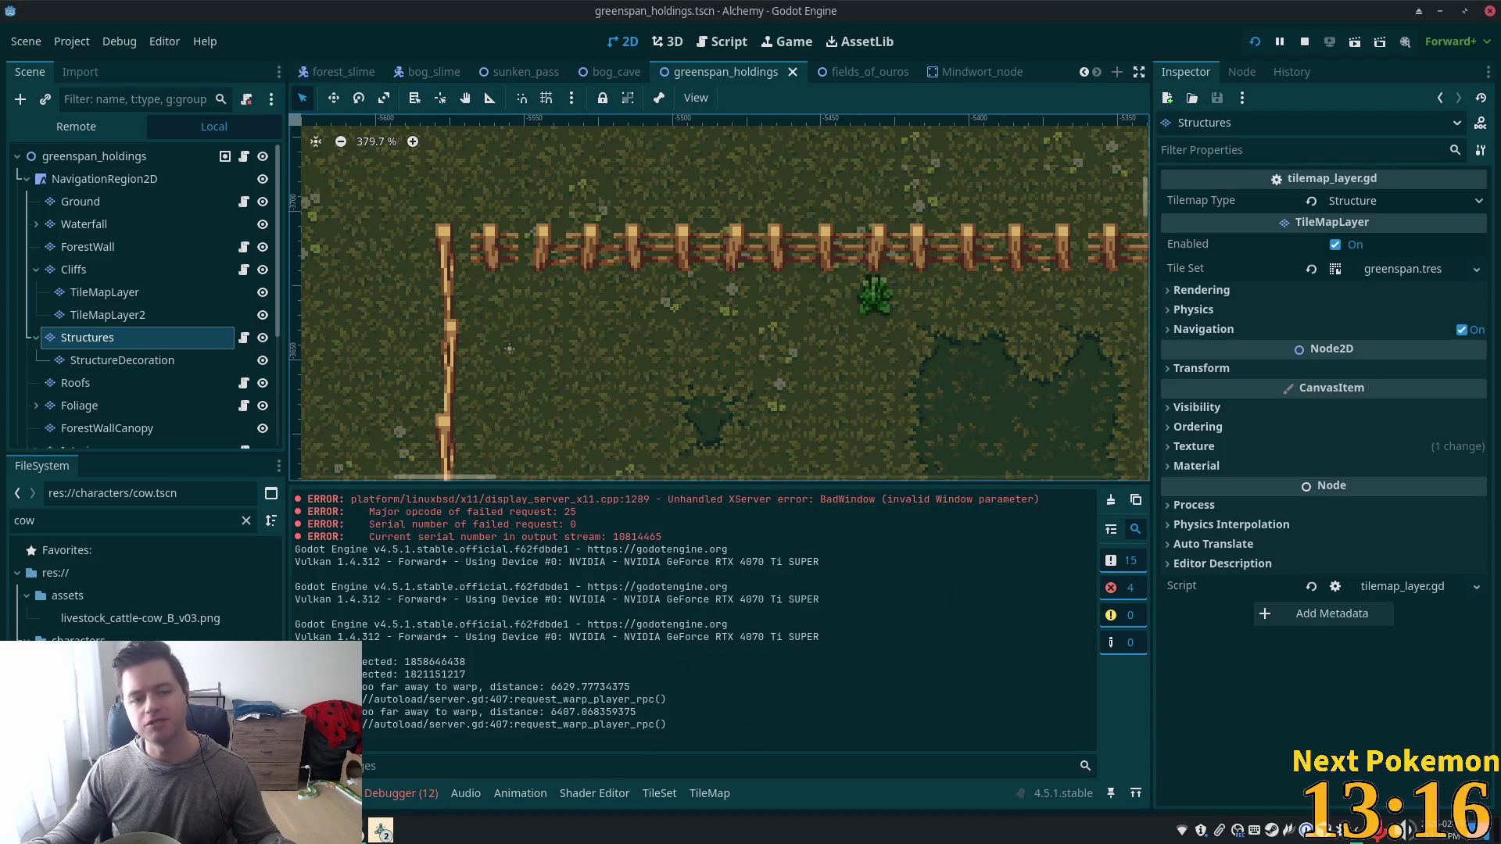
Switch from Godot to the browser showing Google results for 'incremental game definition'.
{"action": "mouse_move", "coordinate": [1130, 133]}
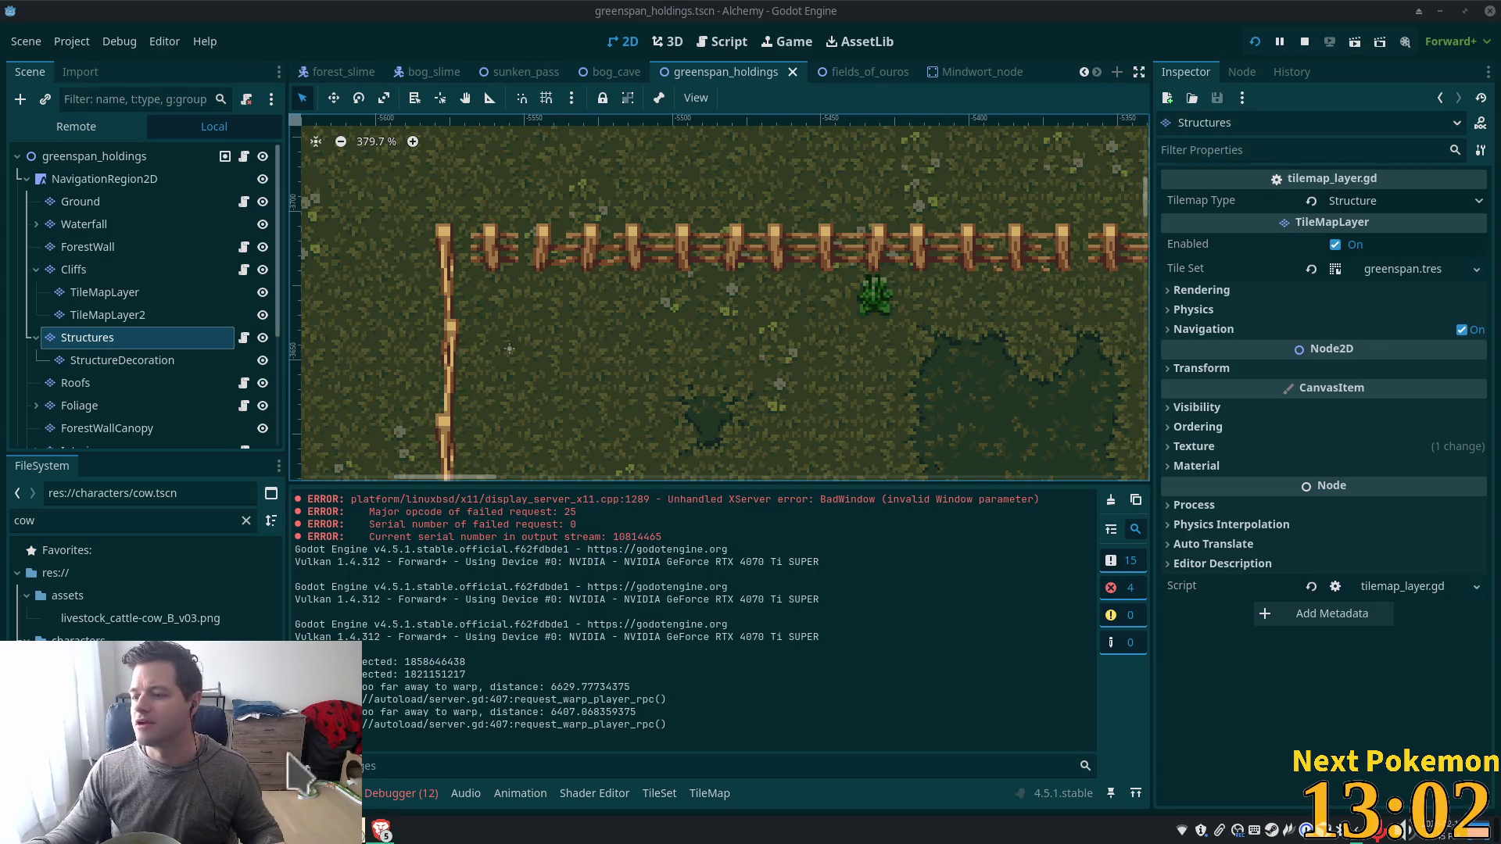
{"action": "key", "text": "alt+Tab"}
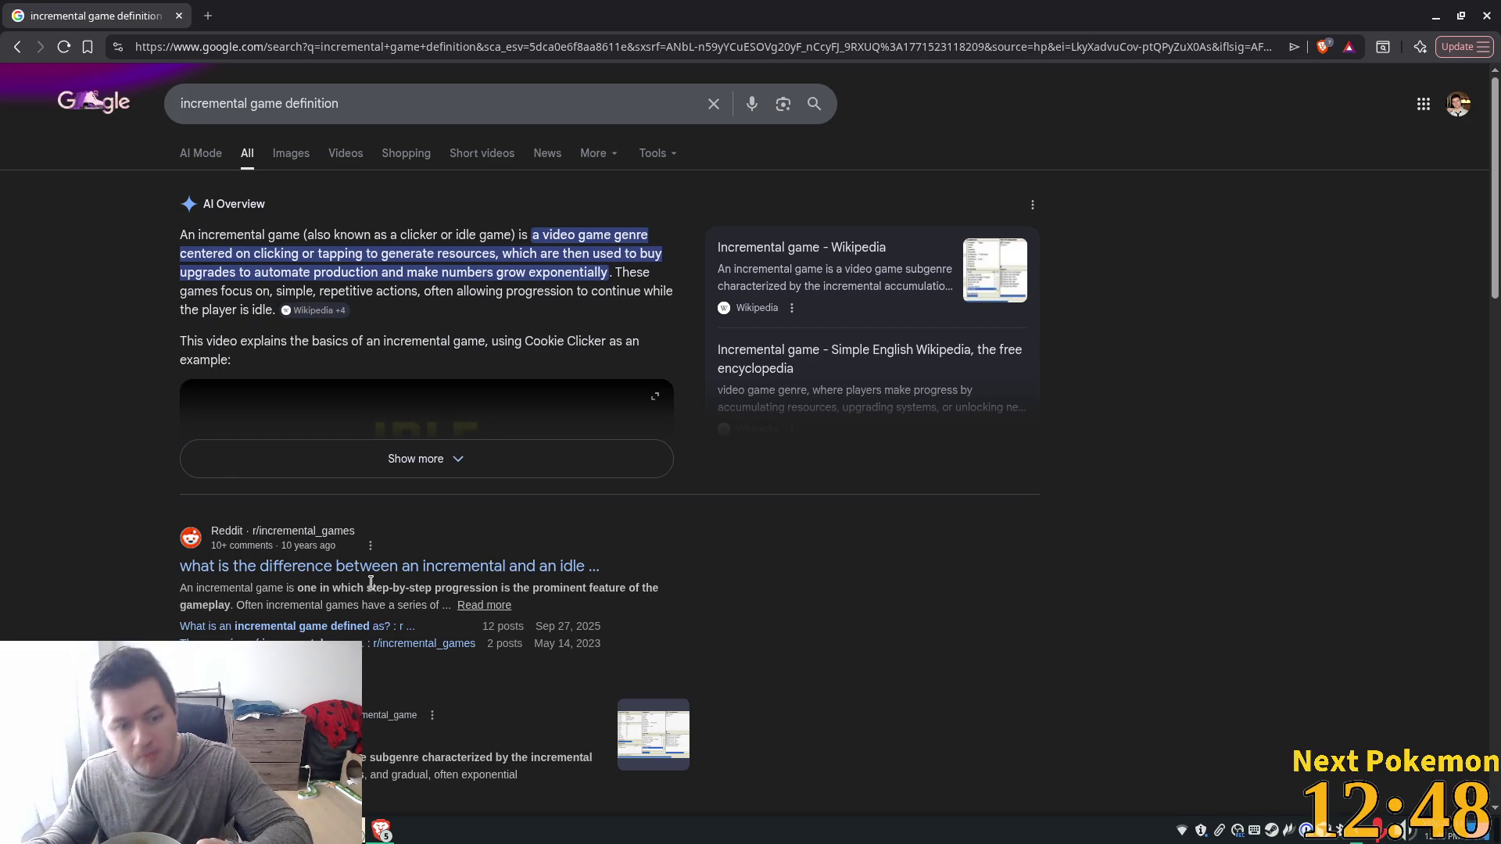
Open the Reddit result 'what is the difference between an incremental and an idle game'.
{"action": "left_click", "coordinate": [438, 566]}
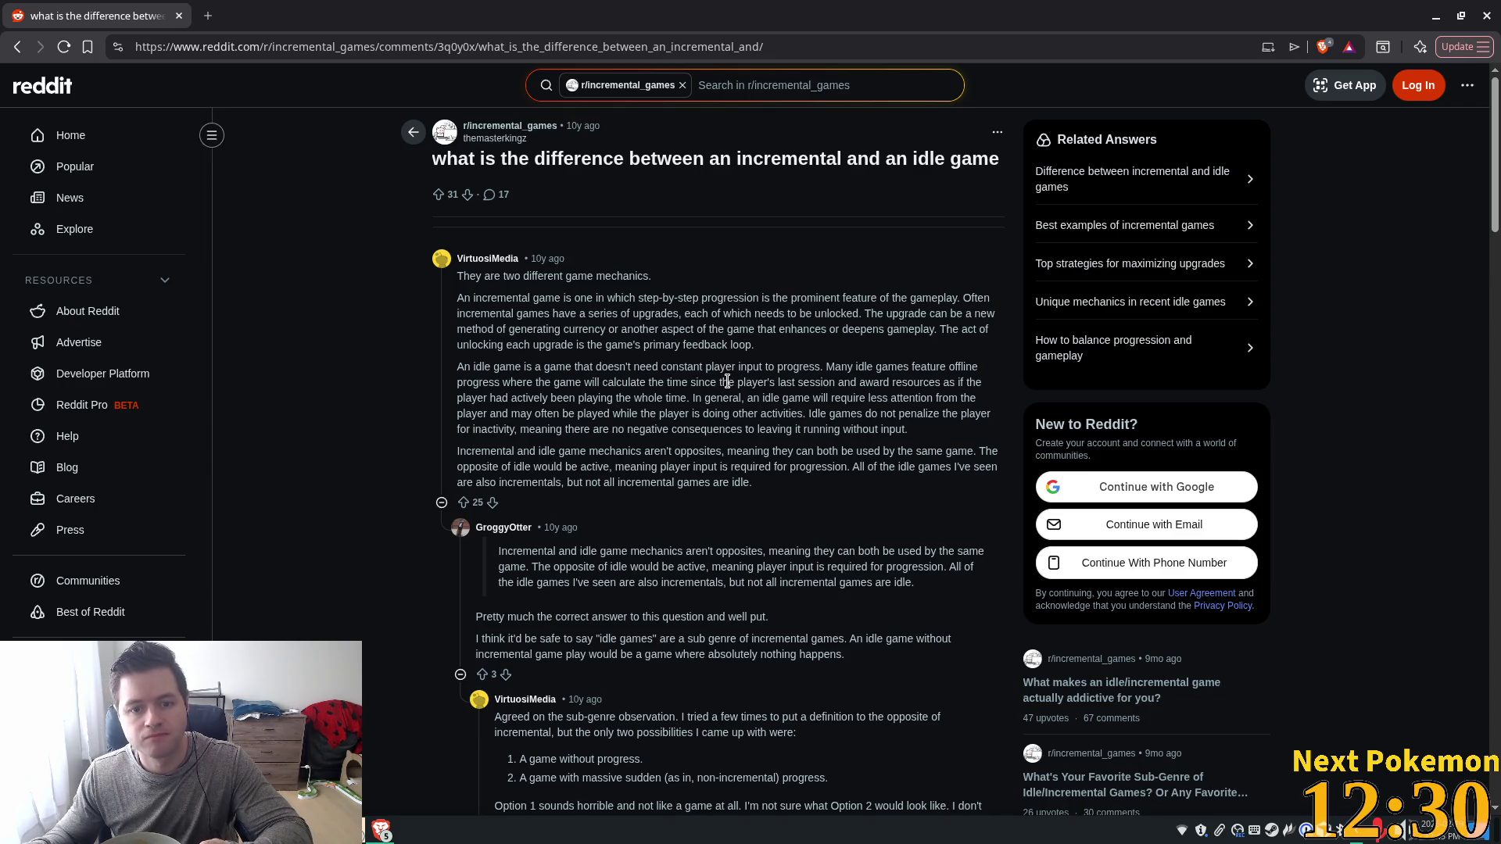
Highlight the idle-game definition and other key sentences while scrolling through the replies.
{"action": "left_click_drag", "start_coordinate": [476, 367], "coordinate": [809, 369]}
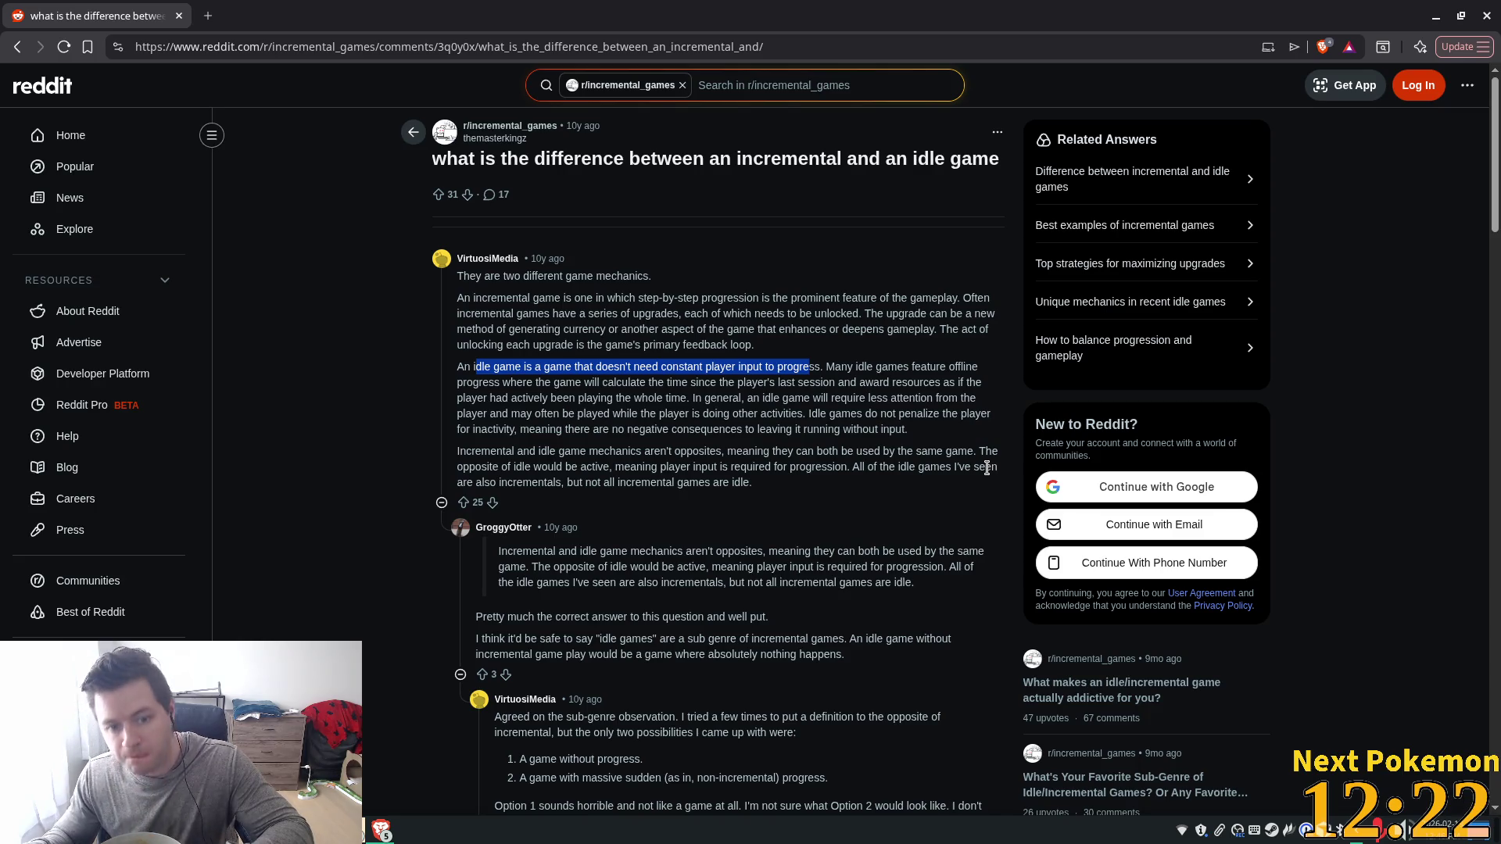
{"action": "scroll", "coordinate": [884, 465], "scroll_direction": "down", "scroll_amount": 2}
{"action": "mouse_move", "coordinate": [528, 474]}
{"action": "left_mouse_down"}
{"action": "mouse_move", "coordinate": [592, 456]}
{"action": "mouse_move", "coordinate": [749, 459]}
{"action": "left_mouse_up"}
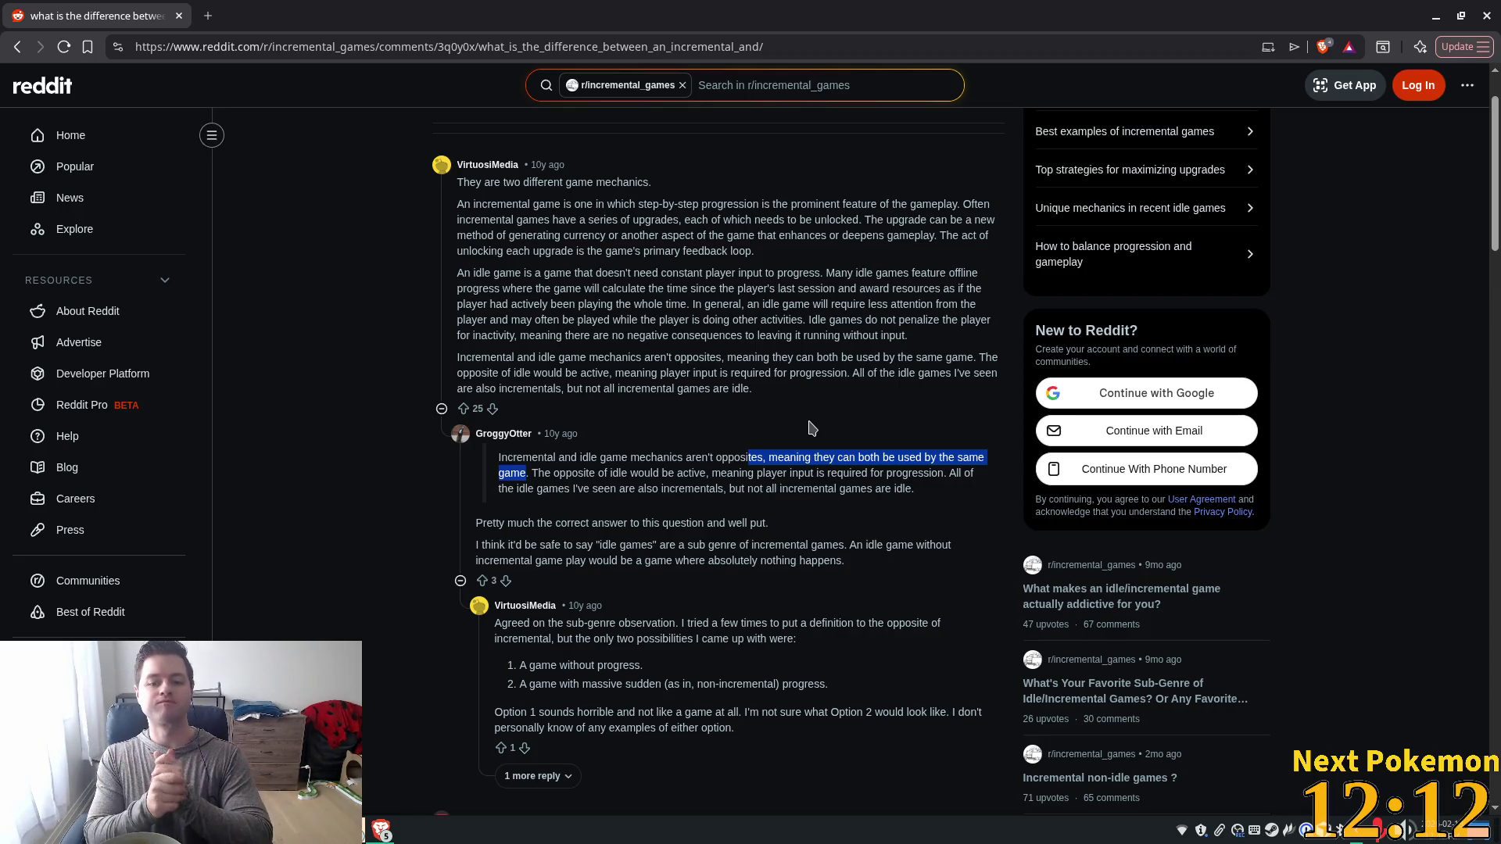
{"action": "scroll", "coordinate": [798, 432], "scroll_direction": "down", "scroll_amount": 3}
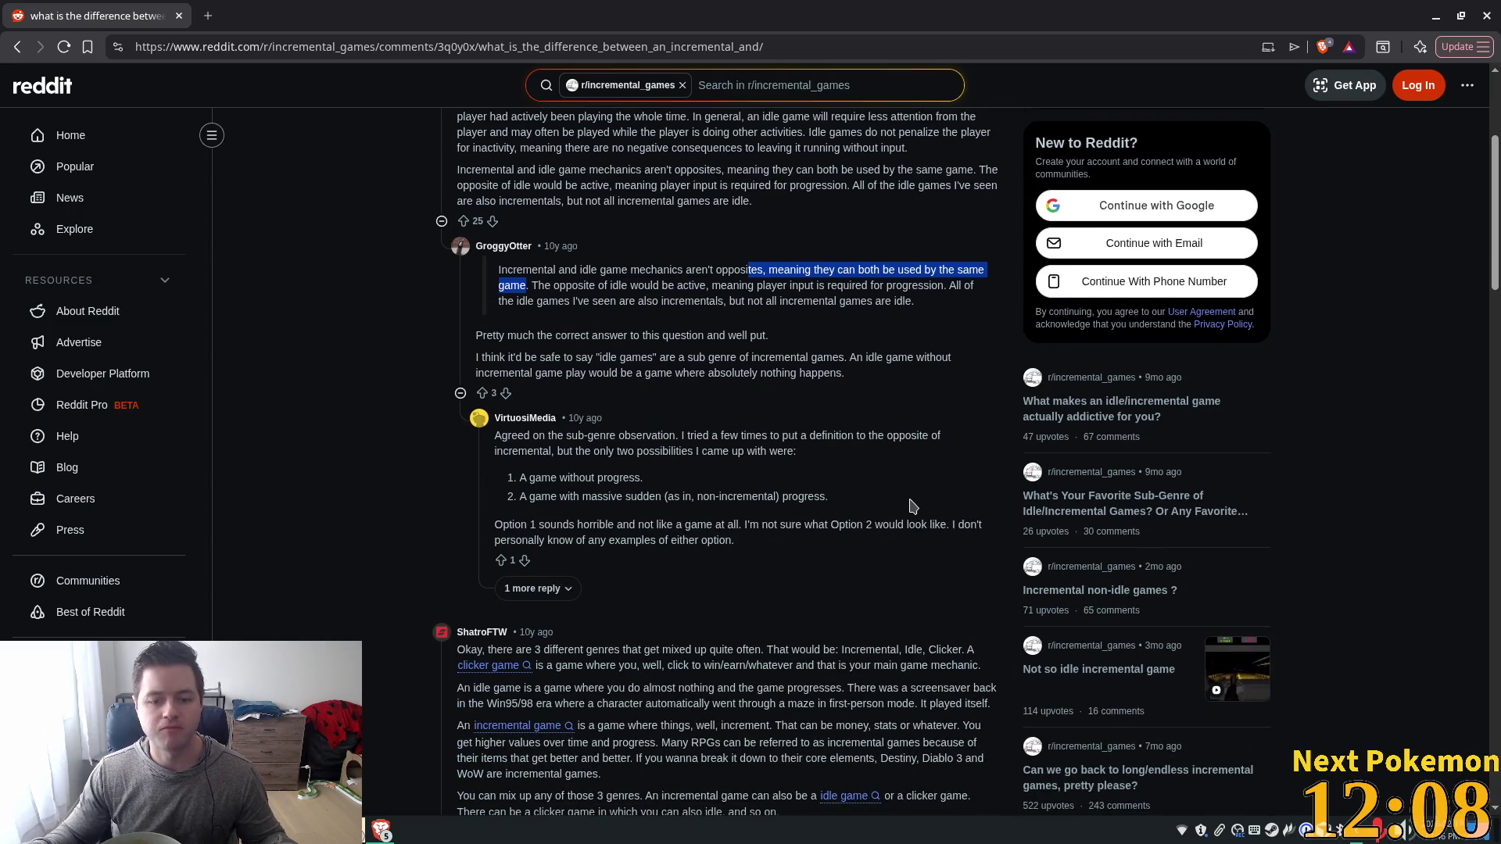
{"action": "scroll", "coordinate": [912, 507], "scroll_direction": "down", "scroll_amount": 1}
{"action": "scroll", "coordinate": [912, 507], "scroll_direction": "down", "scroll_amount": 2}
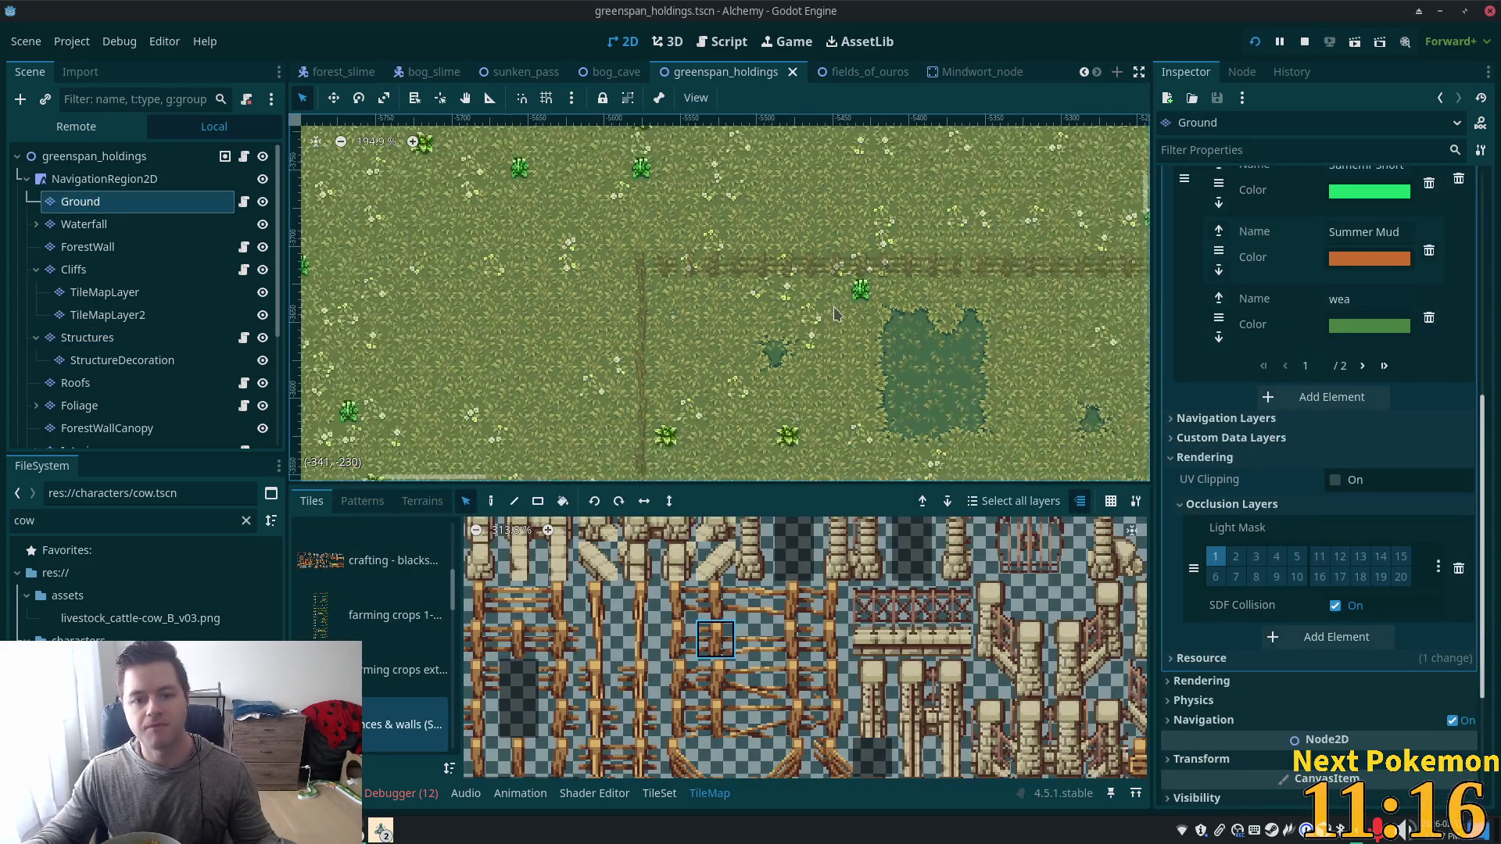
Pan and zoom around the Greenspan map to survey the cow pen and its existing fence.
{"action": "scroll", "coordinate": [834, 313], "scroll_direction": "down", "scroll_amount": 3}
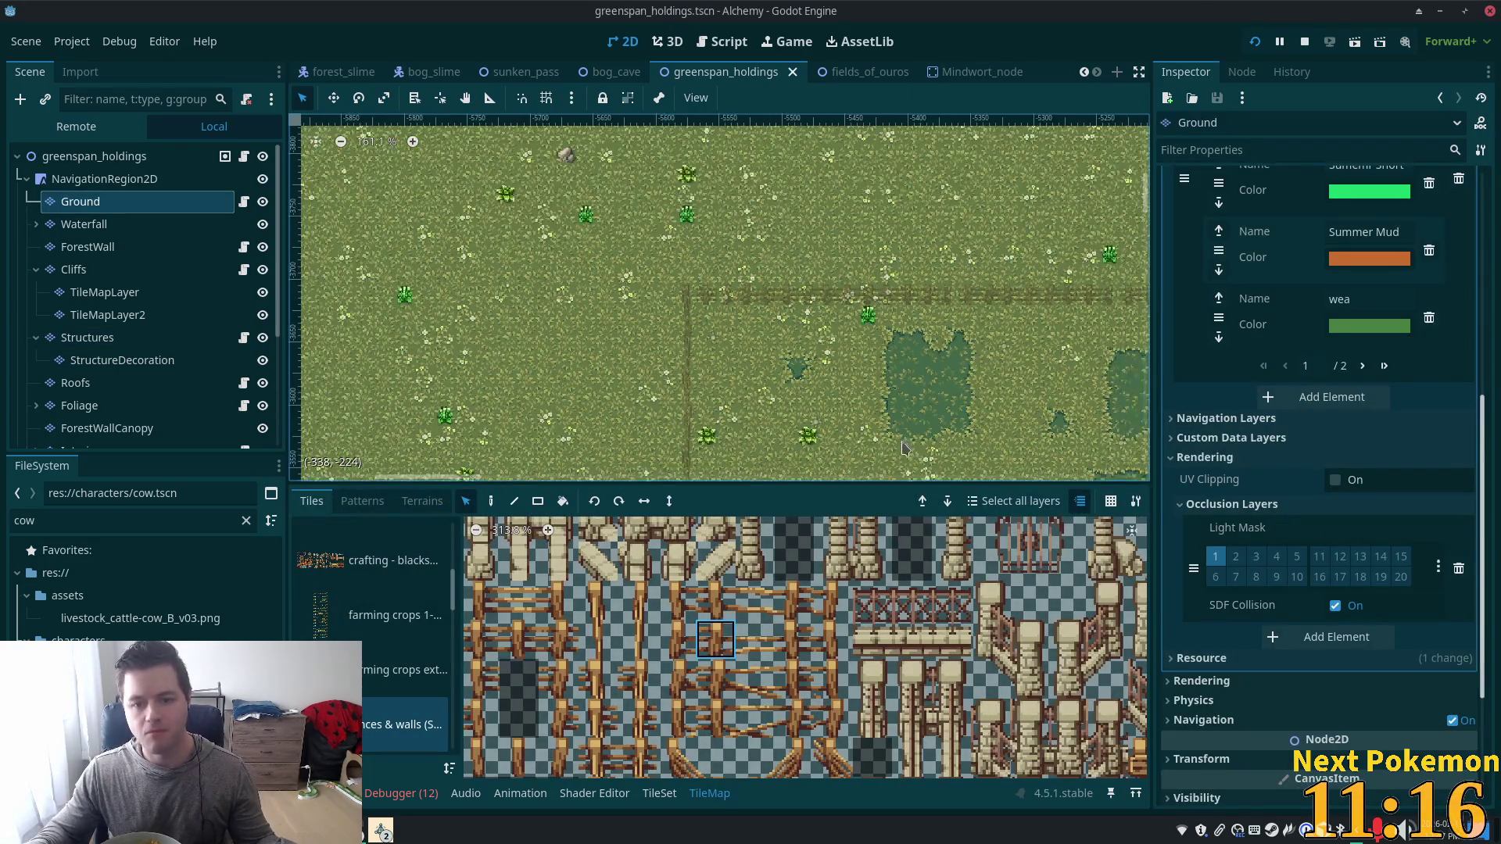
{"action": "scroll", "coordinate": [864, 383], "scroll_direction": "up", "scroll_amount": 5}
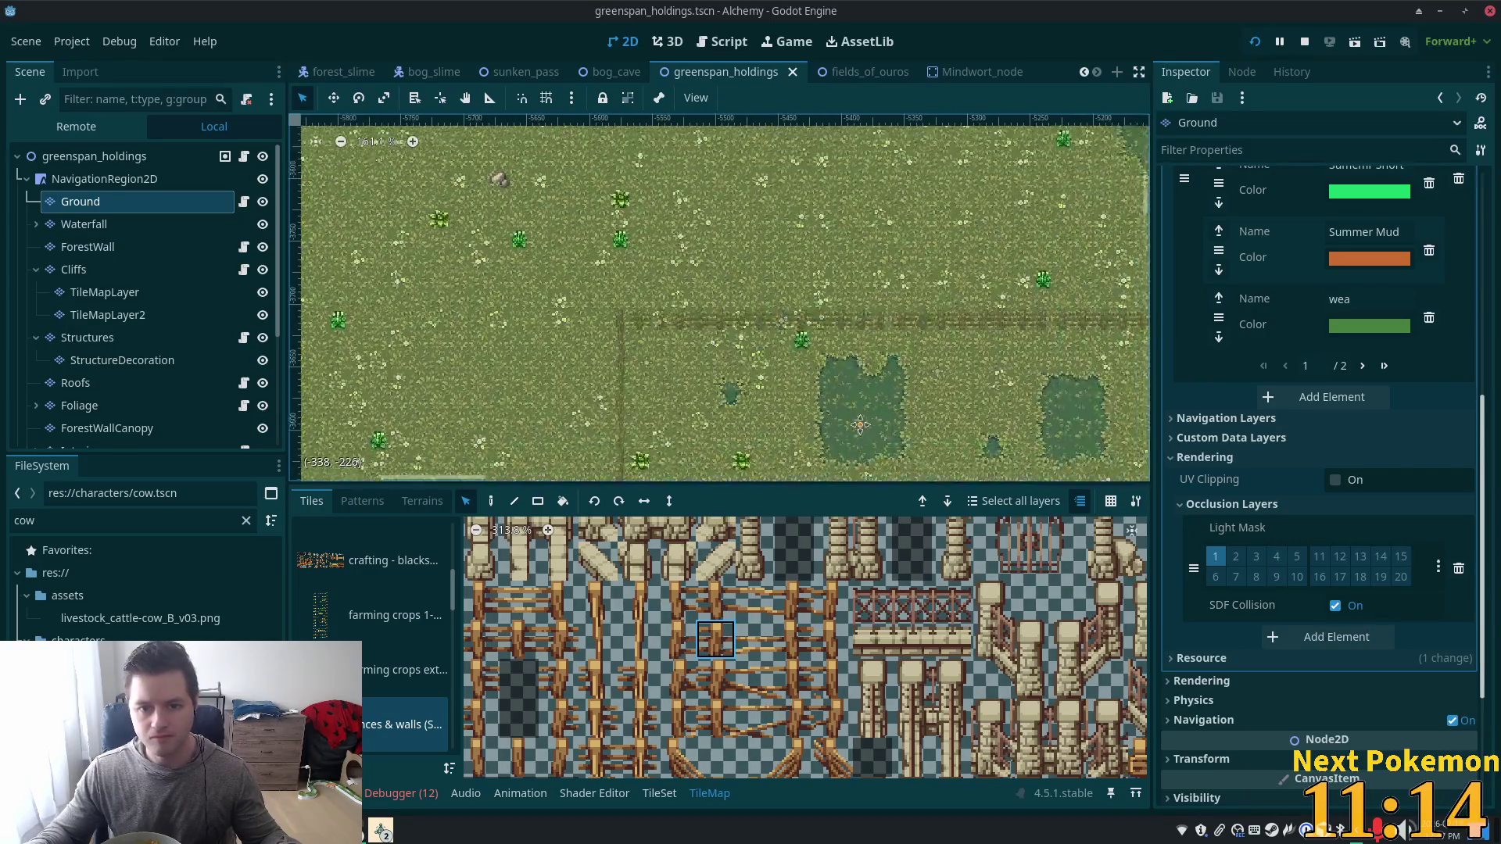
{"action": "left_click_drag", "start_coordinate": [818, 186], "coordinate": [866, 141]}
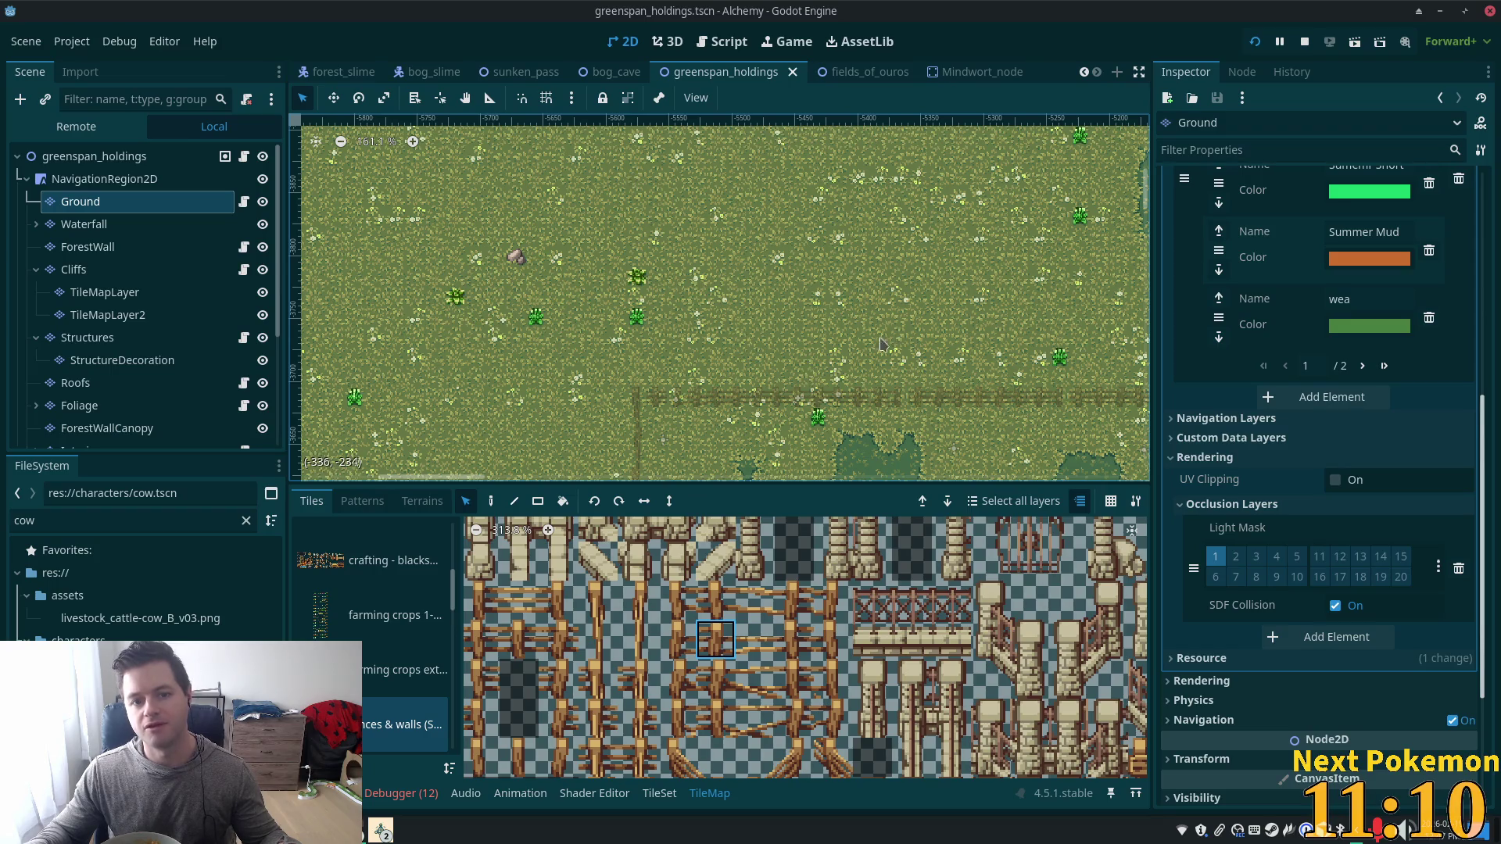
{"action": "scroll", "coordinate": [696, 315], "scroll_direction": "down", "scroll_amount": 5}
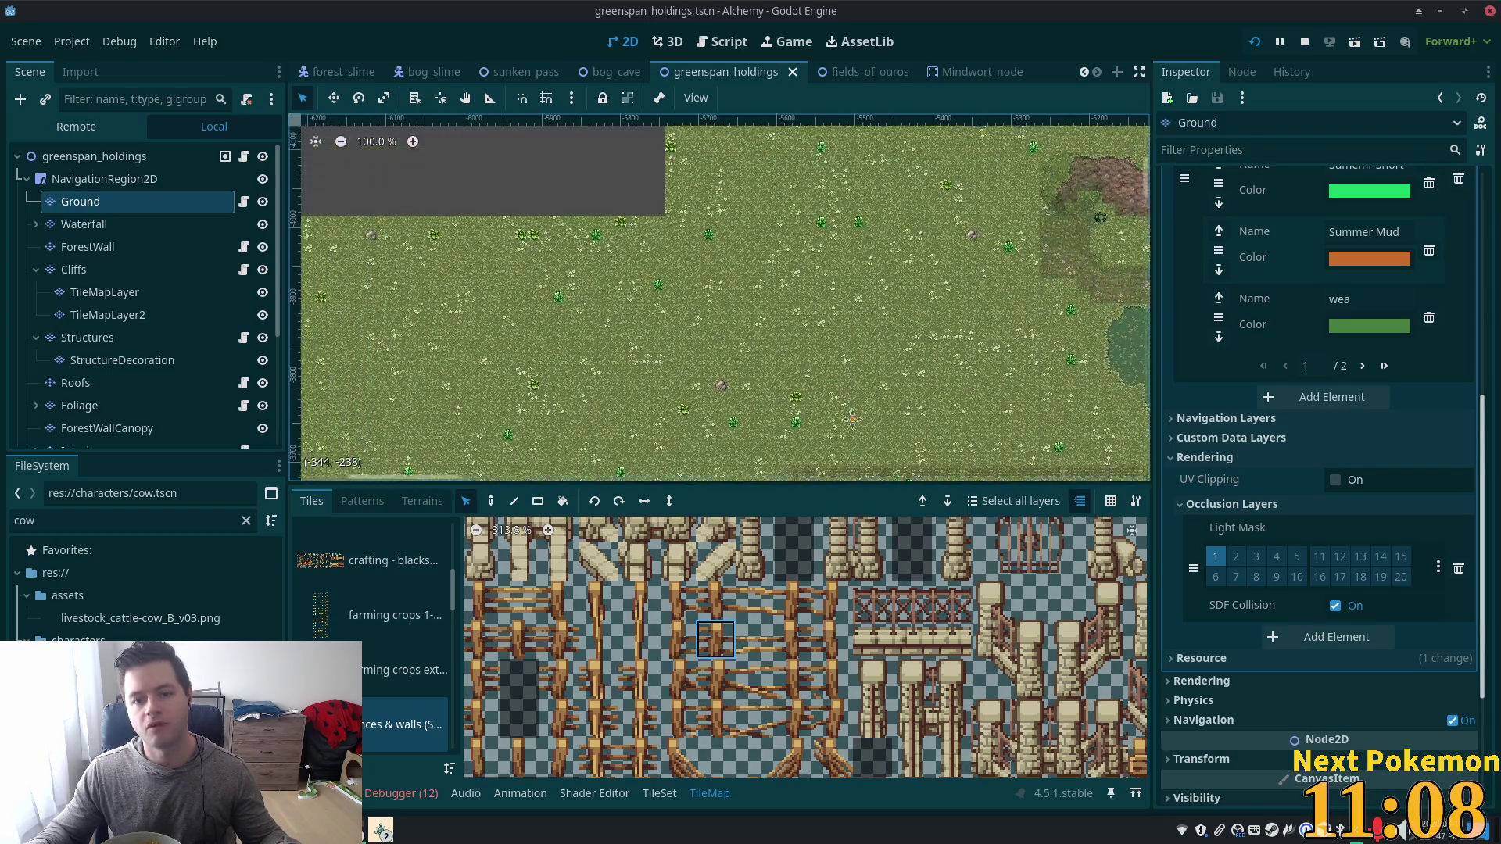
{"action": "scroll", "coordinate": [696, 315], "scroll_direction": "down", "scroll_amount": 3}
{"action": "scroll", "coordinate": [696, 315], "scroll_direction": "left", "scroll_amount": 3}
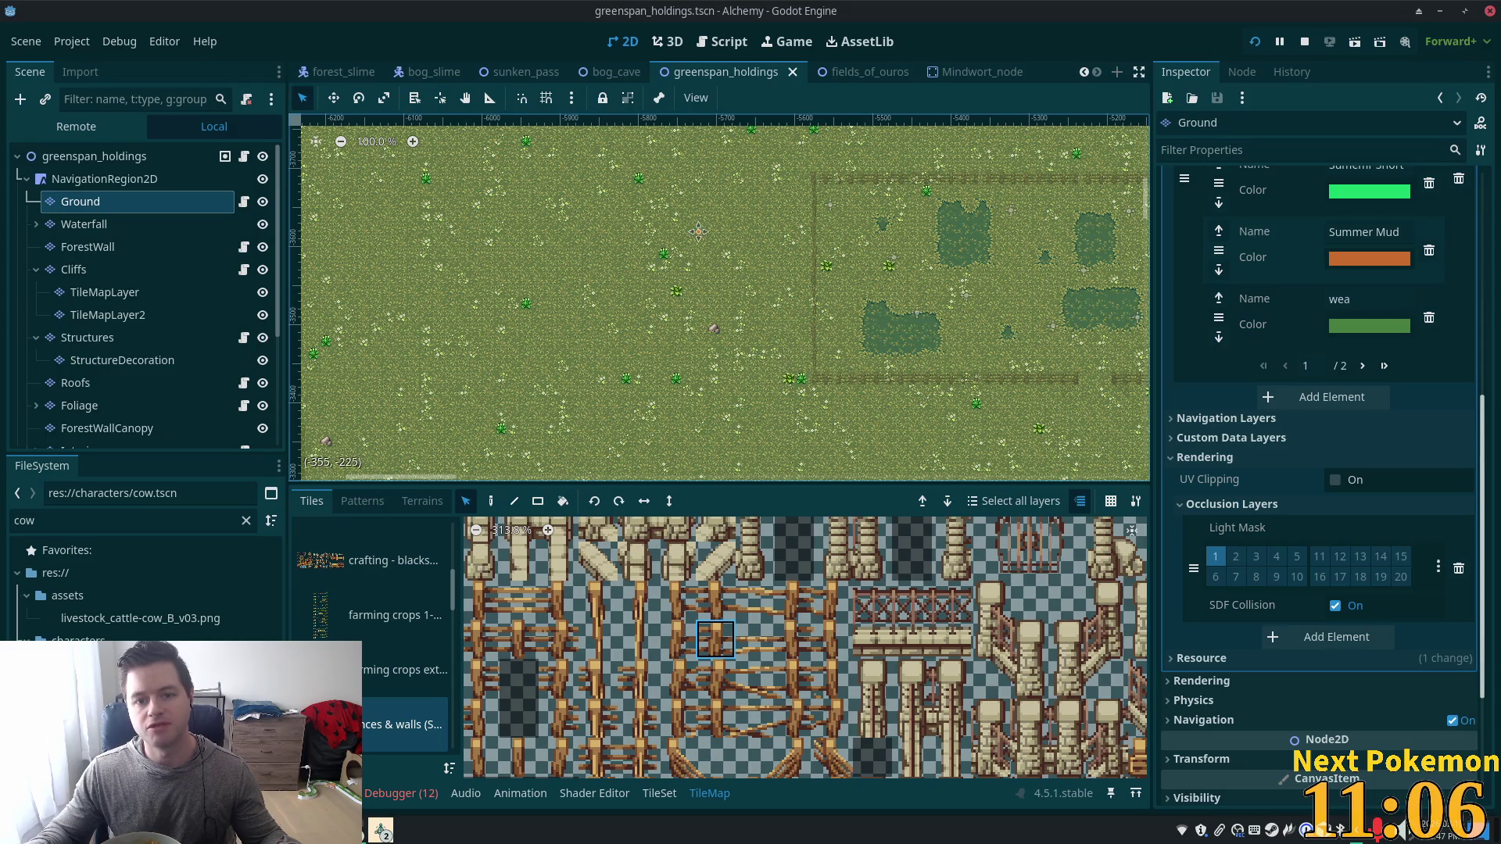
{"action": "scroll", "coordinate": [766, 368], "scroll_direction": "up", "scroll_amount": 3}
{"action": "scroll", "coordinate": [766, 368], "scroll_direction": "left", "scroll_amount": 1}
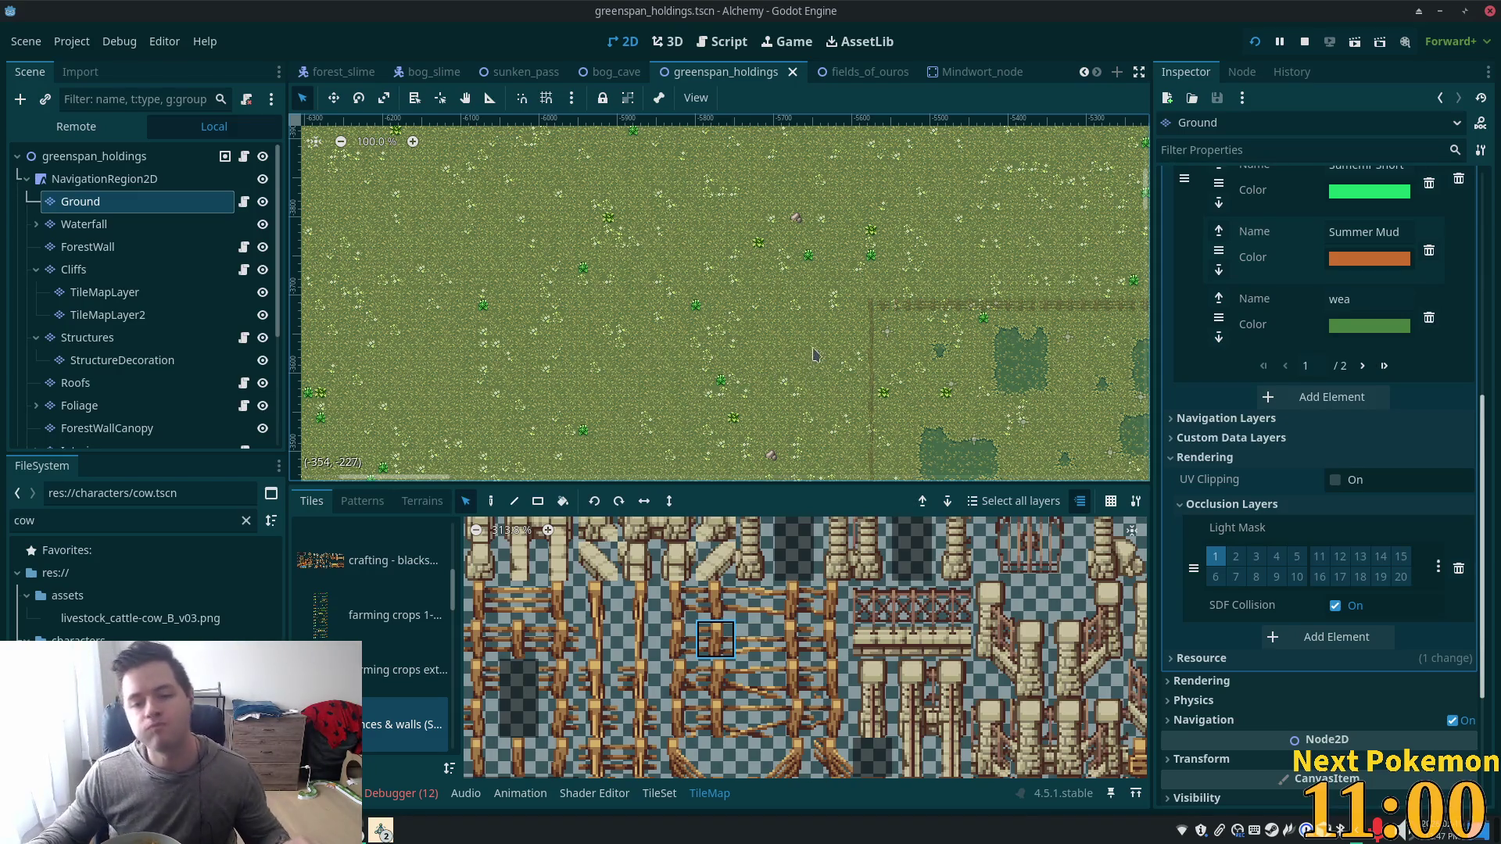
{"action": "scroll", "coordinate": [881, 354], "scroll_direction": "down", "scroll_amount": 1}
{"action": "scroll", "coordinate": [876, 352], "scroll_direction": "down", "scroll_amount": 3}
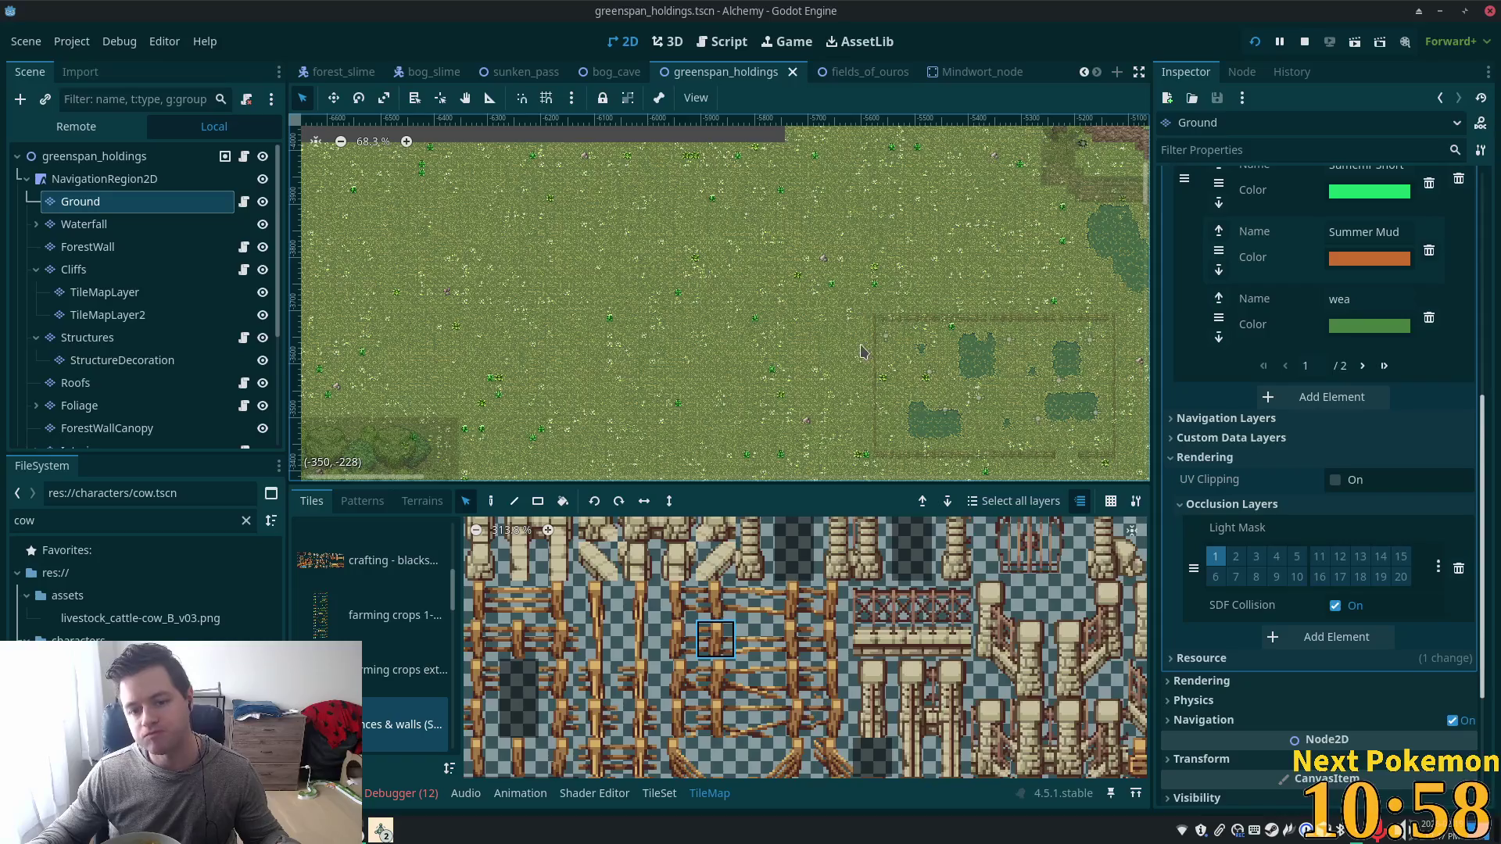
{"action": "scroll", "coordinate": [863, 352], "scroll_direction": "down", "scroll_amount": 1}
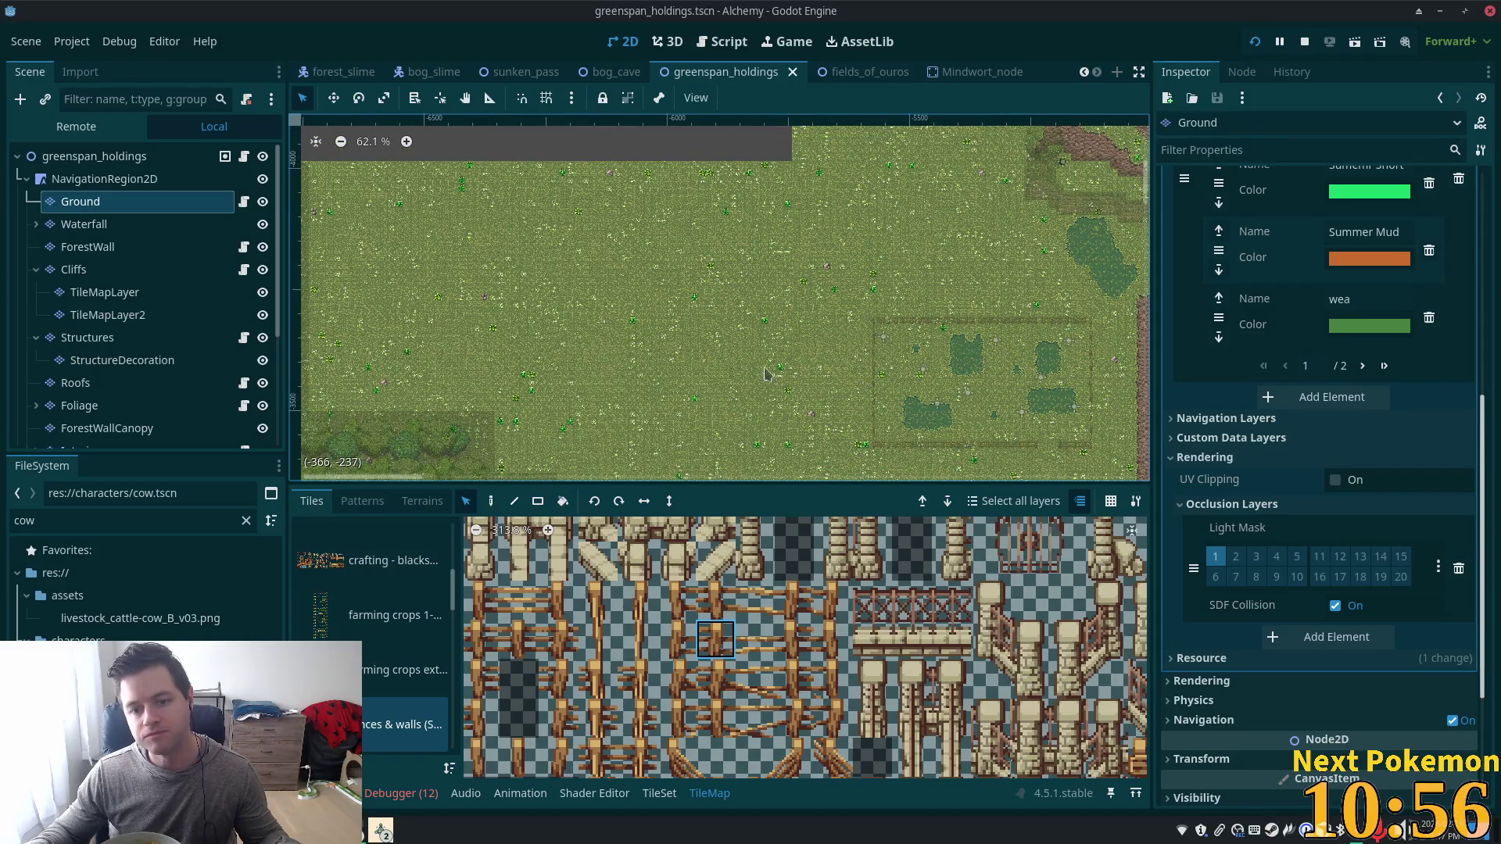
{"action": "scroll", "coordinate": [785, 390], "scroll_direction": "up", "scroll_amount": 1}
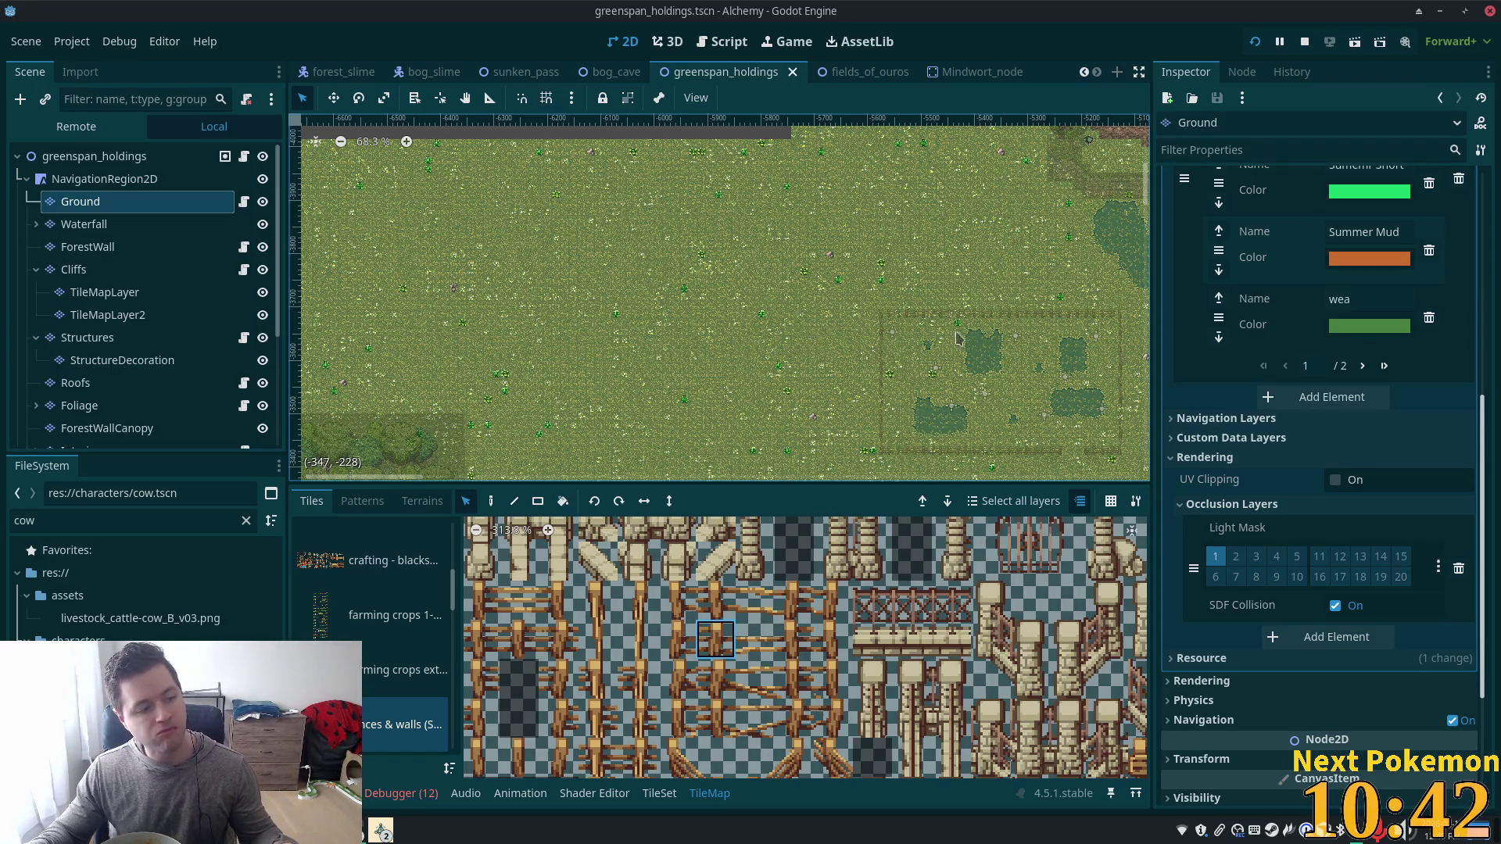
{"action": "scroll", "coordinate": [944, 415], "scroll_direction": "up", "scroll_amount": 5}
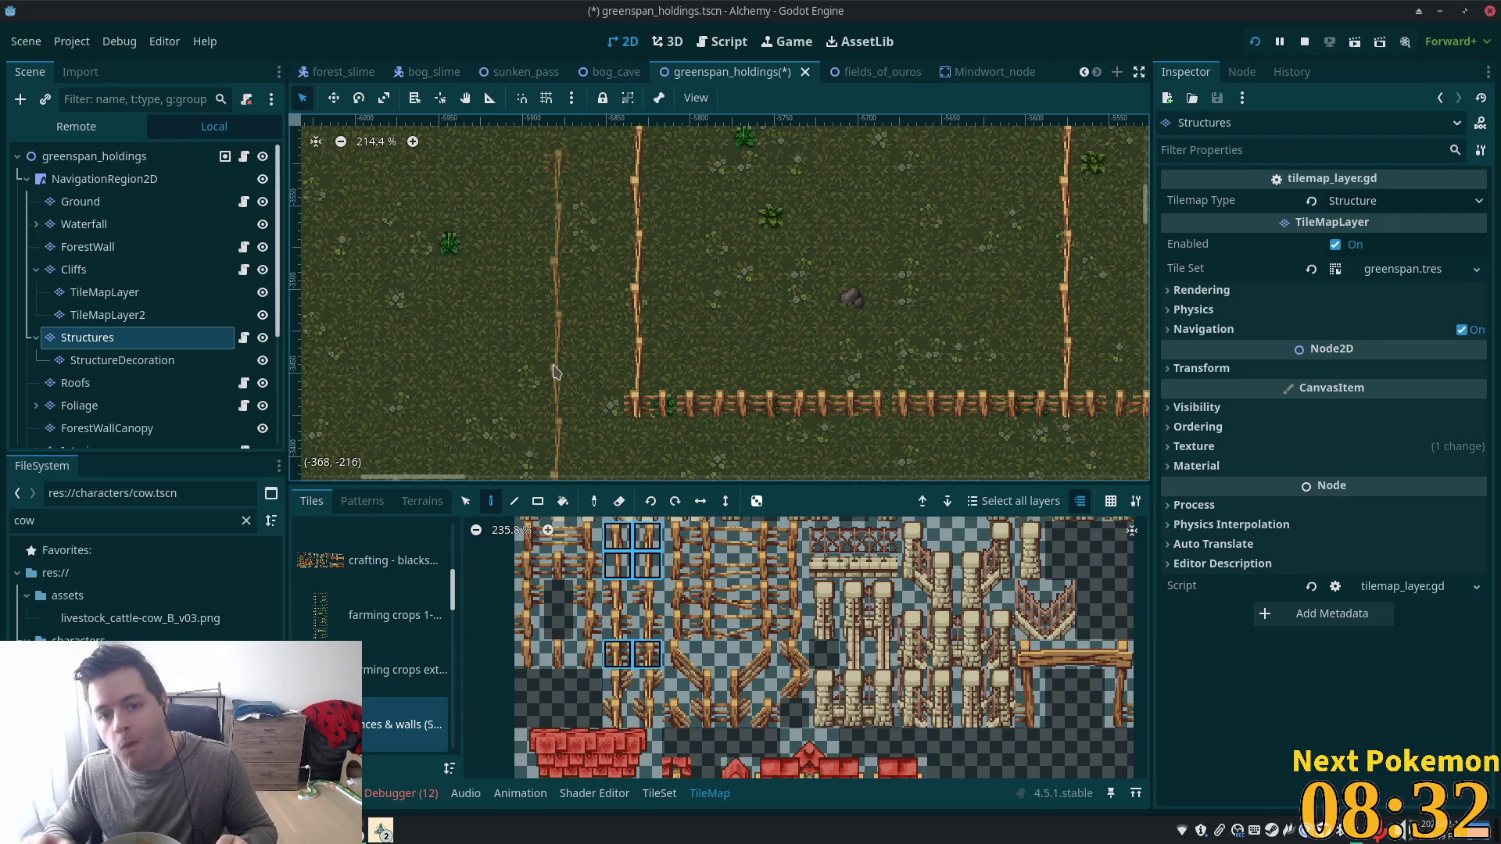
Zoom out and pan to check the fenced enclosure, then scroll the atlas source list.
{"action": "scroll", "coordinate": [735, 252], "scroll_direction": "down", "scroll_amount": 2}
{"action": "scroll", "coordinate": [790, 292], "scroll_direction": "down", "scroll_amount": 4}
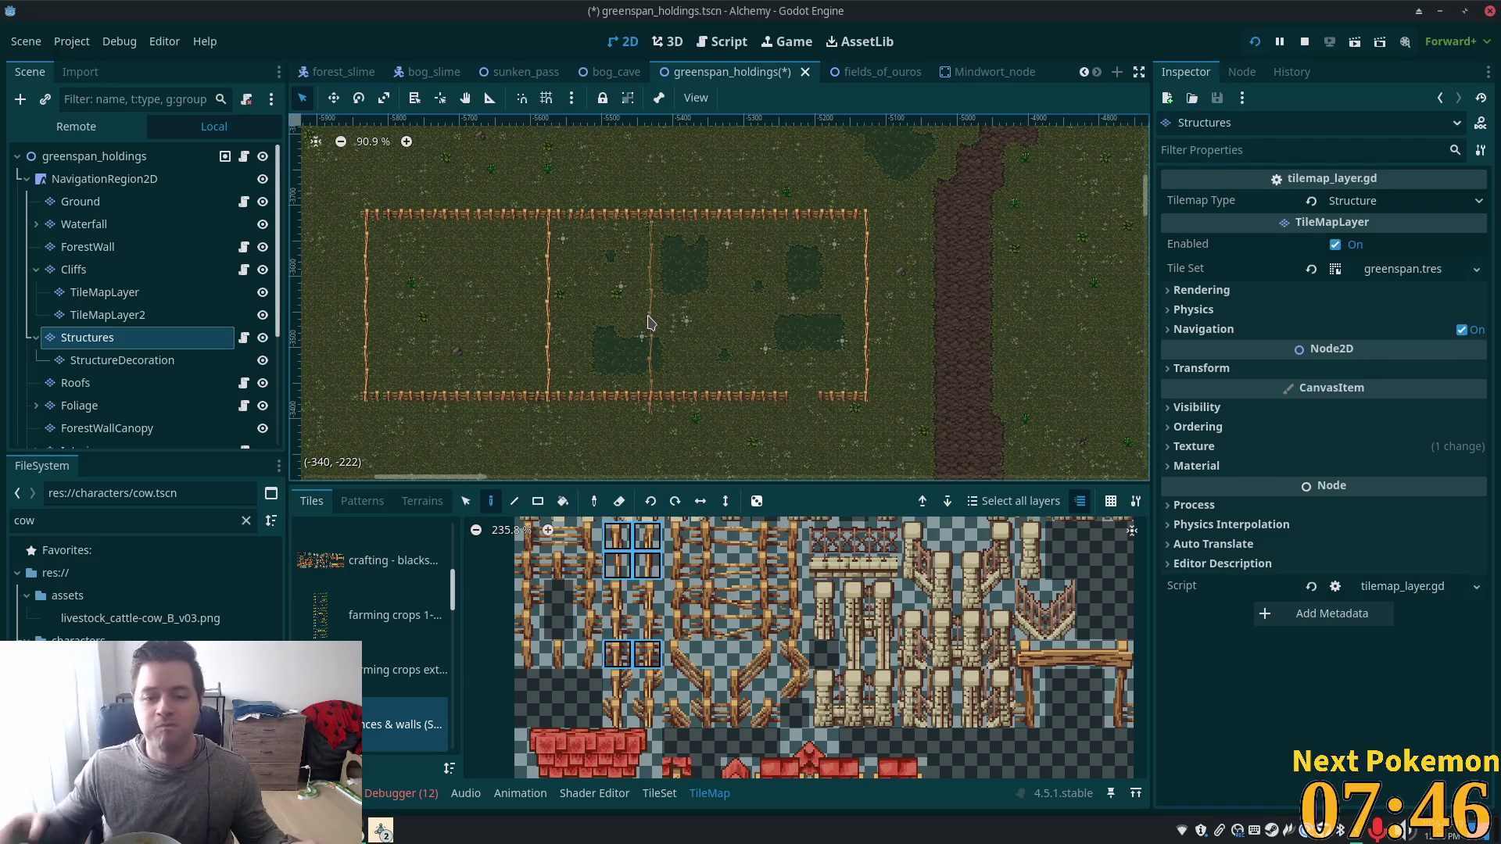
{"action": "scroll", "coordinate": [574, 403], "scroll_direction": "up", "scroll_amount": 2}
{"action": "scroll", "coordinate": [767, 418], "scroll_direction": "left", "scroll_amount": 3}
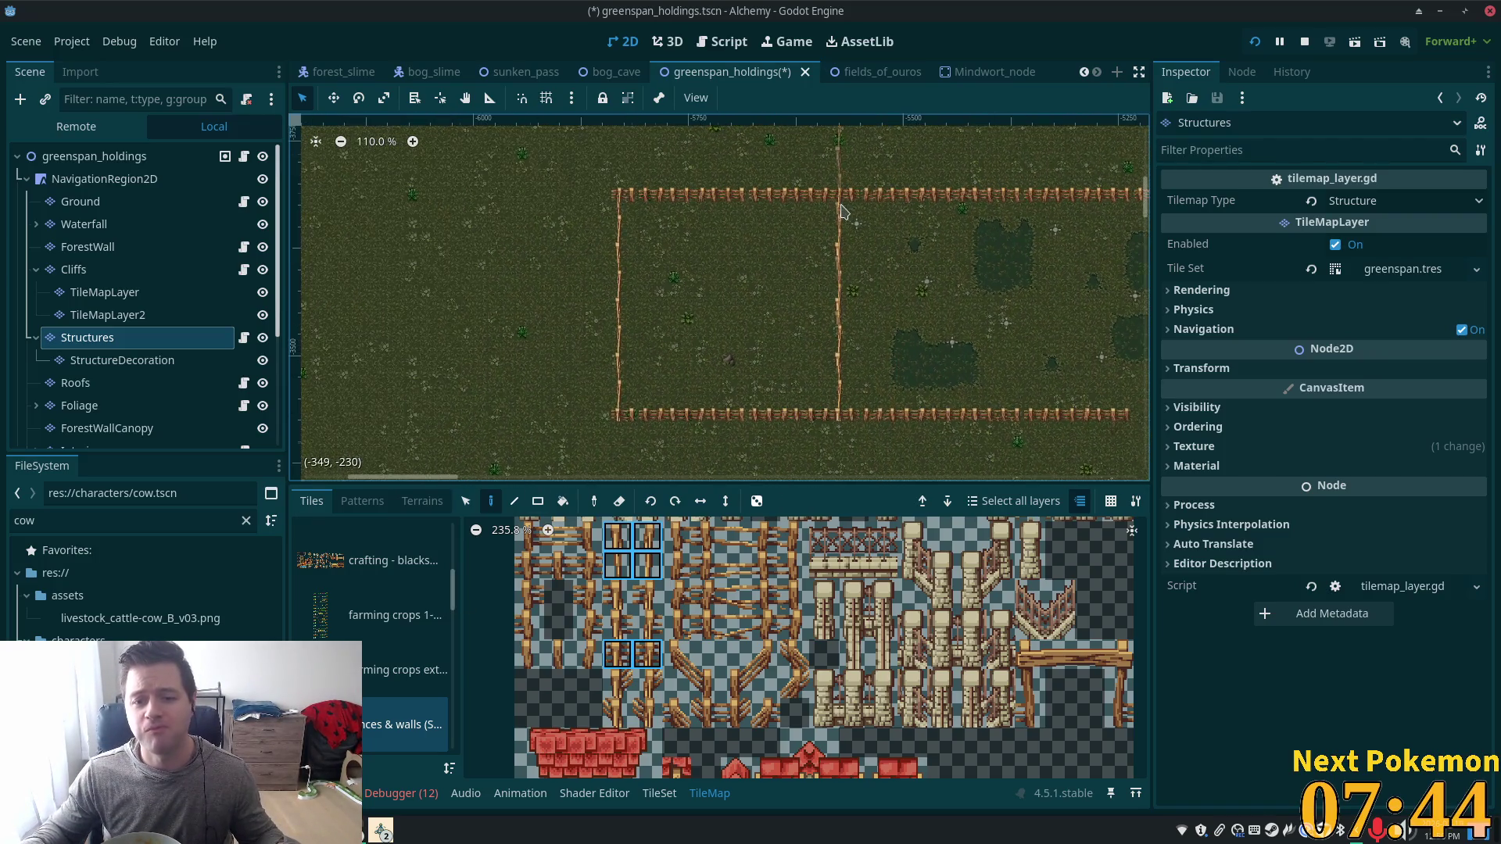
{"action": "scroll", "coordinate": [774, 295], "scroll_direction": "up", "scroll_amount": 5}
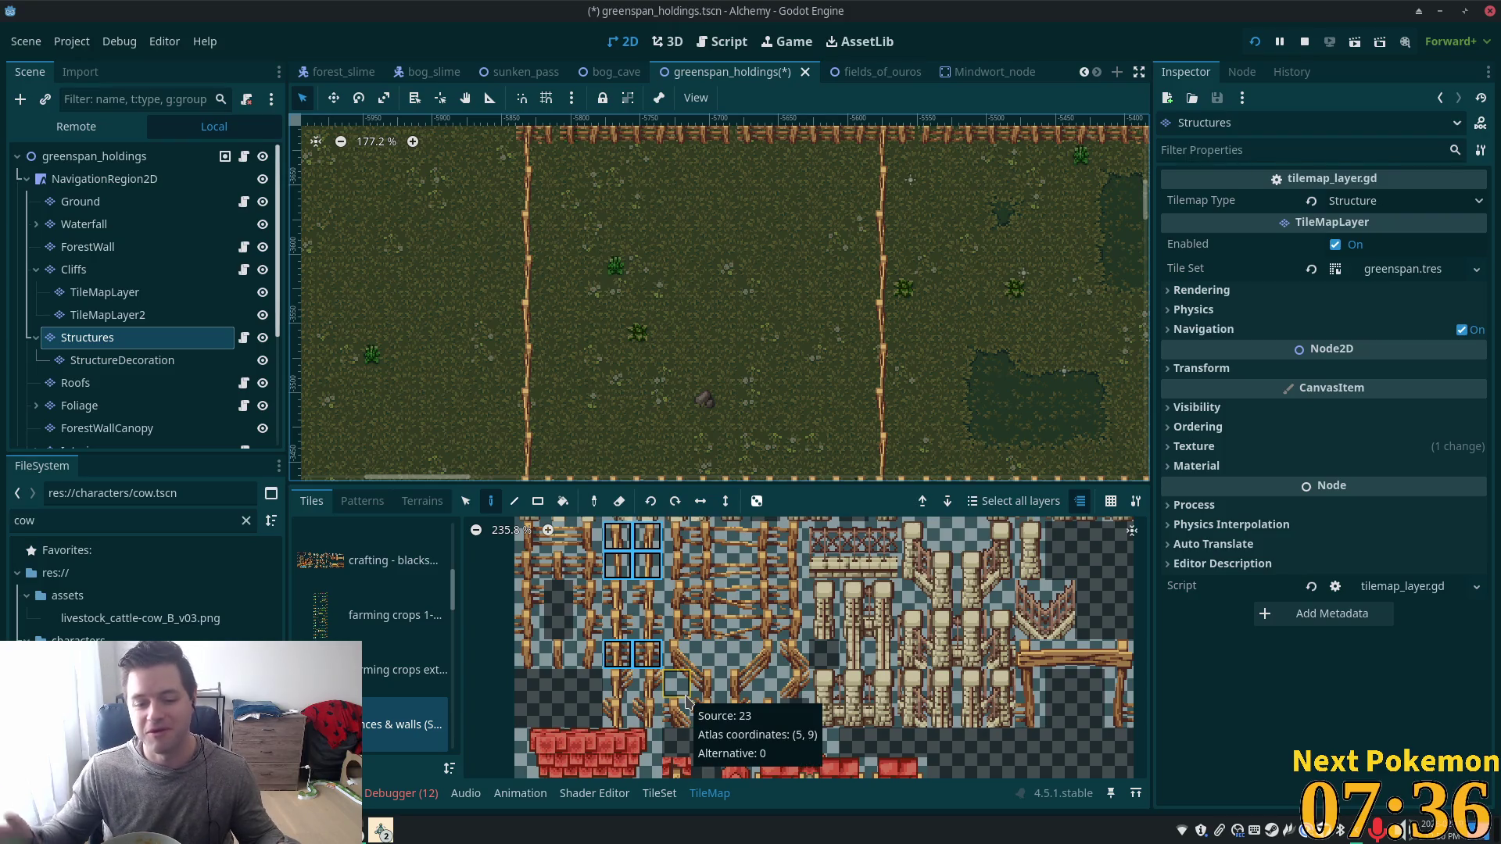
{"action": "scroll", "coordinate": [456, 592], "scroll_direction": "up", "scroll_amount": 1}
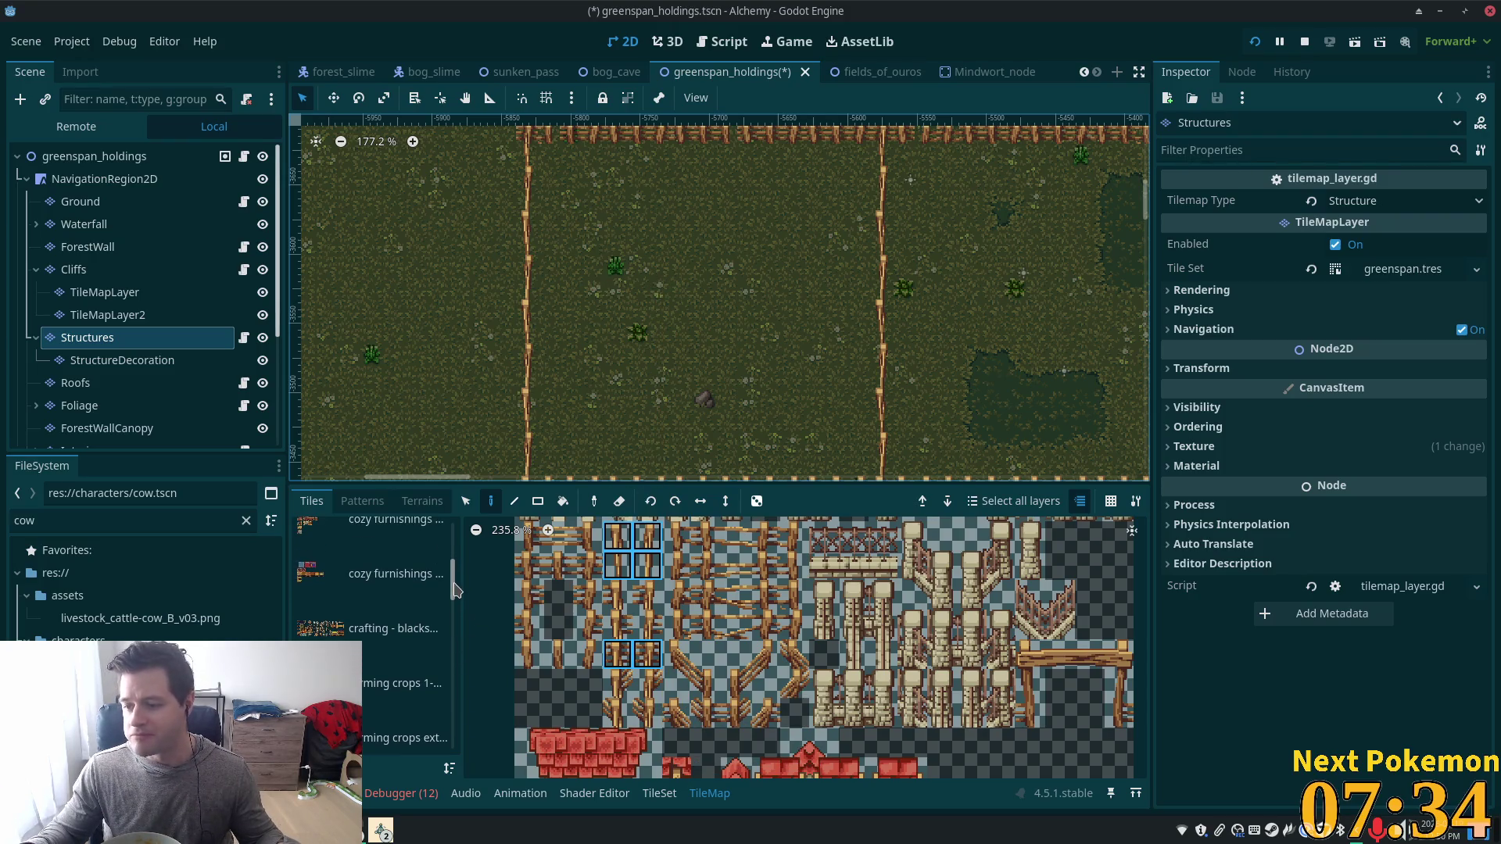
{"action": "scroll", "coordinate": [453, 586], "scroll_direction": "up", "scroll_amount": 2}
{"action": "scroll", "coordinate": [452, 586], "scroll_direction": "down", "scroll_amount": 1}
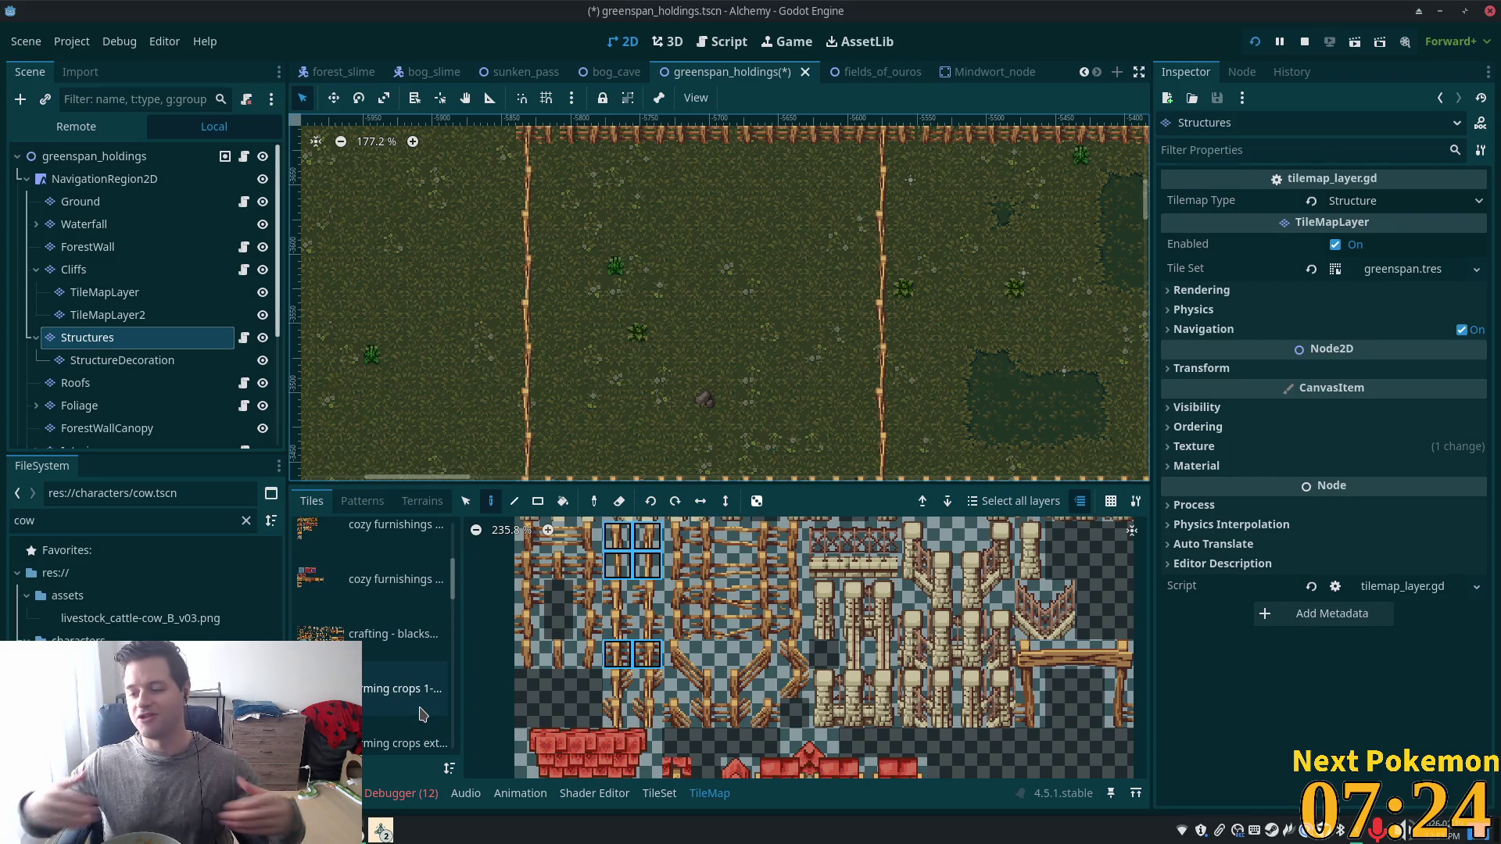
Paint a trial vertical fence line in the pen, then undo it.
{"action": "left_click_drag", "start_coordinate": [416, 280], "coordinate": [414, 468]}
{"action": "key", "text": "ctrl+z"}
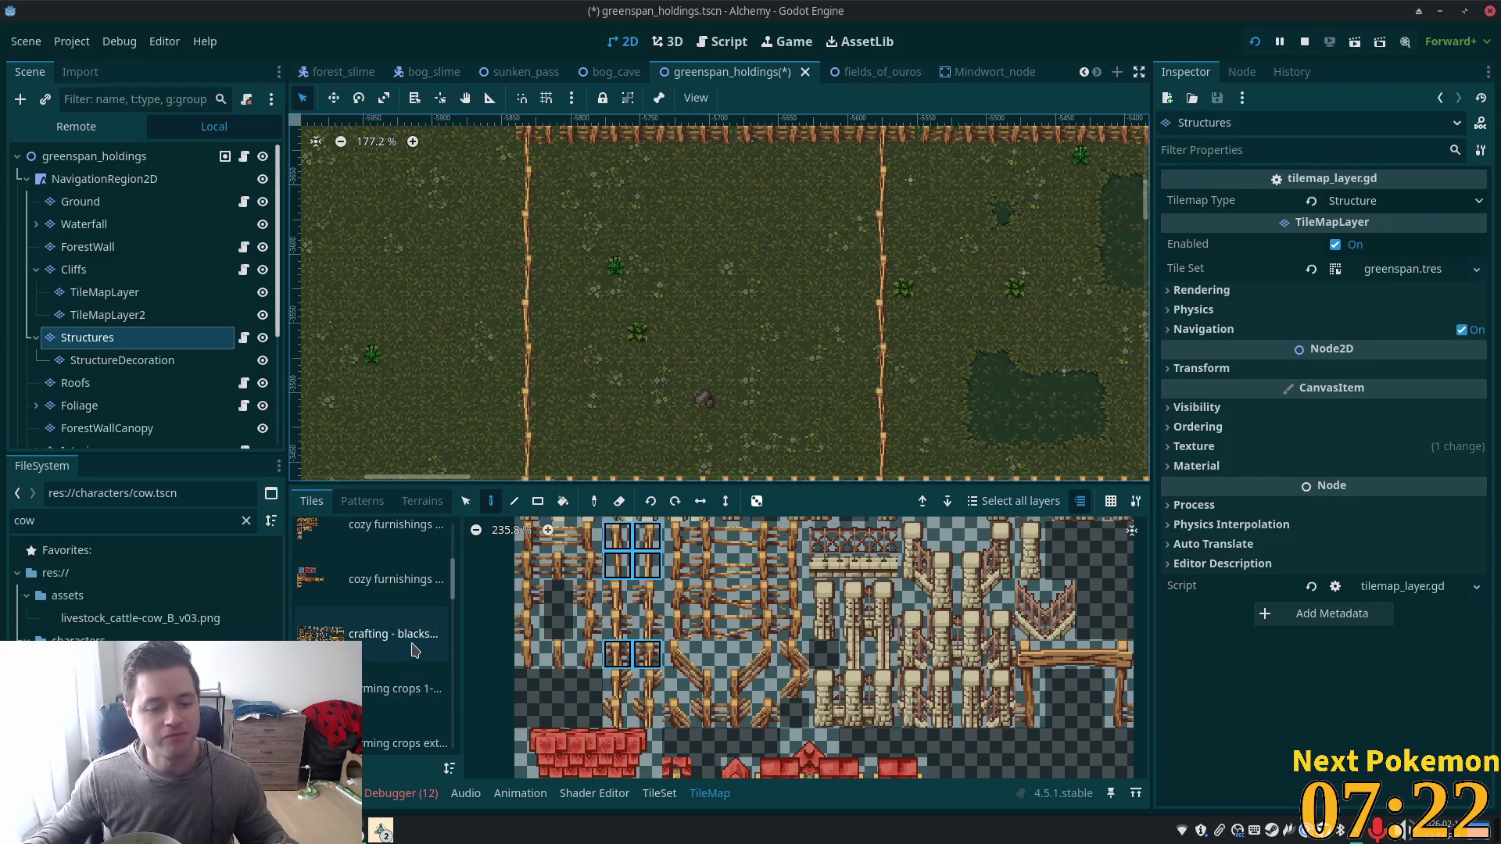
{"action": "scroll", "coordinate": [410, 626], "scroll_direction": "down", "scroll_amount": 3}
{"action": "scroll", "coordinate": [411, 649], "scroll_direction": "up", "scroll_amount": 5}
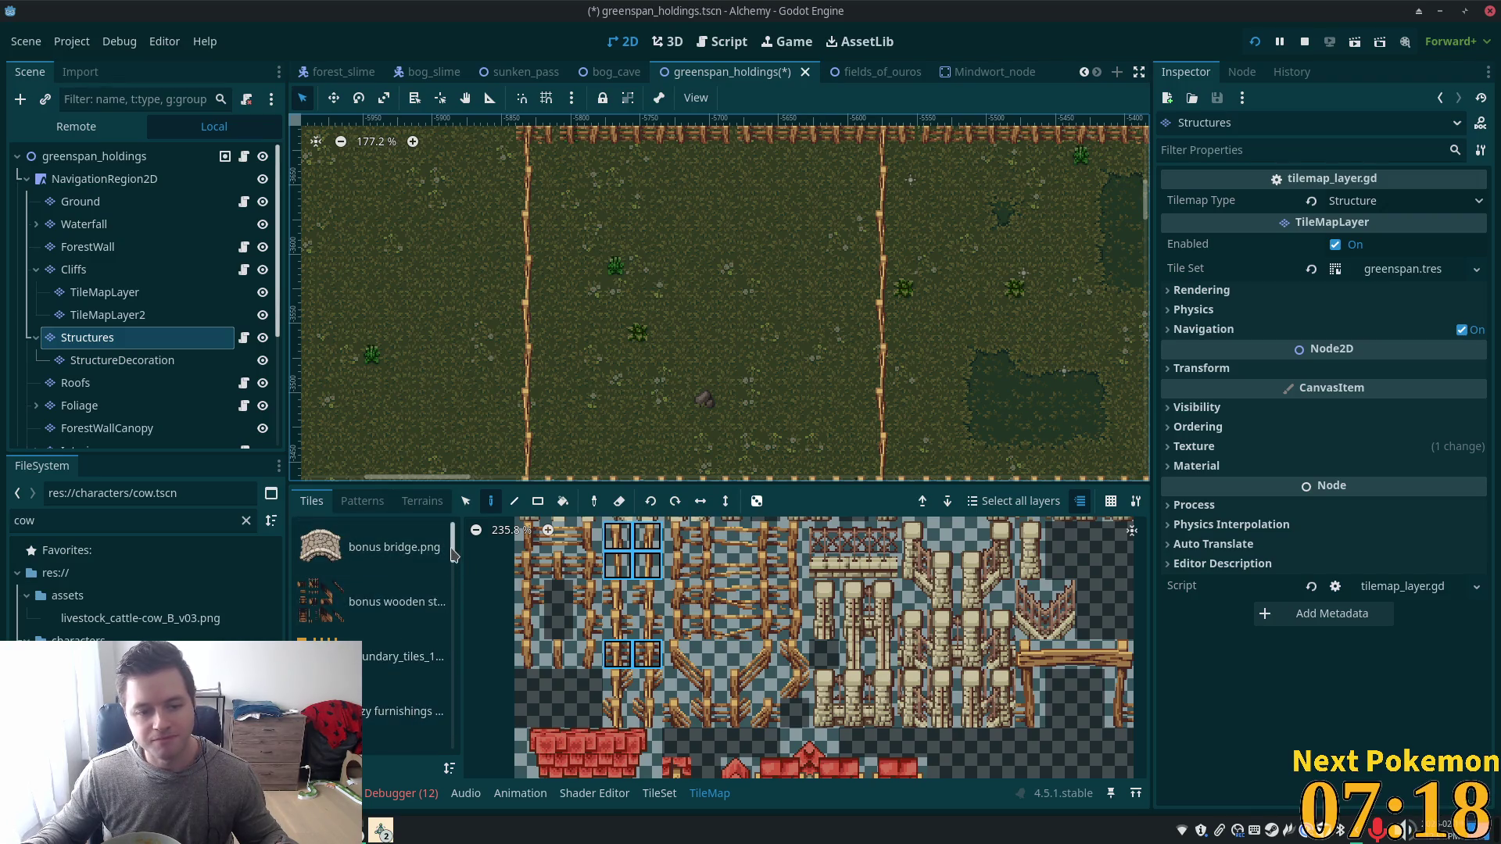
{"action": "scroll", "coordinate": [453, 555], "scroll_direction": "down", "scroll_amount": 5}
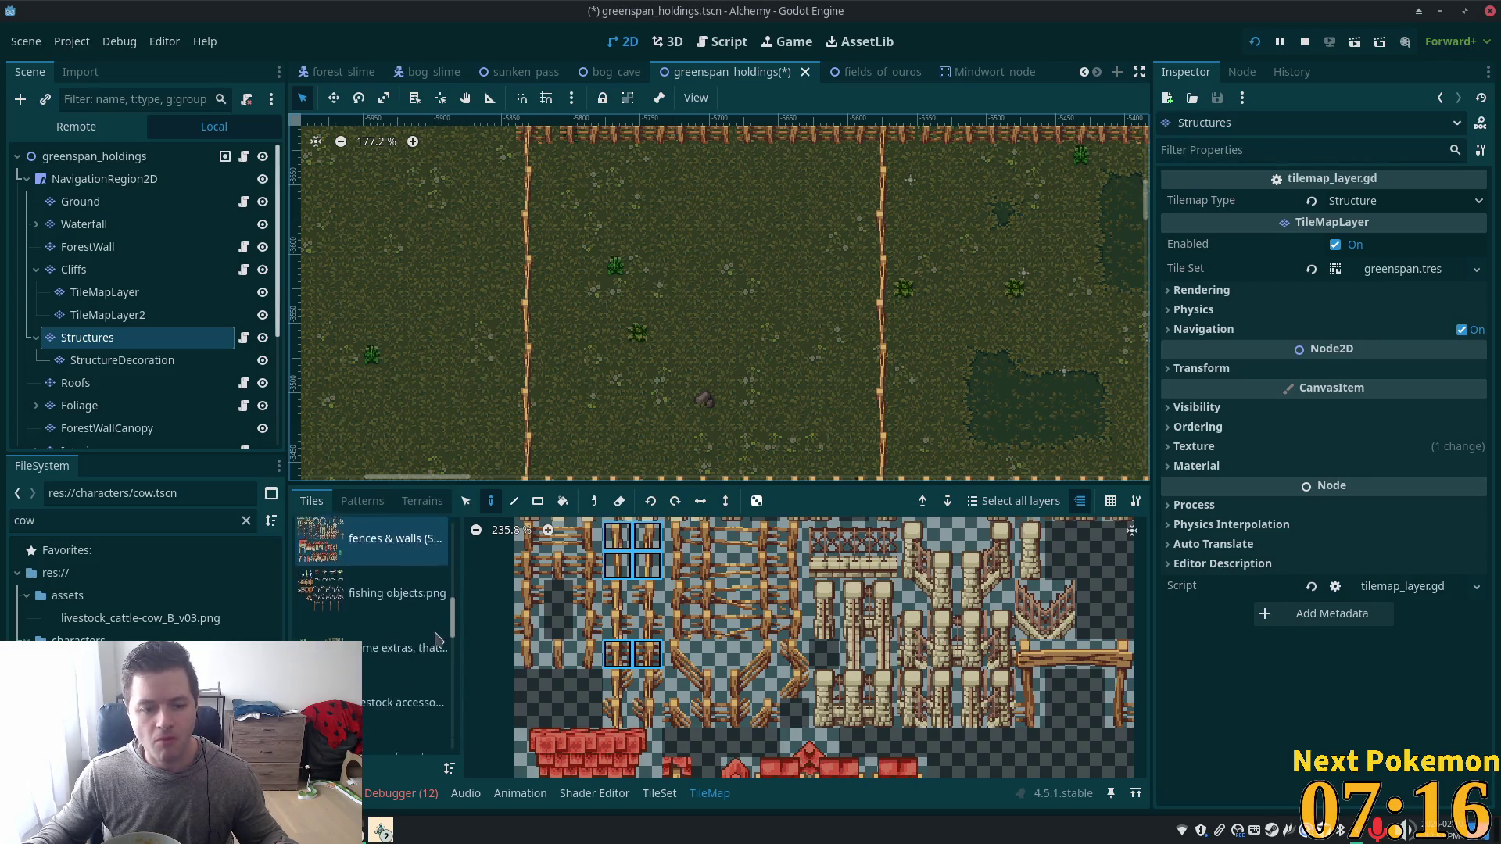
Place one grass tile from summer forest.png inside the cow pen and show the Terrains list.
{"action": "left_click", "coordinate": [398, 596]}
{"action": "scroll", "coordinate": [727, 578], "scroll_direction": "down", "scroll_amount": 4}
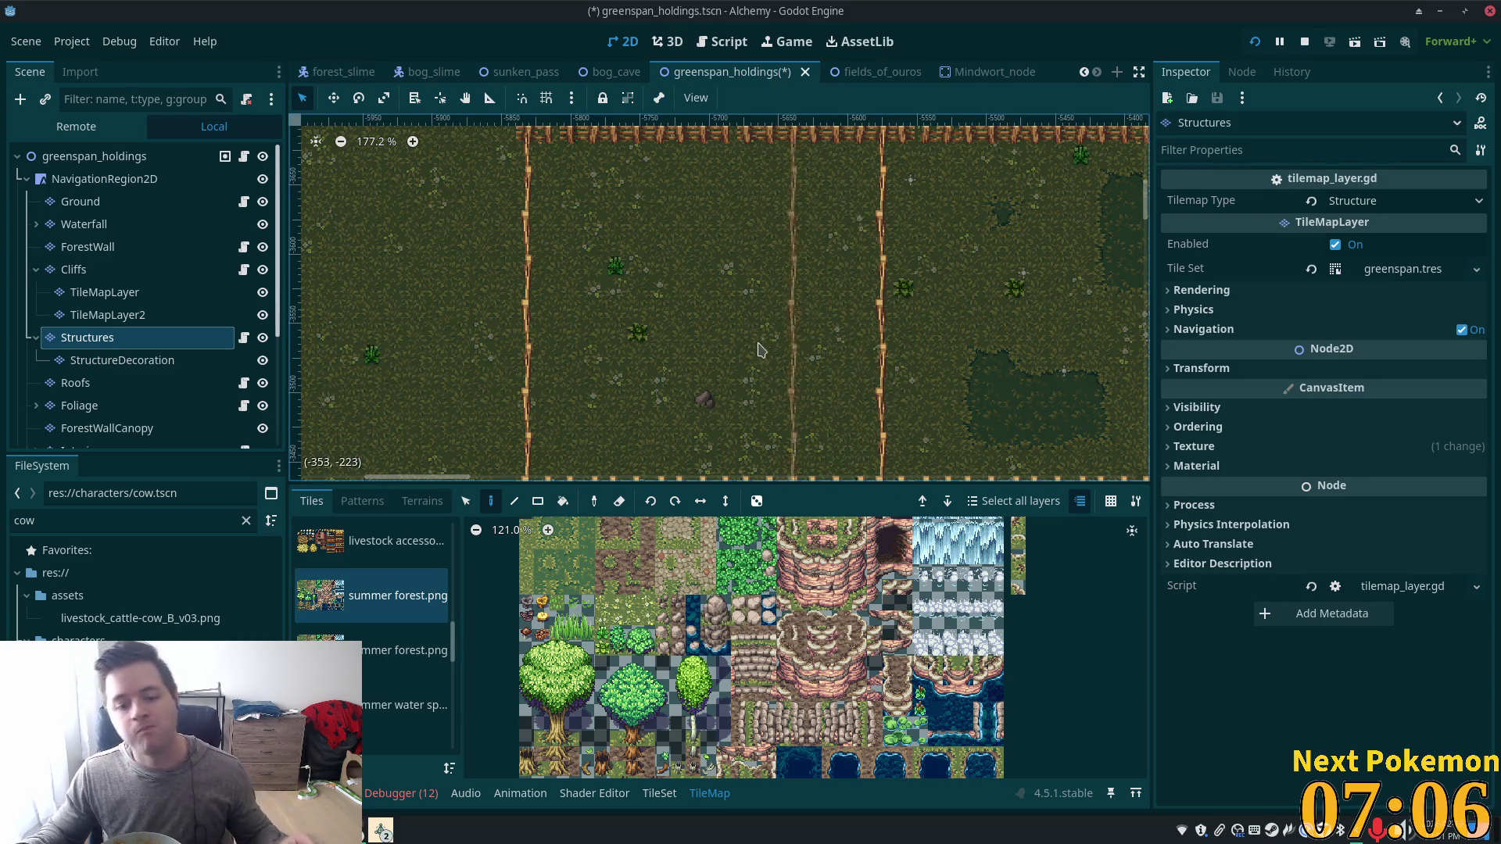
{"action": "scroll", "coordinate": [757, 363], "scroll_direction": "up", "scroll_amount": 3}
{"action": "scroll", "coordinate": [757, 364], "scroll_direction": "down", "scroll_amount": 3}
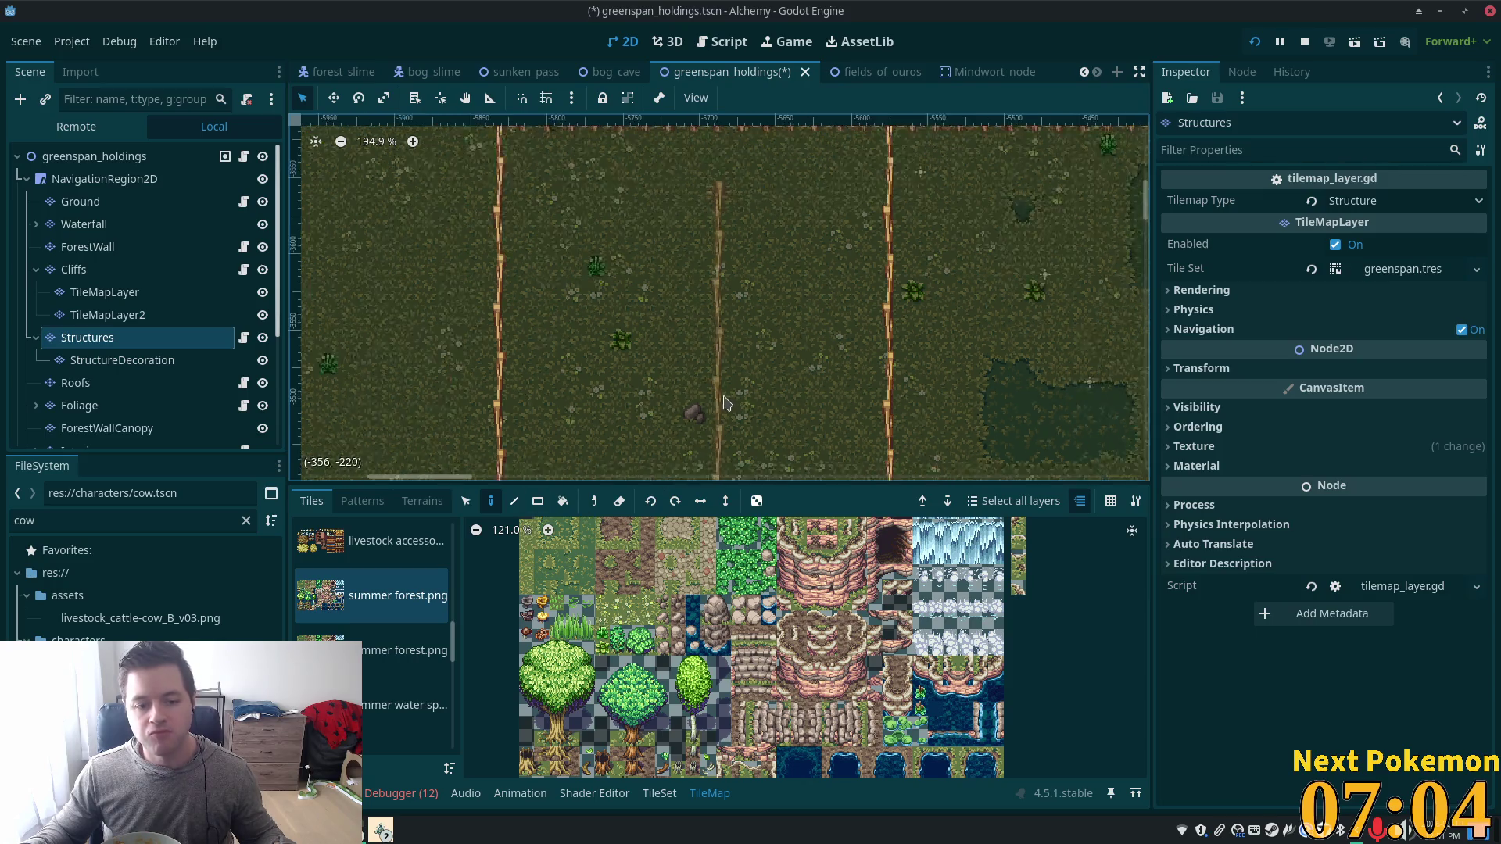
{"action": "left_click_drag", "start_coordinate": [753, 382], "coordinate": [744, 434]}
{"action": "scroll", "coordinate": [626, 579], "scroll_direction": "up", "scroll_amount": 5}
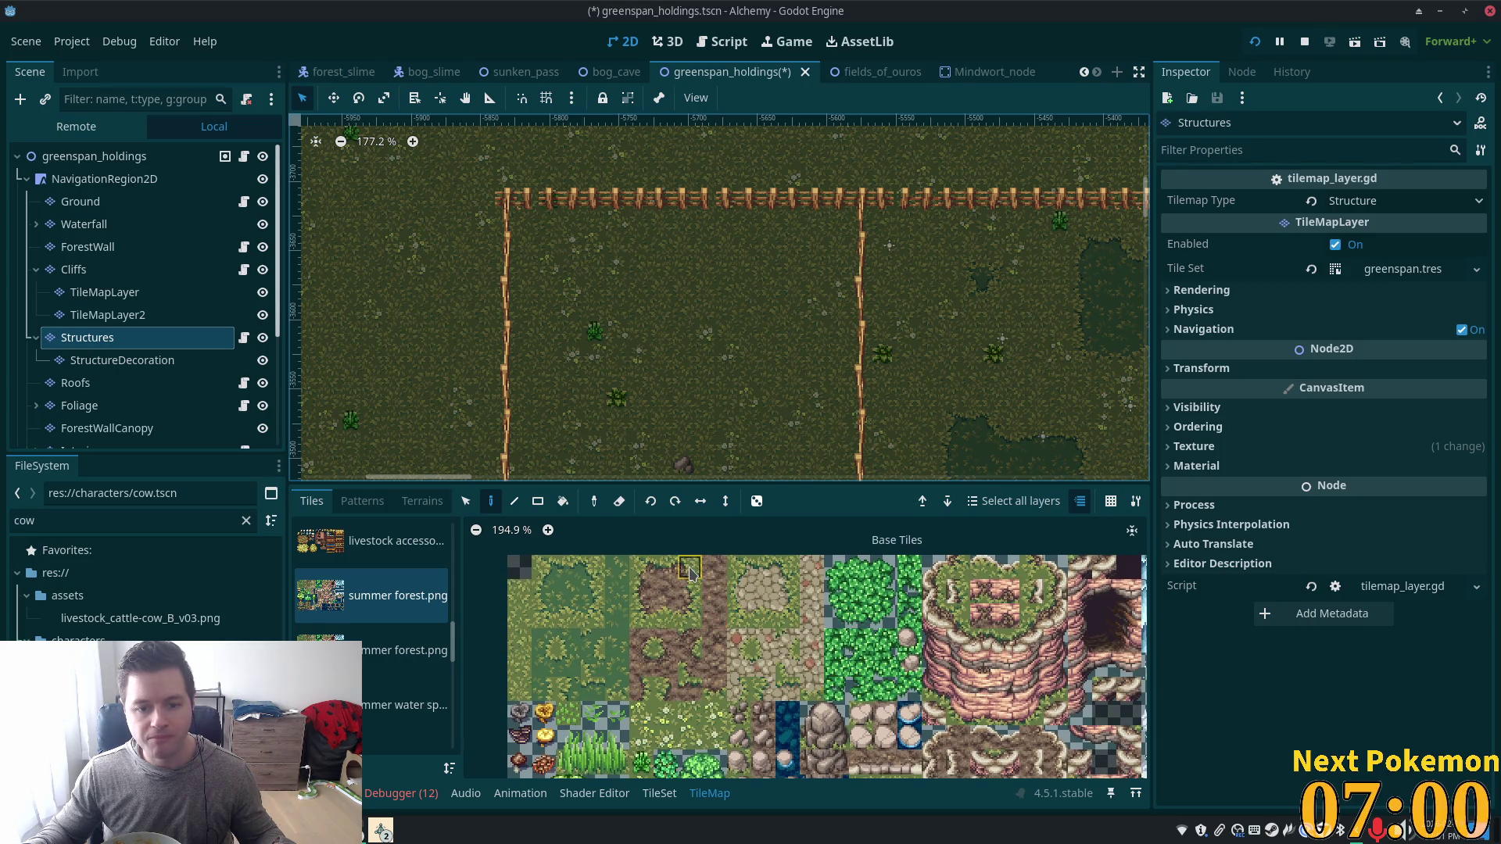
{"action": "left_click", "coordinate": [689, 567]}
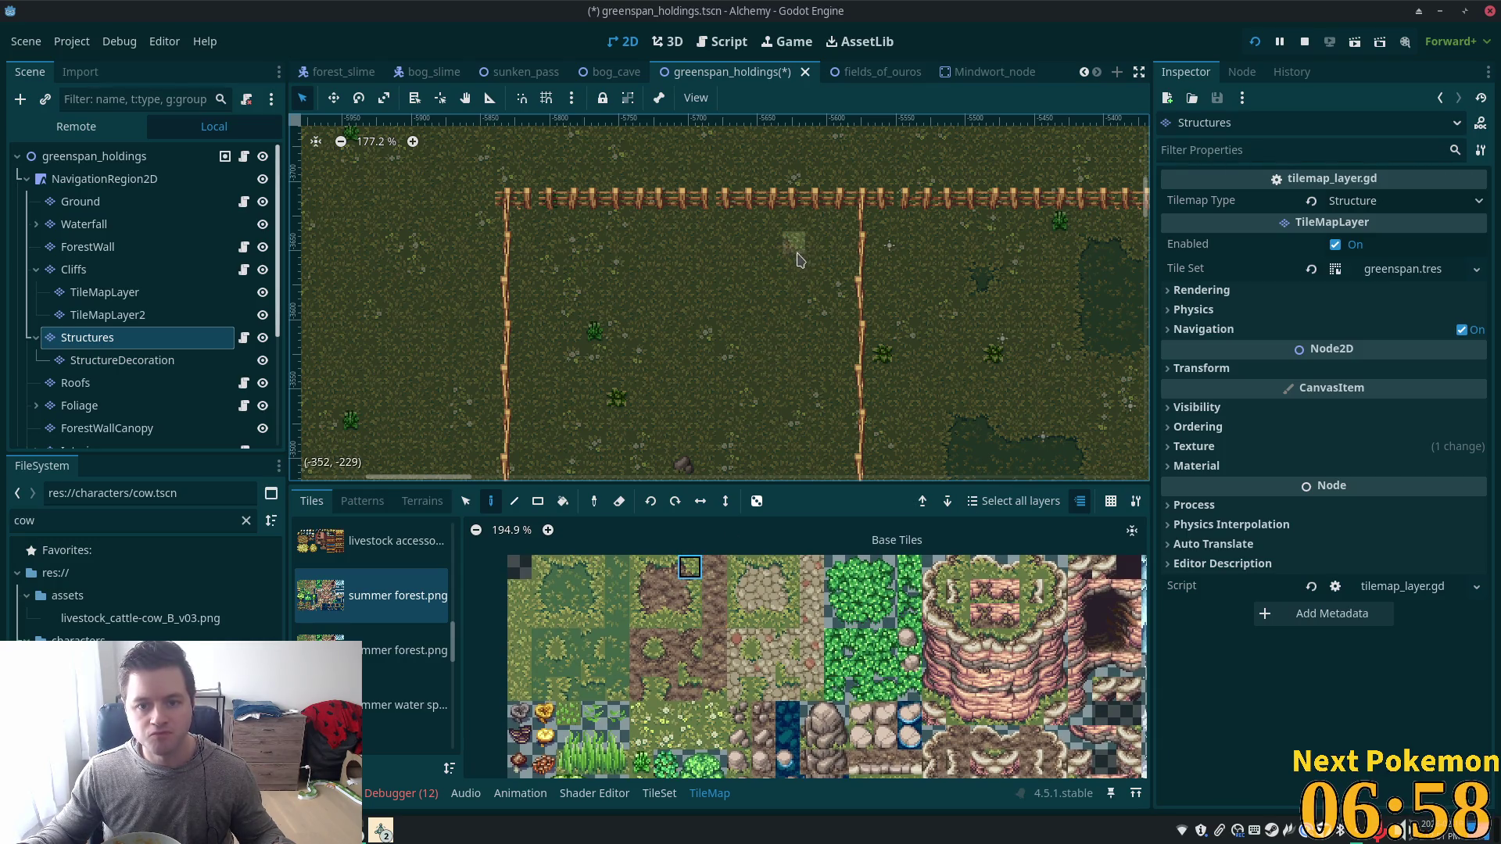
{"action": "left_click", "coordinate": [789, 262]}
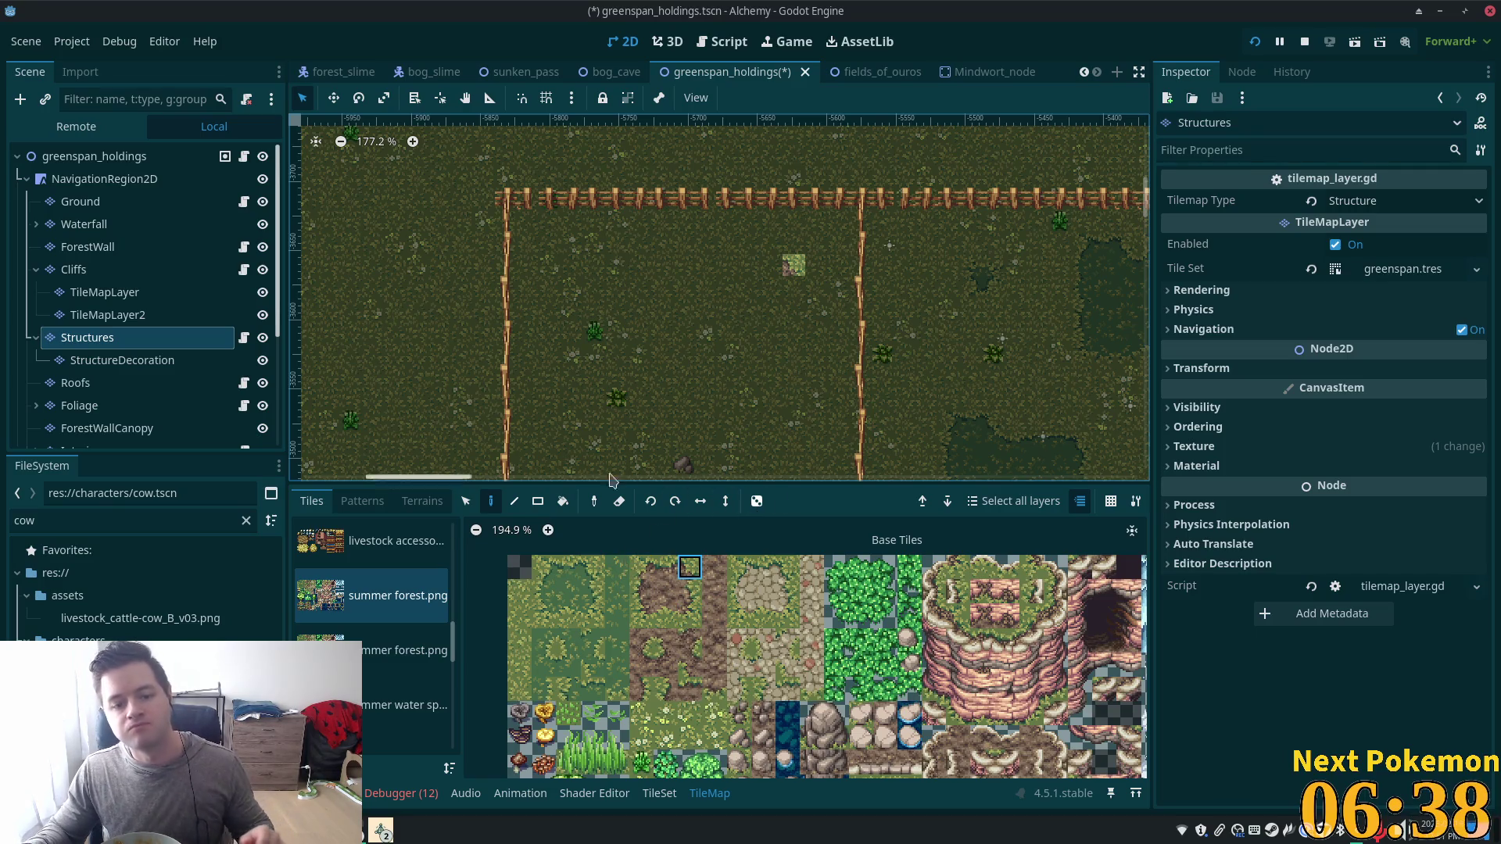
{"action": "left_click", "coordinate": [408, 501]}
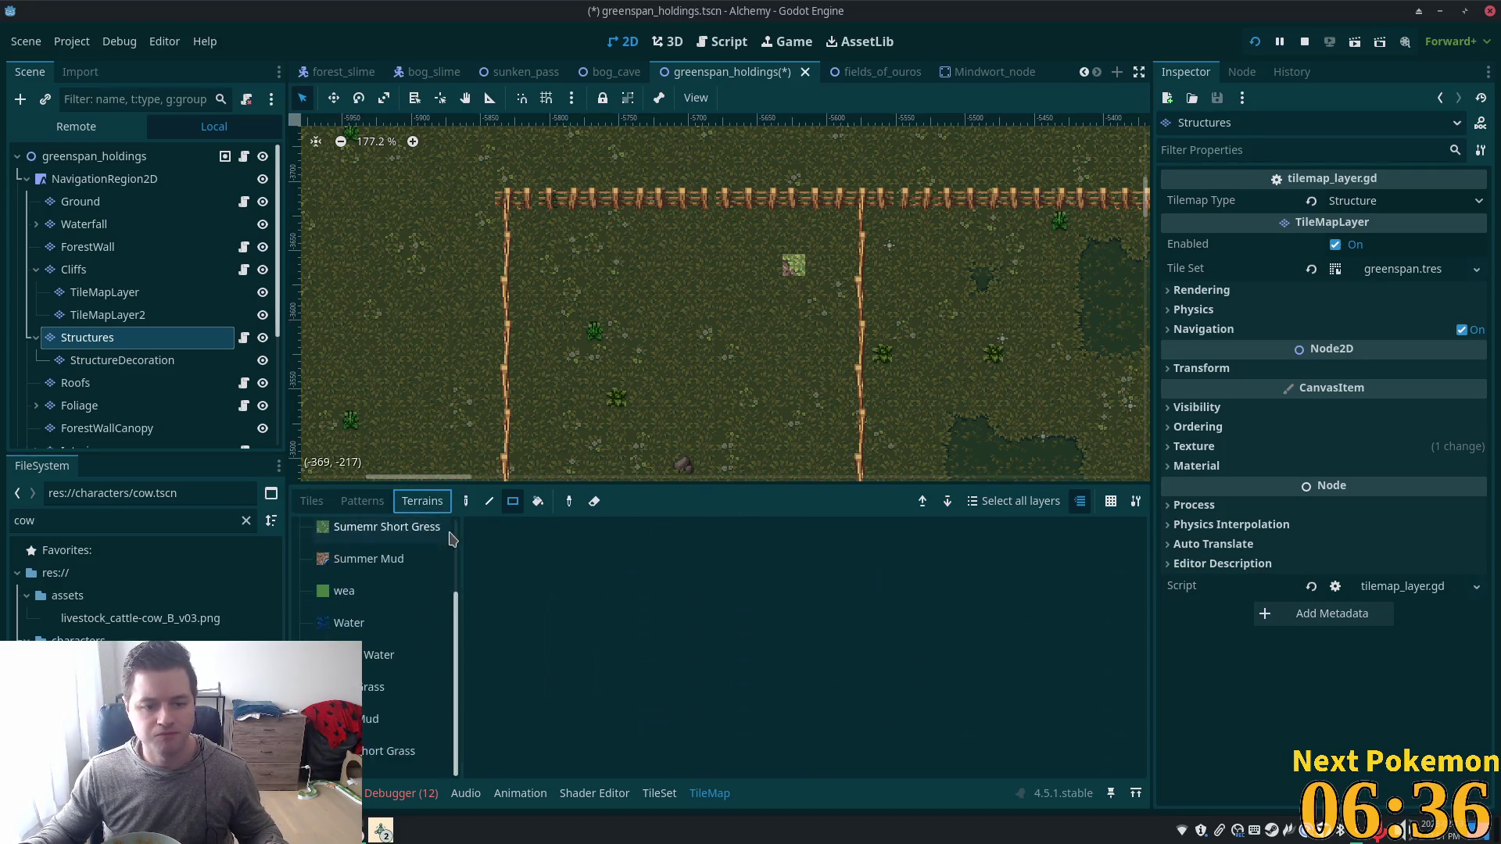
Freehand-paint a Short Grass patch near the top fence, extending it down in a column.
{"action": "left_click", "coordinate": [386, 752]}
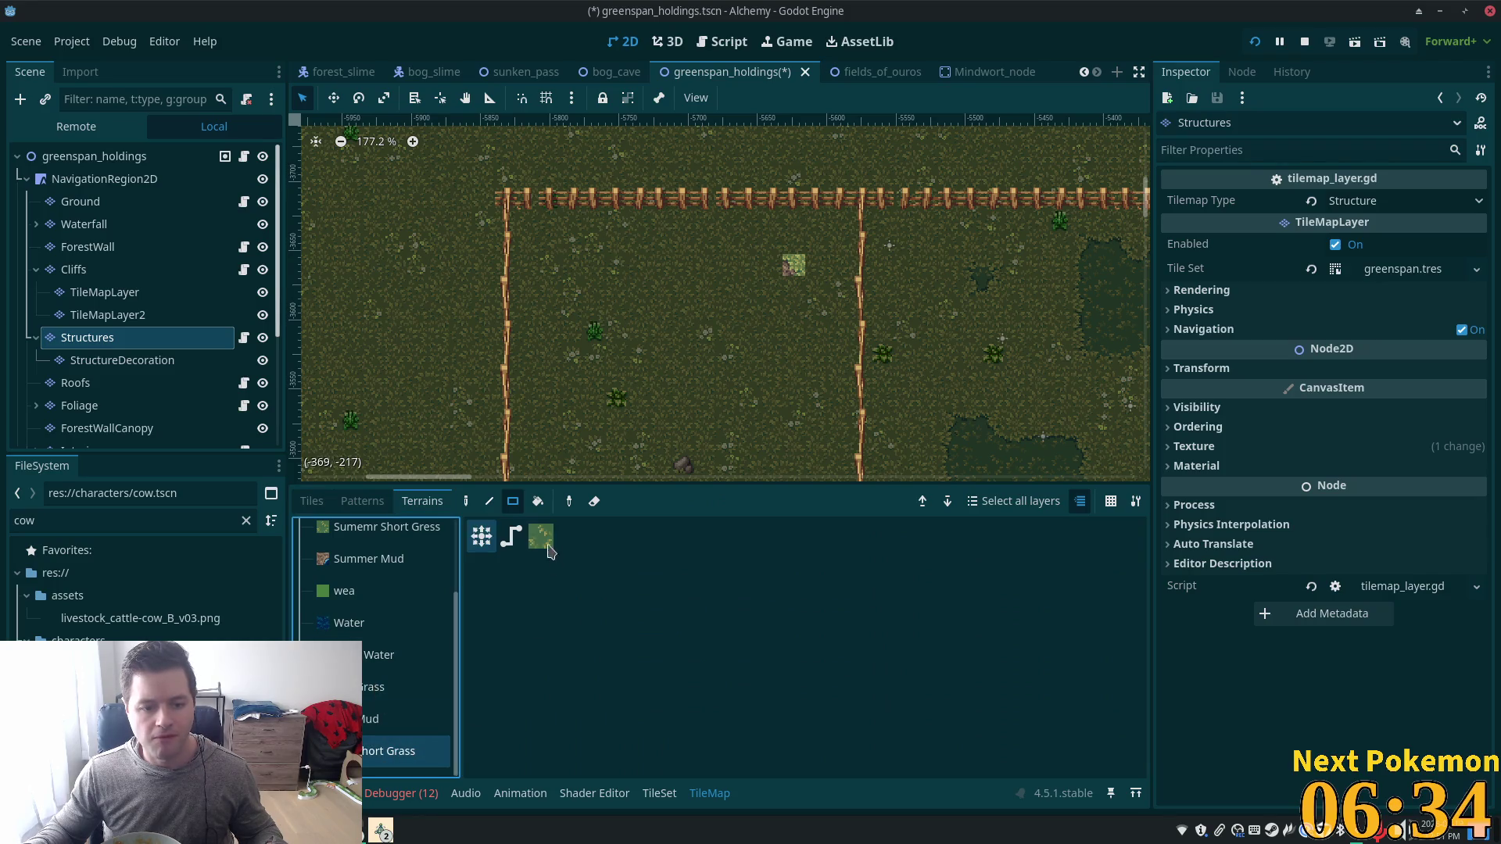
{"action": "left_click", "coordinate": [467, 502]}
{"action": "mouse_move", "coordinate": [796, 280]}
{"action": "left_mouse_down"}
{"action": "mouse_move", "coordinate": [772, 264]}
{"action": "mouse_move", "coordinate": [811, 285]}
{"action": "mouse_move", "coordinate": [749, 244]}
{"action": "mouse_move", "coordinate": [545, 292]}
{"action": "left_mouse_up"}
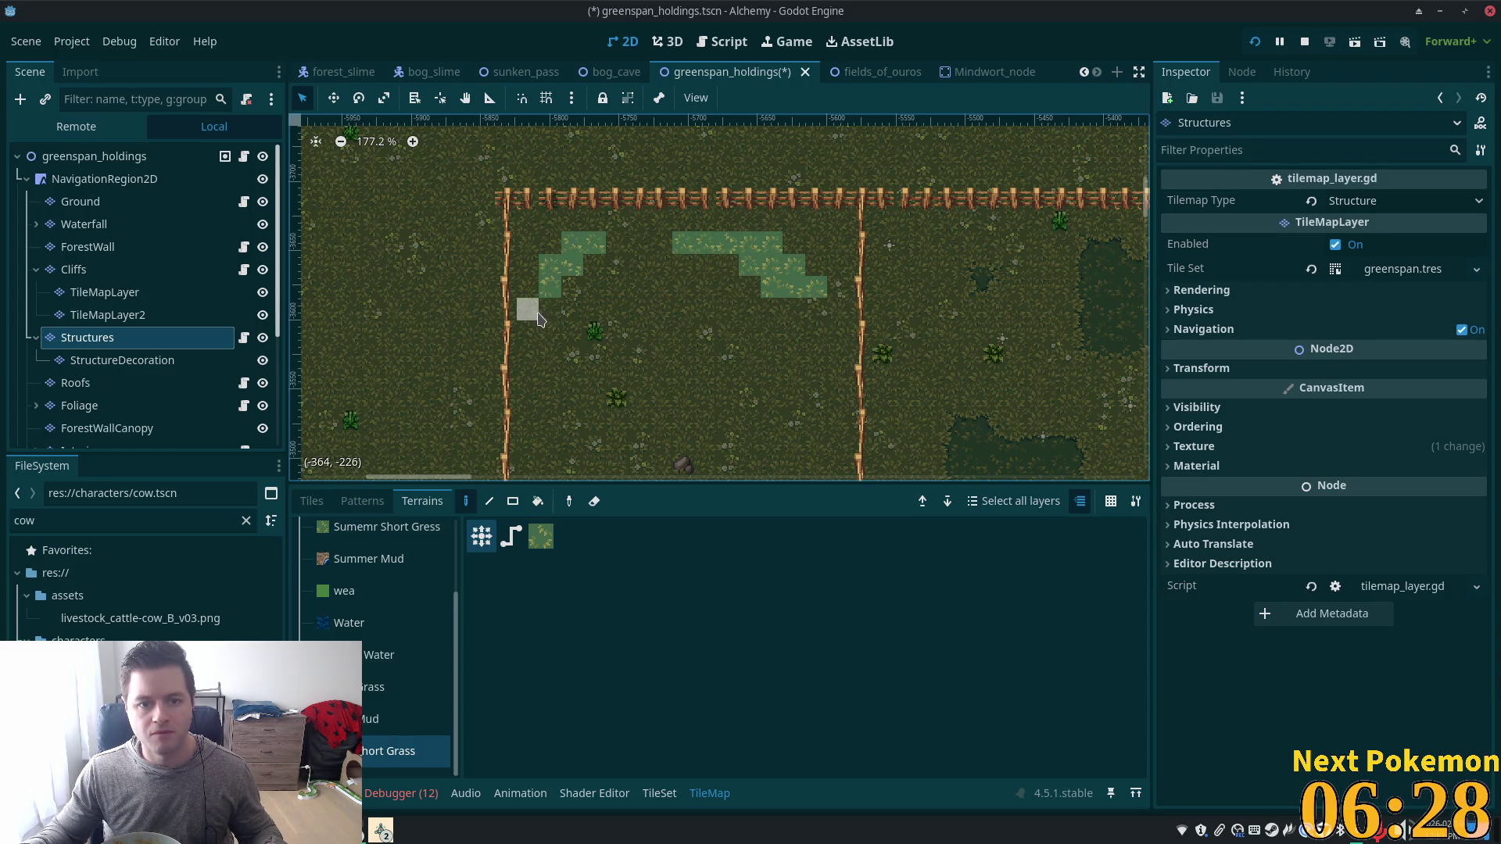
{"action": "scroll", "coordinate": [760, 242], "scroll_direction": "up", "scroll_amount": 5}
{"action": "scroll", "coordinate": [817, 299], "scroll_direction": "down", "scroll_amount": 6}
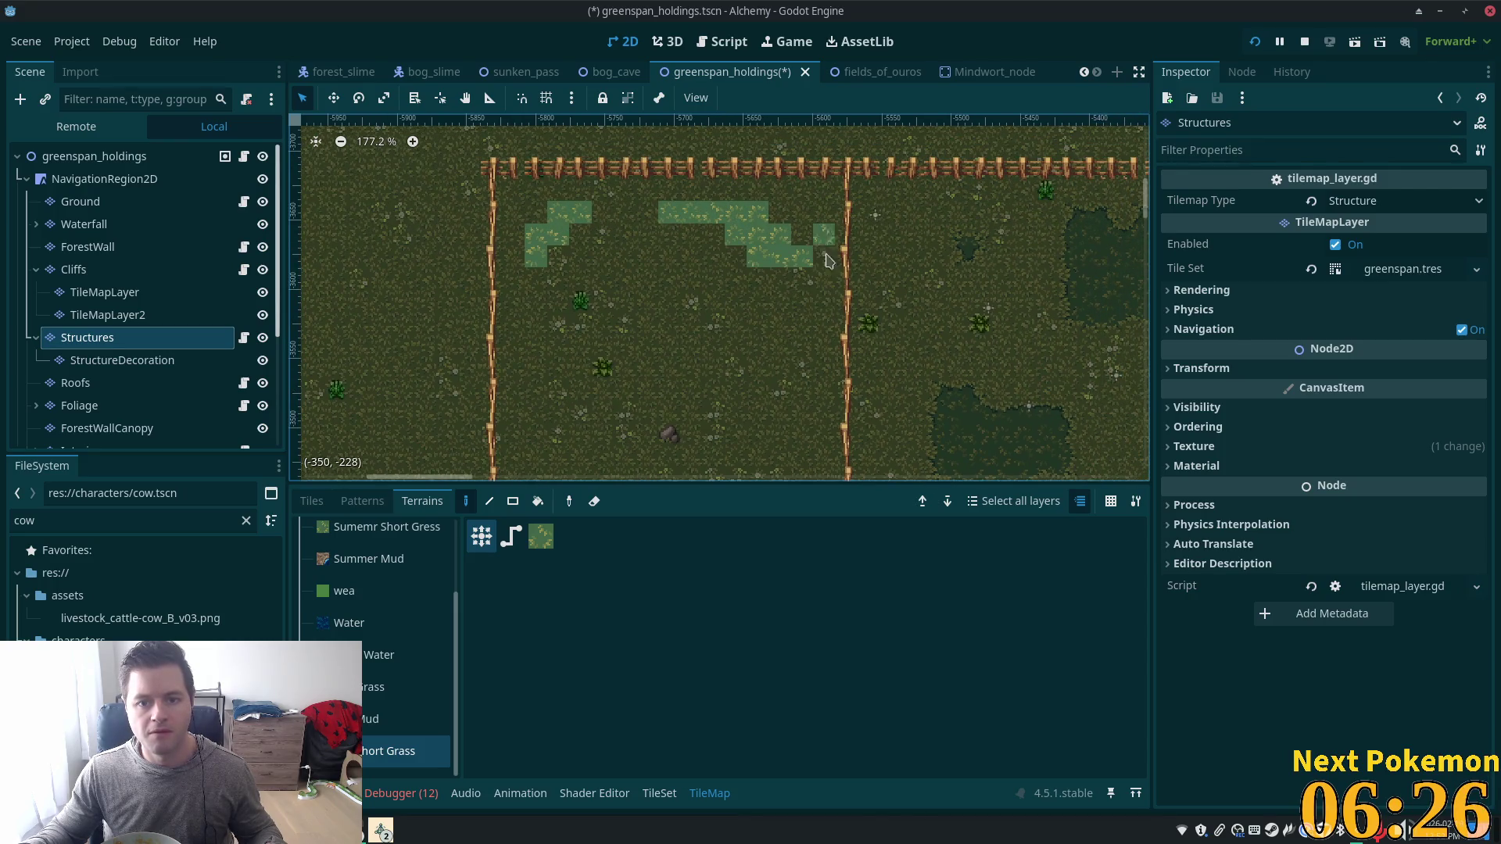
{"action": "left_click_drag", "start_coordinate": [825, 231], "coordinate": [831, 298]}
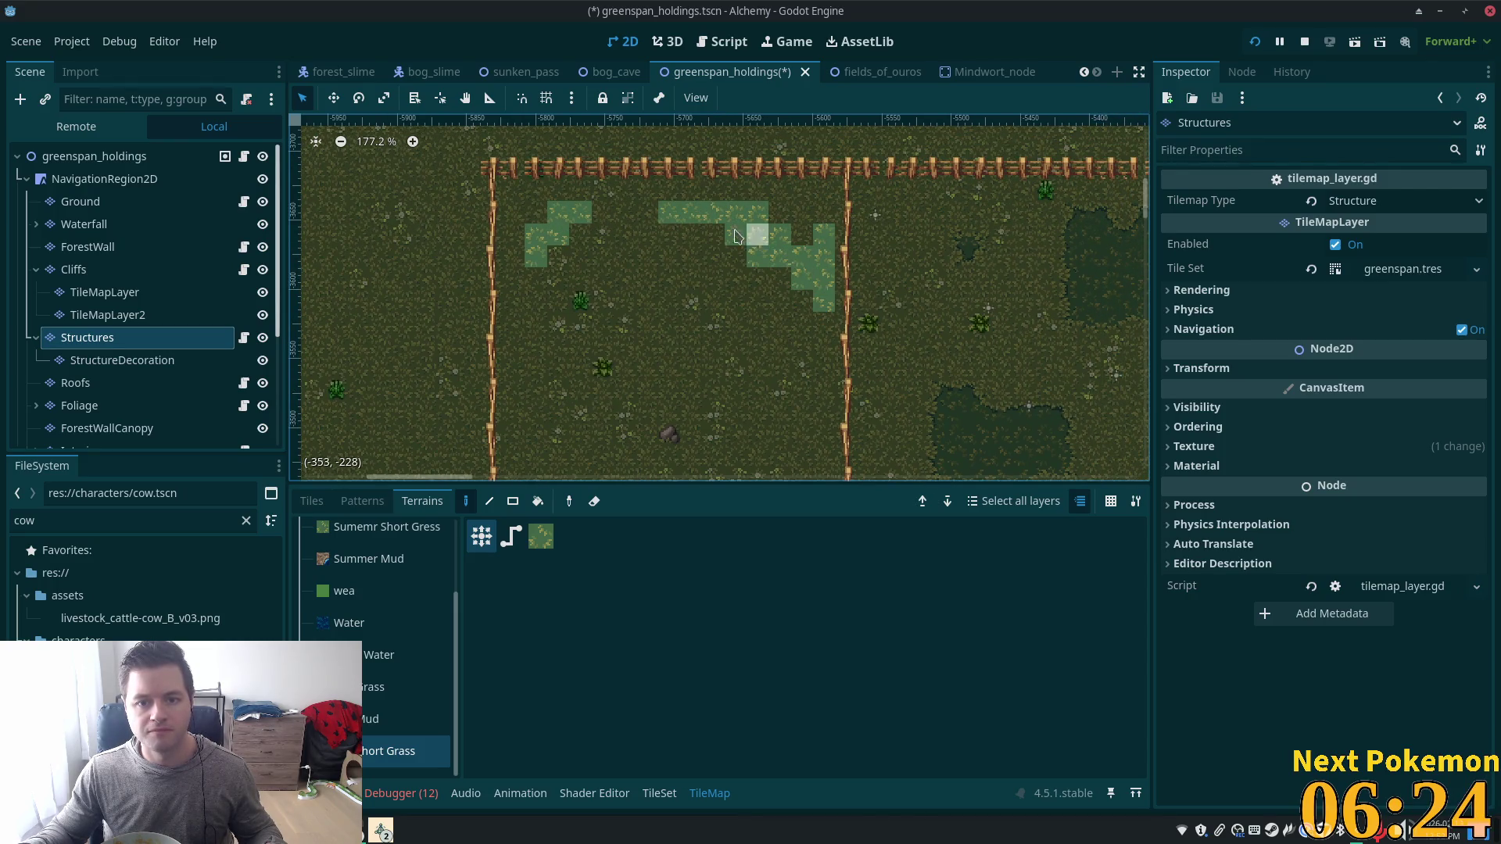
Add more Short Grass patches, including one lower in the pen and a column by the left fence.
{"action": "mouse_move", "coordinate": [682, 211]}
{"action": "left_mouse_down"}
{"action": "mouse_move", "coordinate": [626, 191]}
{"action": "mouse_move", "coordinate": [647, 211]}
{"action": "left_mouse_up"}
{"action": "scroll", "coordinate": [706, 314], "scroll_direction": "down", "scroll_amount": 4}
{"action": "scroll", "coordinate": [706, 313], "scroll_direction": "left", "scroll_amount": 2}
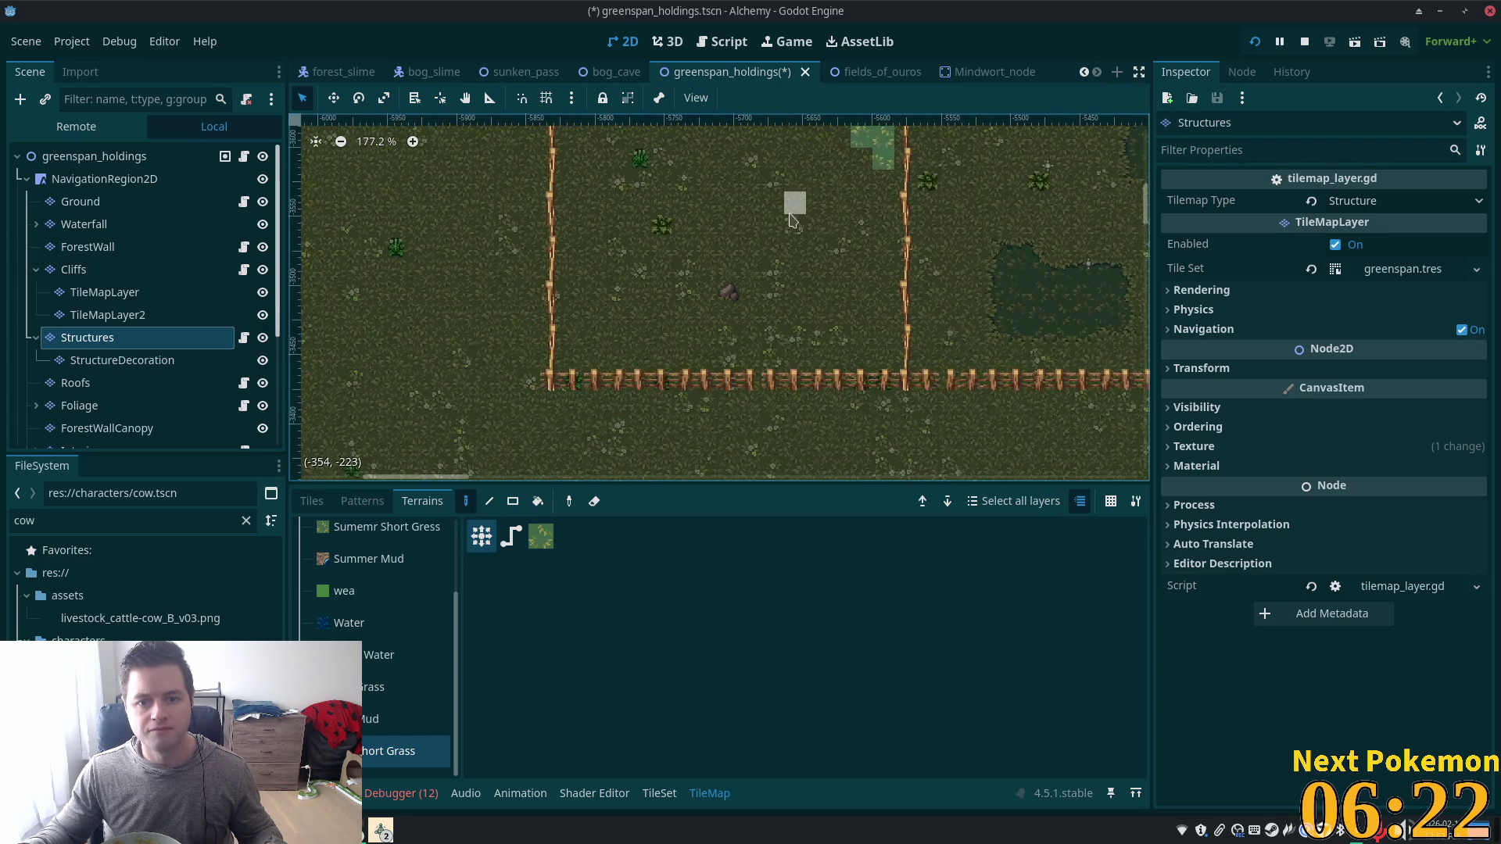
{"action": "left_click_drag", "start_coordinate": [839, 308], "coordinate": [819, 317]}
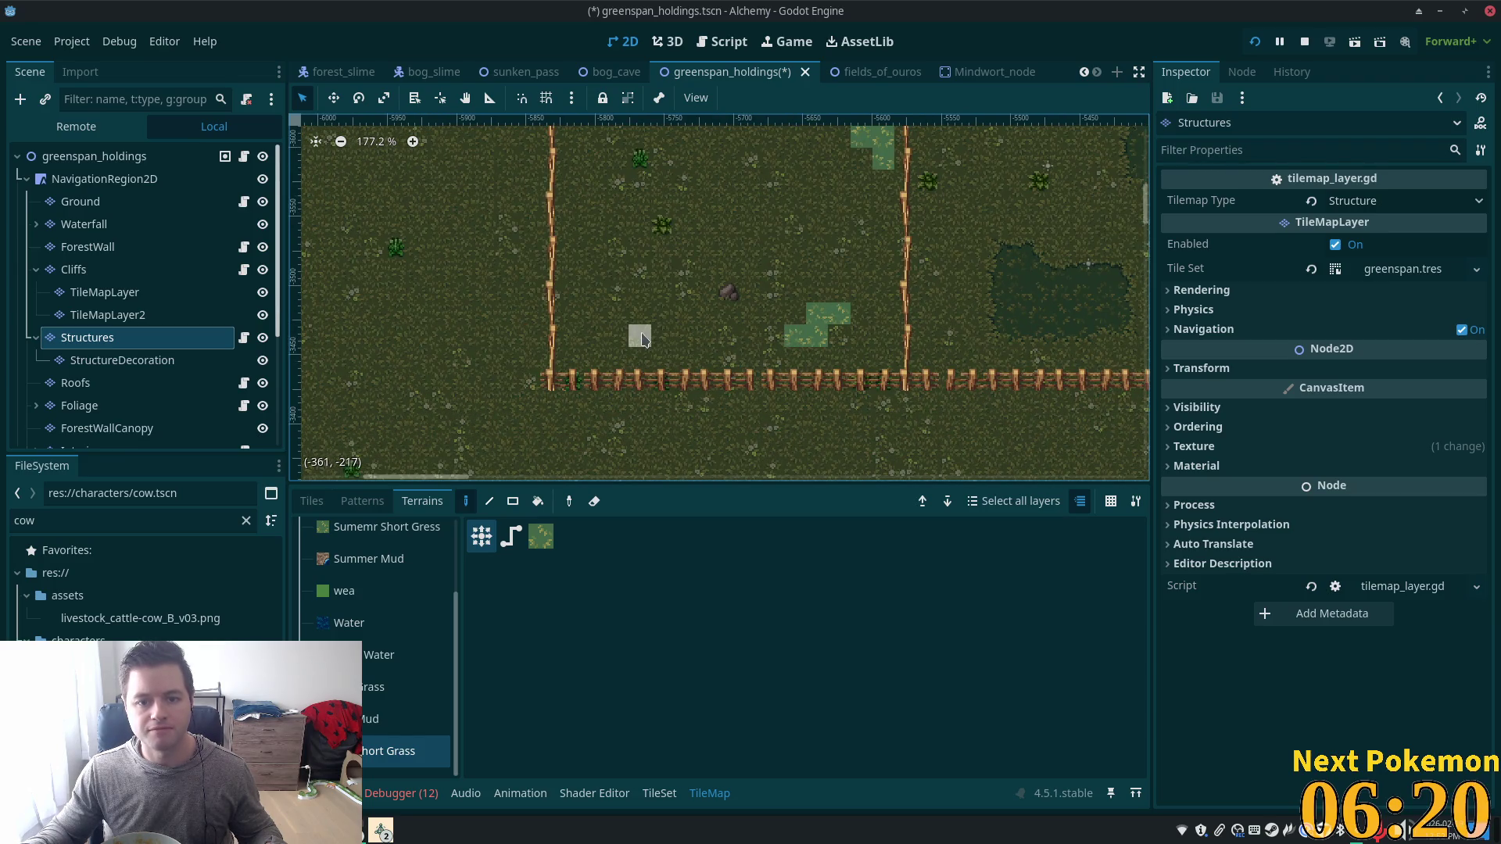
{"action": "mouse_move", "coordinate": [639, 335]}
{"action": "left_mouse_down"}
{"action": "mouse_move", "coordinate": [598, 328]}
{"action": "mouse_move", "coordinate": [606, 263]}
{"action": "left_mouse_up"}
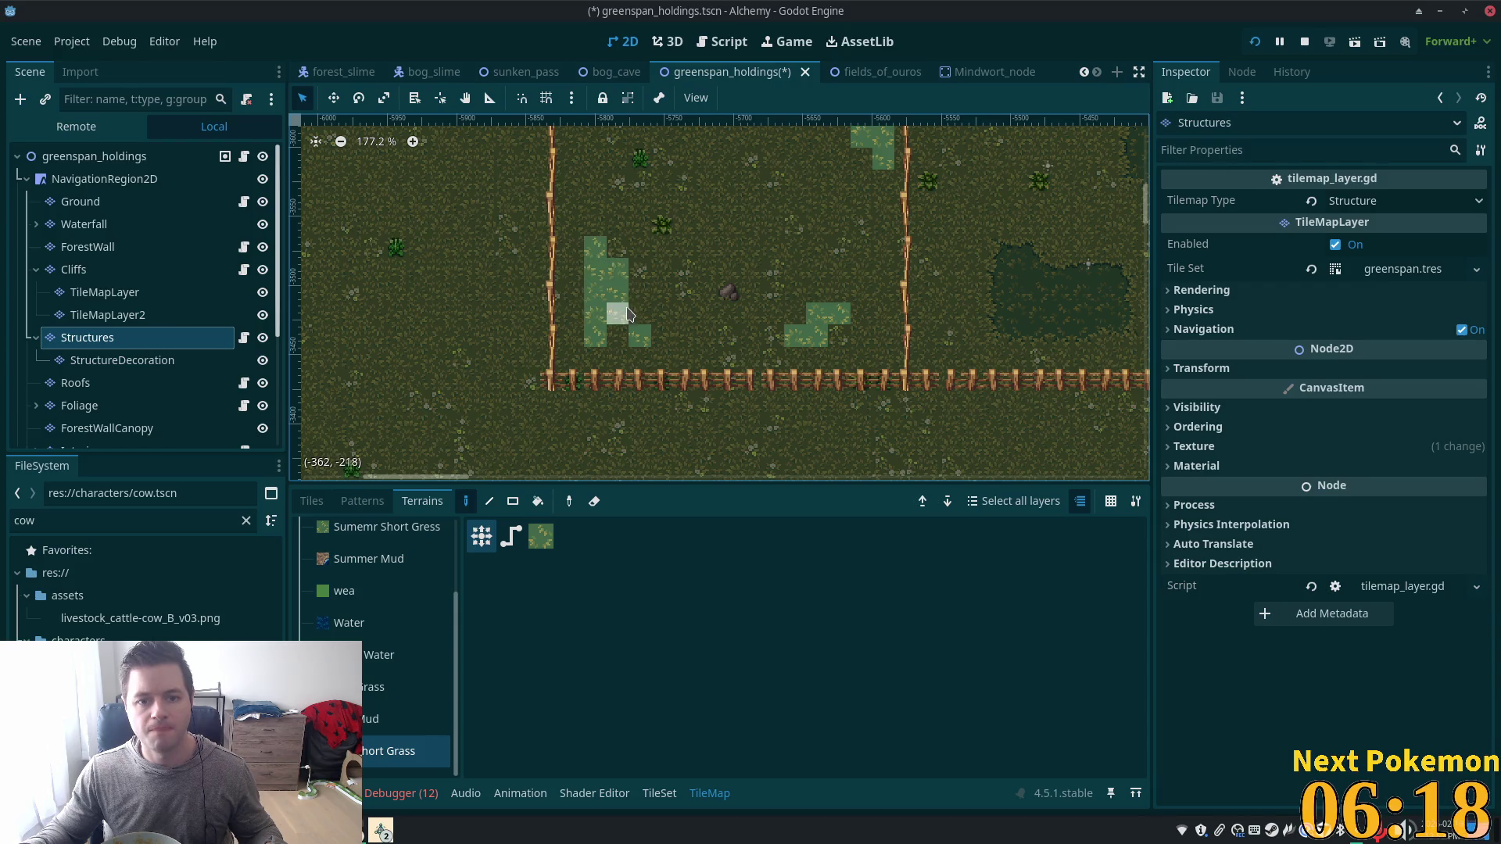
{"action": "scroll", "coordinate": [876, 251], "scroll_direction": "up", "scroll_amount": 3}
{"action": "scroll", "coordinate": [876, 250], "scroll_direction": "right", "scroll_amount": 1}
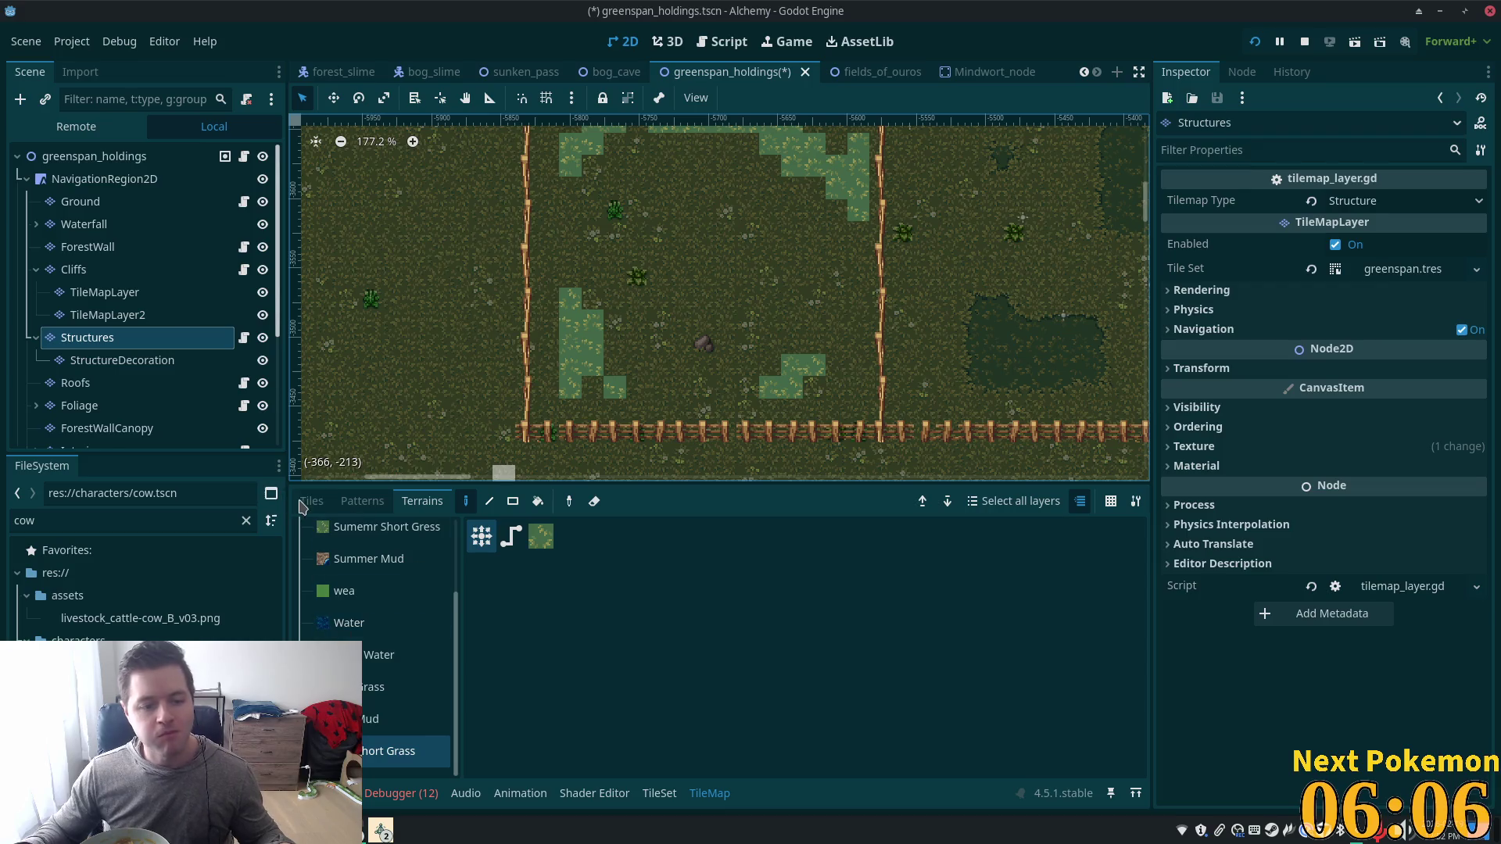
Fill an 8x9 Mud terrain rectangle in the middle of the pen using the Rect tool.
{"action": "left_click", "coordinate": [383, 718]}
{"action": "scroll", "coordinate": [704, 419], "scroll_direction": "up", "scroll_amount": 2}
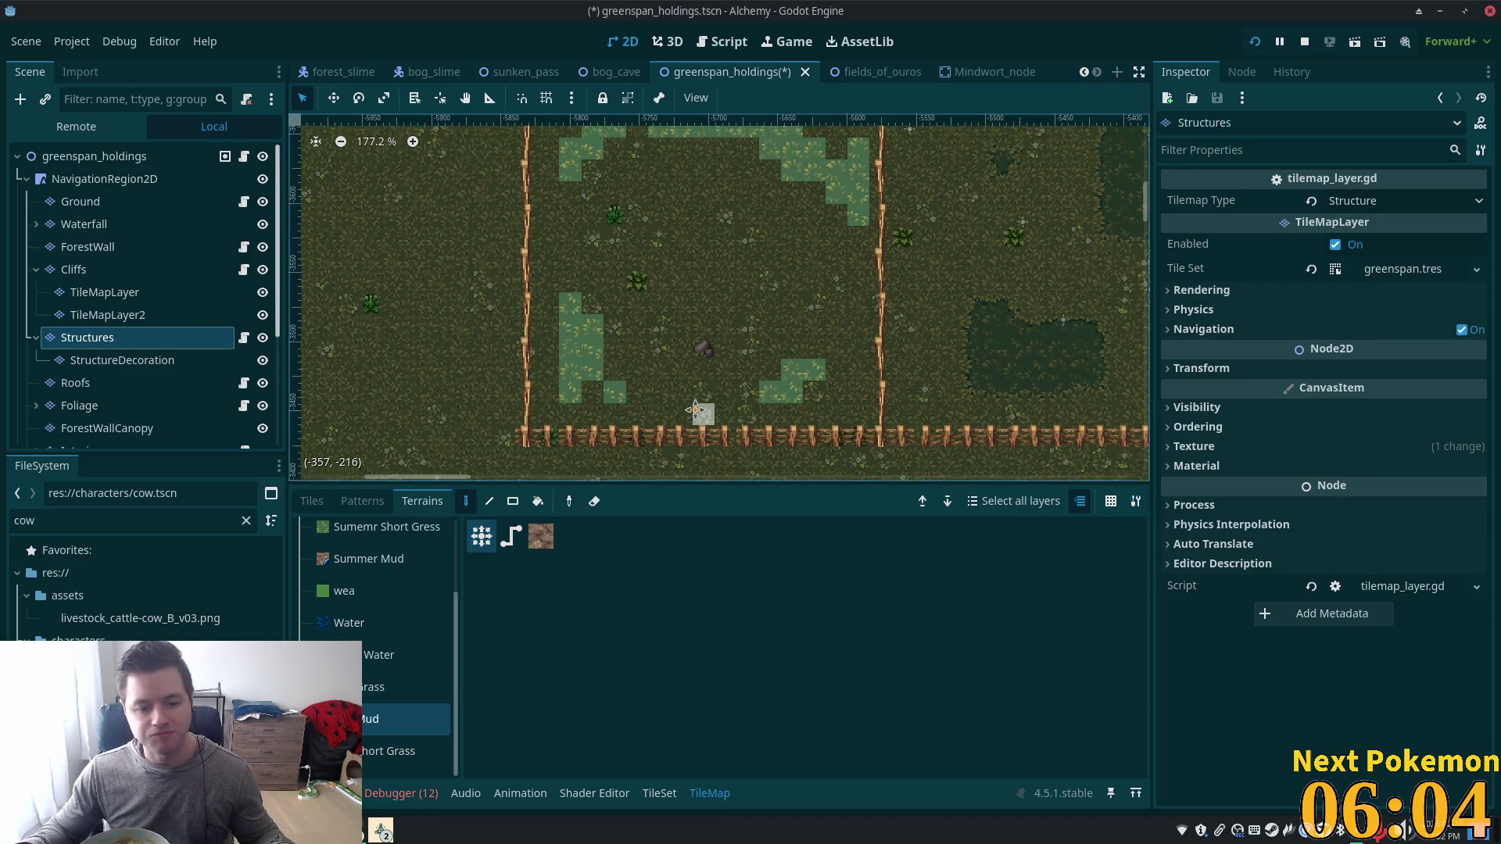
{"action": "left_click", "coordinate": [513, 502]}
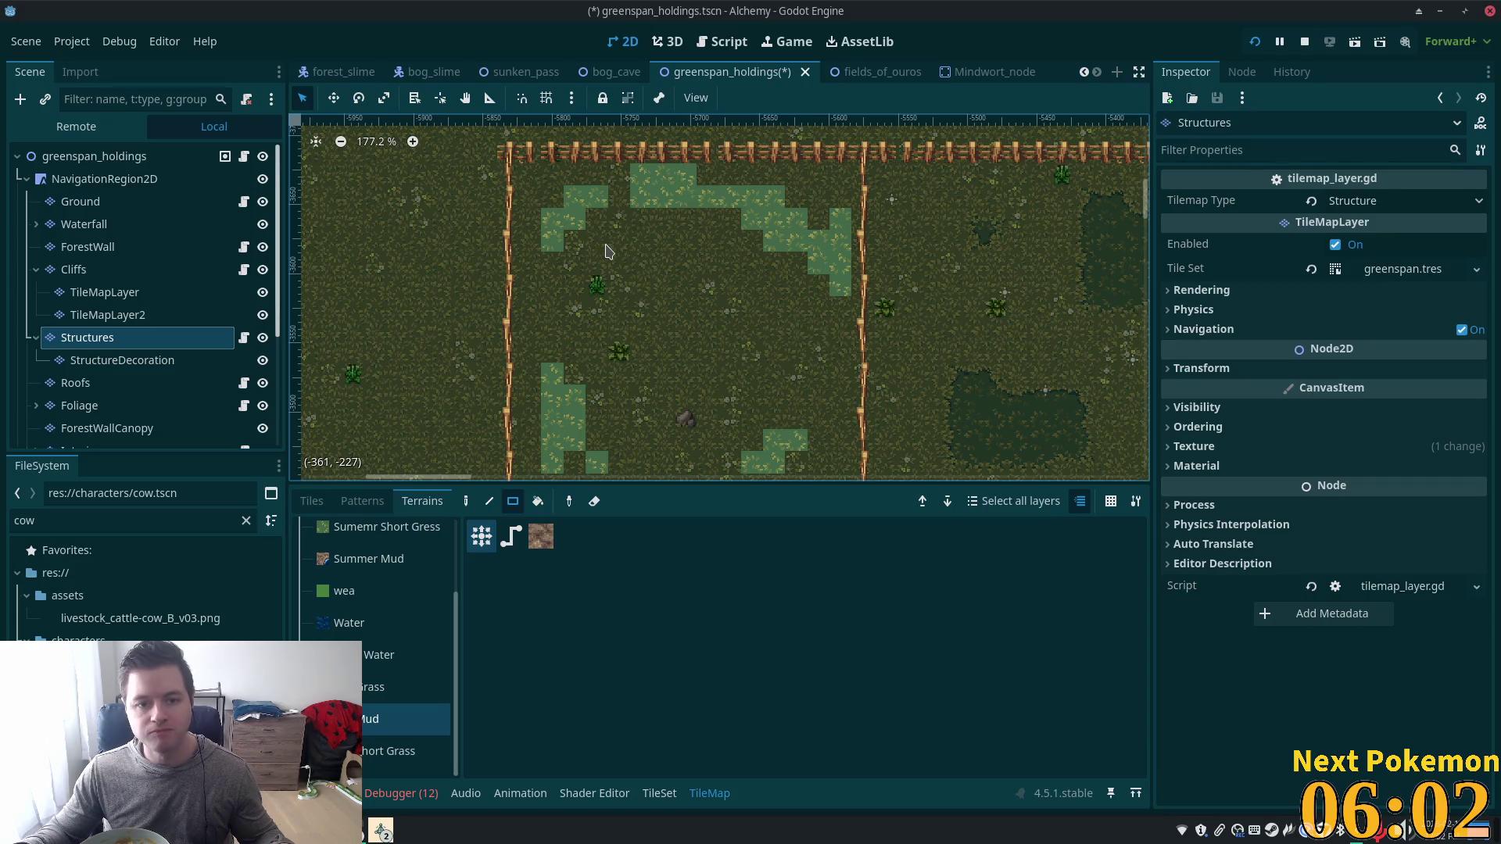
{"action": "mouse_move", "coordinate": [598, 242]}
{"action": "left_mouse_down"}
{"action": "mouse_move", "coordinate": [601, 289]}
{"action": "mouse_move", "coordinate": [712, 442]}
{"action": "mouse_move", "coordinate": [744, 444]}
{"action": "left_mouse_up"}
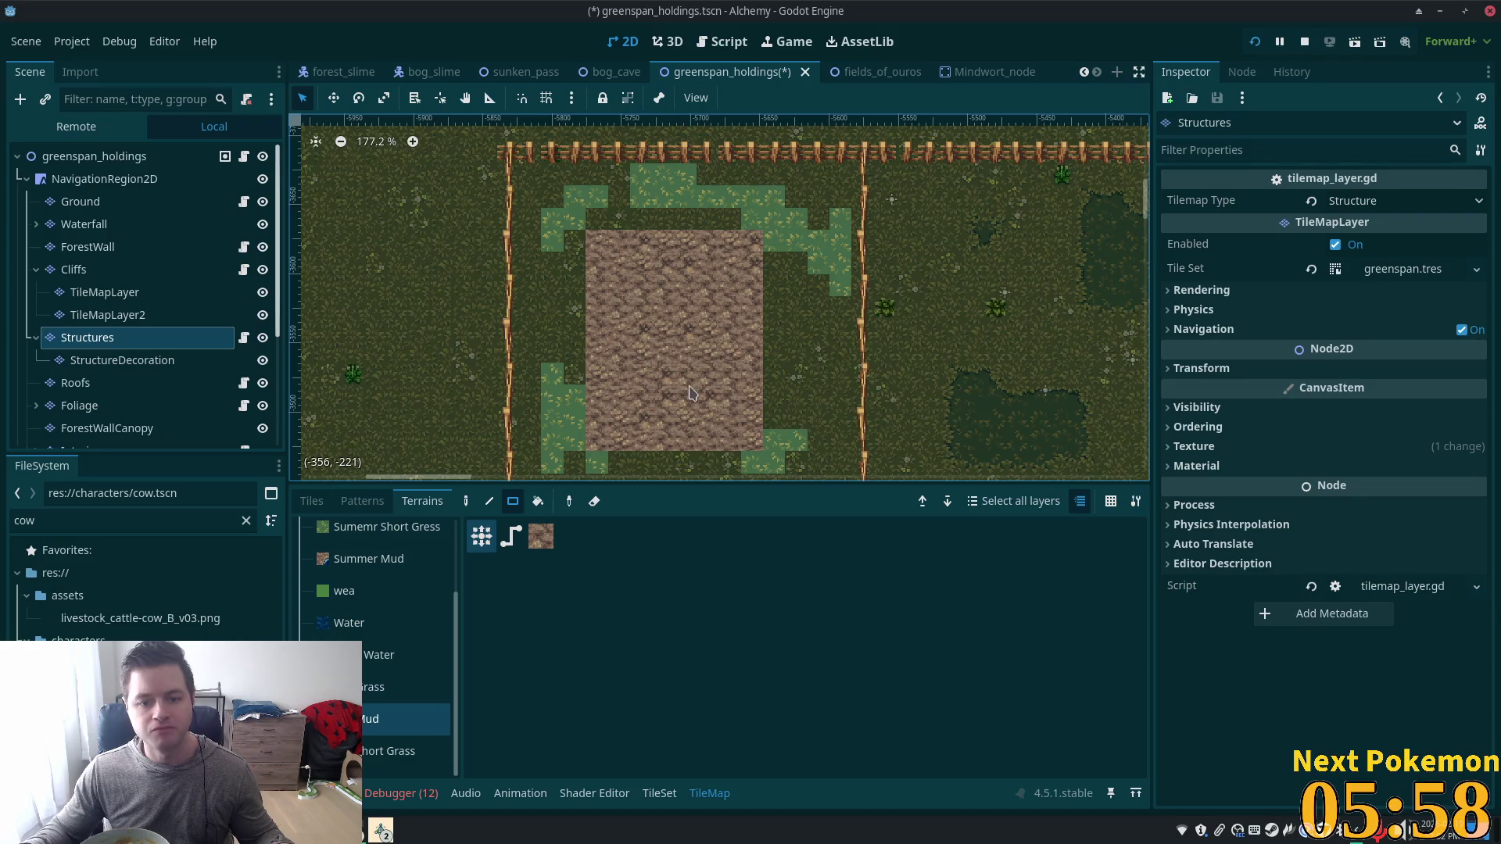
{"action": "scroll", "coordinate": [692, 391], "scroll_direction": "down", "scroll_amount": 3}
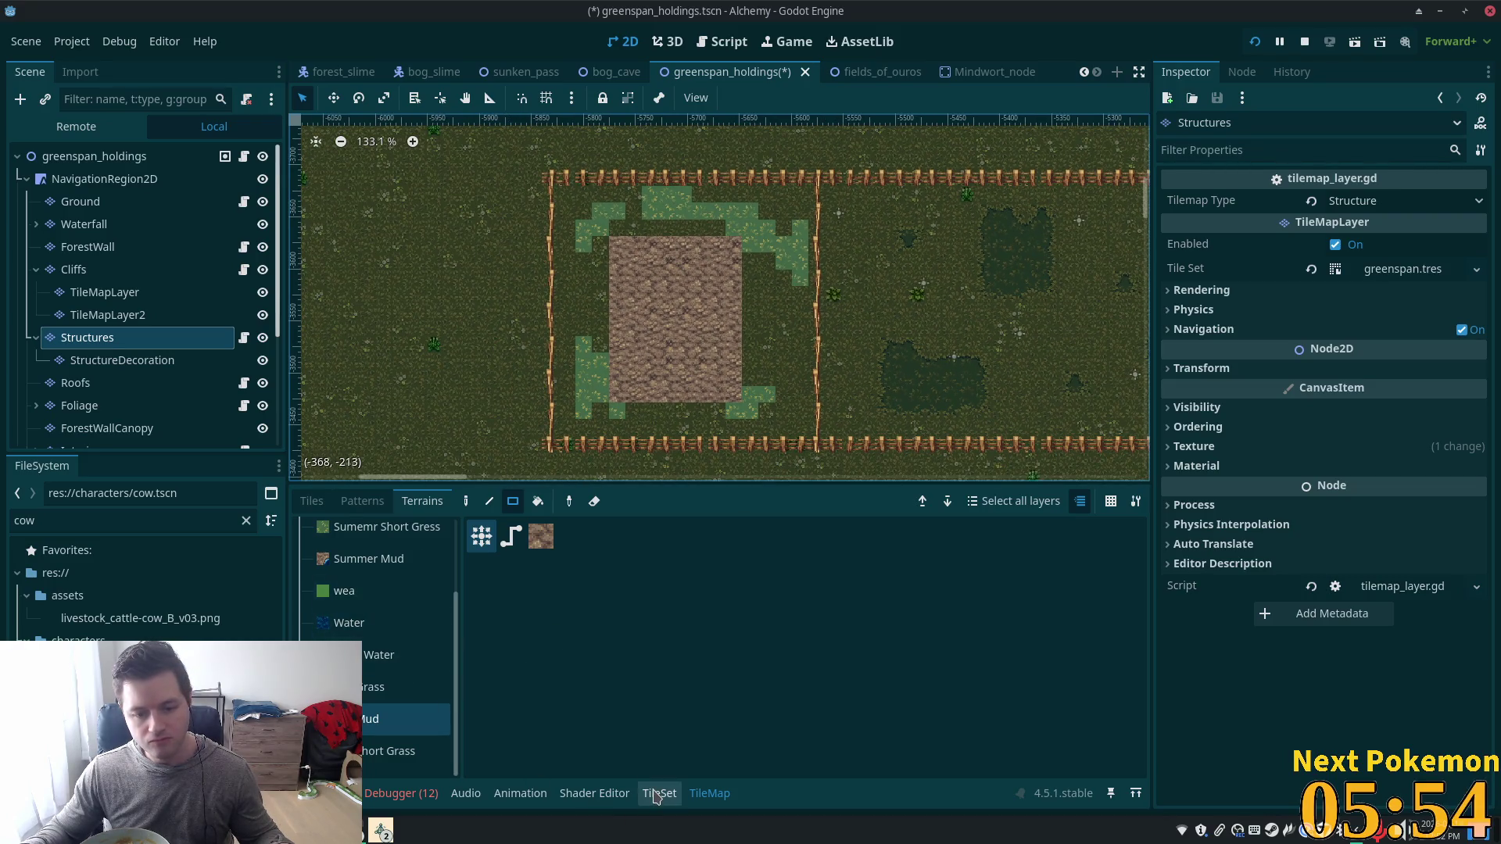
{"action": "left_click", "coordinate": [311, 502]}
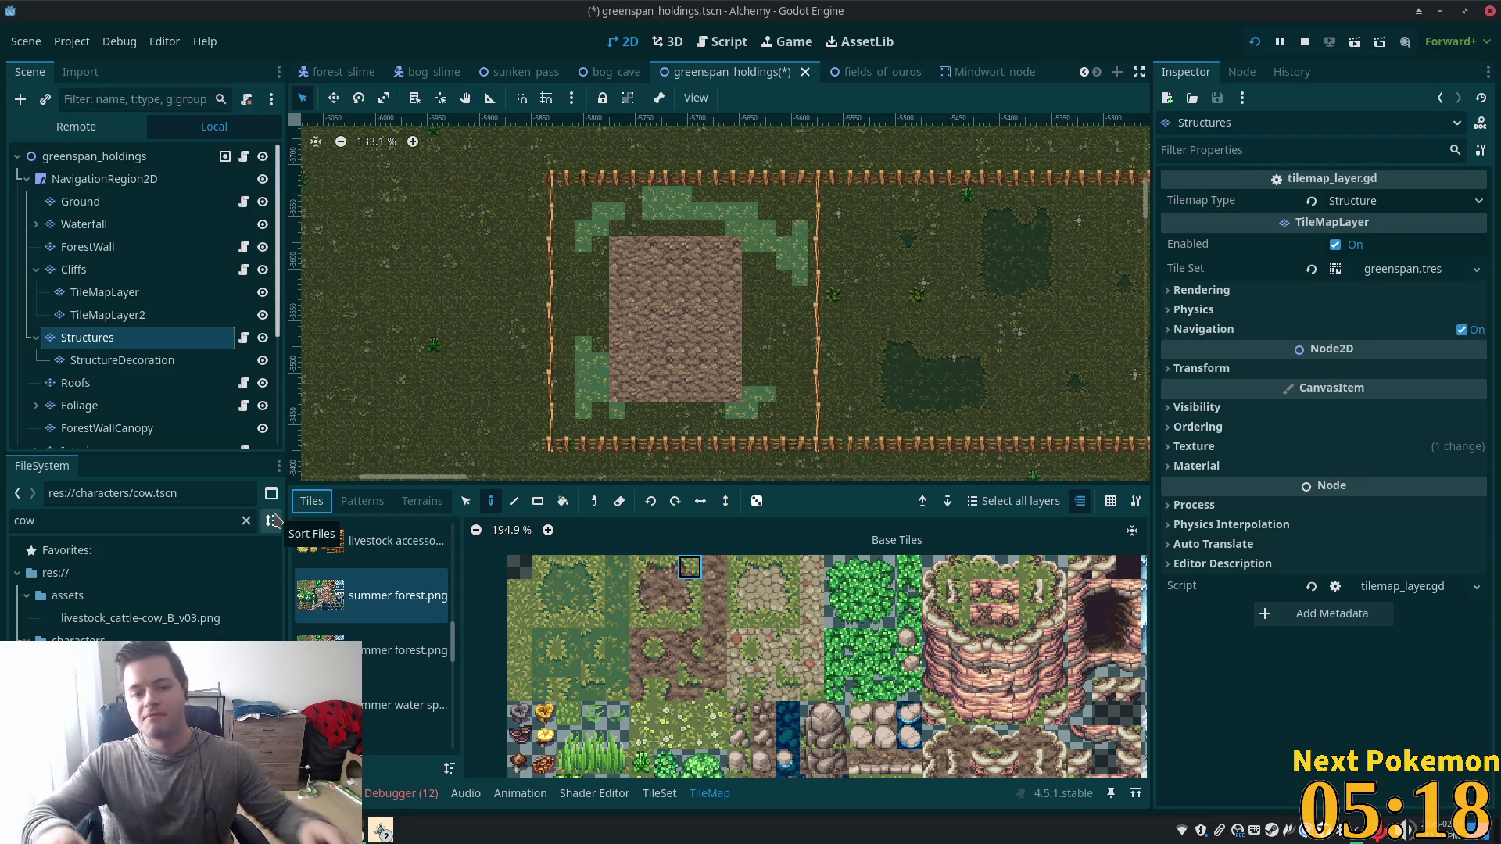
Paint light grass and grass-edge tiles from summer forest.png beside the mud patch.
{"action": "scroll", "coordinate": [642, 327], "scroll_direction": "up", "scroll_amount": 5}
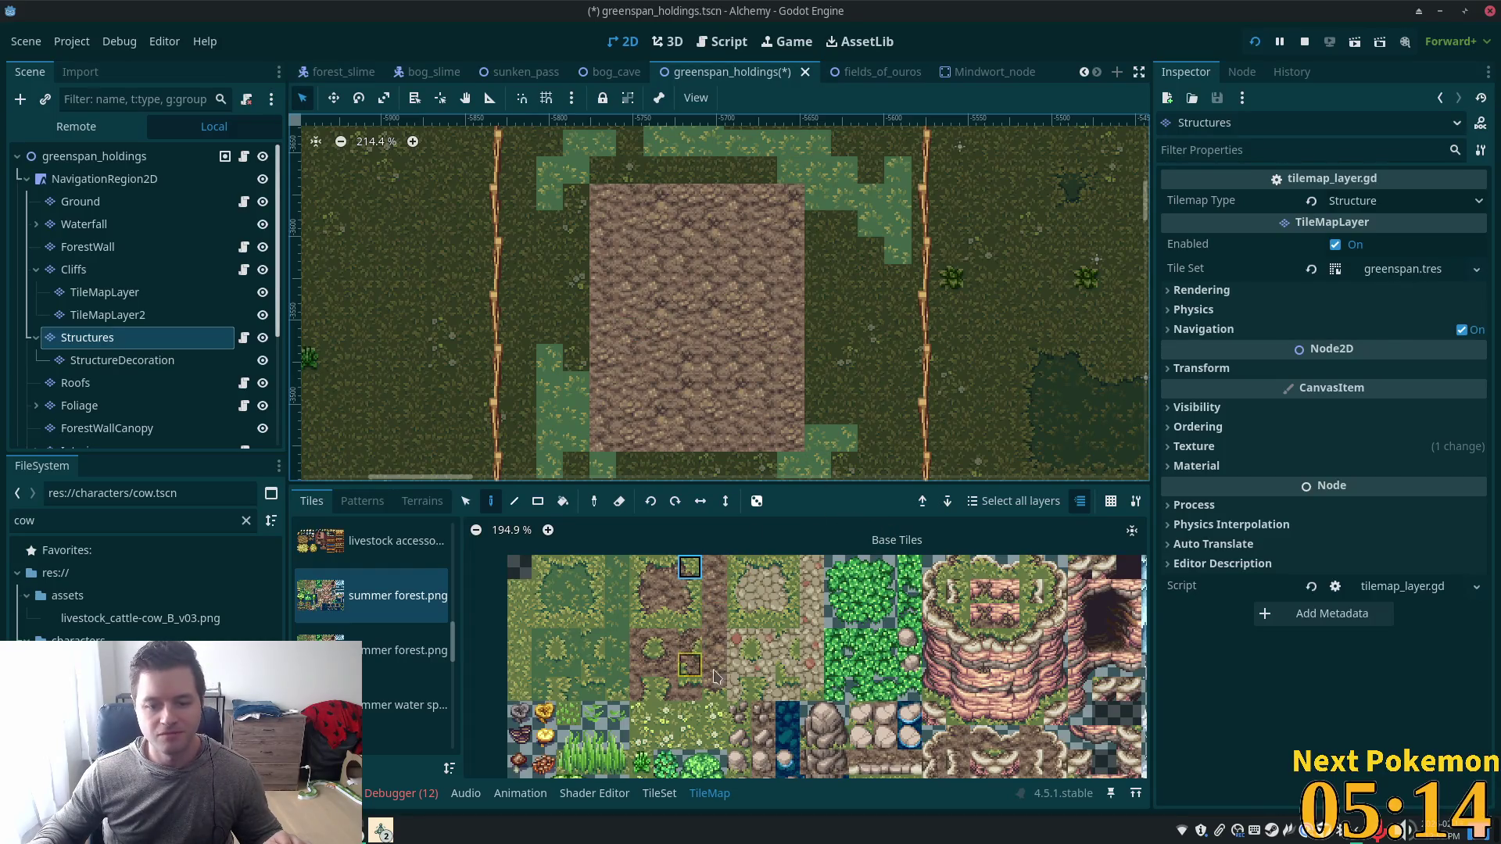
{"action": "scroll", "coordinate": [747, 622], "scroll_direction": "down", "scroll_amount": 3}
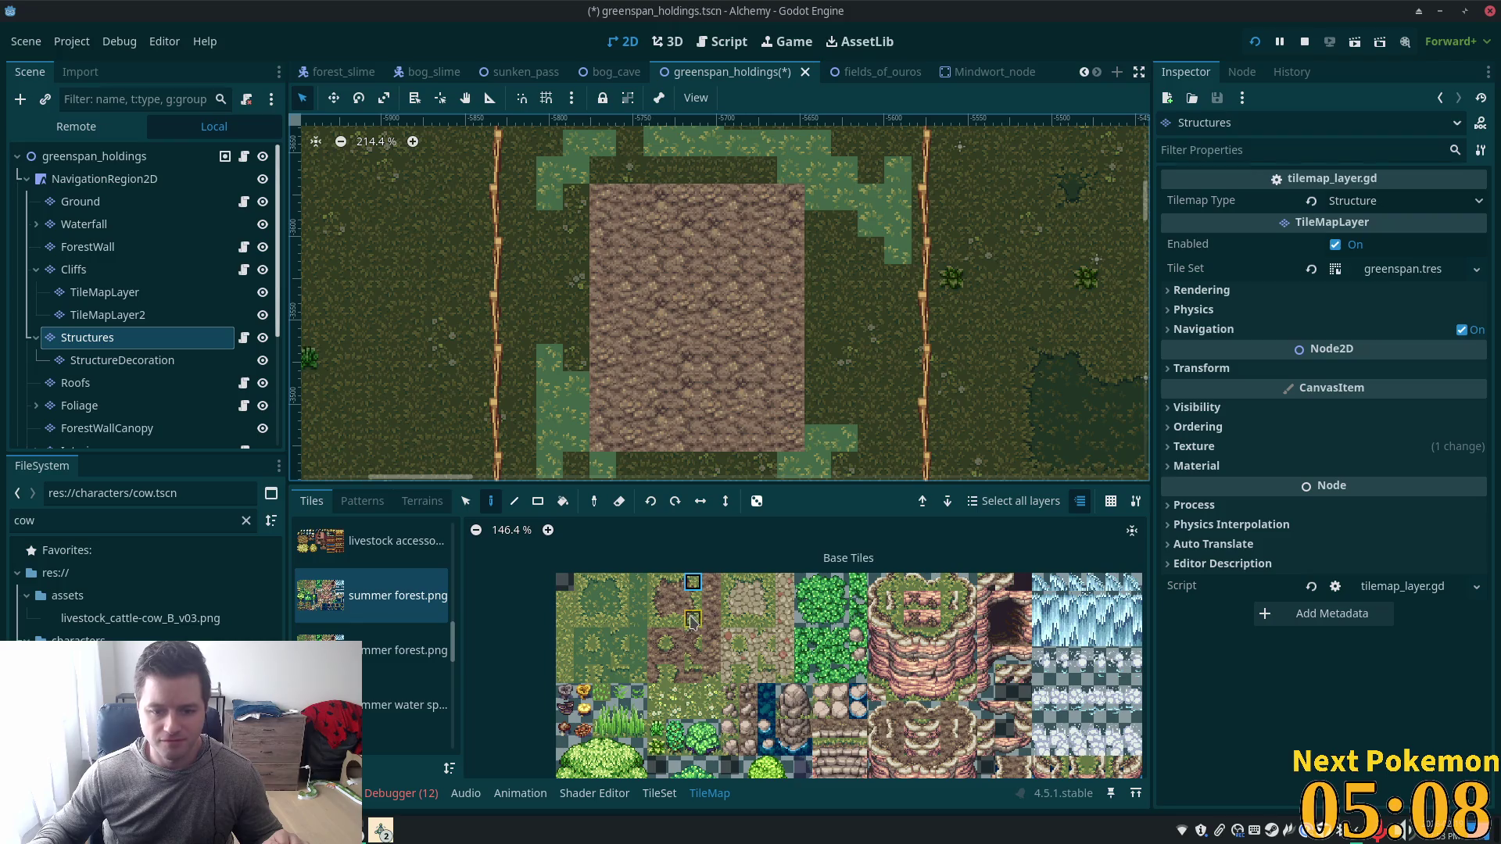
{"action": "scroll", "coordinate": [691, 622], "scroll_direction": "up", "scroll_amount": 2}
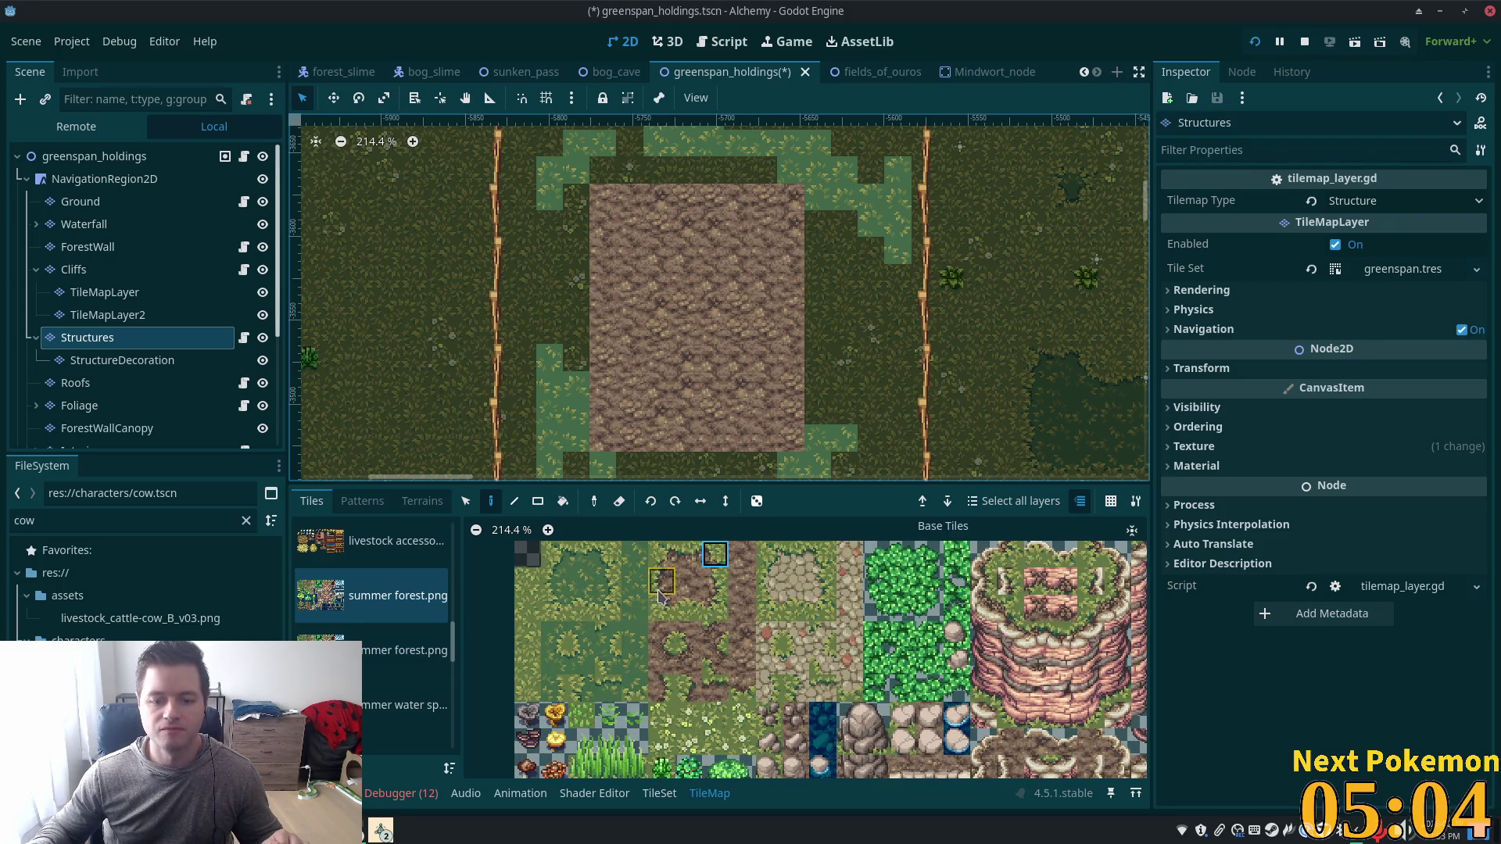
{"action": "left_click_drag", "start_coordinate": [661, 608], "coordinate": [683, 615]}
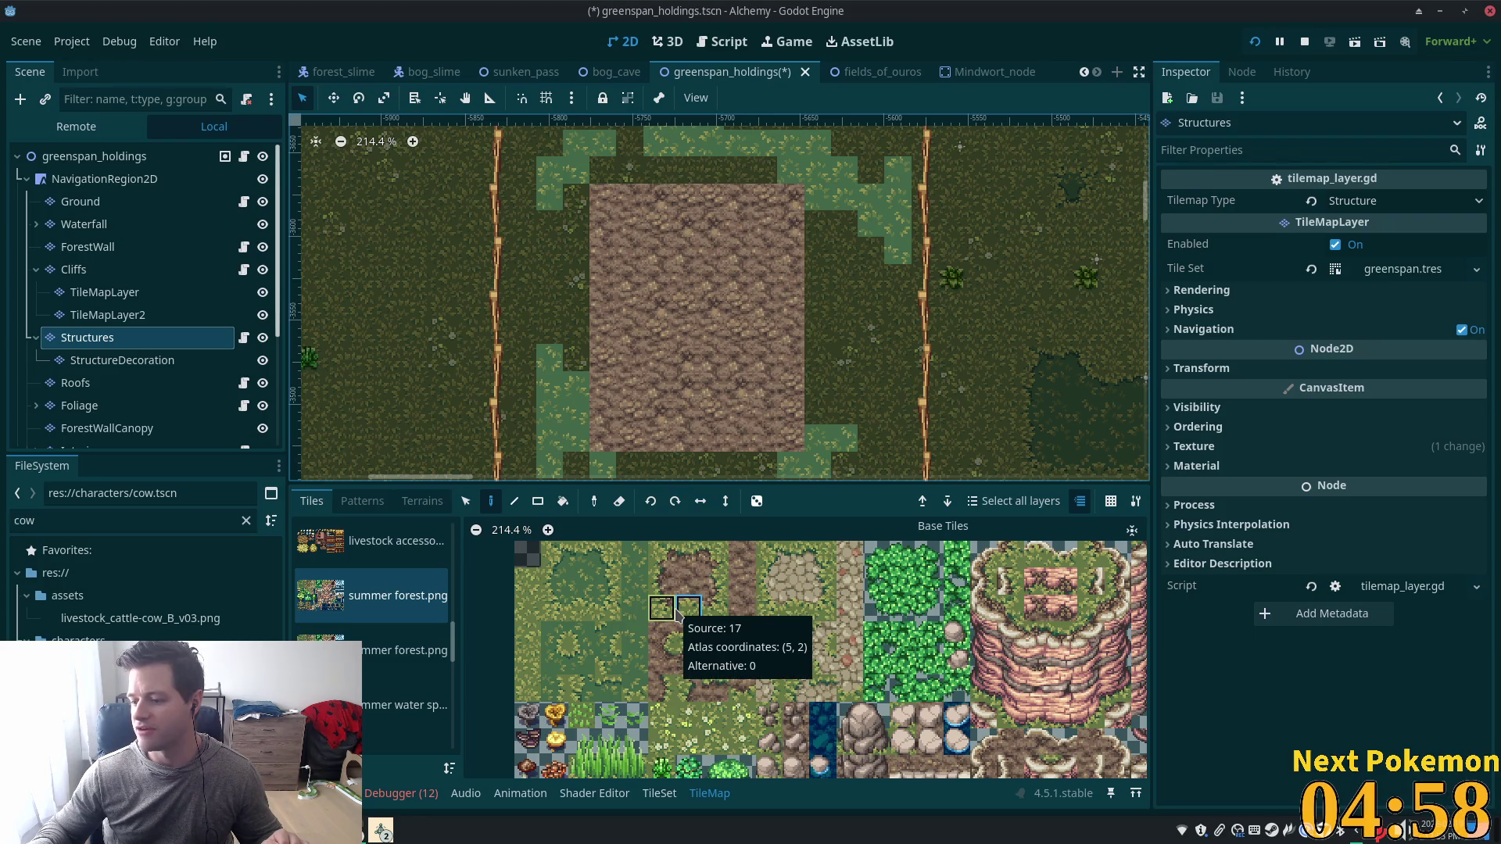
{"action": "left_click", "coordinate": [675, 611]}
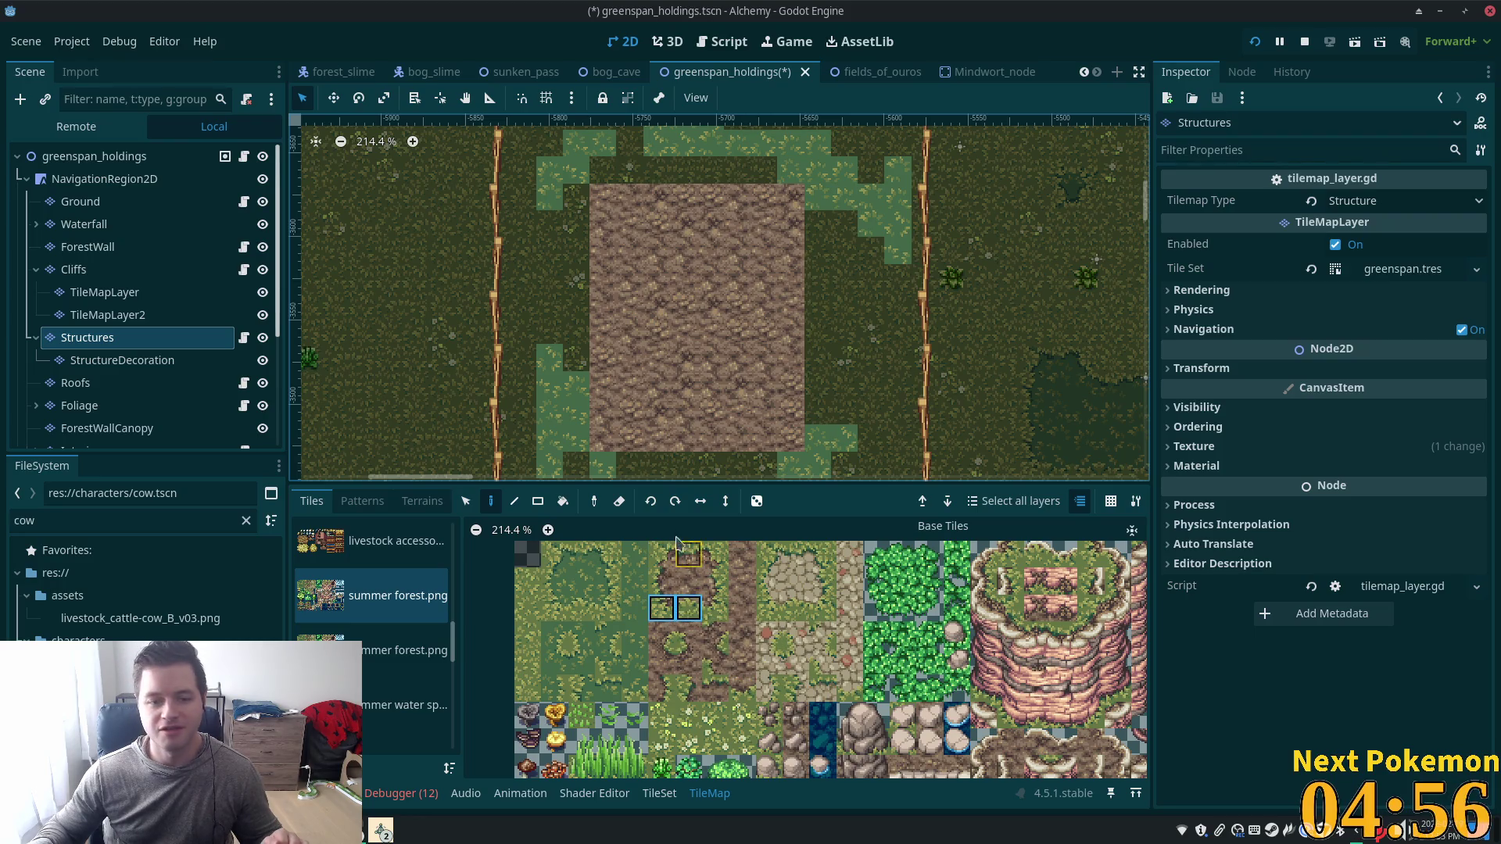
{"action": "left_click", "coordinate": [662, 608]}
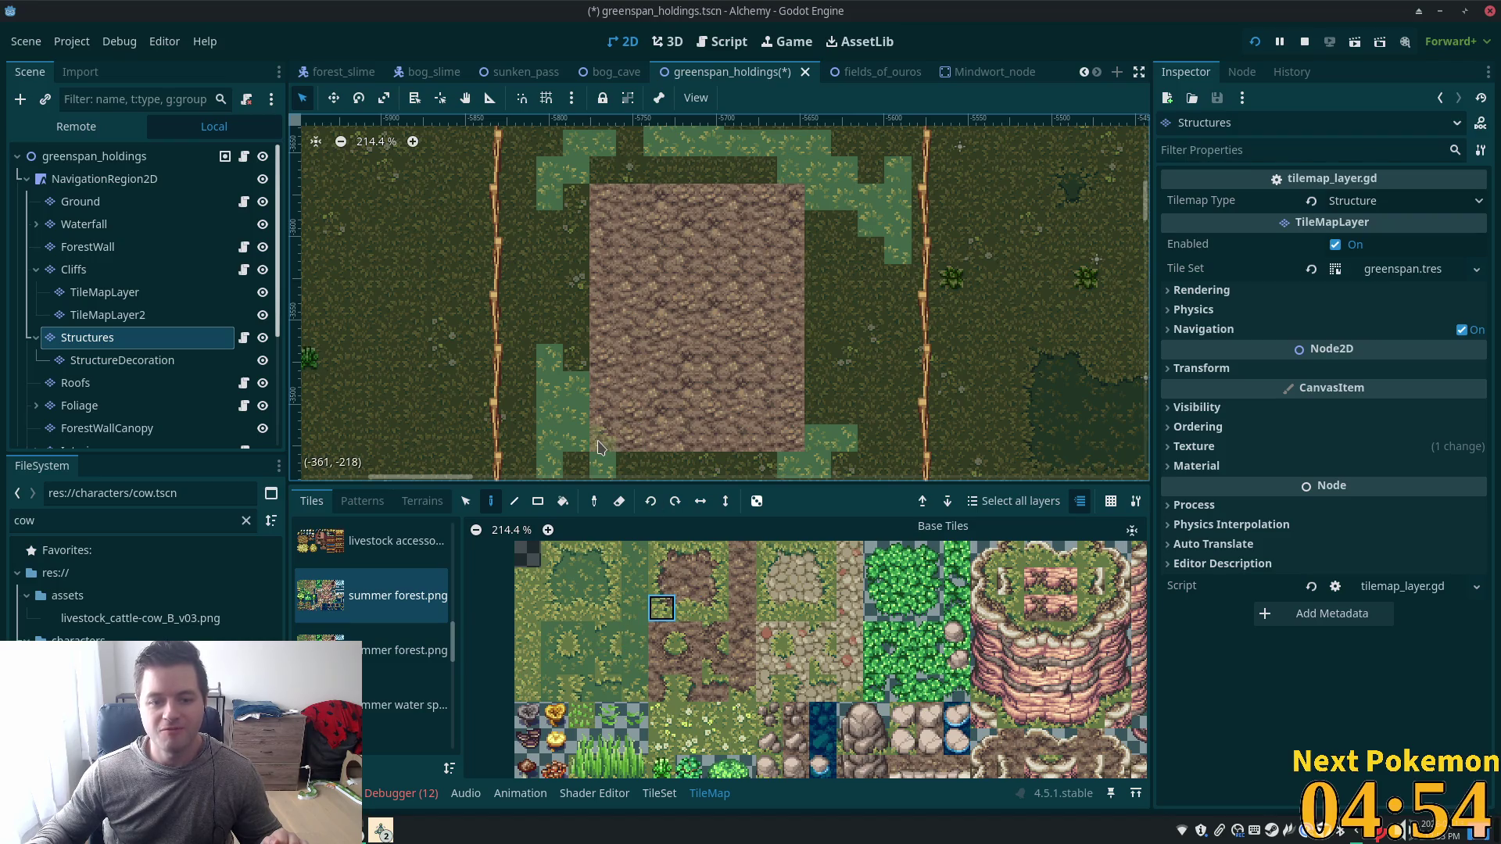
{"action": "left_click", "coordinate": [608, 580]}
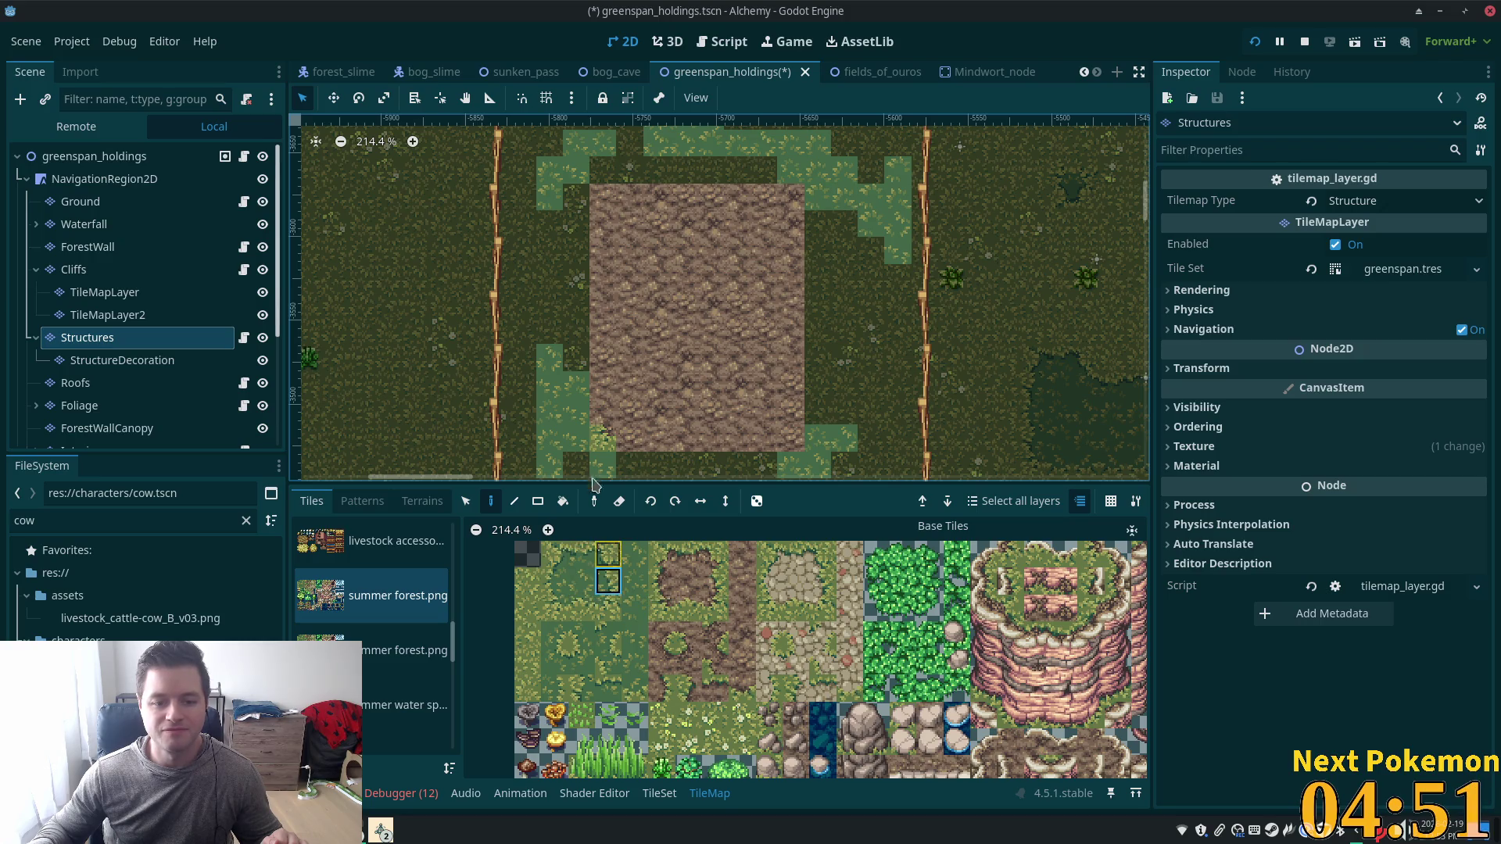
{"action": "left_click", "coordinate": [579, 439]}
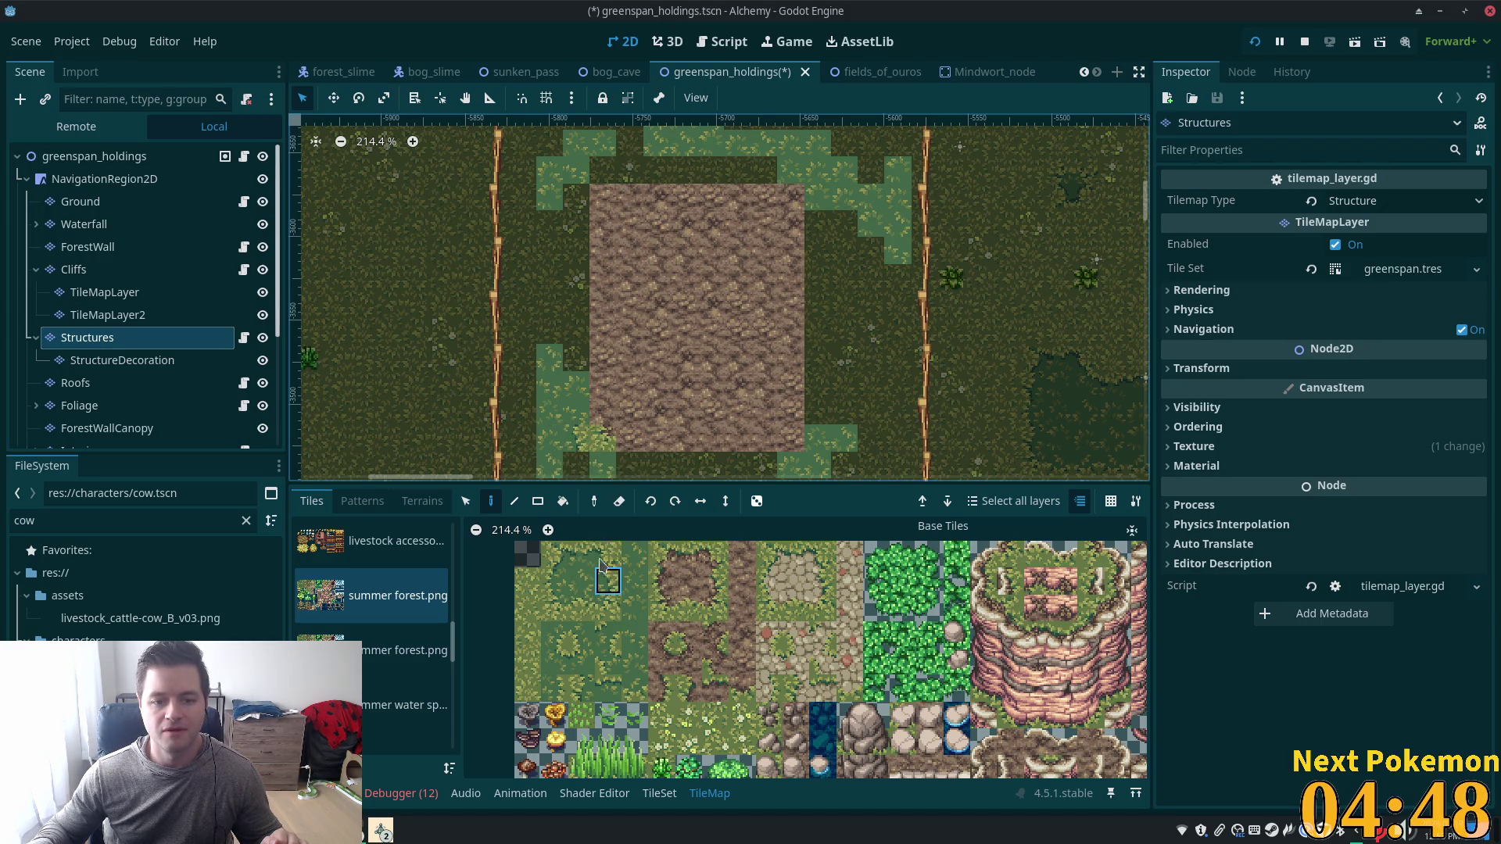
{"action": "left_click", "coordinate": [660, 580]}
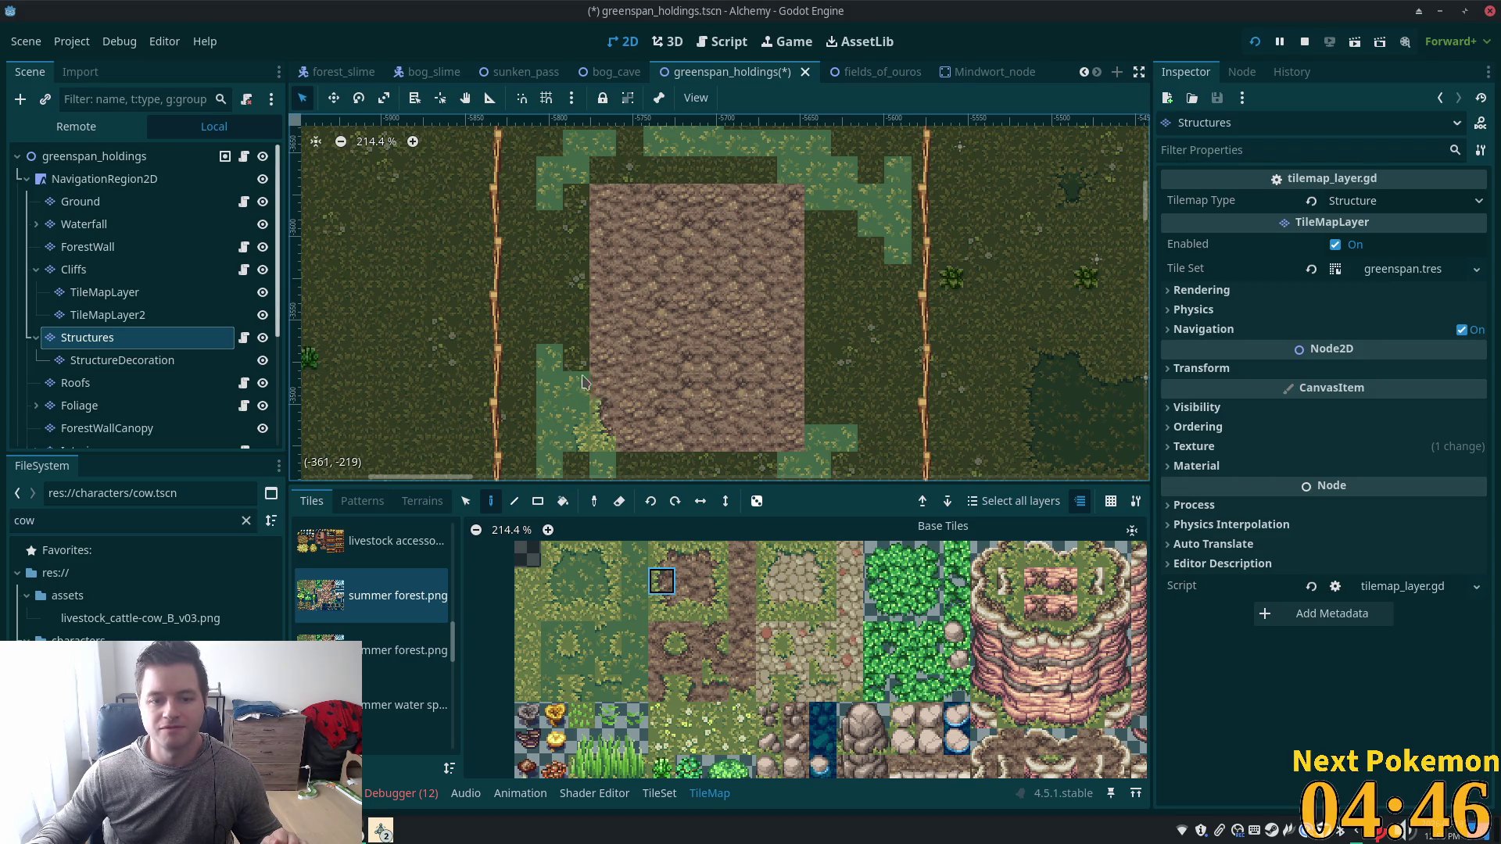
{"action": "left_click", "coordinate": [586, 391], "text": "ctrl"}
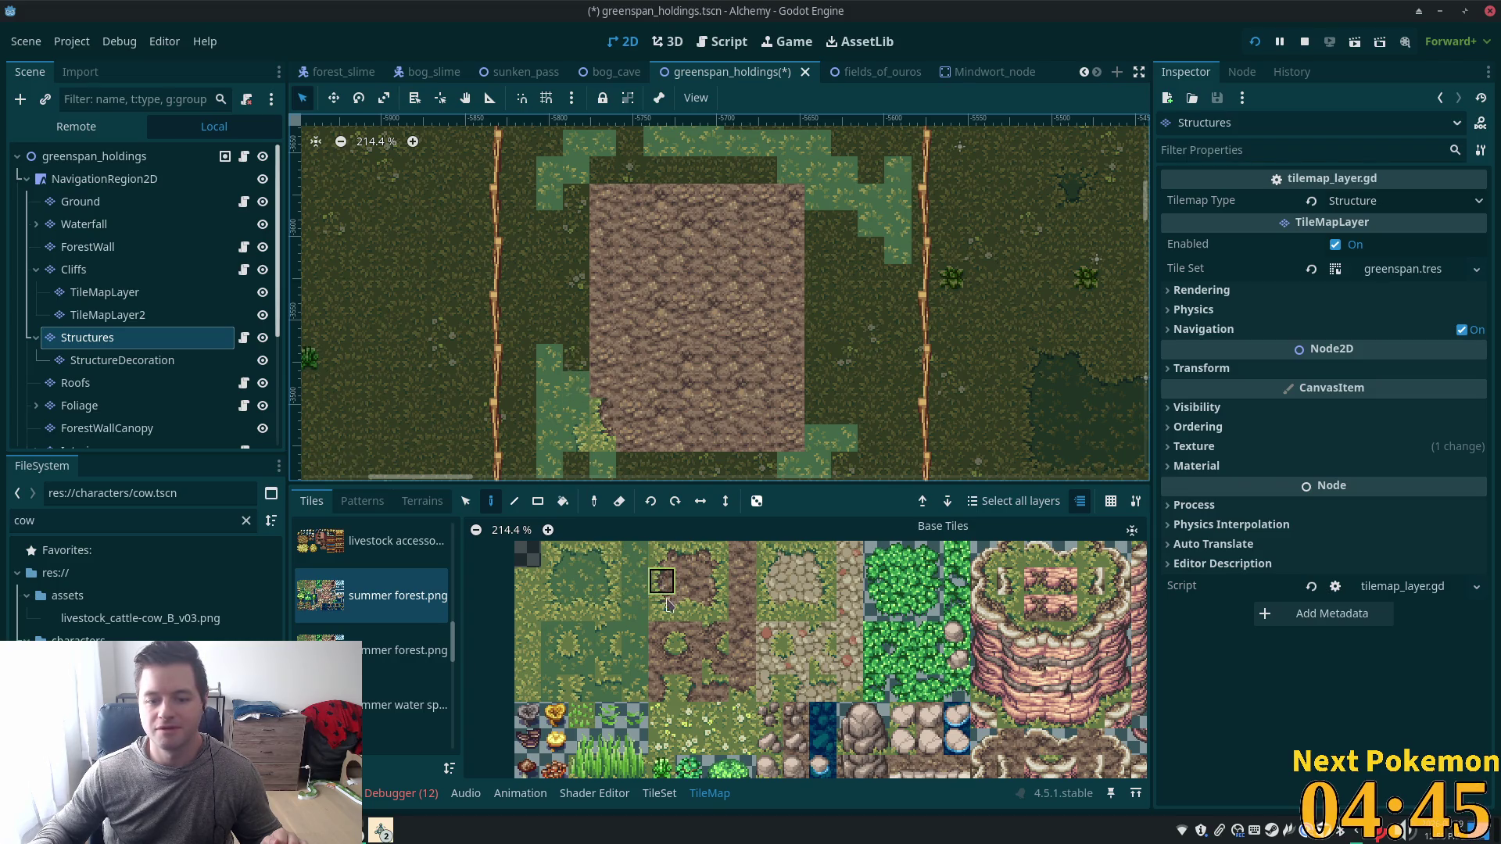
{"action": "left_click", "coordinate": [576, 391]}
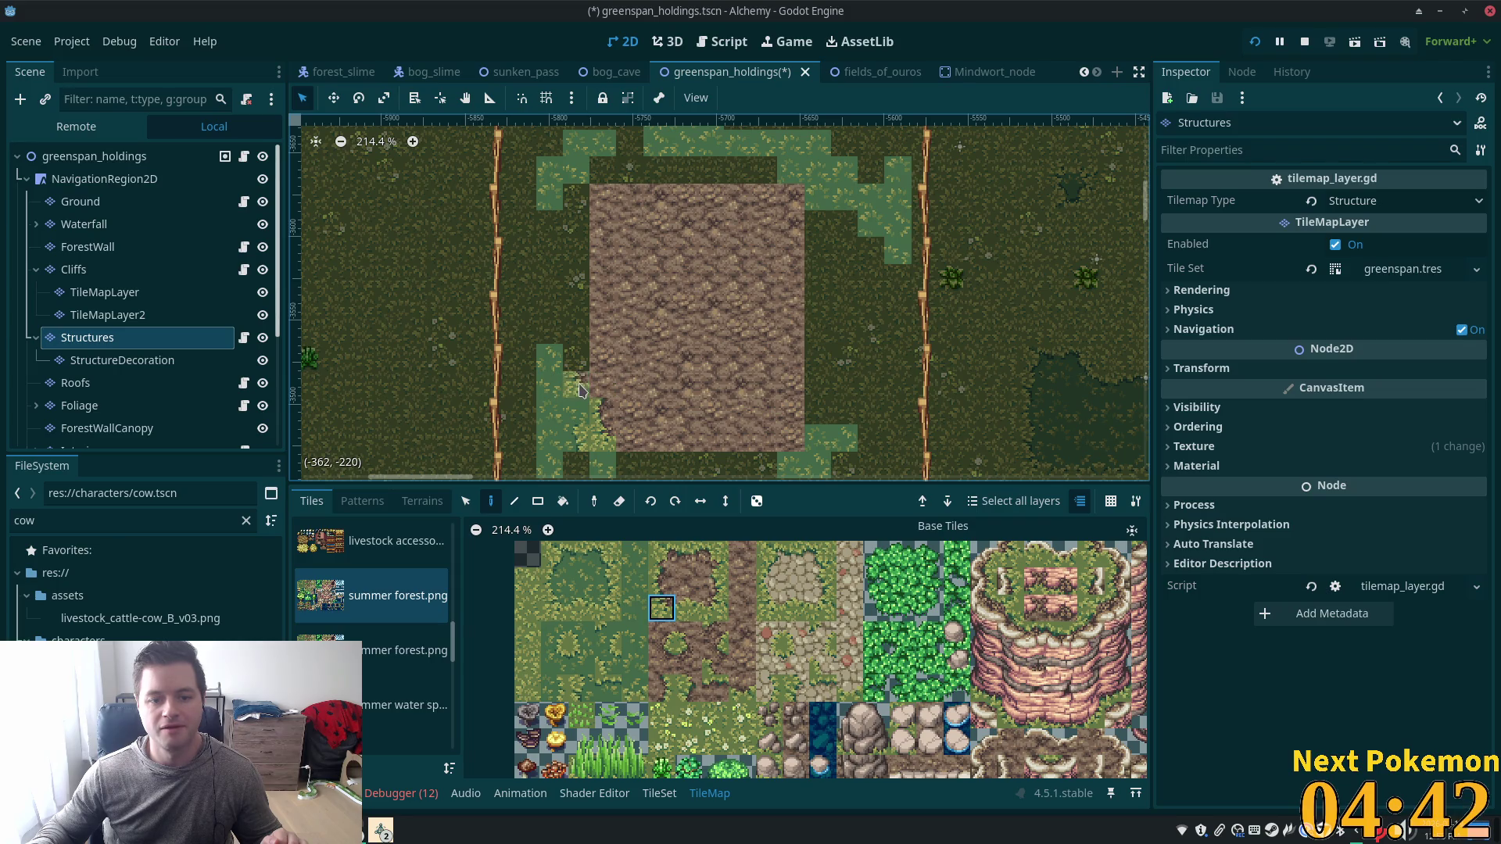
Try a corner edge tile and undo it, then delete a tile along the mud's bottom.
{"action": "left_click", "coordinate": [608, 554]}
{"action": "scroll", "coordinate": [727, 408], "scroll_direction": "down", "scroll_amount": 3}
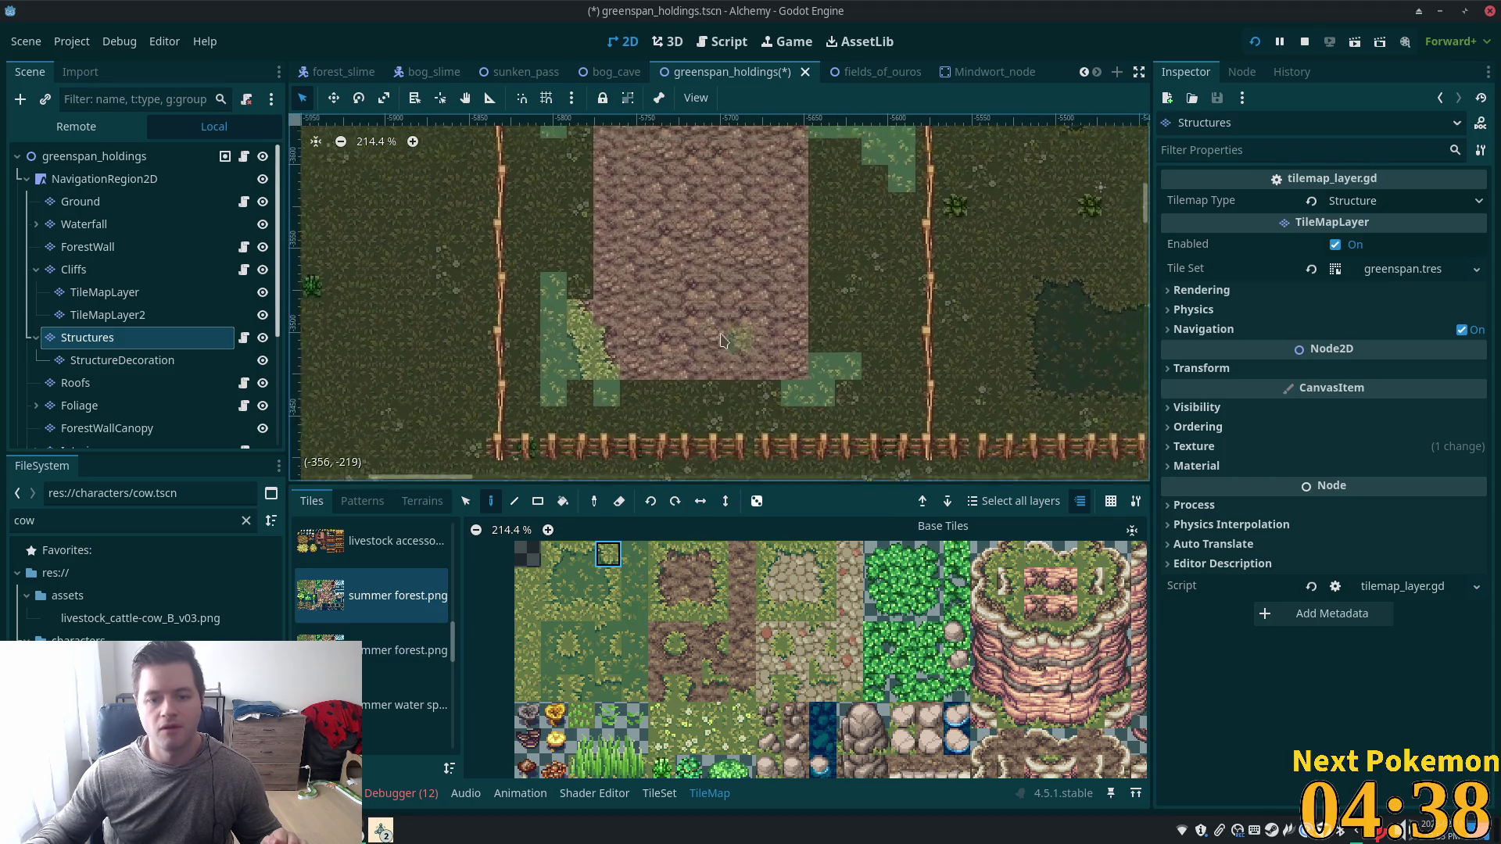
{"action": "left_click", "coordinate": [688, 607]}
{"action": "left_click", "coordinate": [629, 395]}
{"action": "key", "text": "ctrl+z"}
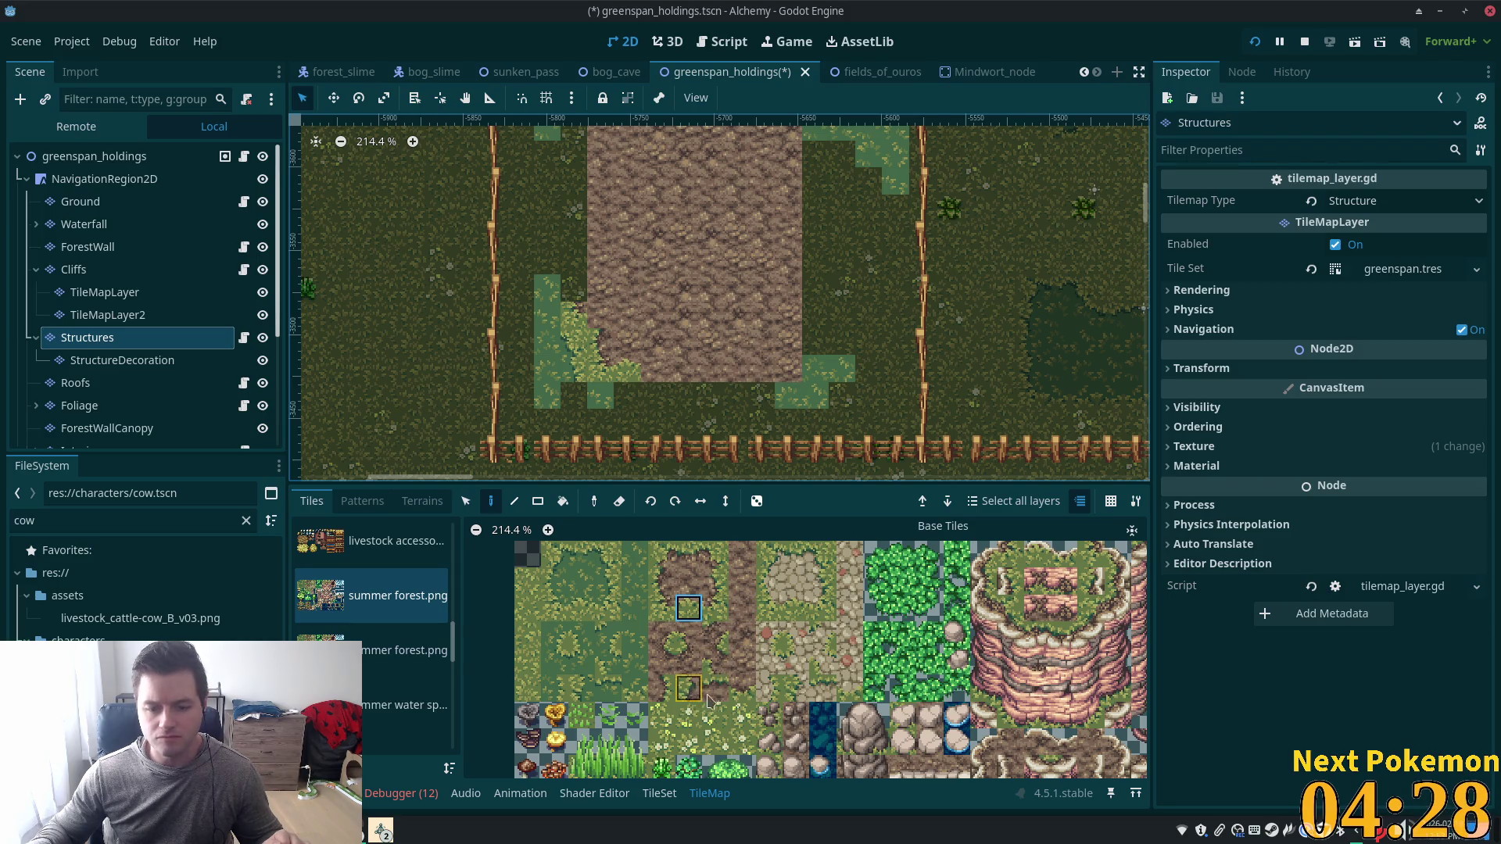
{"action": "left_click", "coordinate": [742, 688]}
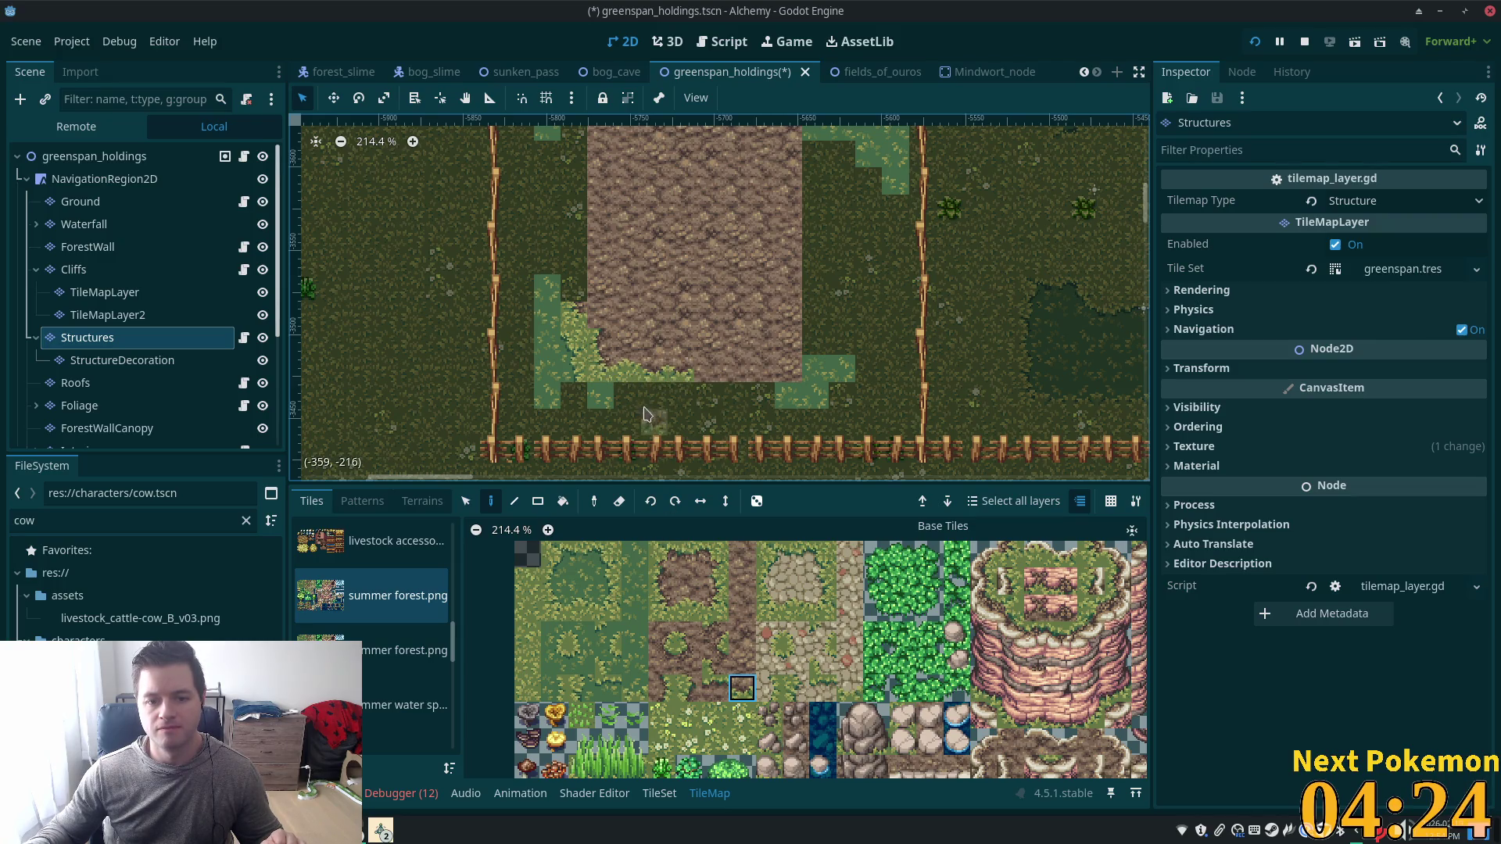
{"action": "left_click", "coordinate": [688, 608]}
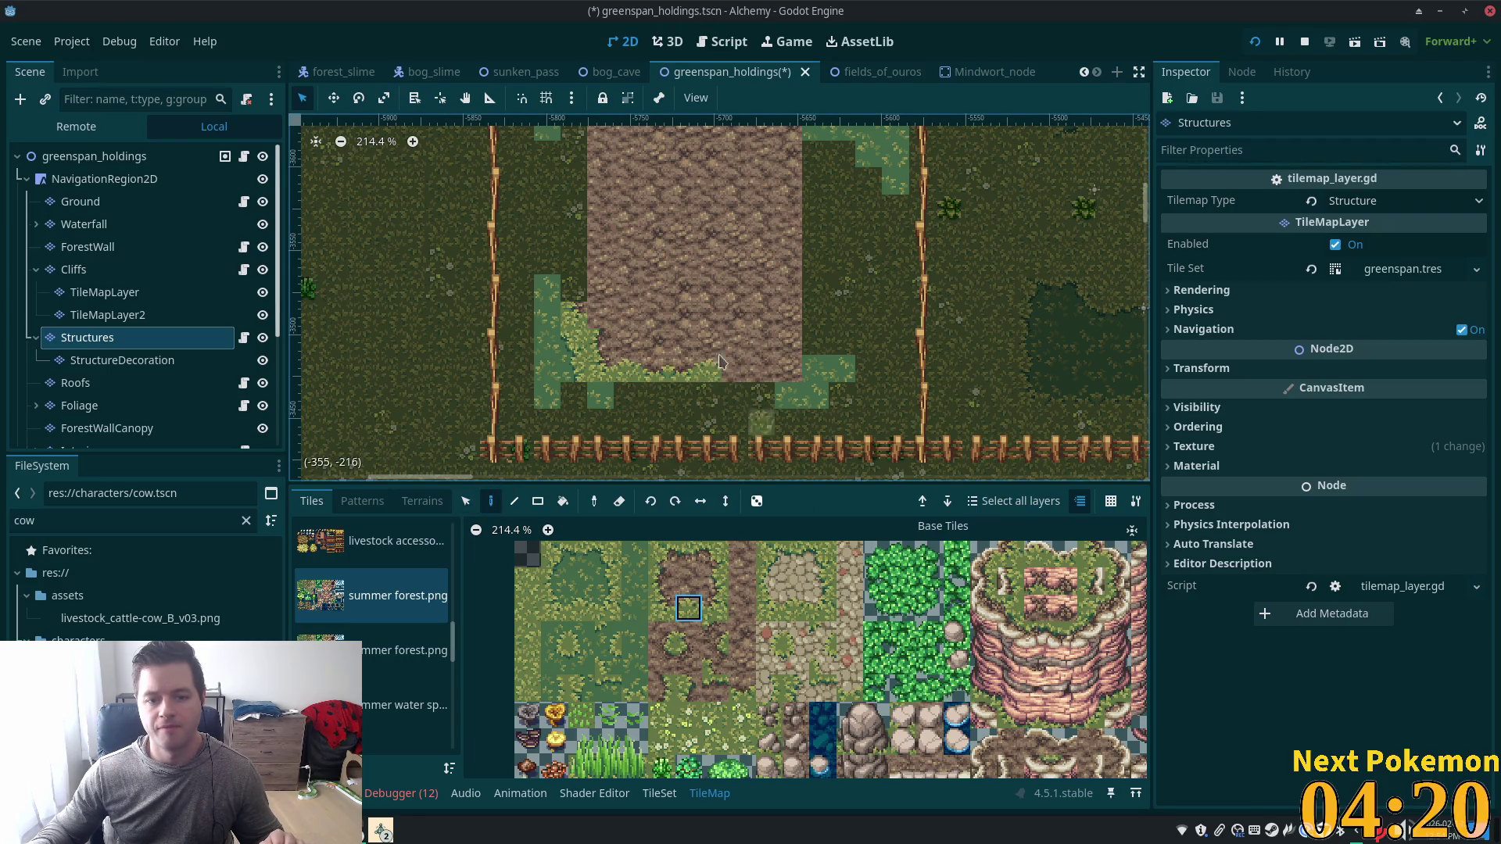
{"action": "key", "text": "s"}
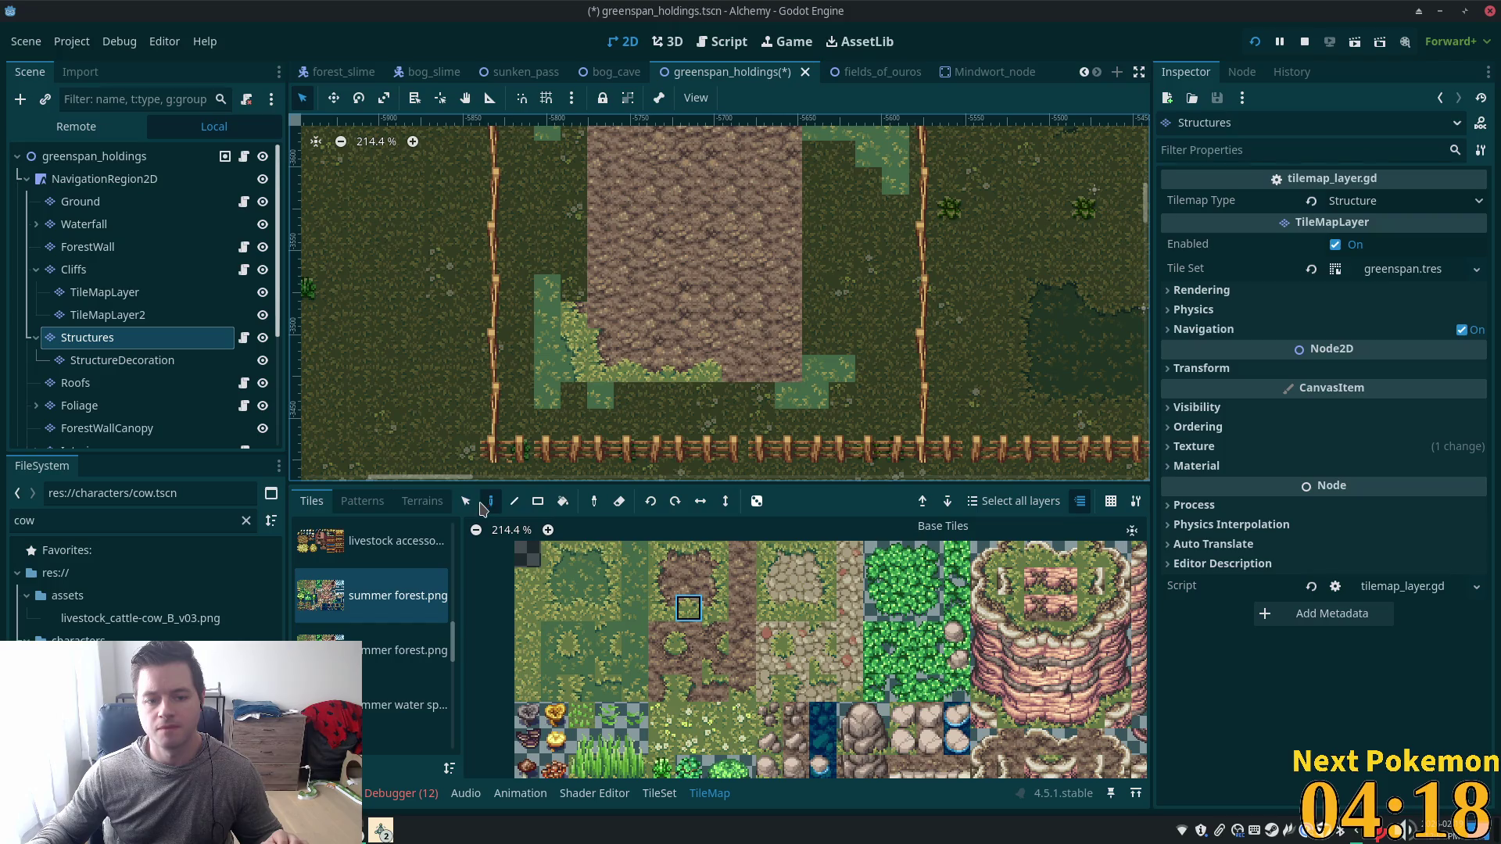
{"action": "key", "text": "Delete"}
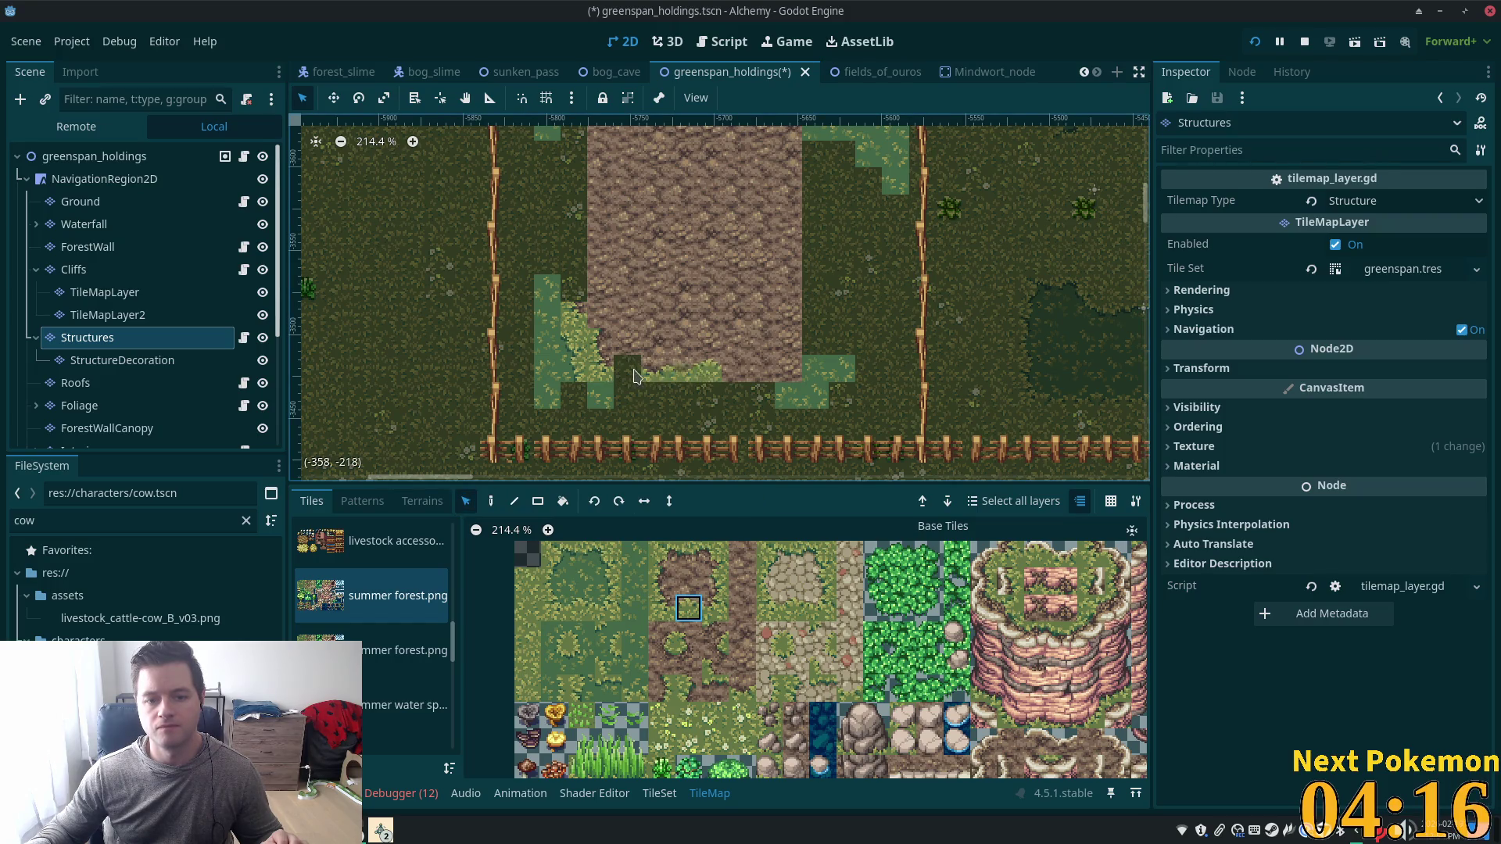
{"action": "left_click_drag", "start_coordinate": [713, 378], "coordinate": [625, 371]}
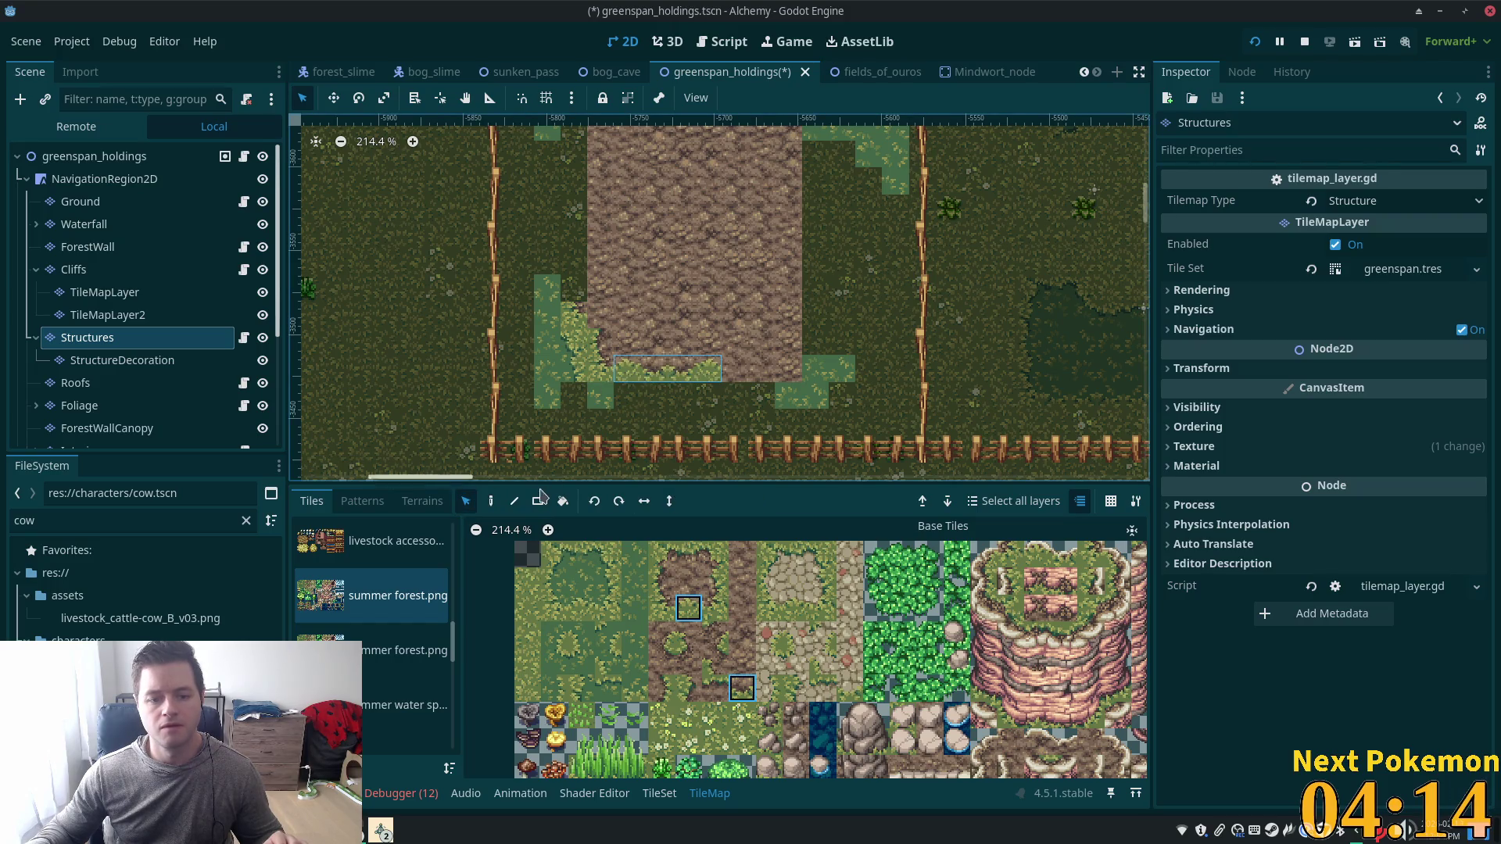
{"action": "left_click", "coordinate": [491, 509]}
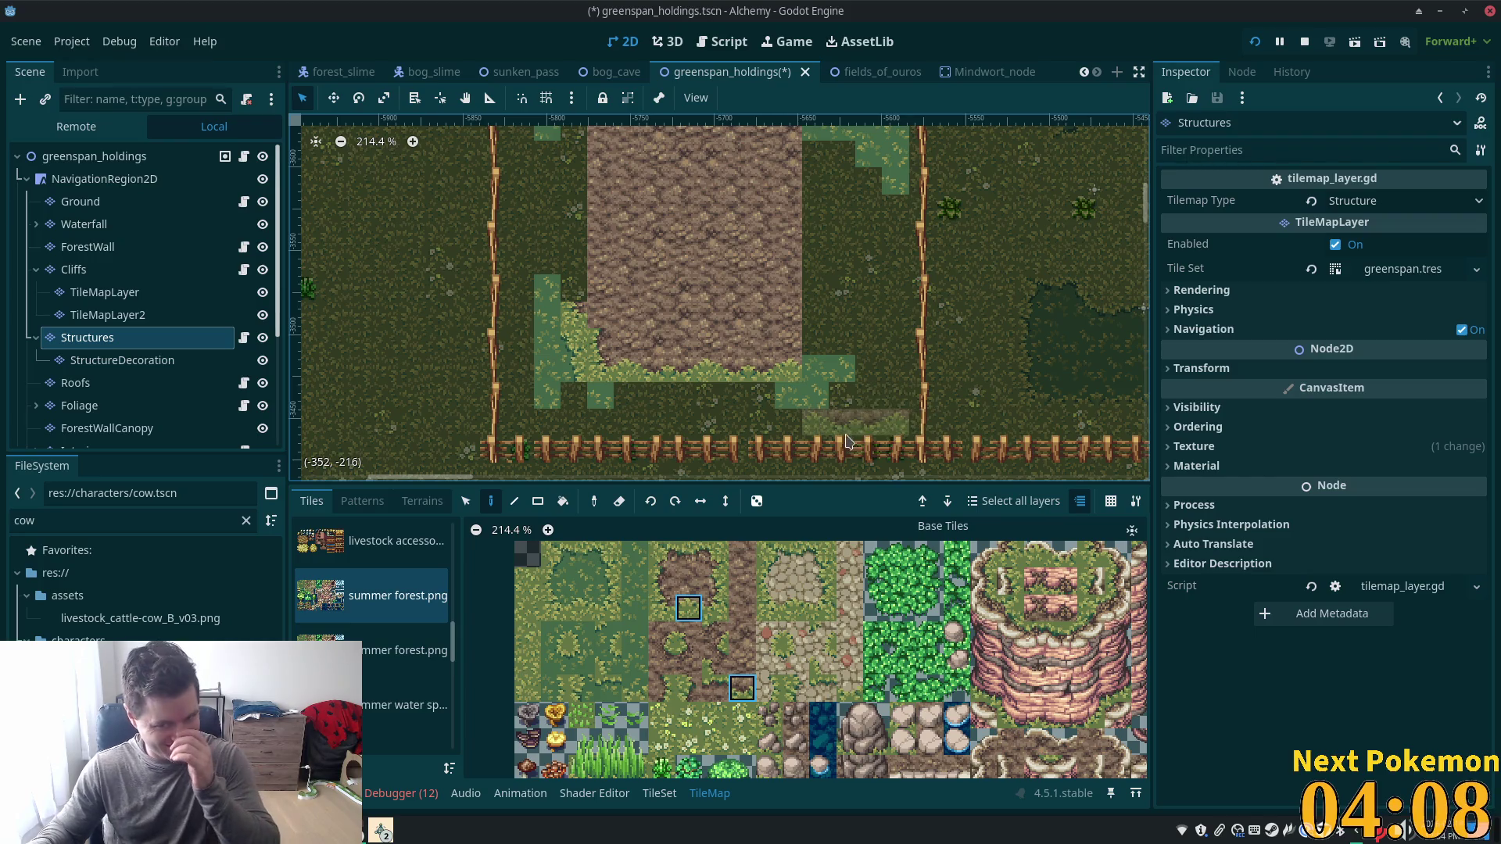
Paint three dirt-edge tiles stacked along the mud's right side.
{"action": "left_click", "coordinate": [716, 608]}
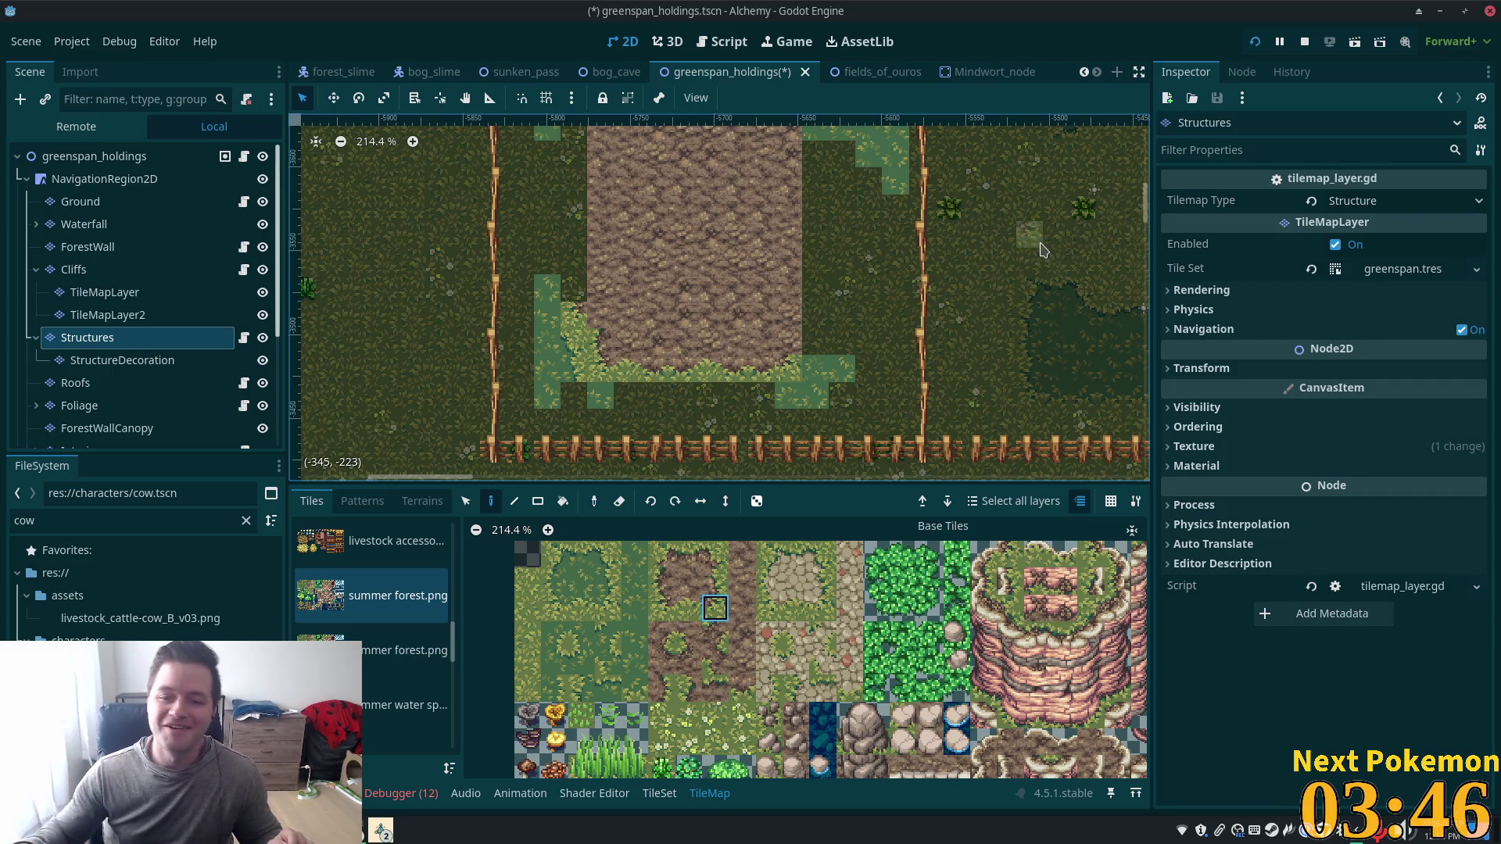
{"action": "left_click", "coordinate": [714, 580]}
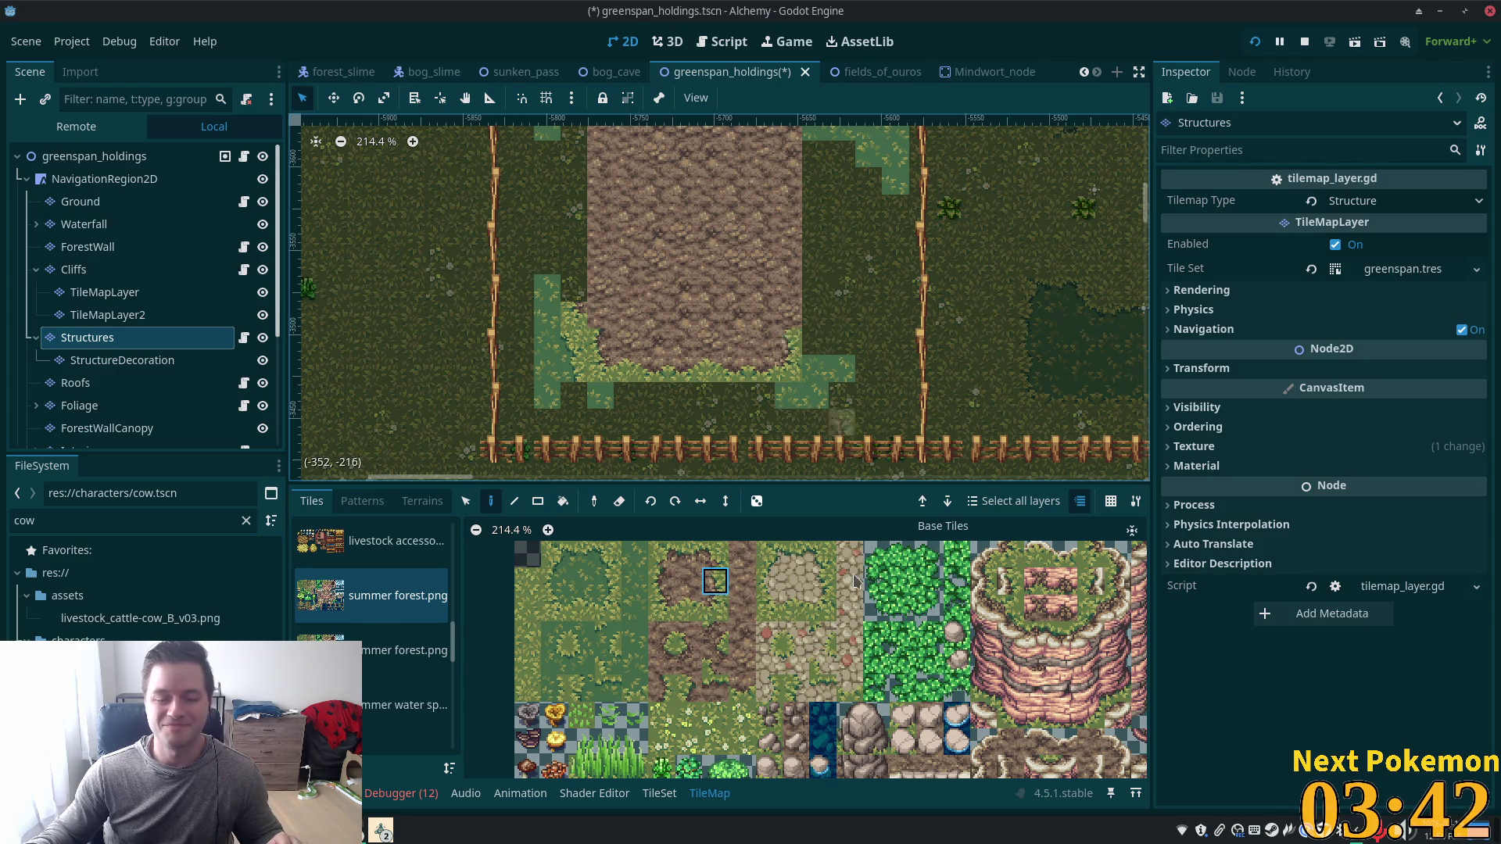
{"action": "left_click", "coordinate": [661, 635]}
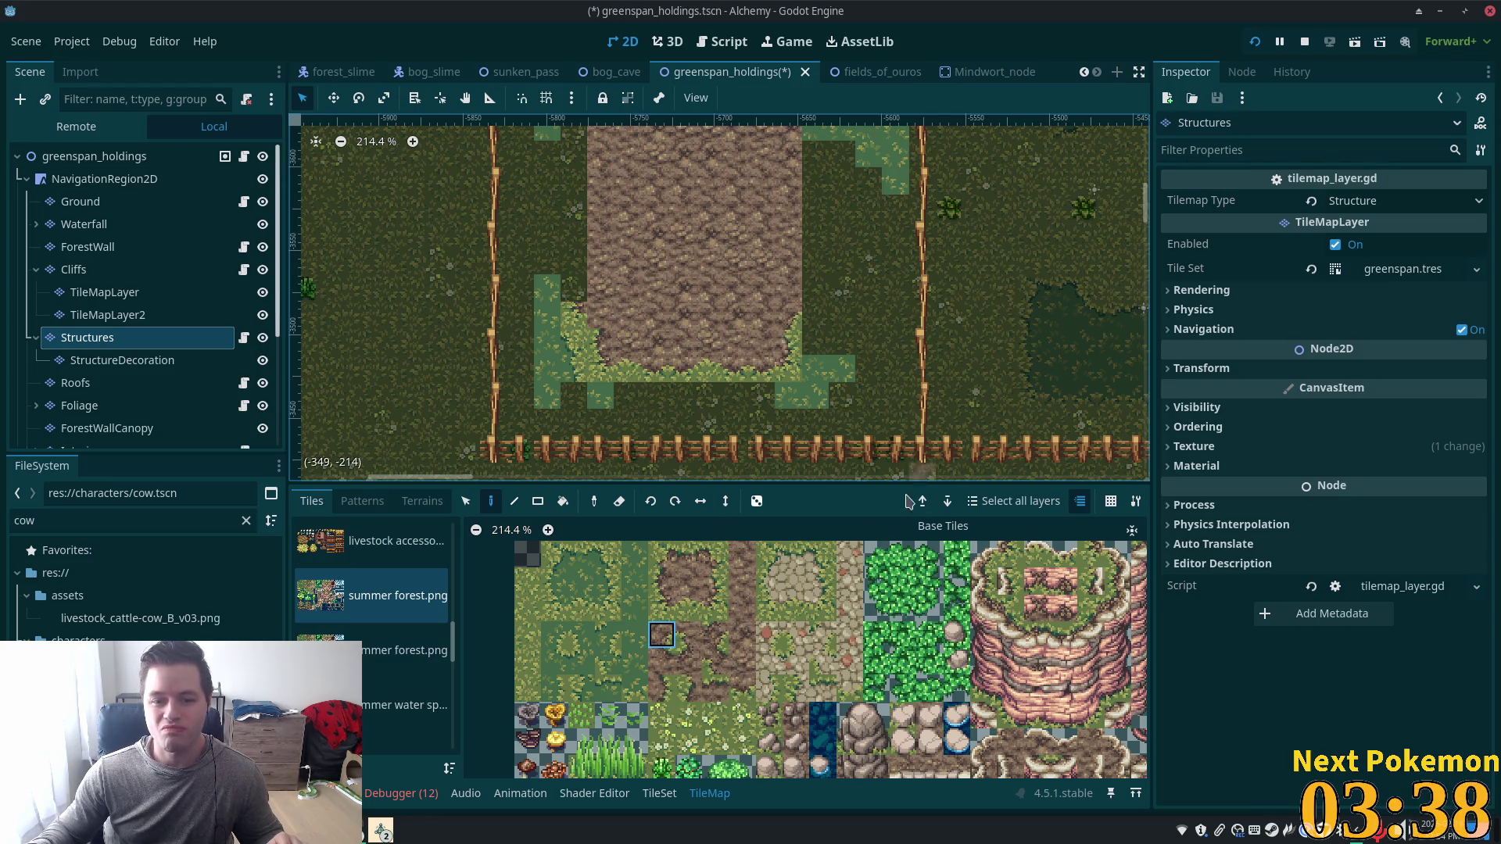
{"action": "left_click", "coordinate": [715, 607]}
{"action": "left_click", "coordinate": [816, 311]}
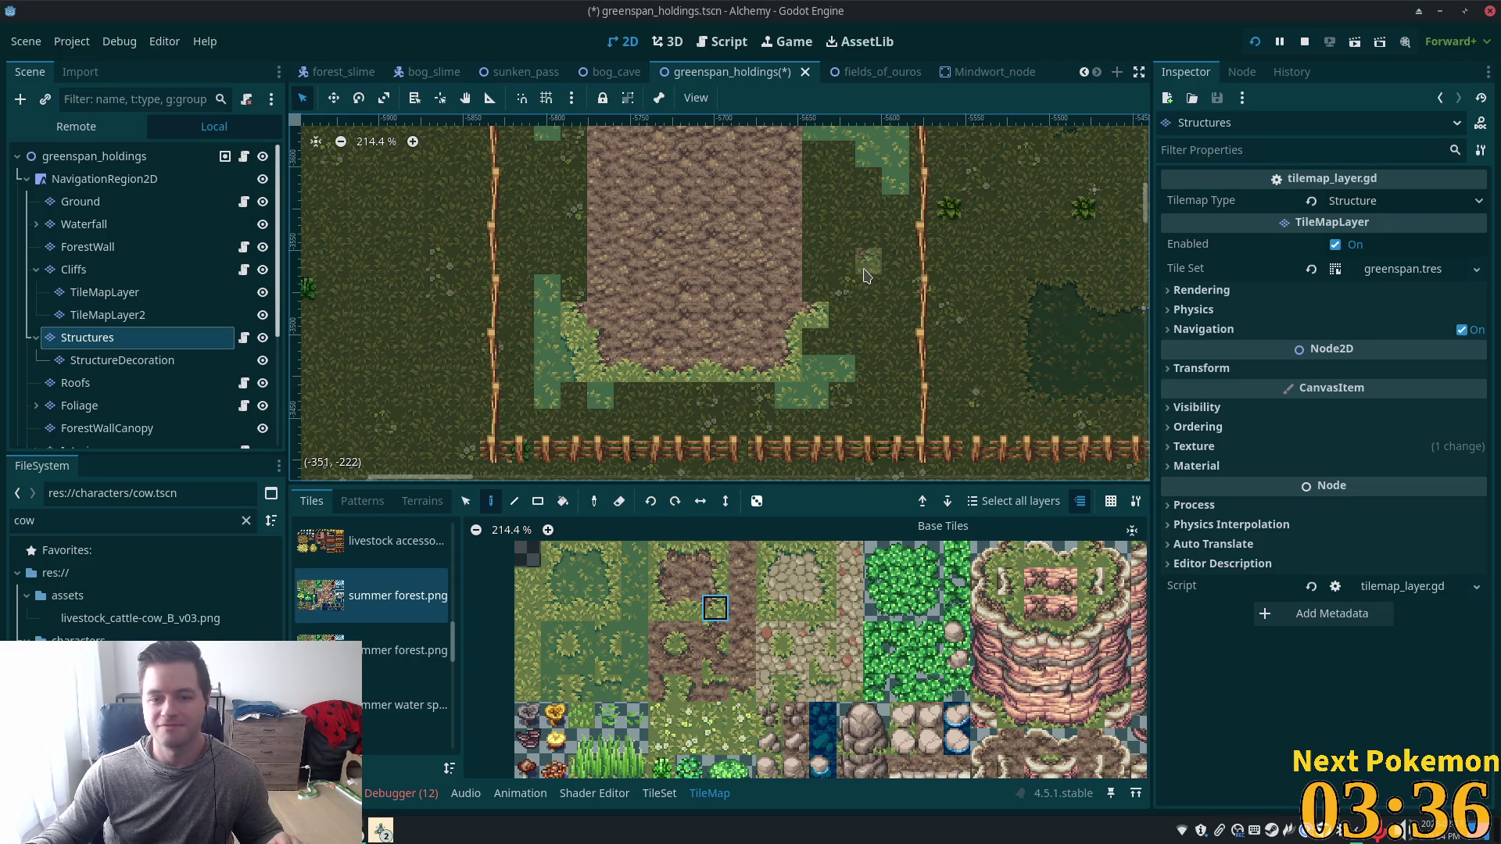
{"action": "left_click", "coordinate": [709, 585]}
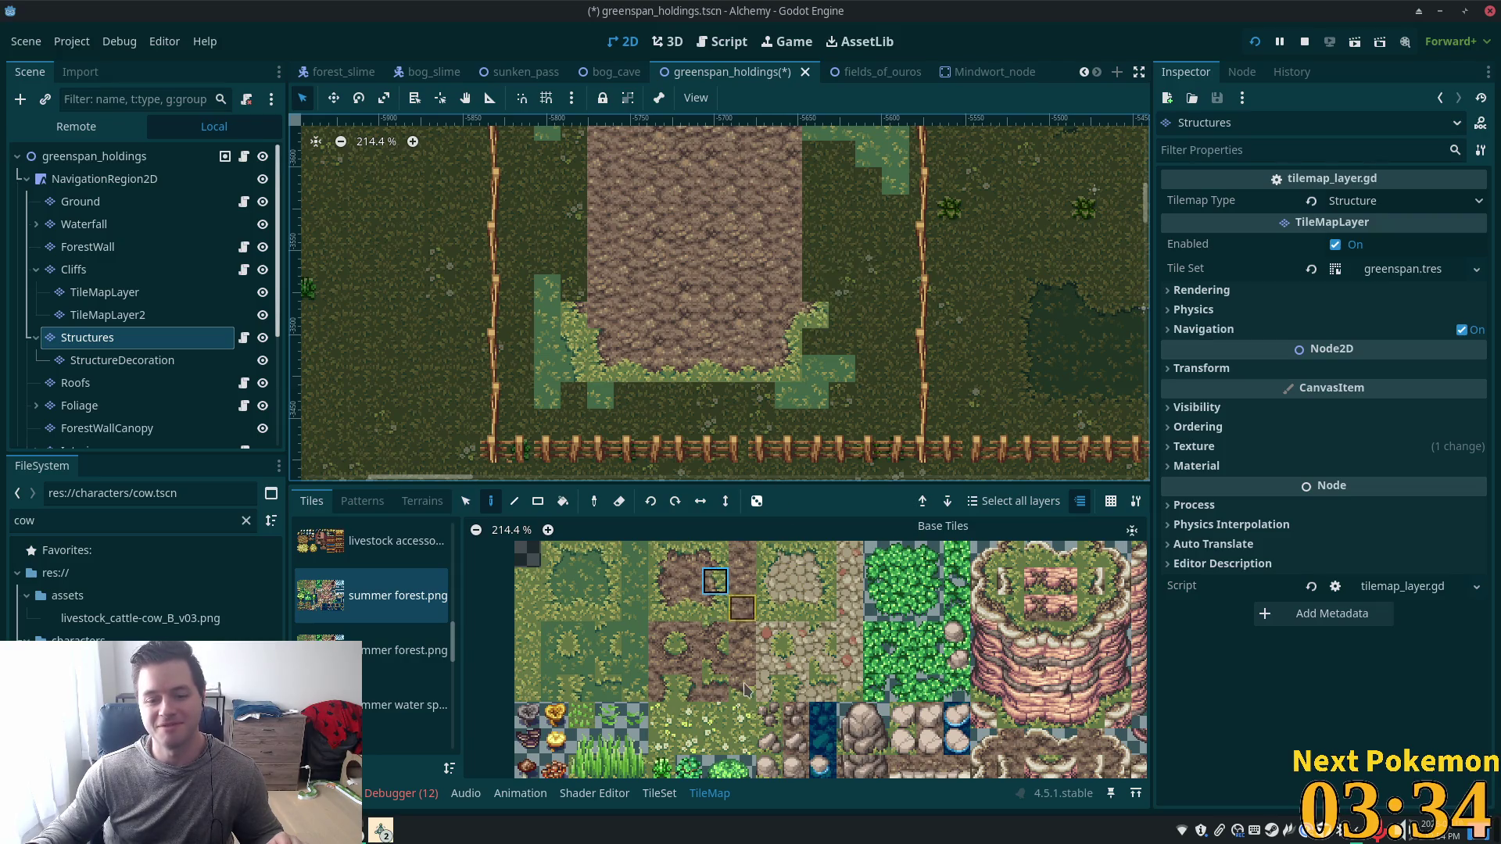
{"action": "left_click", "coordinate": [815, 289]}
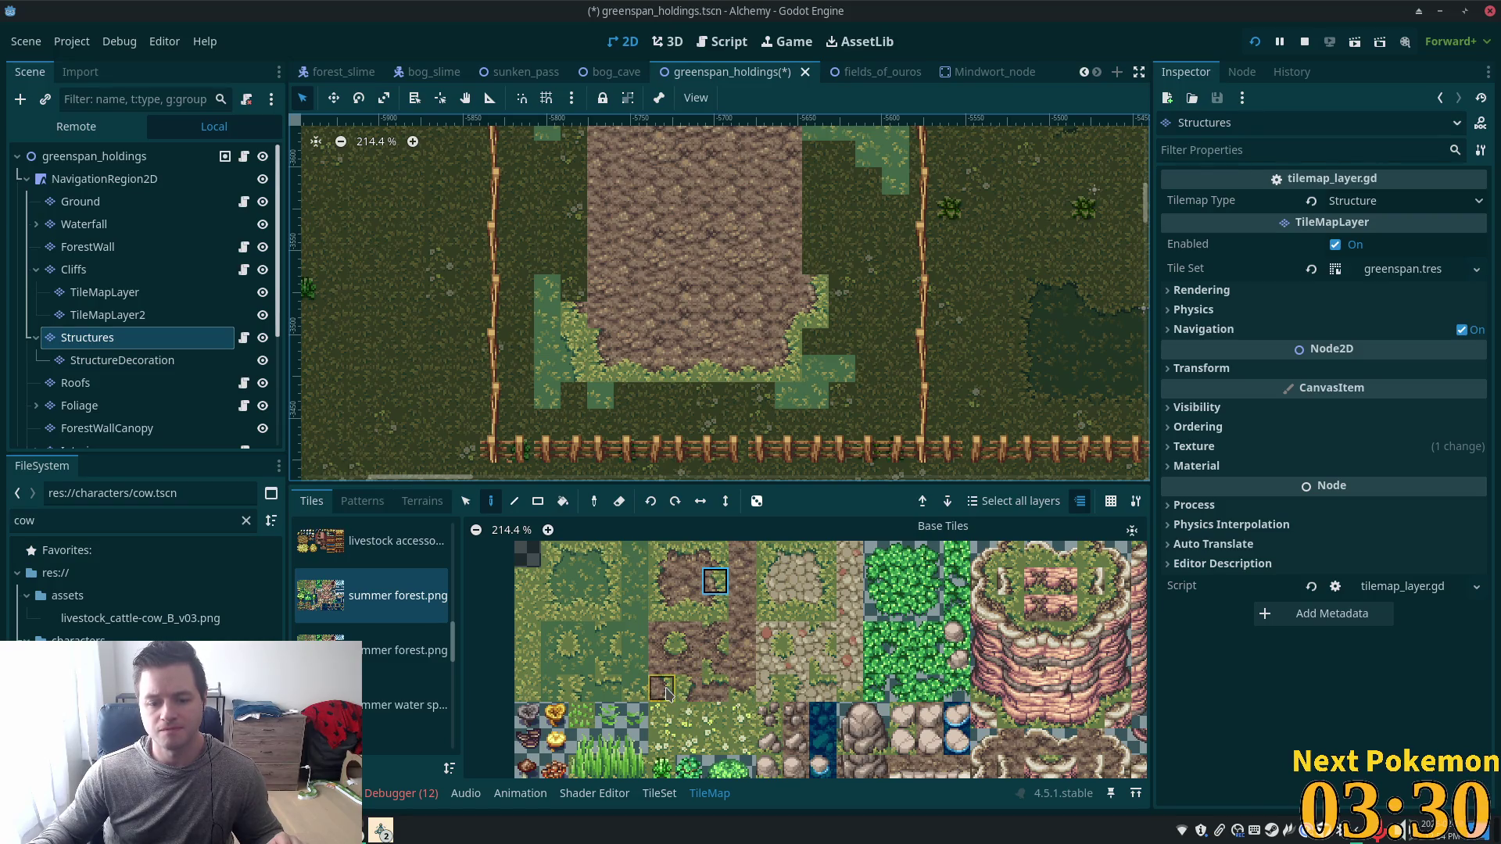
{"action": "left_click", "coordinate": [815, 262]}
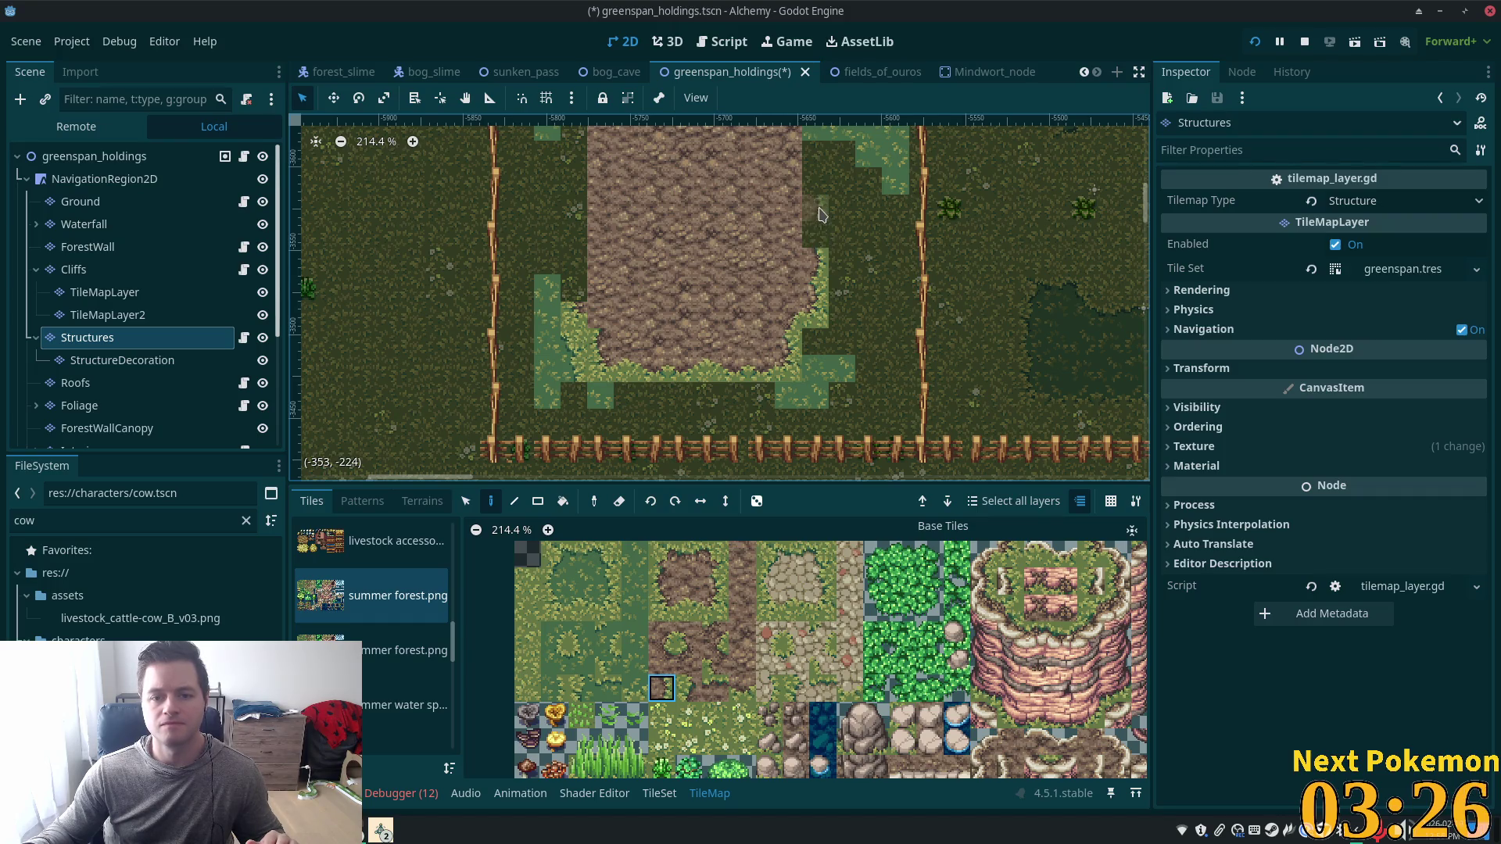
{"action": "left_click", "coordinate": [715, 581]}
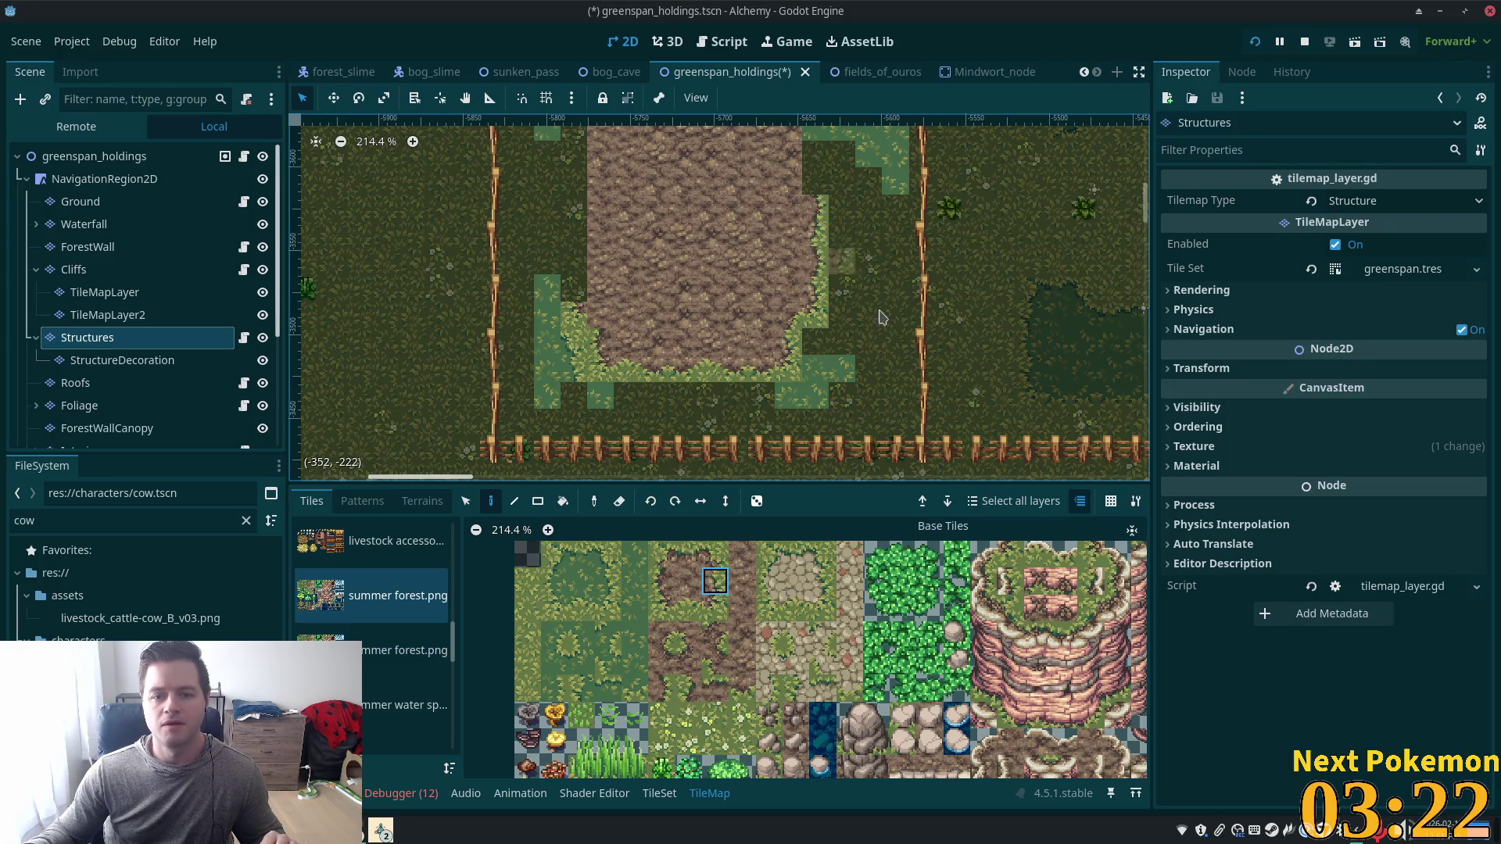
{"action": "left_click_drag", "start_coordinate": [818, 241], "coordinate": [804, 329]}
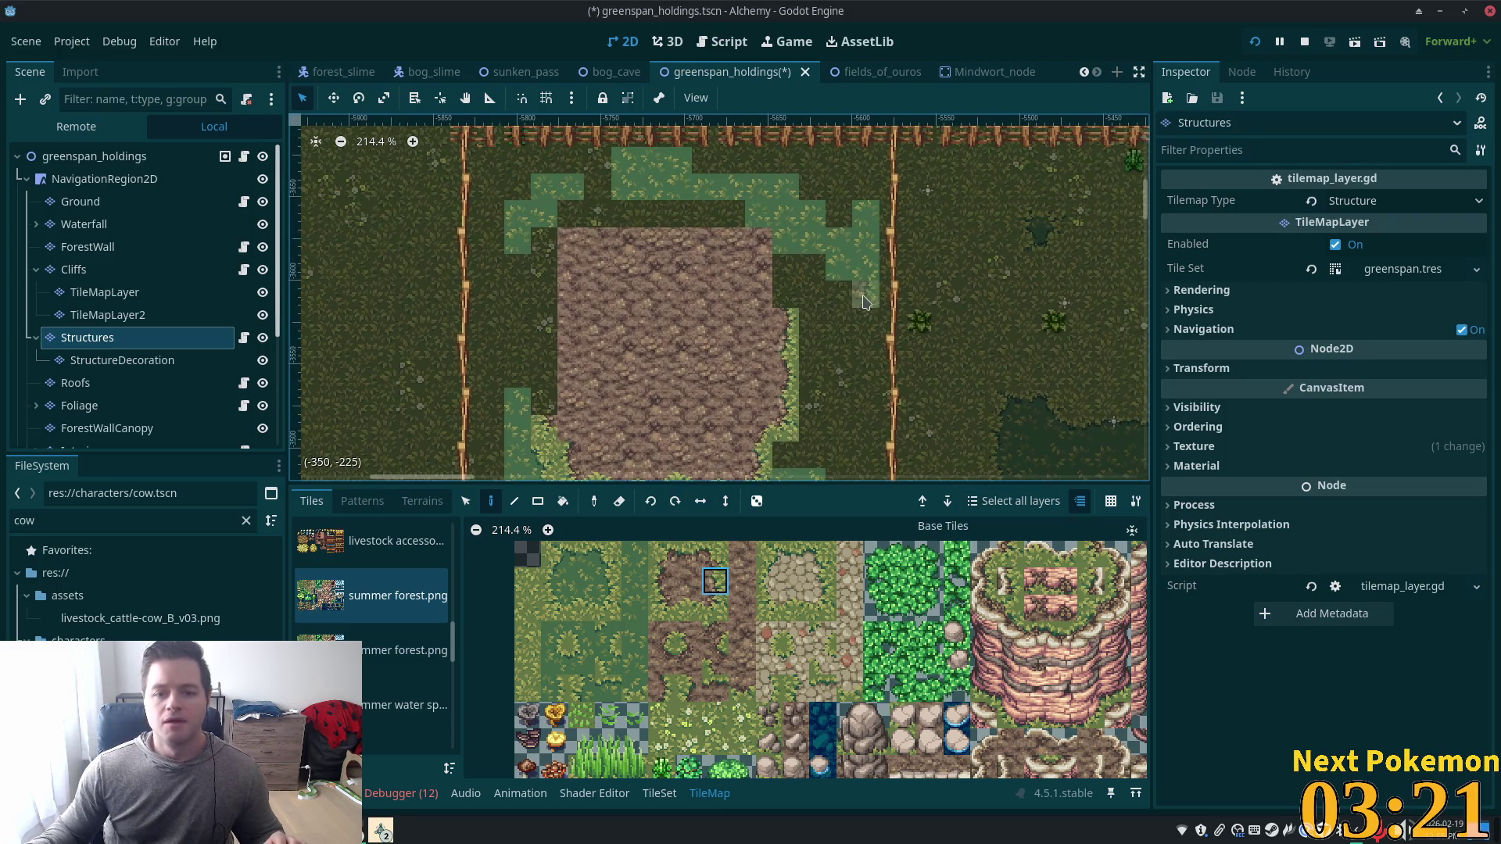
Select the tile row along the mud's top edge and choose grass-edge tiles to border it.
{"action": "left_click", "coordinate": [714, 553]}
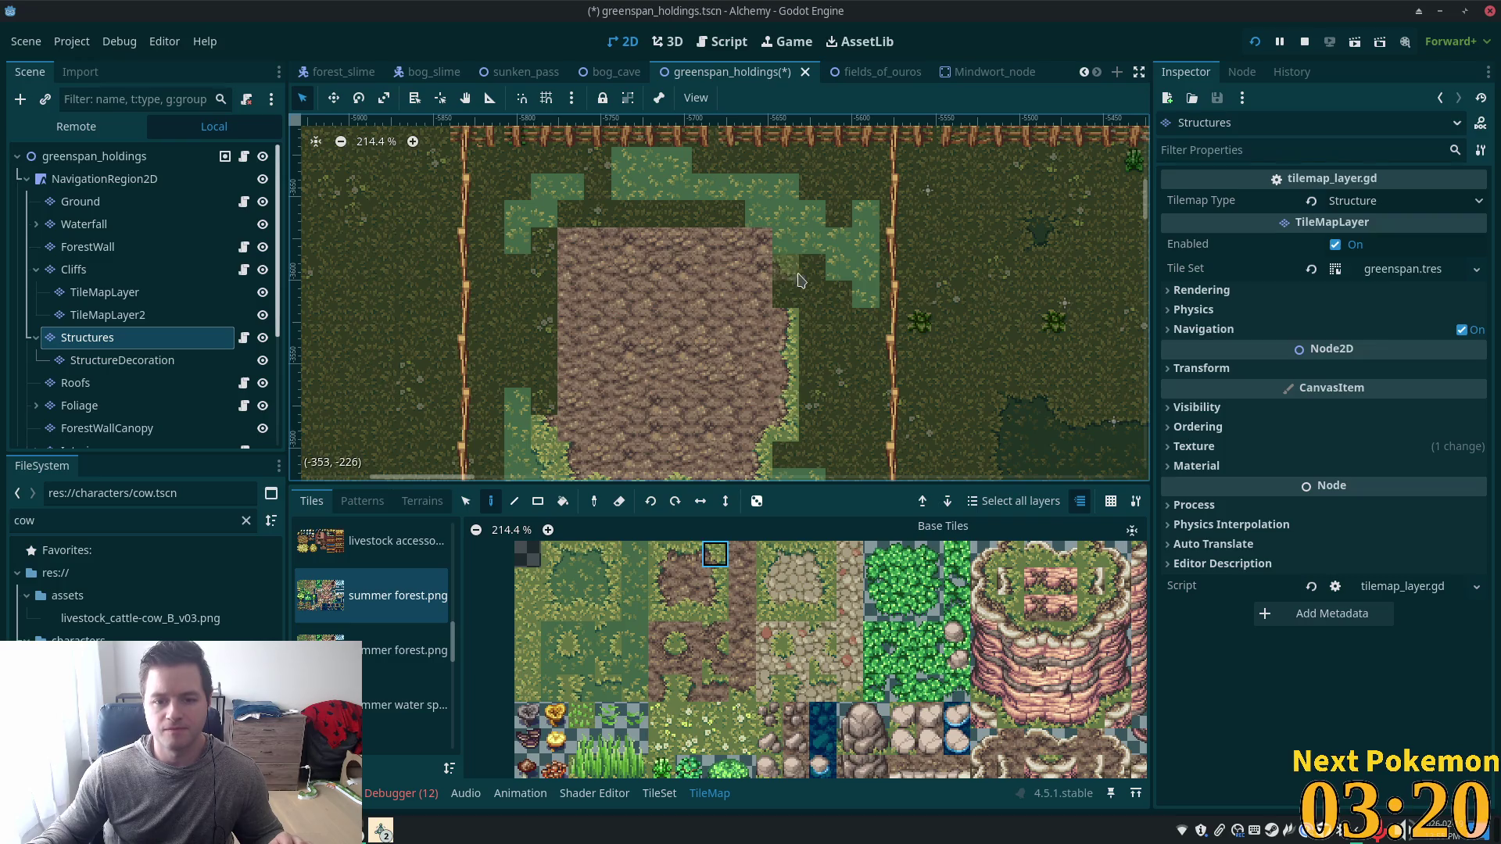
{"action": "left_click", "coordinate": [714, 553]}
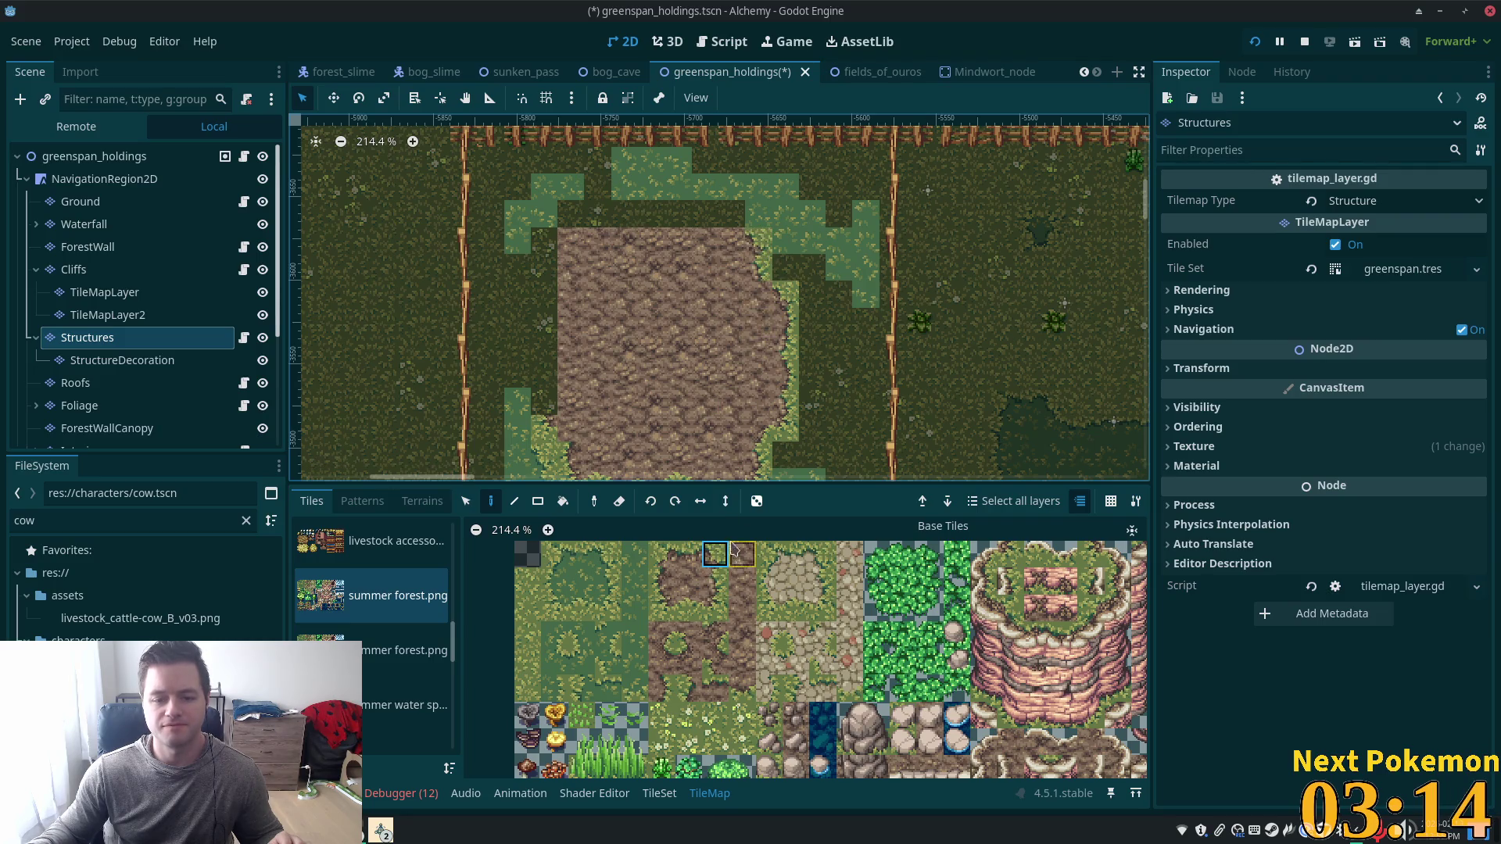
{"action": "left_click", "coordinate": [690, 561]}
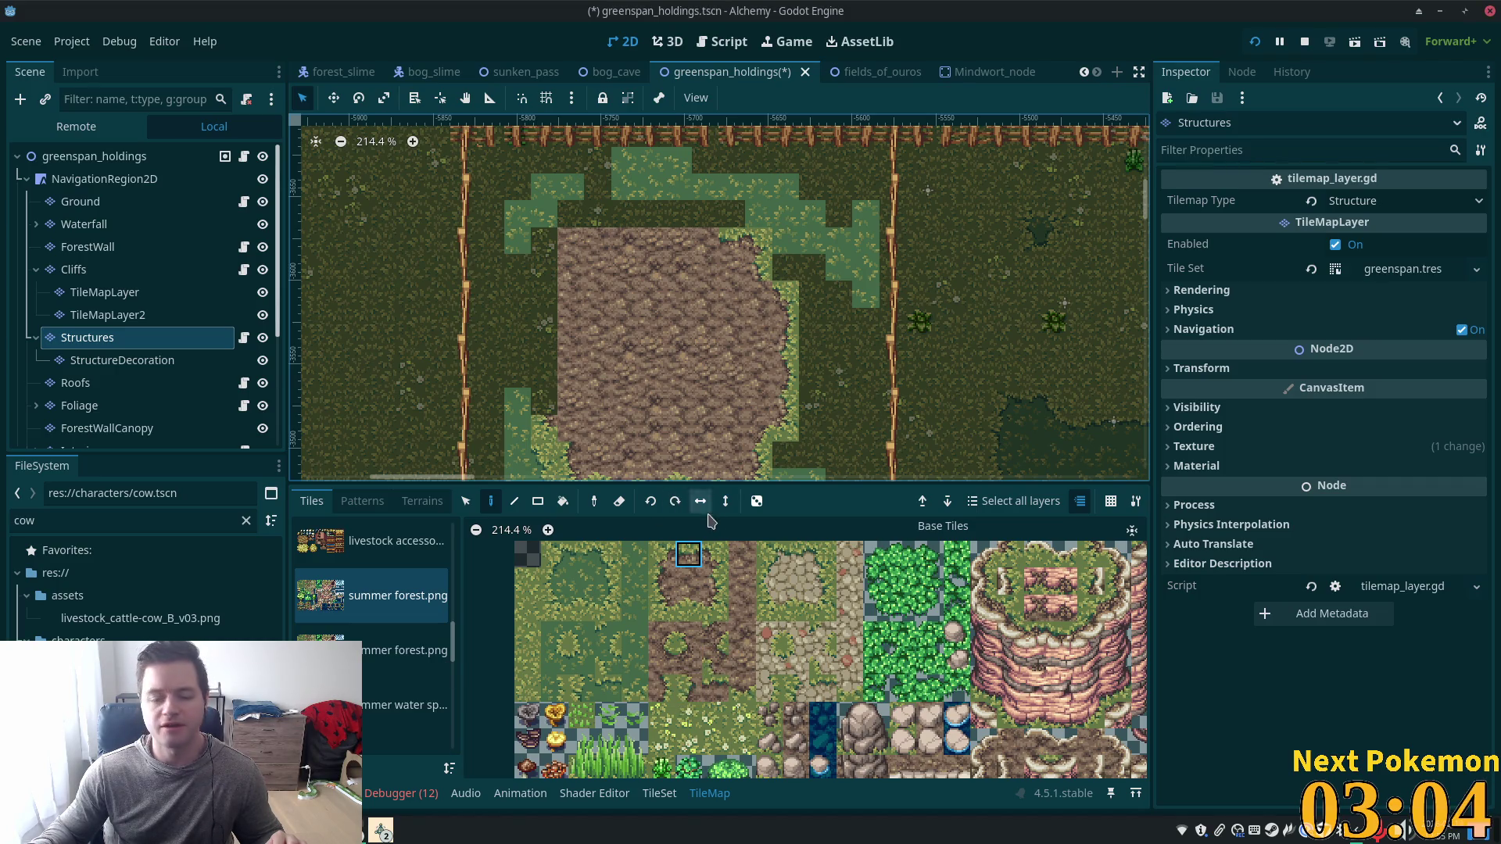
{"action": "left_click", "coordinate": [715, 688]}
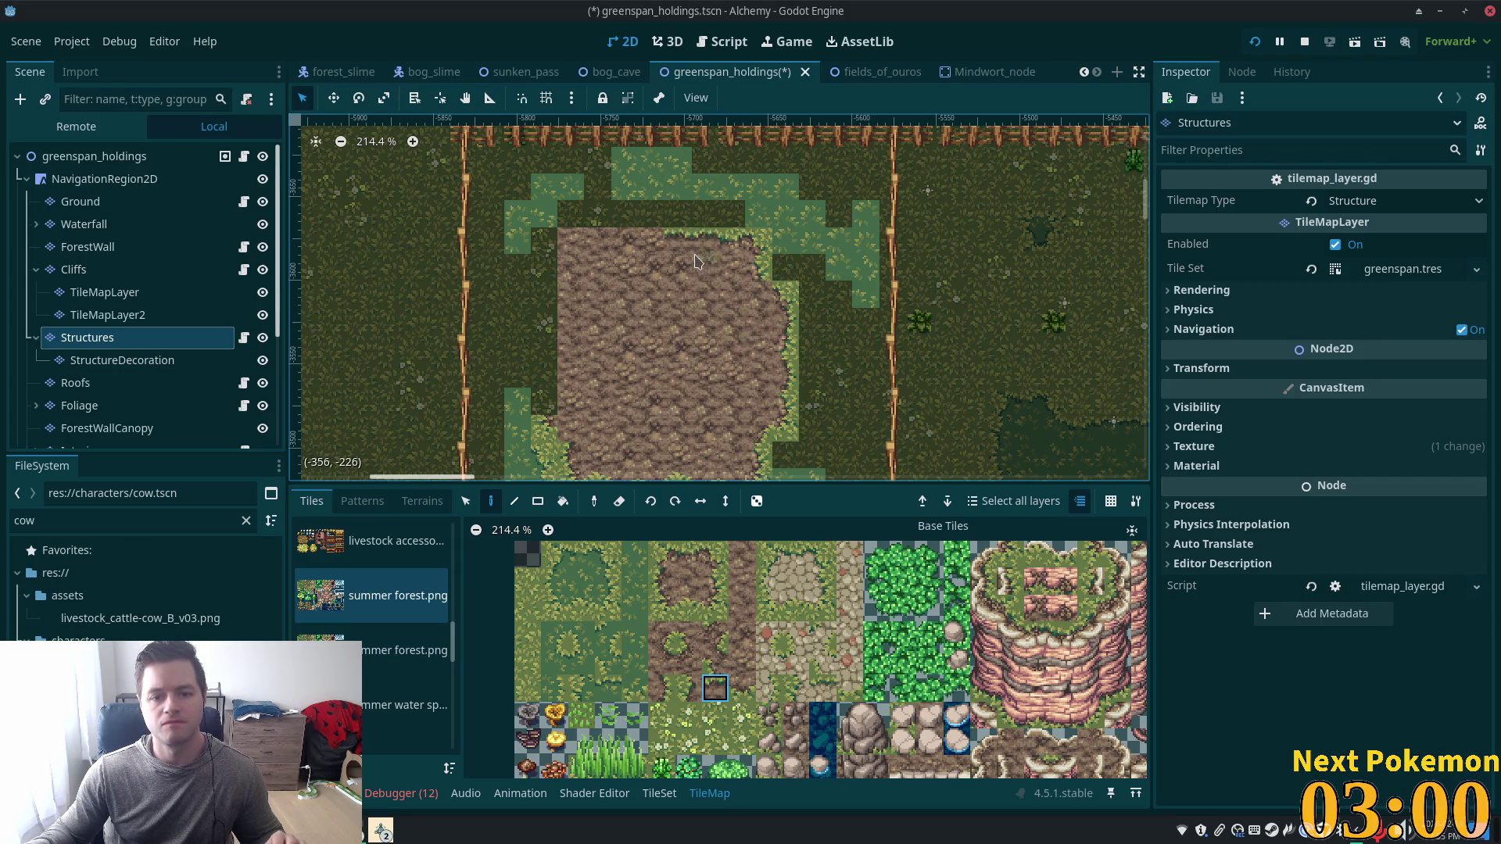
{"action": "left_click", "coordinate": [688, 552]}
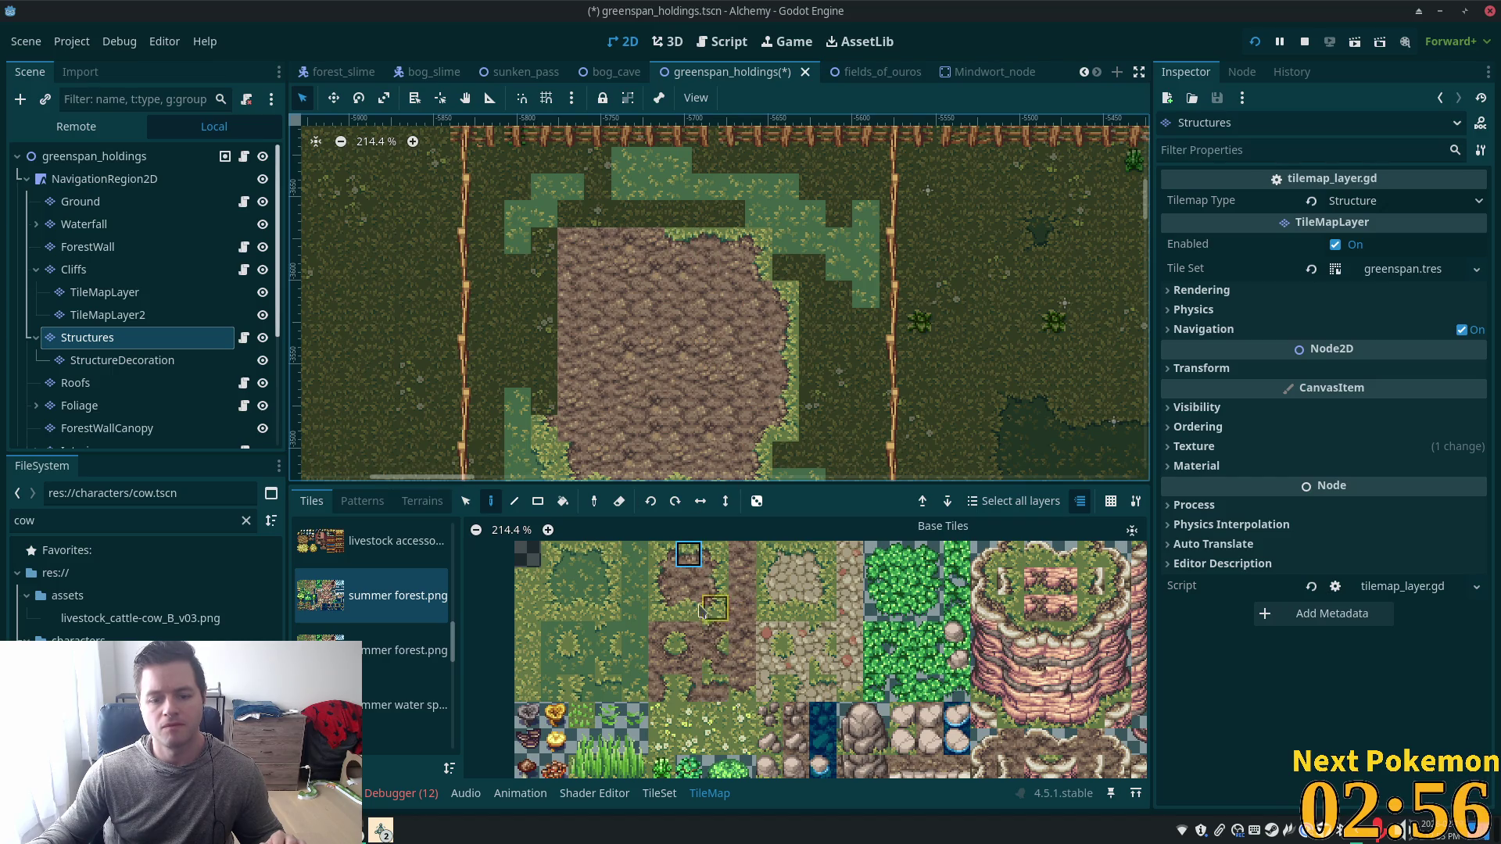
{"action": "left_click", "coordinate": [726, 691]}
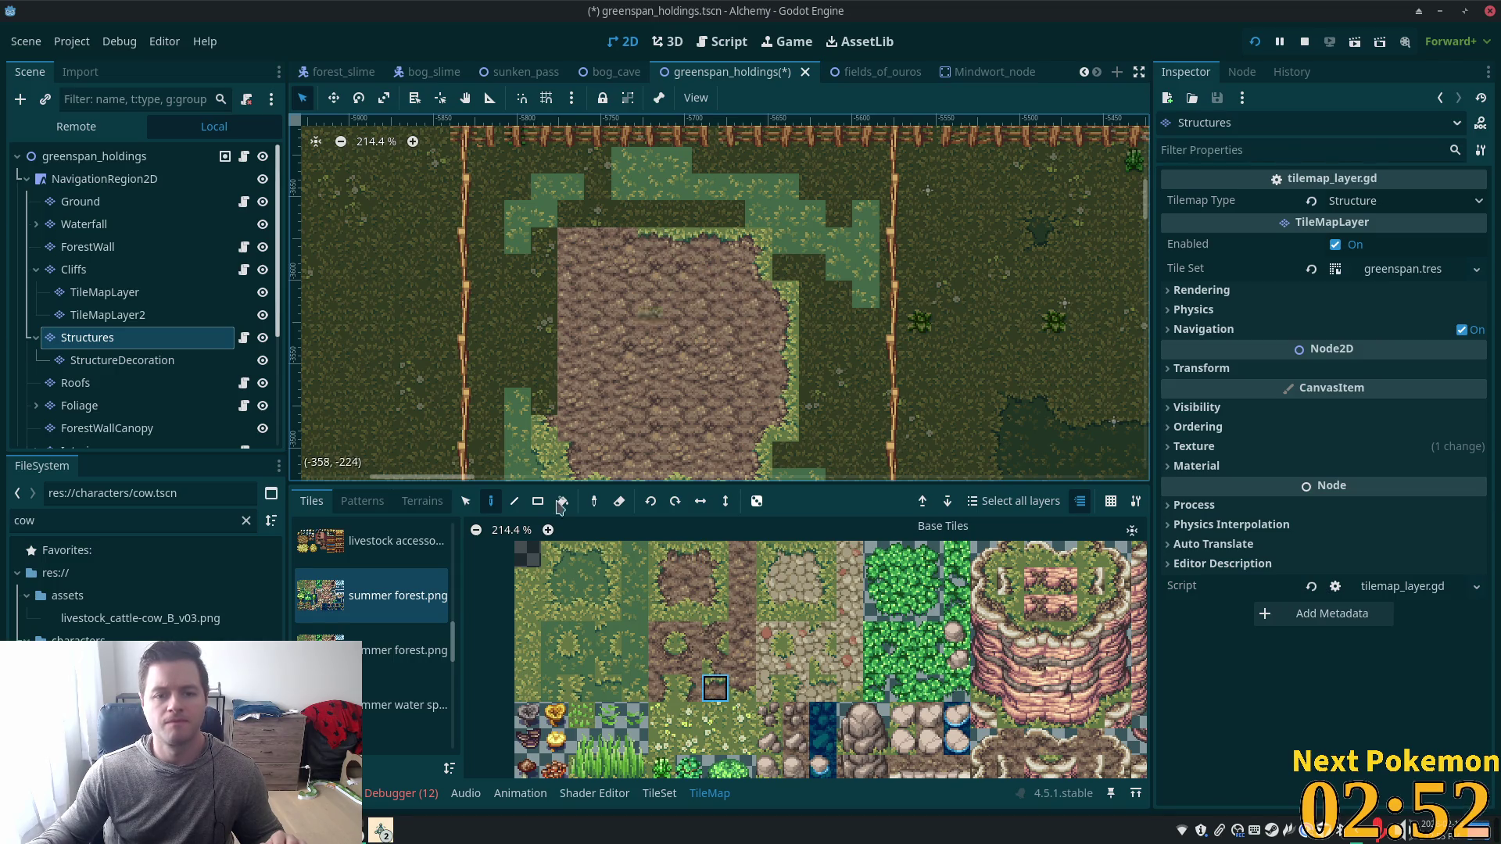
{"action": "key", "text": "s"}
{"action": "left_click_drag", "start_coordinate": [641, 233], "coordinate": [744, 250]}
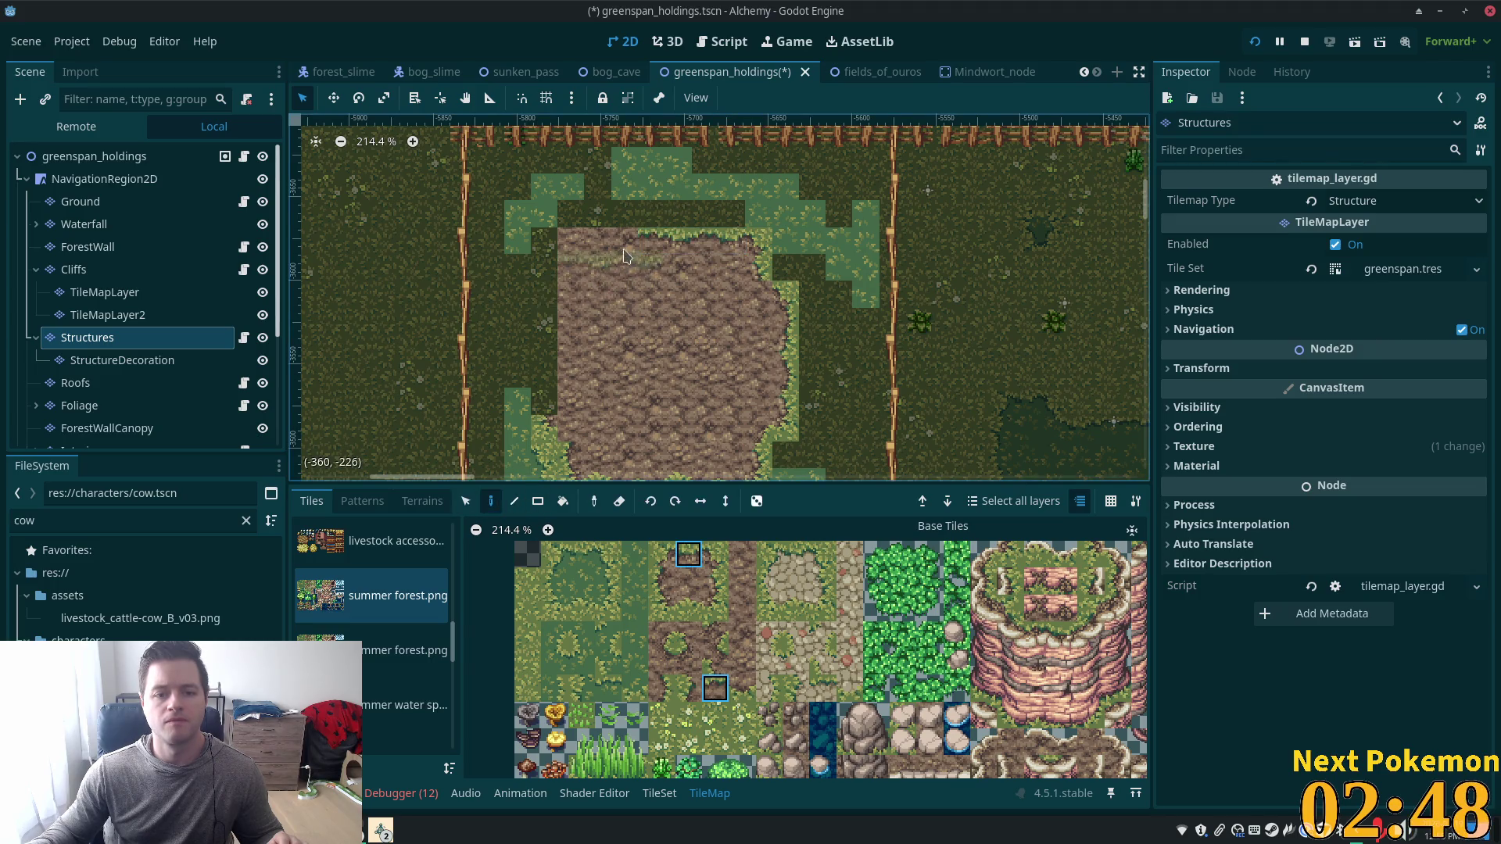
{"action": "left_click", "coordinate": [493, 502]}
{"action": "left_click", "coordinate": [548, 557]}
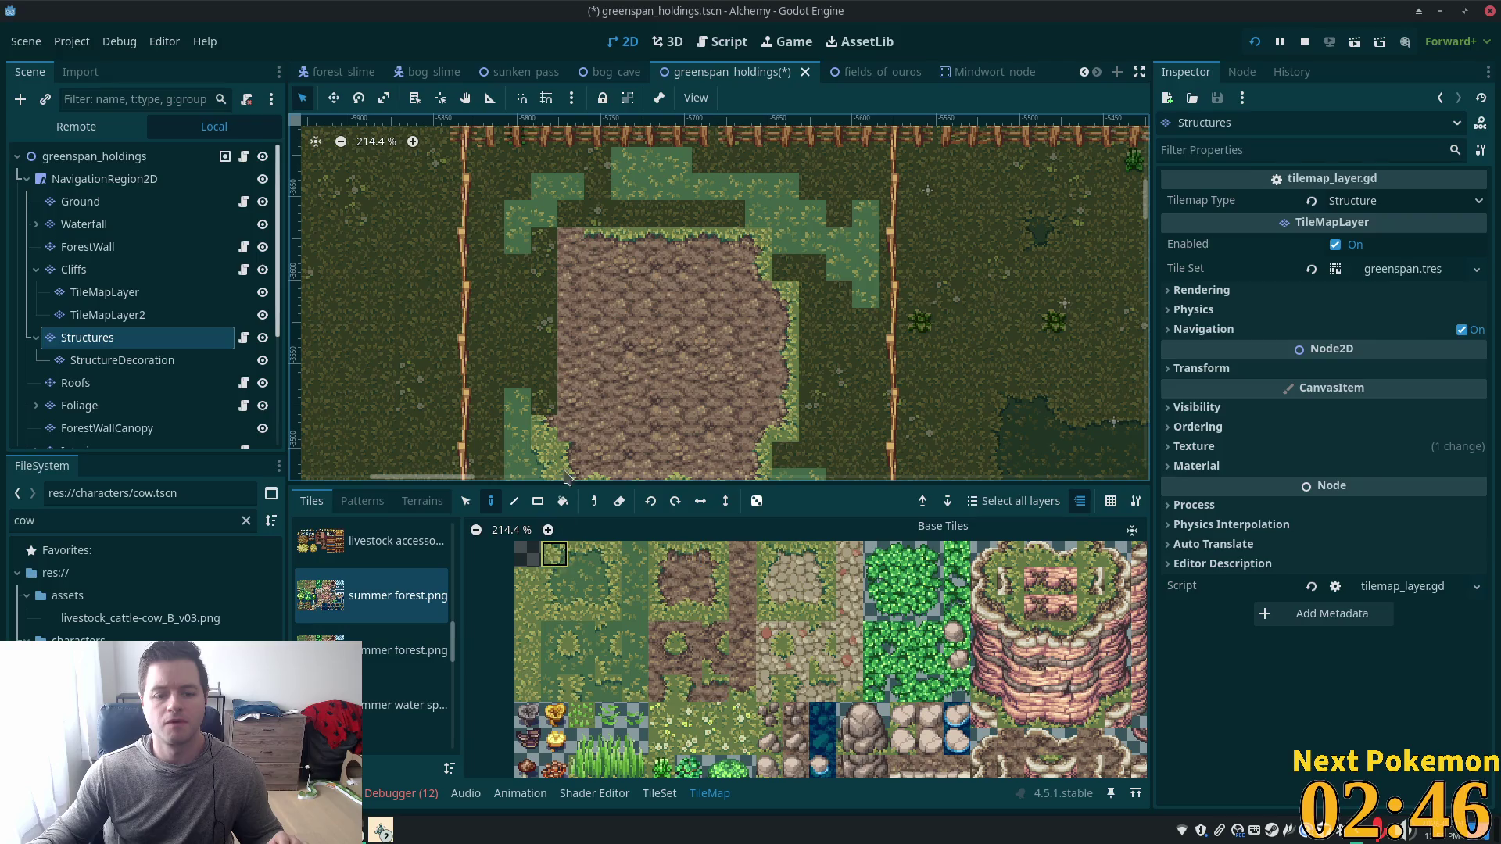
{"action": "left_click", "coordinate": [662, 581]}
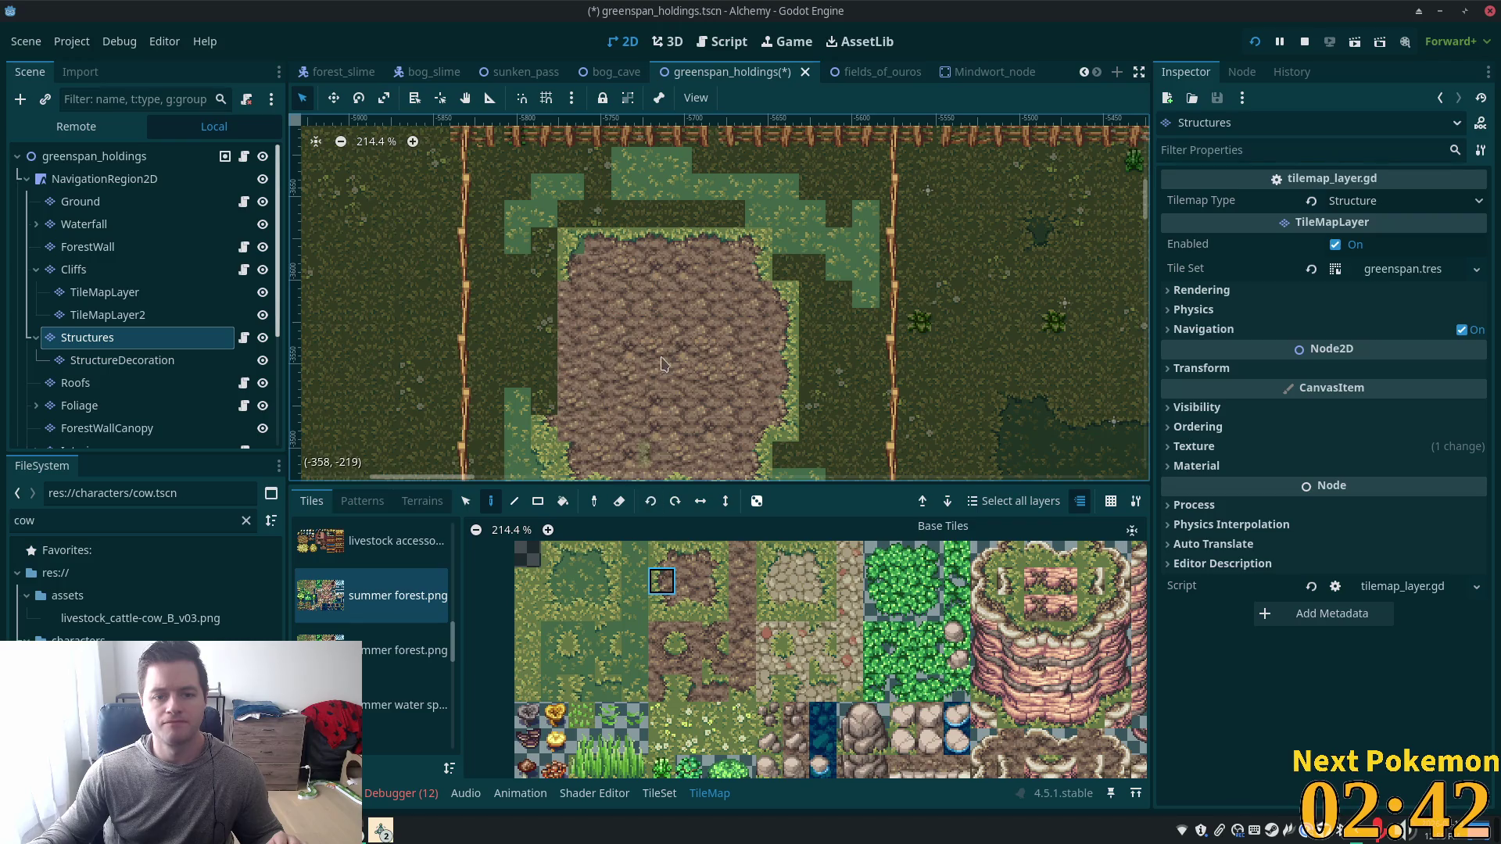
Paint a top-left corner grass-edge tile at the mud's left side.
{"action": "scroll", "coordinate": [610, 313], "scroll_direction": "down", "scroll_amount": 2}
{"action": "scroll", "coordinate": [610, 313], "scroll_direction": "right", "scroll_amount": 2}
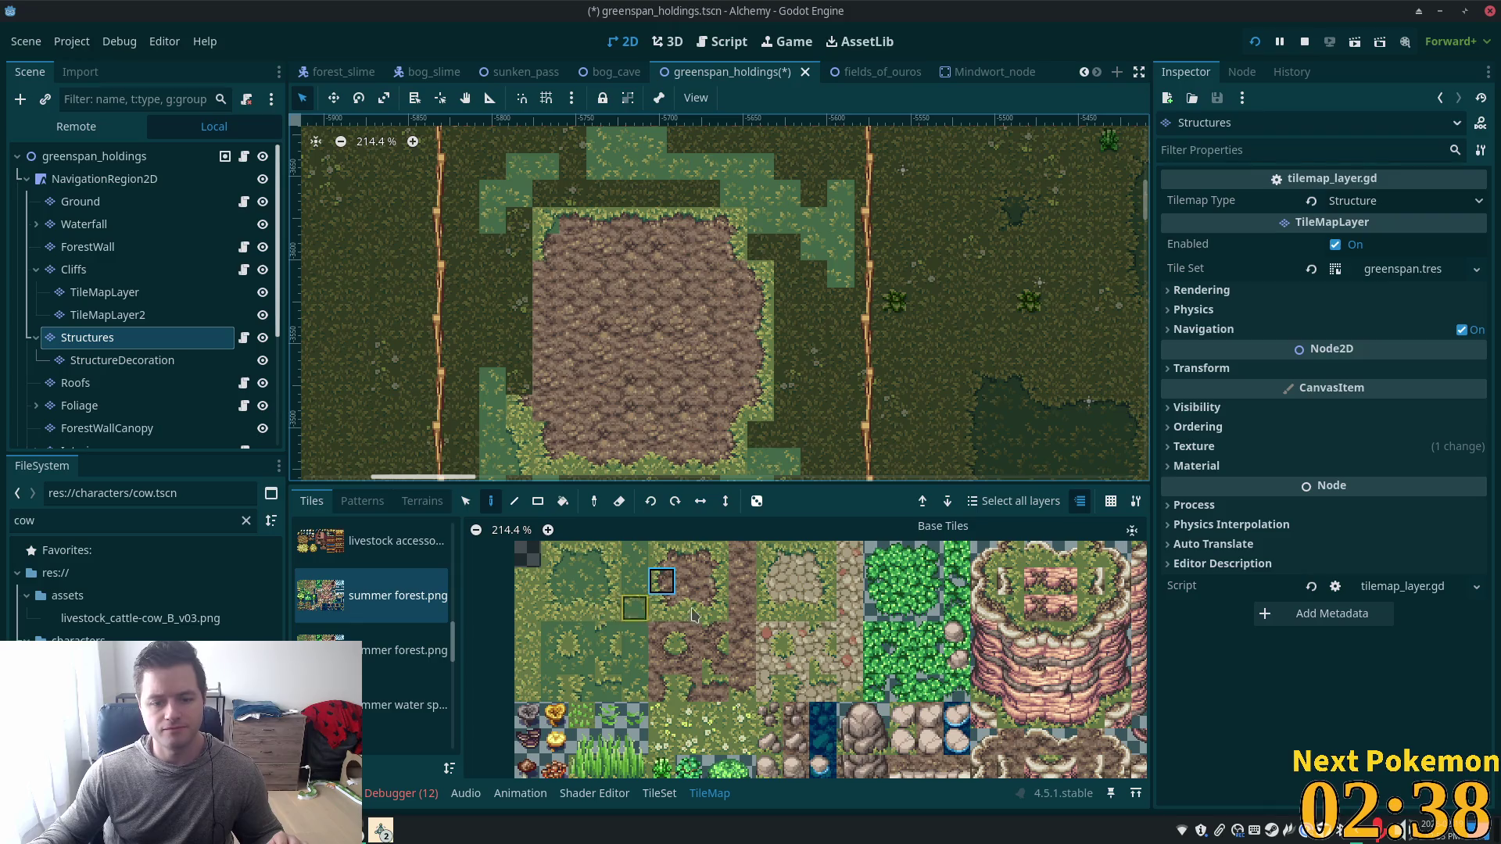
{"action": "left_click", "coordinate": [689, 688]}
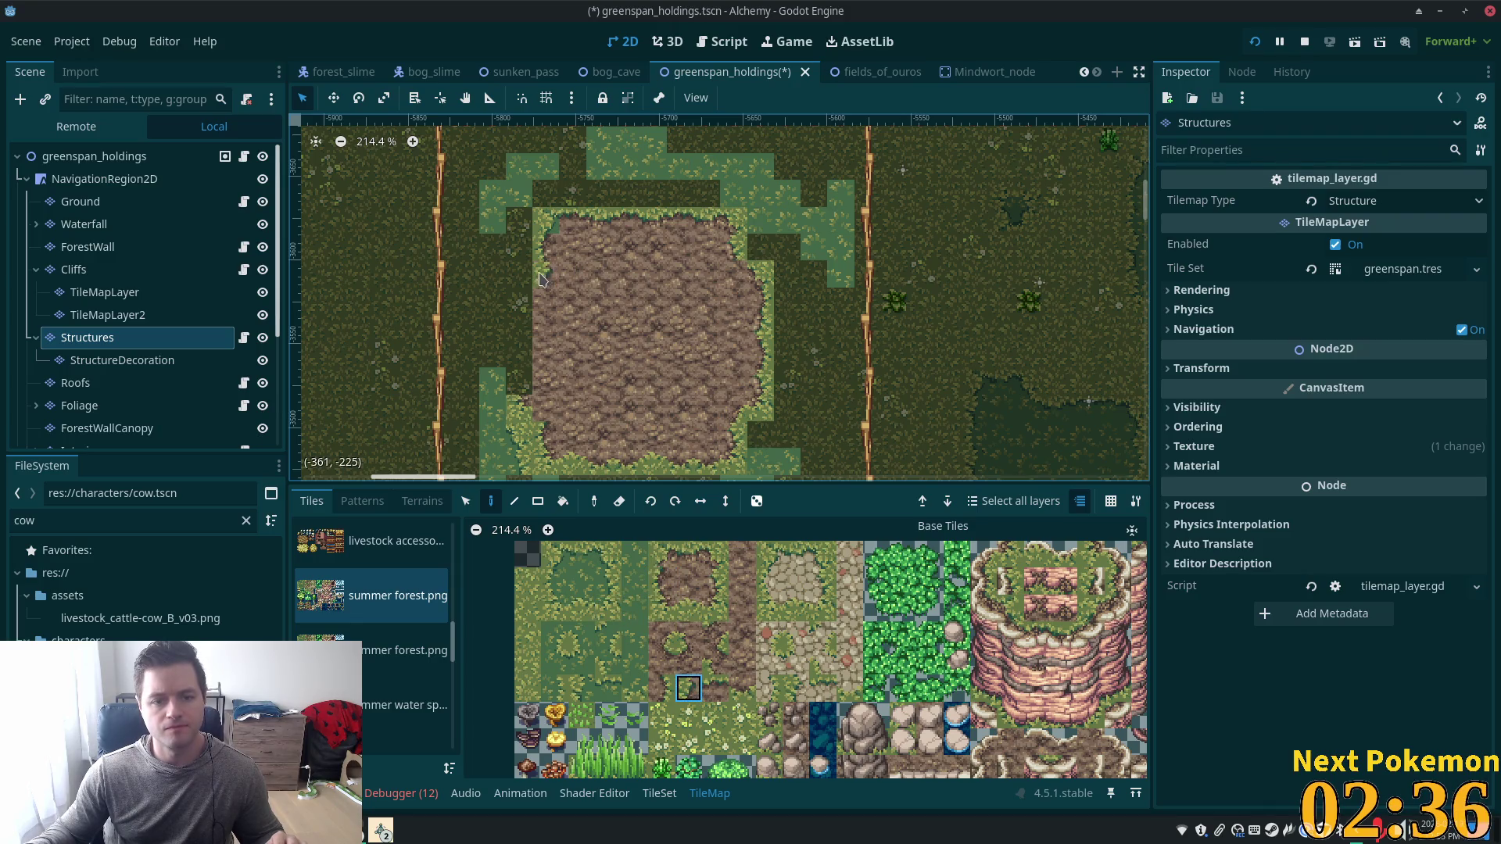
{"action": "left_click", "coordinate": [666, 570]}
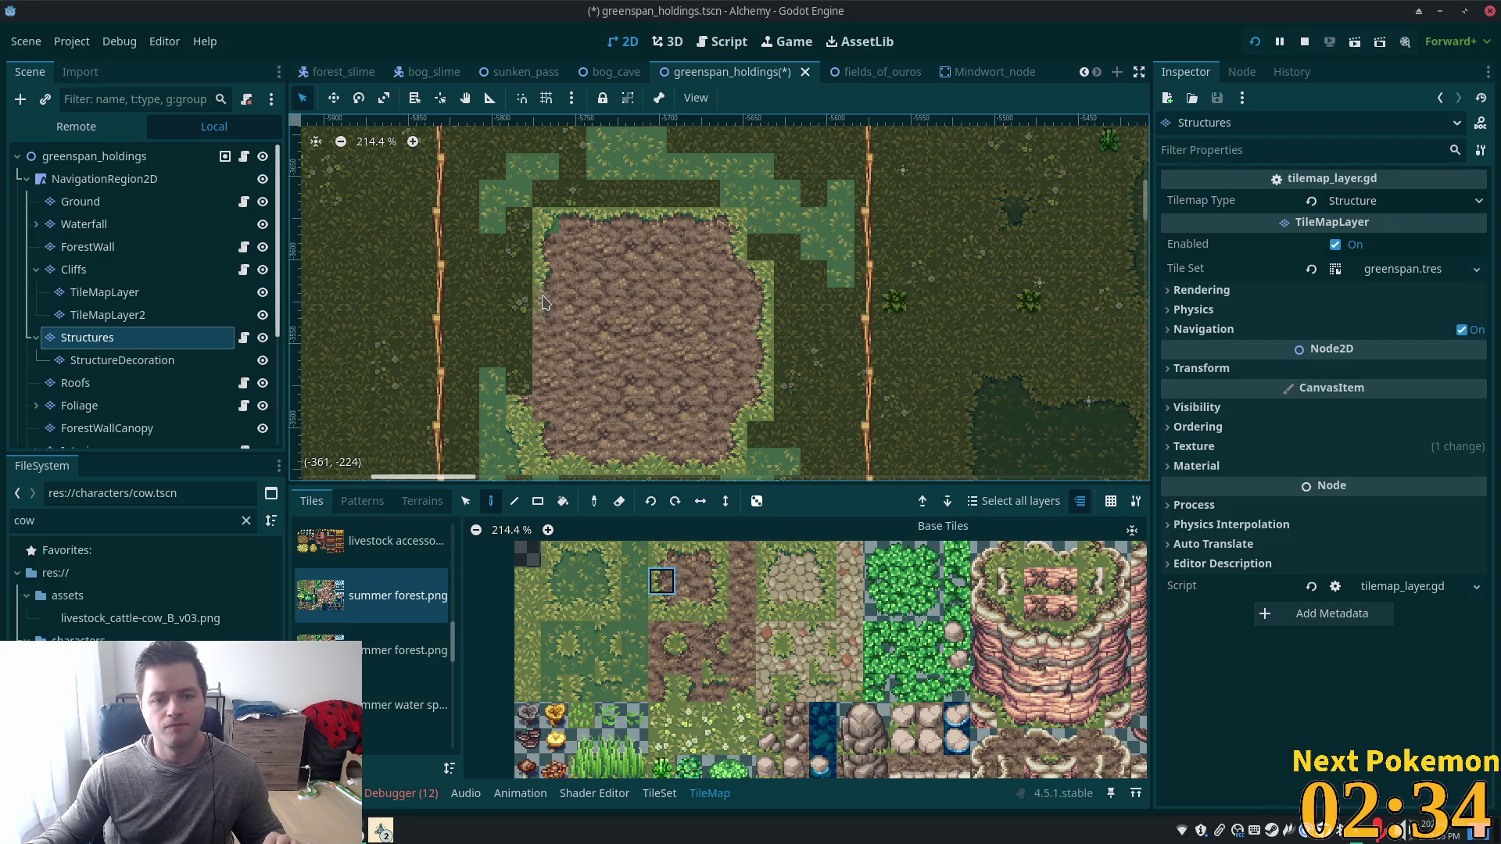
{"action": "left_click", "coordinate": [688, 689]}
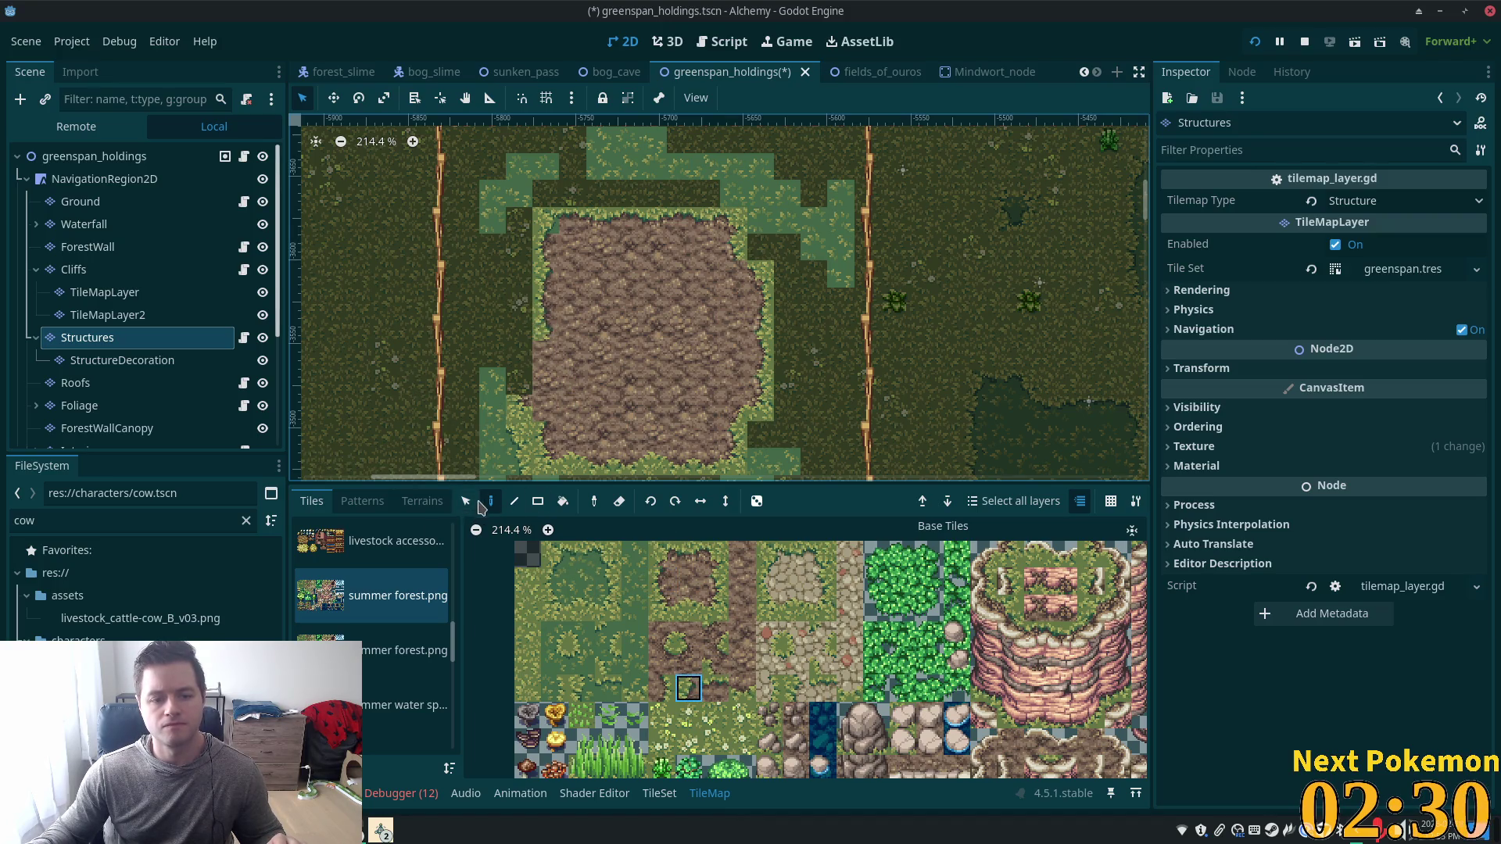
{"action": "left_click", "coordinate": [679, 650]}
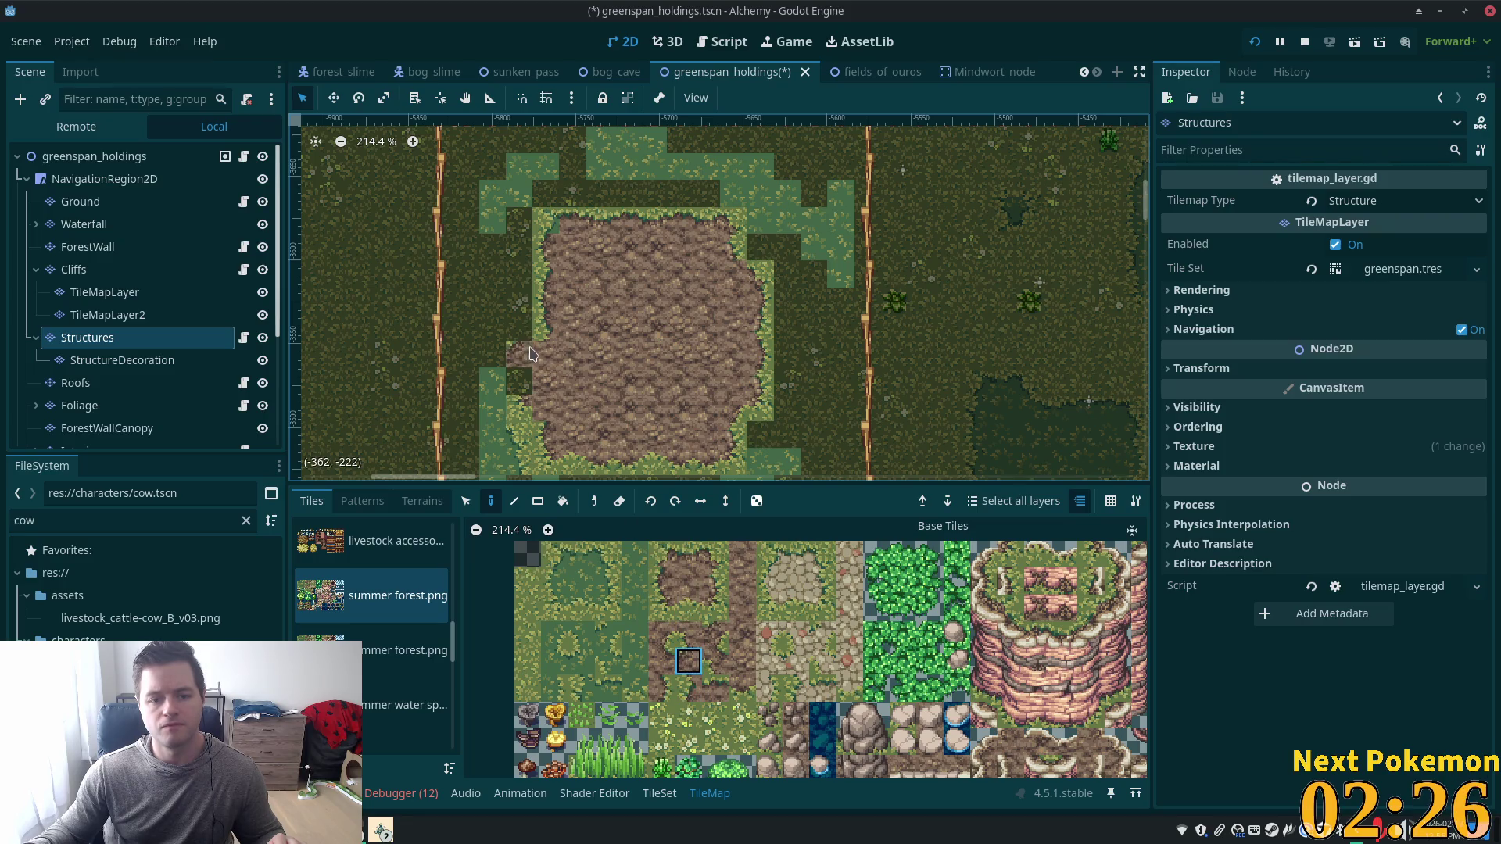
{"action": "left_click", "coordinate": [689, 554]}
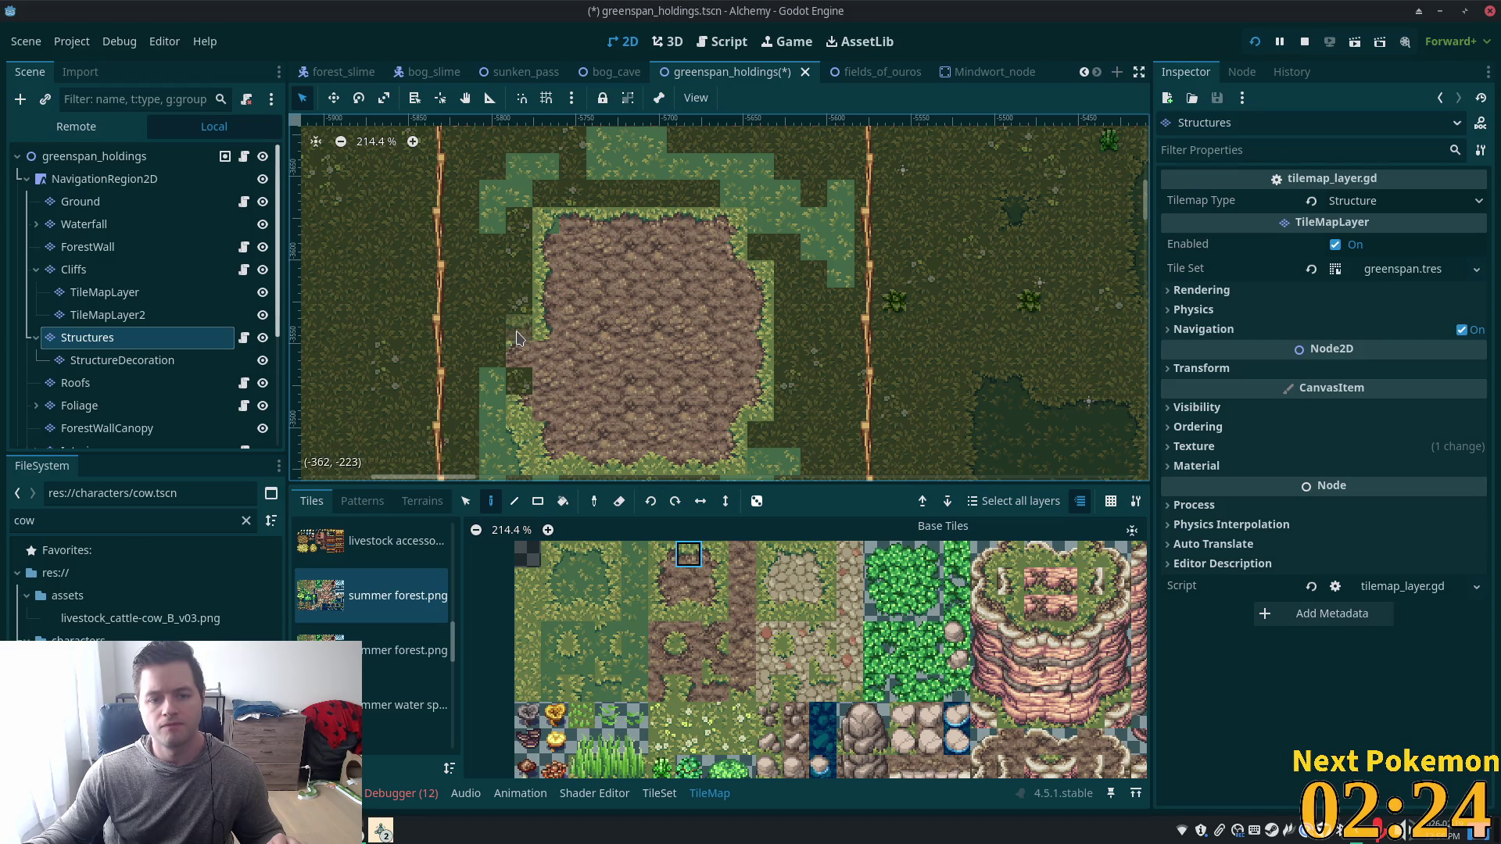
{"action": "left_click", "coordinate": [661, 553]}
{"action": "left_click", "coordinate": [527, 342]}
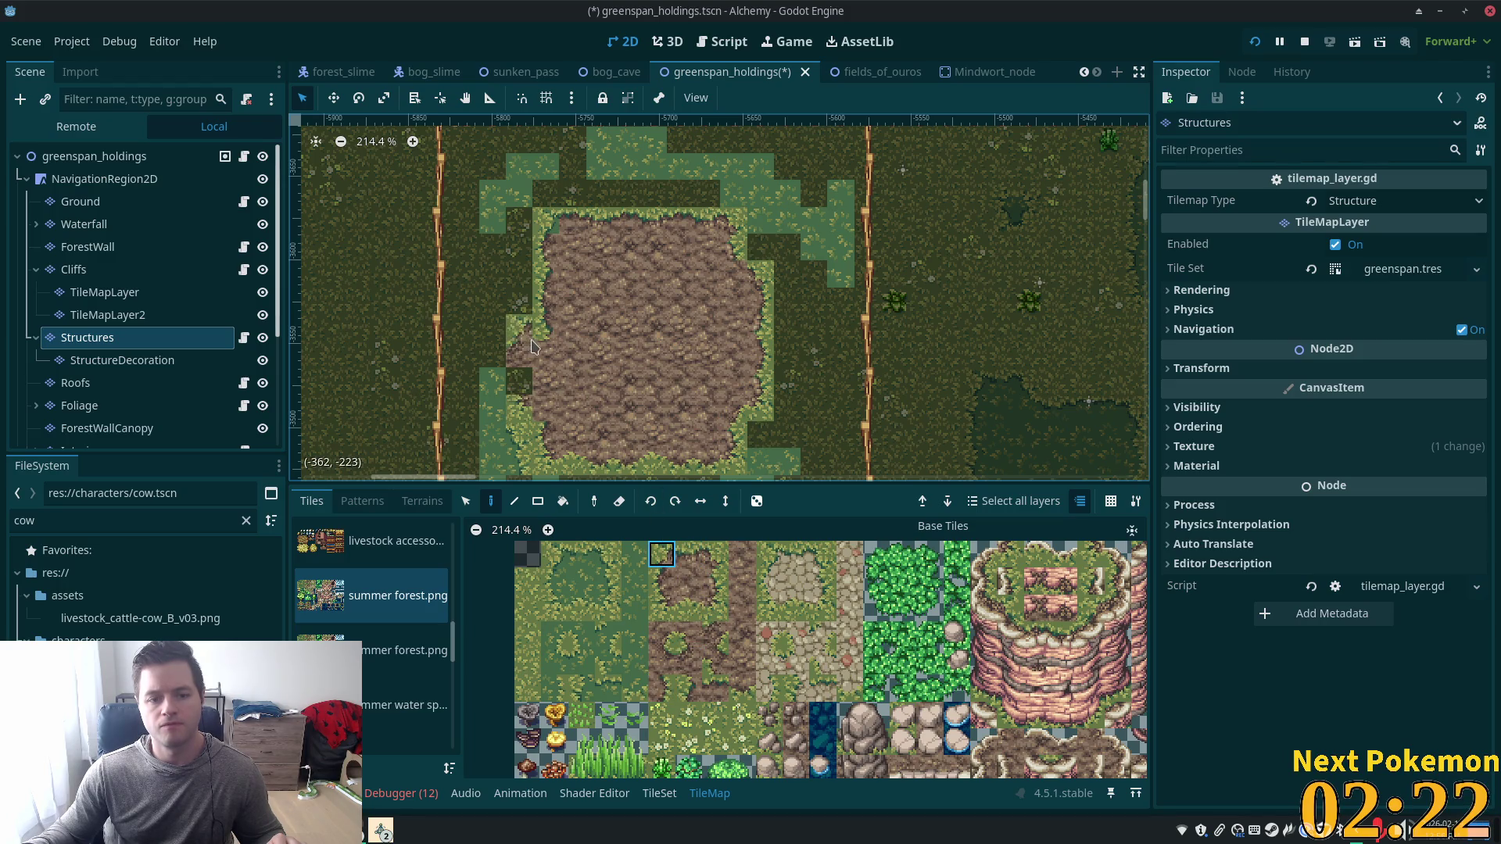
Pick further edge tiles, including a two-tile vertical block, and switch to the eraser.
{"action": "left_click_drag", "start_coordinate": [688, 635], "coordinate": [689, 660]}
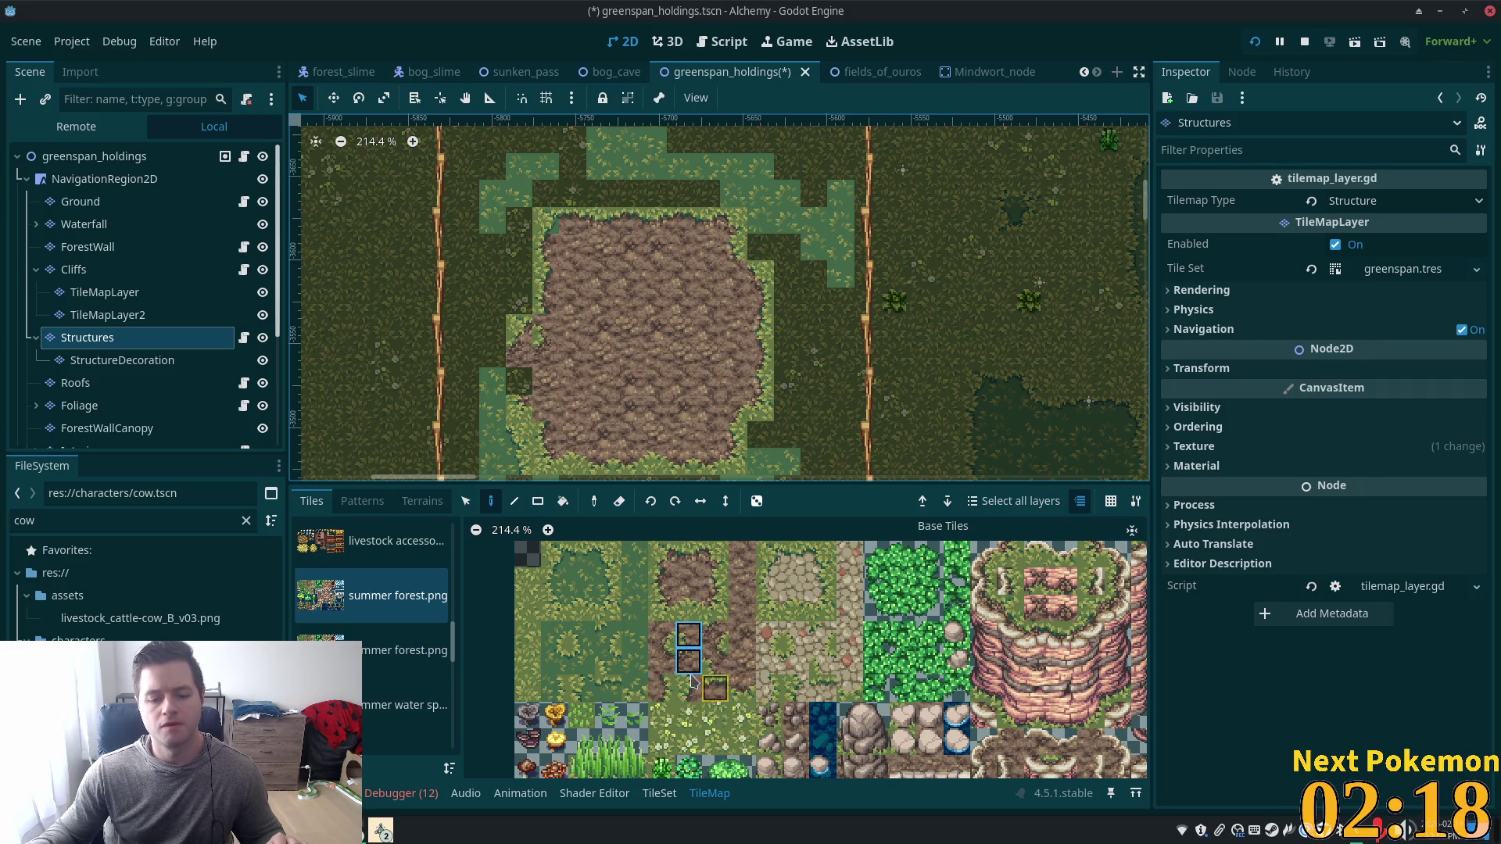
{"action": "left_click", "coordinate": [689, 661]}
{"action": "key", "text": "e"}
{"action": "key", "text": "e"}
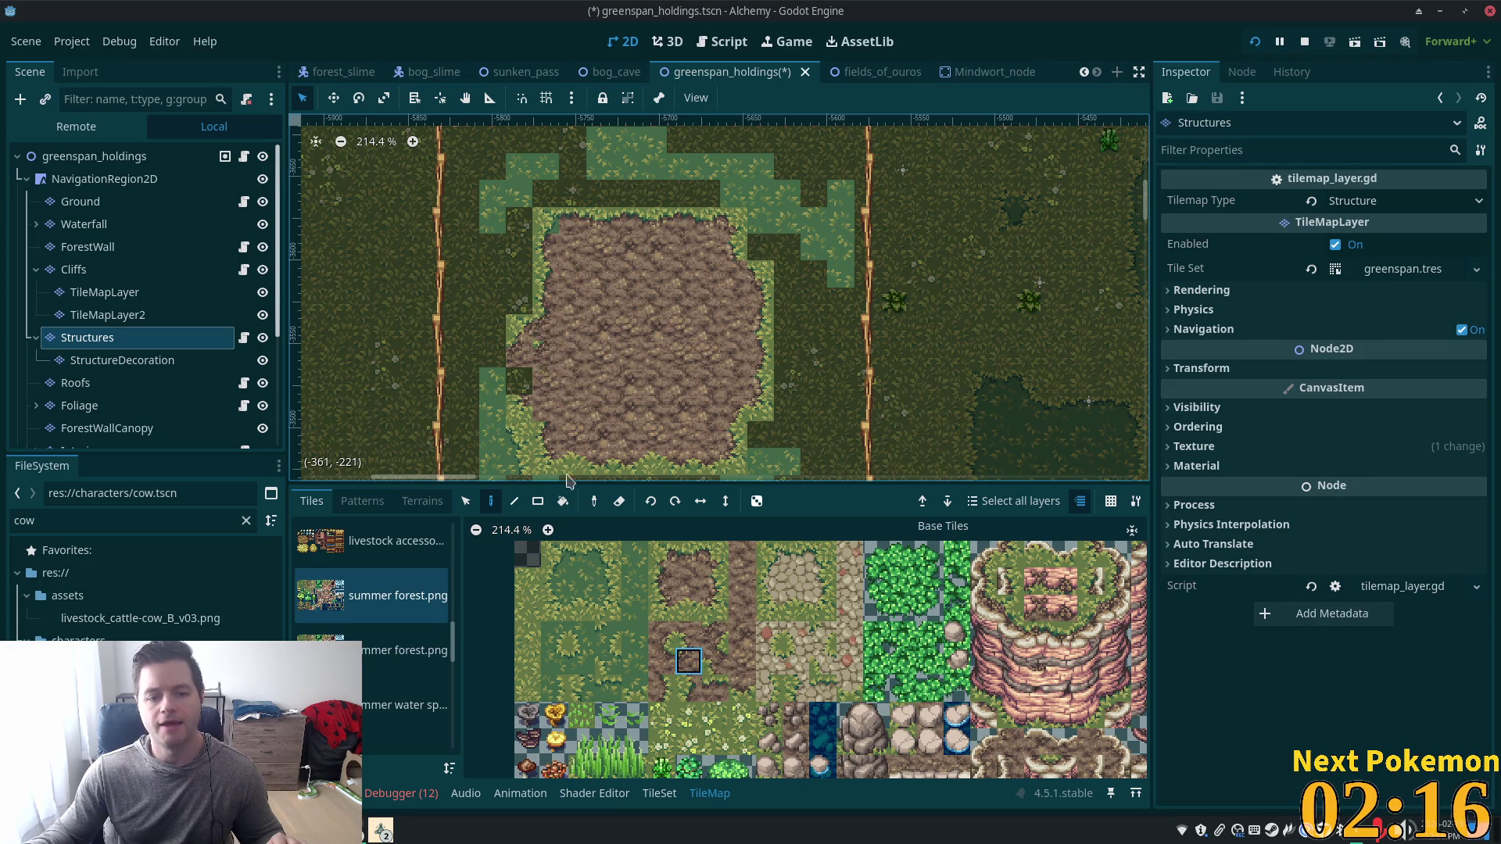
{"action": "left_click", "coordinate": [688, 580]}
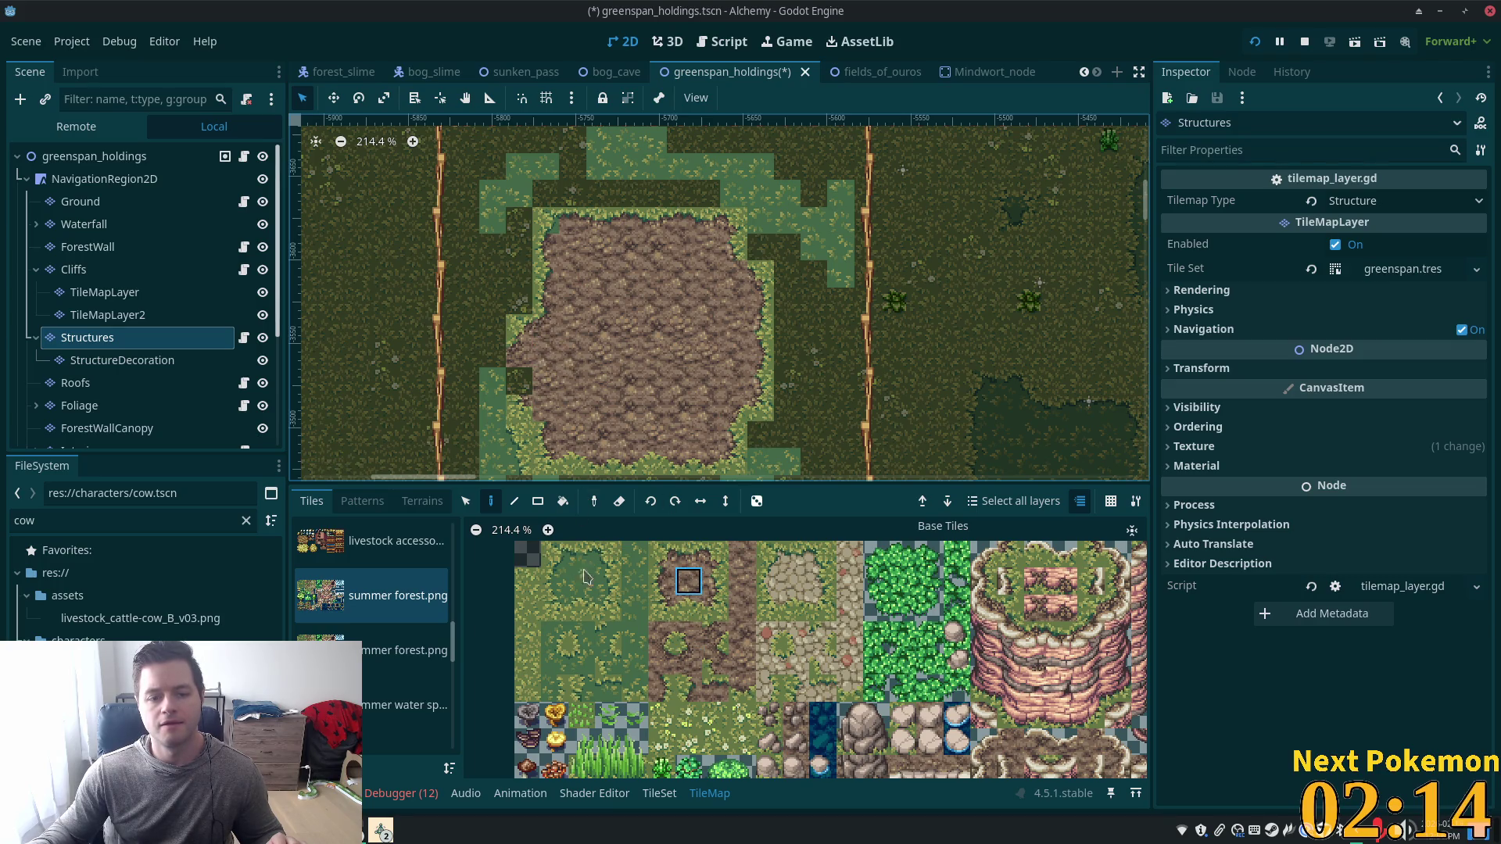
{"action": "left_click", "coordinate": [661, 587]}
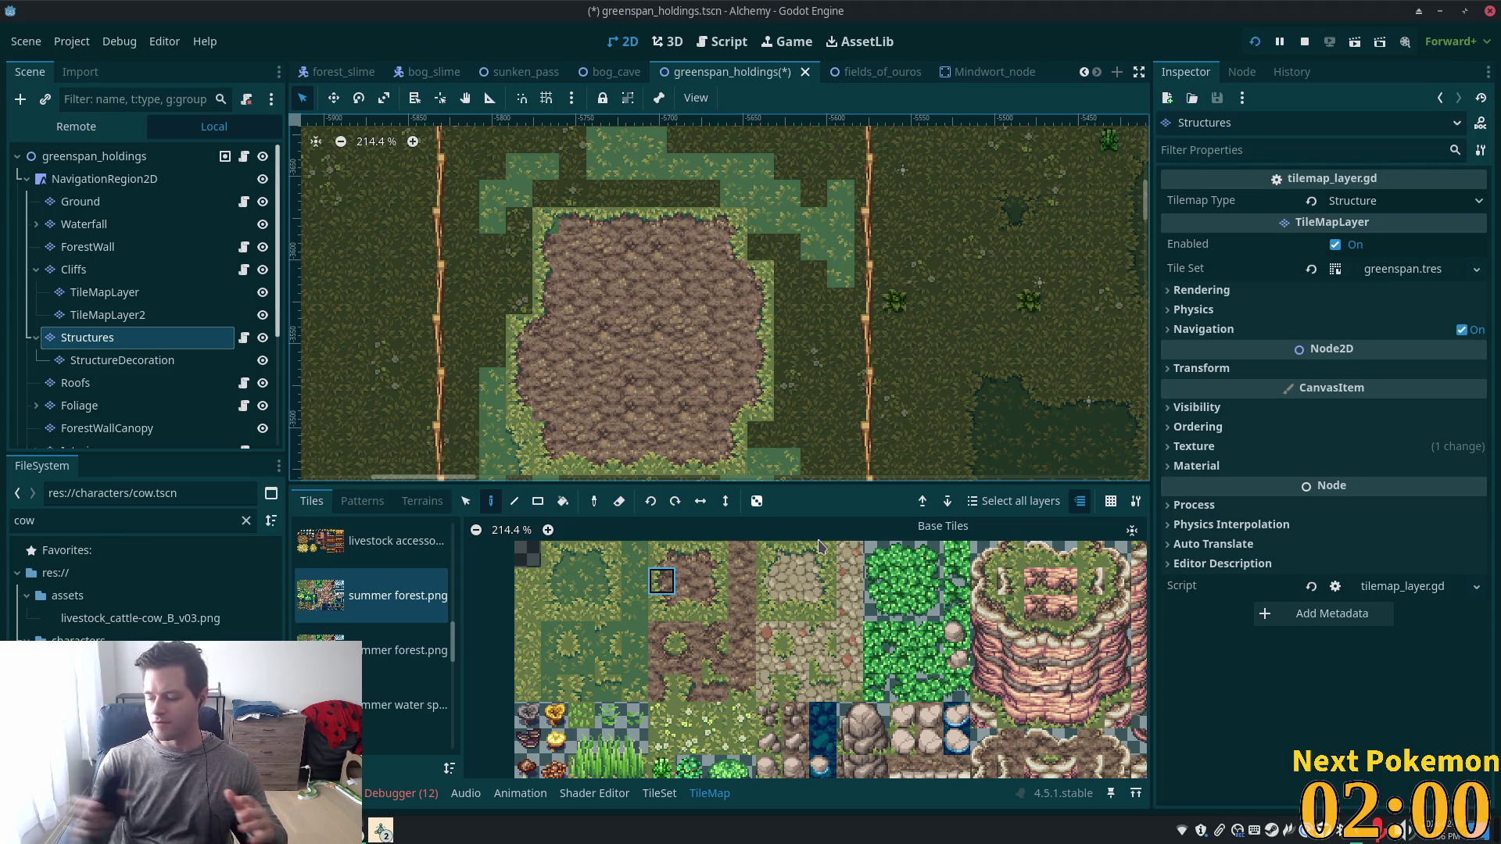
Zoom the canvas and pick a plain grass tile from the summer forest.png atlas.
{"action": "scroll", "coordinate": [794, 365], "scroll_direction": "down", "scroll_amount": 2}
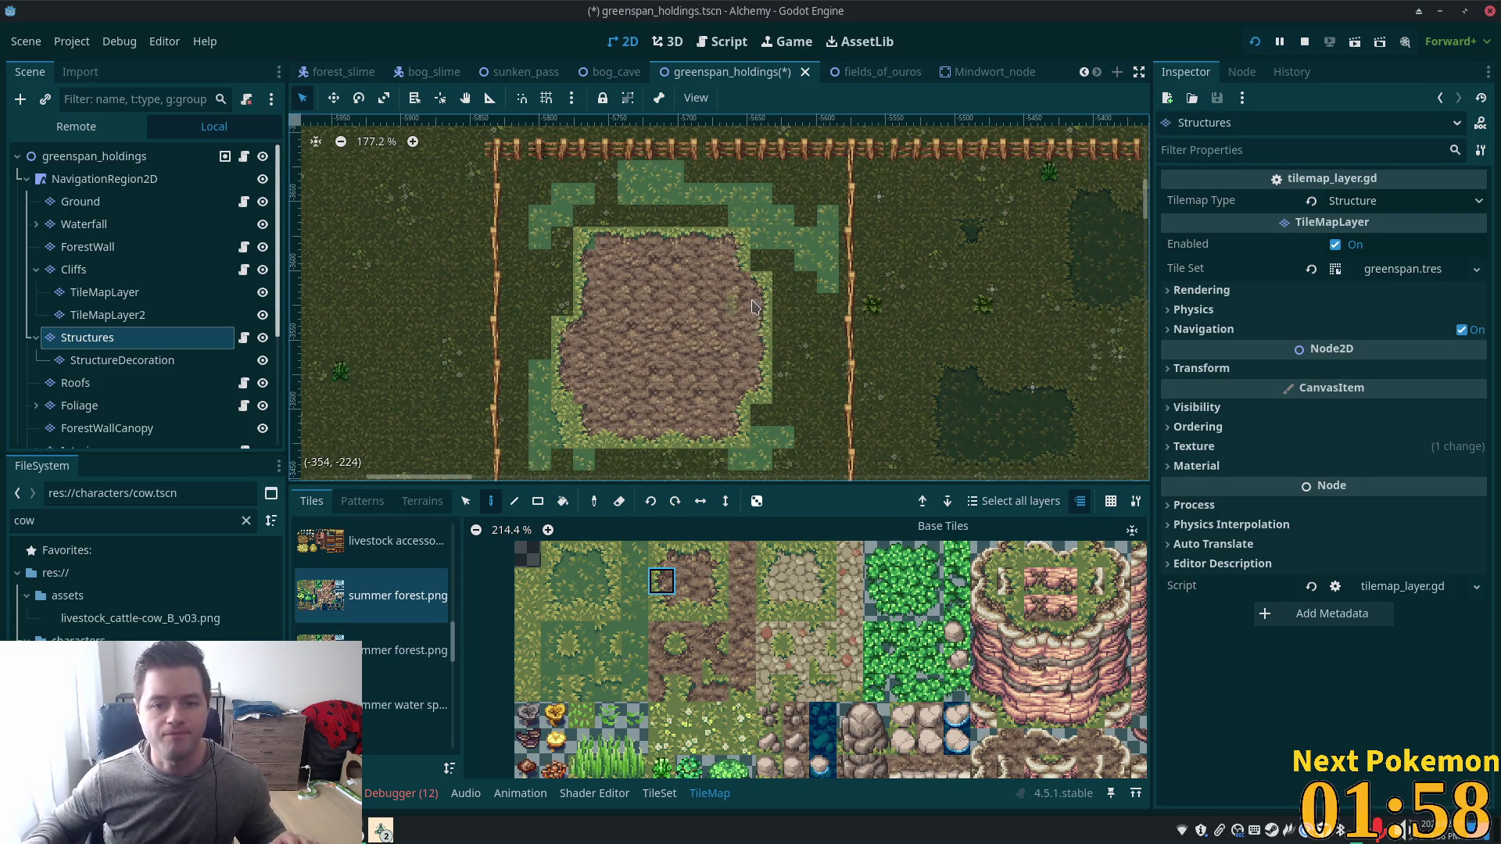
{"action": "scroll", "coordinate": [794, 365], "scroll_direction": "up", "scroll_amount": 3}
{"action": "left_click", "coordinate": [552, 609]}
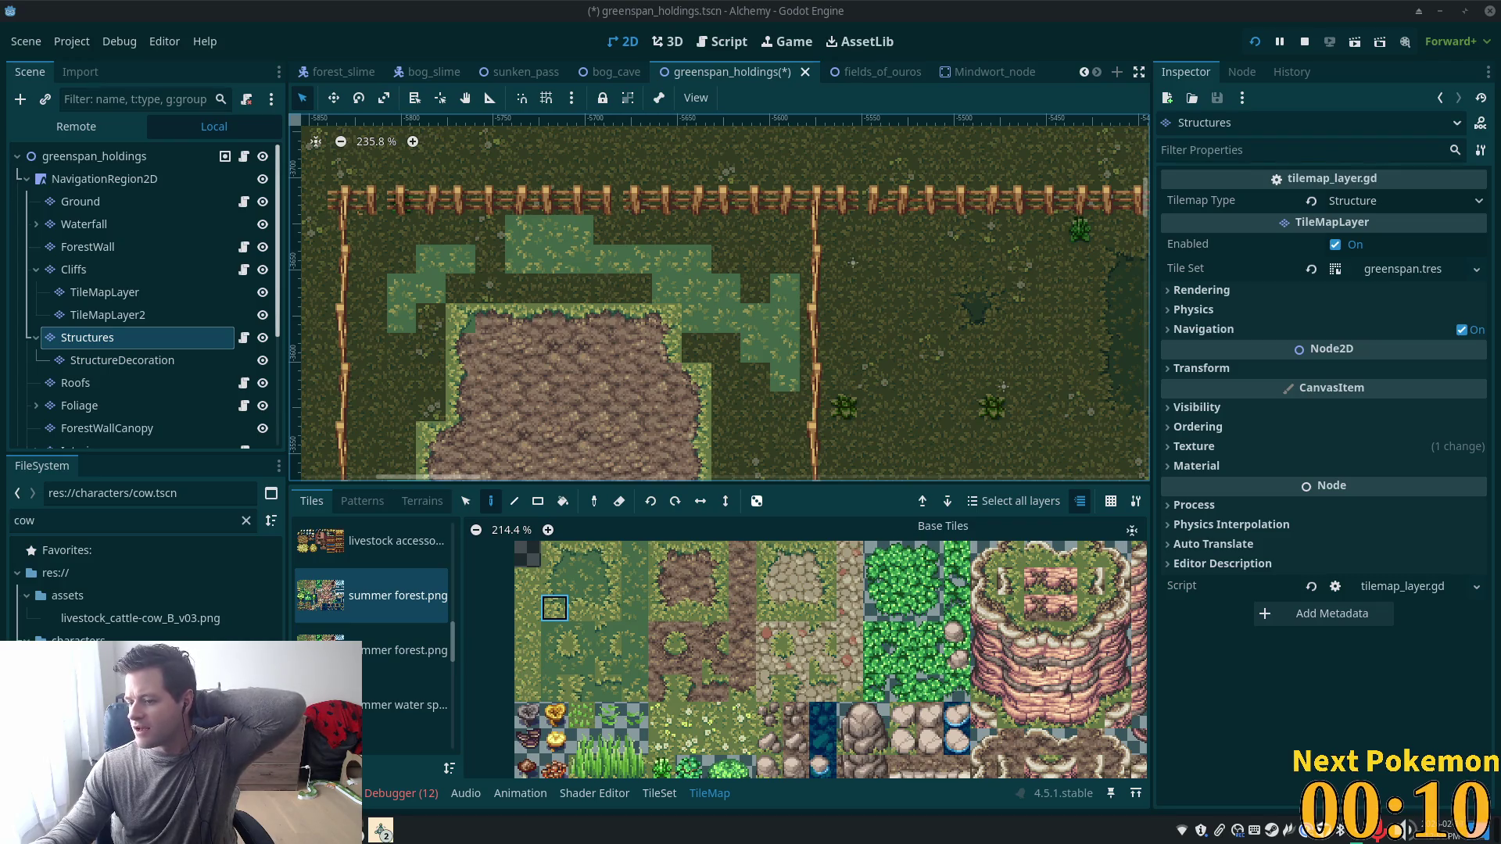
Sample an existing grass tile and fill the gap below the mud with light grass.
{"action": "scroll", "coordinate": [724, 407], "scroll_direction": "down", "scroll_amount": 1}
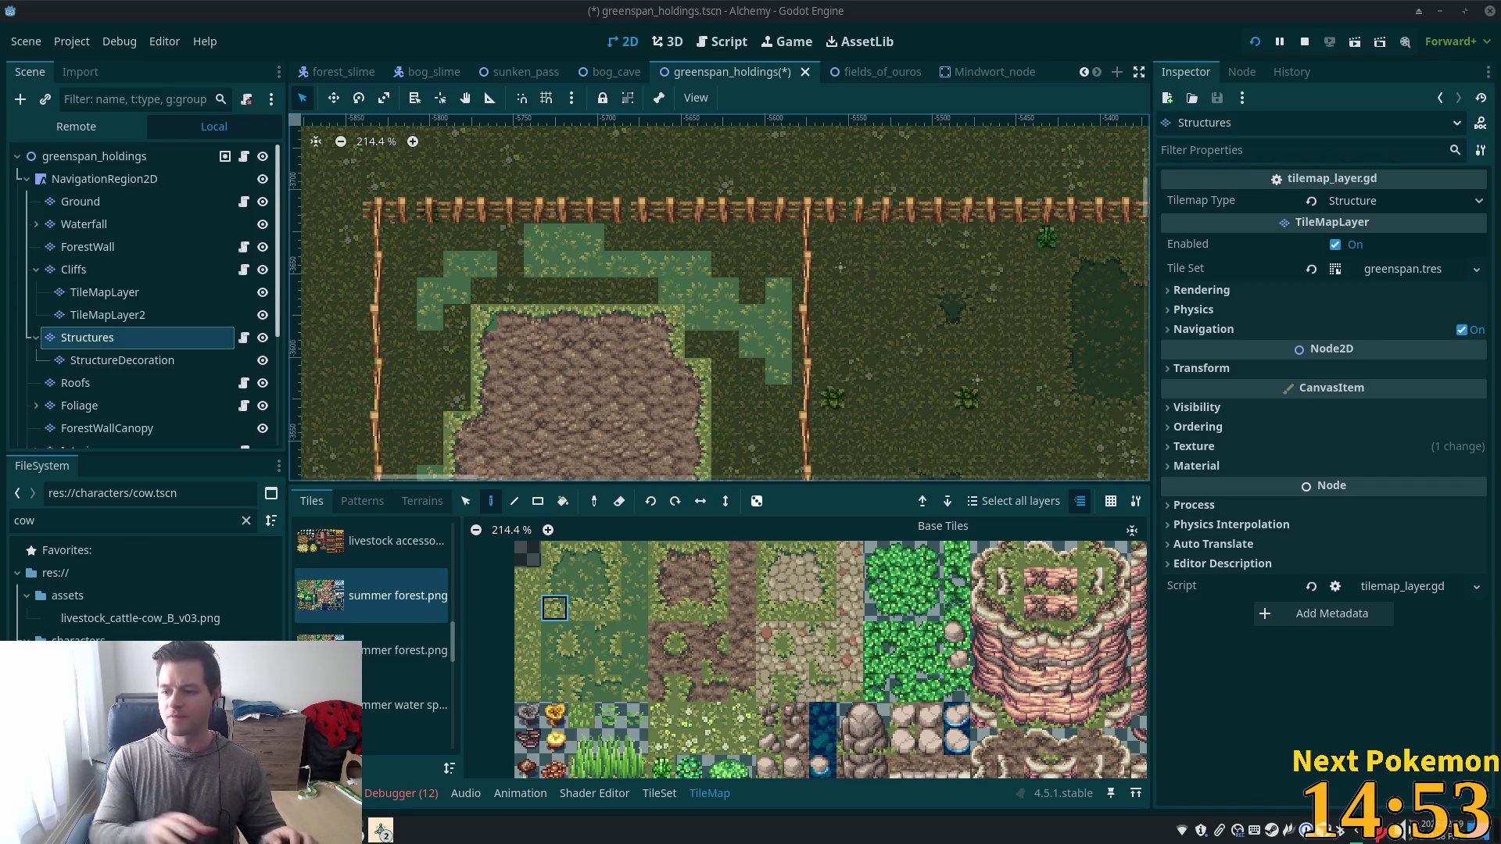
{"action": "scroll", "coordinate": [864, 470], "scroll_direction": "up", "scroll_amount": 4}
{"action": "scroll", "coordinate": [864, 470], "scroll_direction": "down", "scroll_amount": 5}
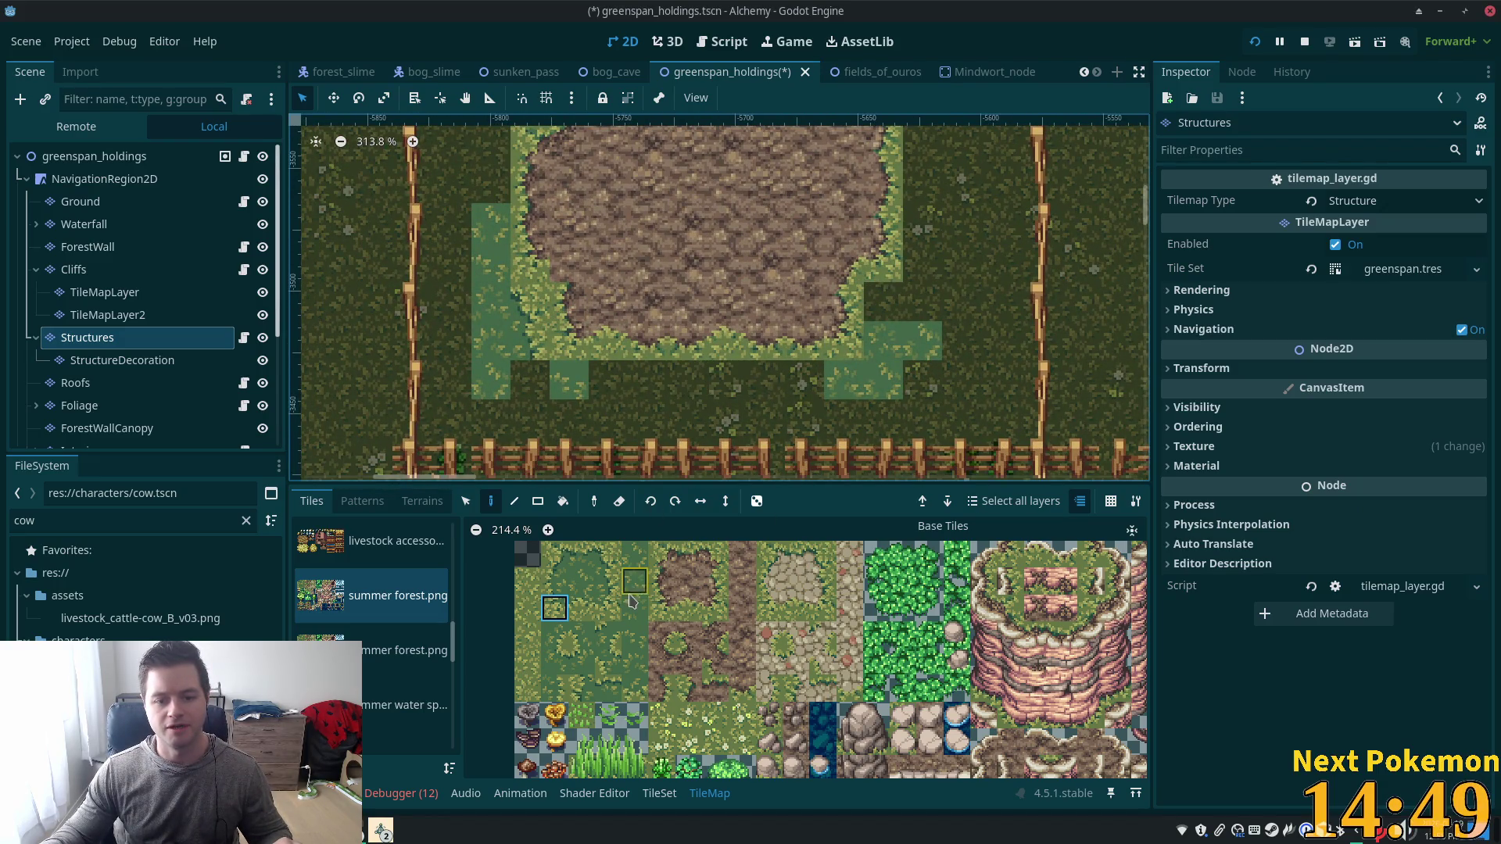
{"action": "left_click", "coordinate": [608, 581]}
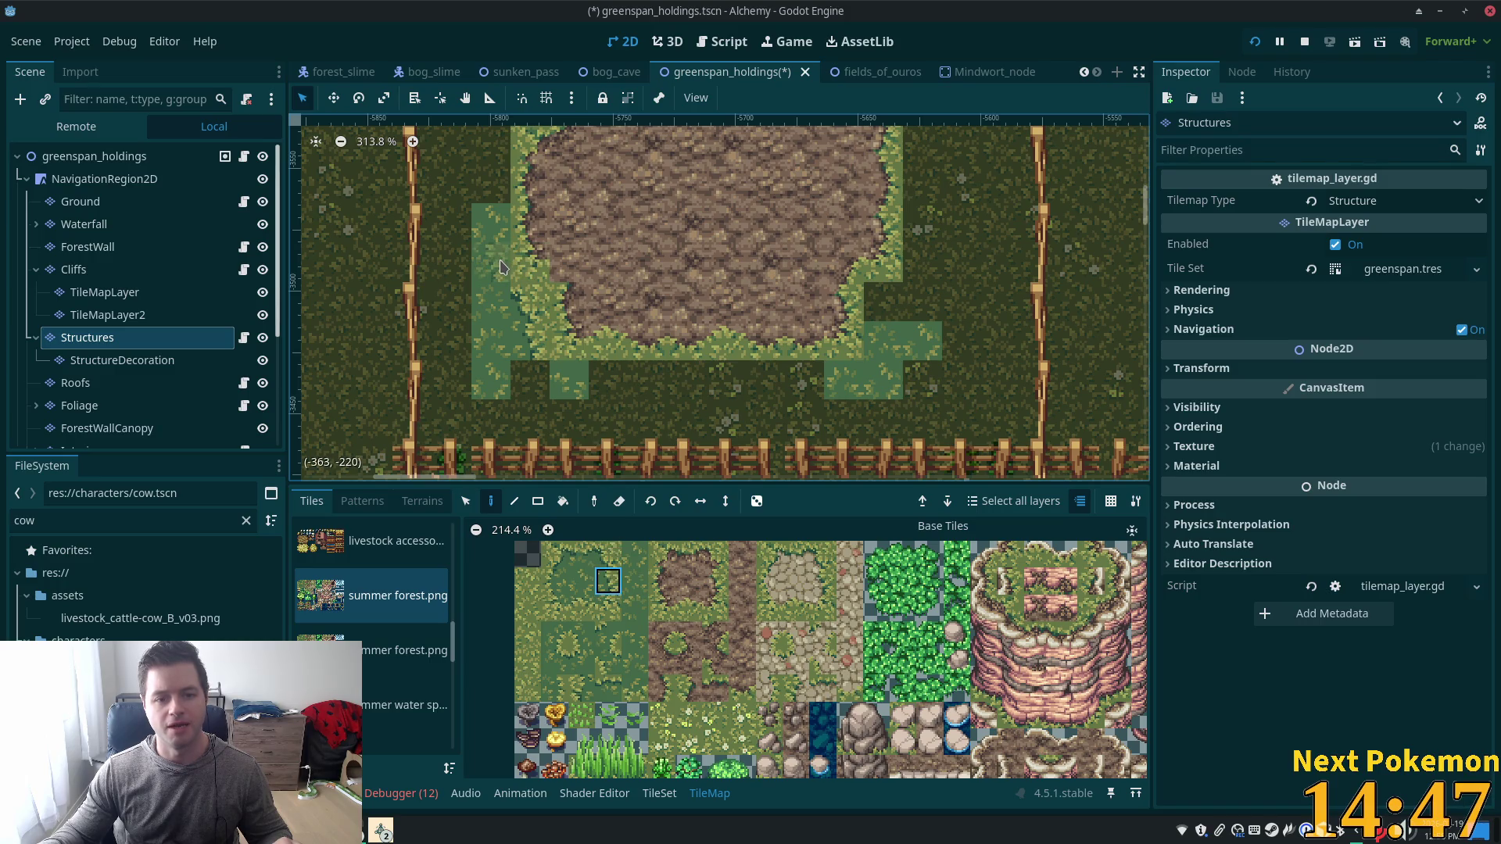
{"action": "left_click", "coordinate": [560, 355], "text": "ctrl"}
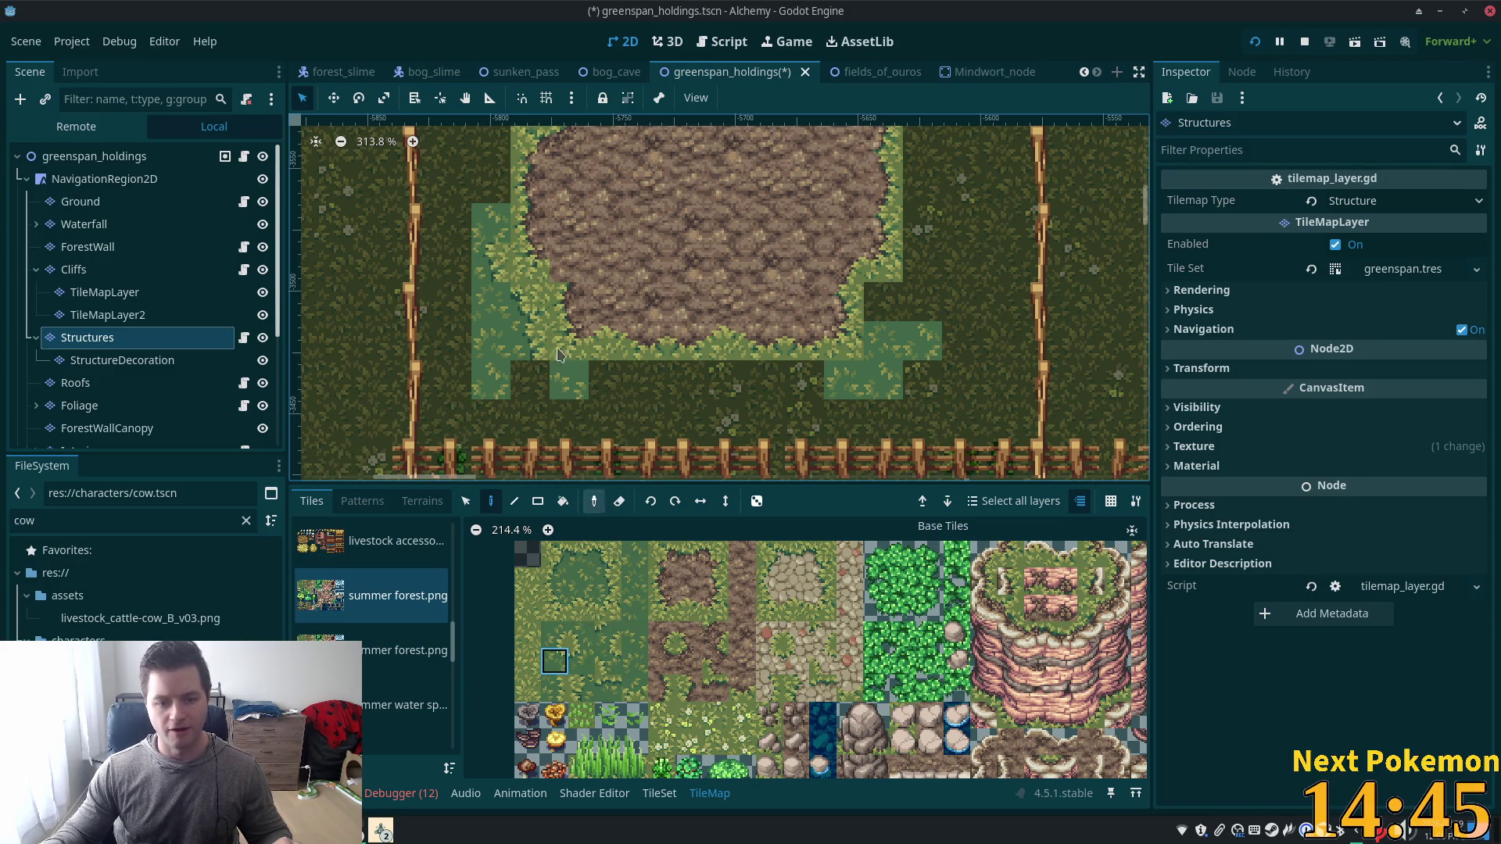
{"action": "scroll", "coordinate": [531, 305], "scroll_direction": "up", "scroll_amount": 2}
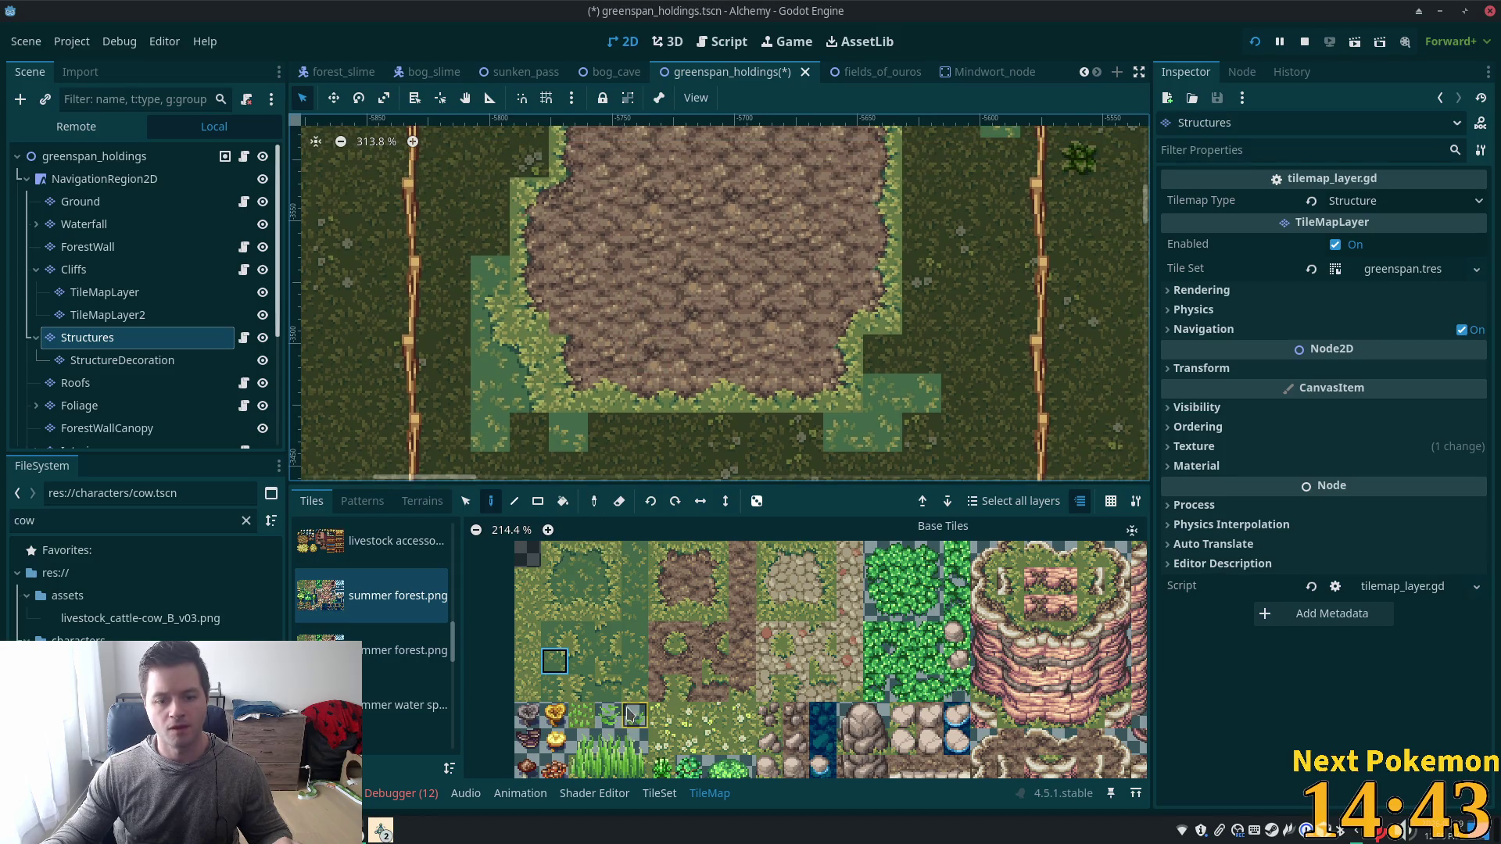
{"action": "left_click", "coordinate": [529, 433]}
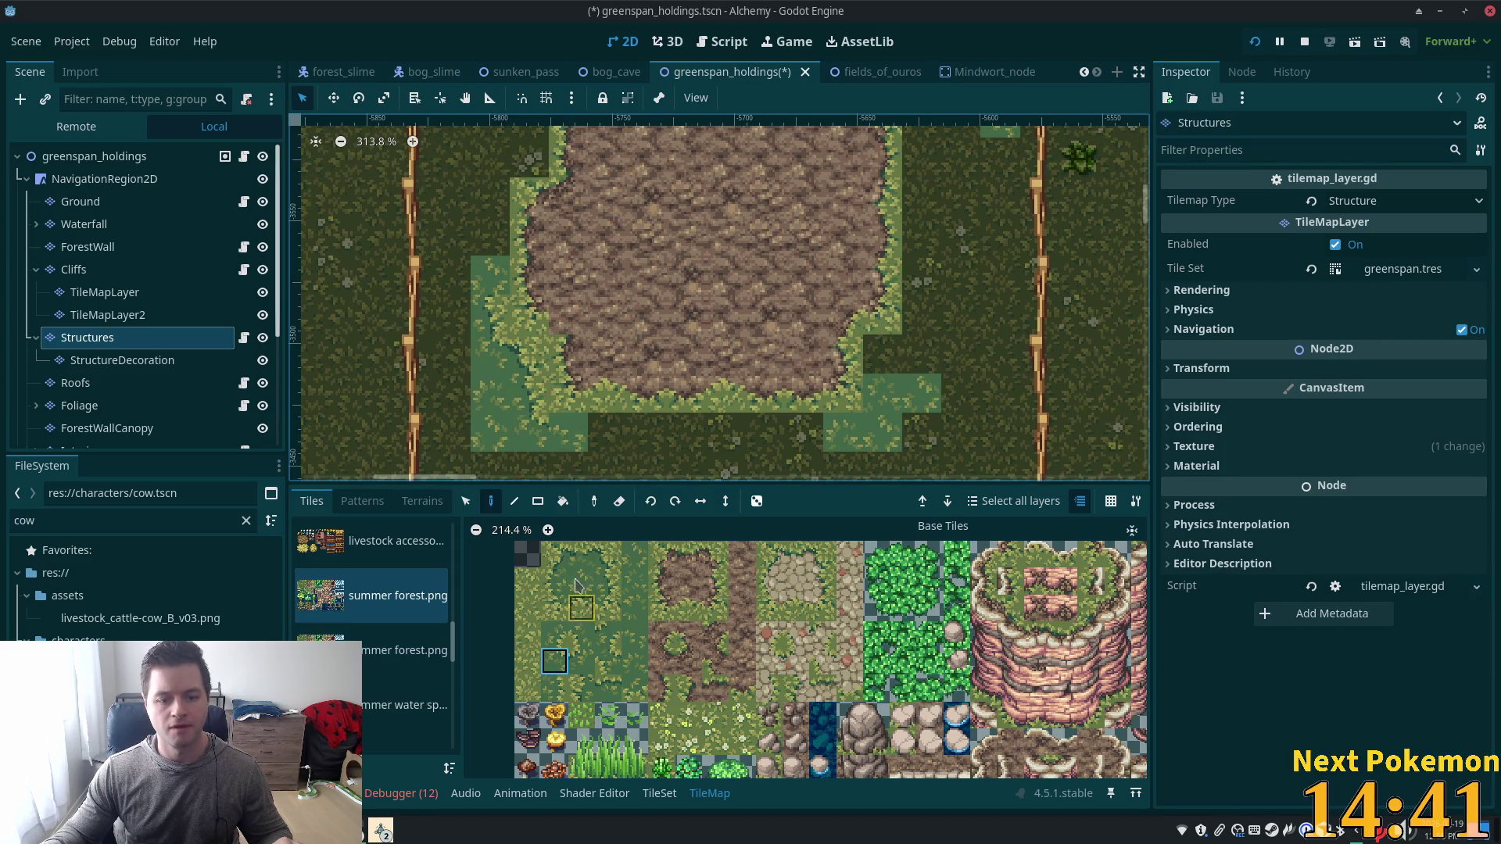
Extend the light-green grass patch below the mud with several more tiles.
{"action": "left_click", "coordinate": [582, 553]}
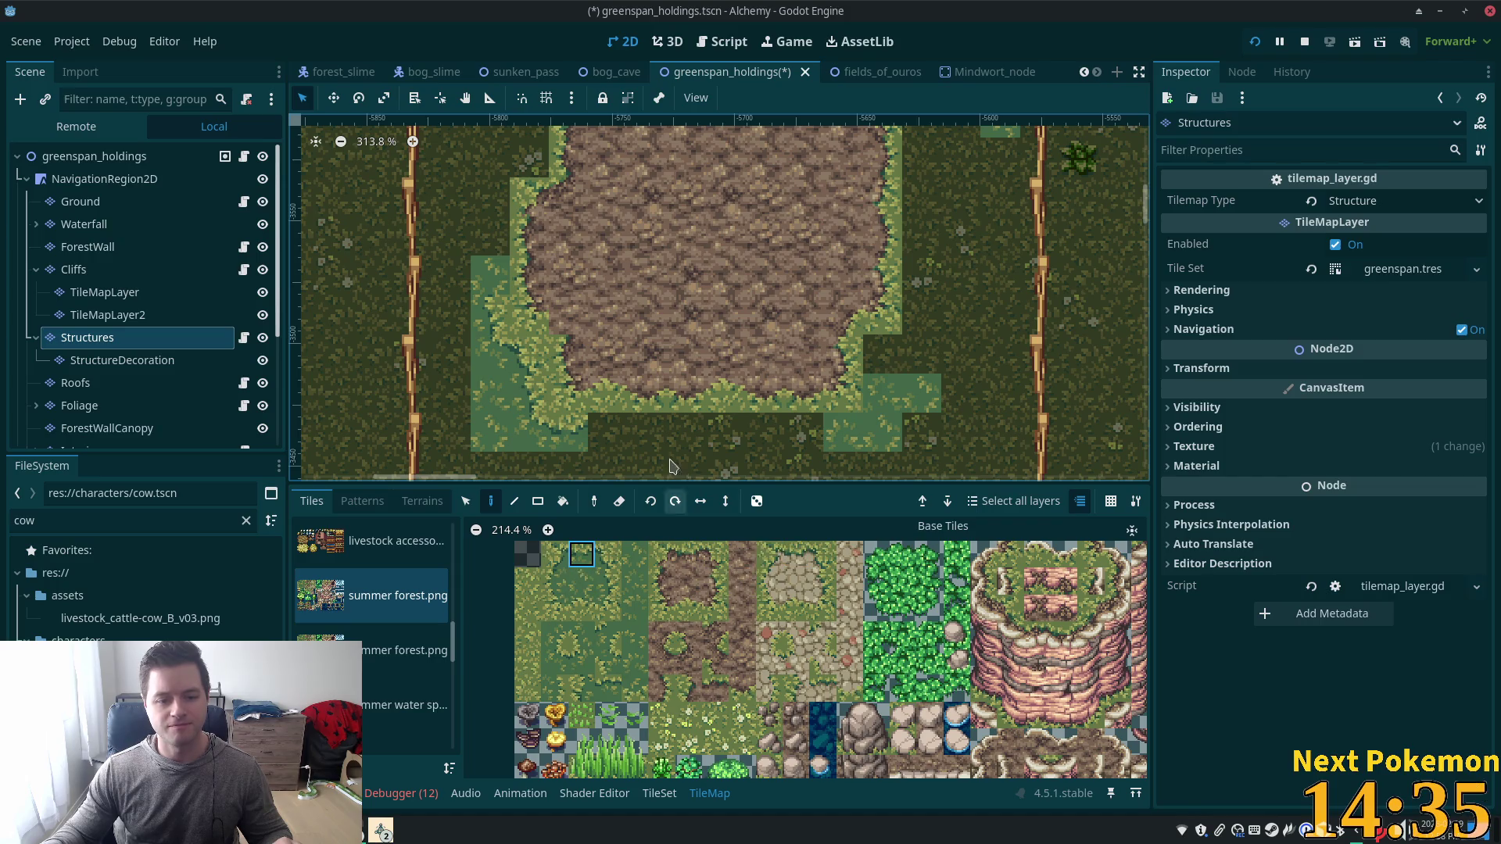
{"action": "left_click", "coordinate": [608, 688]}
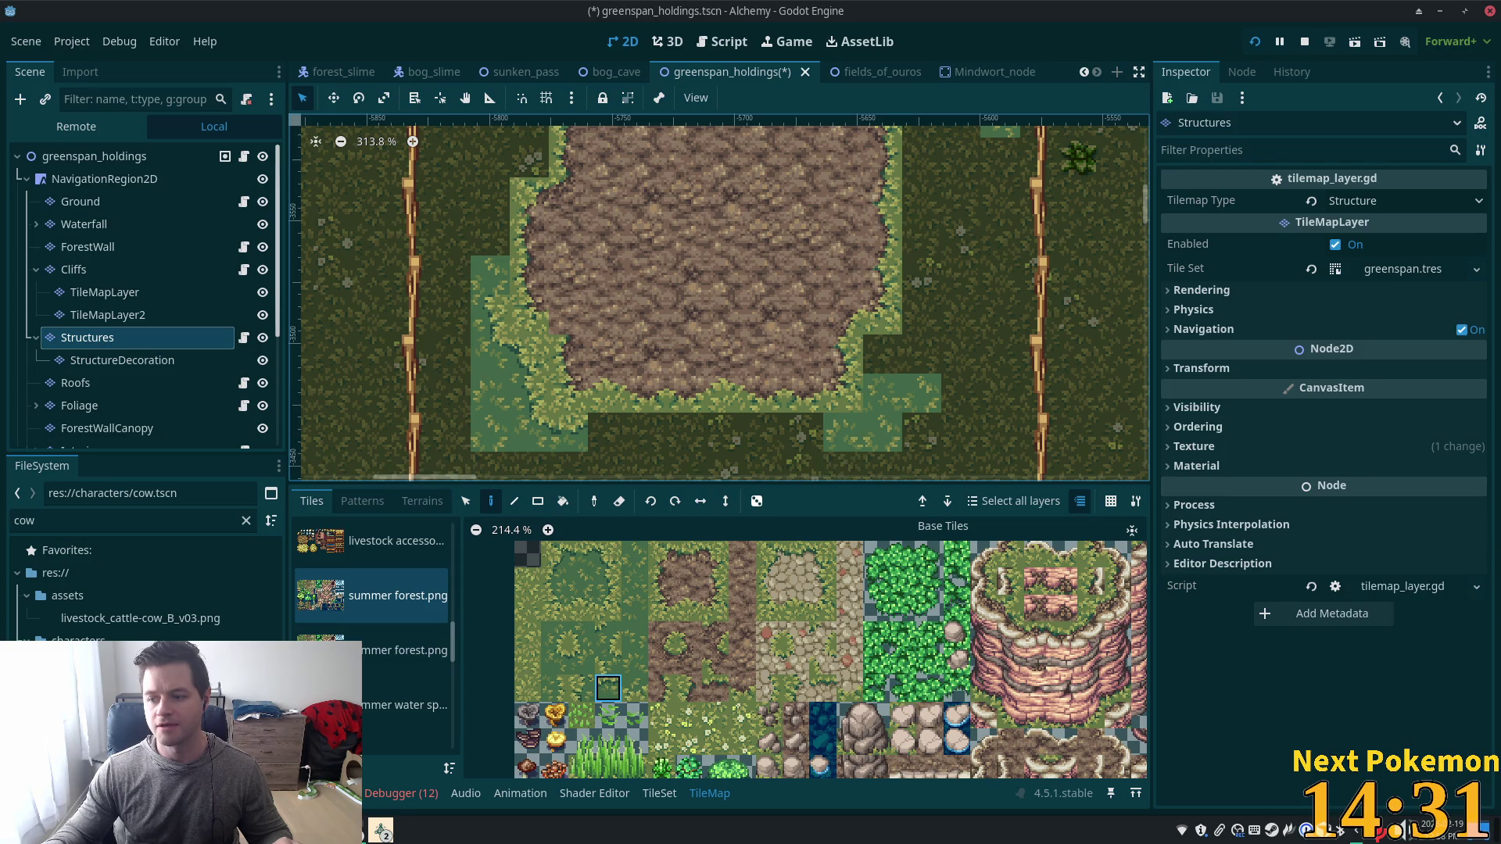
{"action": "left_click", "coordinate": [607, 433]}
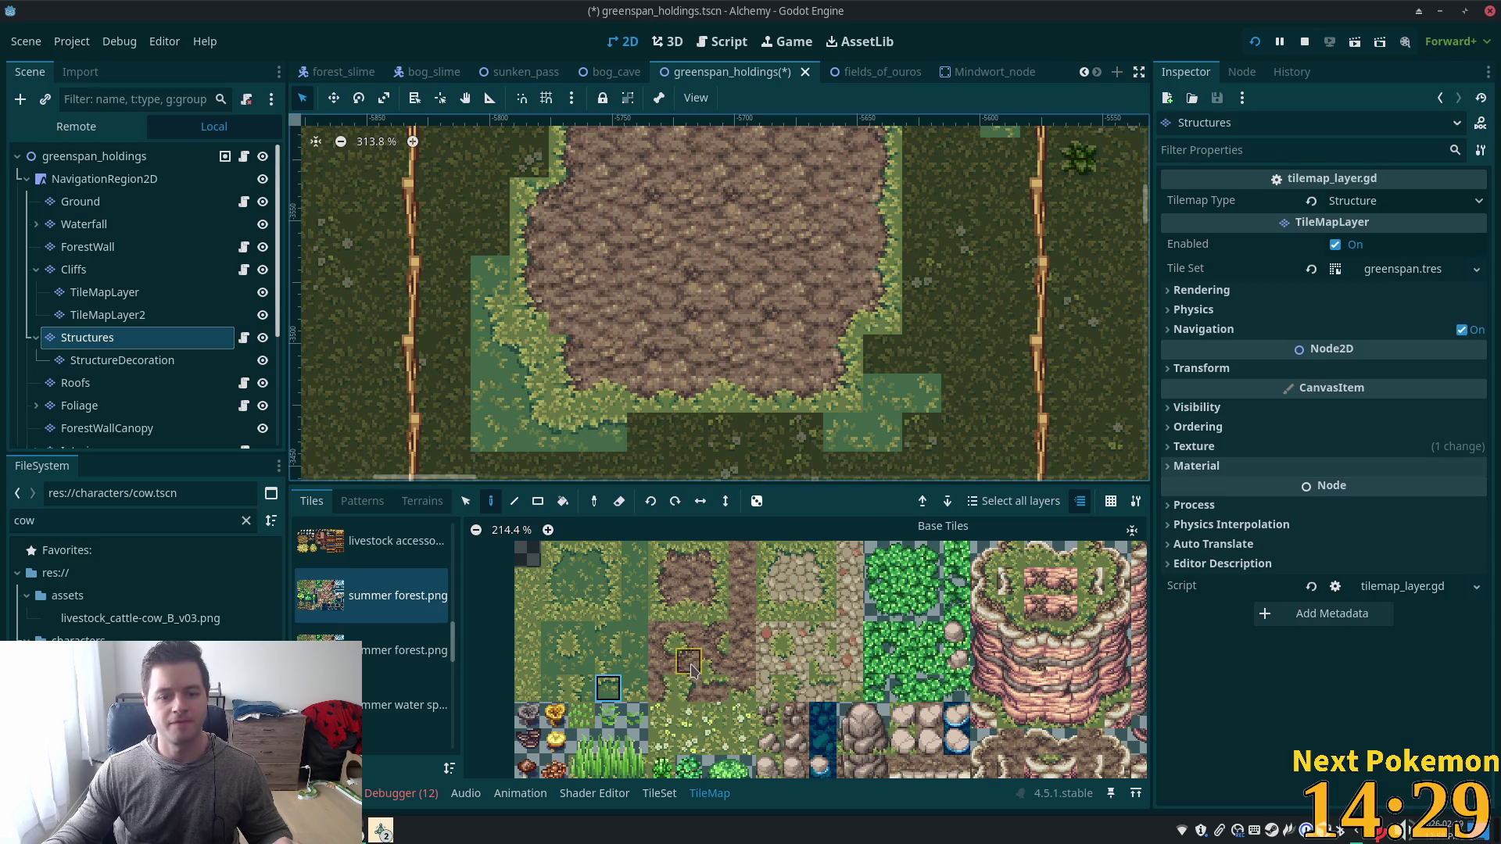
{"action": "left_click", "coordinate": [580, 554]}
{"action": "left_click", "coordinate": [658, 444]}
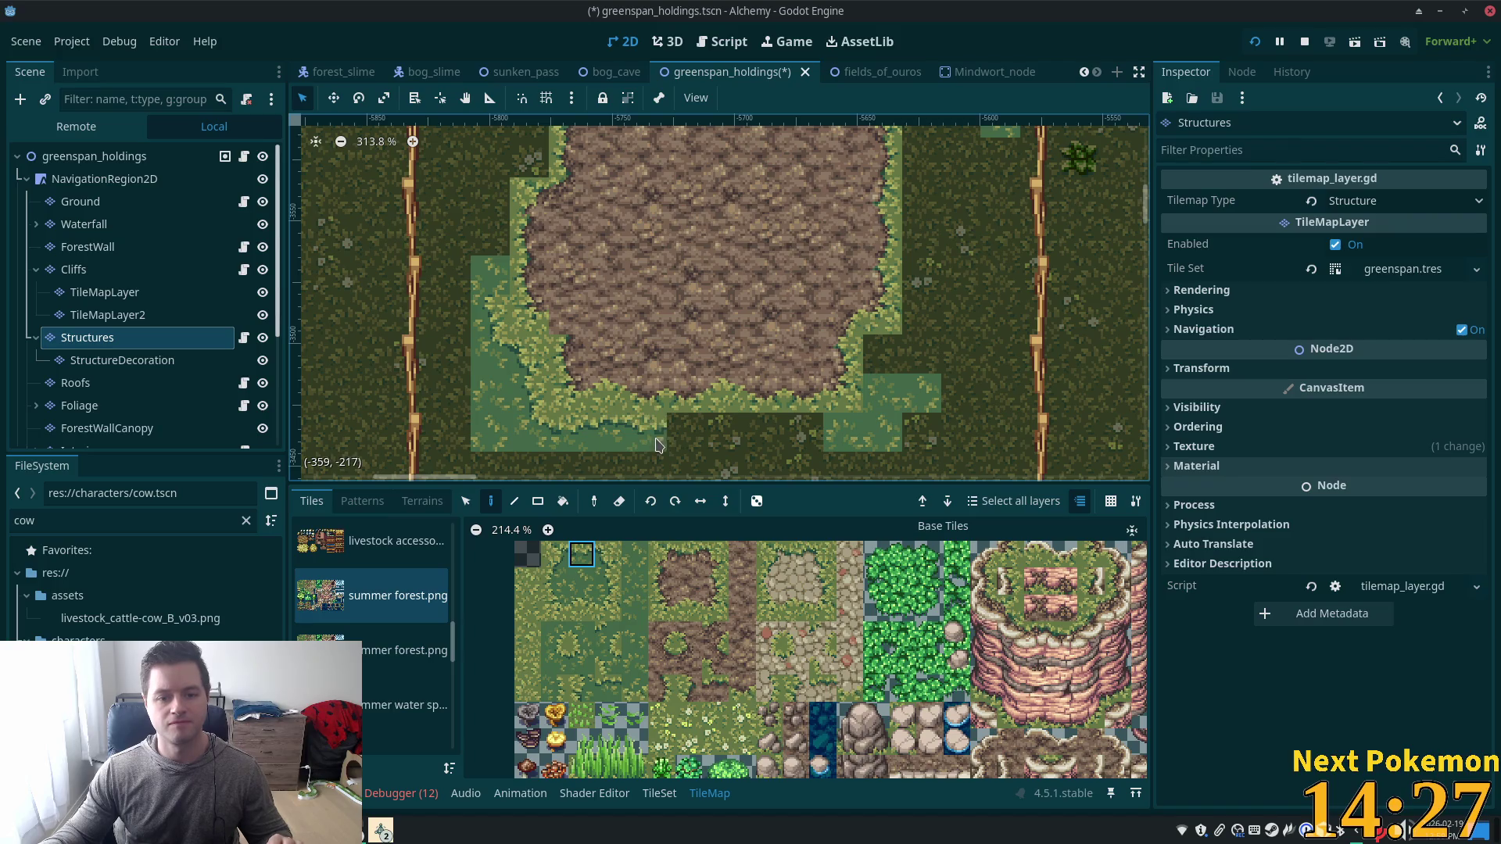
{"action": "left_click", "coordinate": [609, 688]}
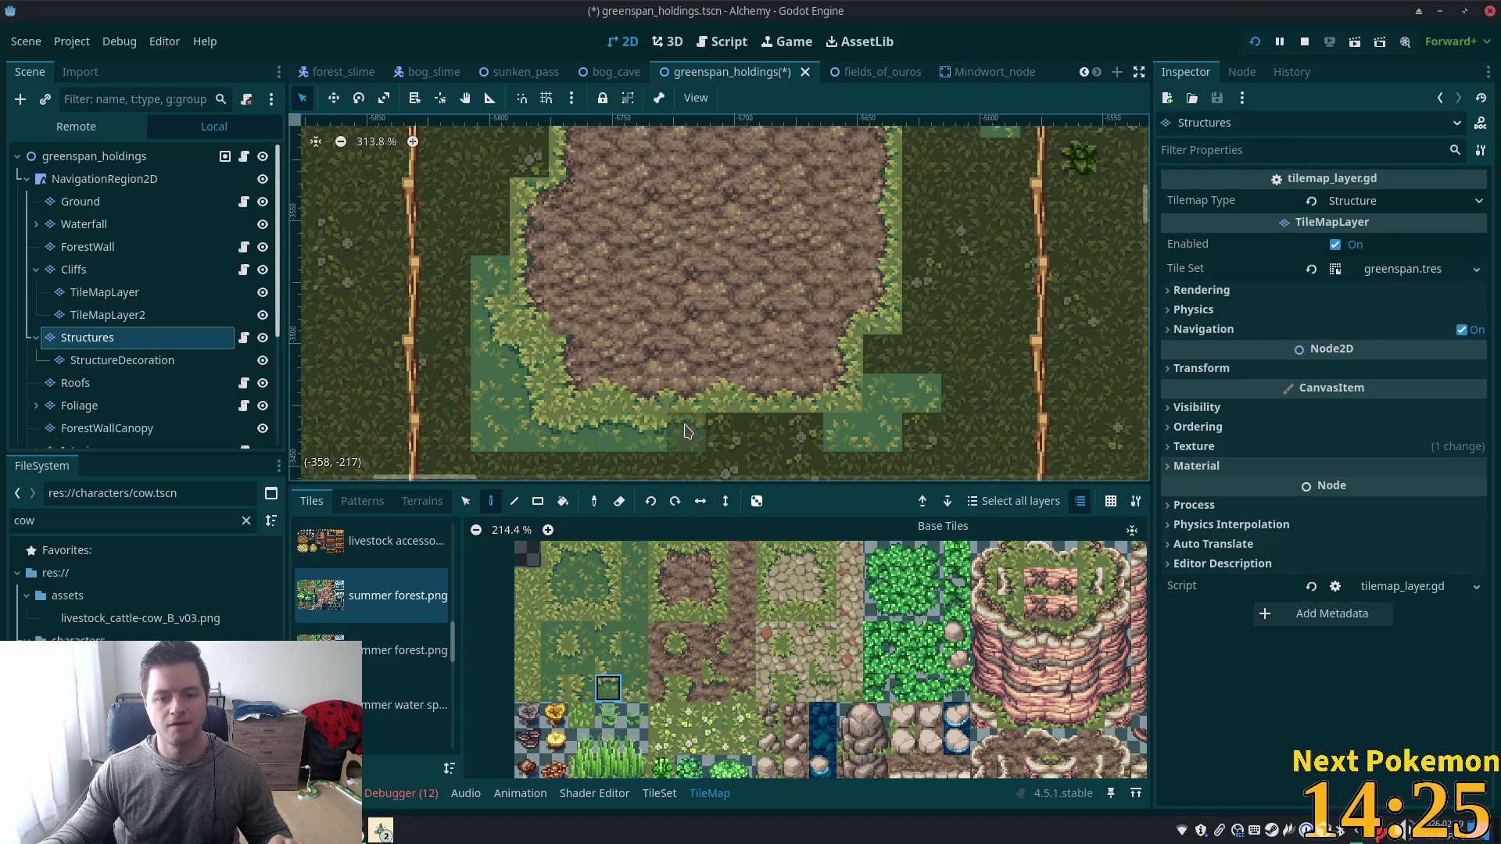
Select a four-tile stretch of the bottom grass edge and repeat it rightward along the row.
{"action": "left_click", "coordinate": [466, 503]}
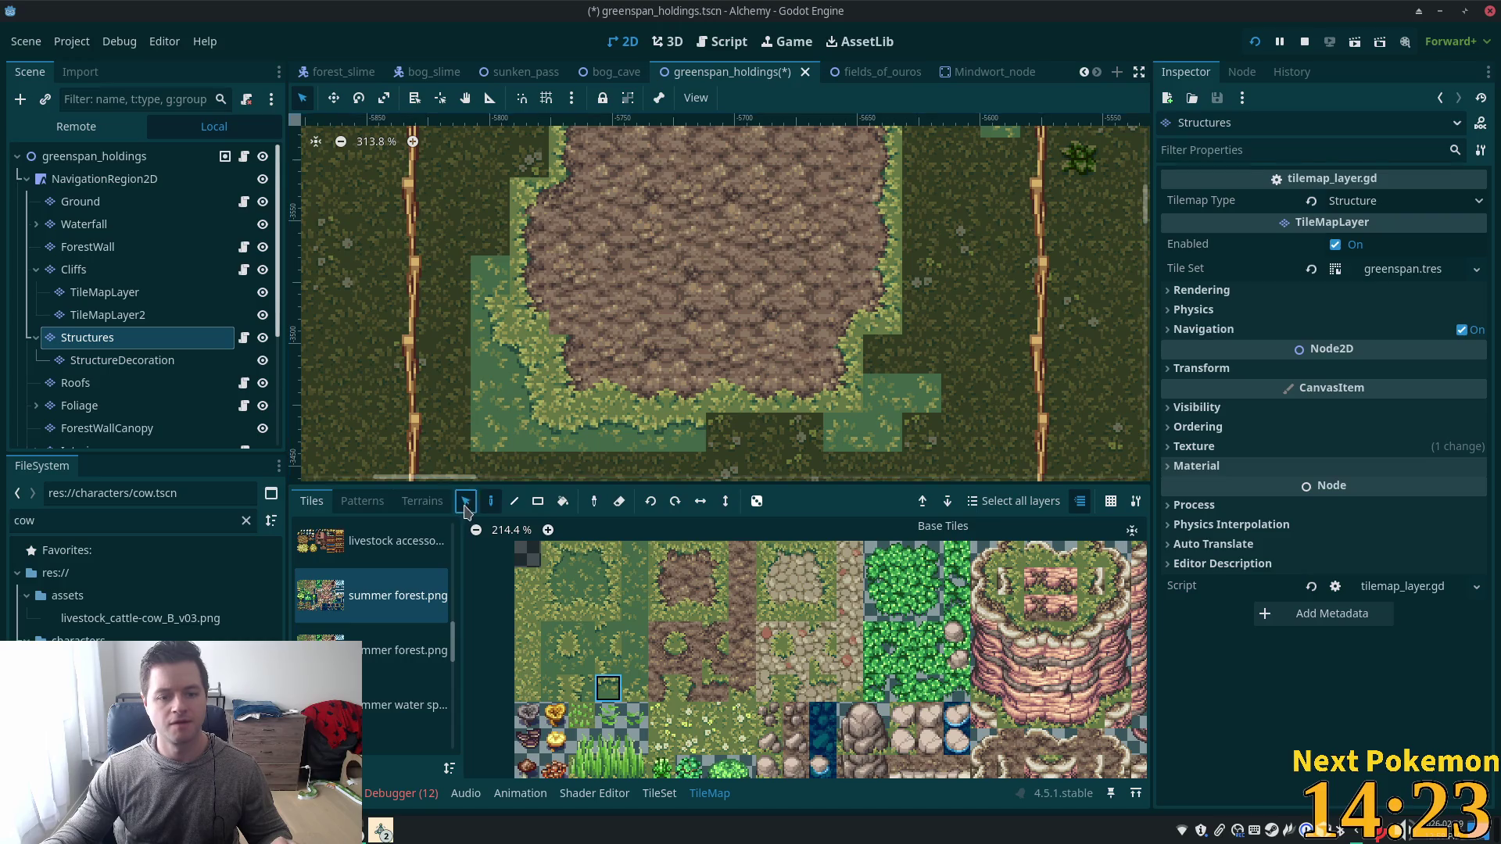
{"action": "left_click_drag", "start_coordinate": [567, 432], "coordinate": [844, 433]}
{"action": "left_click", "coordinate": [491, 501]}
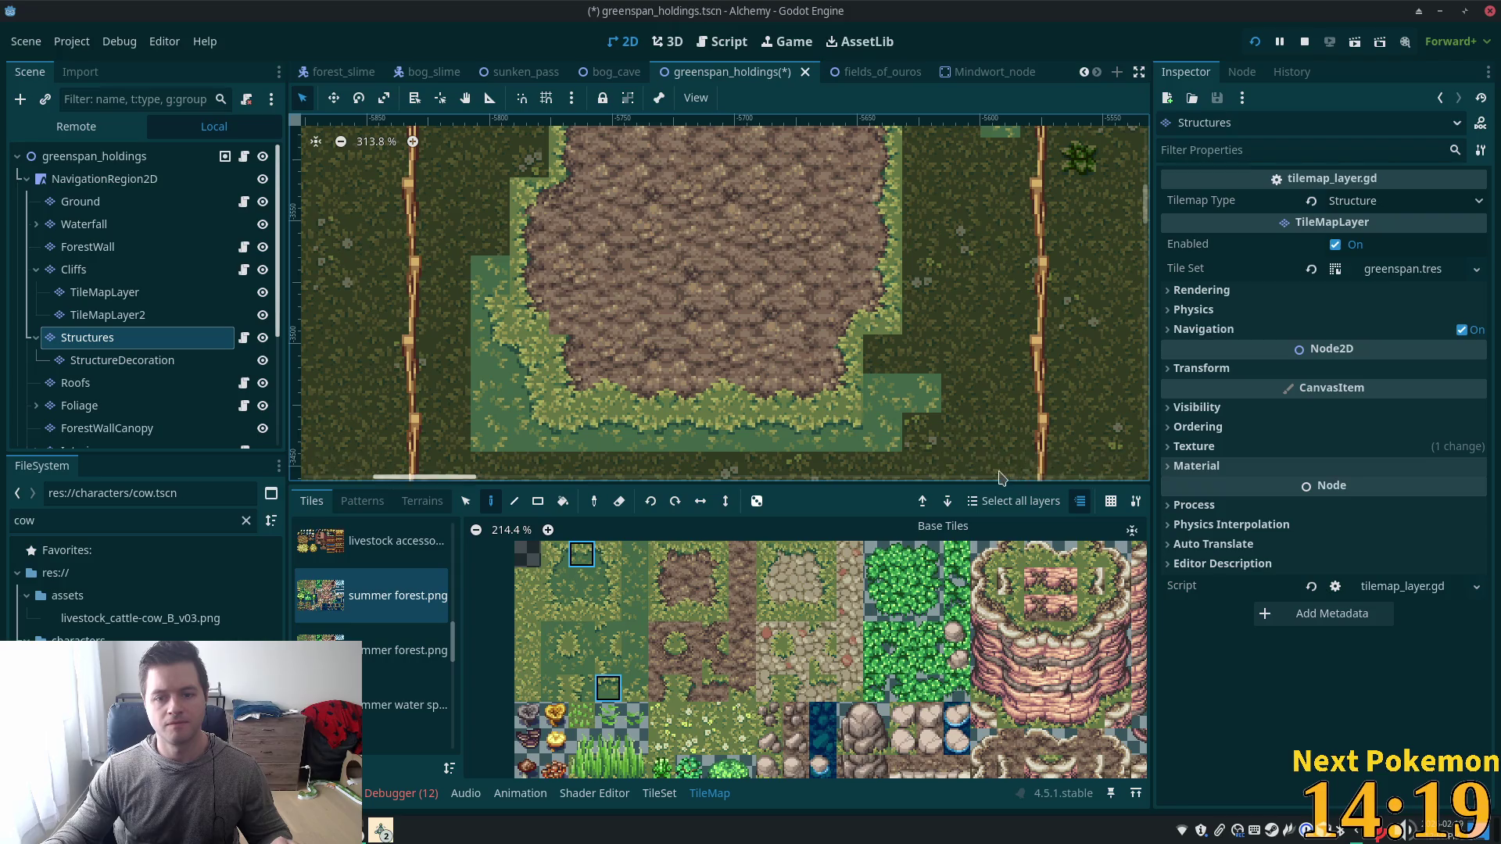
{"action": "scroll", "coordinate": [989, 417], "scroll_direction": "down", "scroll_amount": 5}
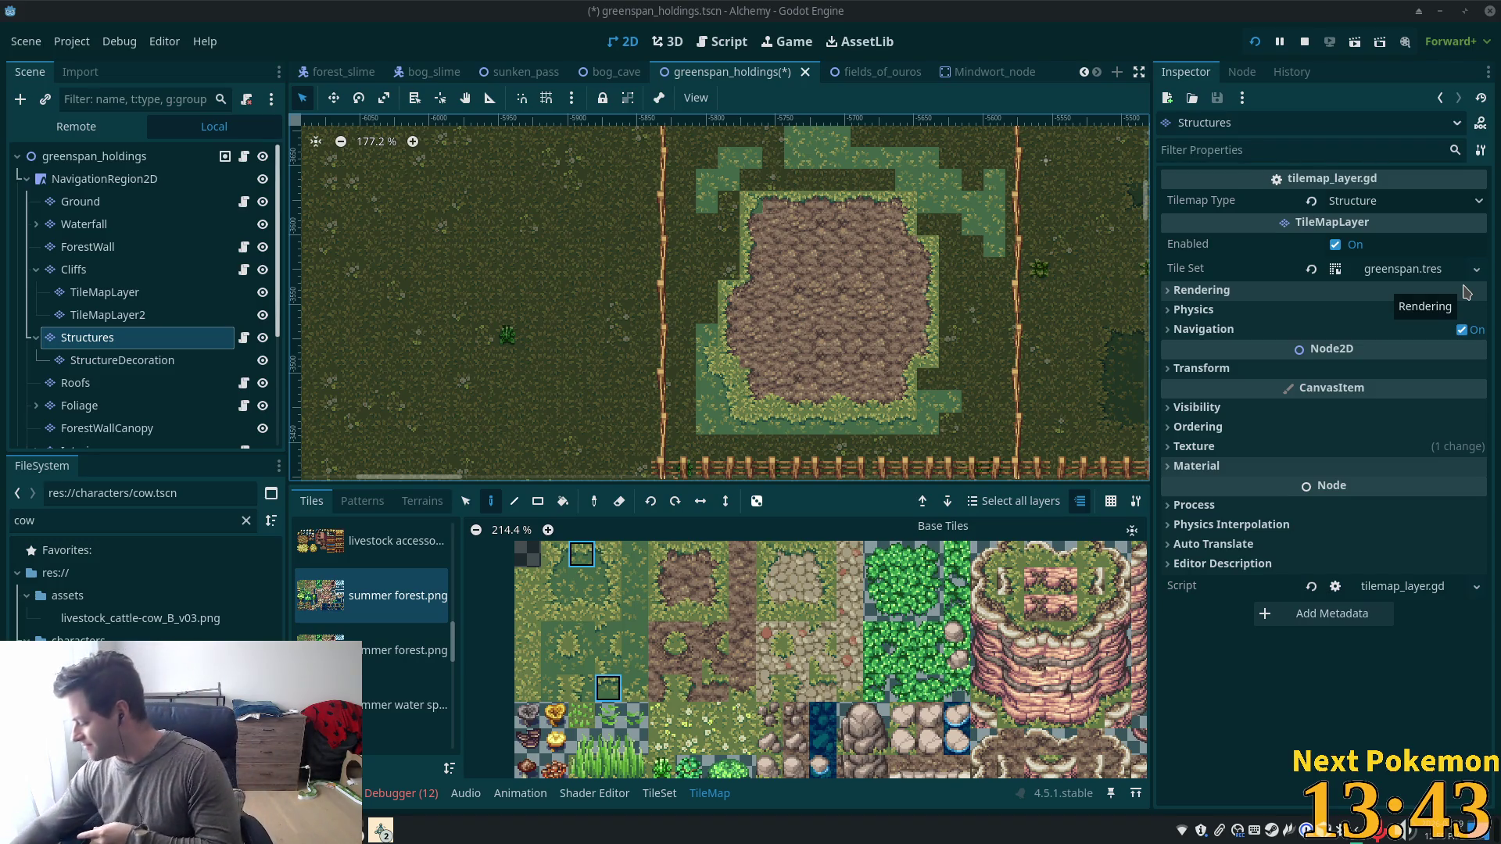
{"action": "key", "text": "XF86AudioLowerVolume"}
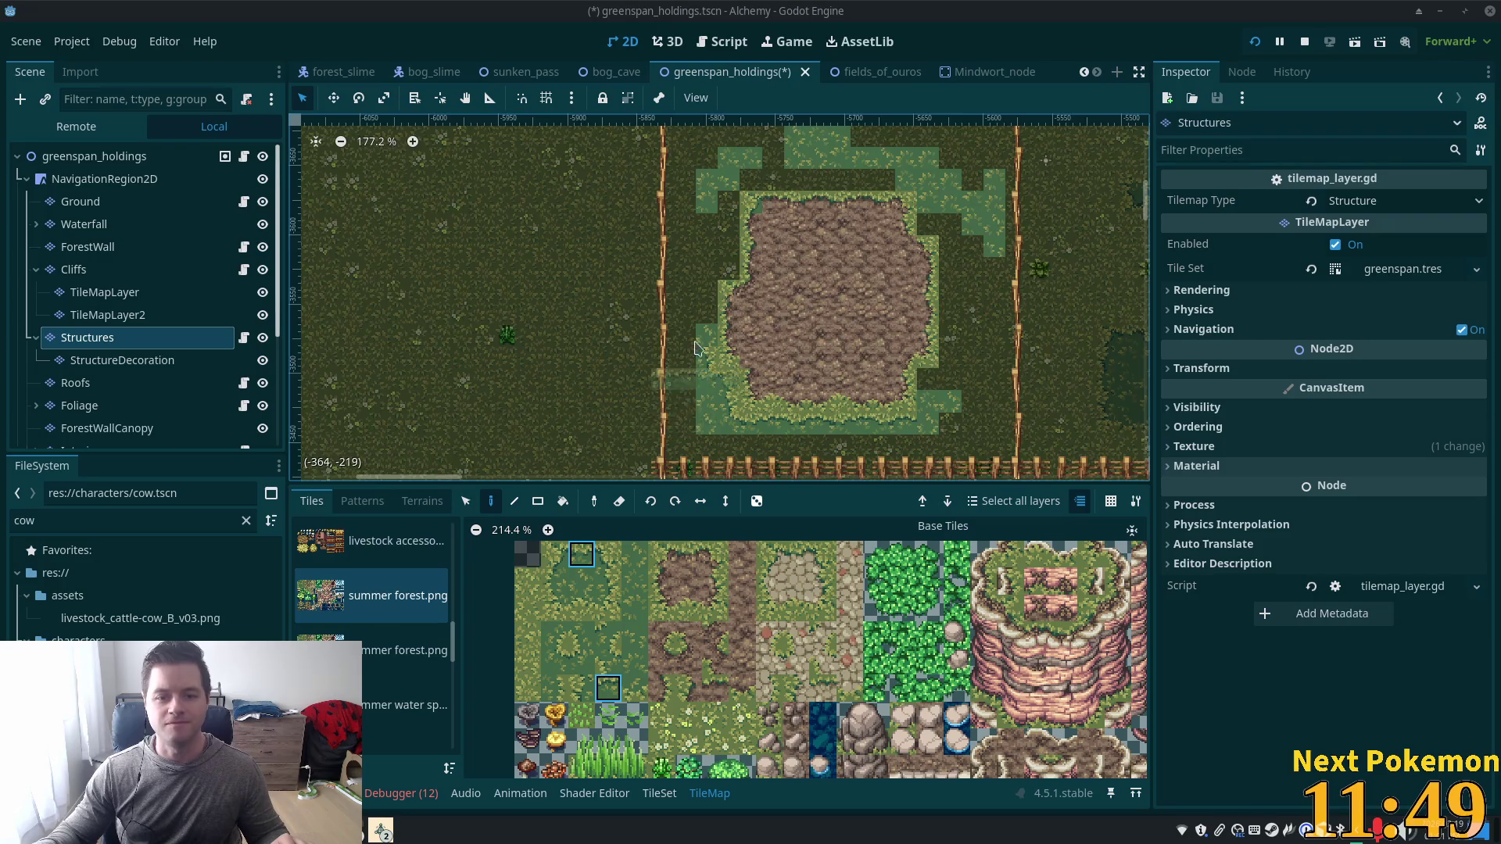
{"action": "scroll", "coordinate": [695, 348], "scroll_direction": "up", "scroll_amount": 7}
{"action": "scroll", "coordinate": [675, 539], "scroll_direction": "up", "scroll_amount": 1}
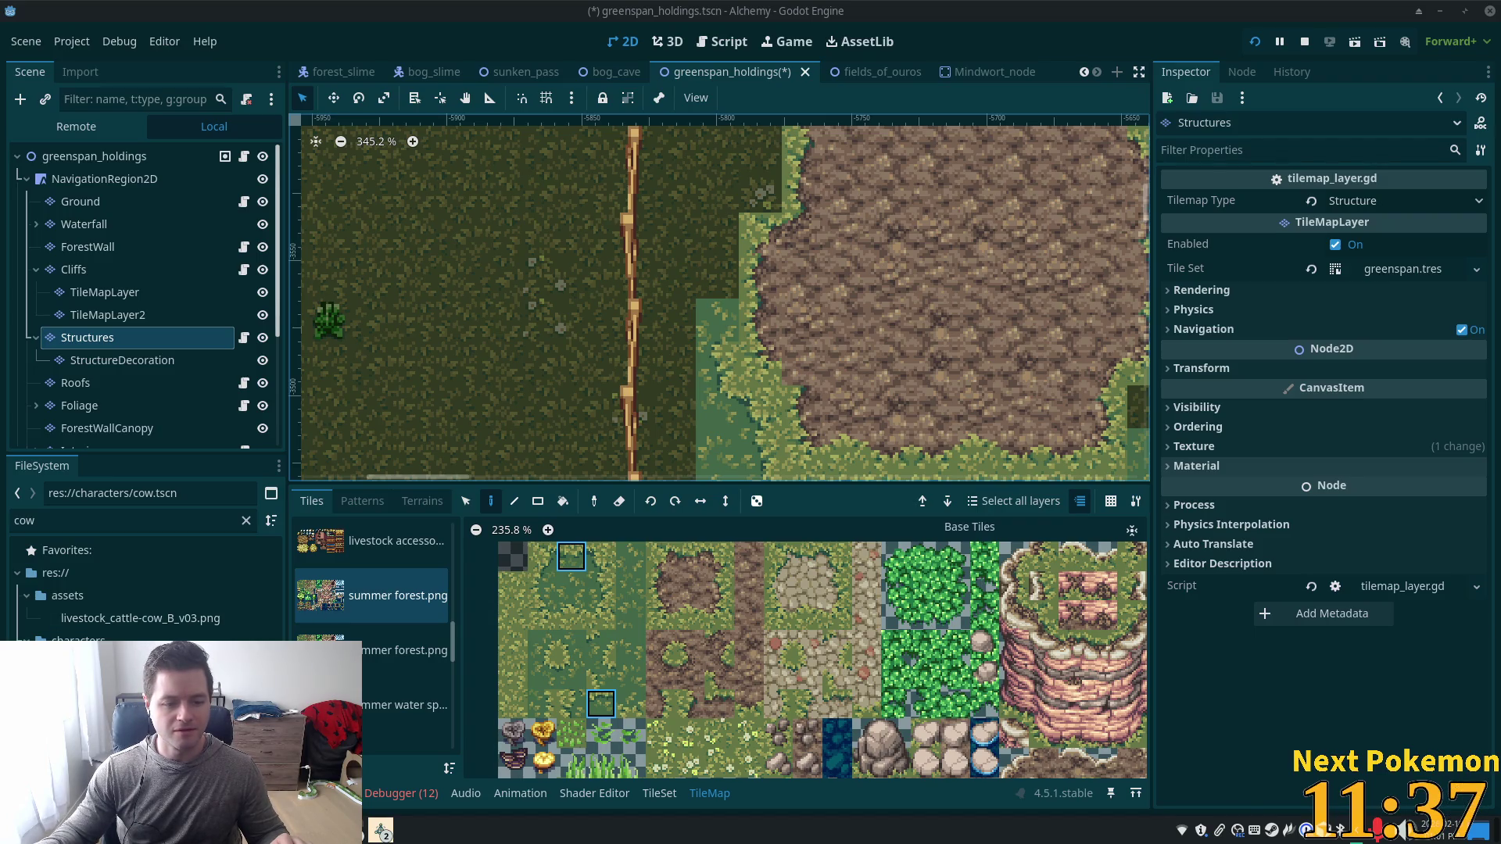
{"action": "left_click", "coordinate": [381, 831]}
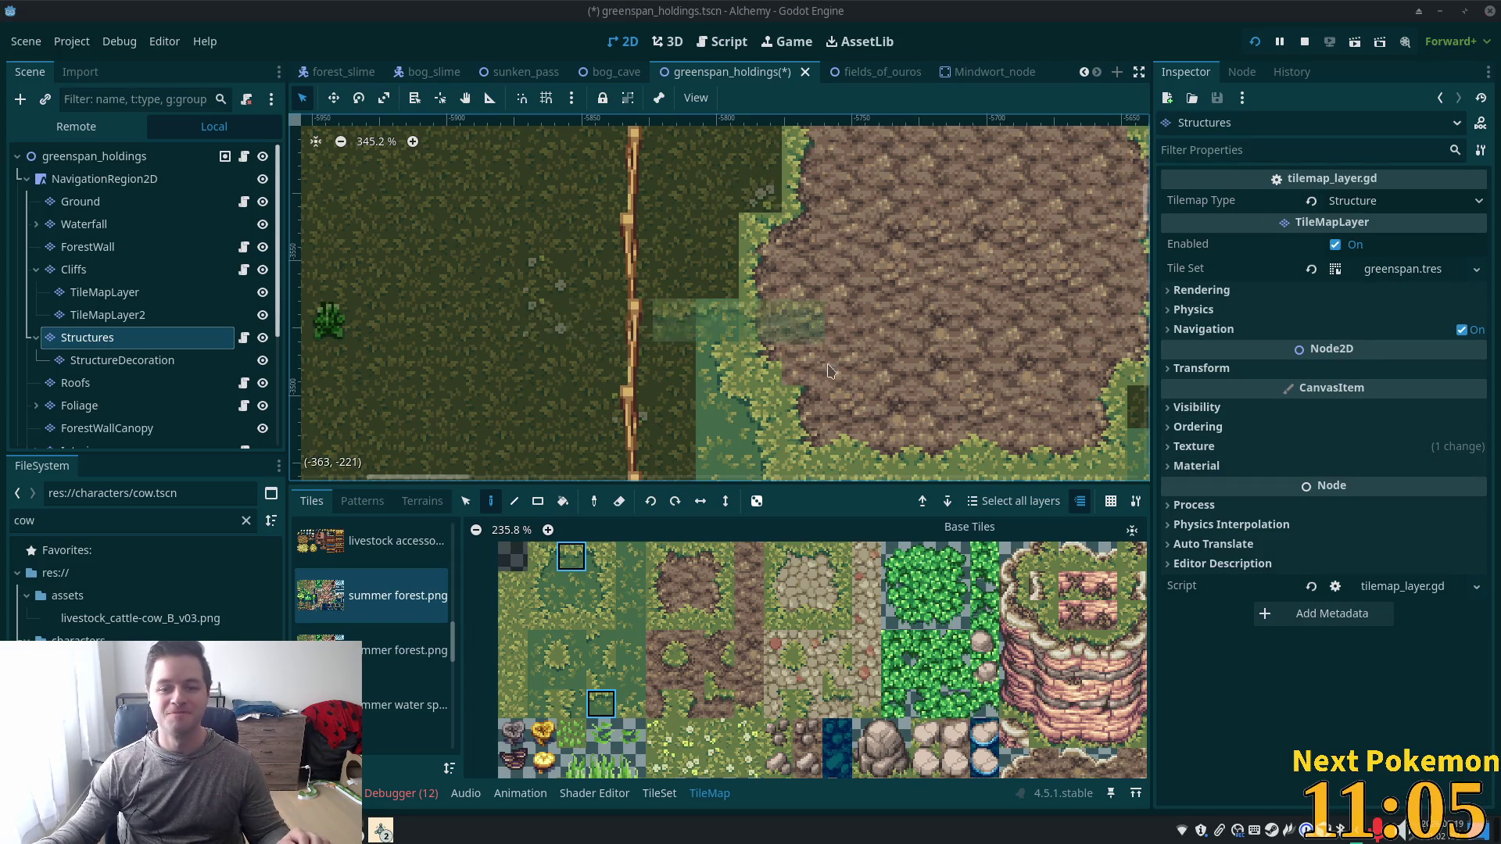
{"action": "scroll", "coordinate": [1064, 381], "scroll_direction": "down", "scroll_amount": 5}
{"action": "scroll", "coordinate": [1048, 382], "scroll_direction": "up", "scroll_amount": 5}
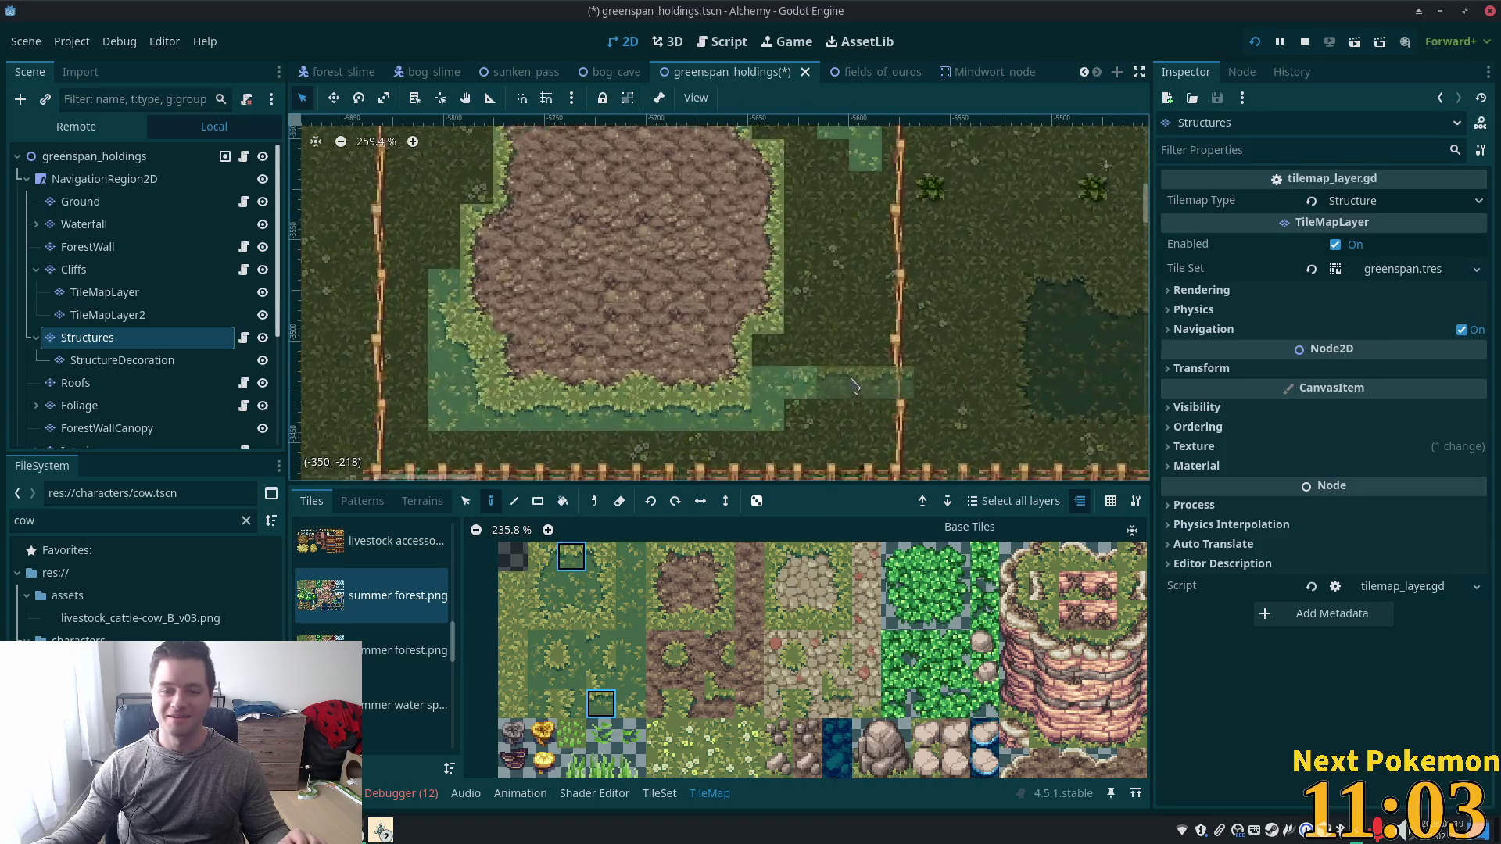
Paint plain light grass and a grass-edge tile along the mud border's lower corner.
{"action": "scroll", "coordinate": [831, 391], "scroll_direction": "up", "scroll_amount": 1}
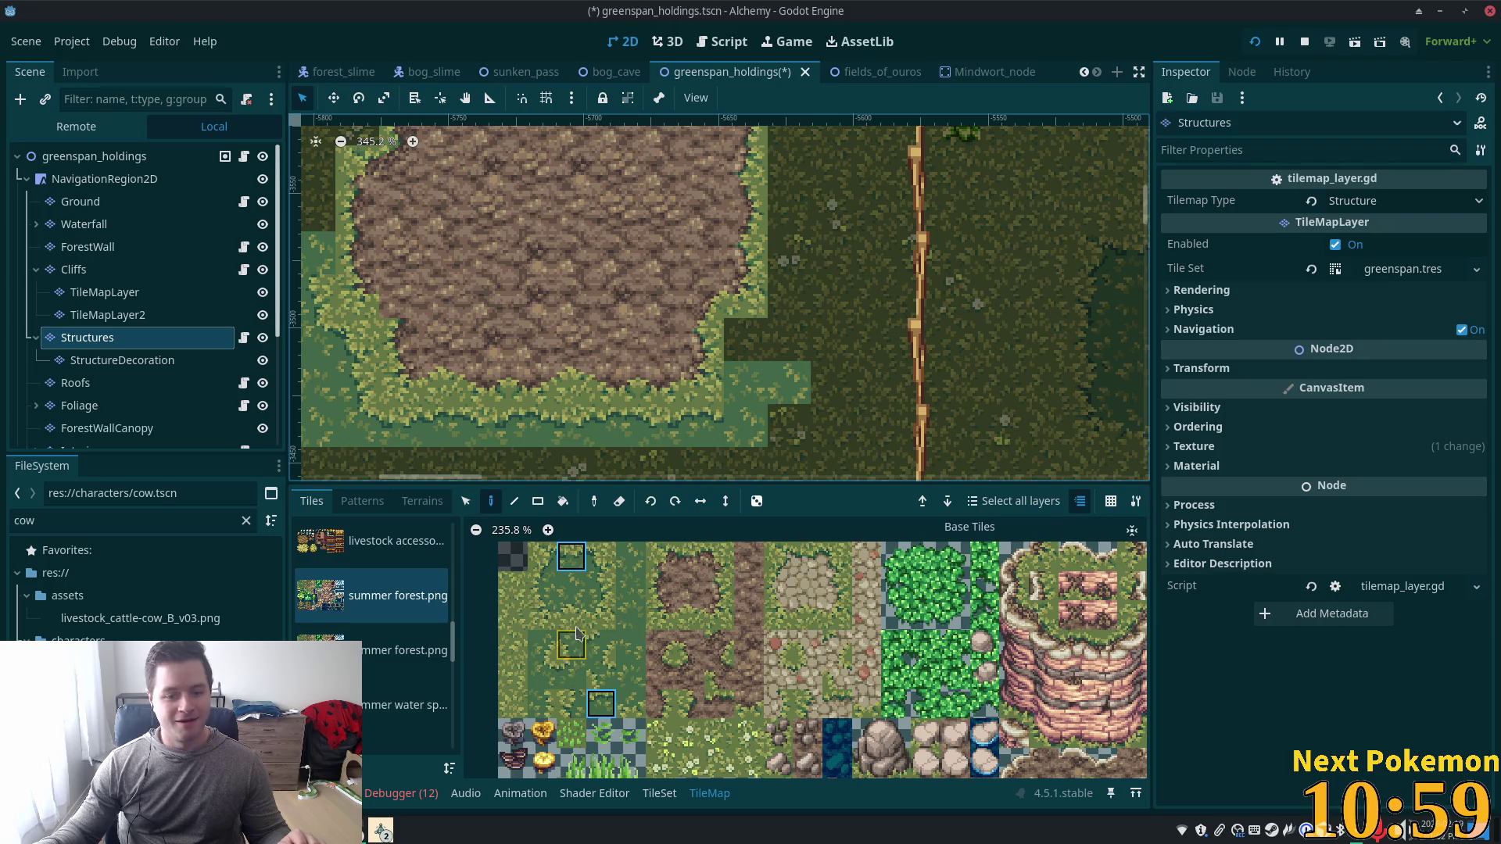
{"action": "left_click", "coordinate": [543, 556]}
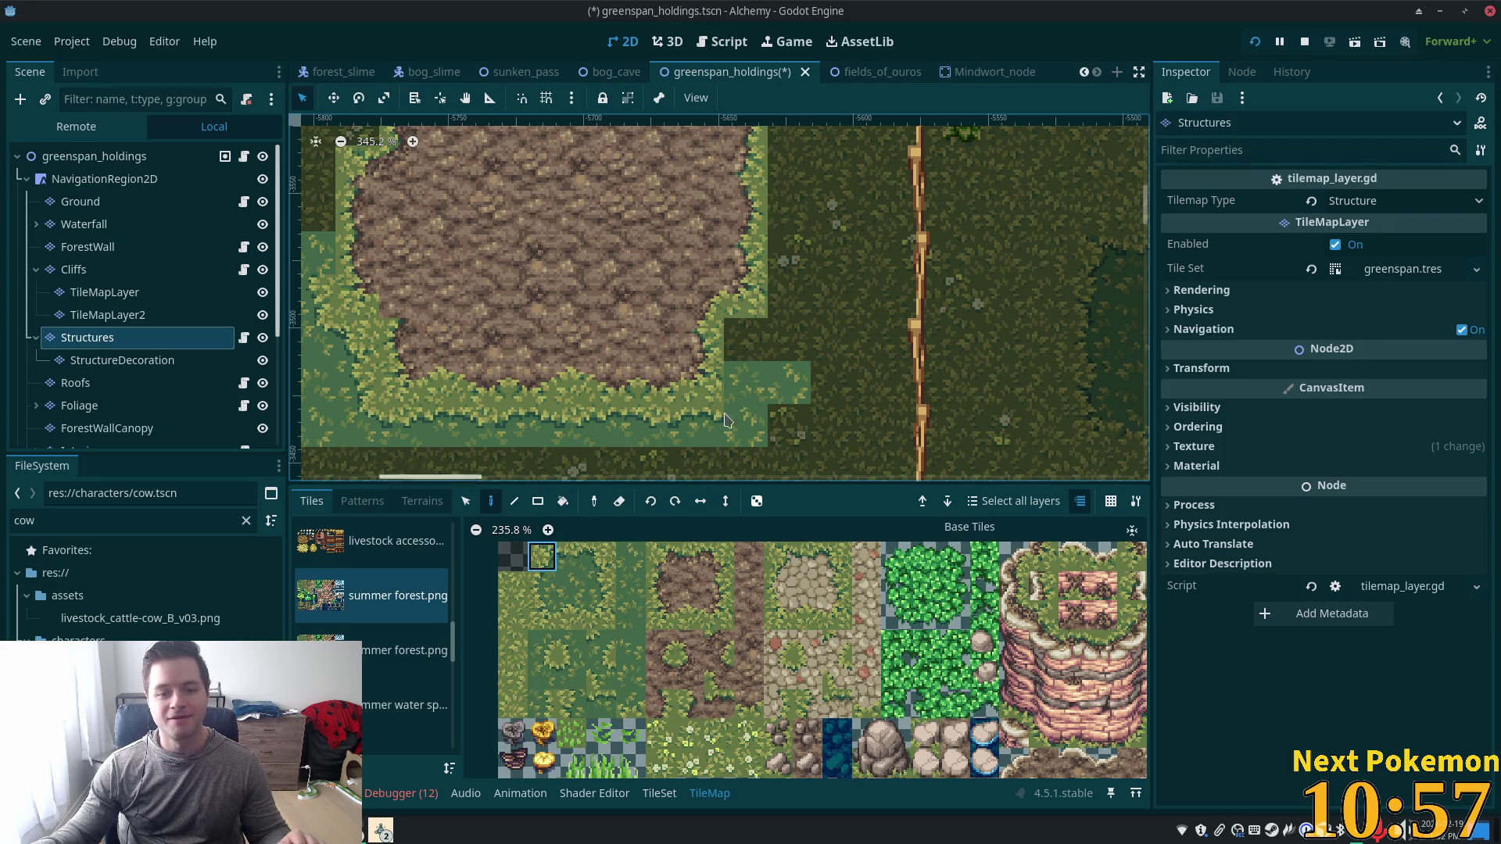
{"action": "left_click", "coordinate": [745, 392]}
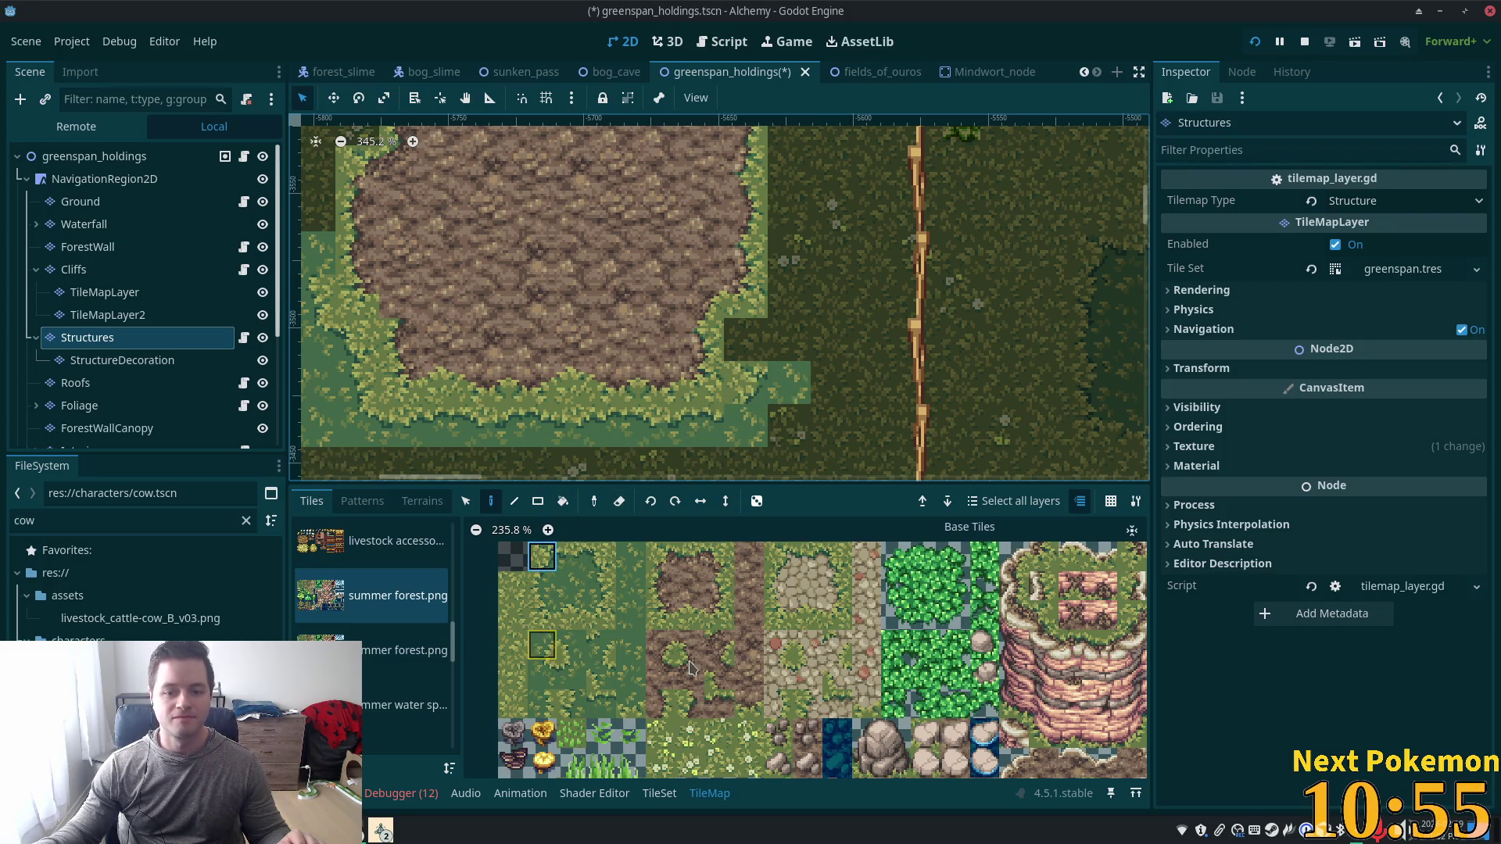
{"action": "left_click", "coordinate": [572, 674]}
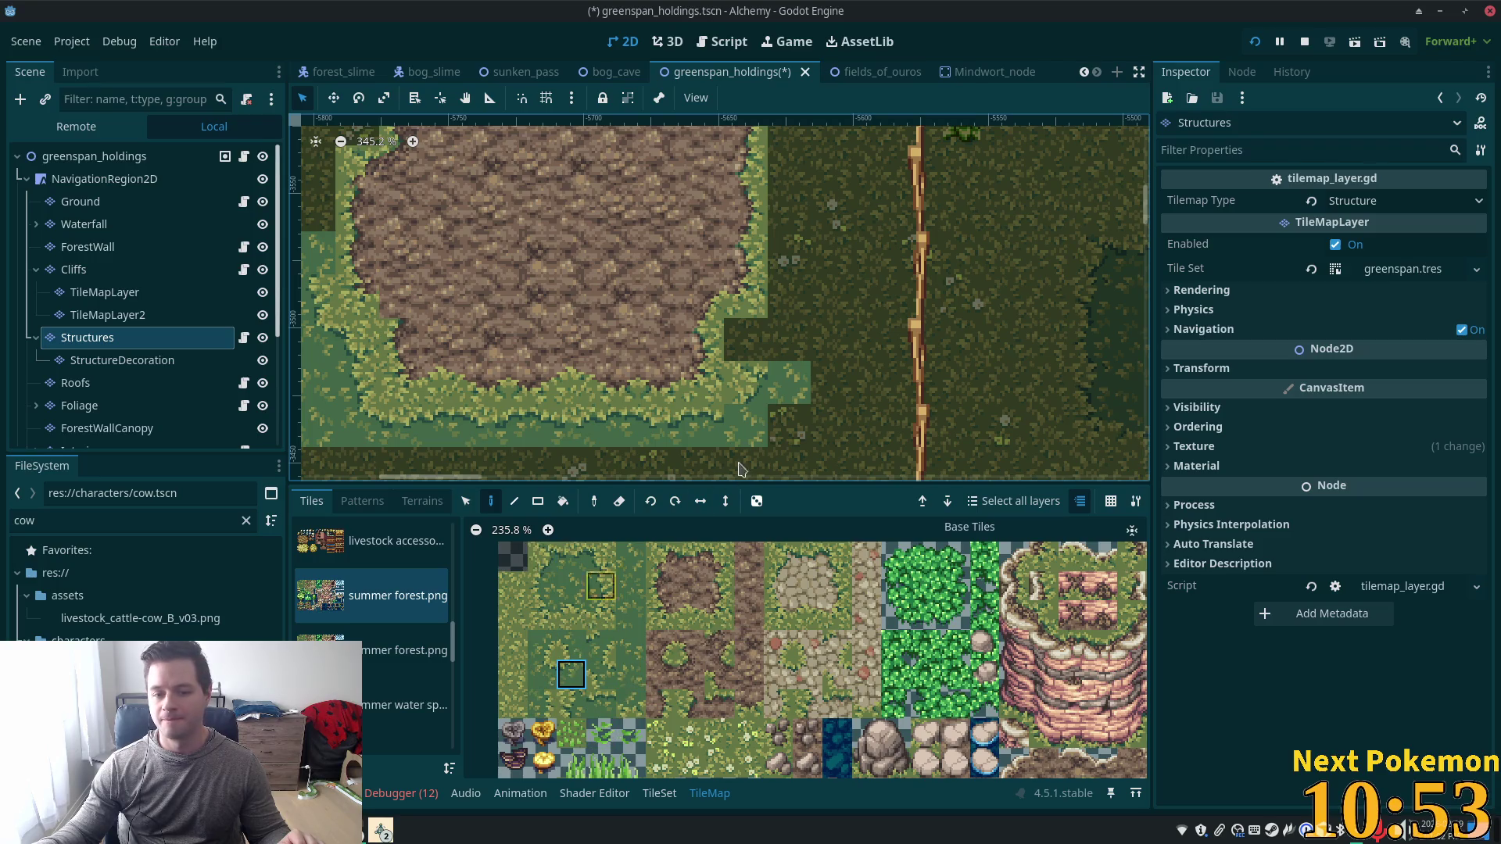
{"action": "left_click", "coordinate": [776, 465]}
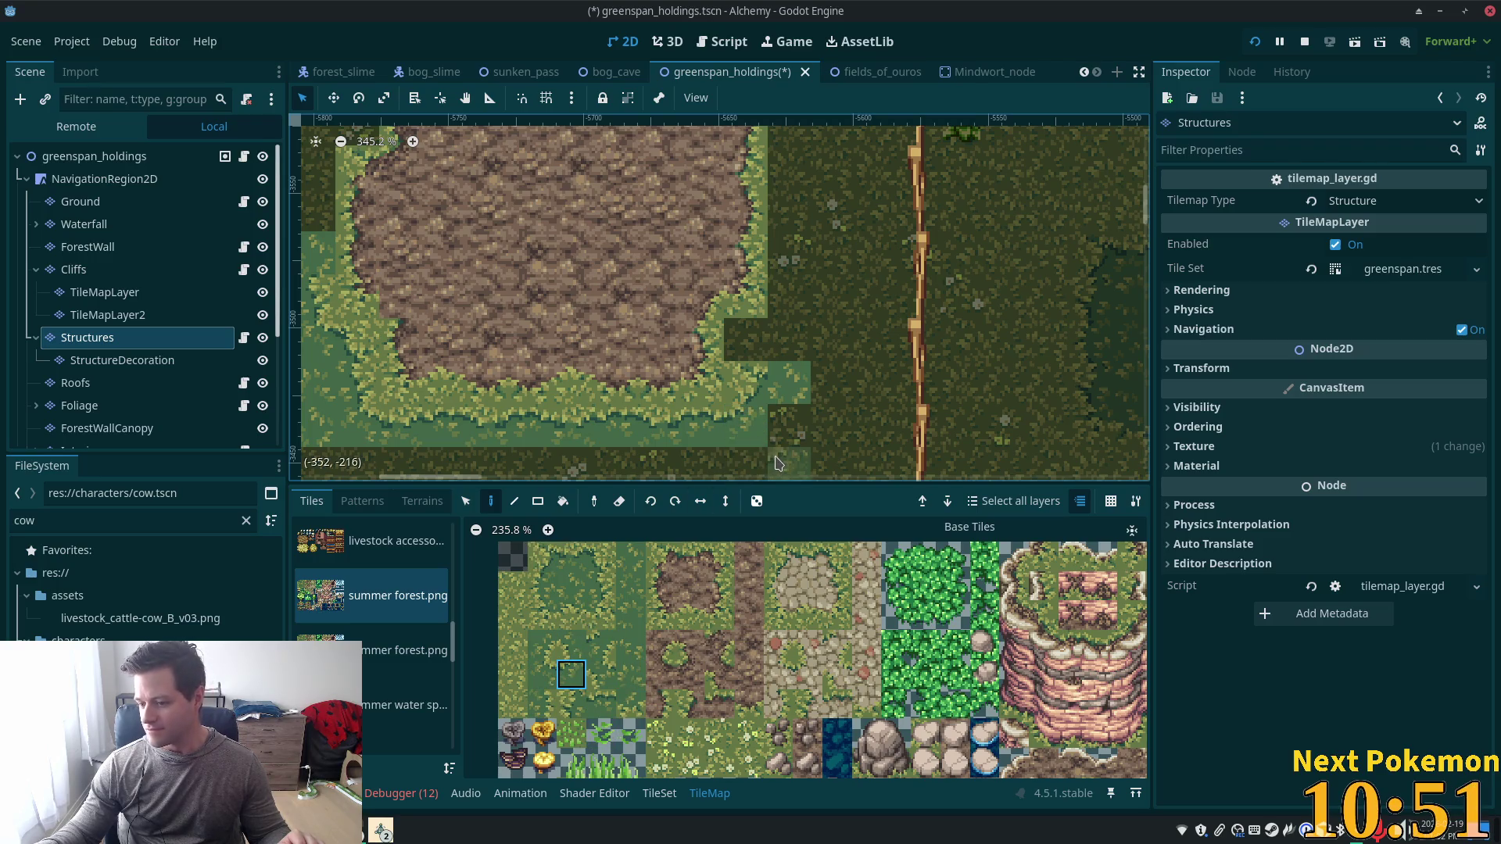
{"action": "left_click", "coordinate": [846, 427]}
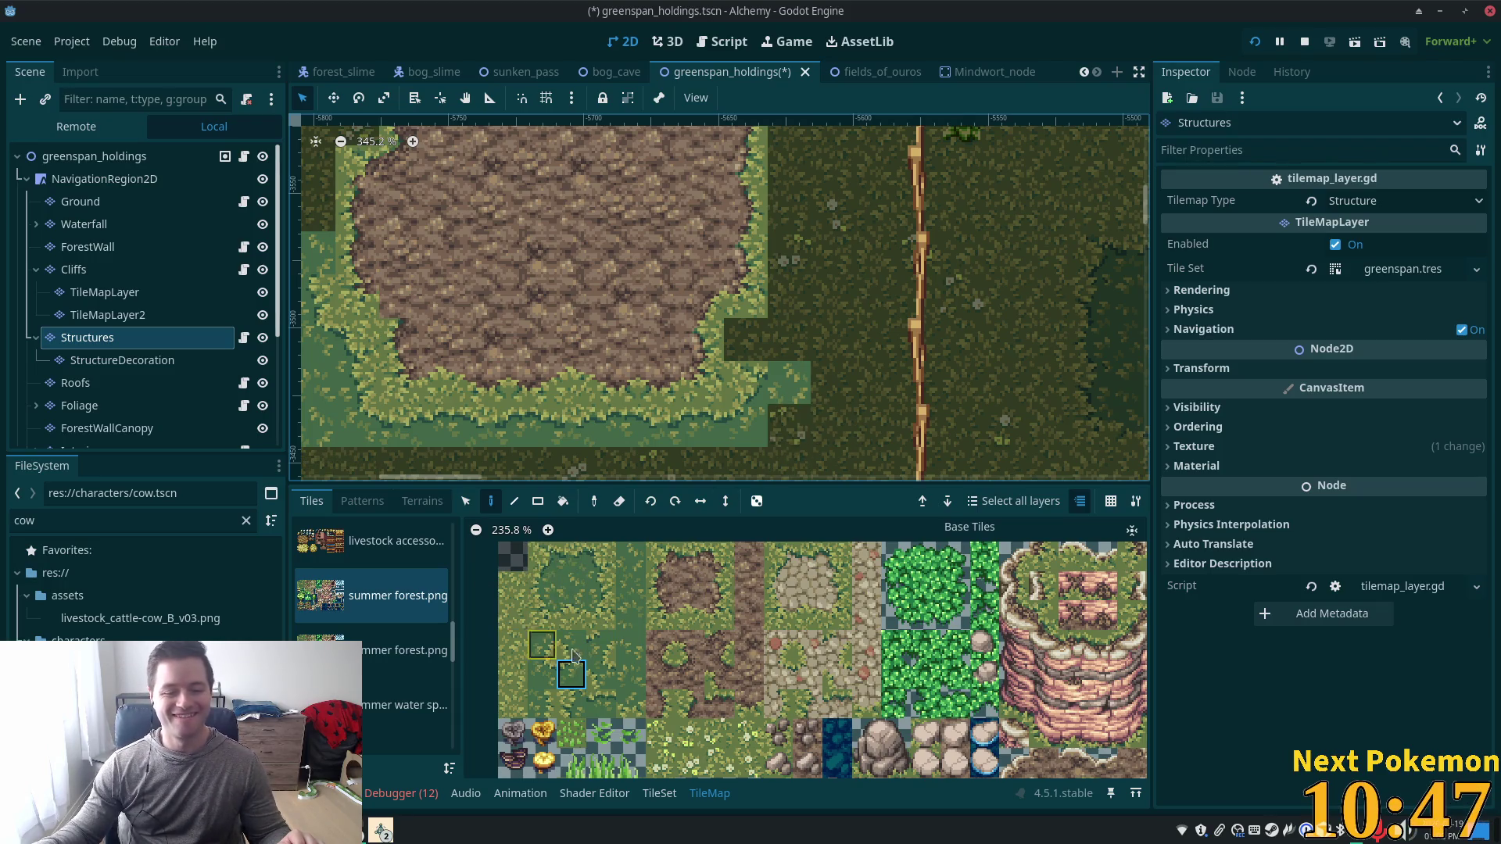
Paint light-grass tiles down the mud patch's right edge into the dark grass.
{"action": "left_click", "coordinate": [542, 557]}
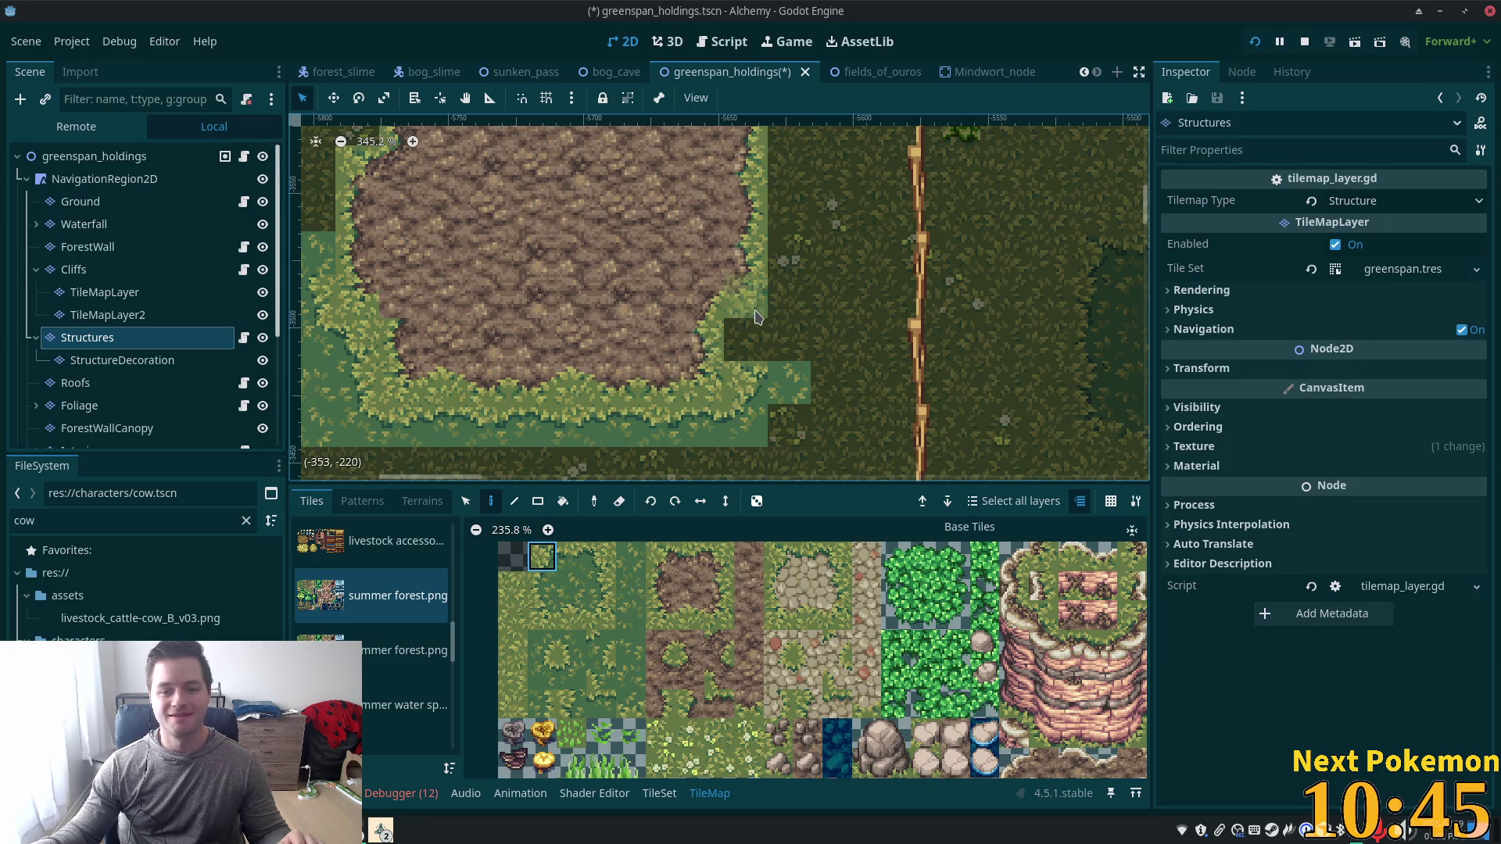
{"action": "left_click_drag", "start_coordinate": [890, 283], "coordinate": [856, 360]}
{"action": "left_click", "coordinate": [542, 585]}
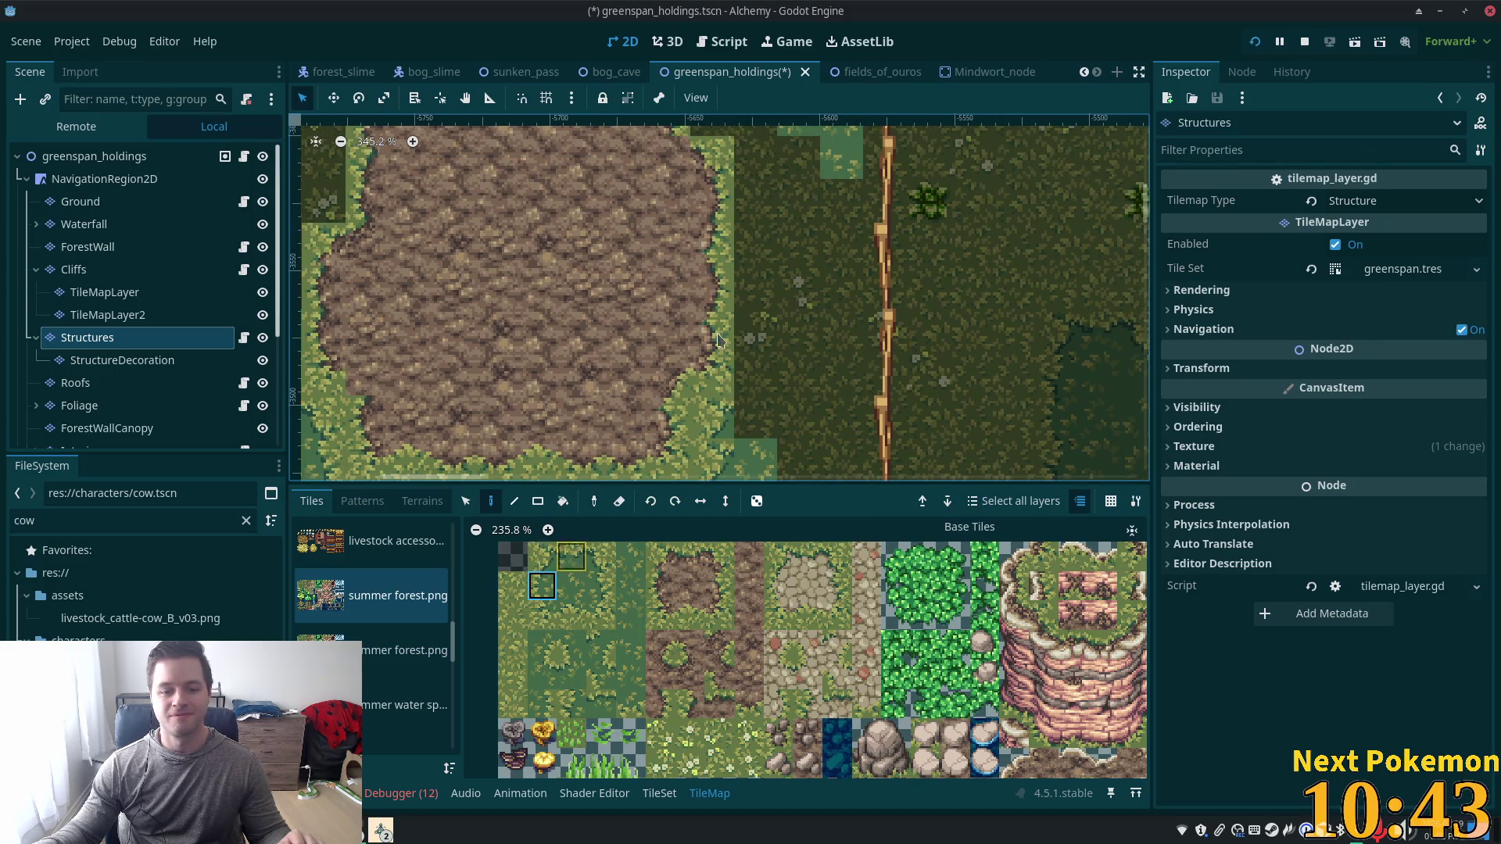
{"action": "left_click_drag", "start_coordinate": [759, 375], "coordinate": [755, 330]}
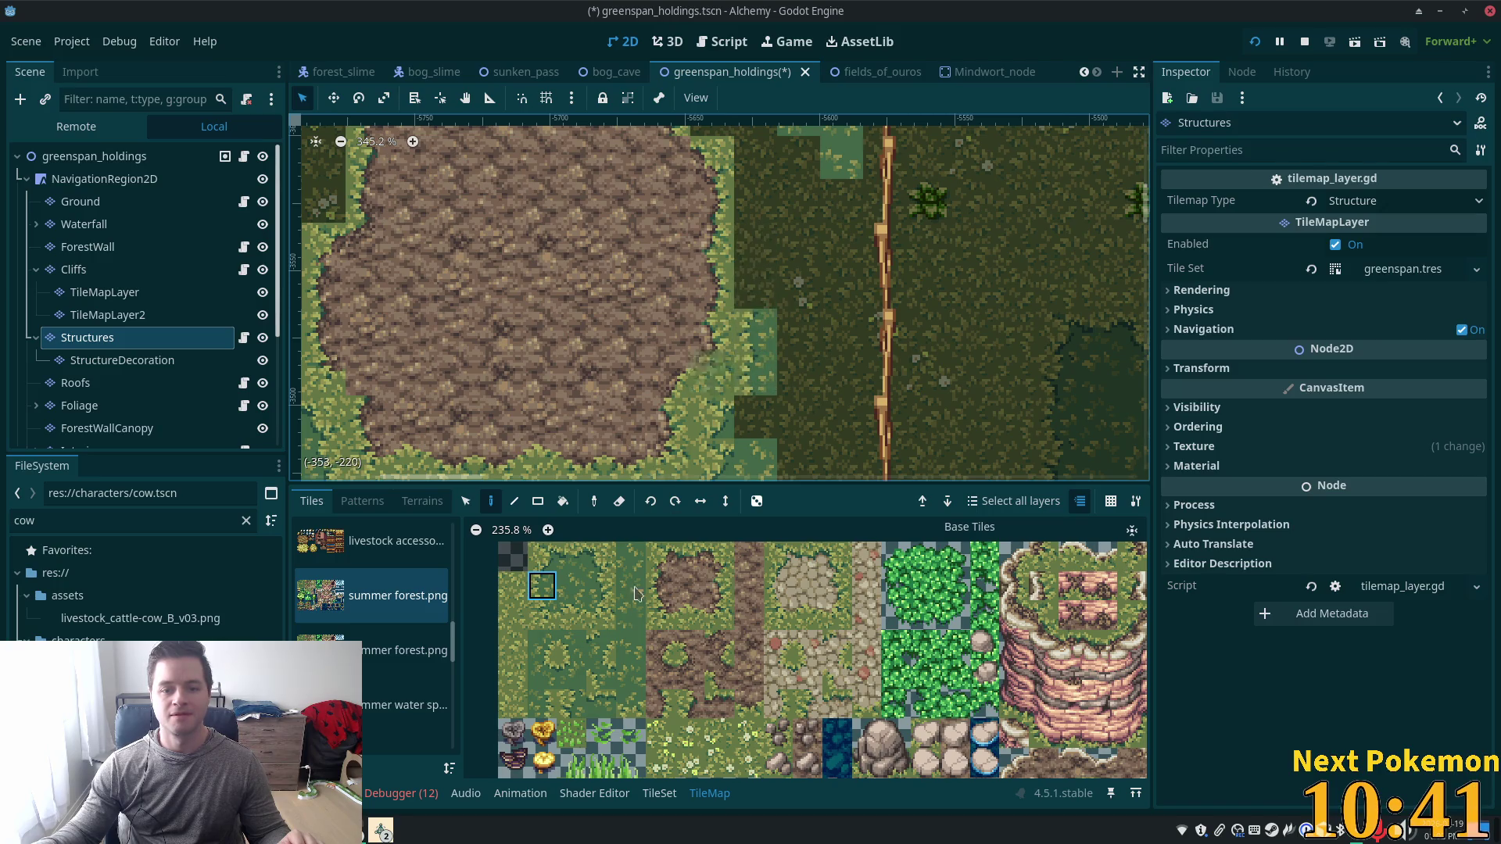
{"action": "left_click", "coordinate": [571, 704]}
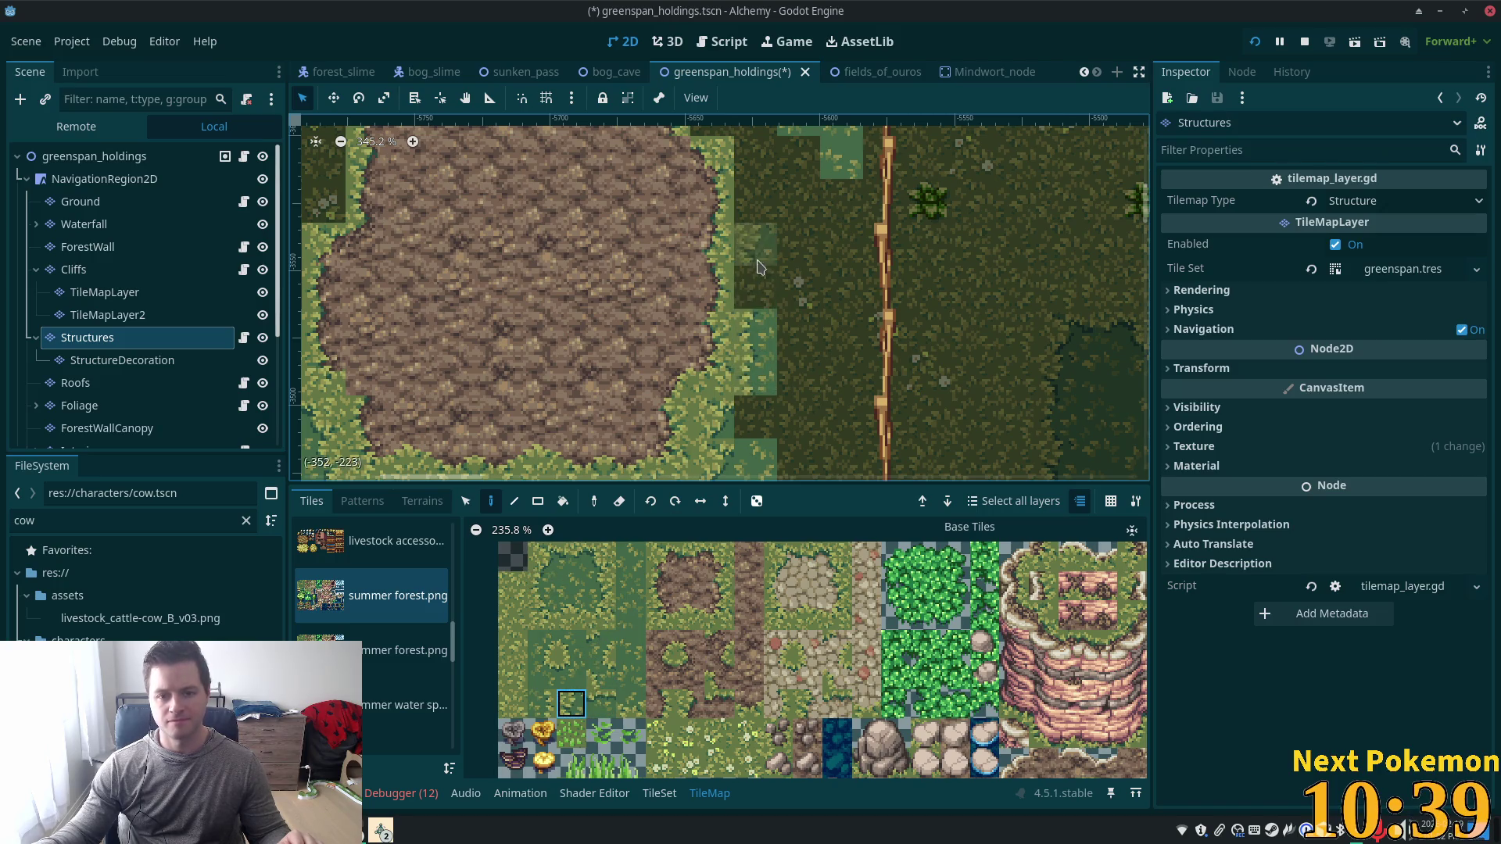
{"action": "left_click", "coordinate": [749, 283]}
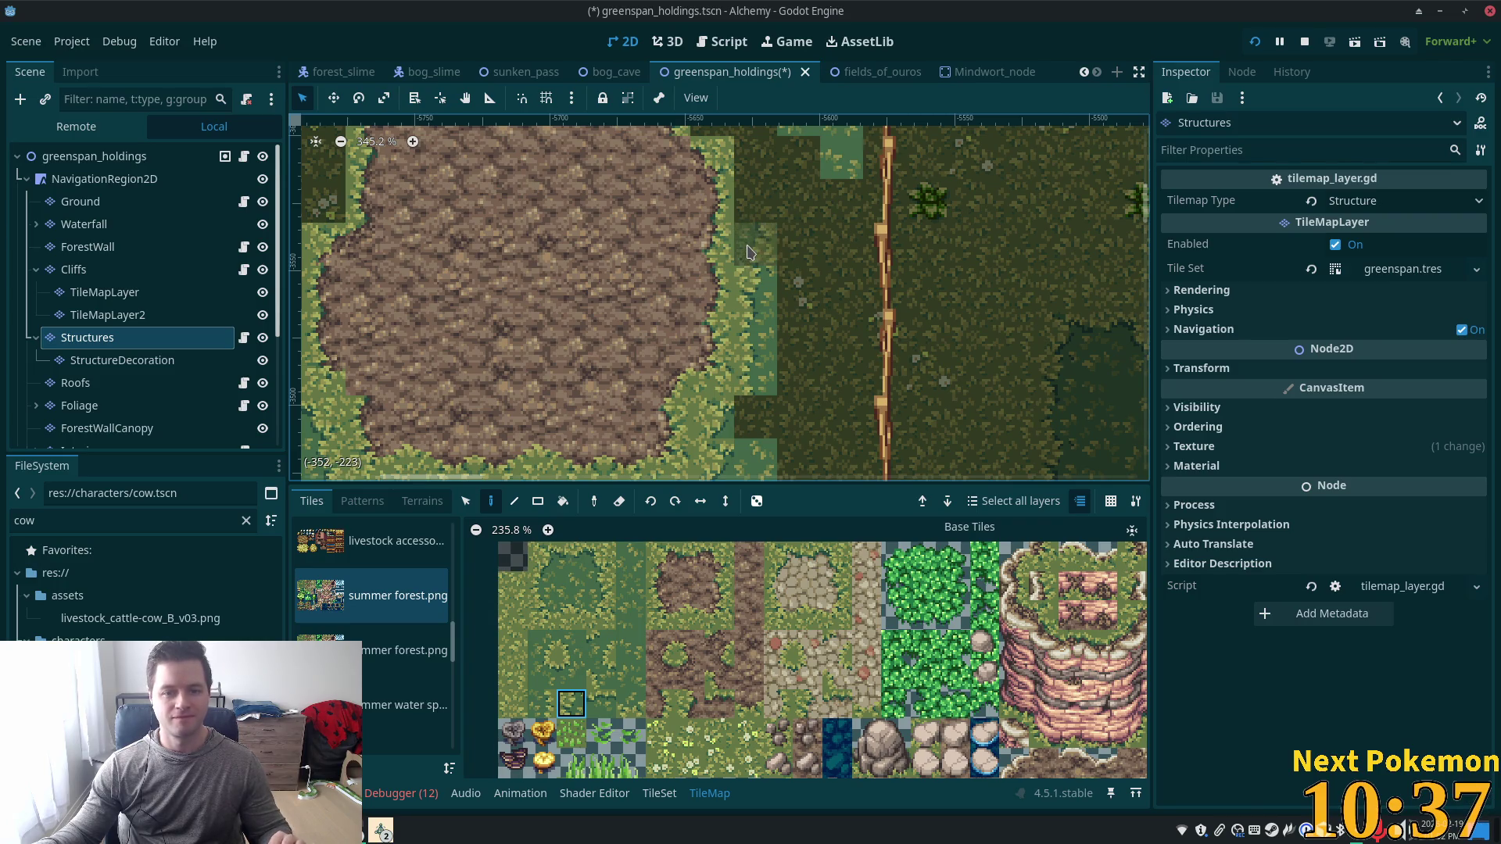
{"action": "left_click", "coordinate": [749, 249]}
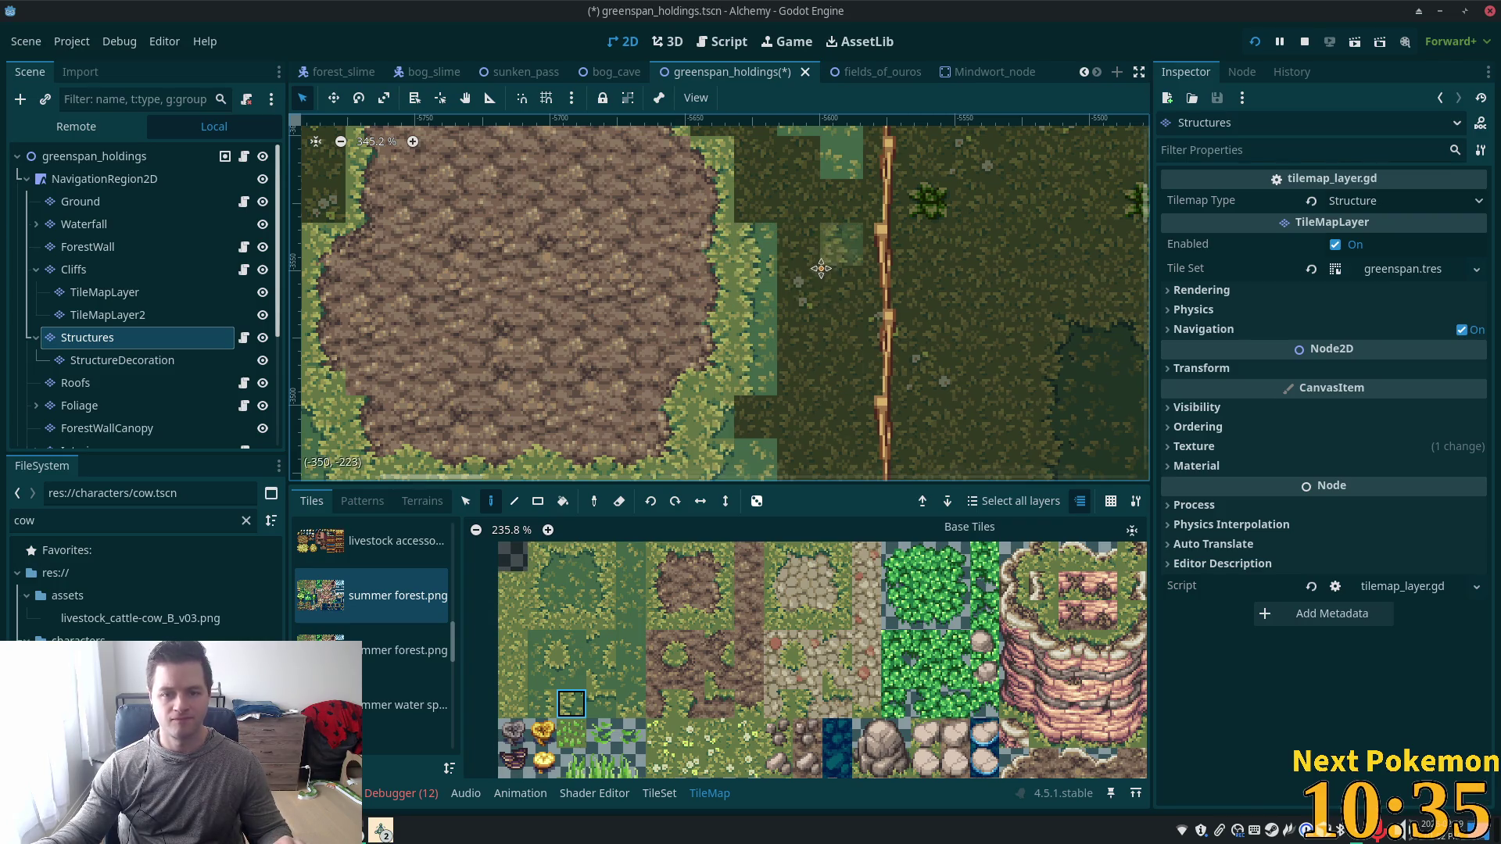
Brighten the dark cells near the fence and the pen's upper corner with light grass.
{"action": "left_click_drag", "start_coordinate": [837, 250], "coordinate": [758, 319]}
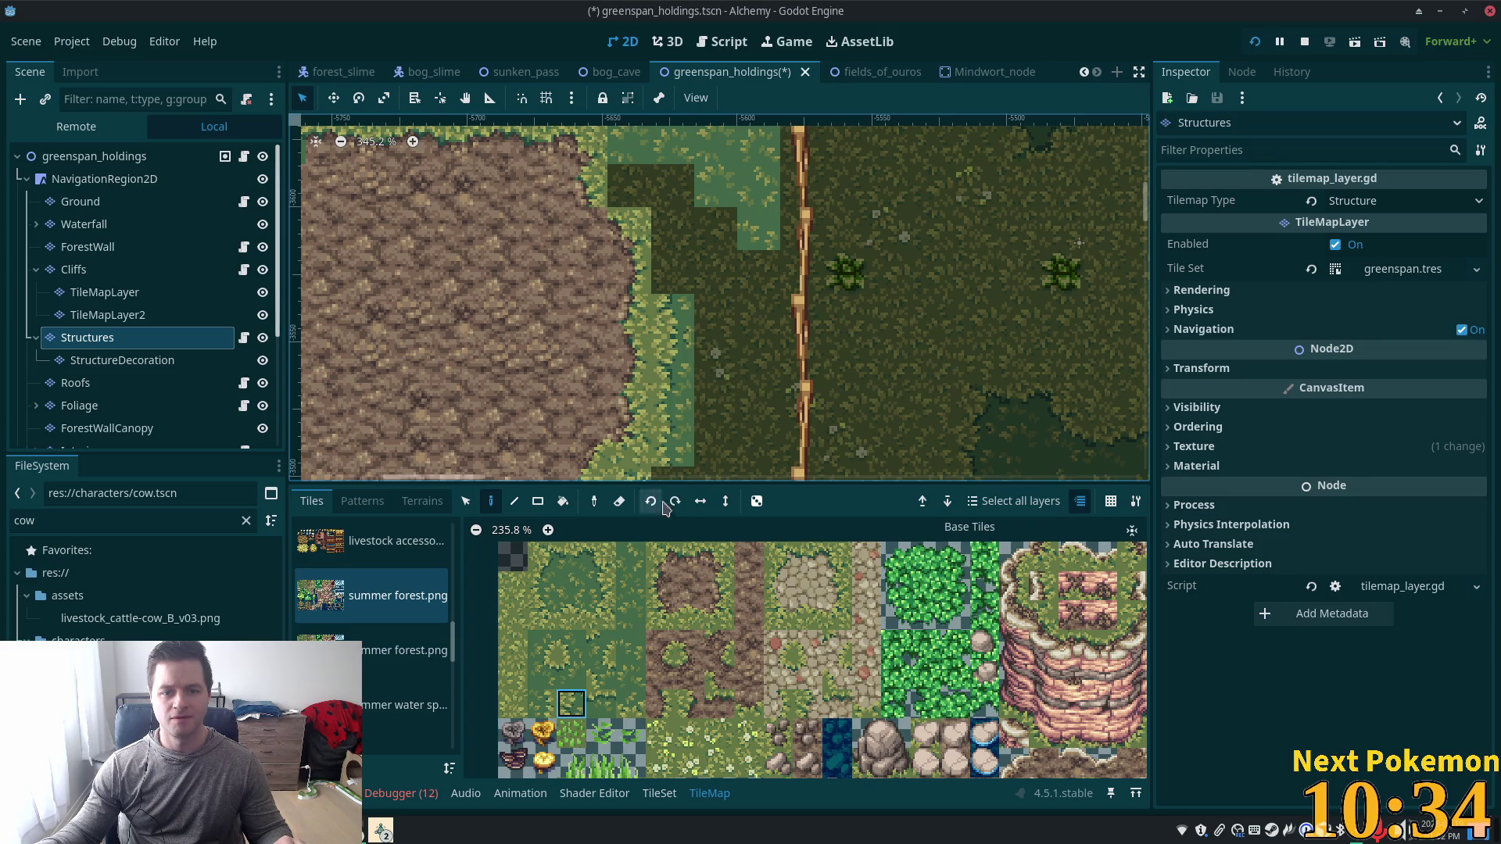
{"action": "left_click", "coordinate": [542, 585]}
{"action": "left_click", "coordinate": [673, 275]}
{"action": "left_click", "coordinate": [673, 229]}
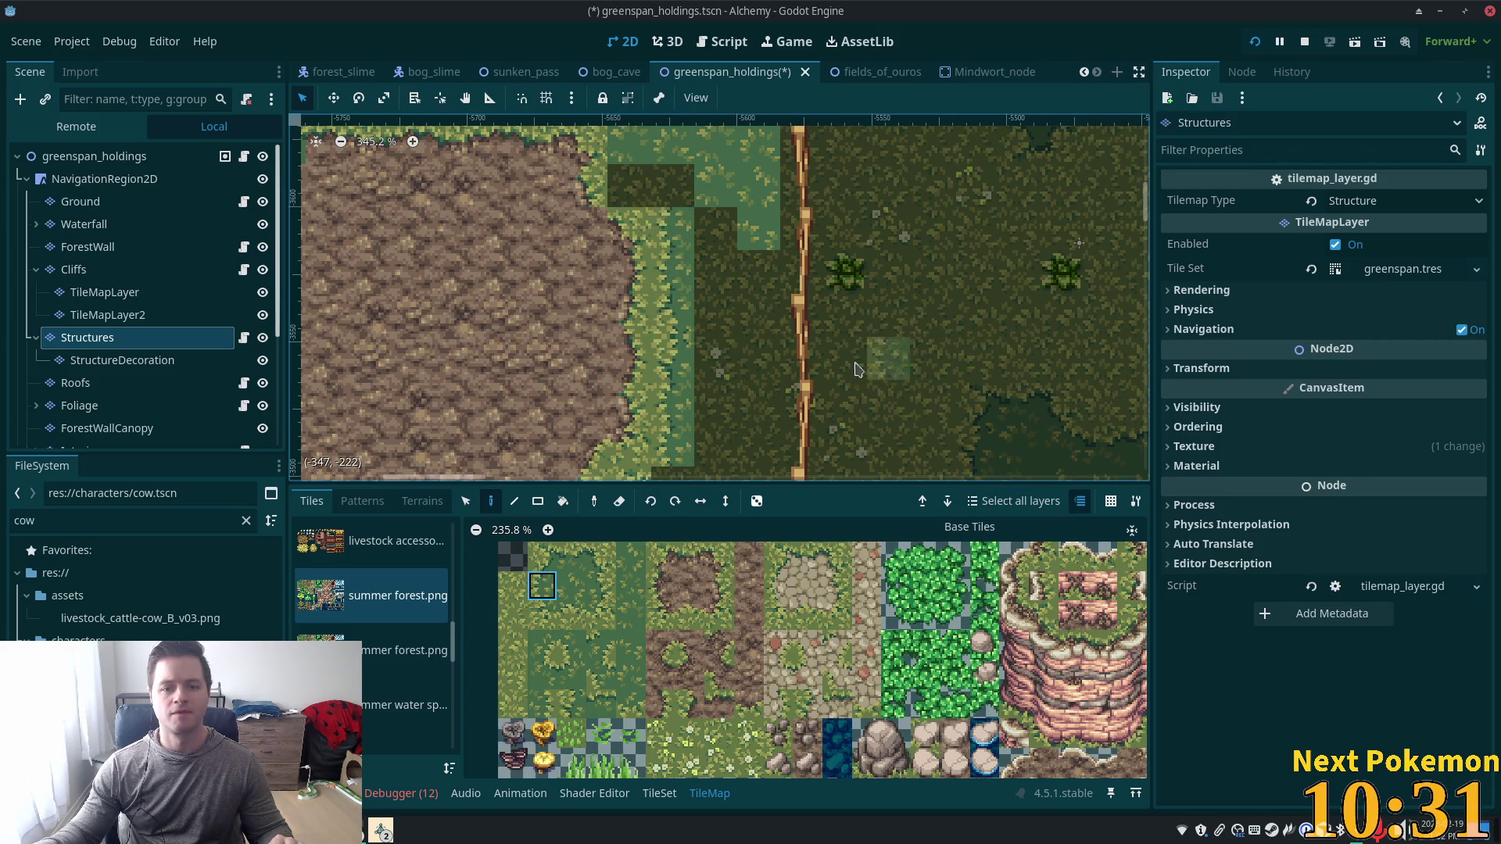
{"action": "left_click_drag", "start_coordinate": [683, 245], "coordinate": [839, 331]}
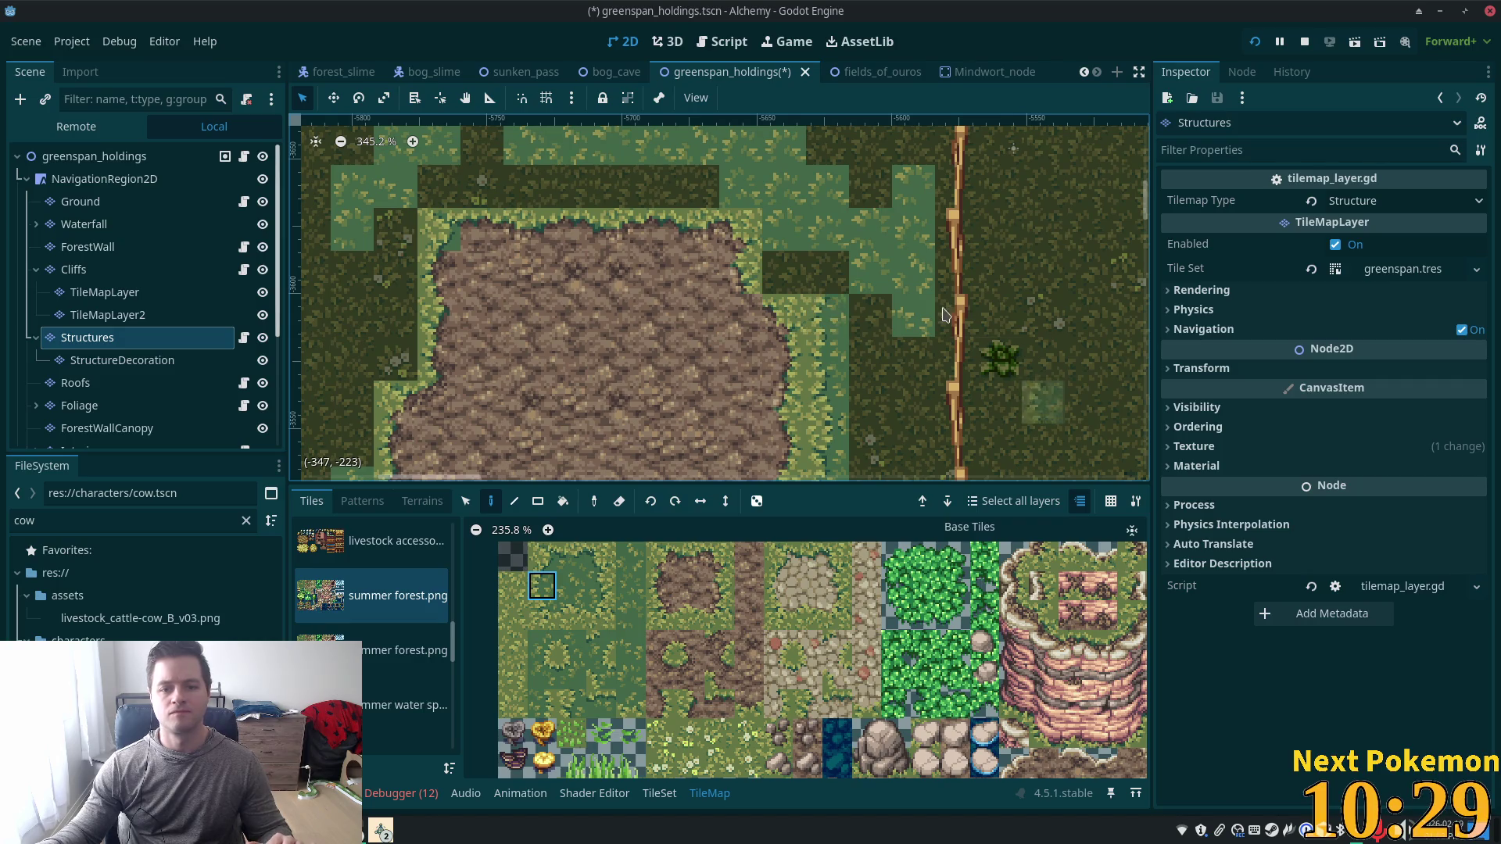
{"action": "left_click", "coordinate": [571, 645]}
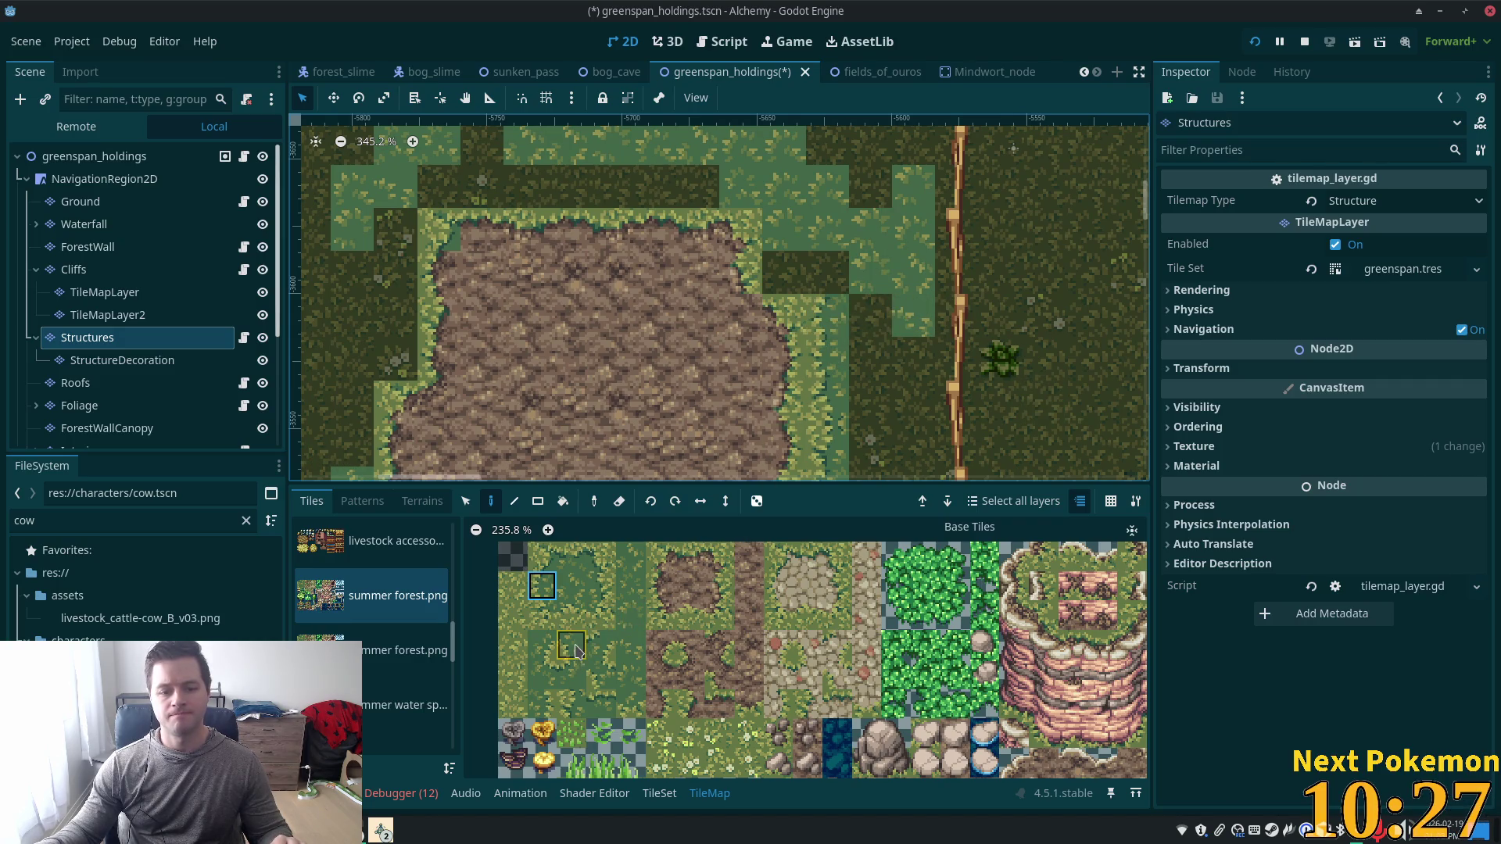
{"action": "left_click", "coordinate": [831, 274]}
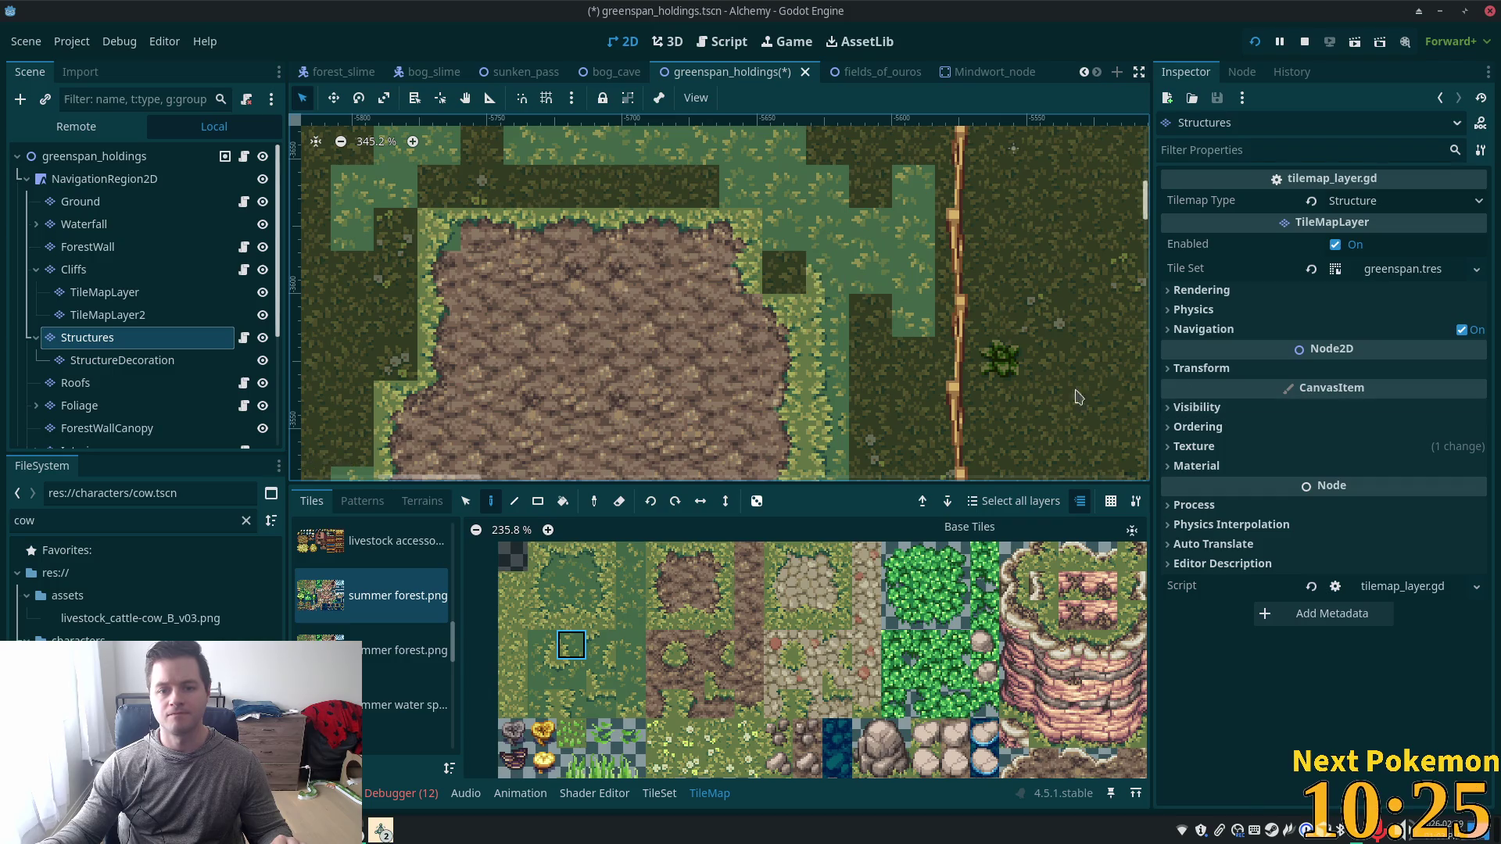
{"action": "left_click", "coordinate": [541, 585]}
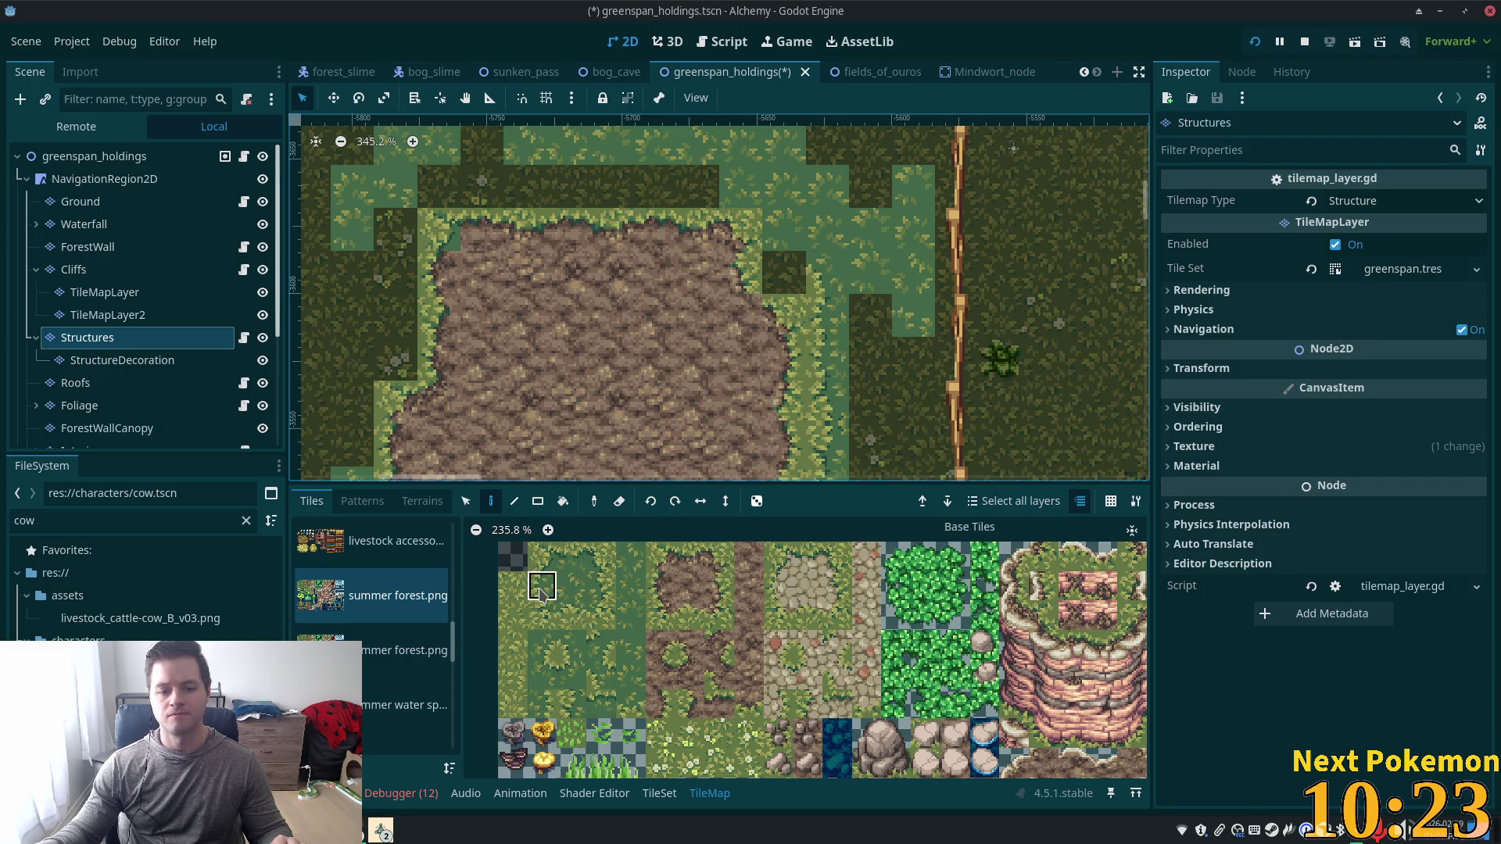
{"action": "left_click", "coordinate": [784, 274]}
{"action": "scroll", "coordinate": [917, 390], "scroll_direction": "down", "scroll_amount": 4}
Compare several grass tile variants in the summer forest atlas near the lower fence.
{"action": "mouse_move", "coordinate": [917, 390]}
{"action": "left_mouse_down"}
{"action": "mouse_move", "coordinate": [901, 297]}
{"action": "mouse_move", "coordinate": [841, 282]}
{"action": "mouse_move", "coordinate": [864, 345]}
{"action": "mouse_move", "coordinate": [850, 331]}
{"action": "left_mouse_up"}
{"action": "scroll", "coordinate": [850, 332], "scroll_direction": "up", "scroll_amount": 6}
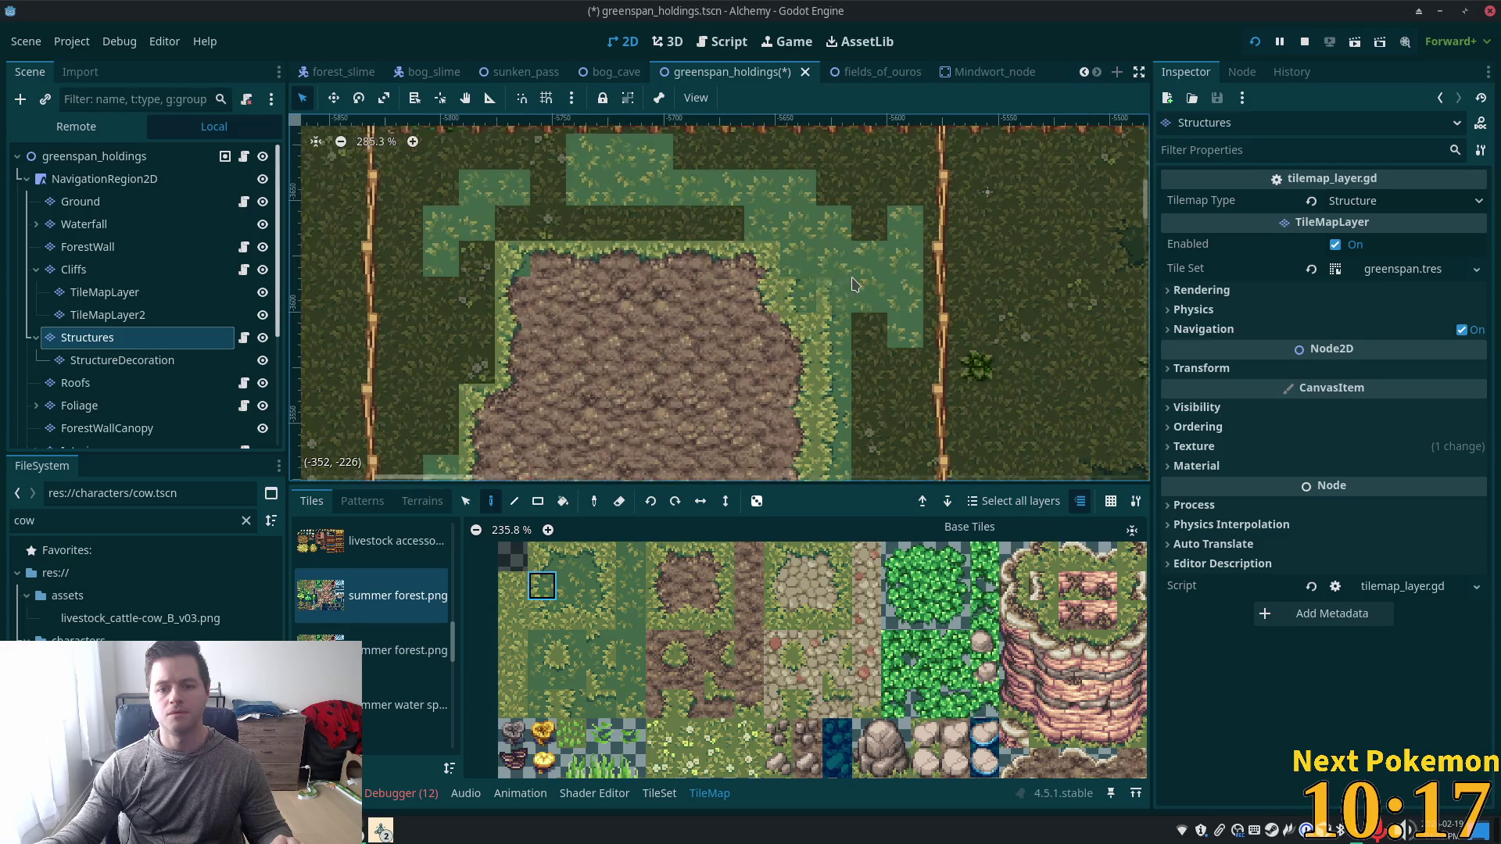
{"action": "left_click", "coordinate": [571, 616]}
{"action": "left_click", "coordinate": [542, 616]}
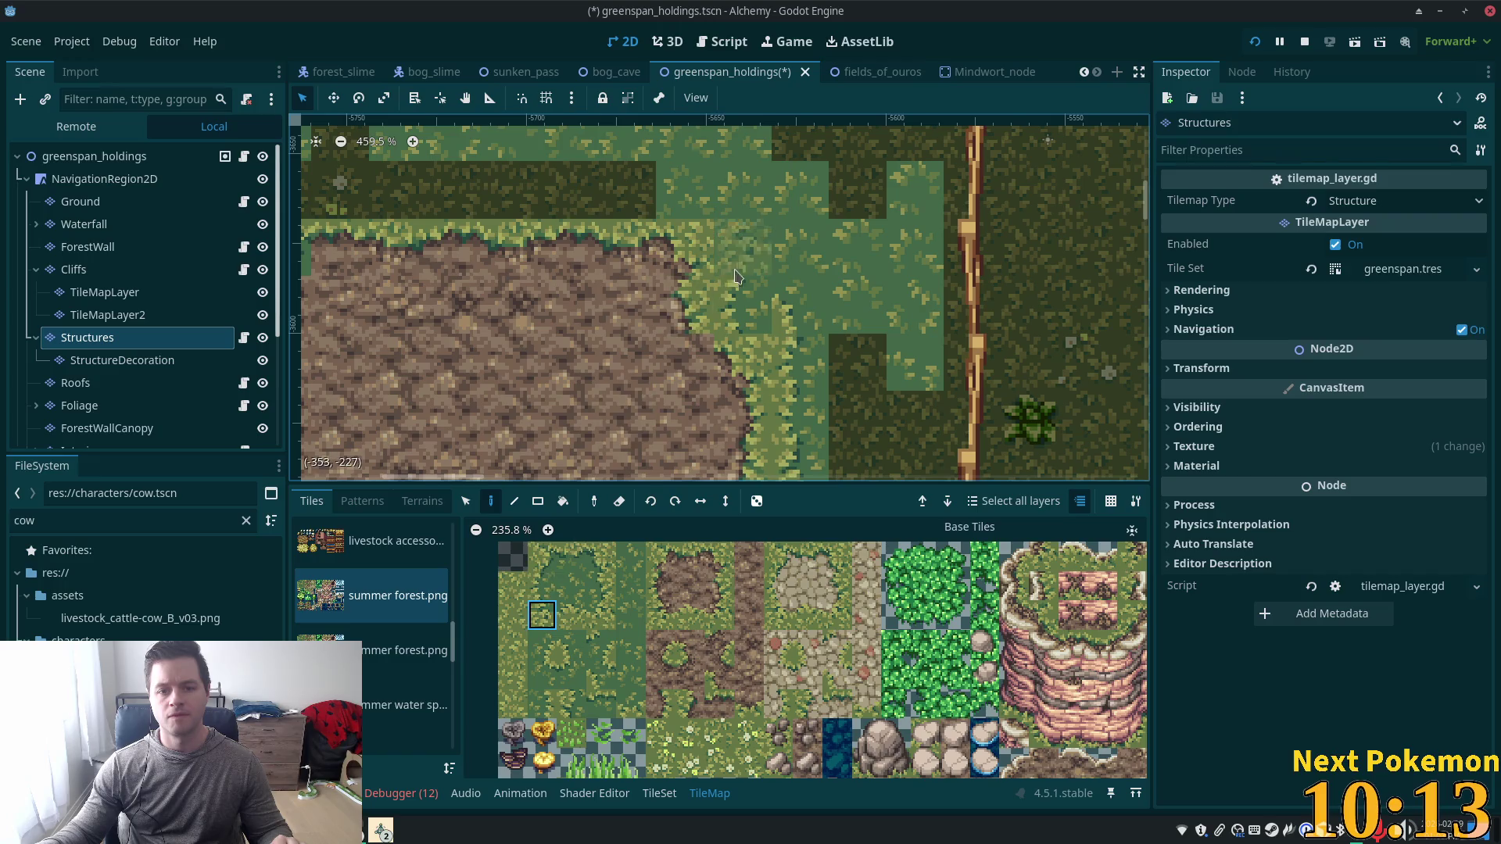
{"action": "left_click", "coordinate": [545, 583]}
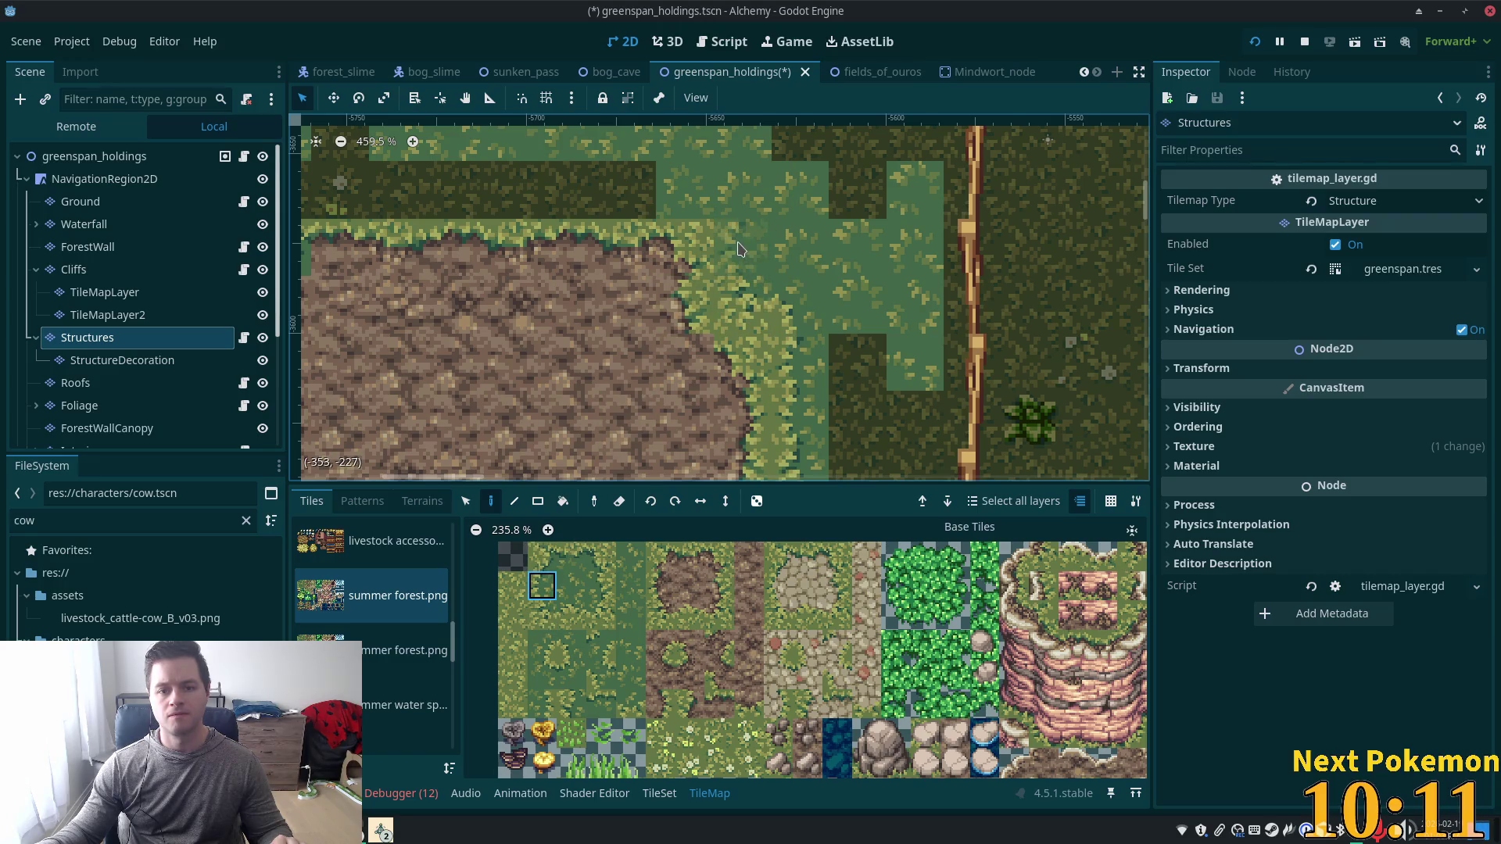
{"action": "left_click", "coordinate": [573, 657]}
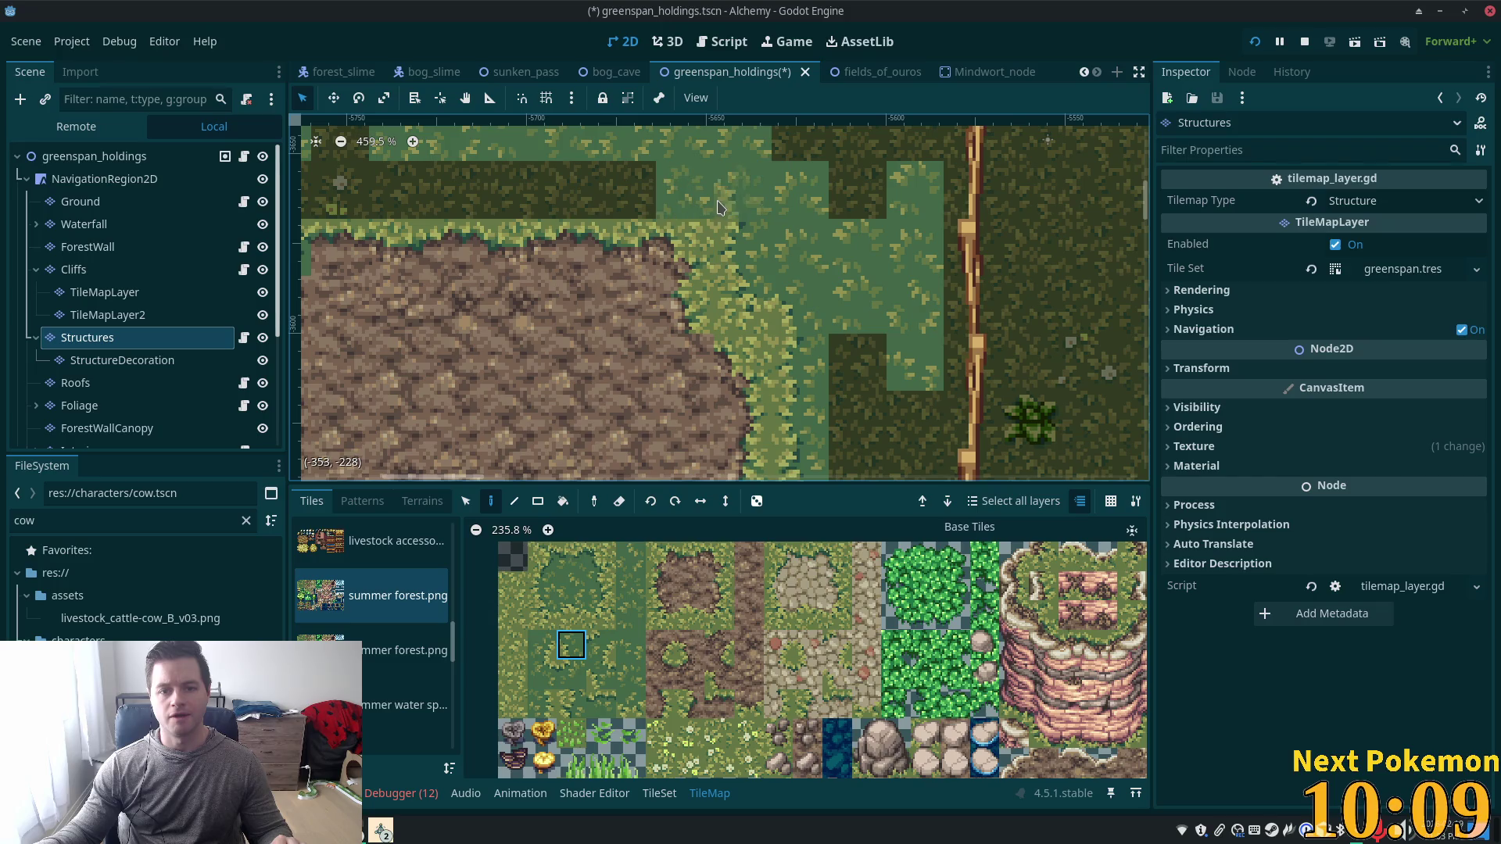
{"action": "left_click", "coordinate": [572, 625]}
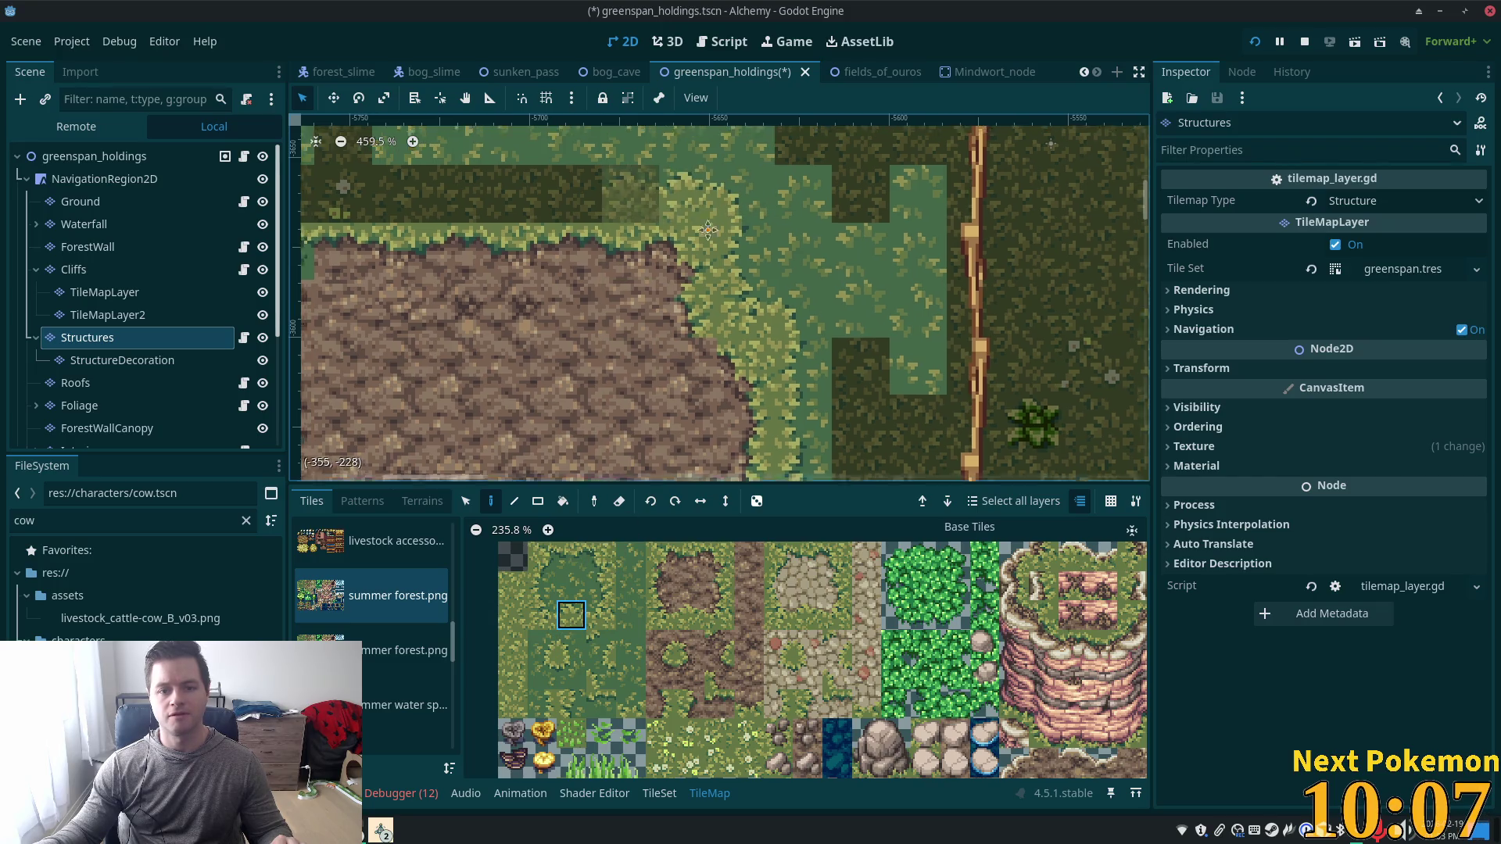
{"action": "scroll", "coordinate": [685, 193], "scroll_direction": "left", "scroll_amount": 4}
{"action": "scroll", "coordinate": [685, 194], "scroll_direction": "up", "scroll_amount": 2}
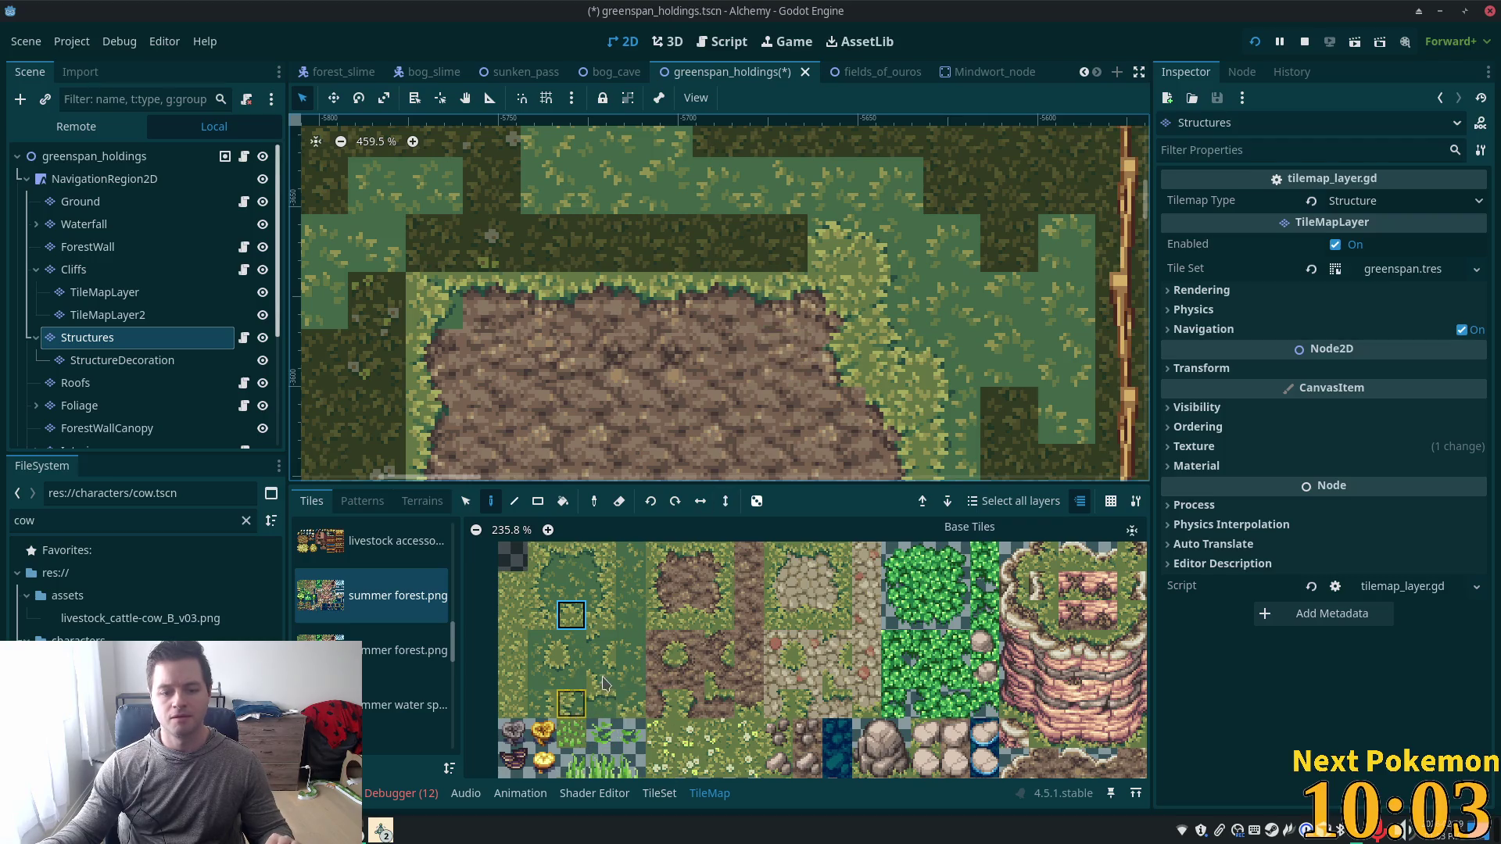
Paint grass over the dark strip above the mud and fix the odd tile with dark grass.
{"action": "left_click", "coordinate": [631, 704]}
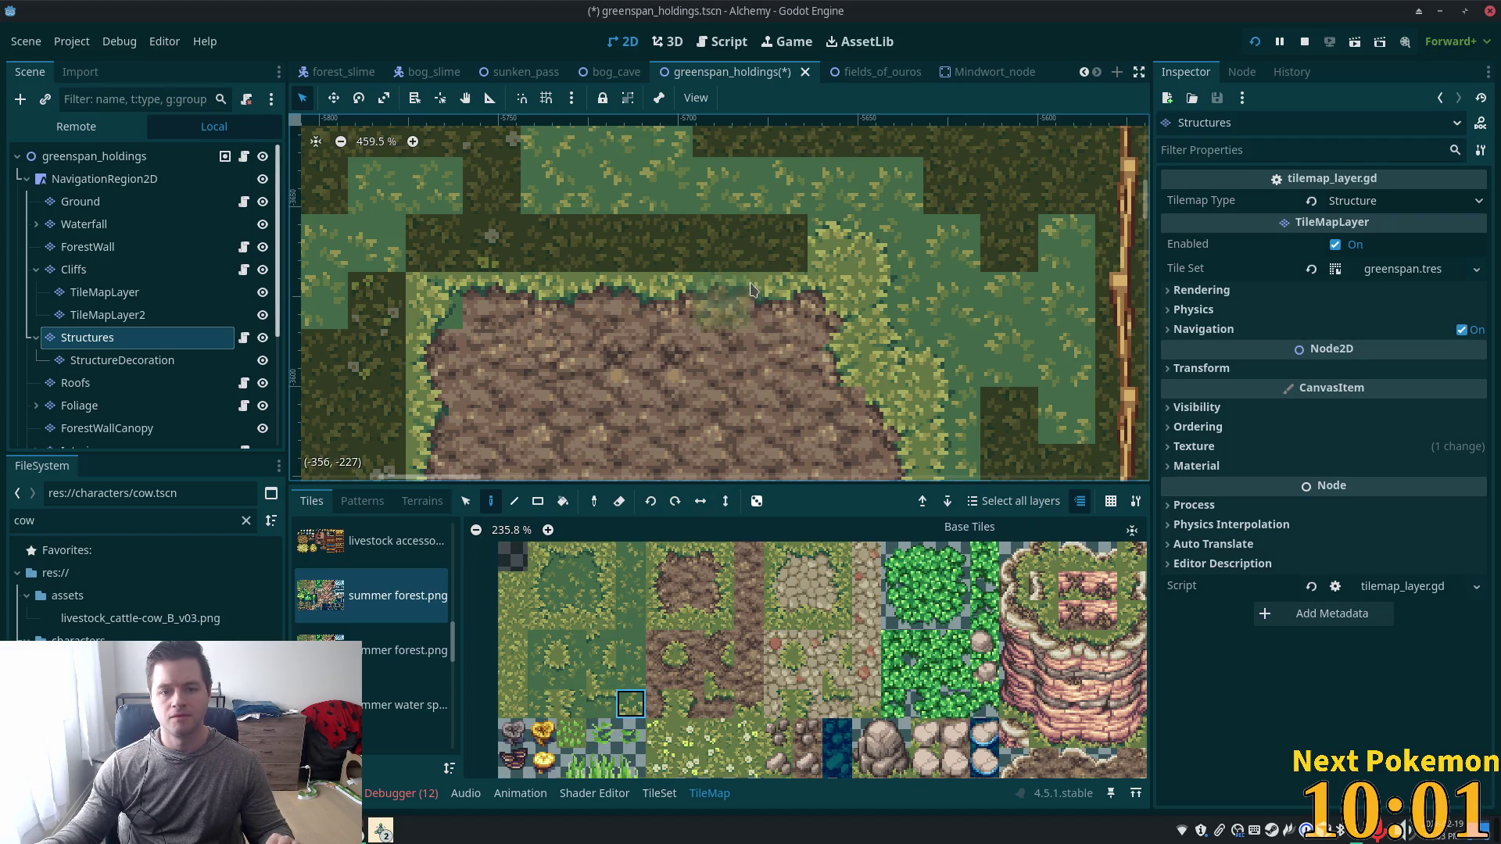
{"action": "left_click", "coordinate": [780, 243]}
{"action": "left_click", "coordinate": [721, 242]}
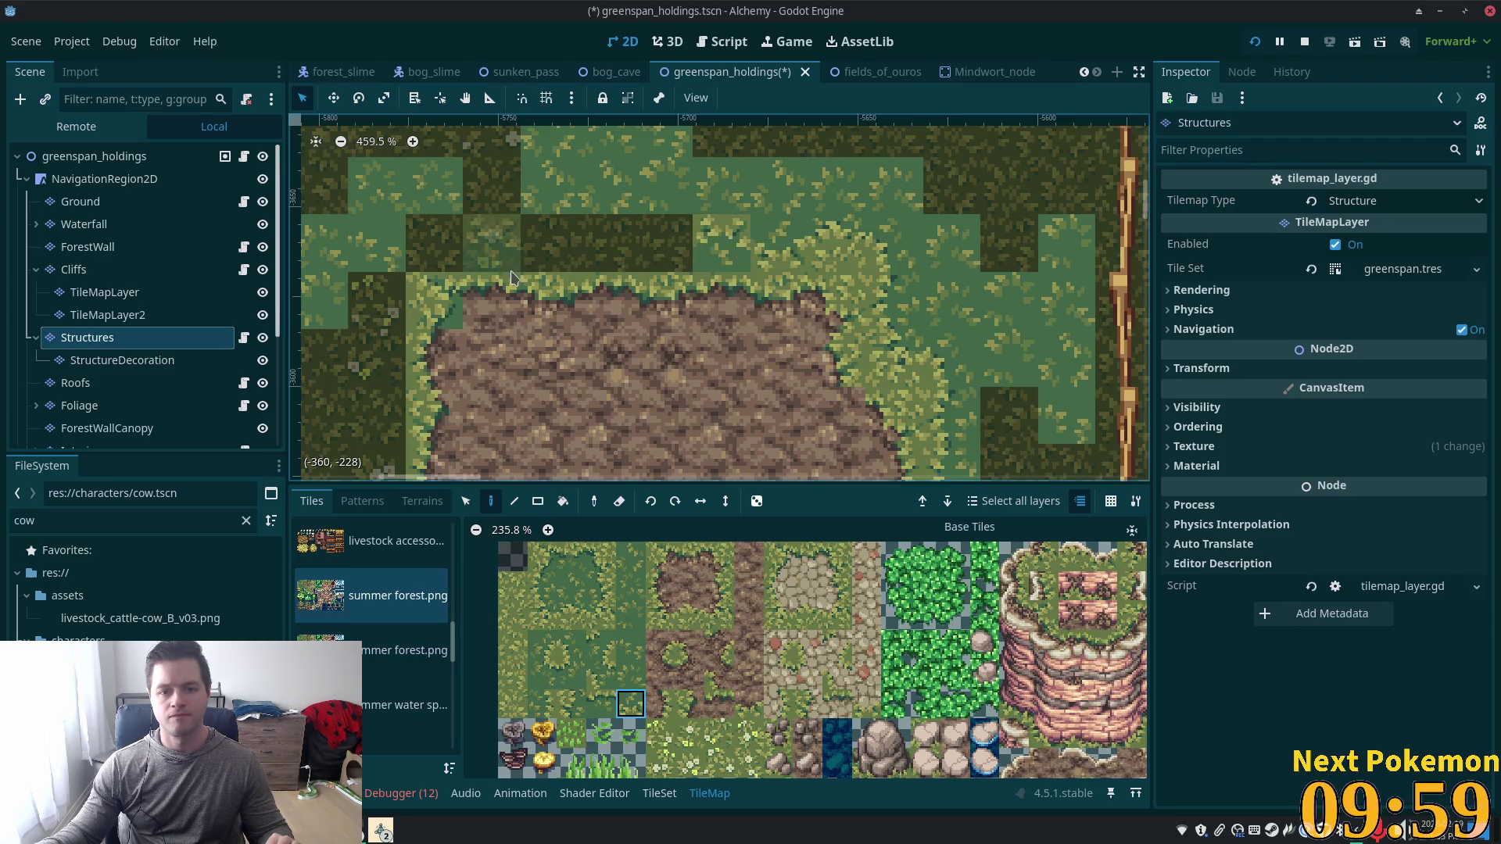
{"action": "left_click", "coordinate": [512, 275]}
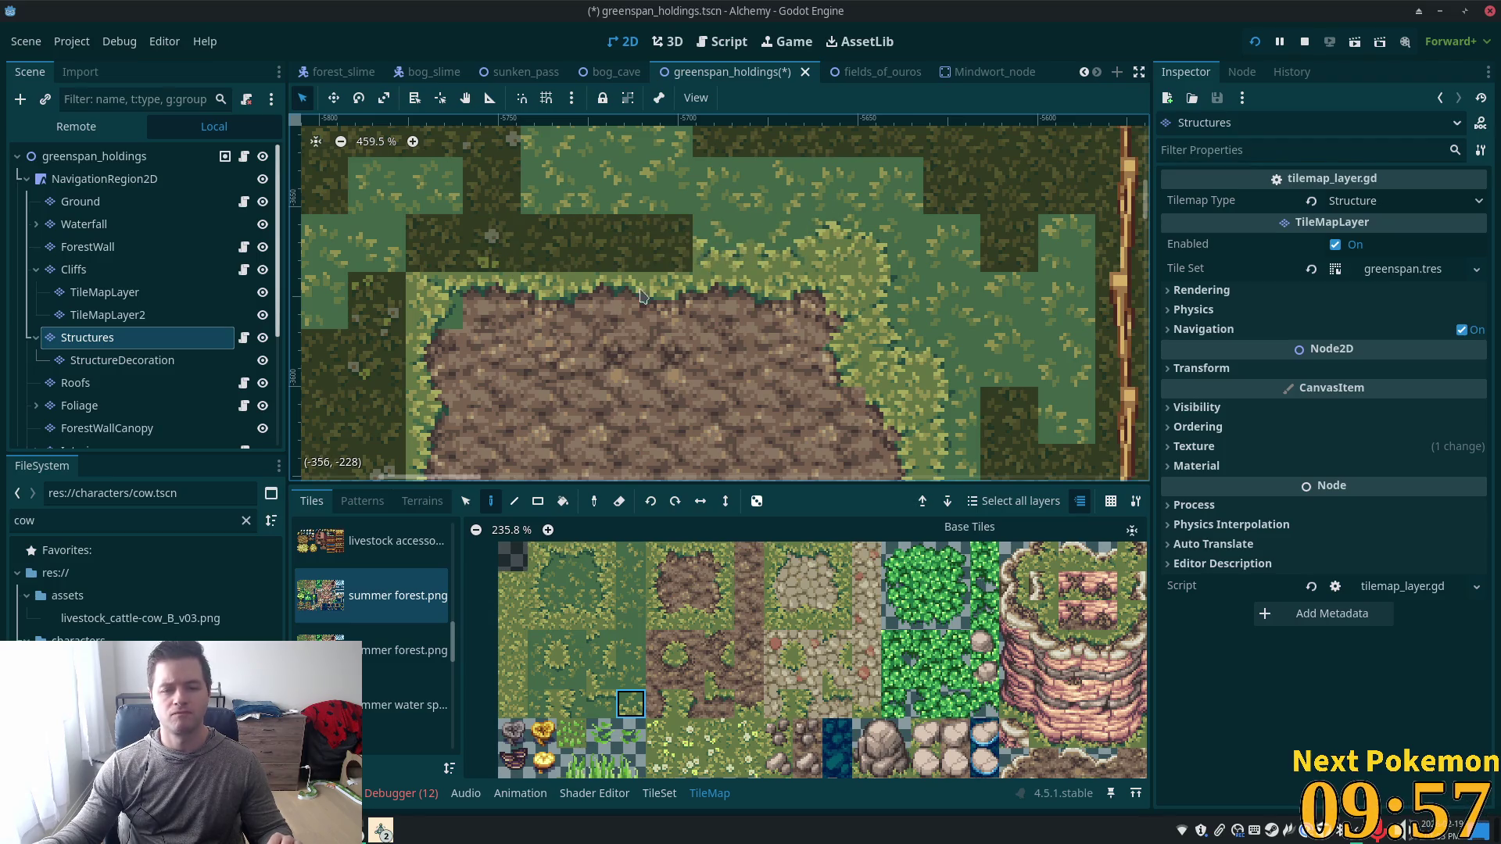
{"action": "left_click", "coordinate": [571, 615]}
{"action": "left_click", "coordinate": [659, 256]}
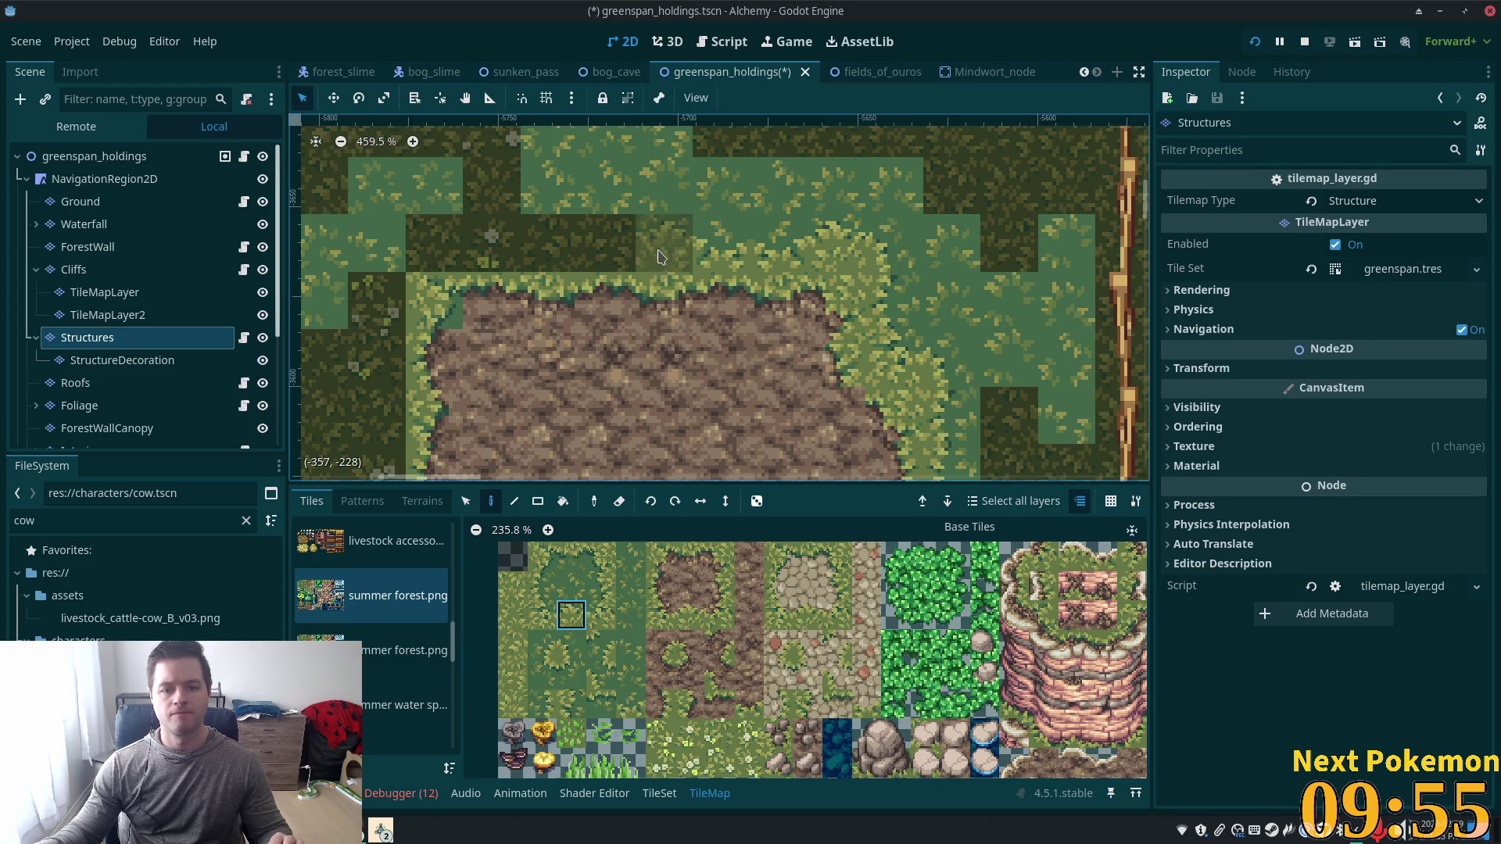
{"action": "left_click", "coordinate": [659, 256]}
Select the row of tiles above the mud patch, then return to painting.
{"action": "key", "text": "s"}
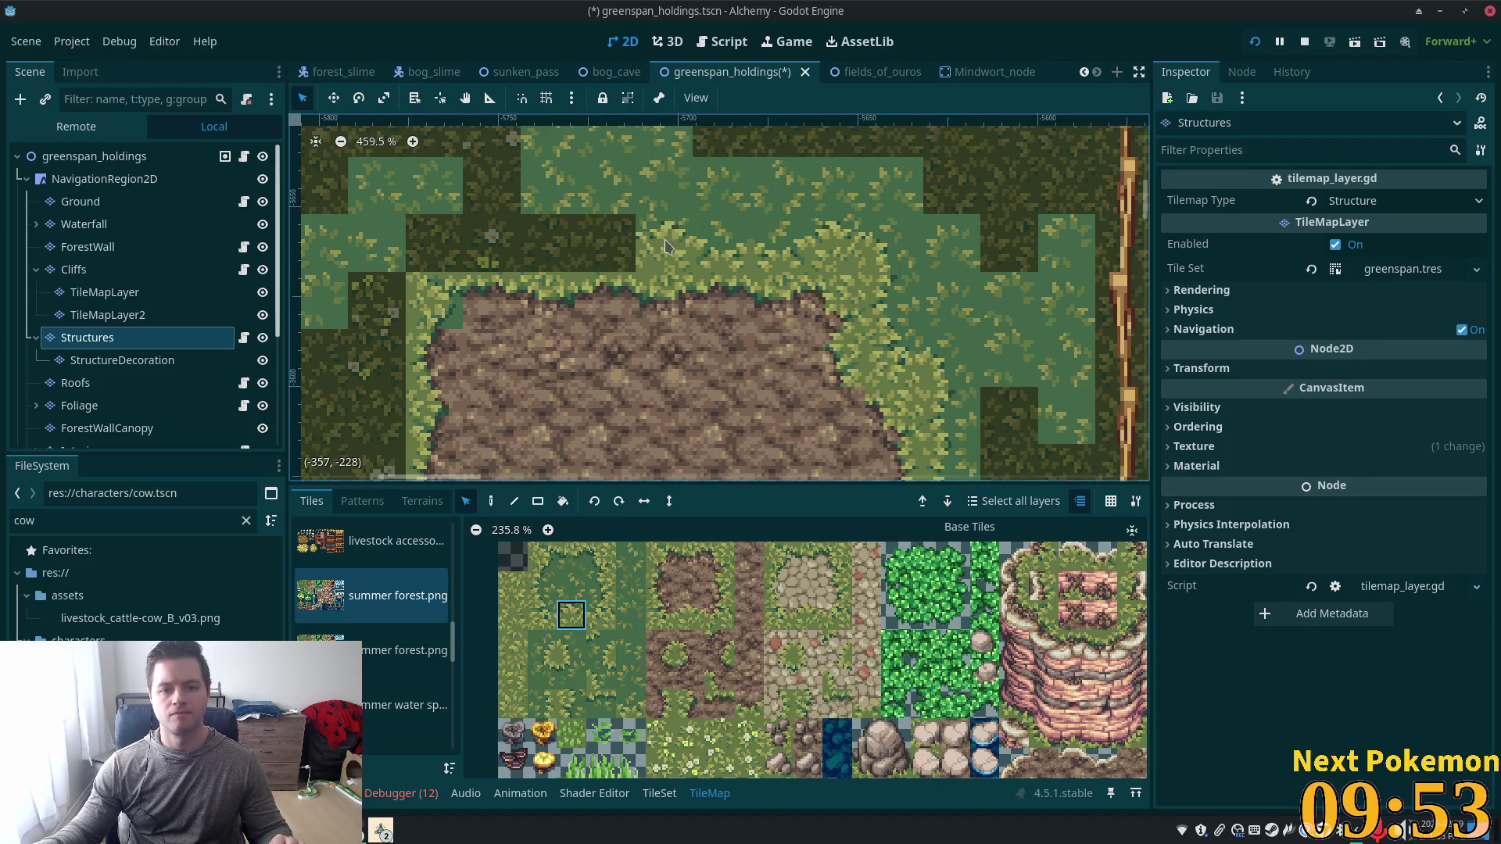
{"action": "left_click_drag", "start_coordinate": [665, 247], "coordinate": [867, 250]}
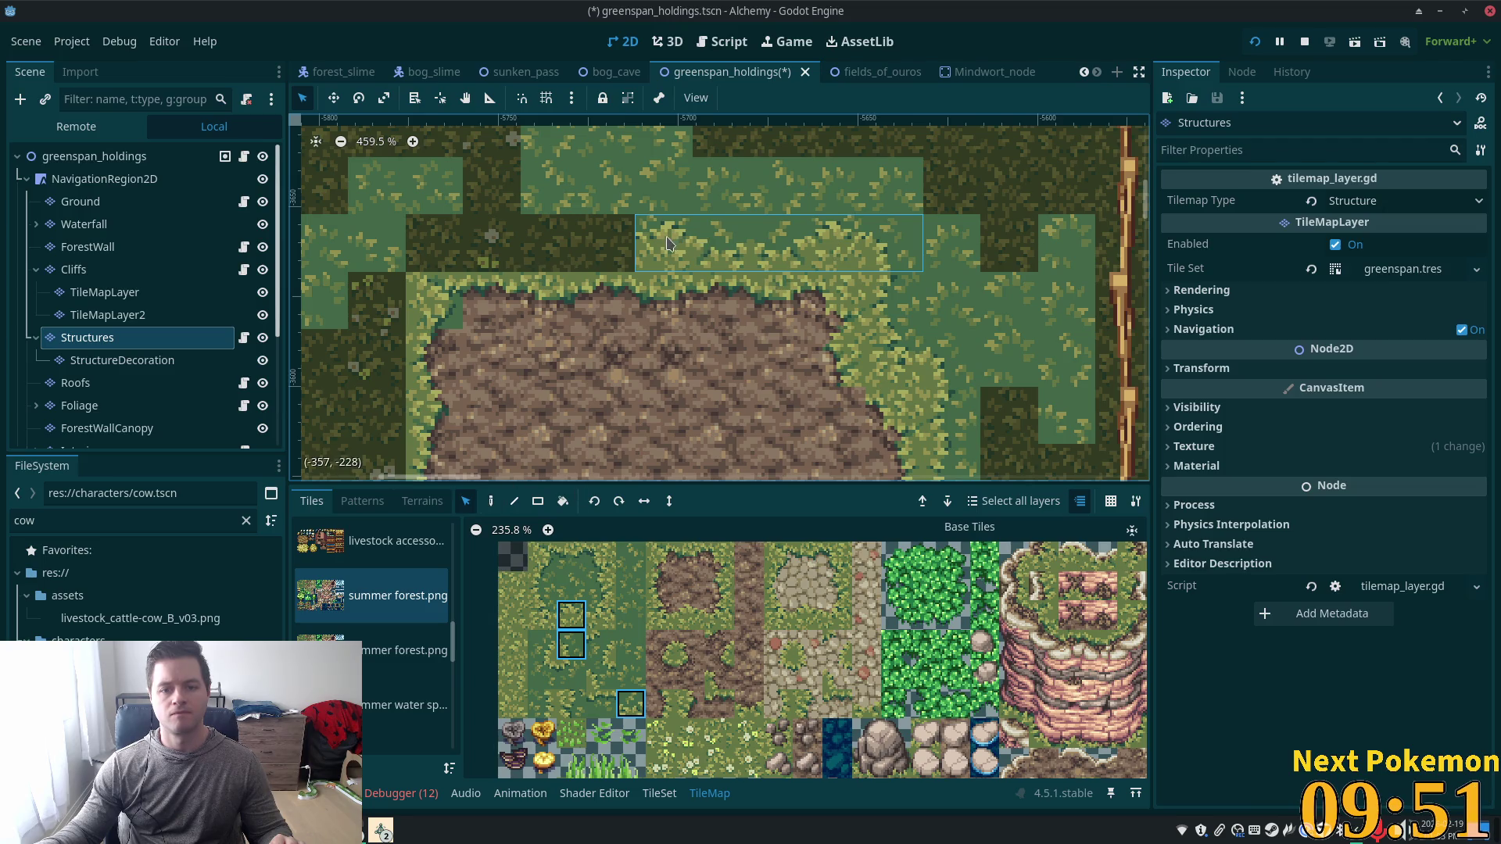
{"action": "mouse_move", "coordinate": [688, 243]}
{"action": "left_mouse_down"}
{"action": "mouse_move", "coordinate": [639, 244]}
{"action": "mouse_move", "coordinate": [848, 249]}
{"action": "left_mouse_up"}
{"action": "key", "text": "d"}
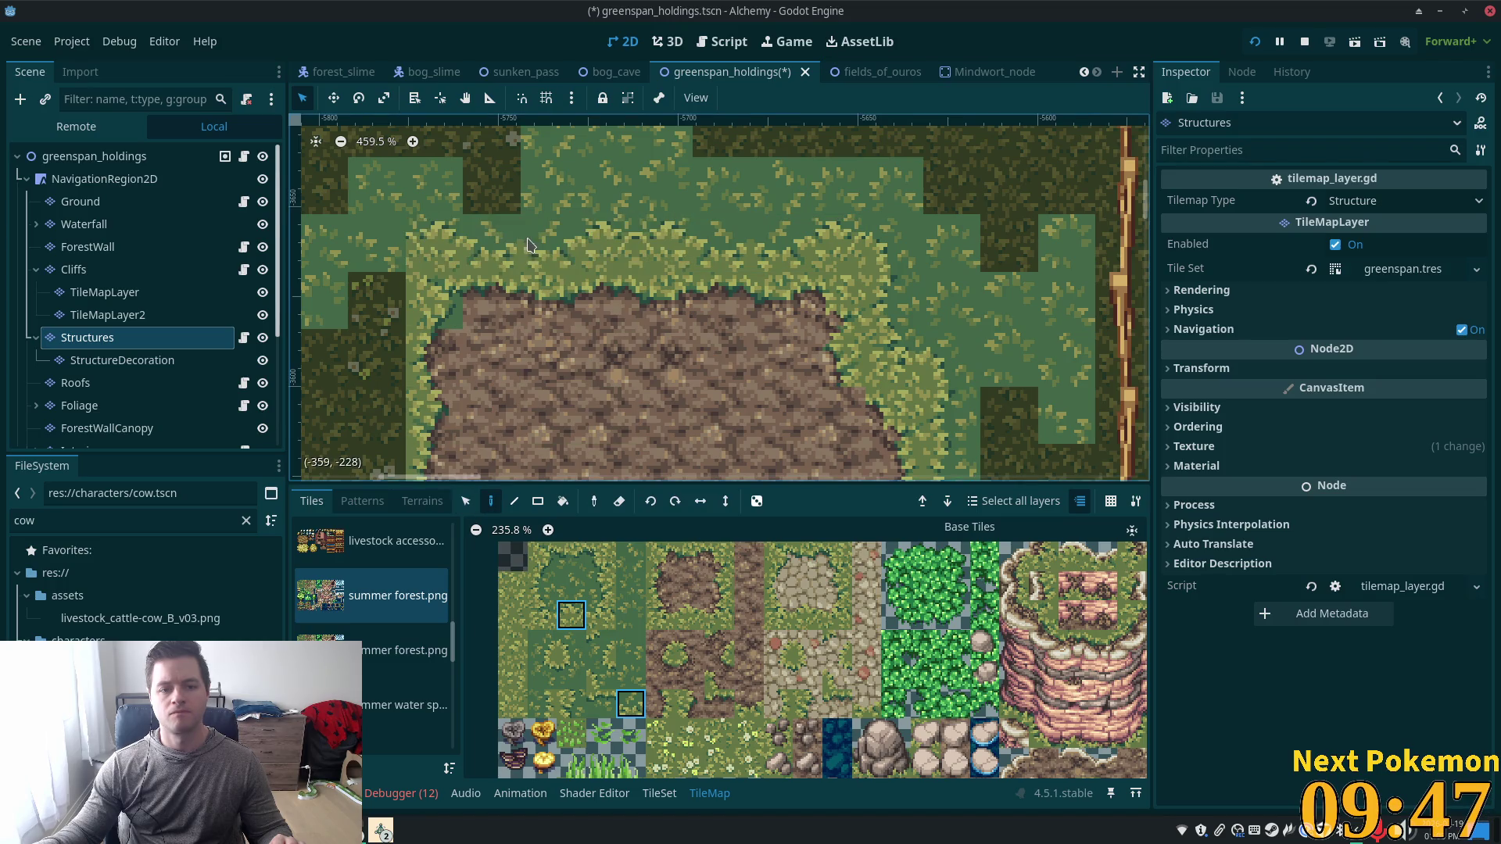
Paint light grass over the dark tiles just left of the mud patch.
{"action": "left_click_drag", "start_coordinate": [470, 415], "coordinate": [631, 408]}
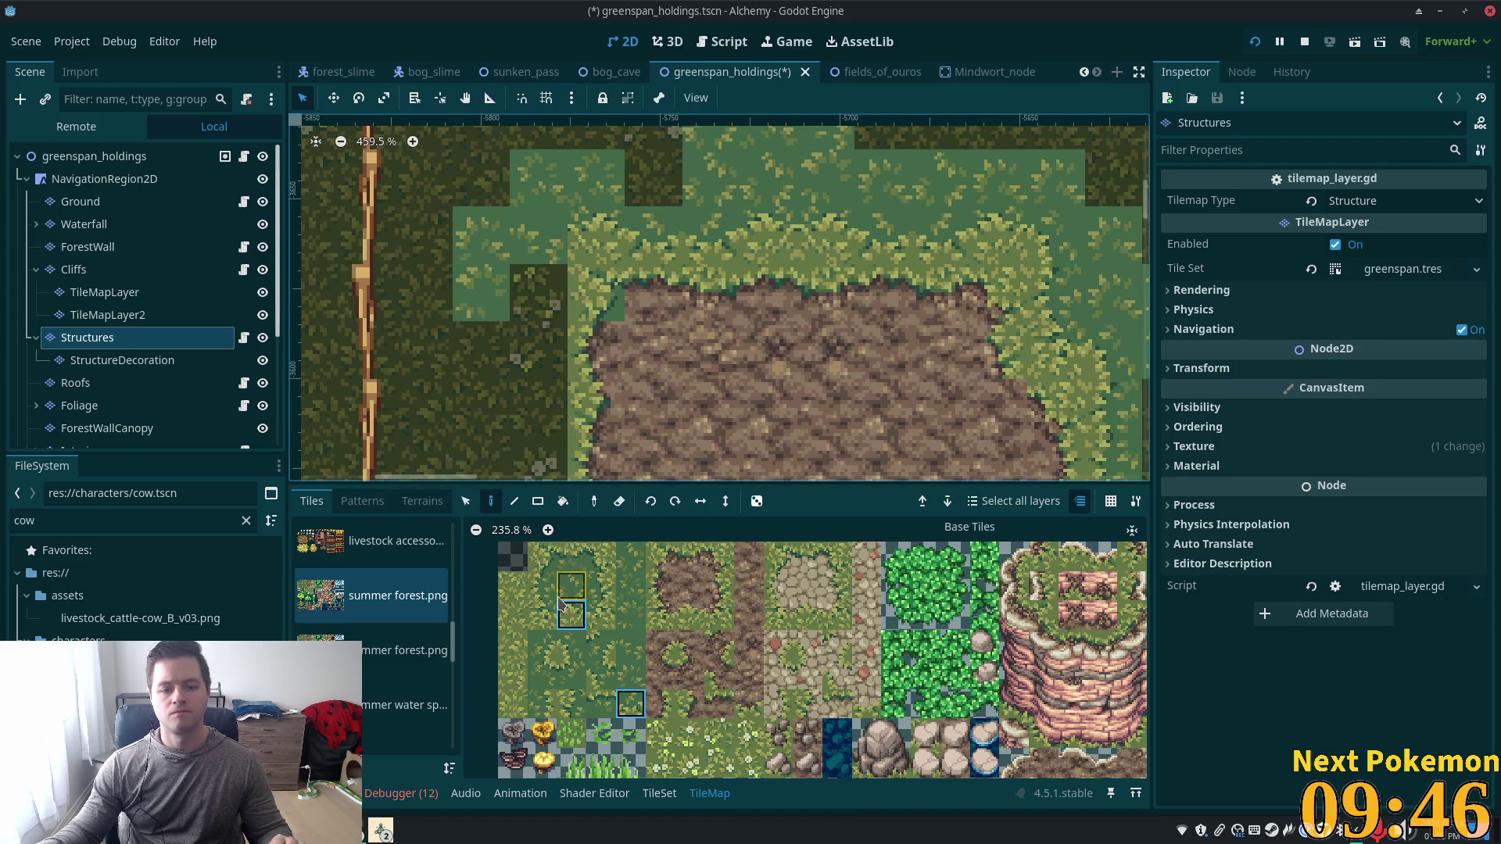
{"action": "left_click", "coordinate": [542, 645]}
{"action": "left_click", "coordinate": [538, 293]}
{"action": "left_click", "coordinate": [553, 246]}
{"action": "key", "text": "r"}
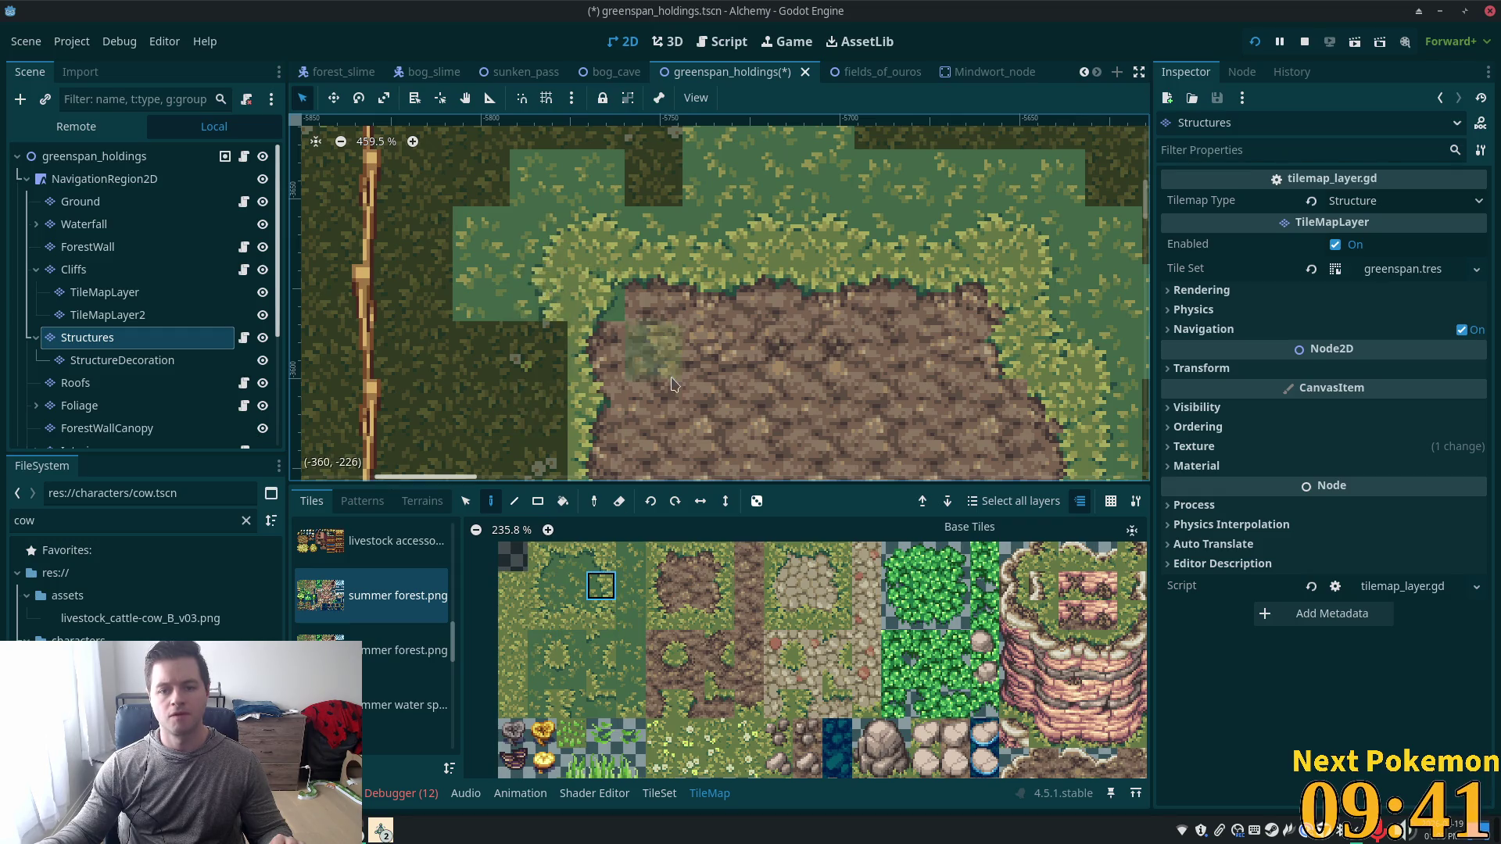
{"action": "scroll", "coordinate": [679, 450], "scroll_direction": "down", "scroll_amount": 5}
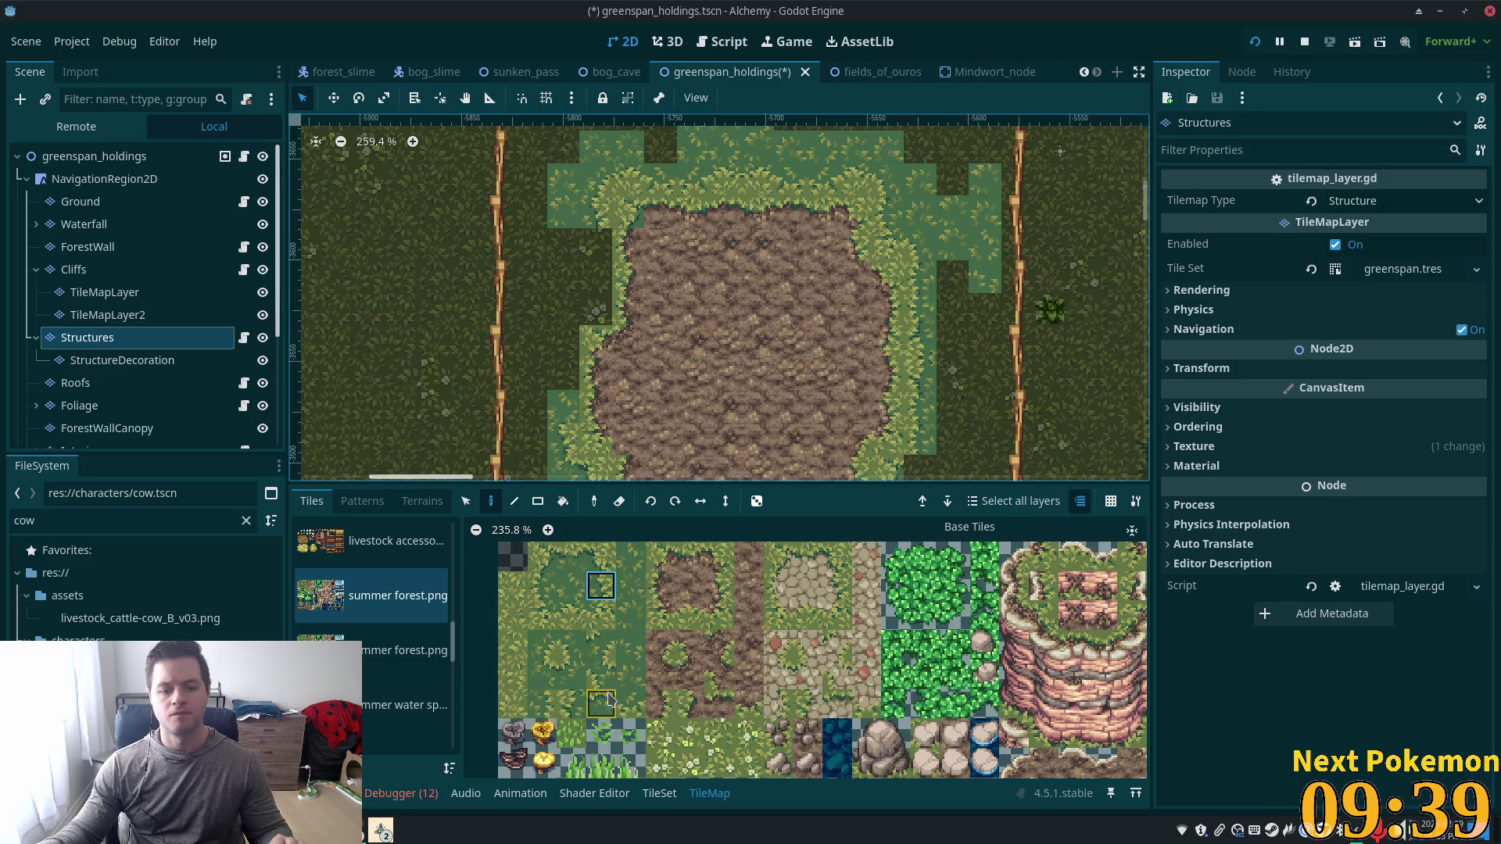
{"action": "left_click", "coordinate": [598, 249]}
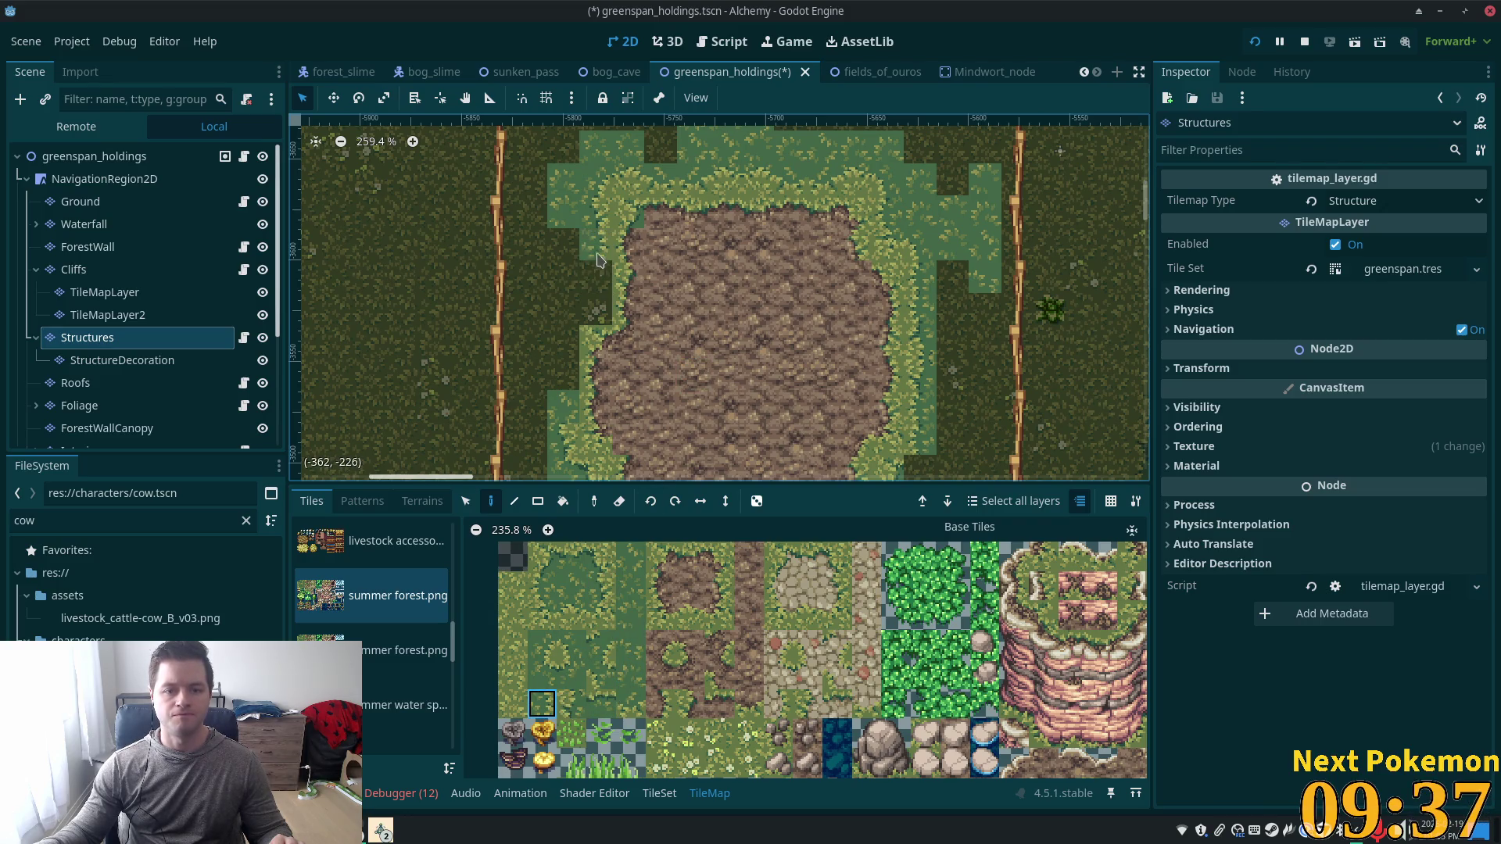
{"action": "left_click", "coordinate": [603, 278]}
{"action": "left_click", "coordinate": [600, 312]}
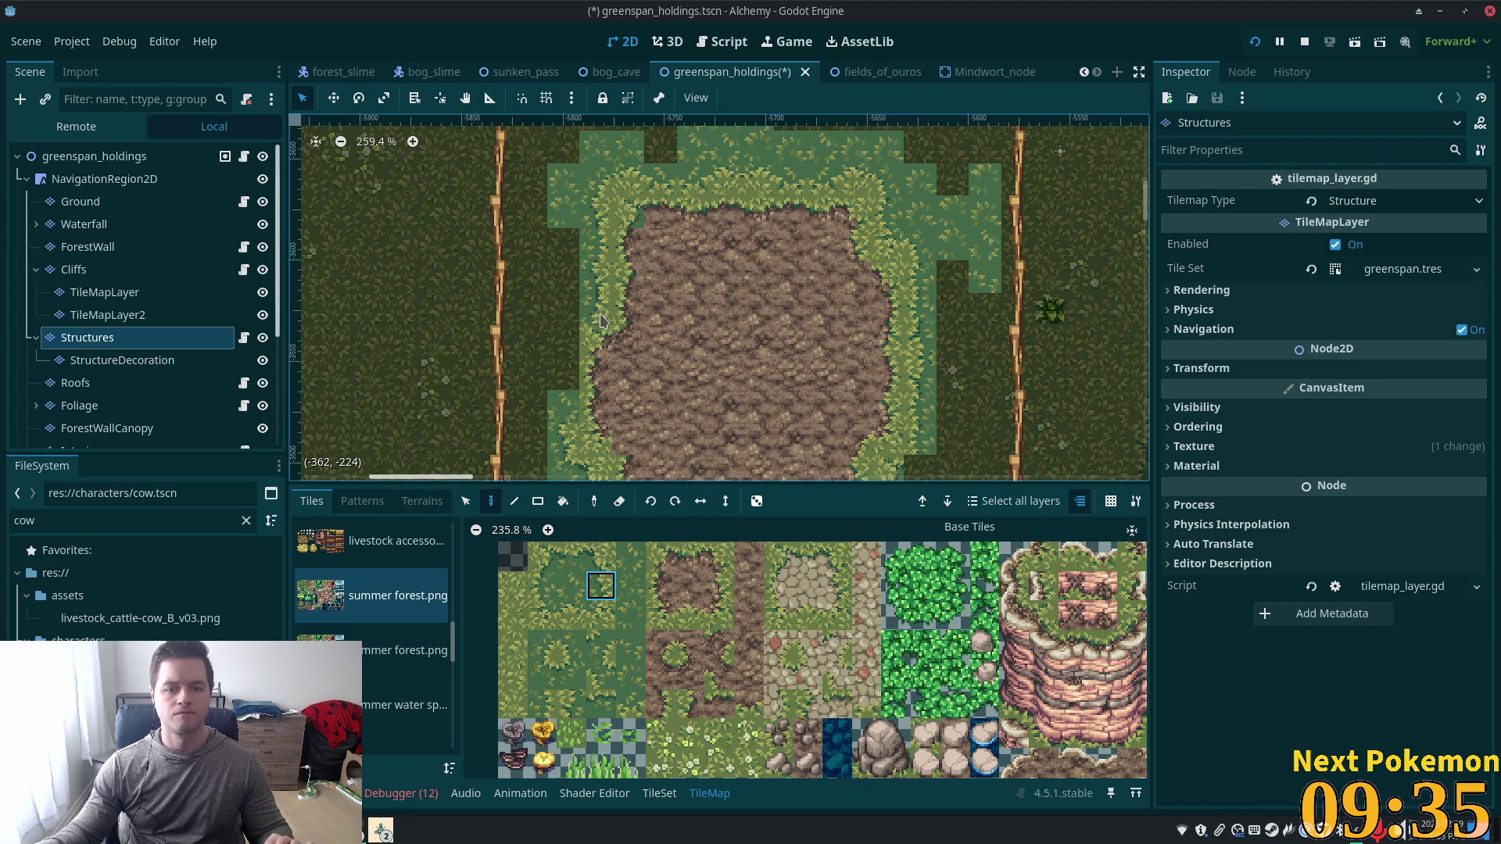
Fill the dark strip left of the mud with light grass using a rectangle stroke.
{"action": "scroll", "coordinate": [757, 440], "scroll_direction": "down", "scroll_amount": 1}
{"action": "scroll", "coordinate": [660, 320], "scroll_direction": "up", "scroll_amount": 2}
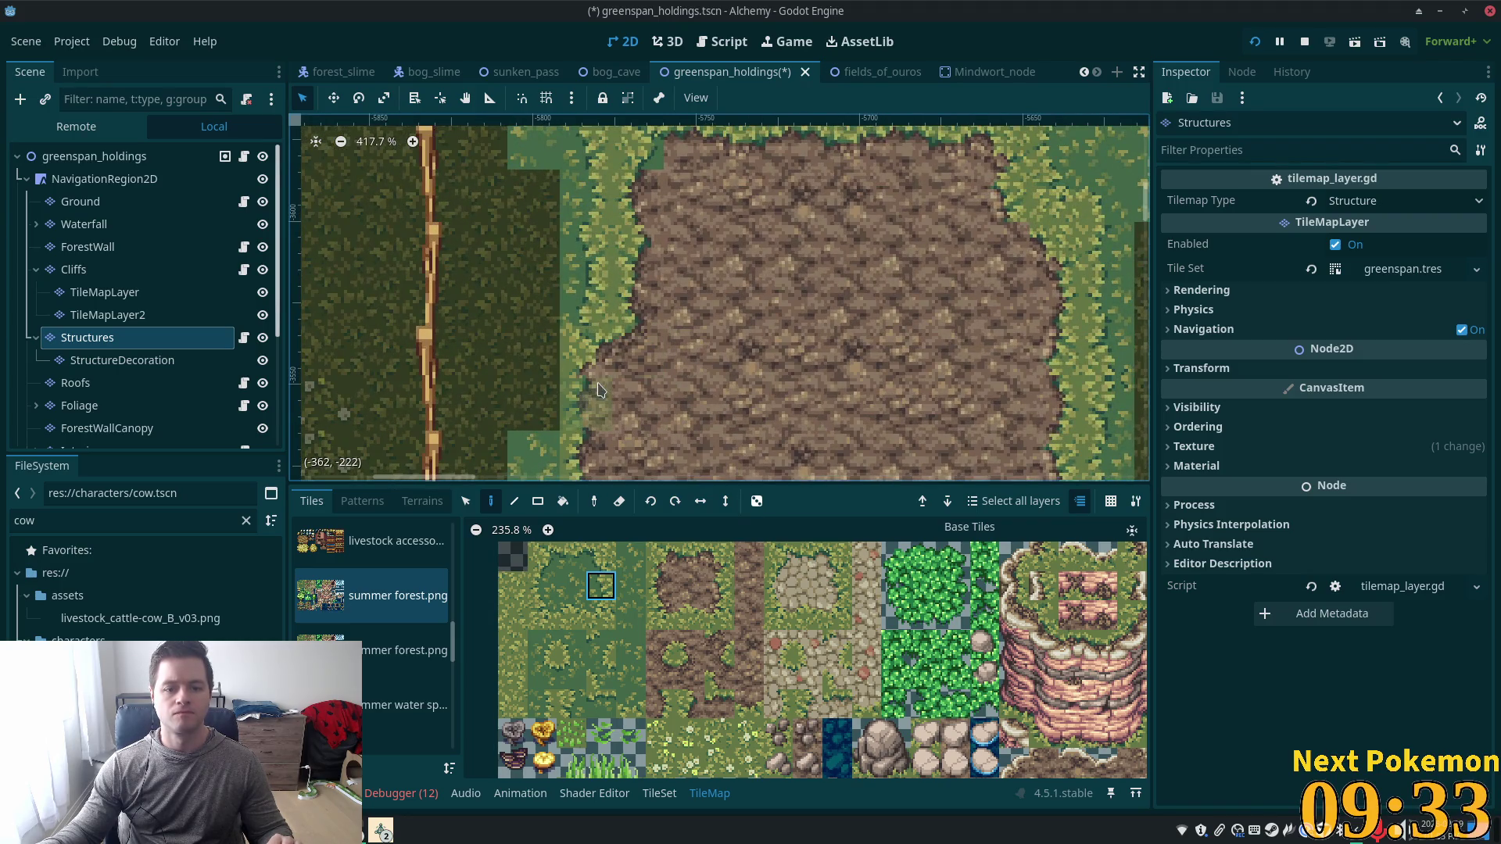
{"action": "scroll", "coordinate": [640, 266], "scroll_direction": "down", "scroll_amount": 1}
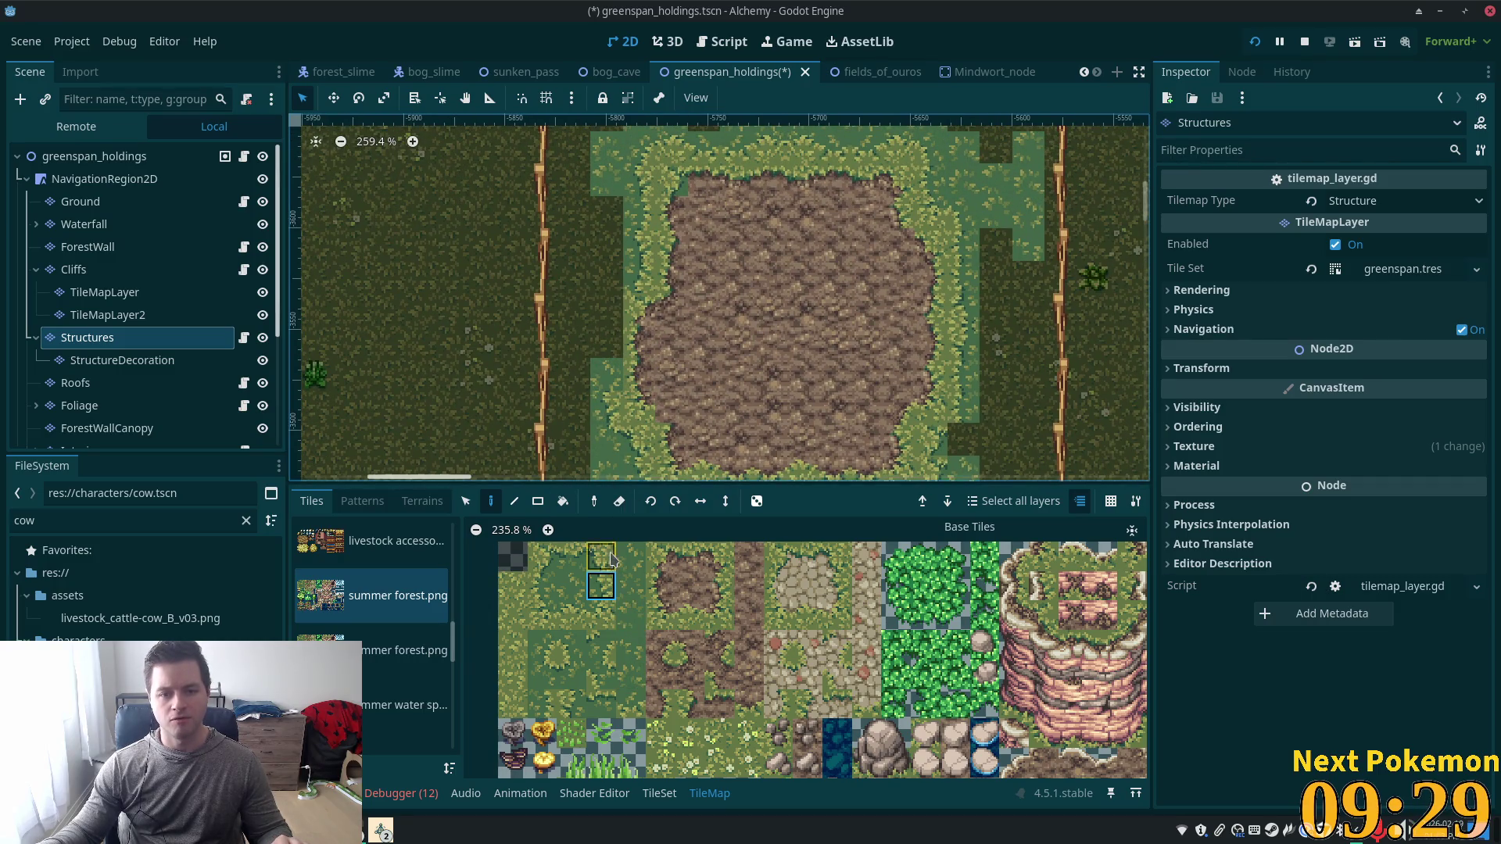
{"action": "left_click_drag", "start_coordinate": [606, 456], "coordinate": [608, 358]}
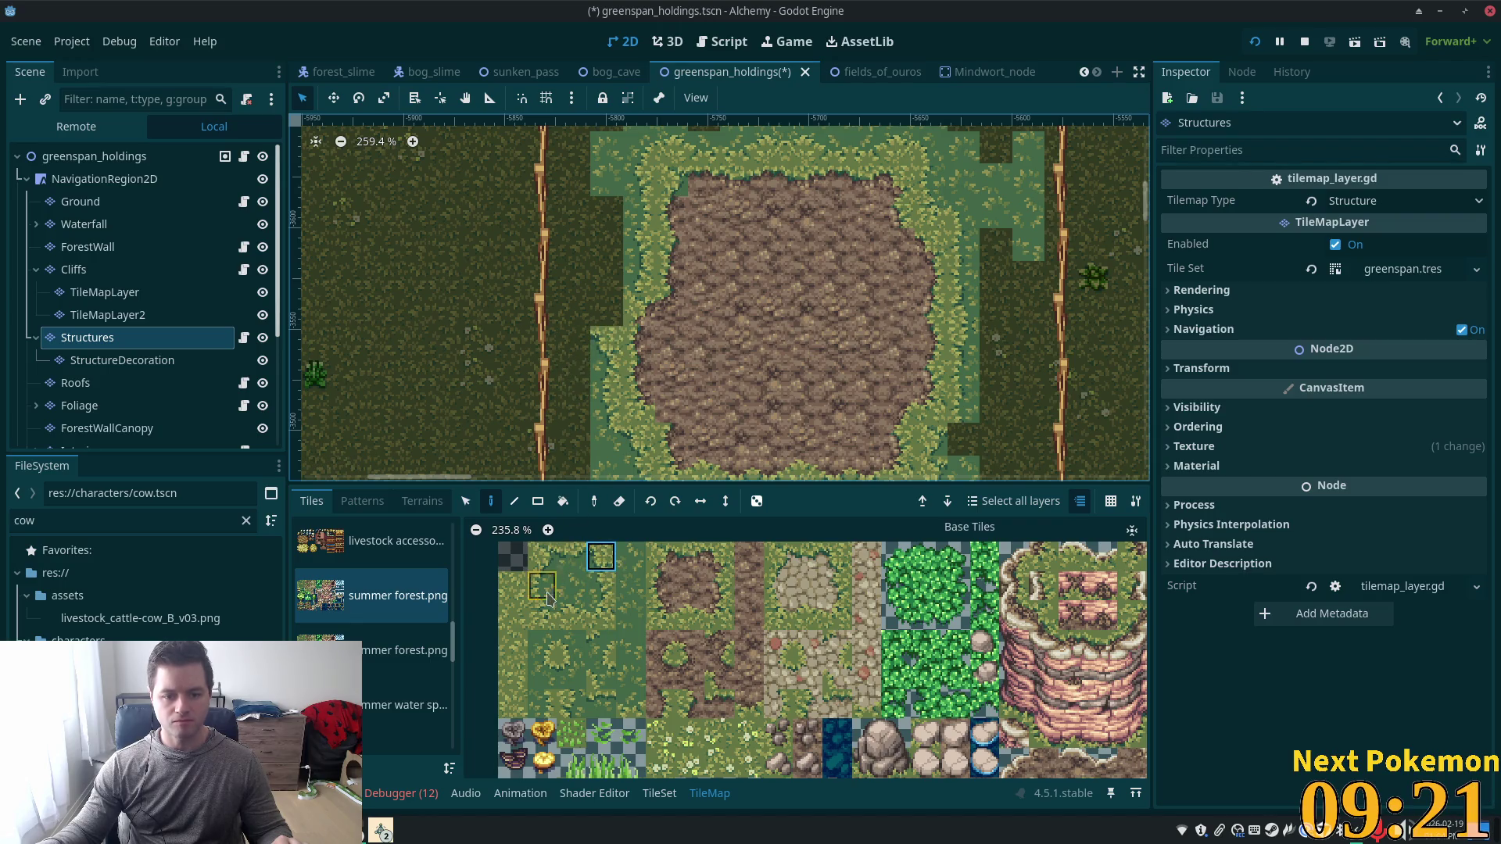
{"action": "left_click", "coordinate": [542, 557]}
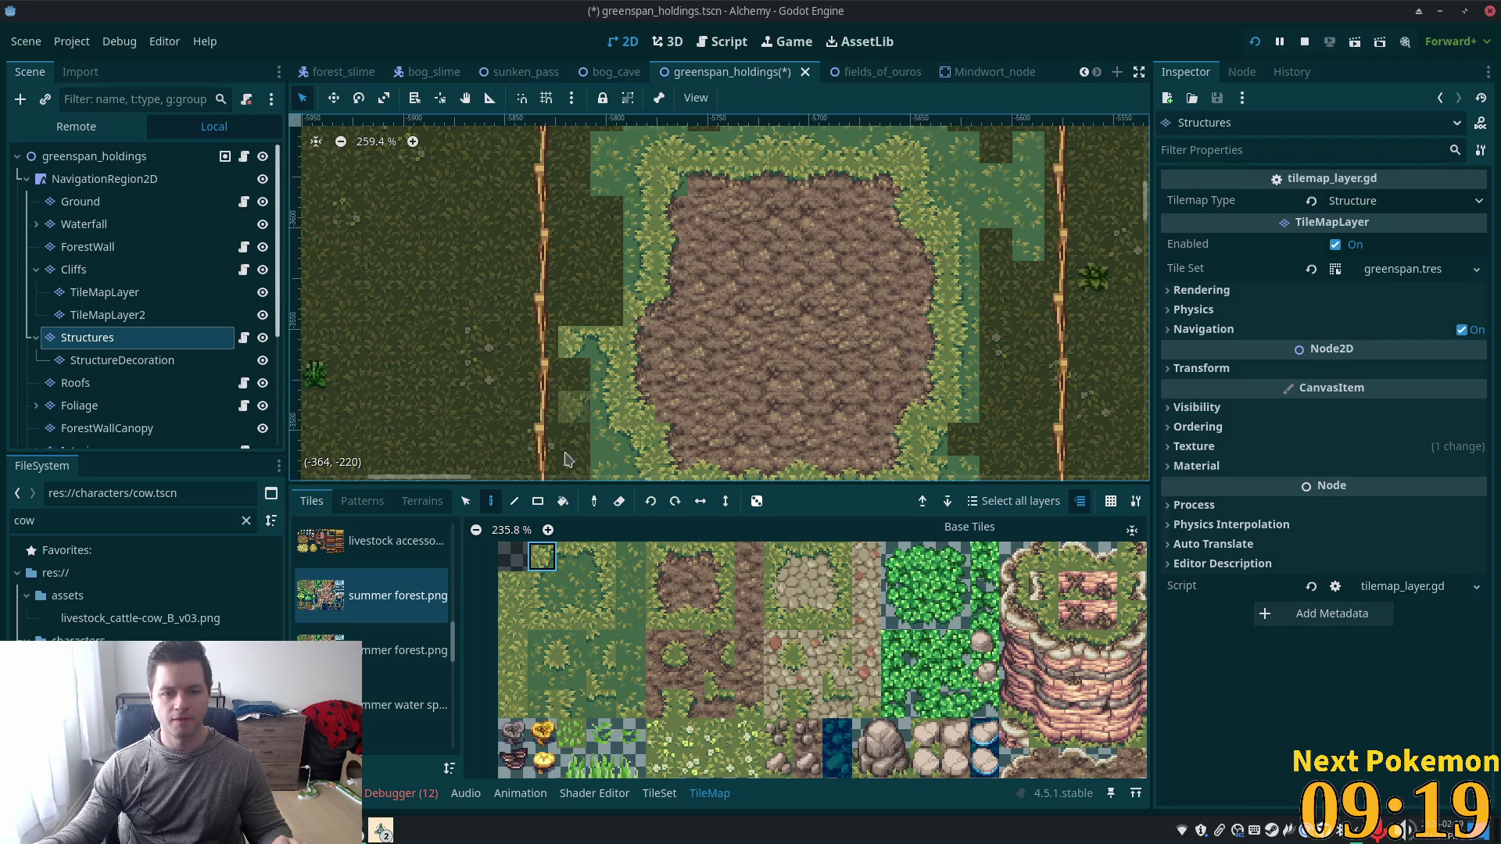
{"action": "left_click", "coordinate": [542, 585]}
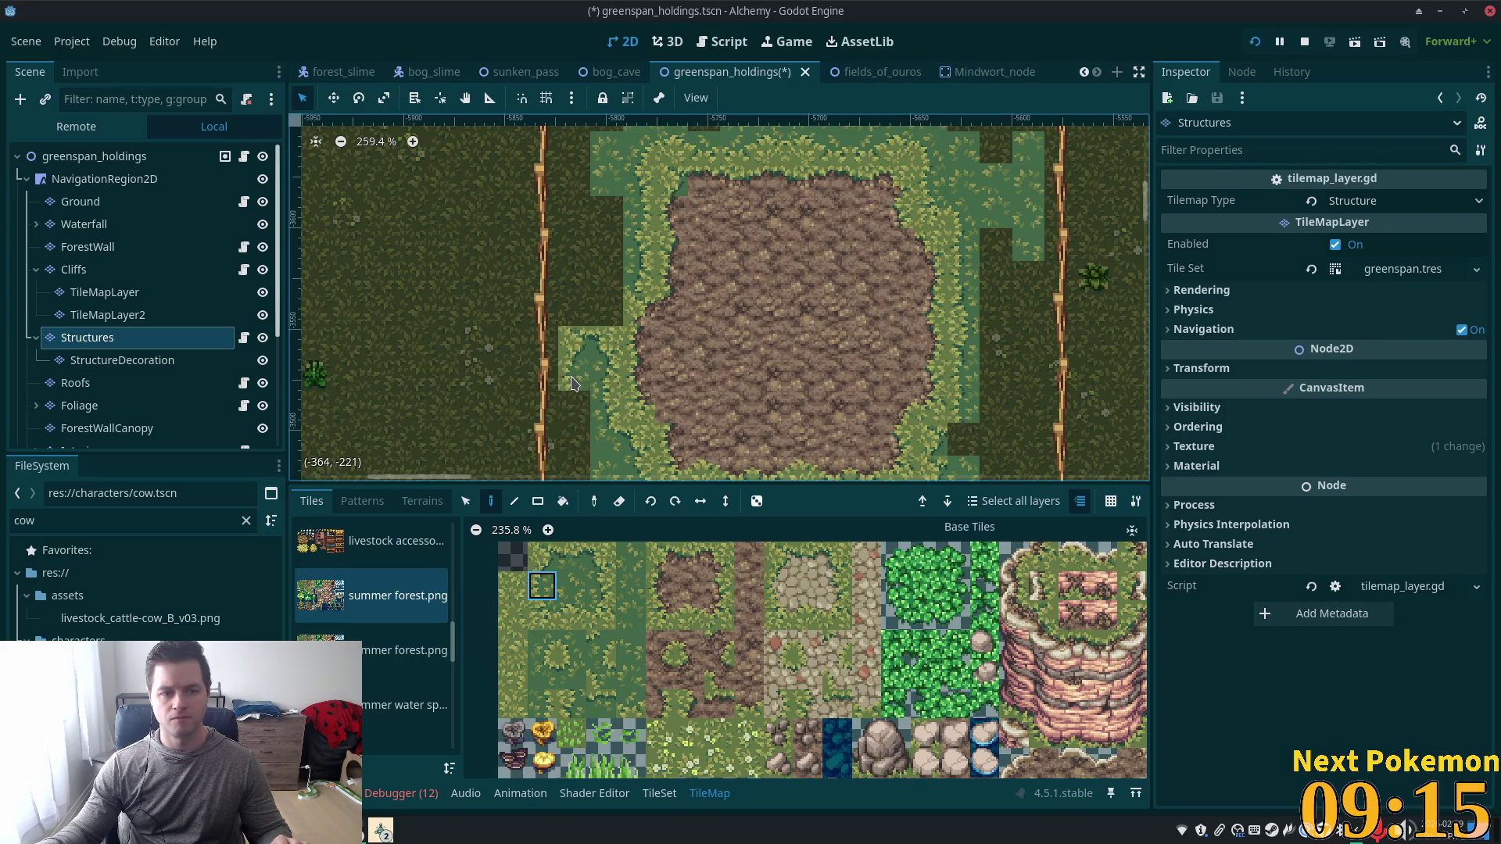
{"action": "scroll", "coordinate": [573, 387], "scroll_direction": "down", "scroll_amount": 4}
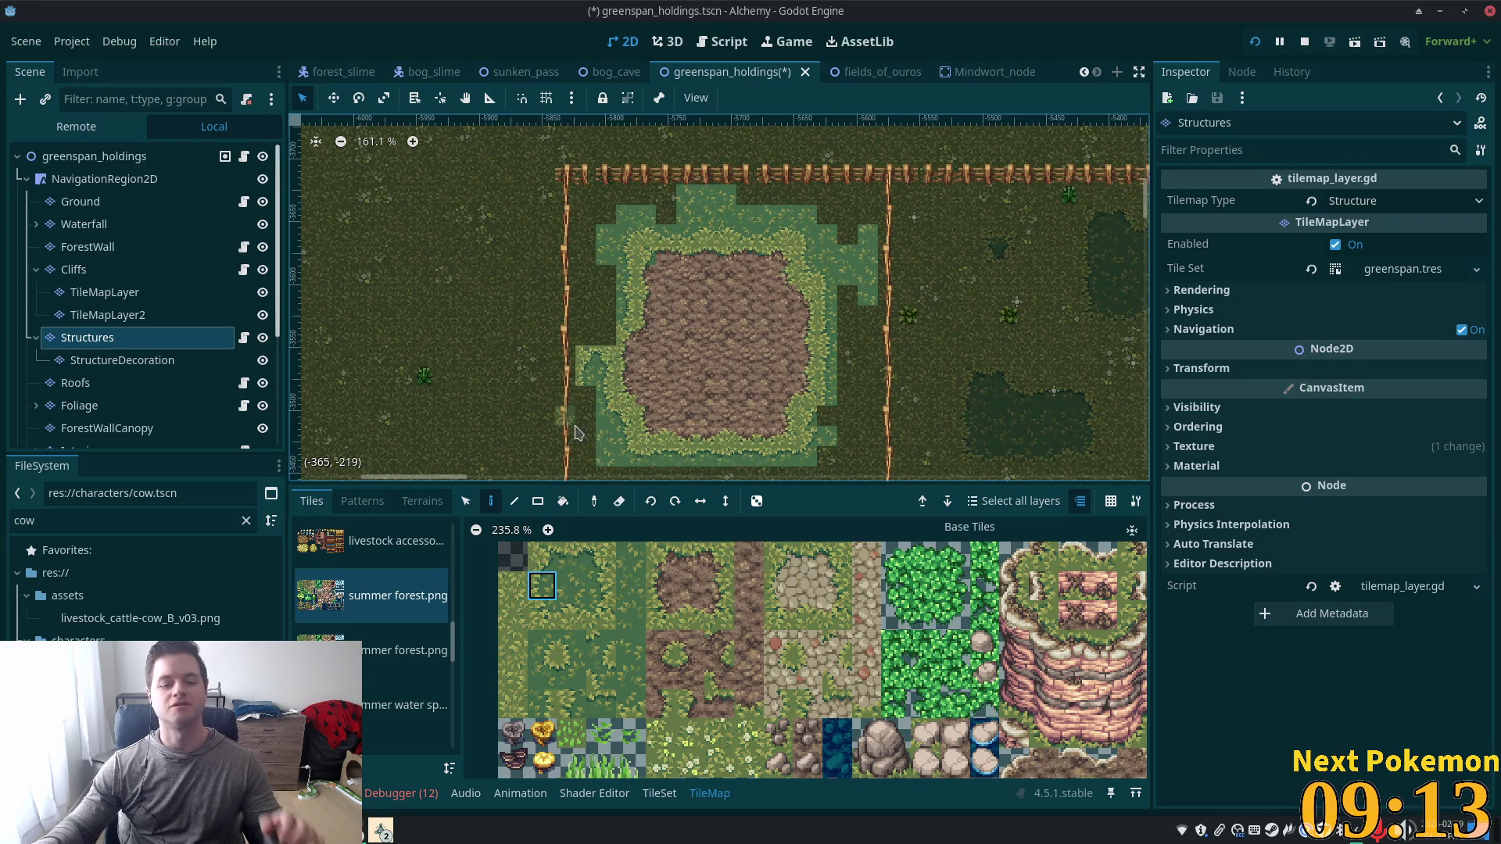
Select the whole grass-and-mud patch and paste it onto the Ground layer.
{"action": "left_click", "coordinate": [466, 501]}
{"action": "mouse_move", "coordinate": [549, 217]}
{"action": "left_mouse_down"}
{"action": "mouse_move", "coordinate": [887, 468]}
{"action": "mouse_move", "coordinate": [827, 428]}
{"action": "left_mouse_up"}
{"action": "key", "text": "Escape"}
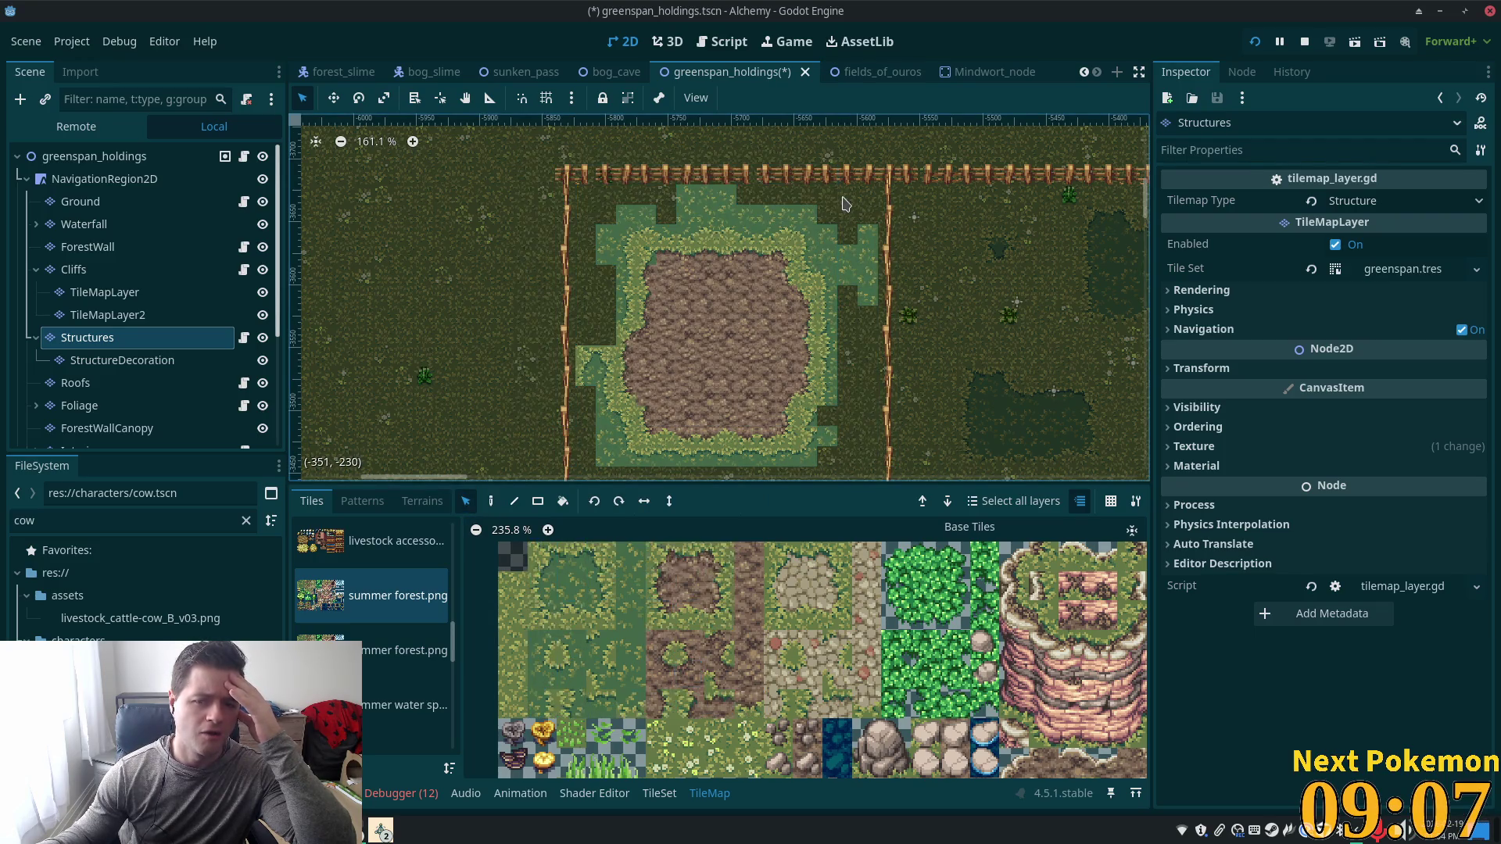
{"action": "mouse_move", "coordinate": [579, 201]}
{"action": "left_mouse_down"}
{"action": "mouse_move", "coordinate": [840, 307]}
{"action": "mouse_move", "coordinate": [859, 413]}
{"action": "left_mouse_up"}
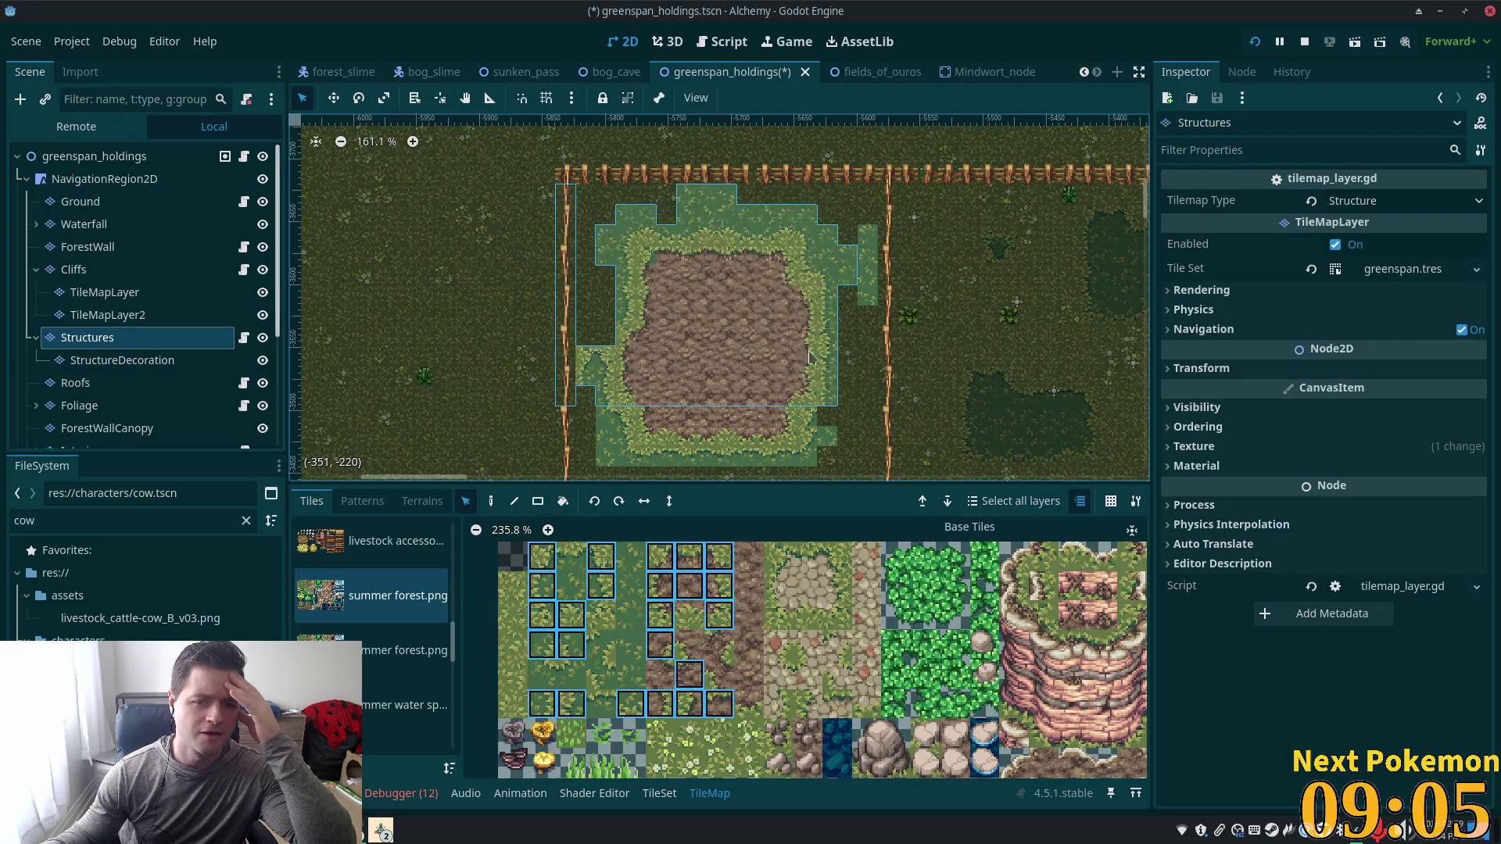
{"action": "key", "text": "Escape"}
{"action": "mouse_move", "coordinate": [590, 205]}
{"action": "left_mouse_down"}
{"action": "mouse_move", "coordinate": [674, 344]}
{"action": "mouse_move", "coordinate": [860, 470]}
{"action": "mouse_move", "coordinate": [879, 468]}
{"action": "left_mouse_up"}
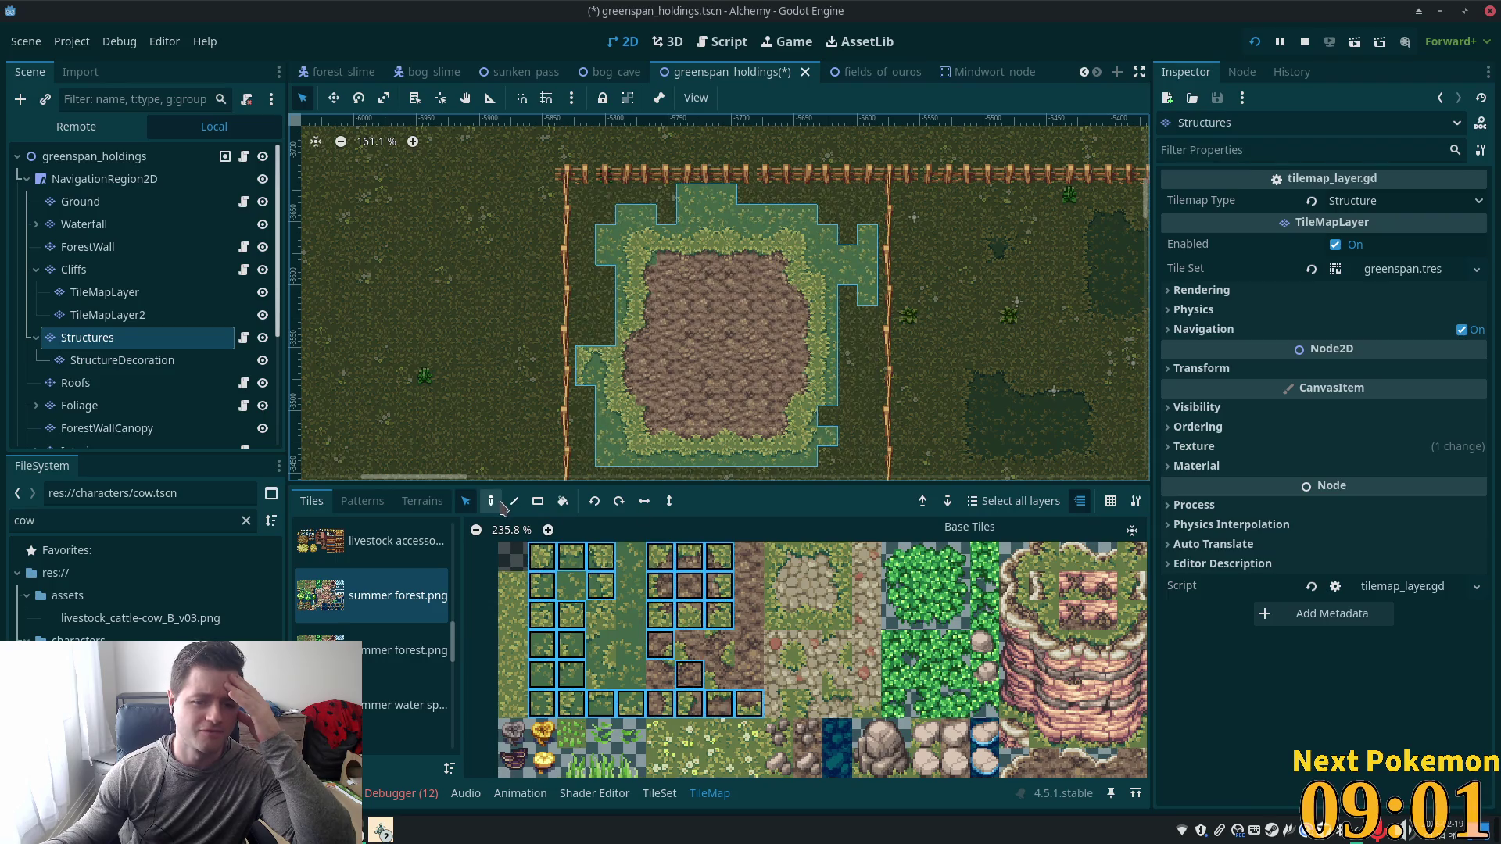
{"action": "left_click", "coordinate": [80, 201]}
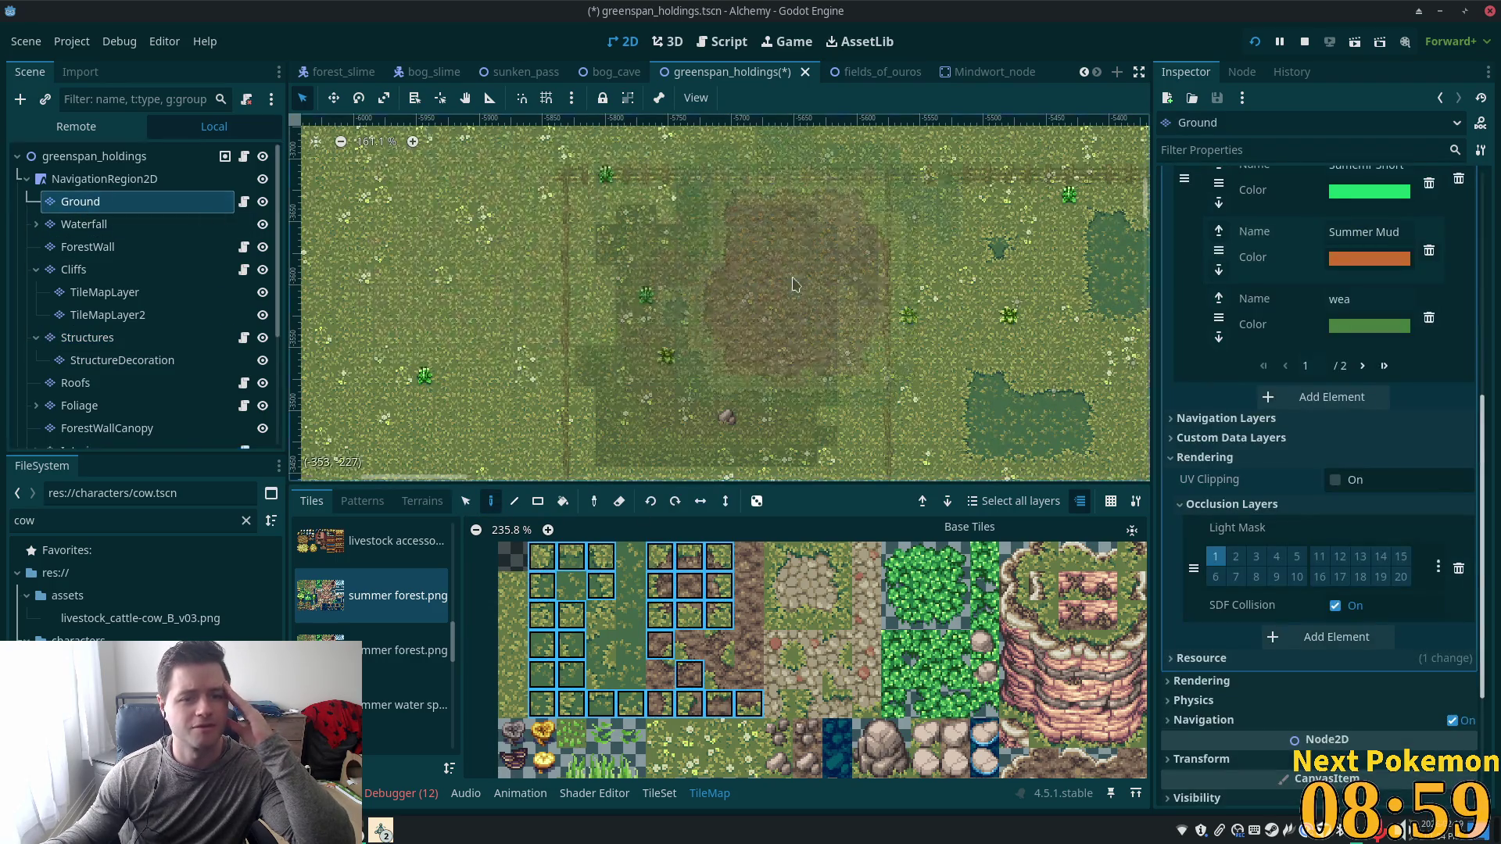
{"action": "left_click_drag", "start_coordinate": [794, 284], "coordinate": [720, 335]}
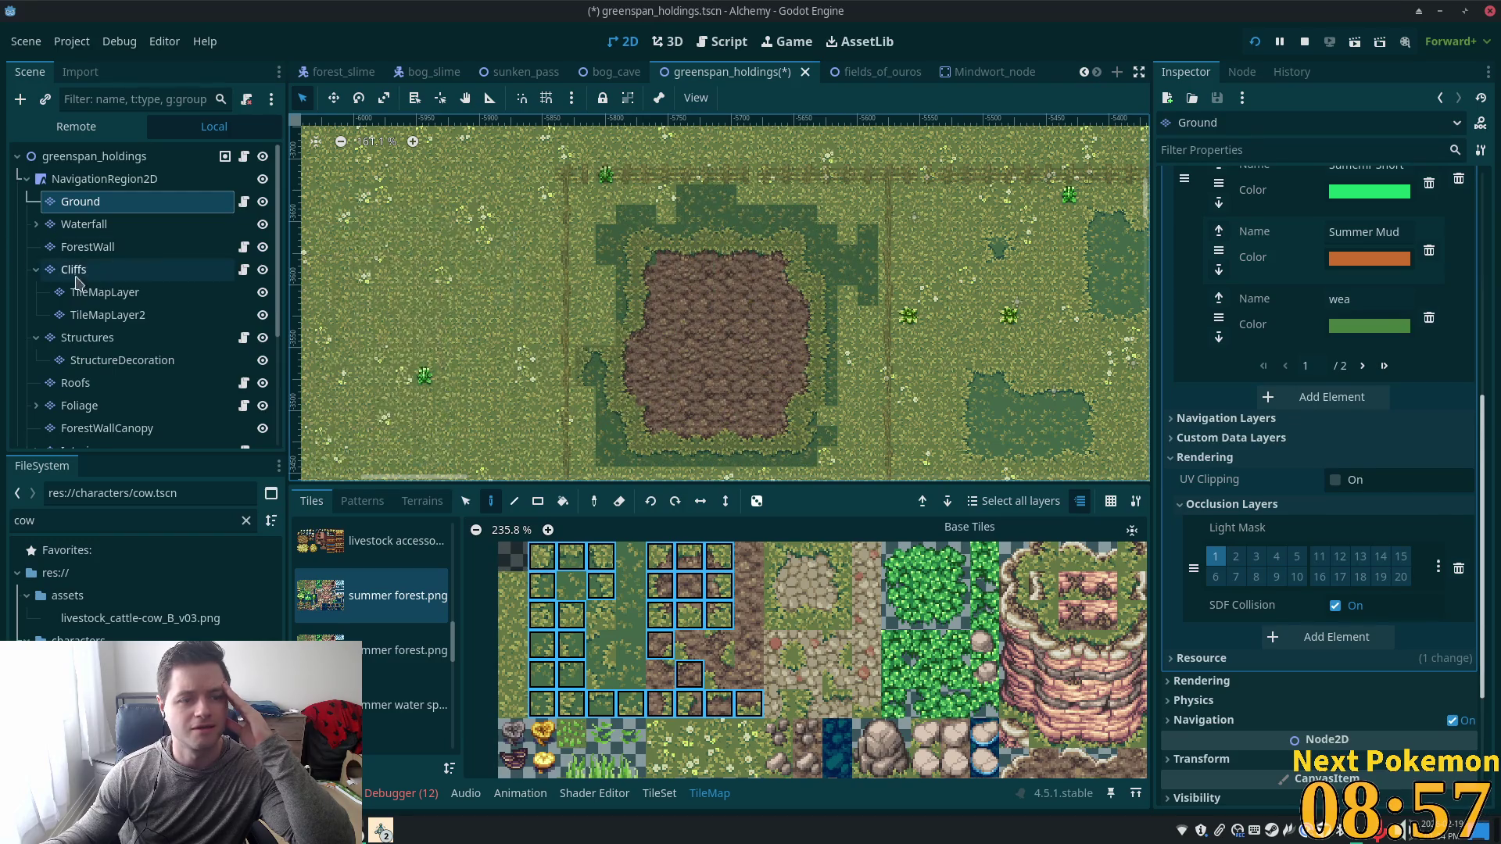
Clear the original patch tiles from the Structures layer with a rectangle erase.
{"action": "left_click", "coordinate": [87, 337]}
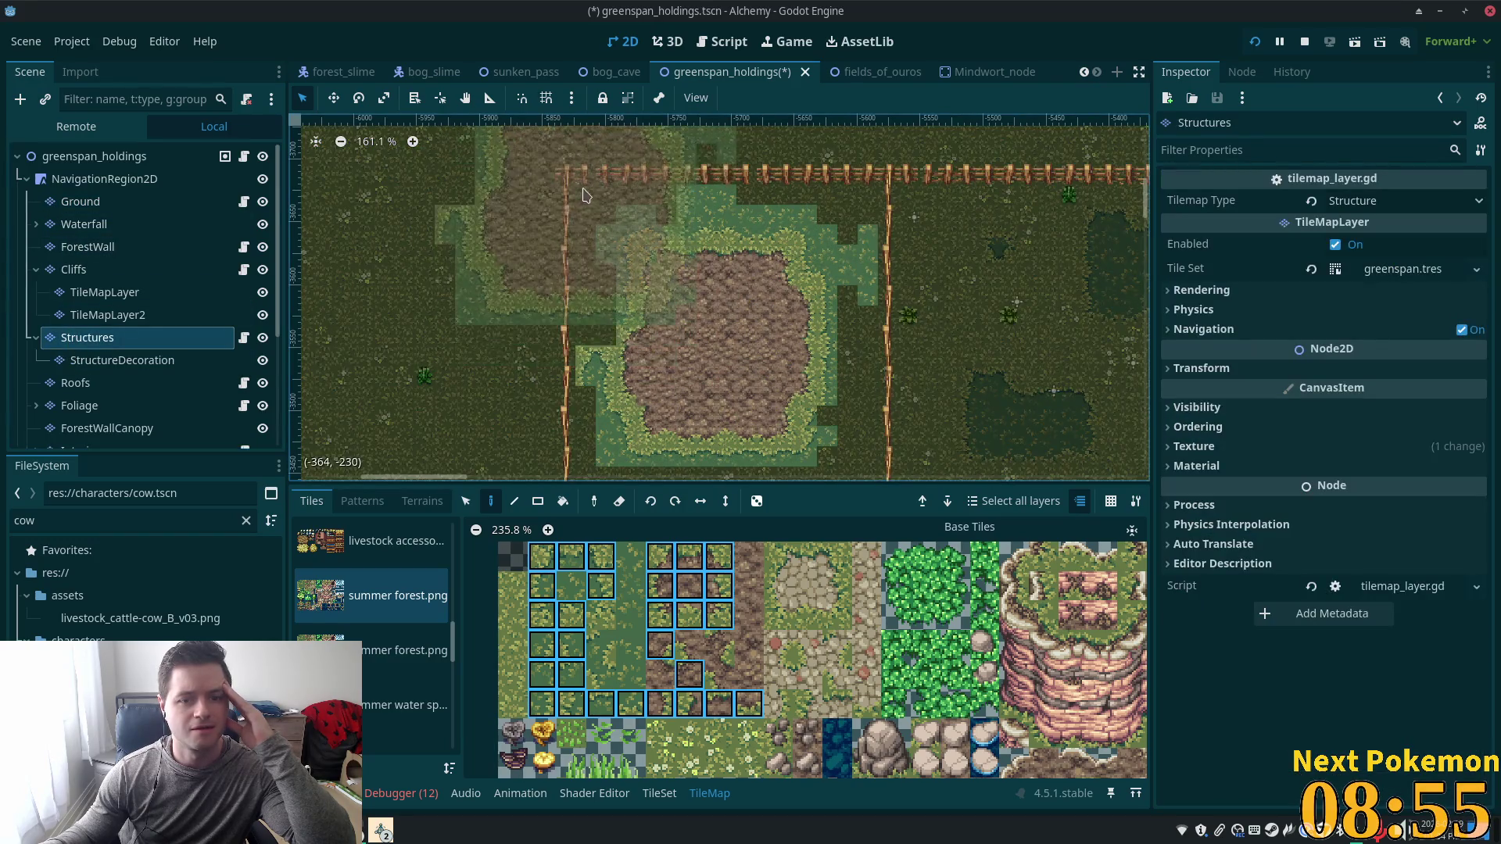
{"action": "key", "text": "r"}
{"action": "mouse_move", "coordinate": [583, 194]}
{"action": "left_mouse_down"}
{"action": "mouse_move", "coordinate": [687, 393]}
{"action": "mouse_move", "coordinate": [813, 469]}
{"action": "mouse_move", "coordinate": [874, 459]}
{"action": "left_mouse_up"}
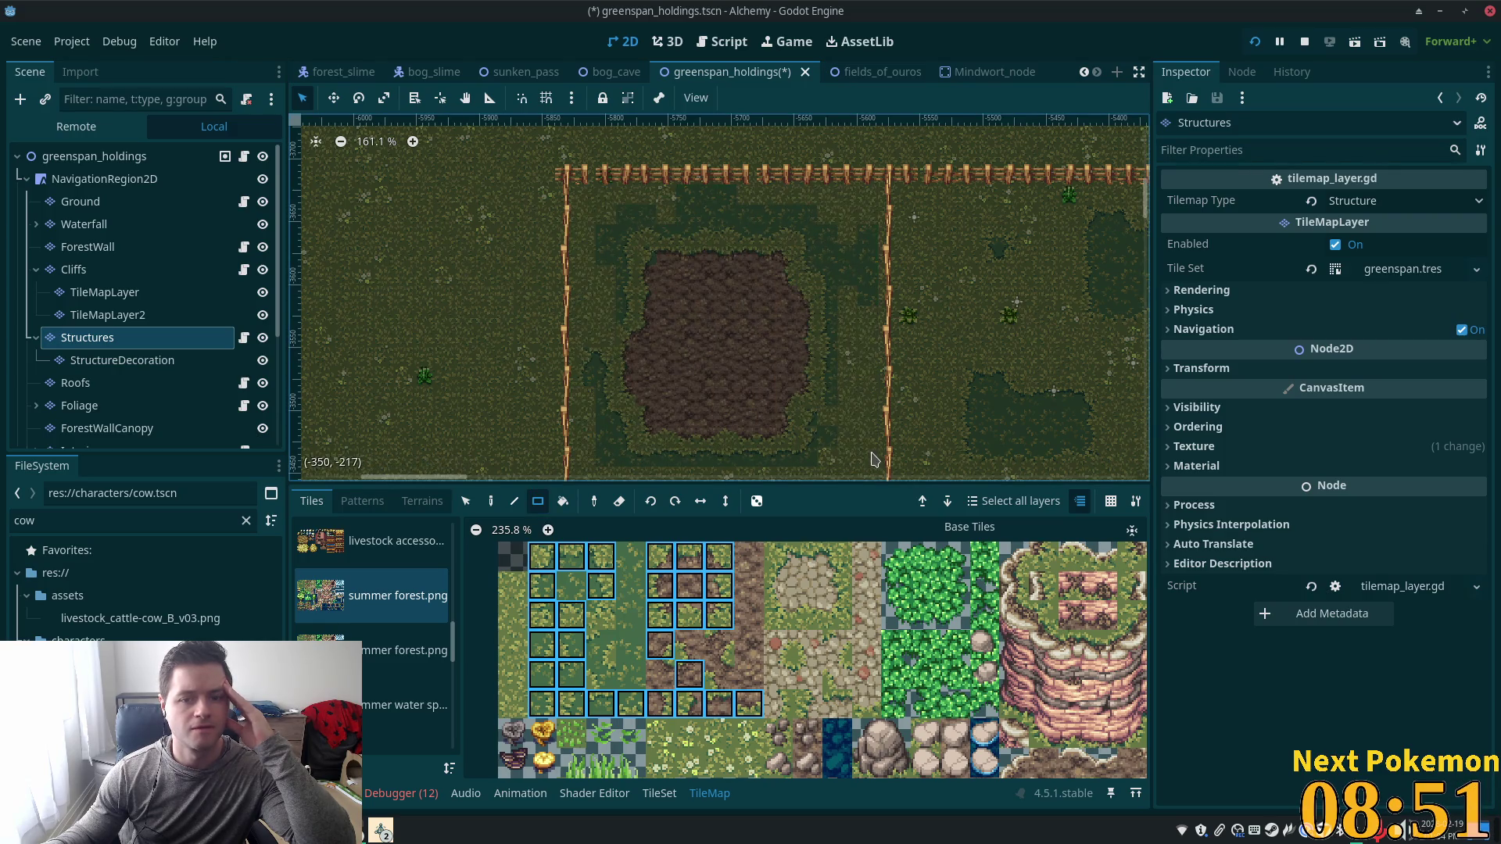
{"action": "left_click", "coordinate": [121, 202]}
{"action": "scroll", "coordinate": [647, 283], "scroll_direction": "up", "scroll_amount": 2}
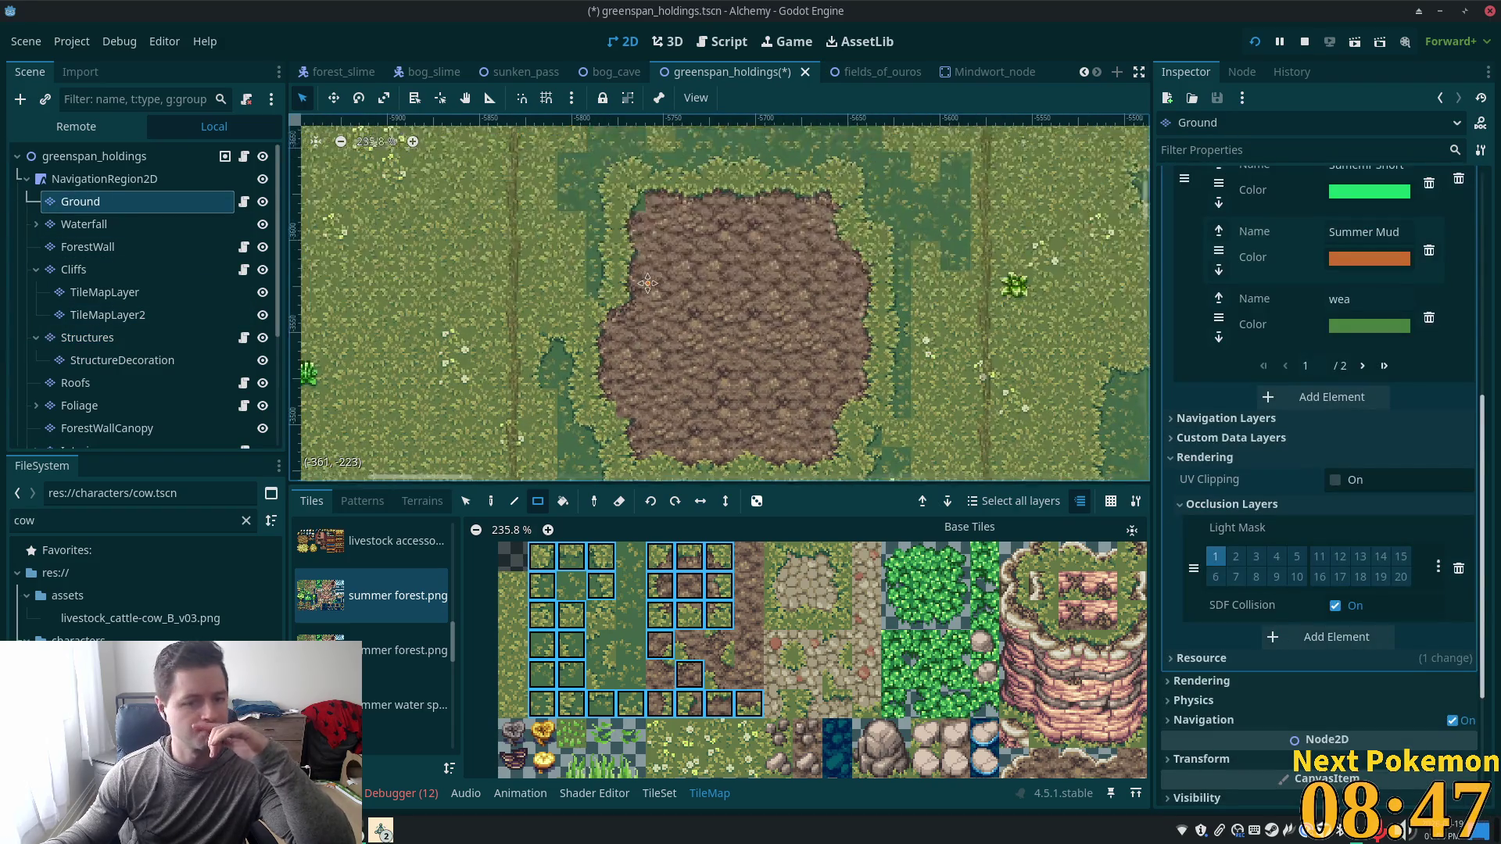
On Ground, sample the dark grass and choose straight and corner grass-edge tiles from the atlas.
{"action": "scroll", "coordinate": [648, 283], "scroll_direction": "up", "scroll_amount": 2}
{"action": "left_click", "coordinate": [542, 584]}
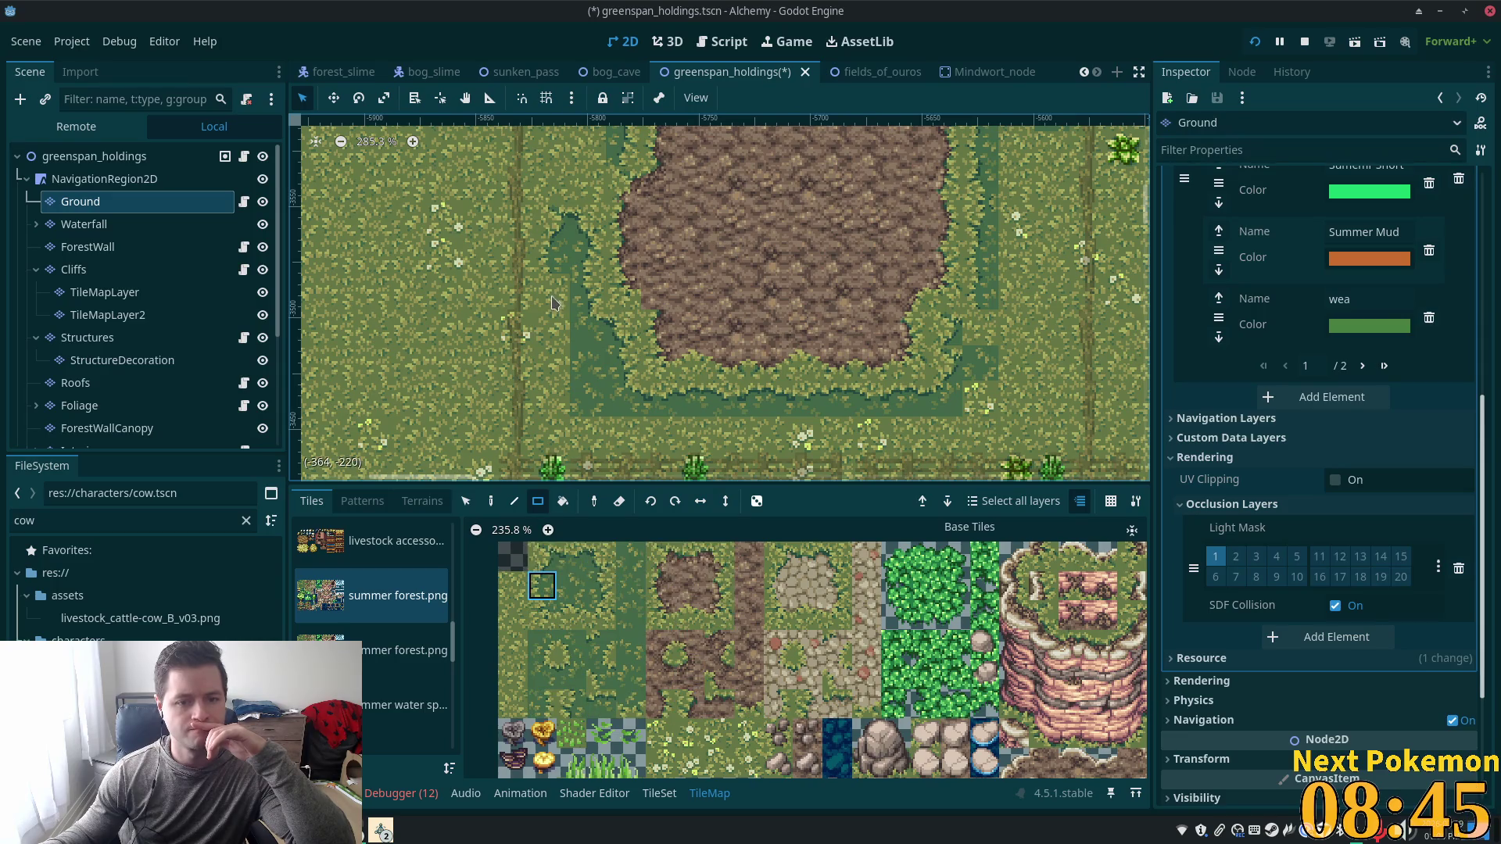
{"action": "left_click", "coordinate": [571, 704]}
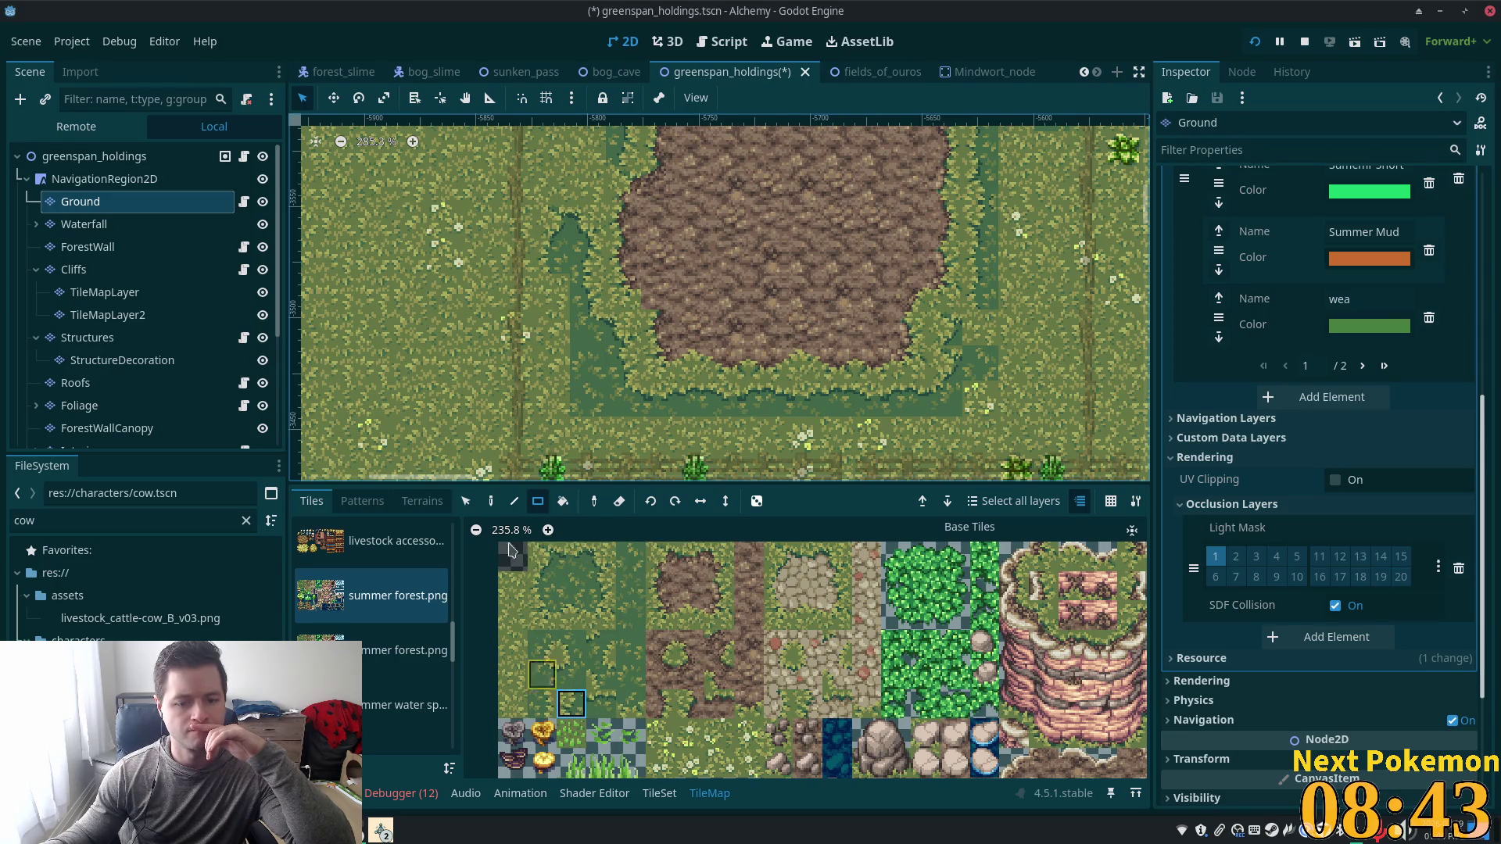
{"action": "key", "text": "d"}
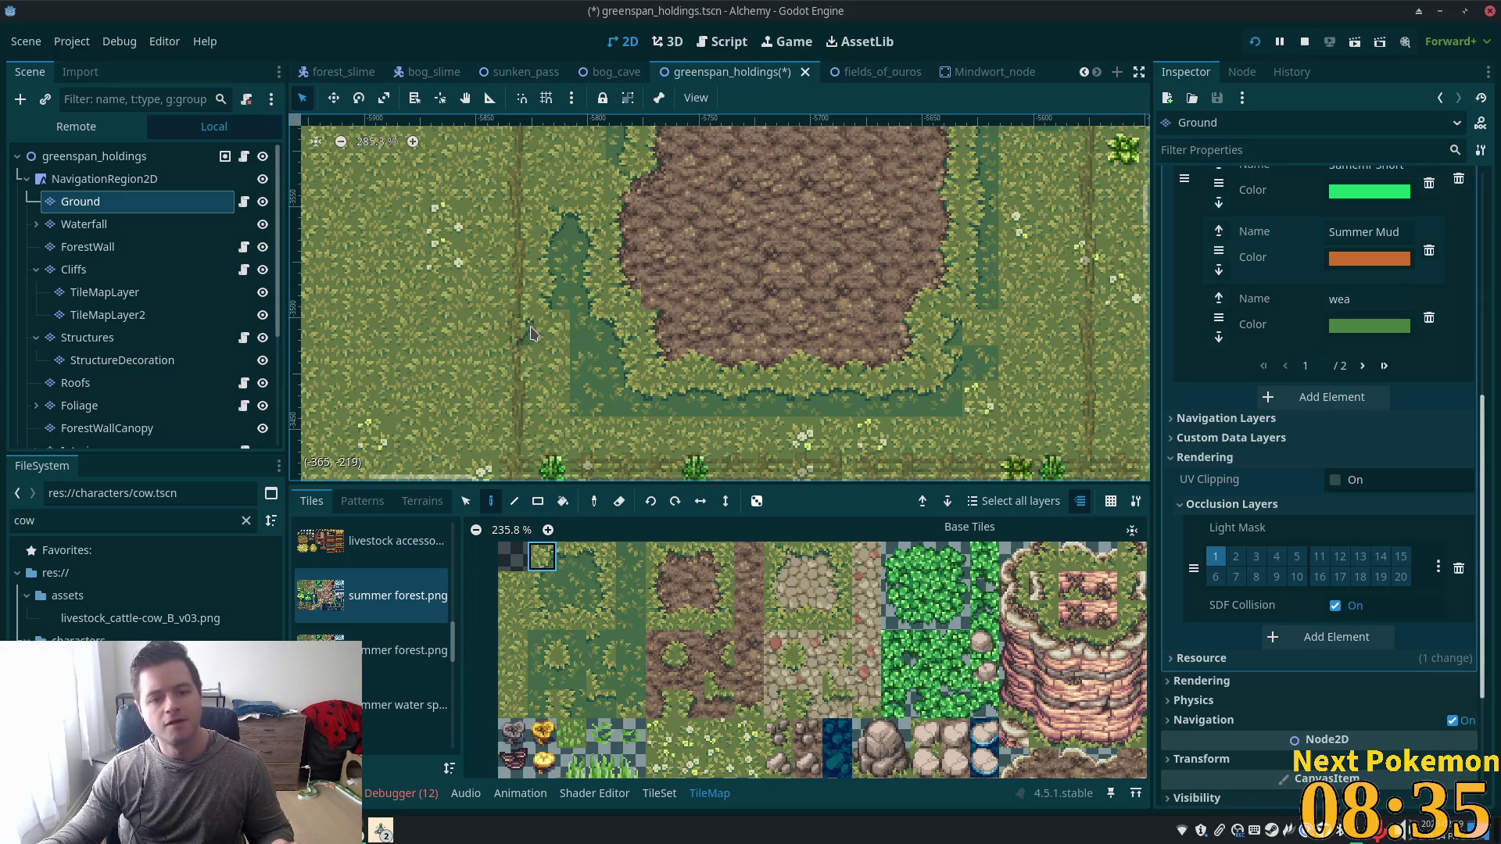
{"action": "left_click", "coordinate": [552, 388], "text": "ctrl"}
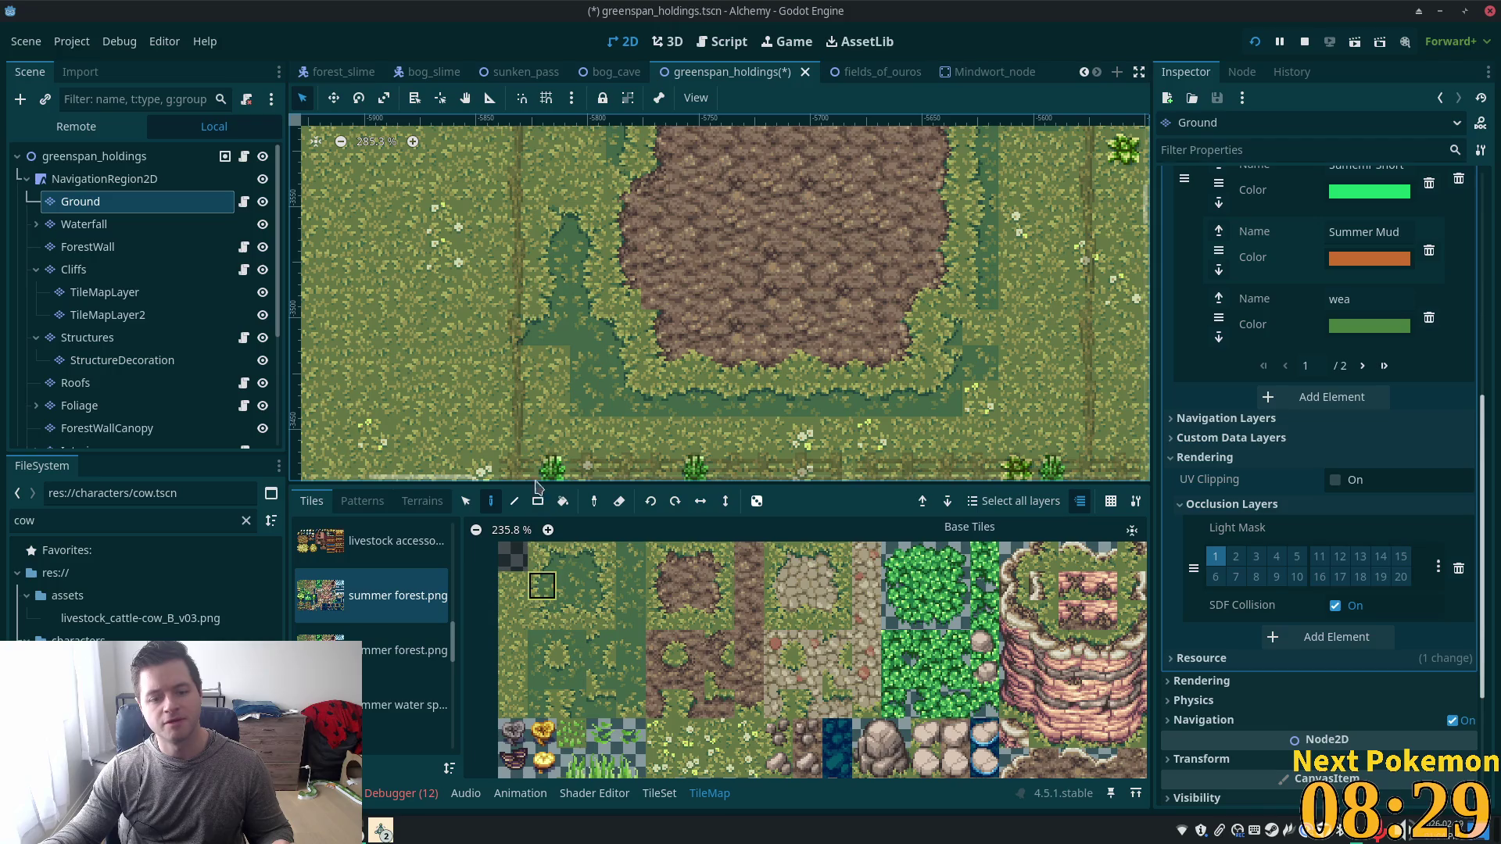
{"action": "left_click", "coordinate": [539, 624]}
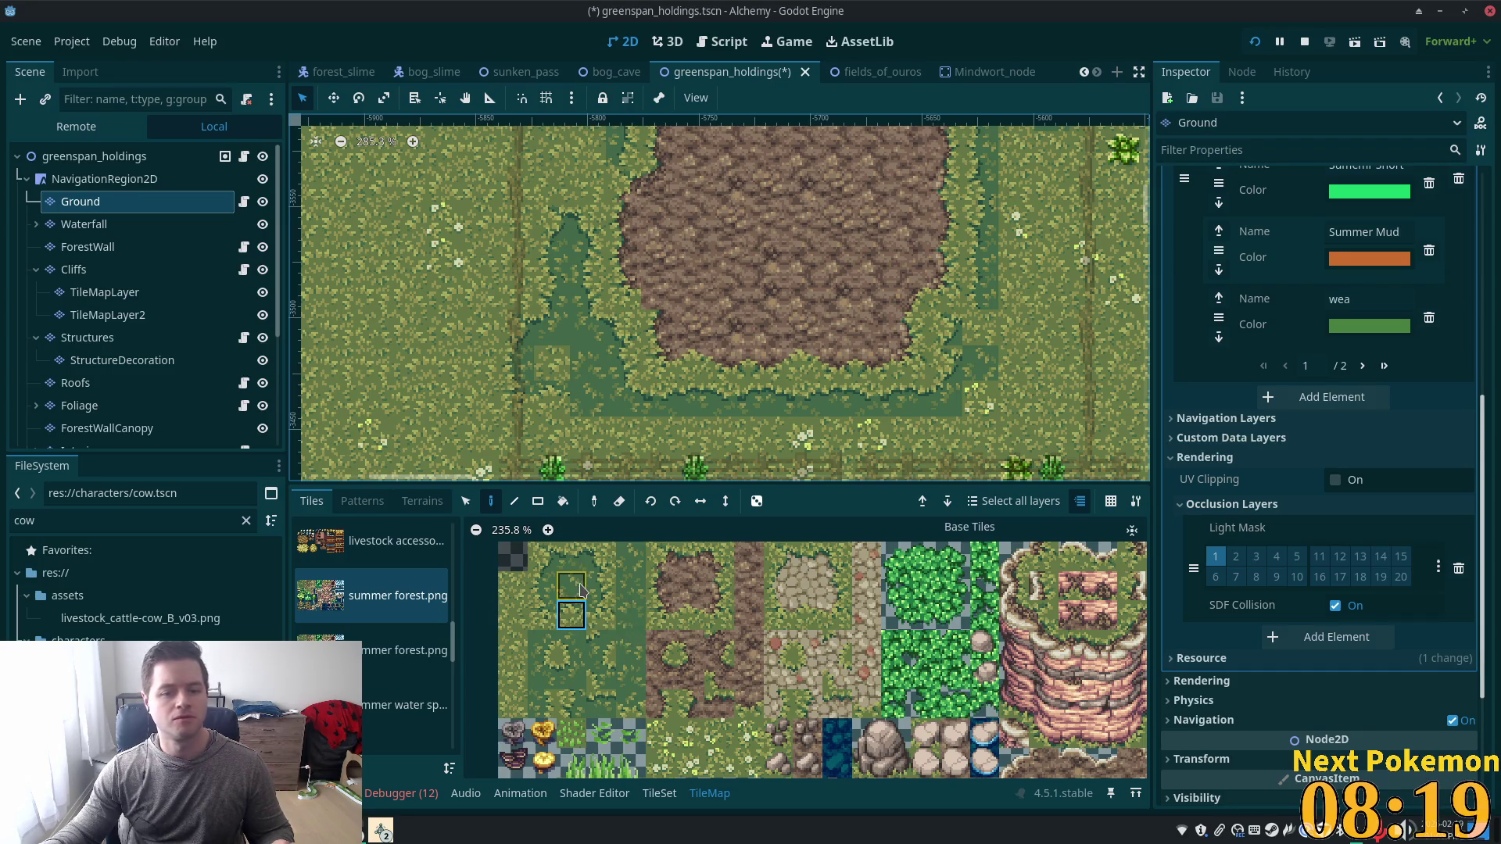
{"action": "left_click", "coordinate": [542, 585]}
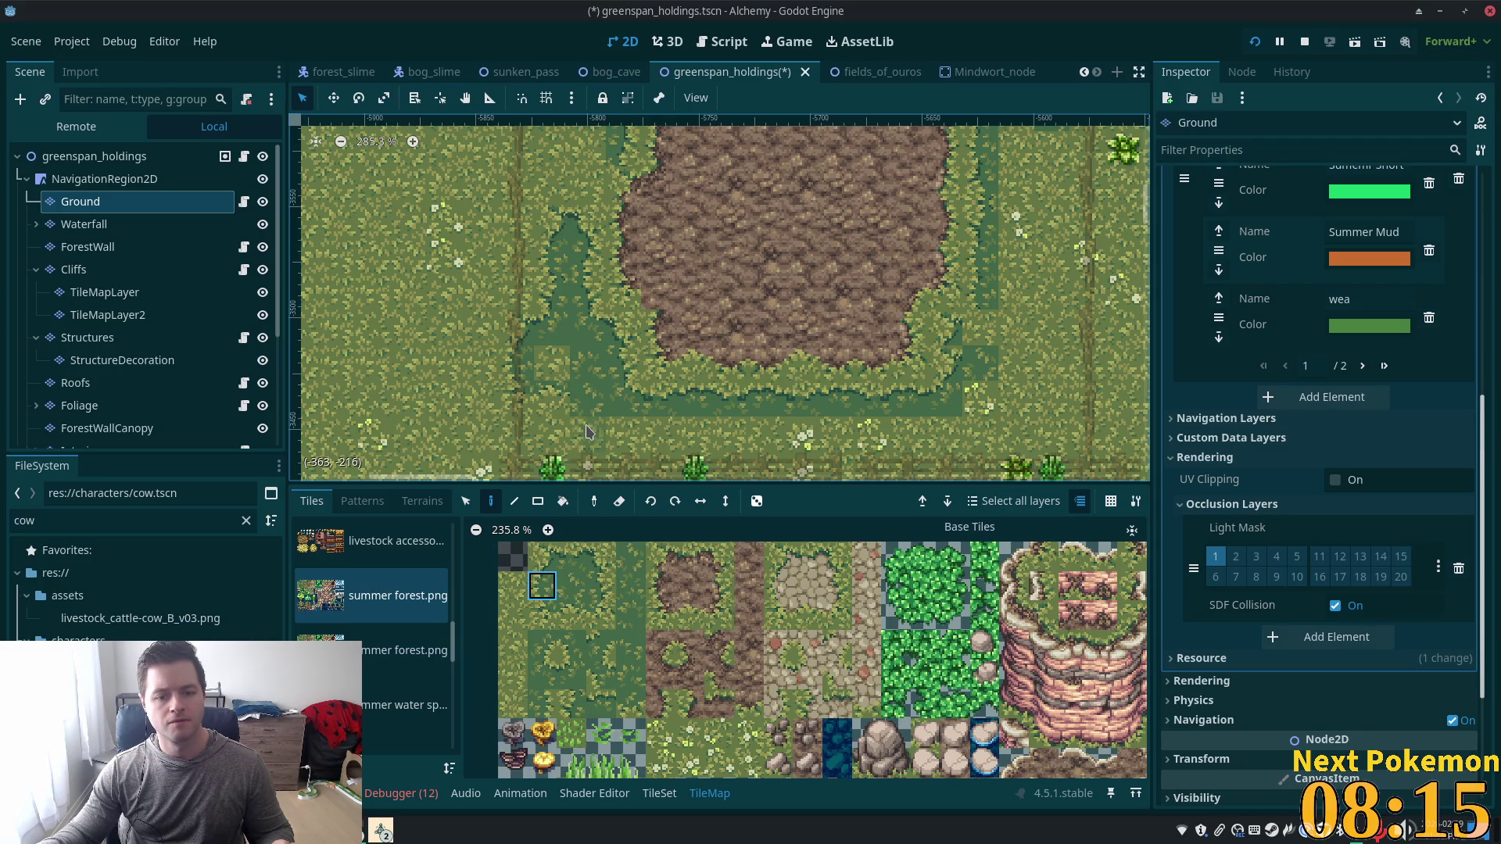
{"action": "left_click", "coordinate": [572, 645]}
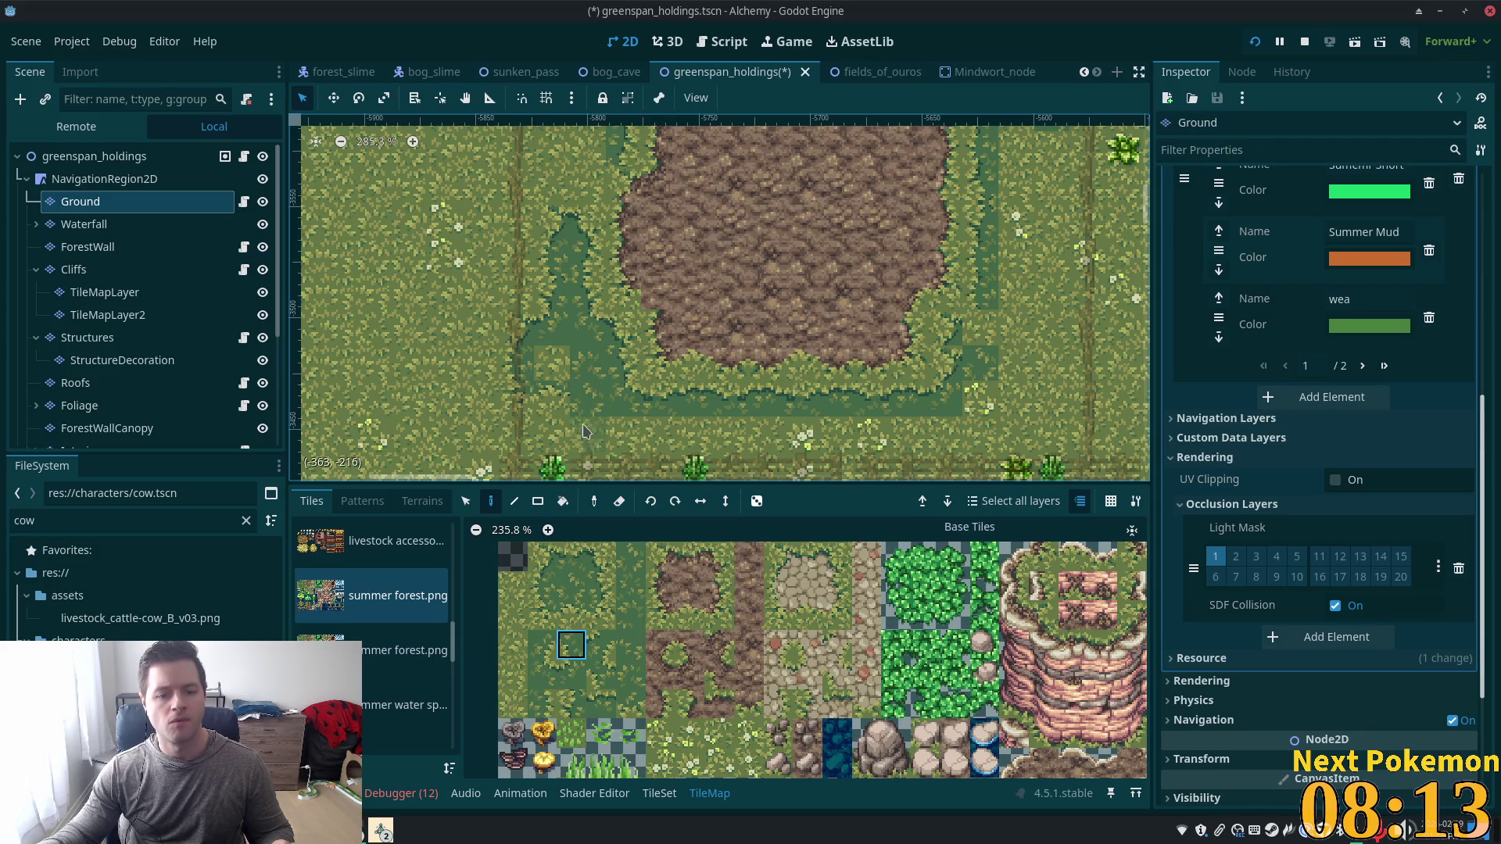
{"action": "left_click", "coordinate": [551, 616]}
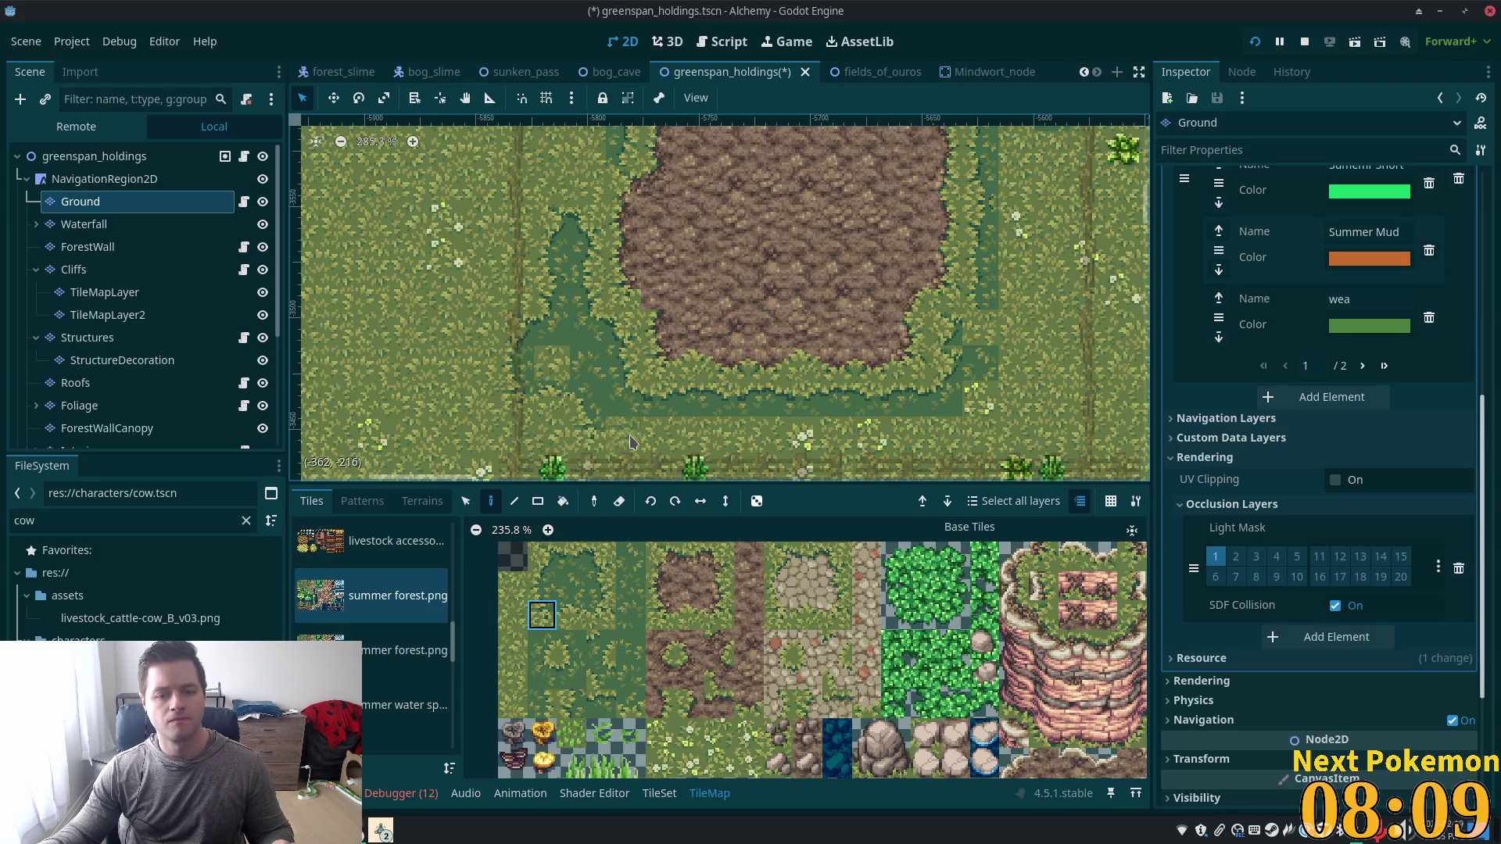
{"action": "scroll", "coordinate": [625, 438], "scroll_direction": "down", "scroll_amount": 4}
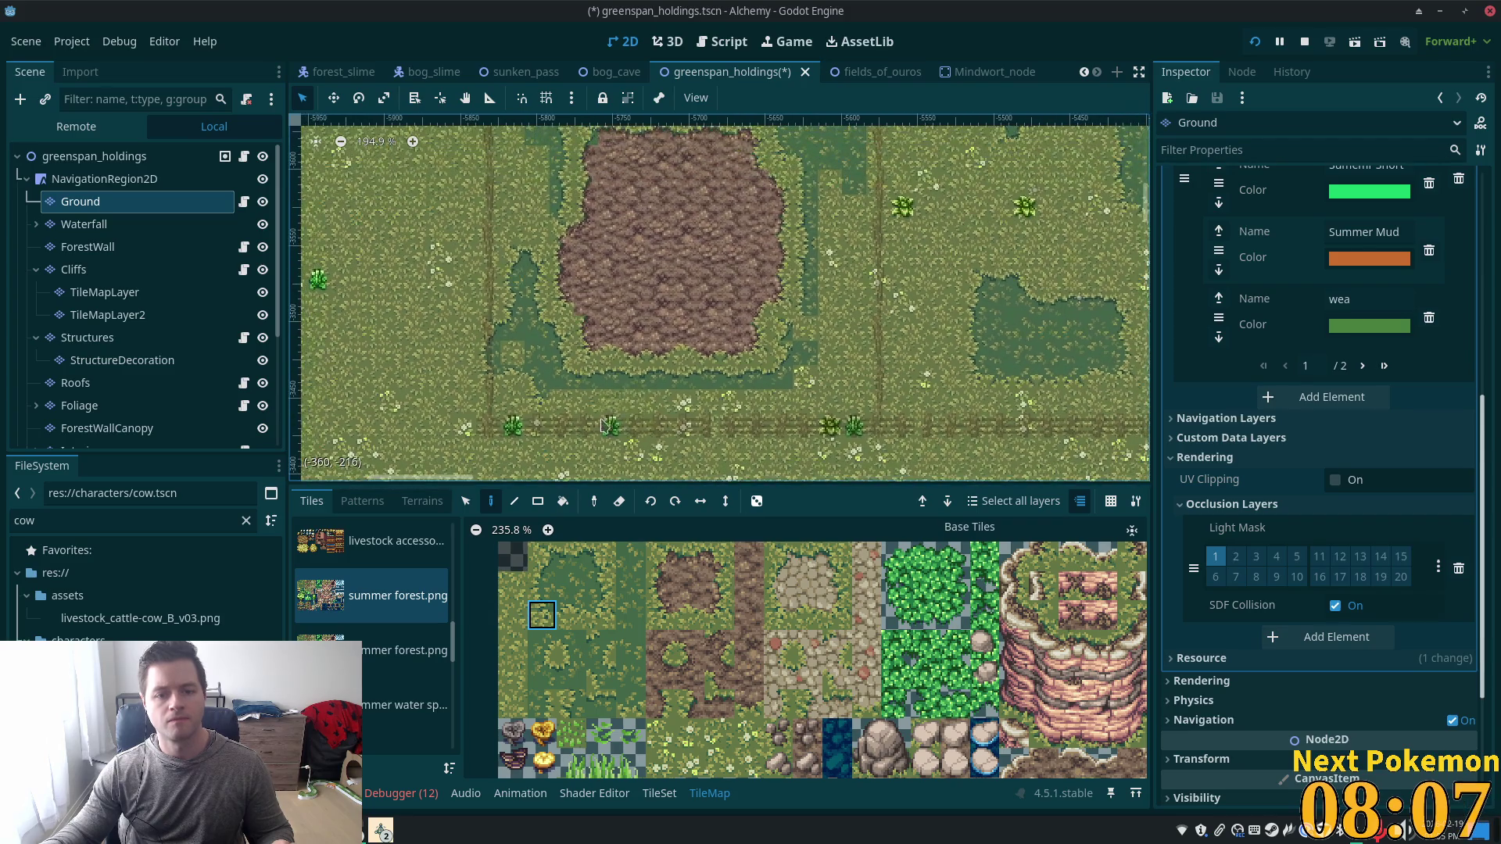
{"action": "left_click", "coordinate": [571, 616]}
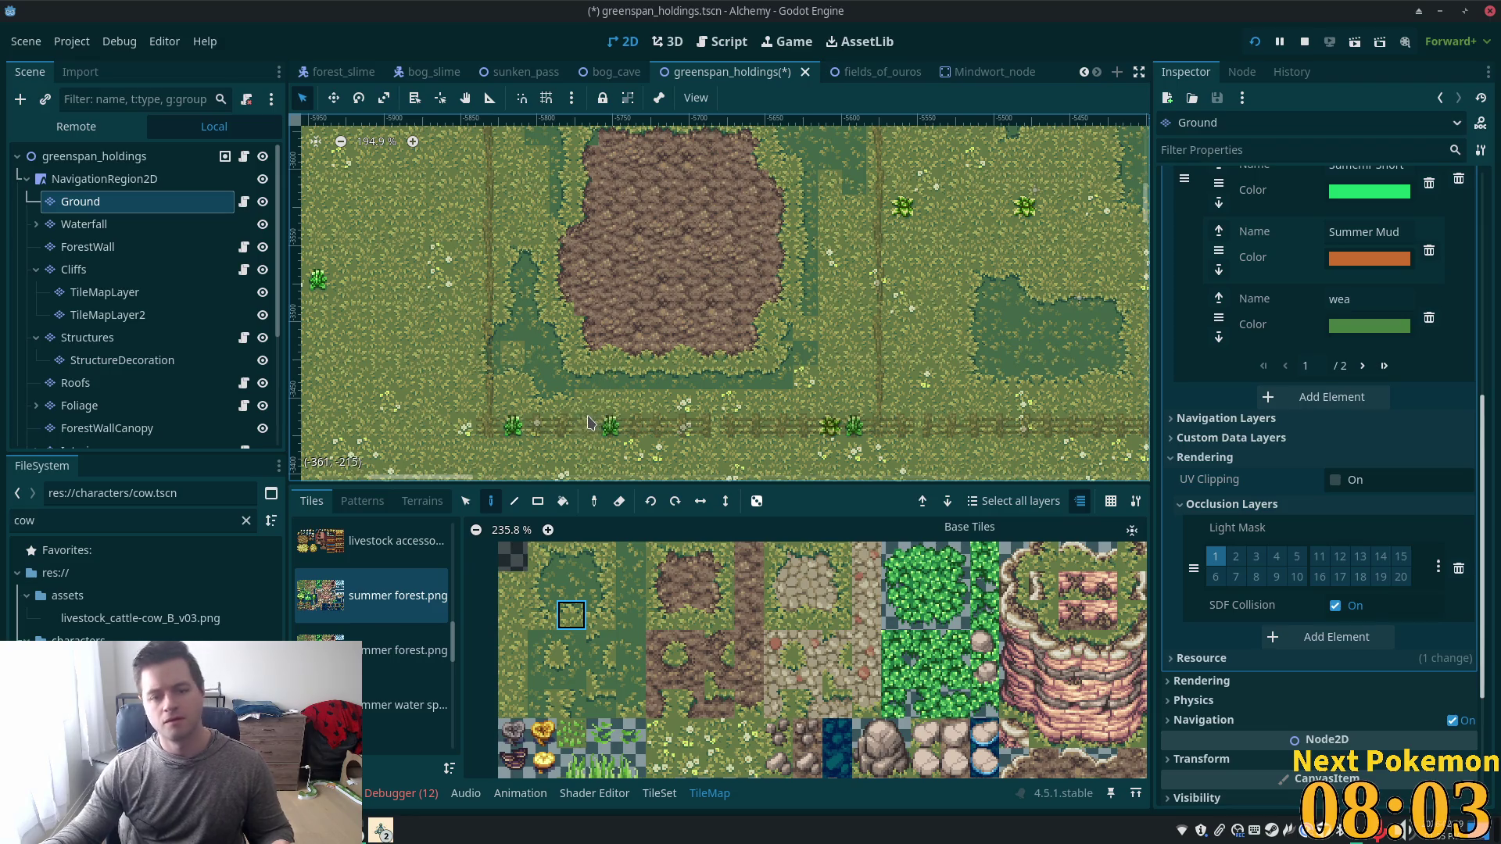
{"action": "scroll", "coordinate": [588, 422], "scroll_direction": "down", "scroll_amount": 1}
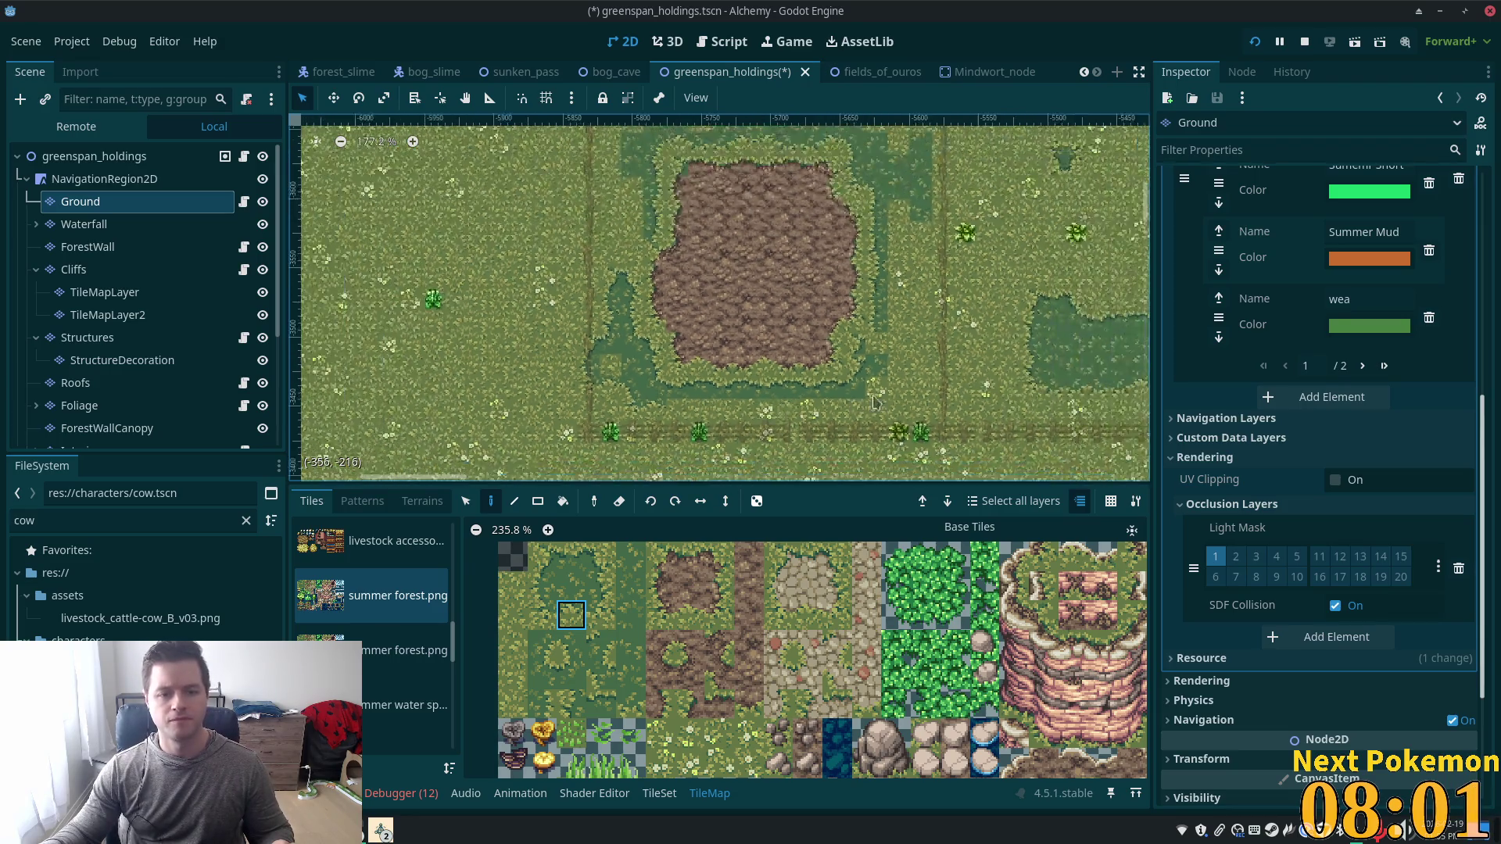
{"action": "scroll", "coordinate": [873, 402], "scroll_direction": "down", "scroll_amount": 1}
{"action": "scroll", "coordinate": [782, 407], "scroll_direction": "right", "scroll_amount": 5}
{"action": "key", "text": "s"}
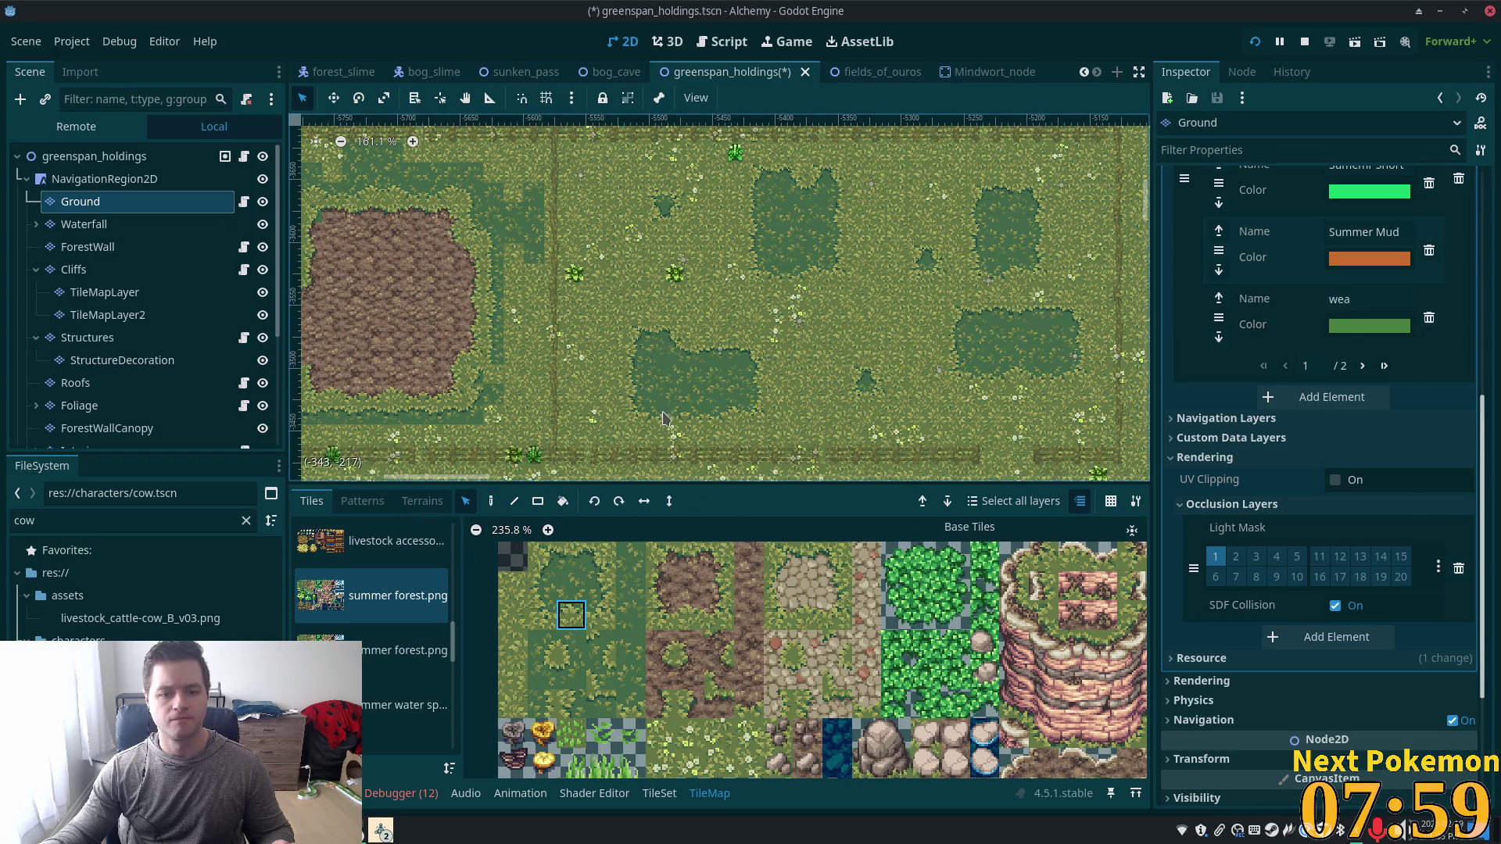
{"action": "mouse_move", "coordinate": [629, 405]}
{"action": "left_mouse_down"}
{"action": "mouse_move", "coordinate": [743, 442]}
{"action": "mouse_move", "coordinate": [656, 406]}
{"action": "mouse_move", "coordinate": [746, 425]}
{"action": "left_mouse_up"}
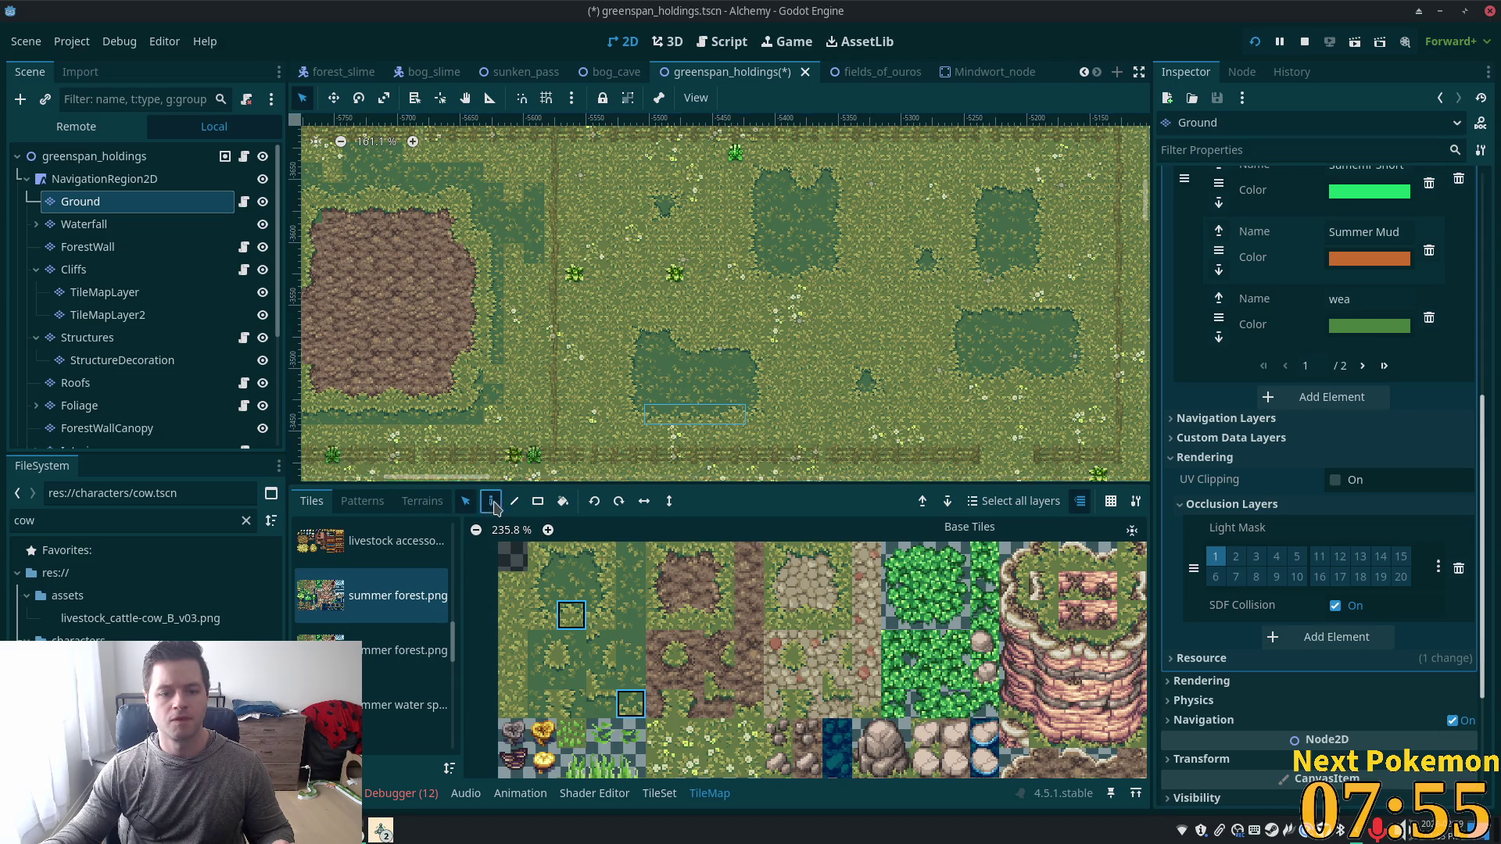
{"action": "left_click", "coordinate": [492, 501]}
{"action": "scroll", "coordinate": [555, 405], "scroll_direction": "left", "scroll_amount": 5}
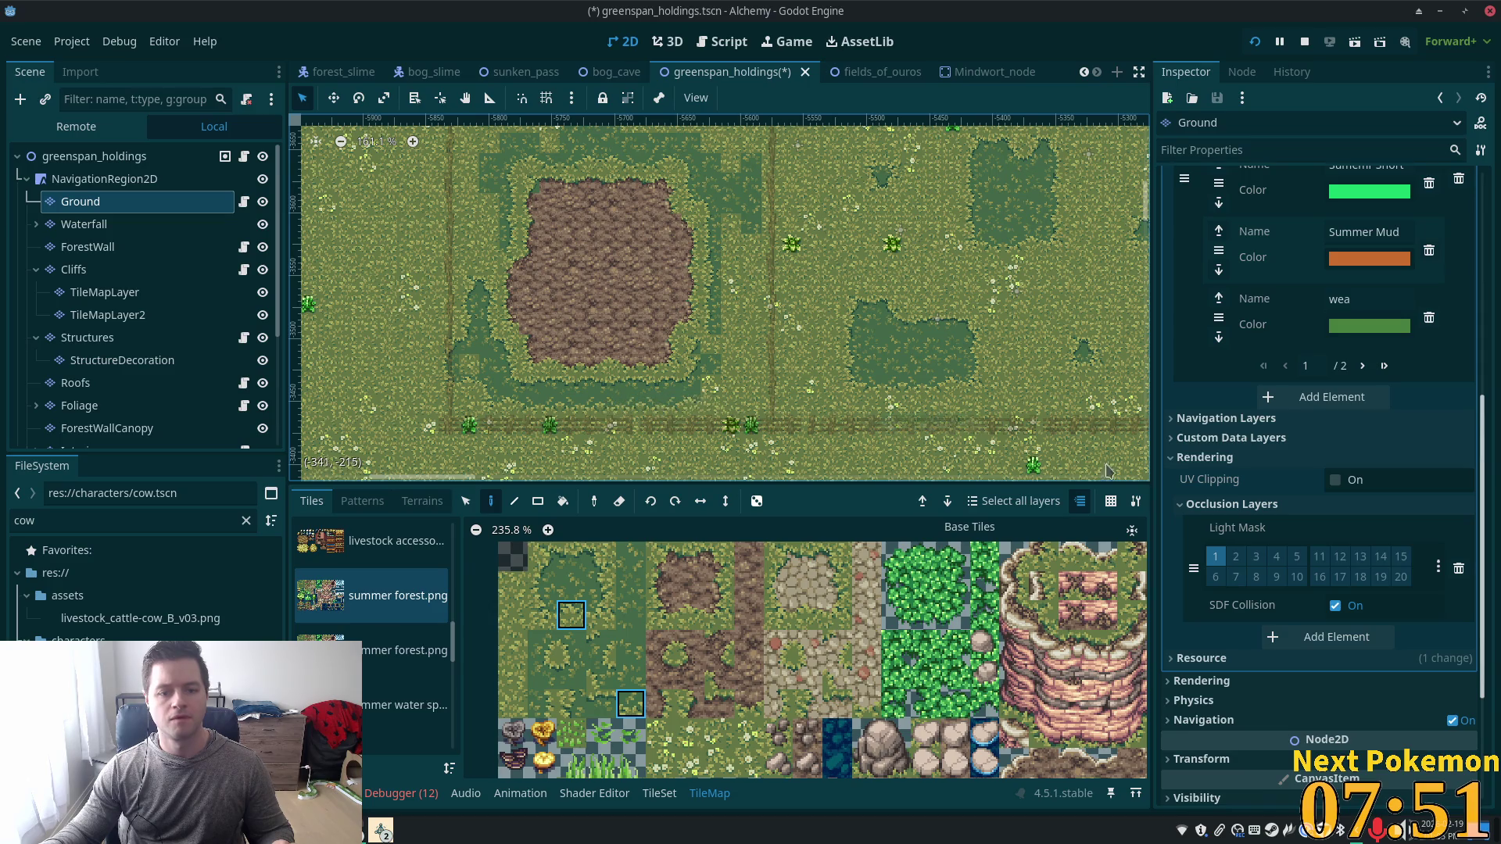
{"action": "scroll", "coordinate": [683, 328], "scroll_direction": "up", "scroll_amount": 3}
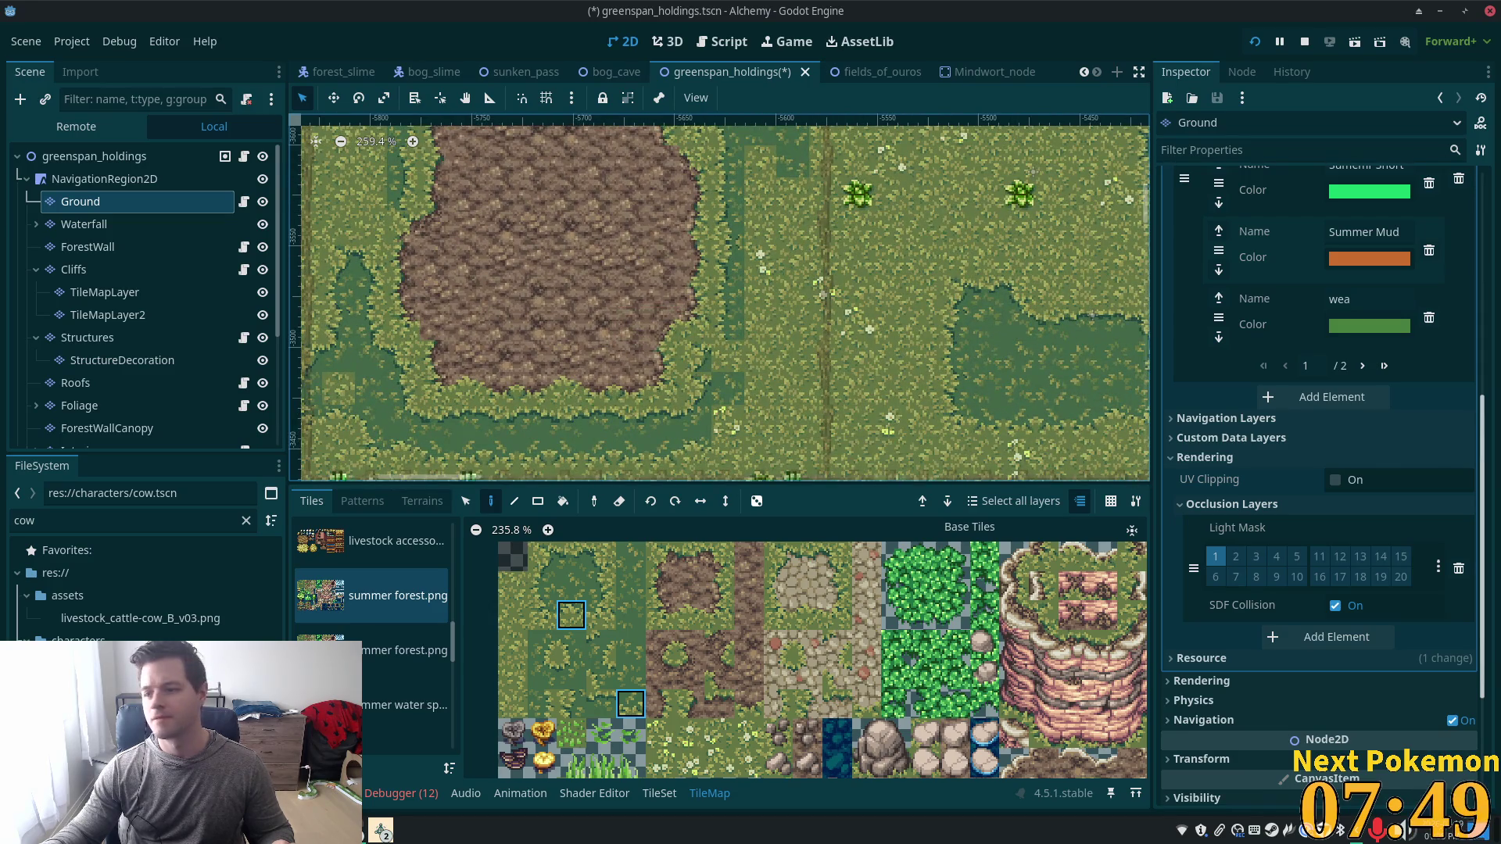
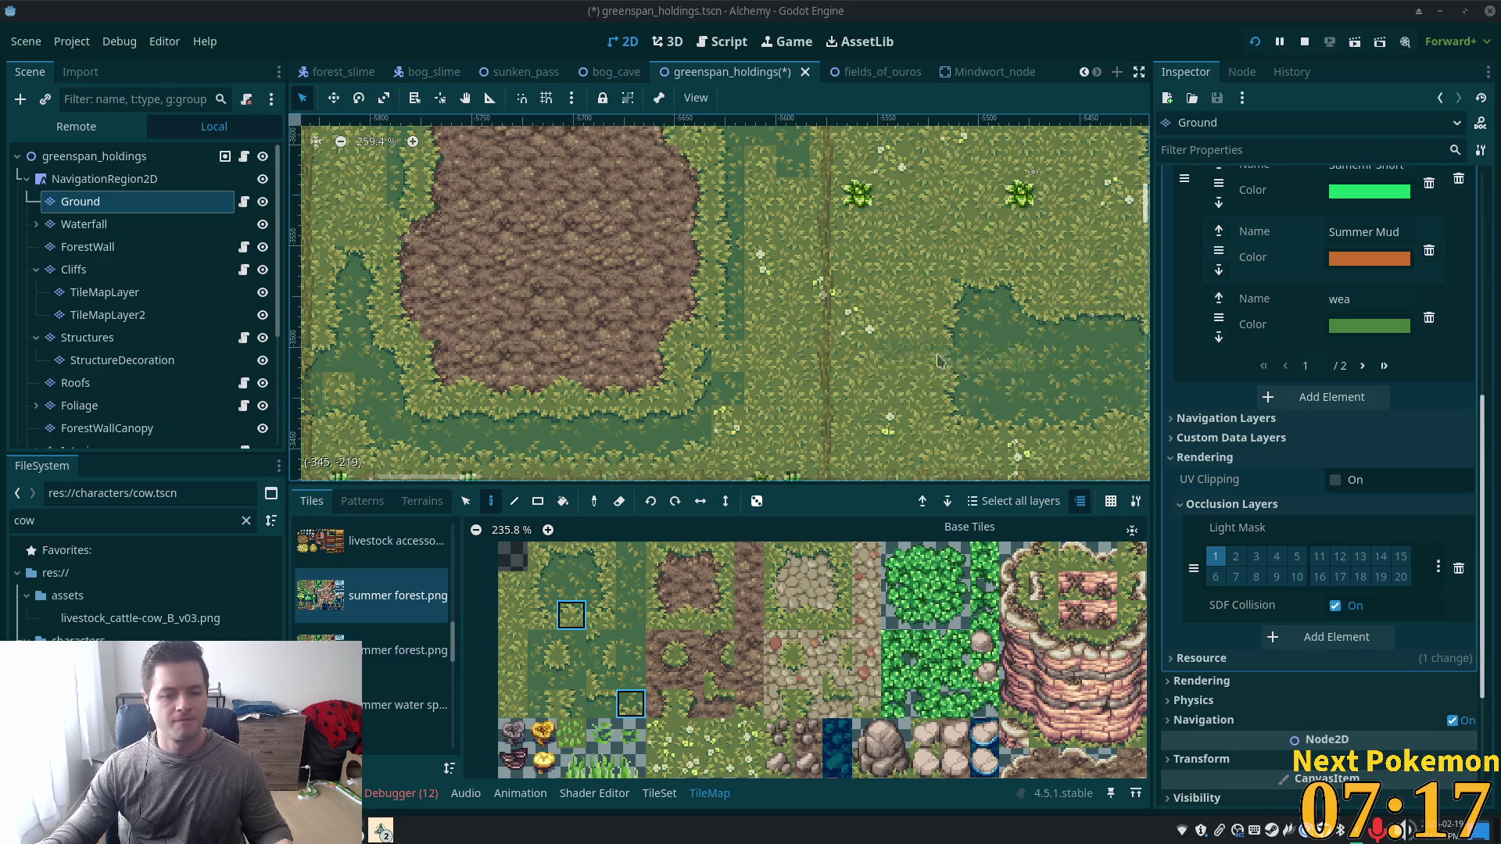
Zoom in and paint darker grass tiles from the summer forest atlas onto the meadow.
{"action": "scroll", "coordinate": [791, 359], "scroll_direction": "up", "scroll_amount": 2}
{"action": "scroll", "coordinate": [790, 461], "scroll_direction": "up", "scroll_amount": 2}
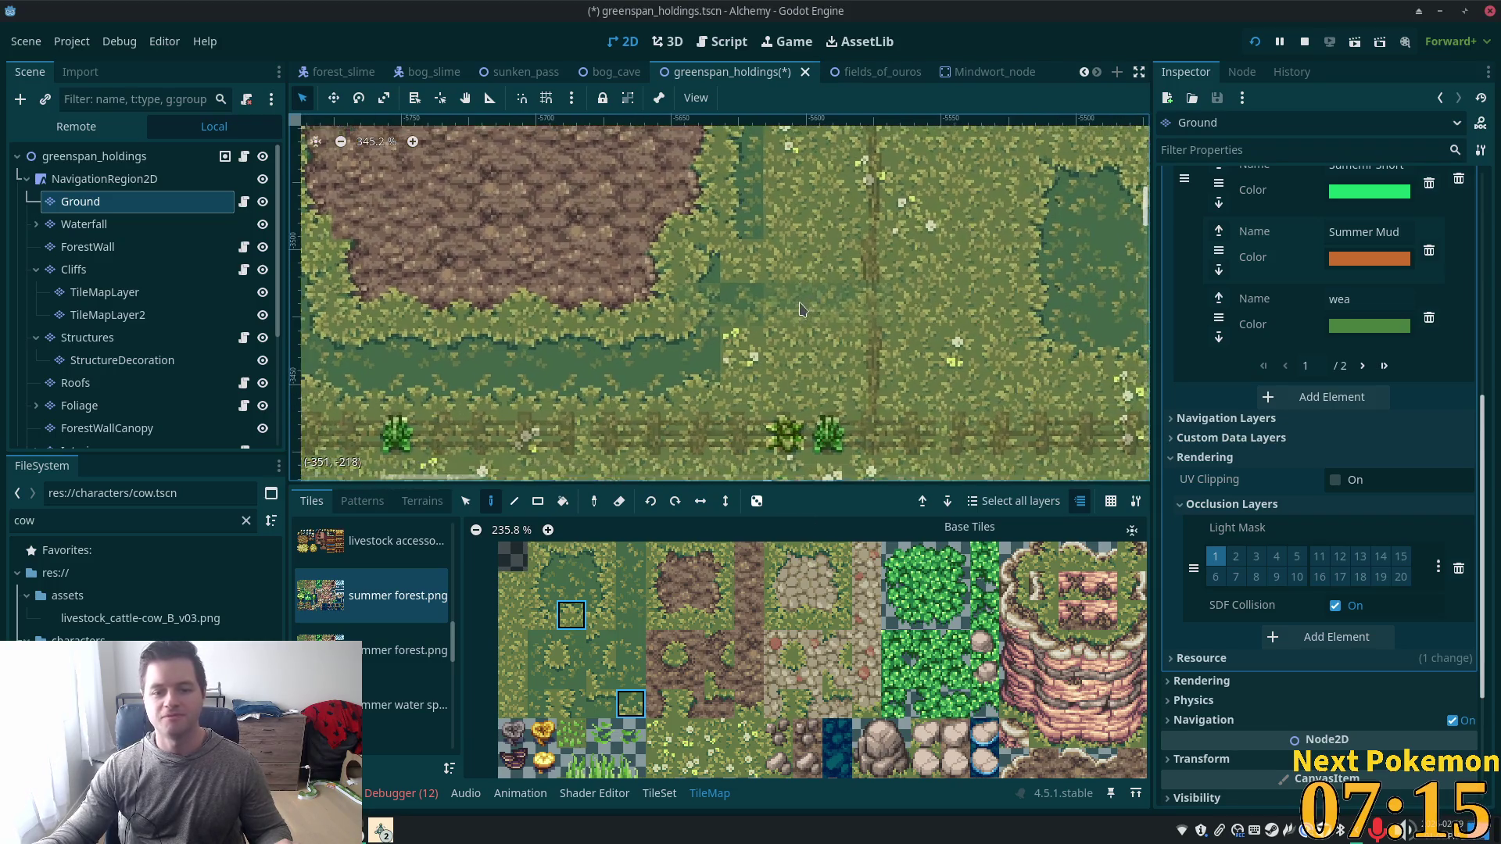
{"action": "left_click", "coordinate": [608, 616]}
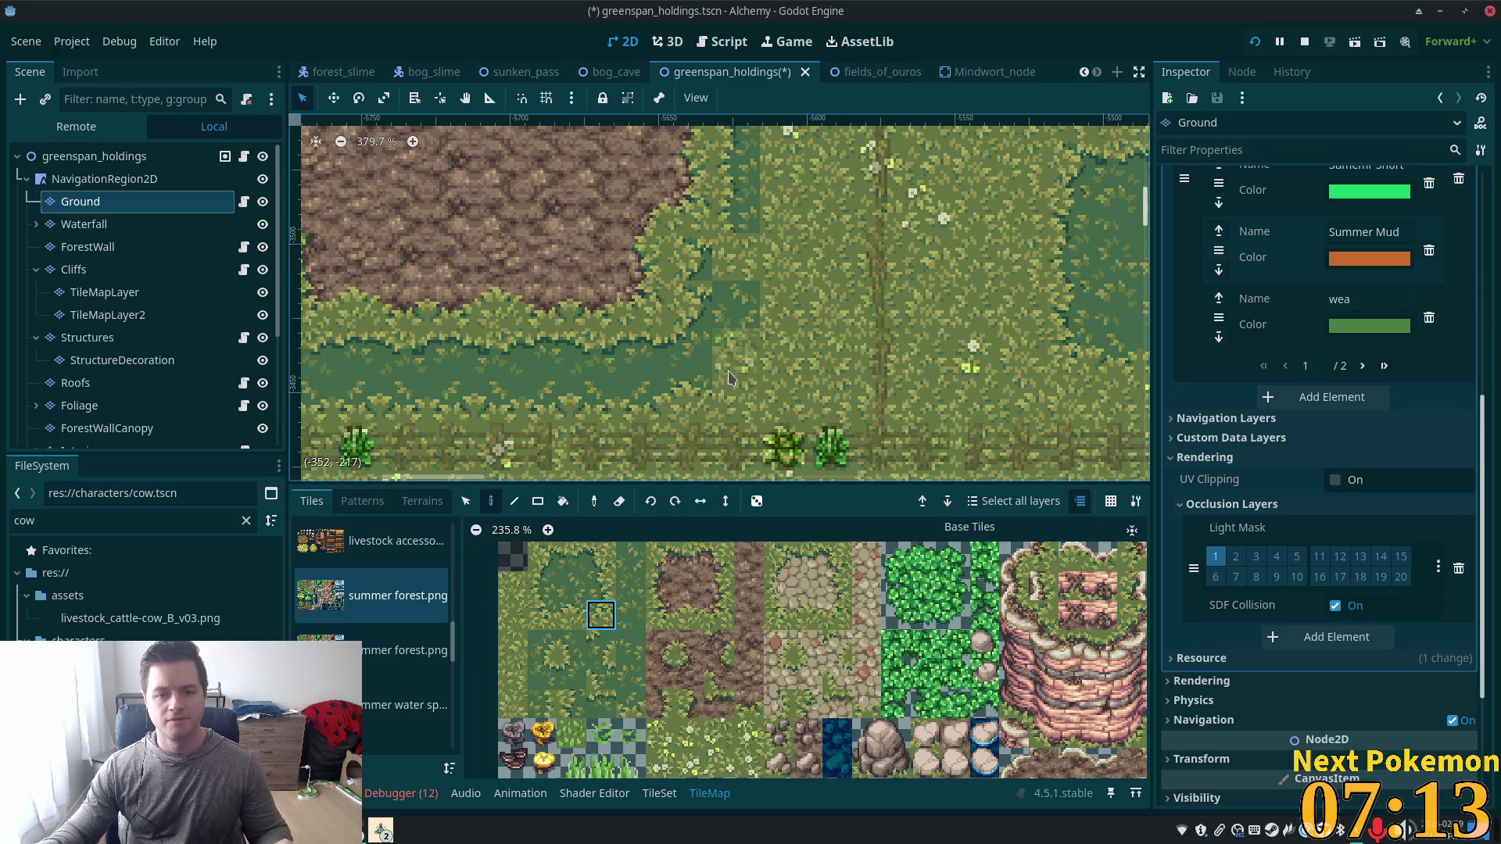
{"action": "left_click", "coordinate": [601, 586]}
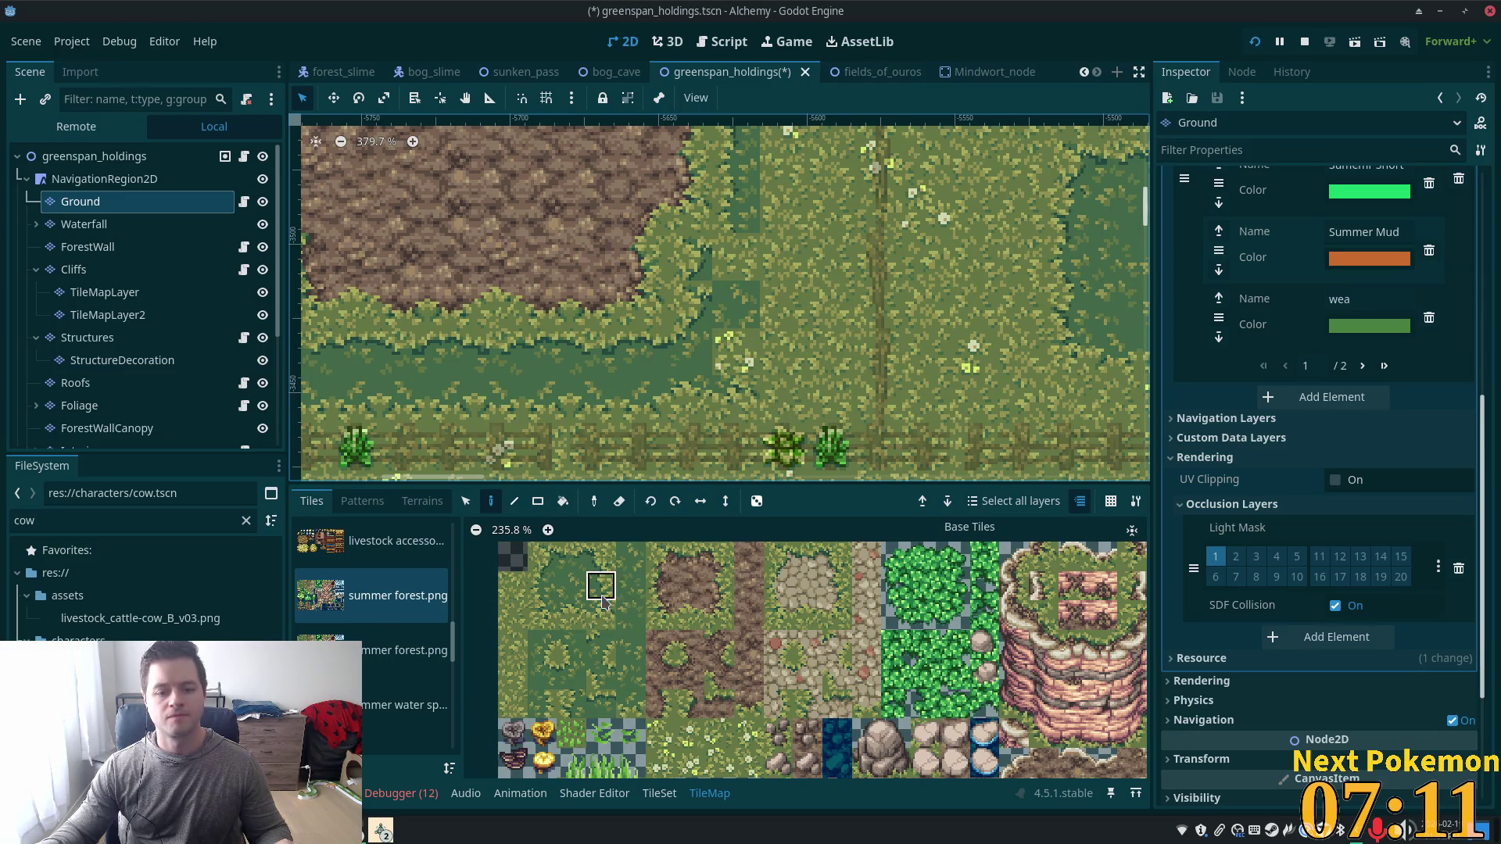
{"action": "left_click", "coordinate": [736, 352]}
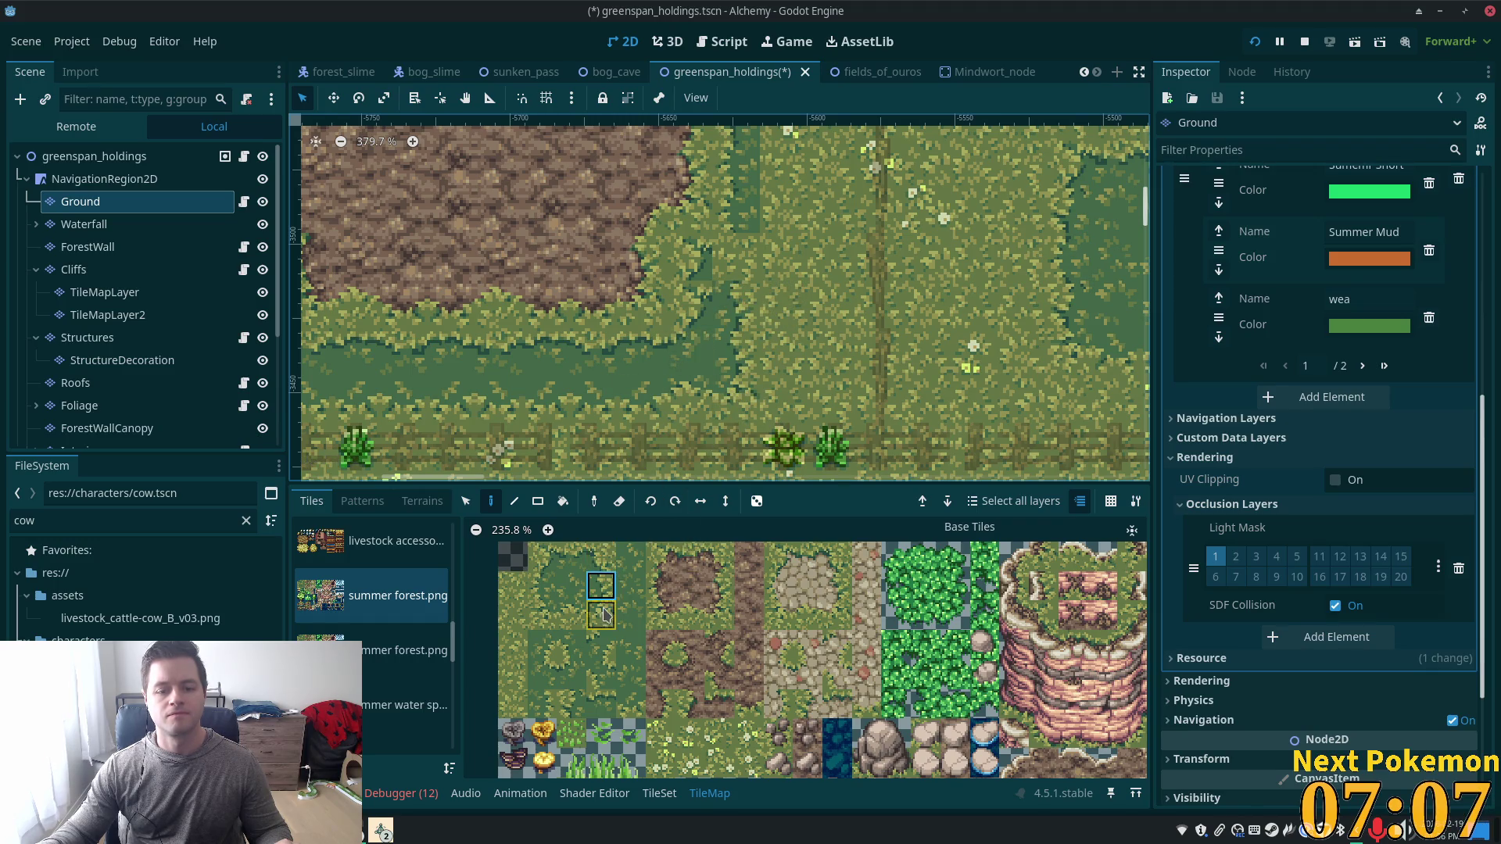
Pick more grass edge tiles for touch-ups, then show the tileset's terrain list.
{"action": "left_click", "coordinate": [547, 657]}
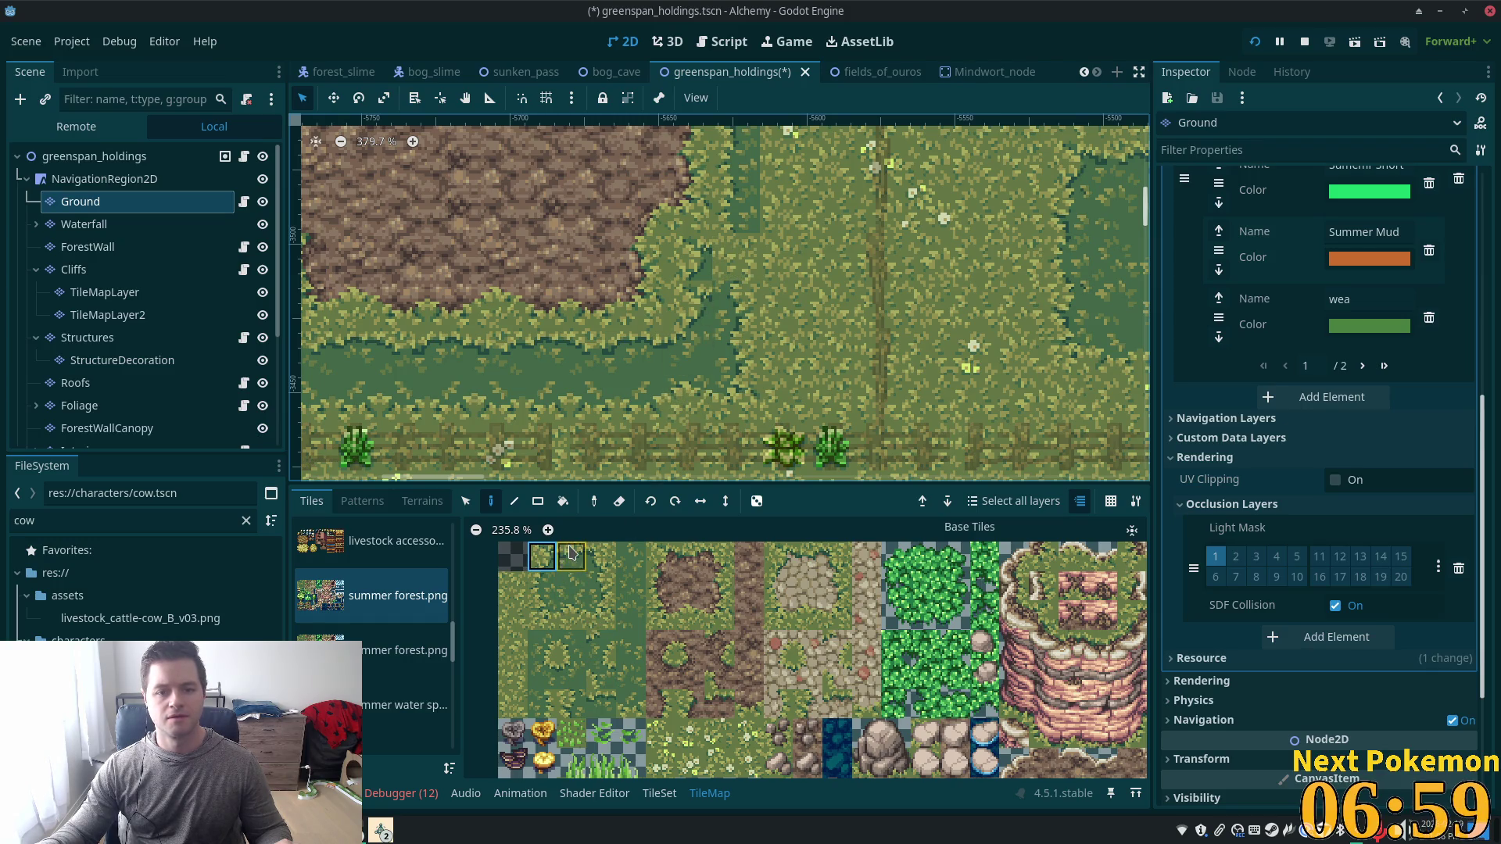
{"action": "left_click", "coordinate": [503, 625]}
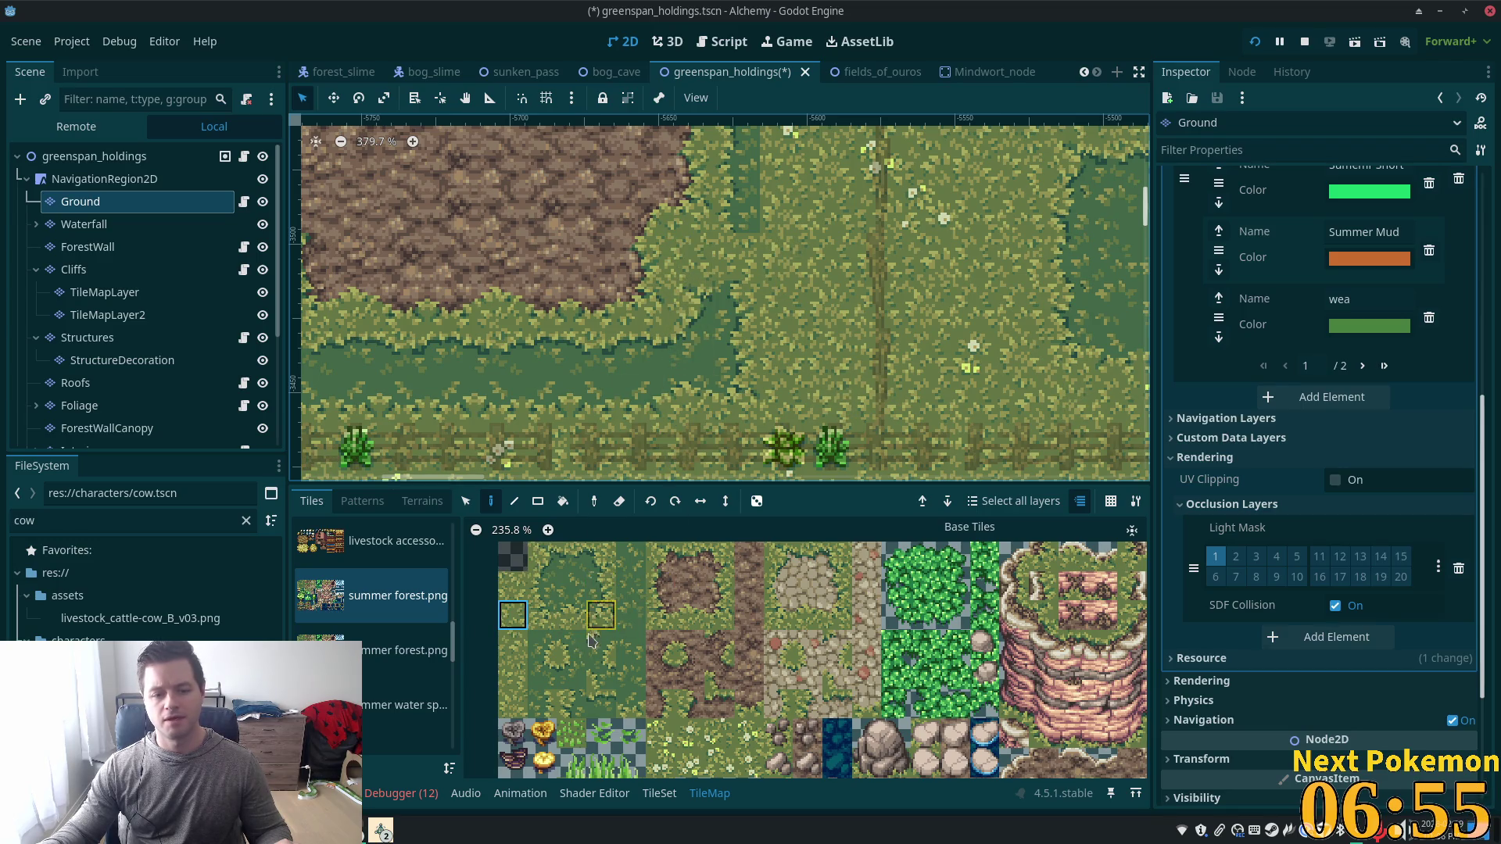
{"action": "left_click", "coordinate": [594, 553]}
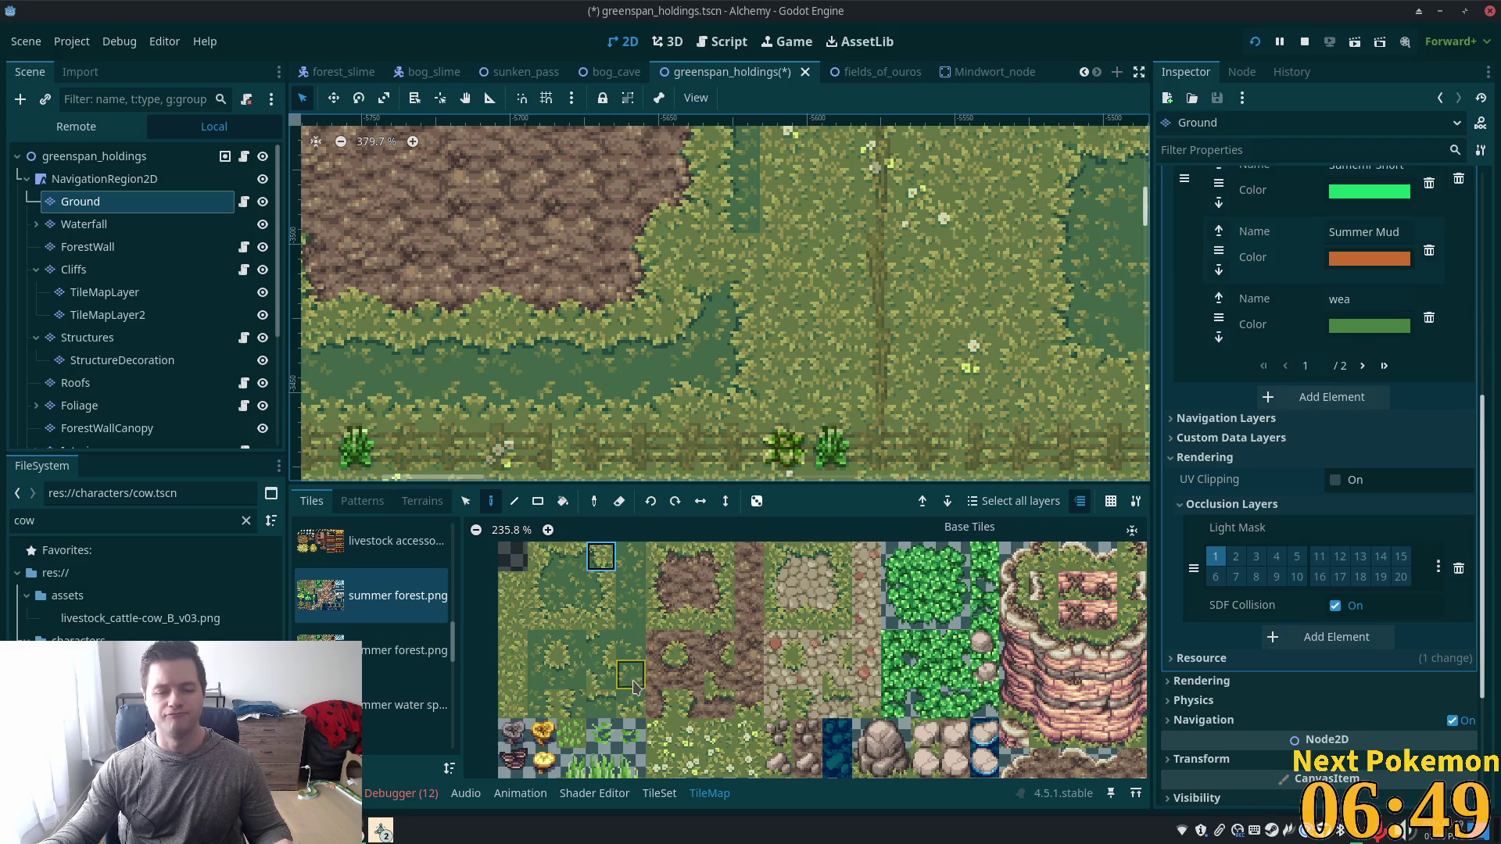
{"action": "scroll", "coordinate": [806, 397], "scroll_direction": "down", "scroll_amount": 3}
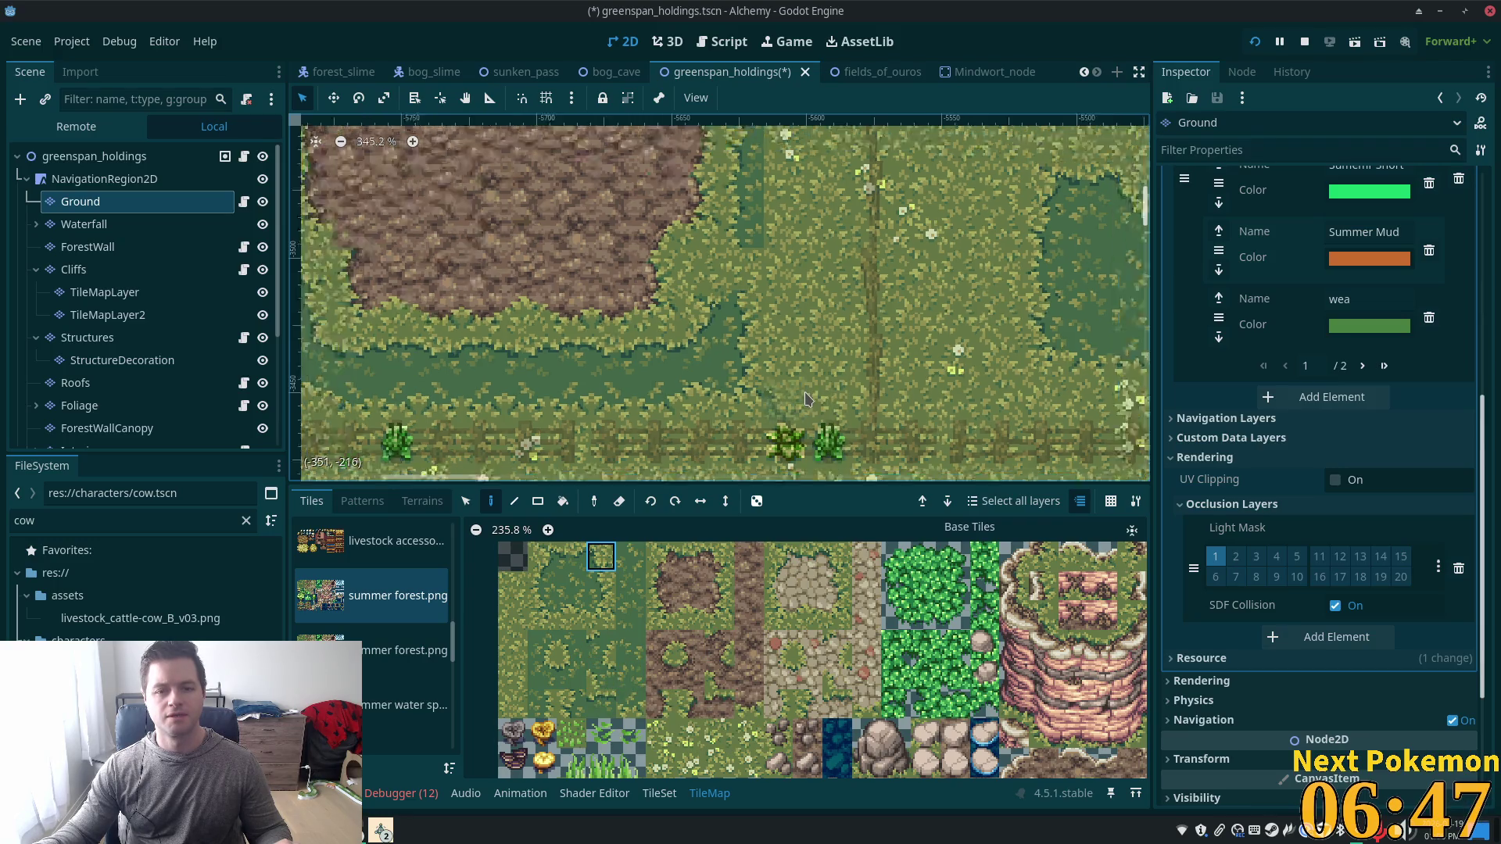
{"action": "scroll", "coordinate": [782, 328], "scroll_direction": "up", "scroll_amount": 1}
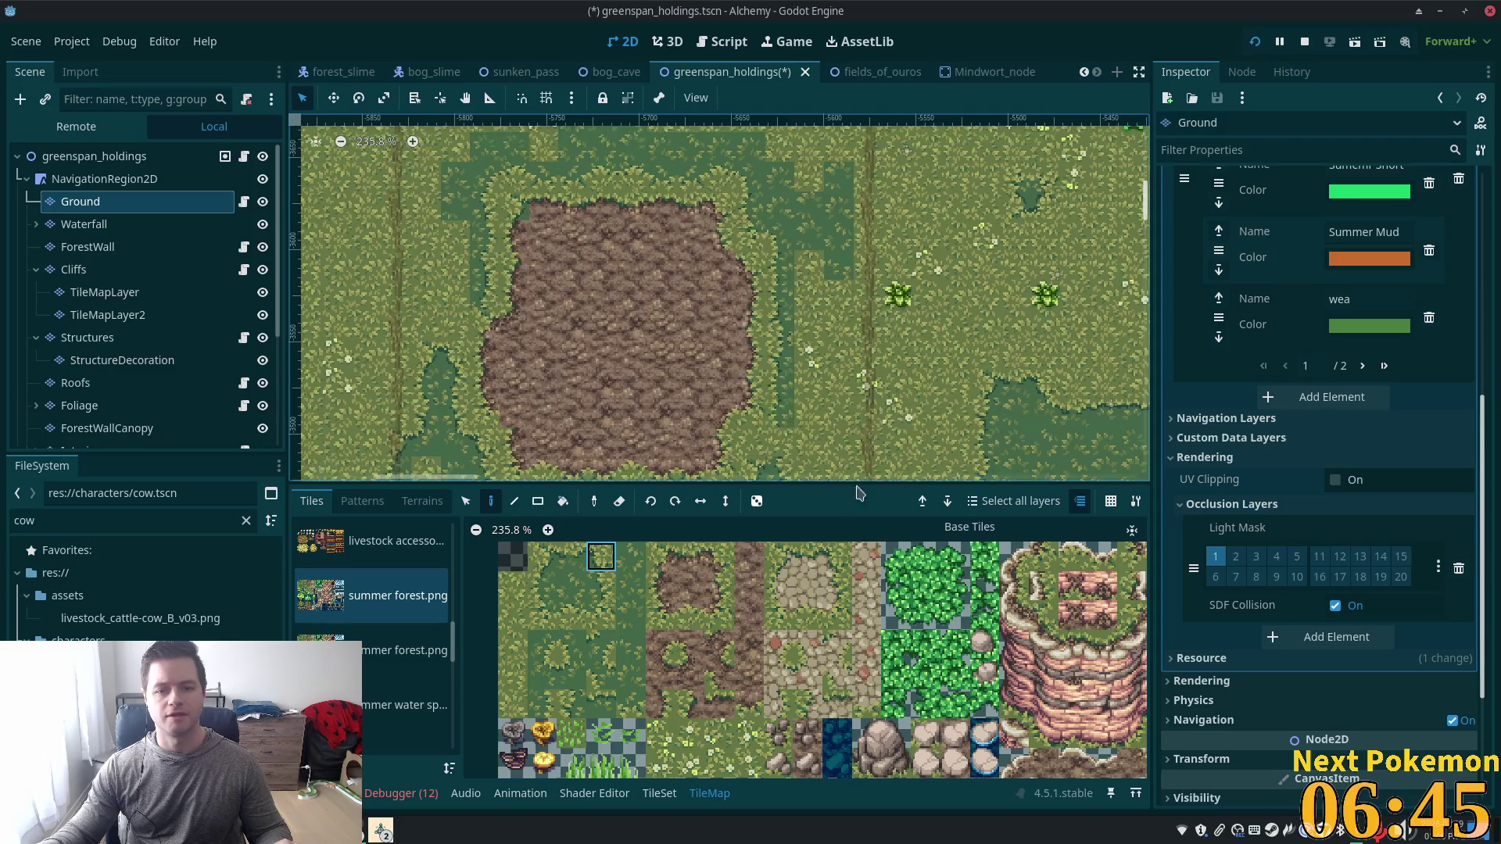
{"action": "scroll", "coordinate": [765, 432], "scroll_direction": "down", "scroll_amount": 2}
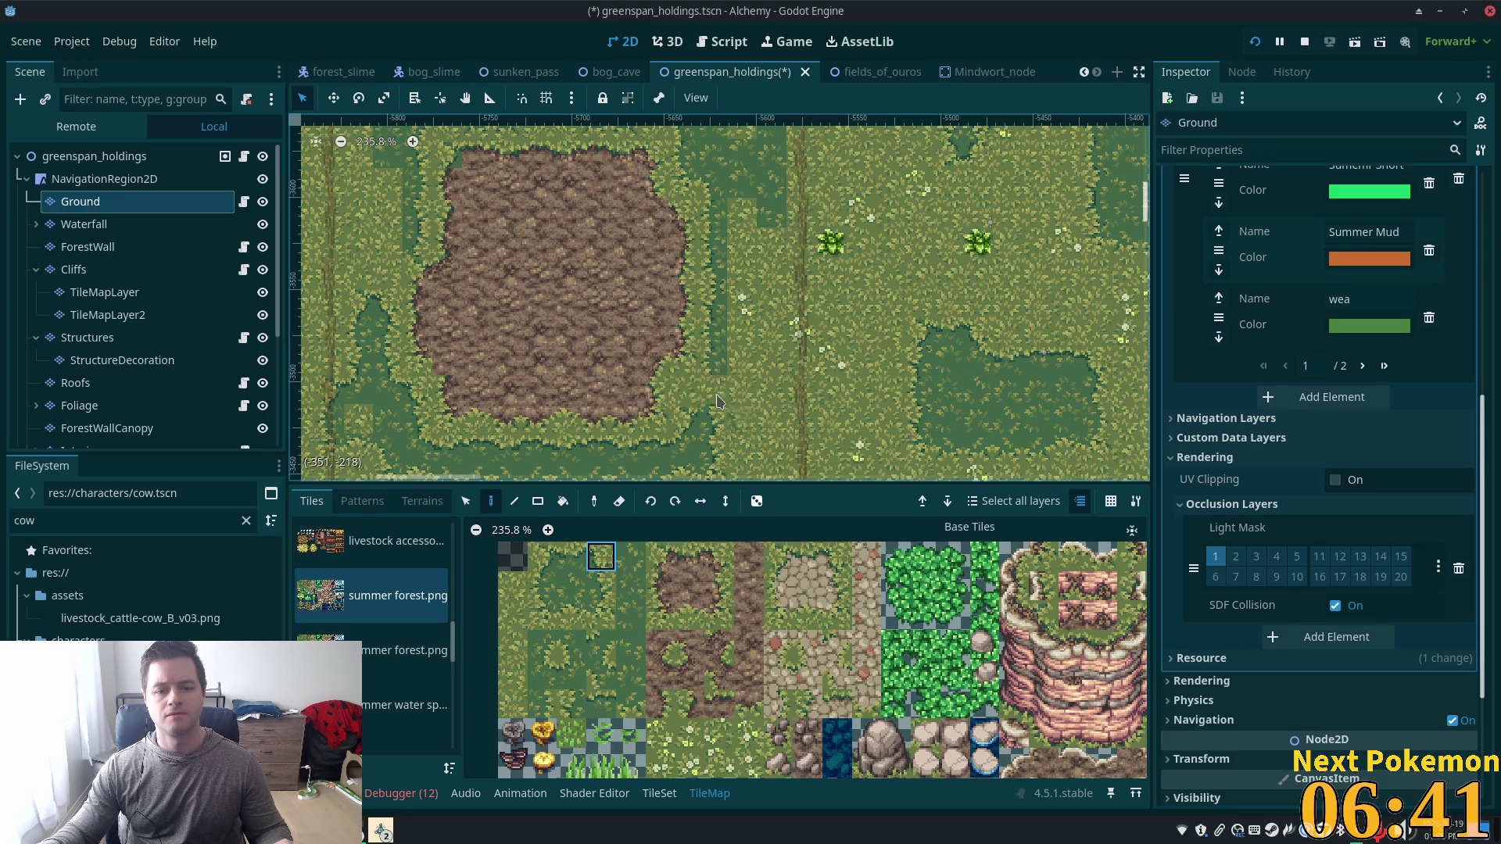
{"action": "left_click", "coordinate": [422, 501]}
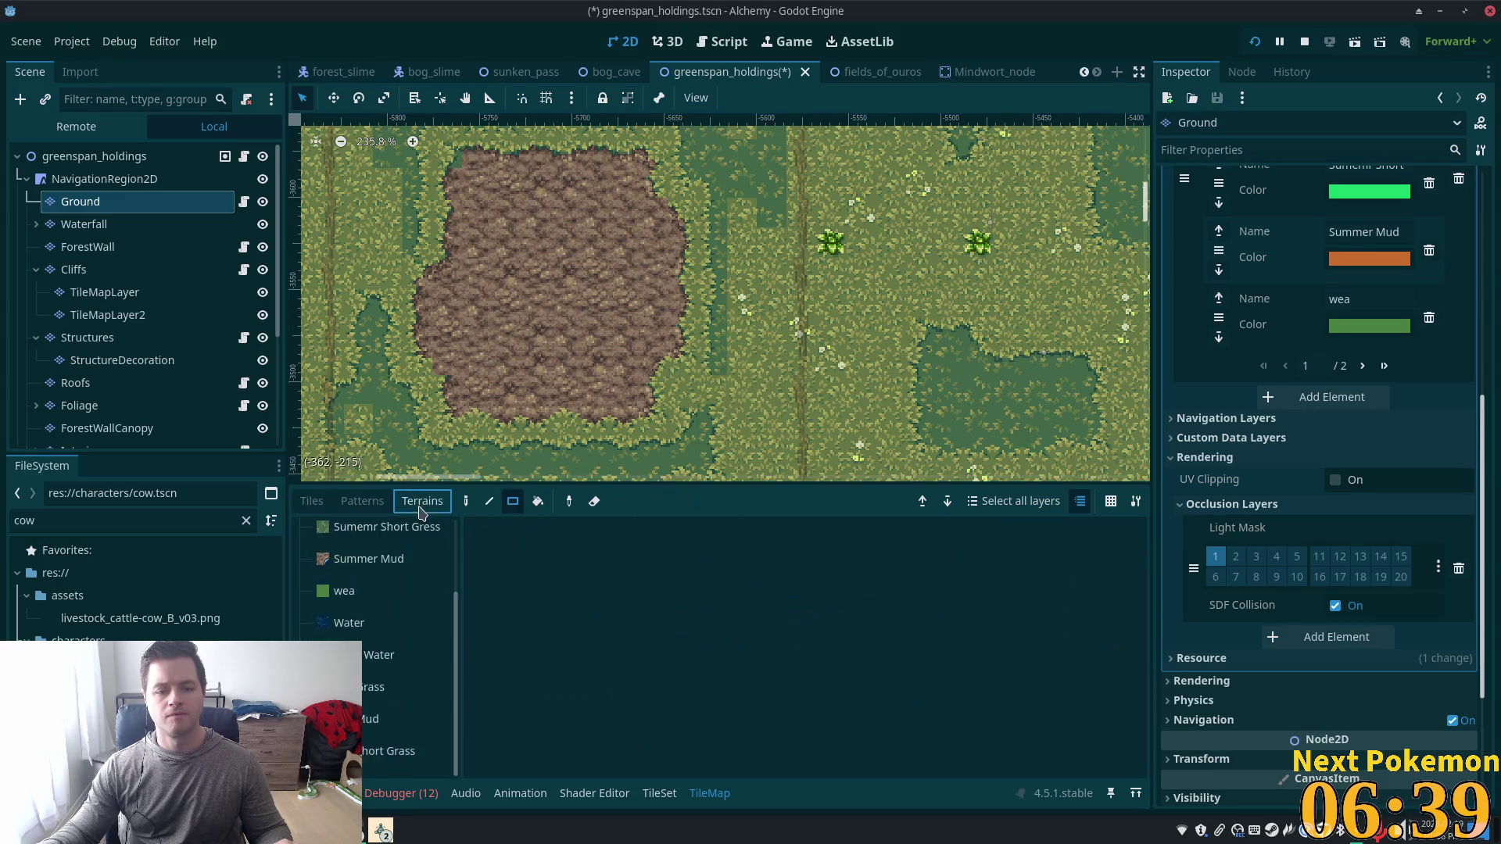
Rectangle-fill a 1x6 Grass terrain strip along the mud pen's right edge, then return to Tiles.
{"action": "left_click", "coordinate": [375, 751]}
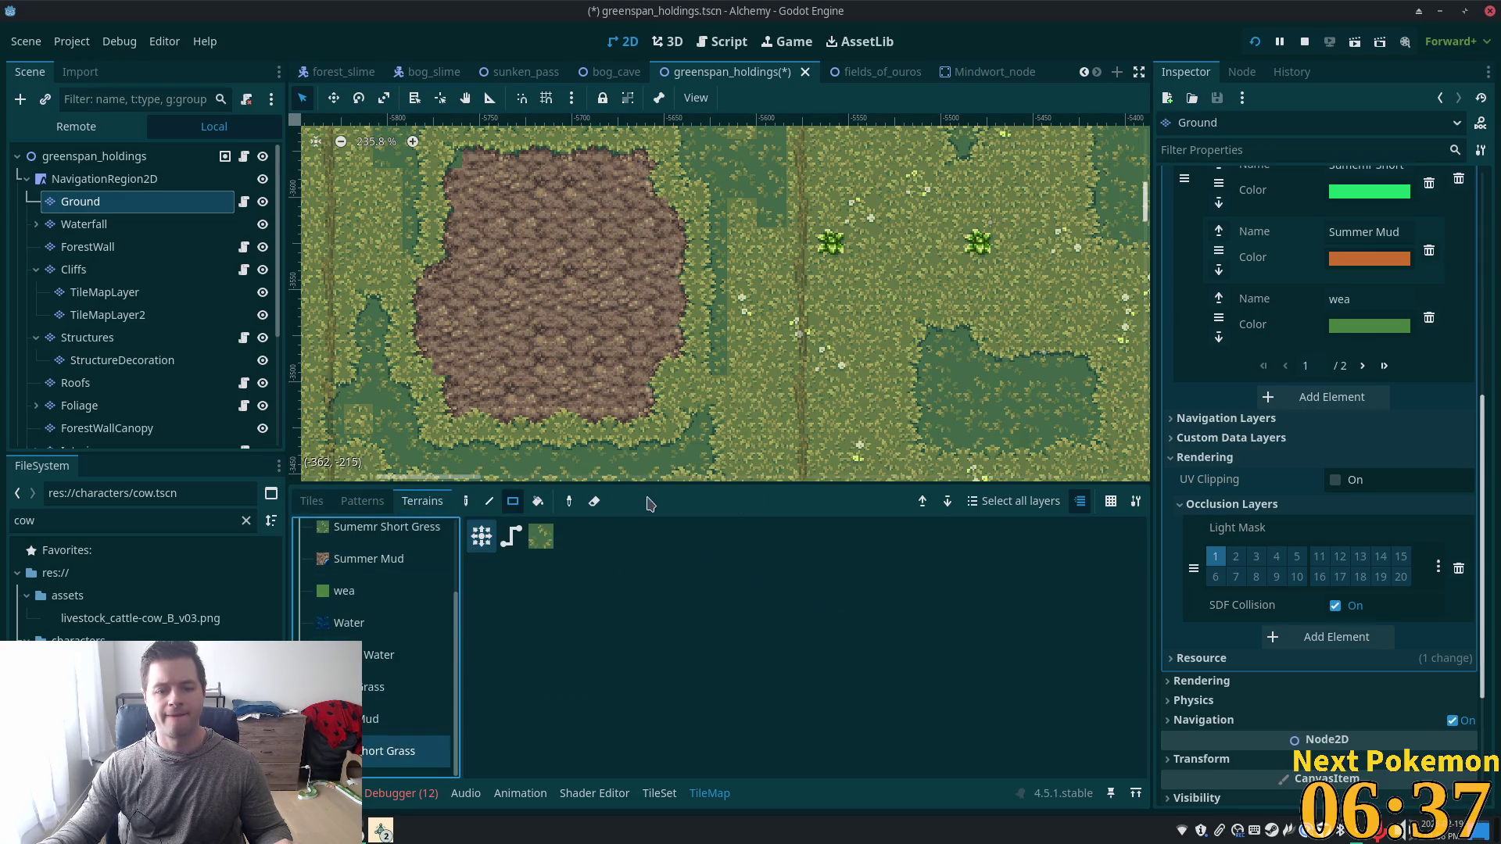
{"action": "left_click", "coordinate": [406, 687]}
{"action": "left_click", "coordinate": [595, 501]}
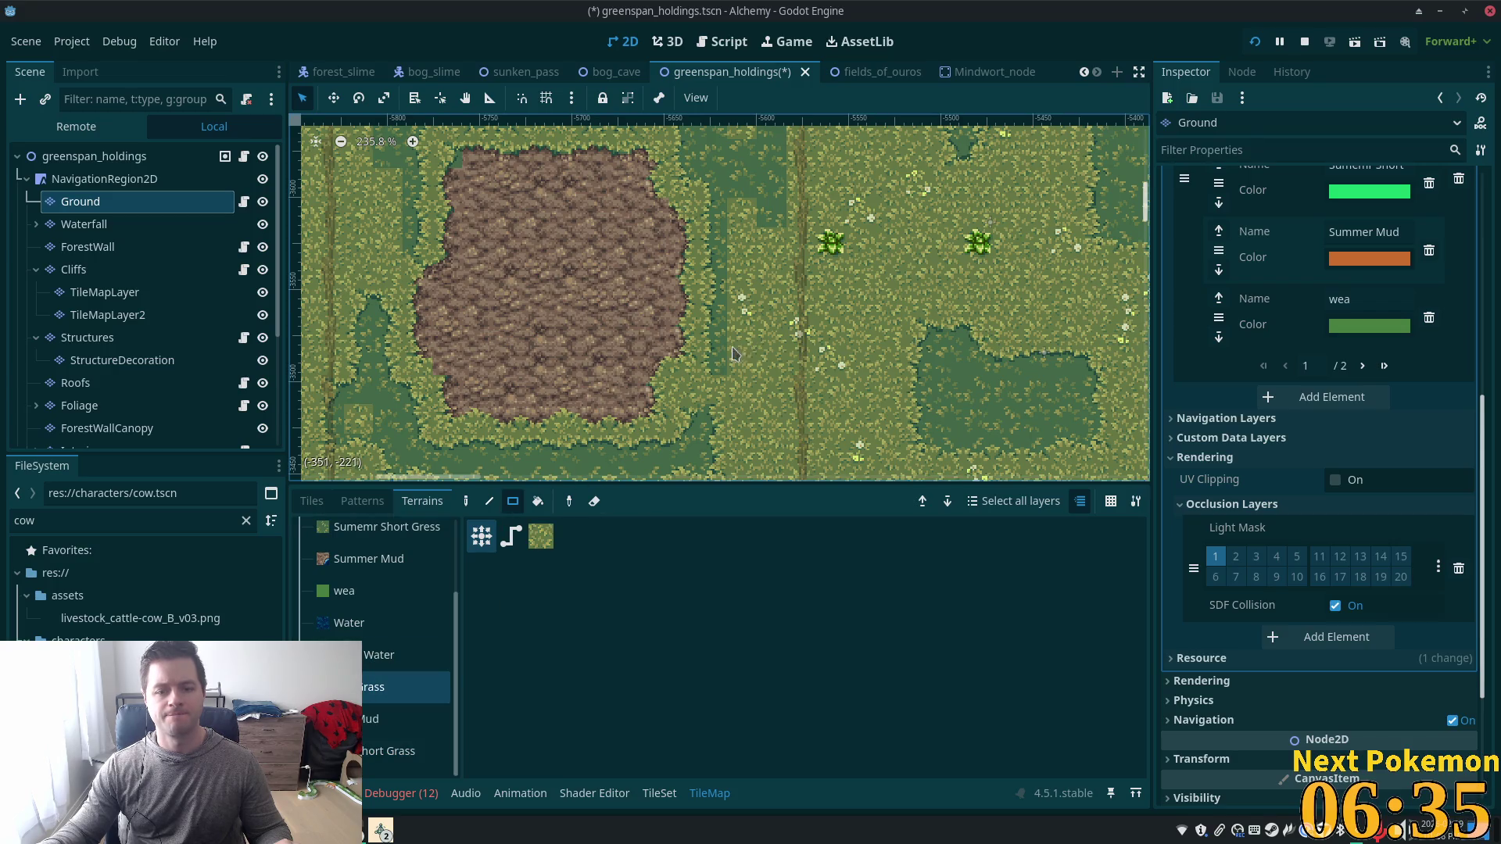
{"action": "mouse_move", "coordinate": [728, 360]}
{"action": "left_mouse_down"}
{"action": "mouse_move", "coordinate": [743, 227]}
{"action": "mouse_move", "coordinate": [723, 218]}
{"action": "mouse_move", "coordinate": [731, 244]}
{"action": "mouse_move", "coordinate": [723, 233]}
{"action": "mouse_move", "coordinate": [758, 234]}
{"action": "left_mouse_up"}
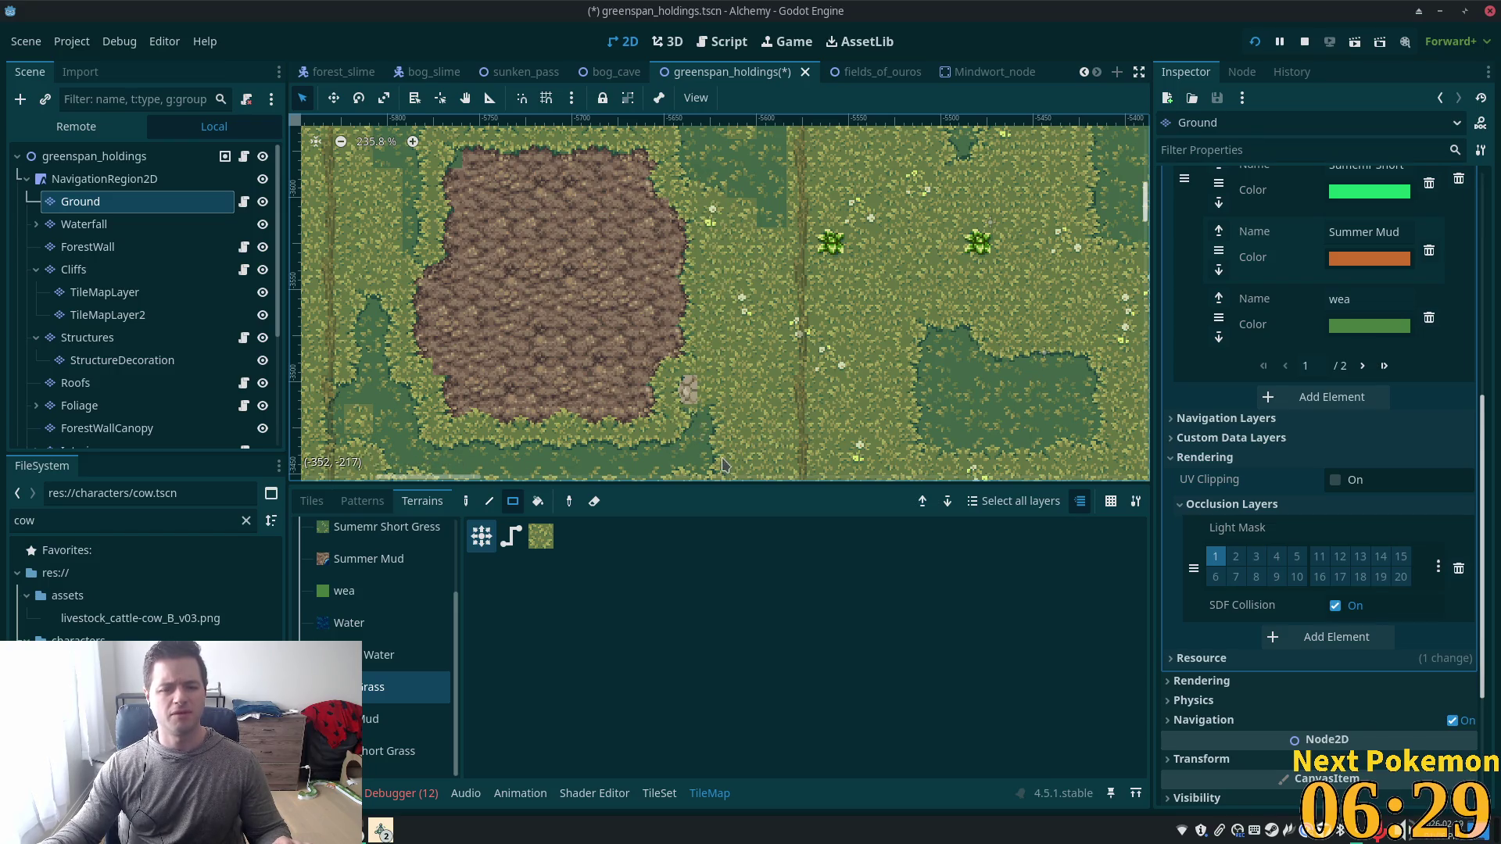
{"action": "scroll", "coordinate": [681, 423], "scroll_direction": "up", "scroll_amount": 4}
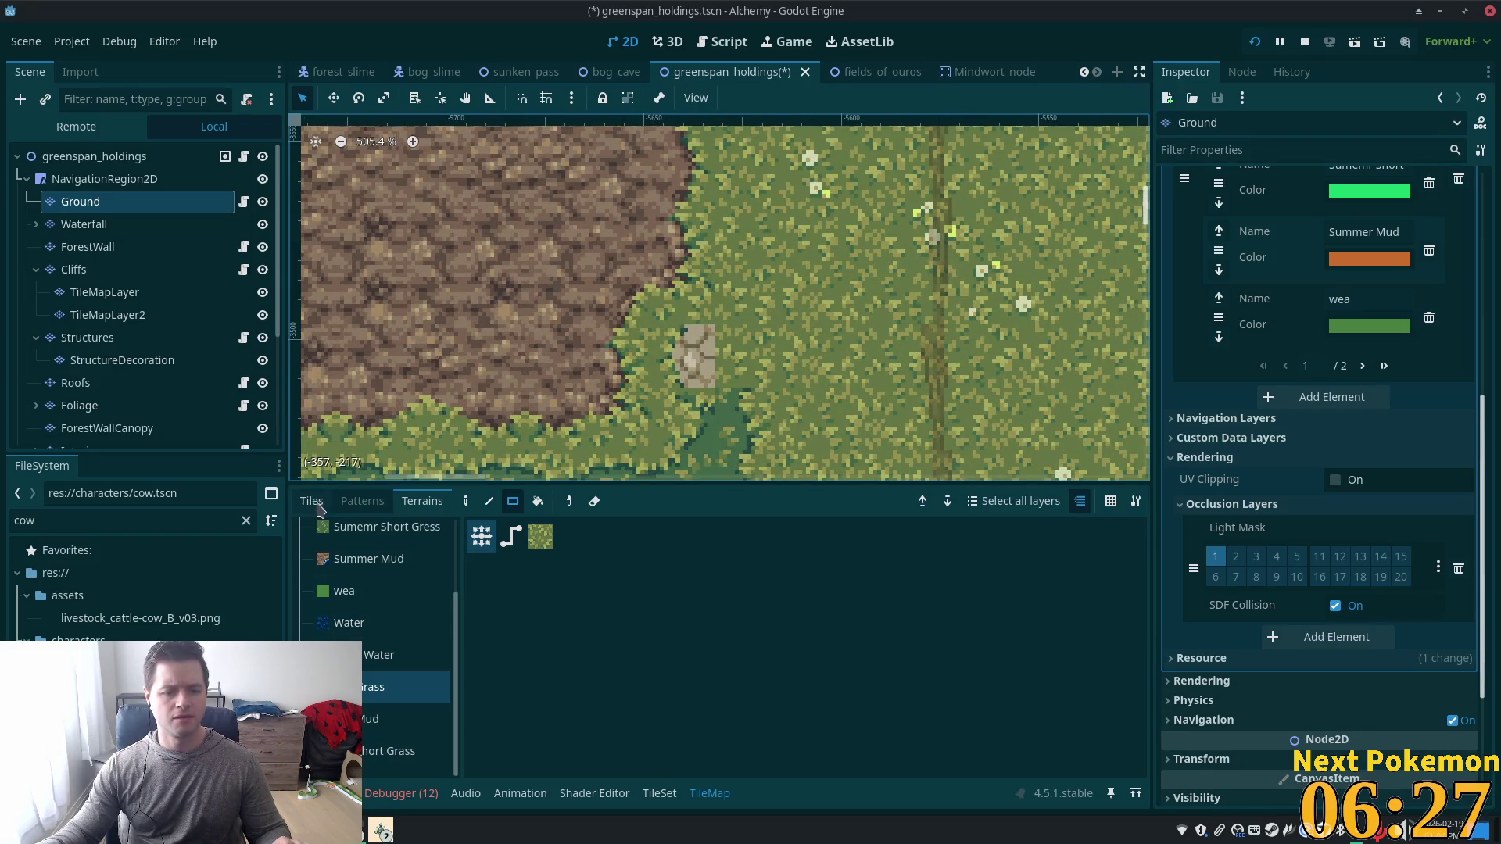
{"action": "left_click", "coordinate": [312, 501]}
Paint a plain grass tile over the stray stone tile.
{"action": "left_click", "coordinate": [513, 585]}
{"action": "mouse_move", "coordinate": [620, 419]}
{"action": "left_mouse_down"}
{"action": "mouse_move", "coordinate": [620, 356]}
{"action": "mouse_move", "coordinate": [683, 356]}
{"action": "left_mouse_up"}
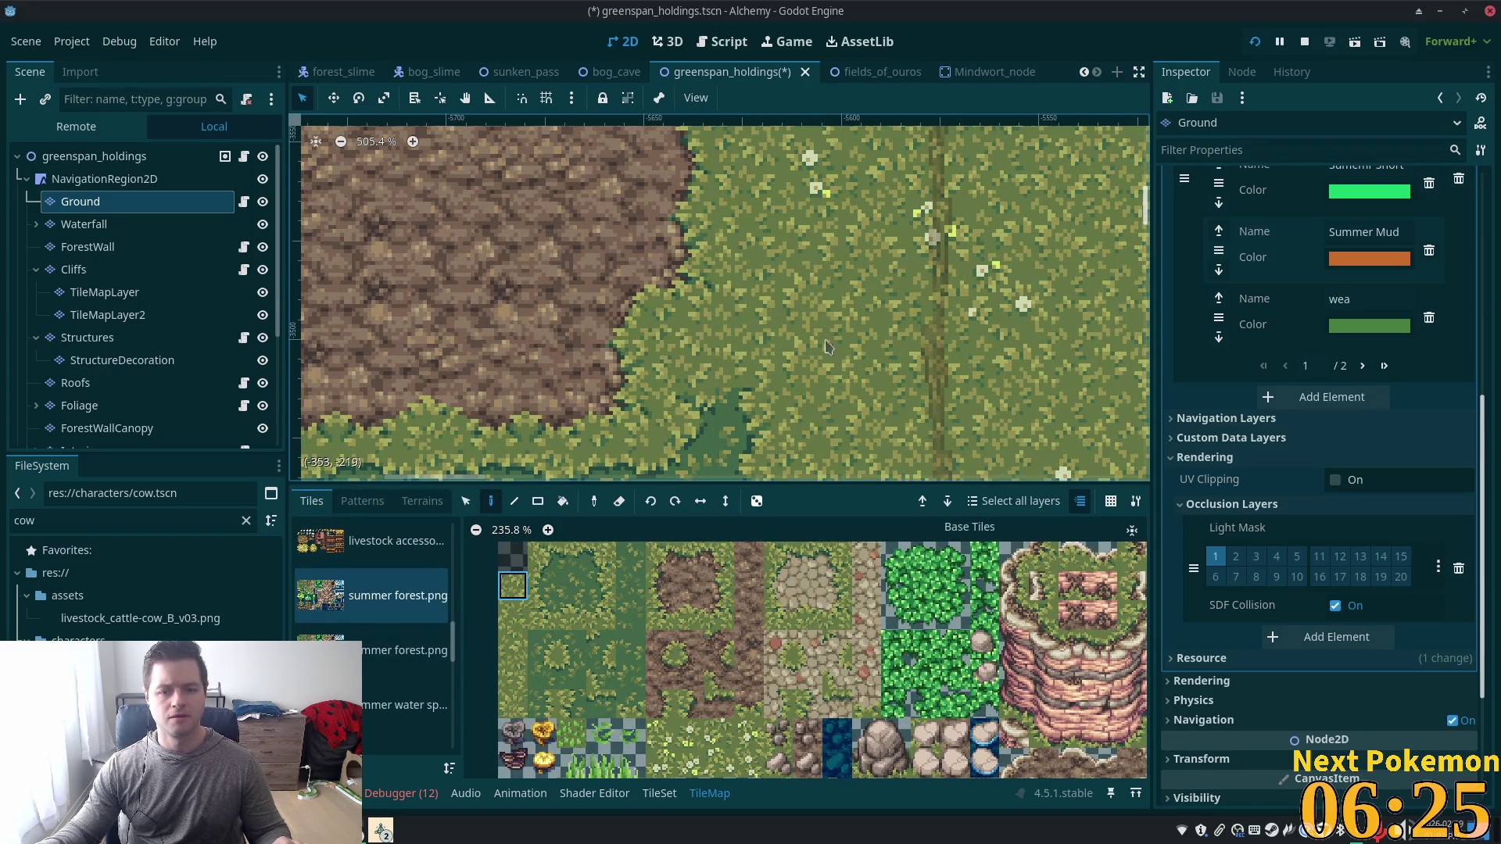
{"action": "scroll", "coordinate": [816, 461], "scroll_direction": "up", "scroll_amount": 3}
{"action": "scroll", "coordinate": [946, 181], "scroll_direction": "up", "scroll_amount": 3}
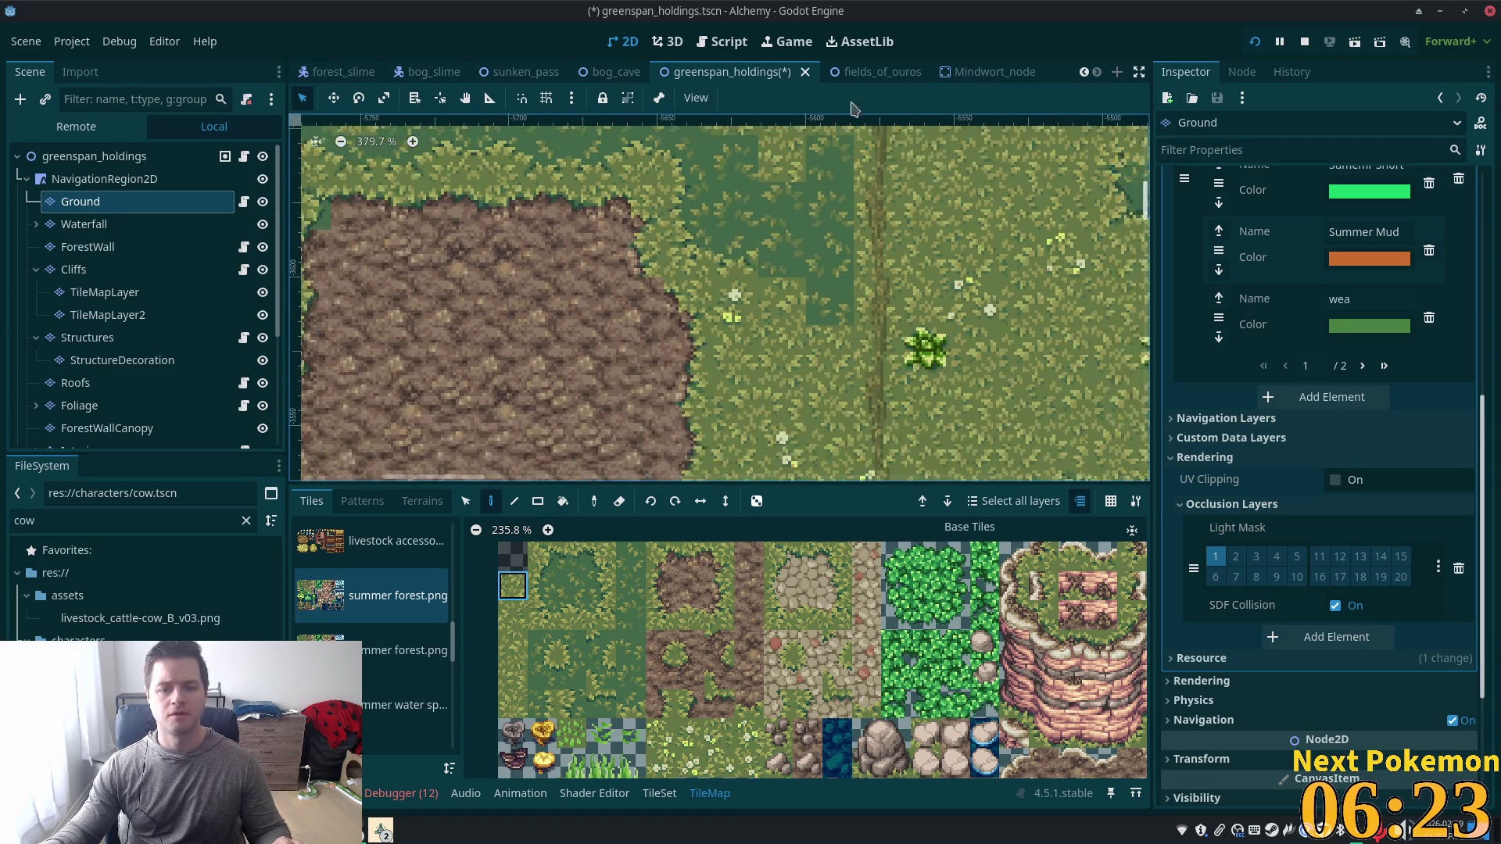
{"action": "scroll", "coordinate": [946, 181], "scroll_direction": "down", "scroll_amount": 2}
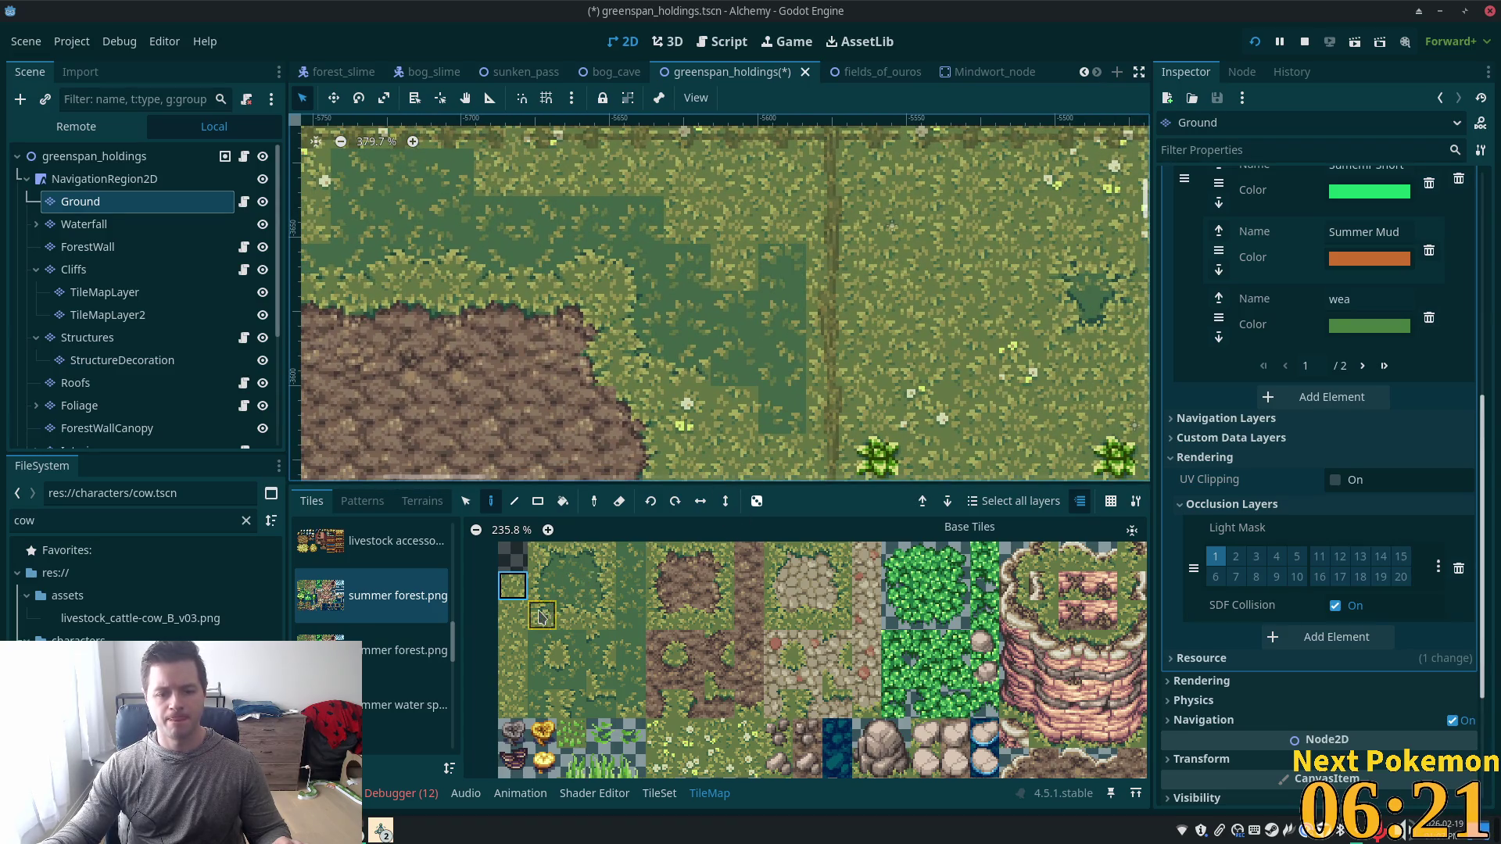
Try several grass variant tiles and bring the area above the mud pen into view.
{"action": "left_click", "coordinate": [543, 615]}
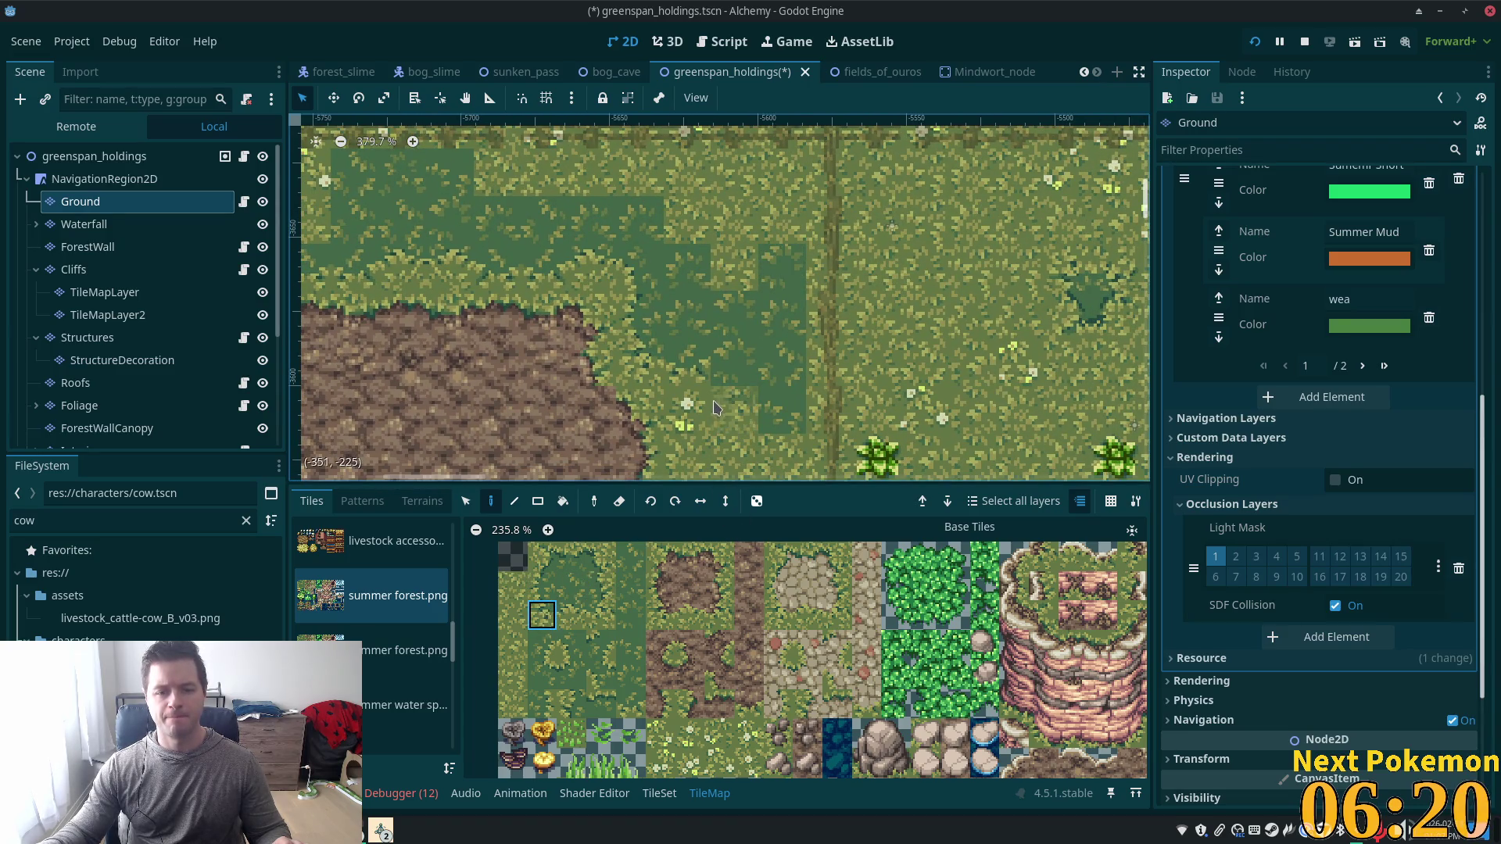
{"action": "left_click", "coordinate": [577, 640]}
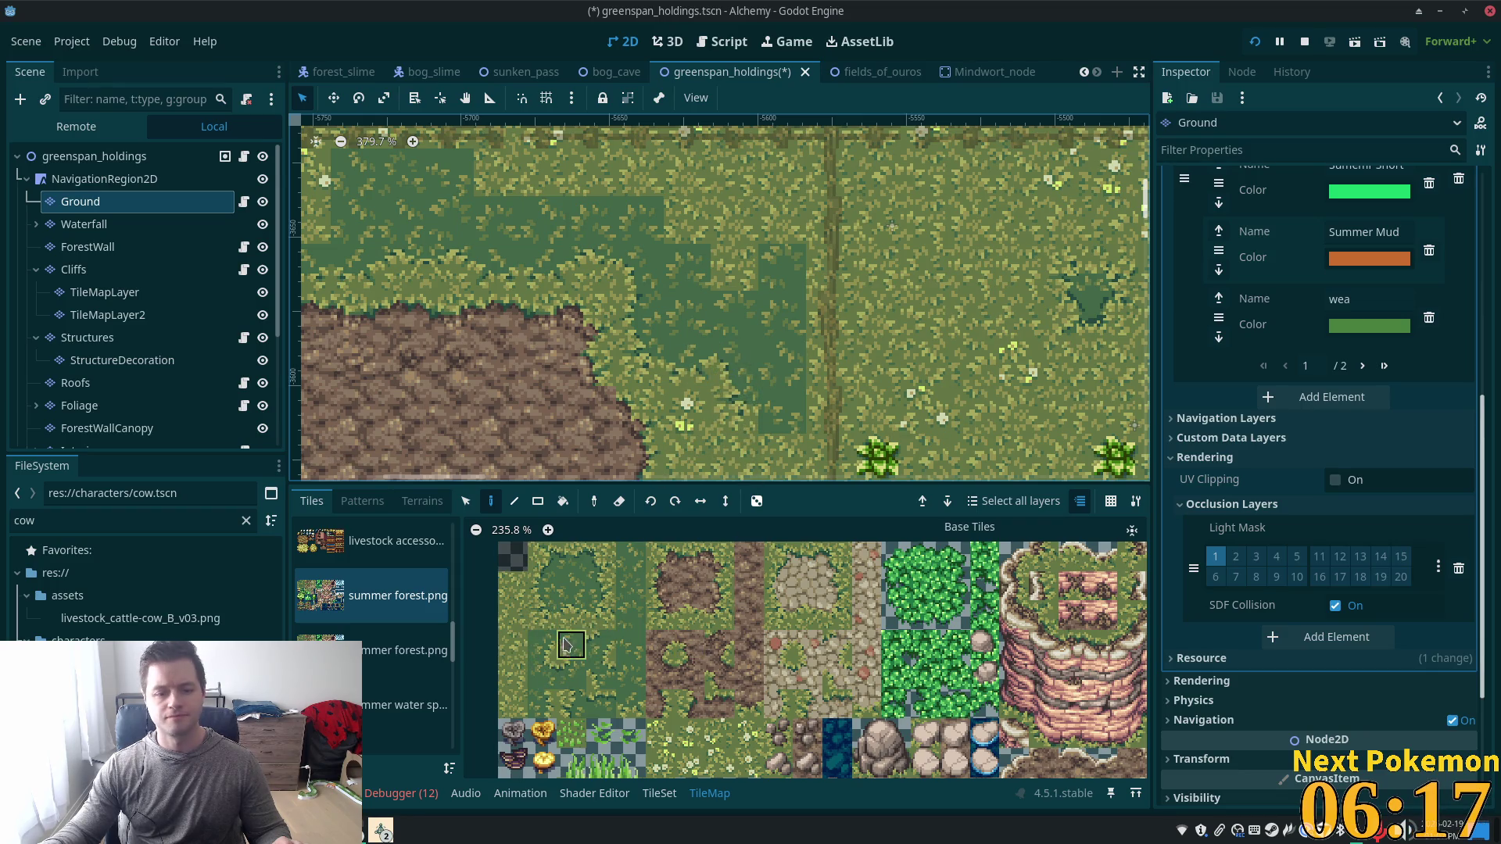
{"action": "left_click", "coordinate": [571, 615]}
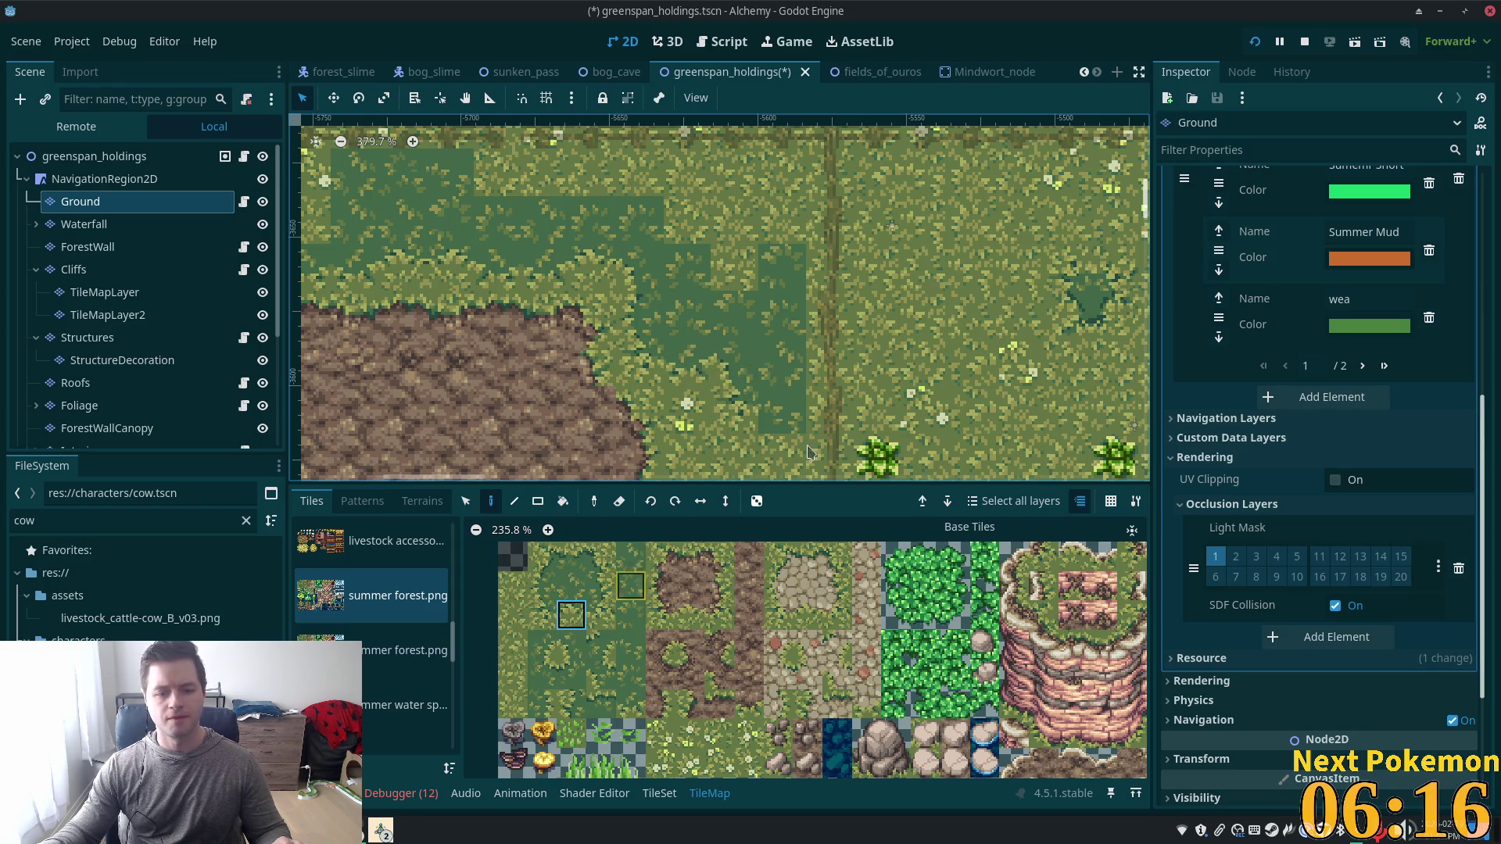
{"action": "left_click", "coordinate": [601, 615]}
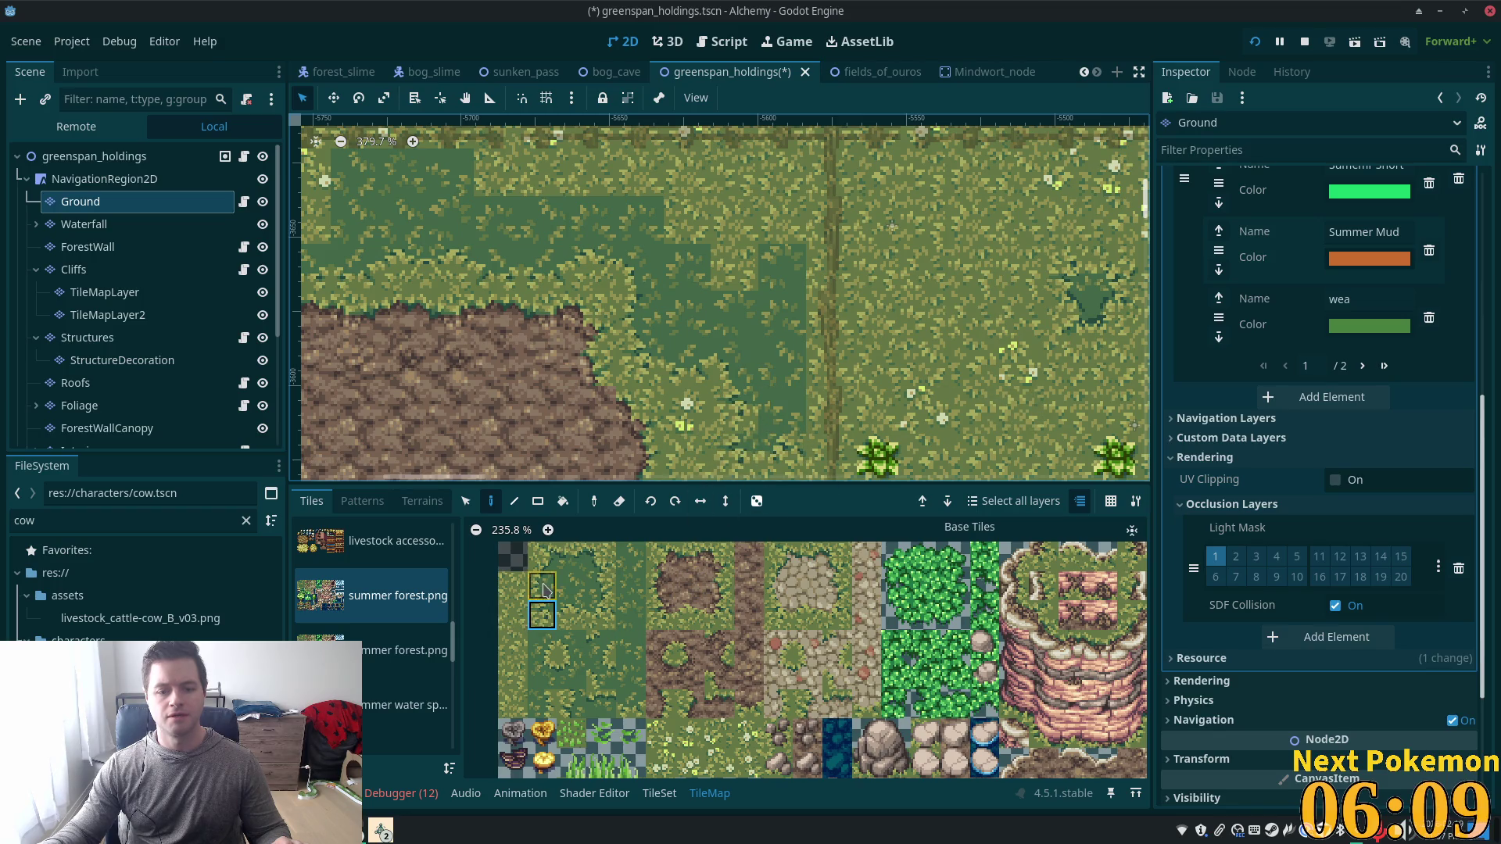
{"action": "left_click", "coordinate": [571, 707]}
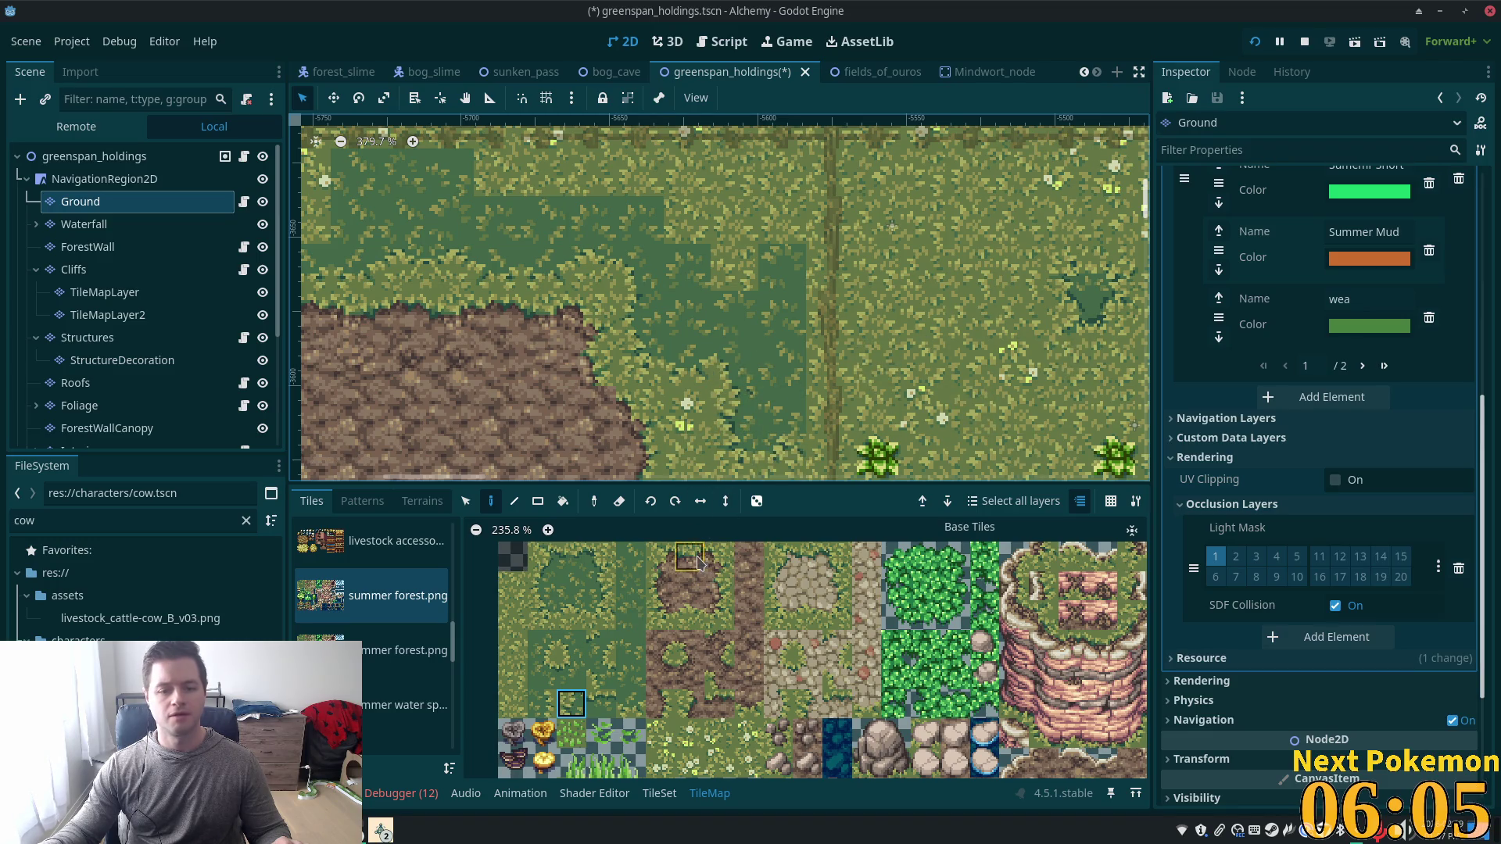
{"action": "scroll", "coordinate": [815, 430], "scroll_direction": "down", "scroll_amount": 4}
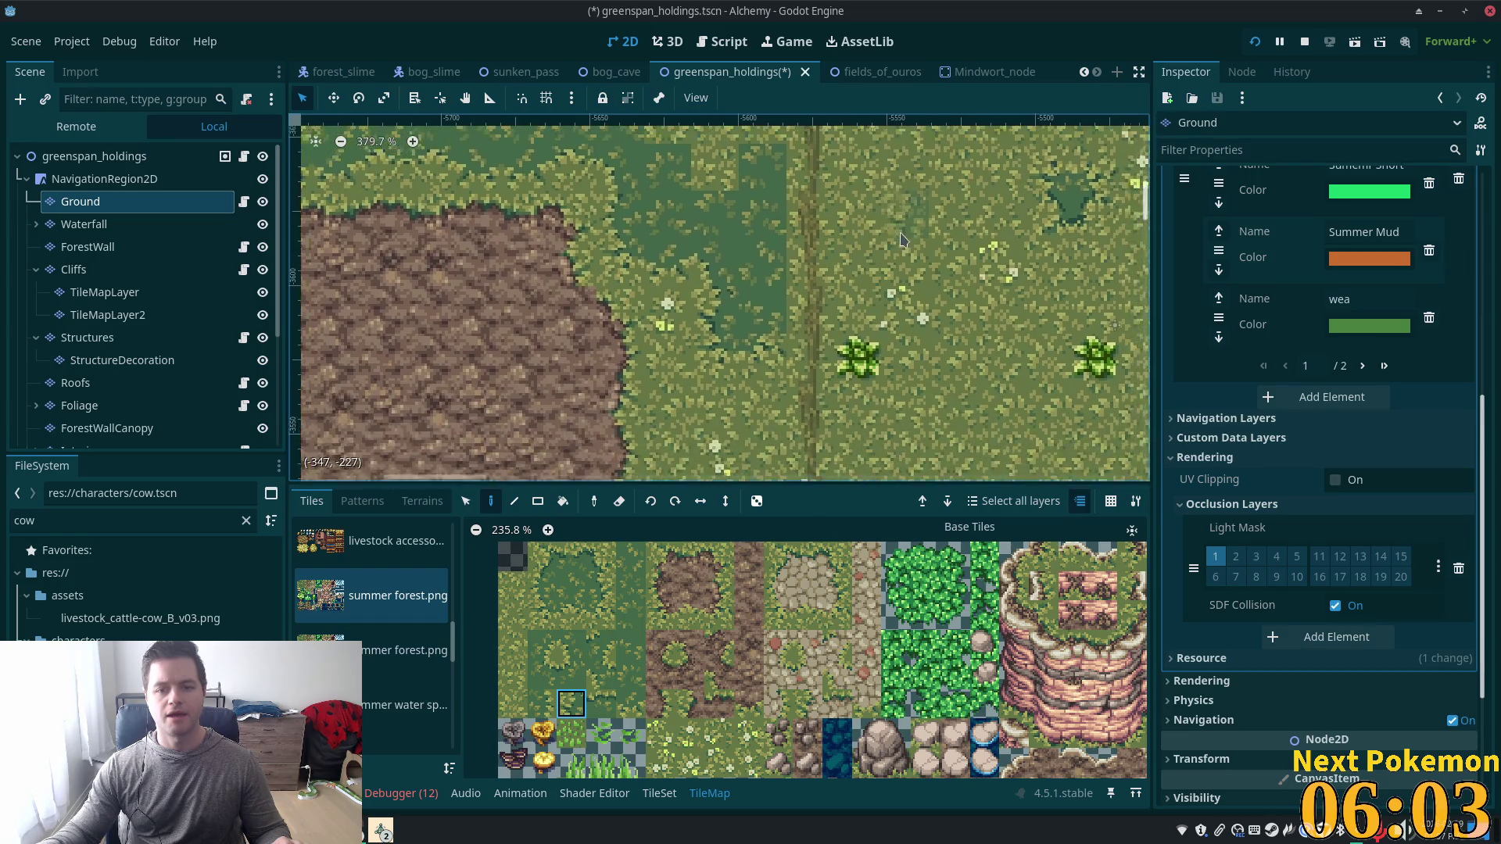
{"action": "left_click_drag", "start_coordinate": [875, 280], "coordinate": [710, 381]}
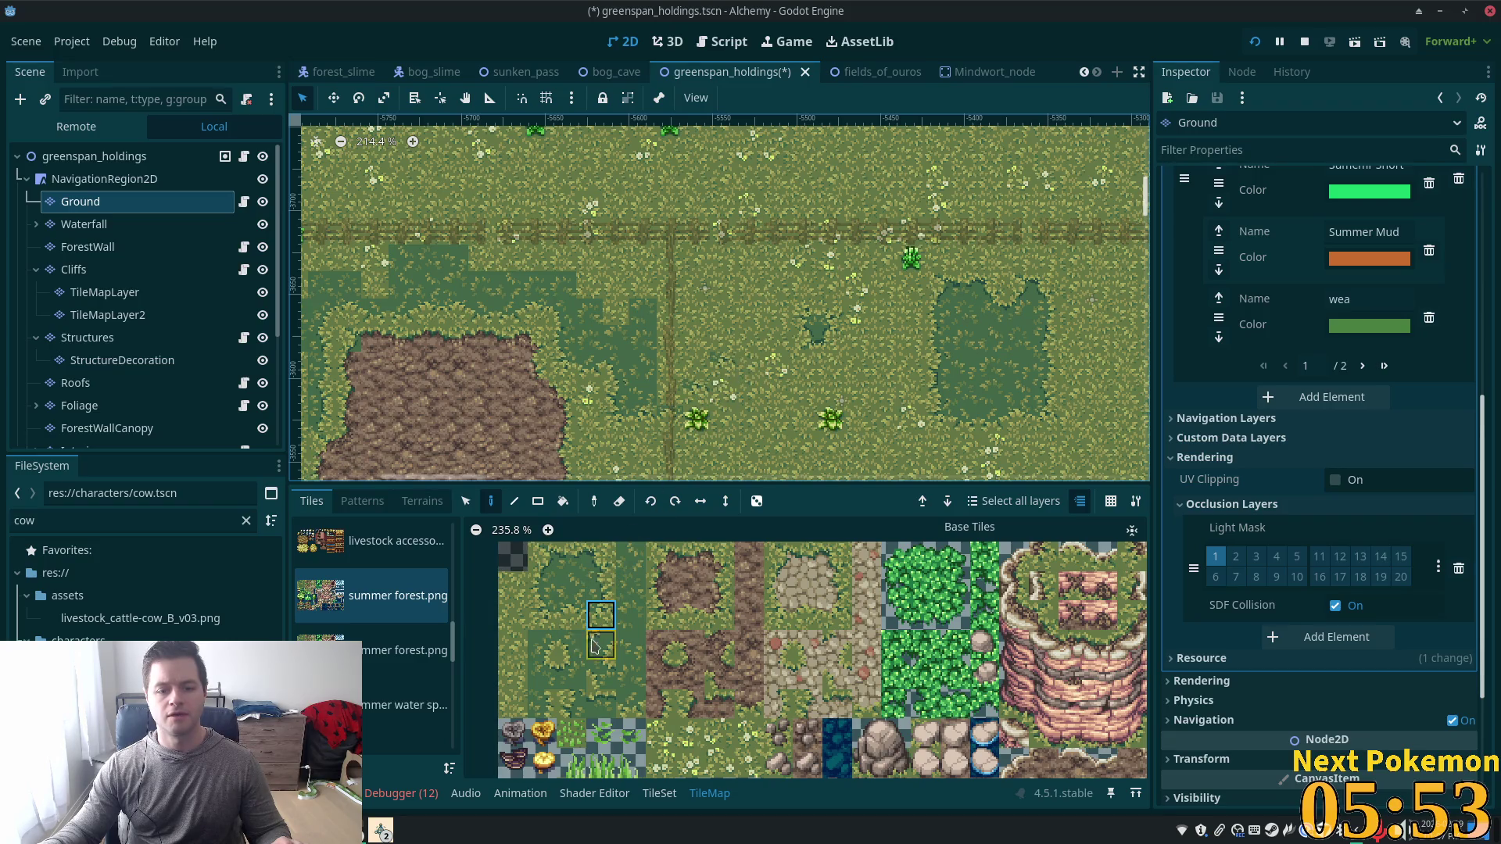
Pick a dark-grass atlas tile and paint a patch just below the fence line.
{"action": "scroll", "coordinate": [593, 645], "scroll_direction": "up", "scroll_amount": 1}
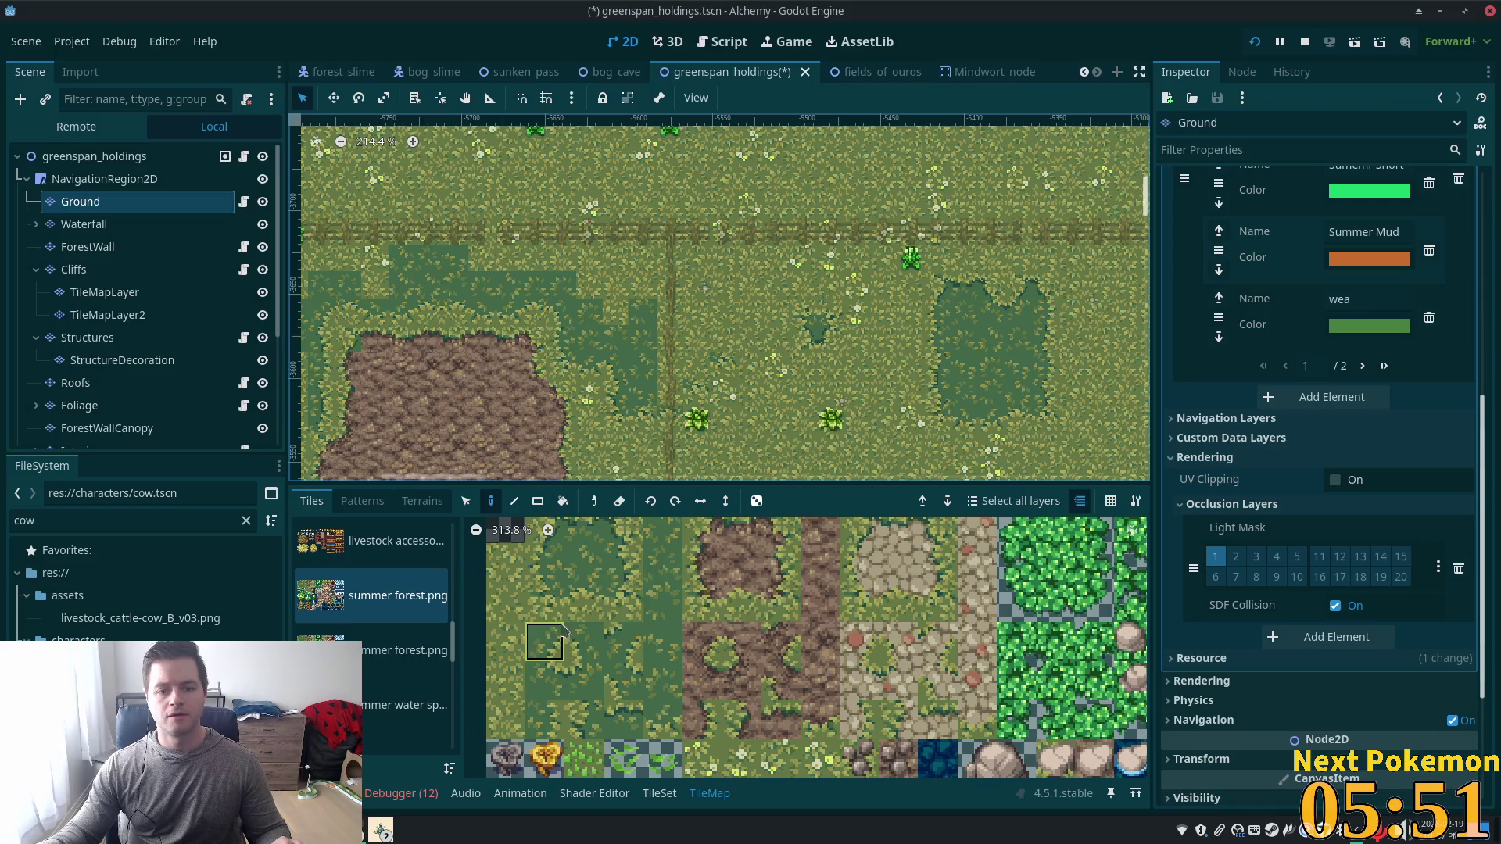
{"action": "left_click", "coordinate": [560, 634]}
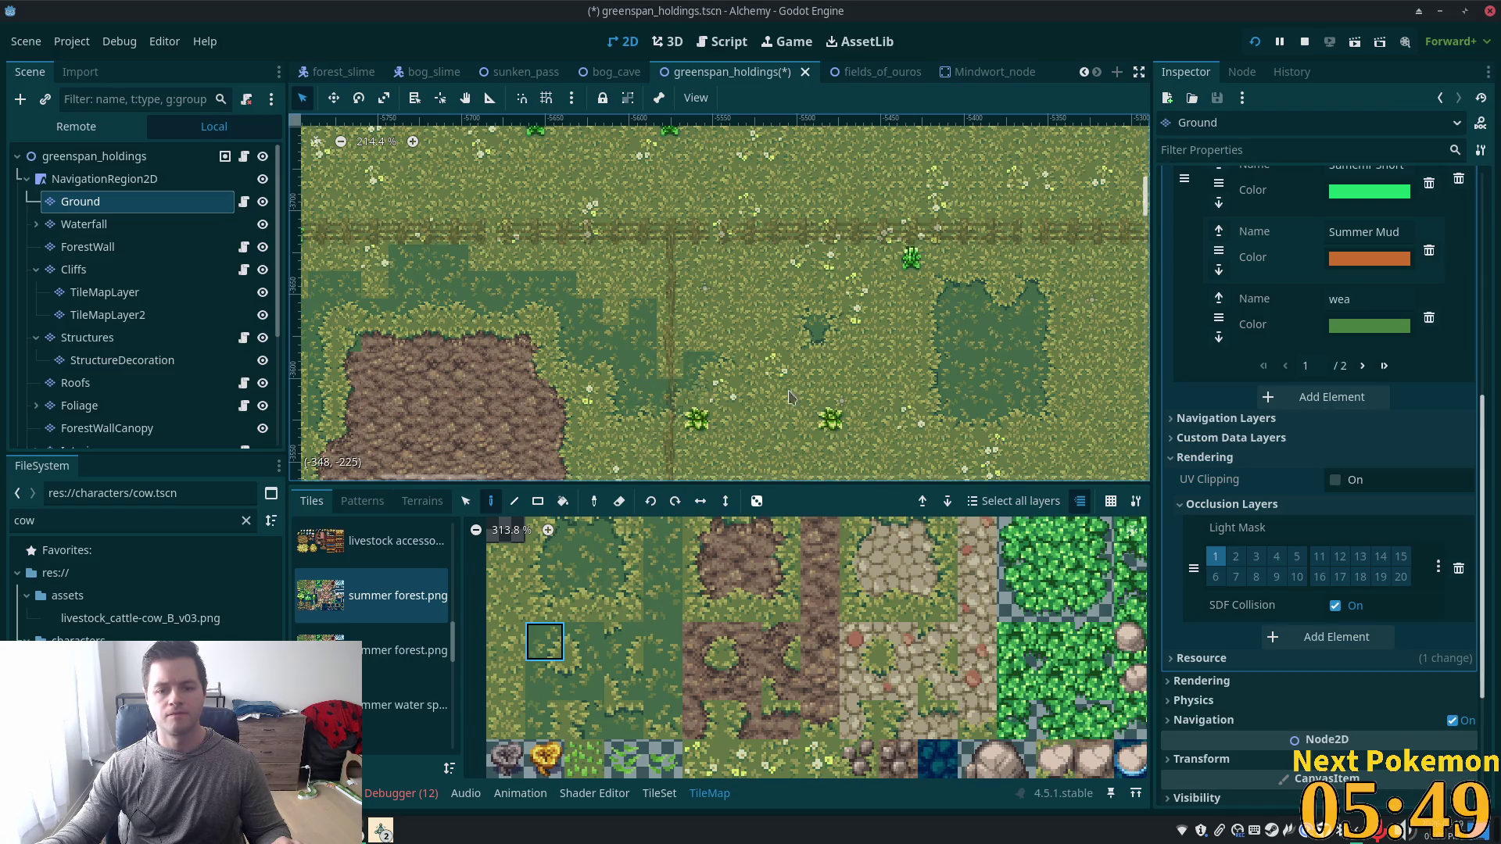
{"action": "scroll", "coordinate": [789, 397], "scroll_direction": "up", "scroll_amount": 4}
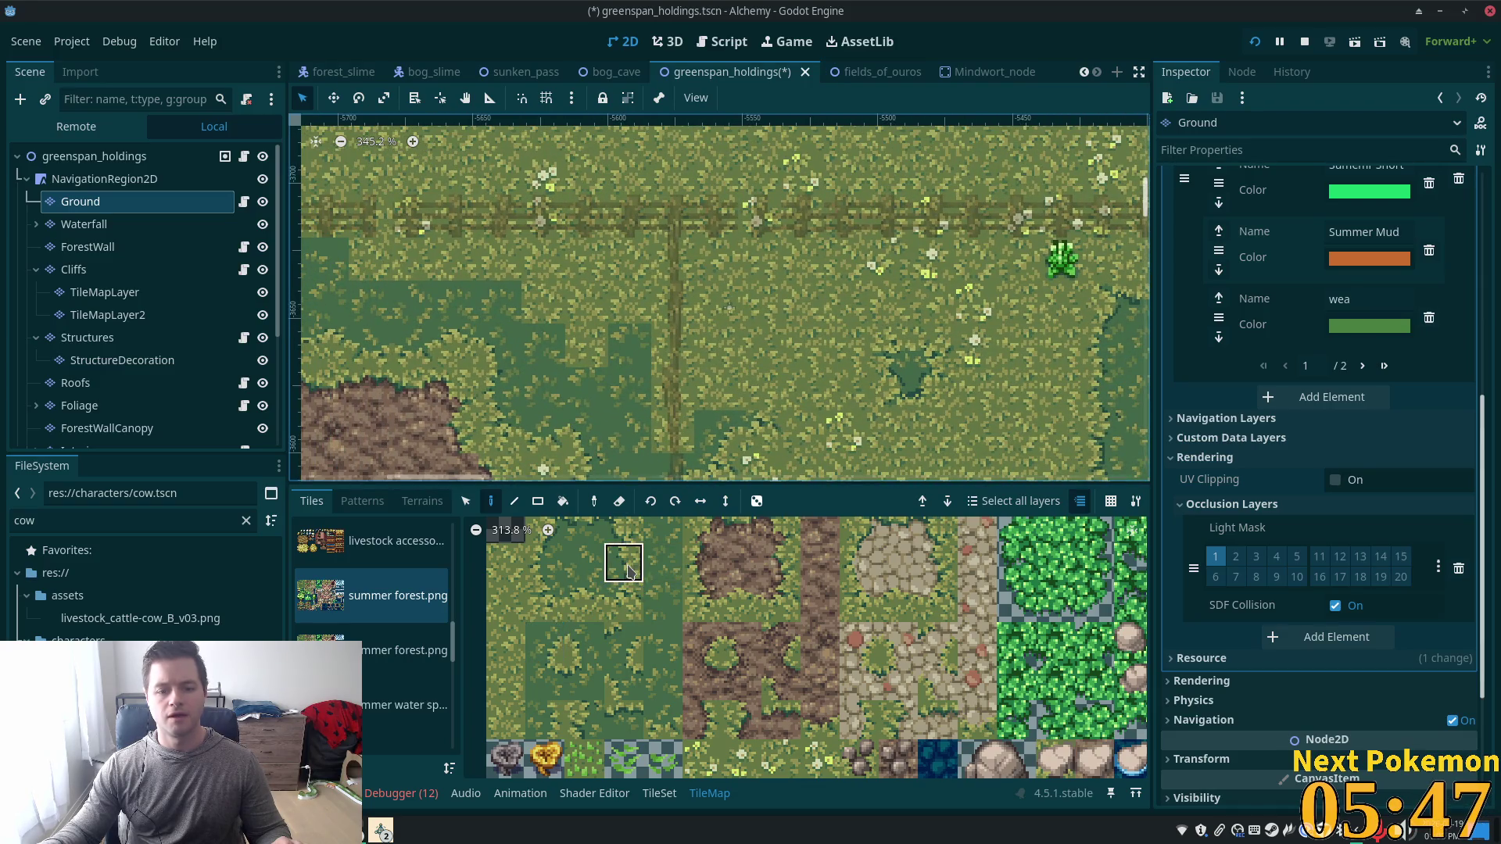
{"action": "left_click", "coordinate": [628, 571]}
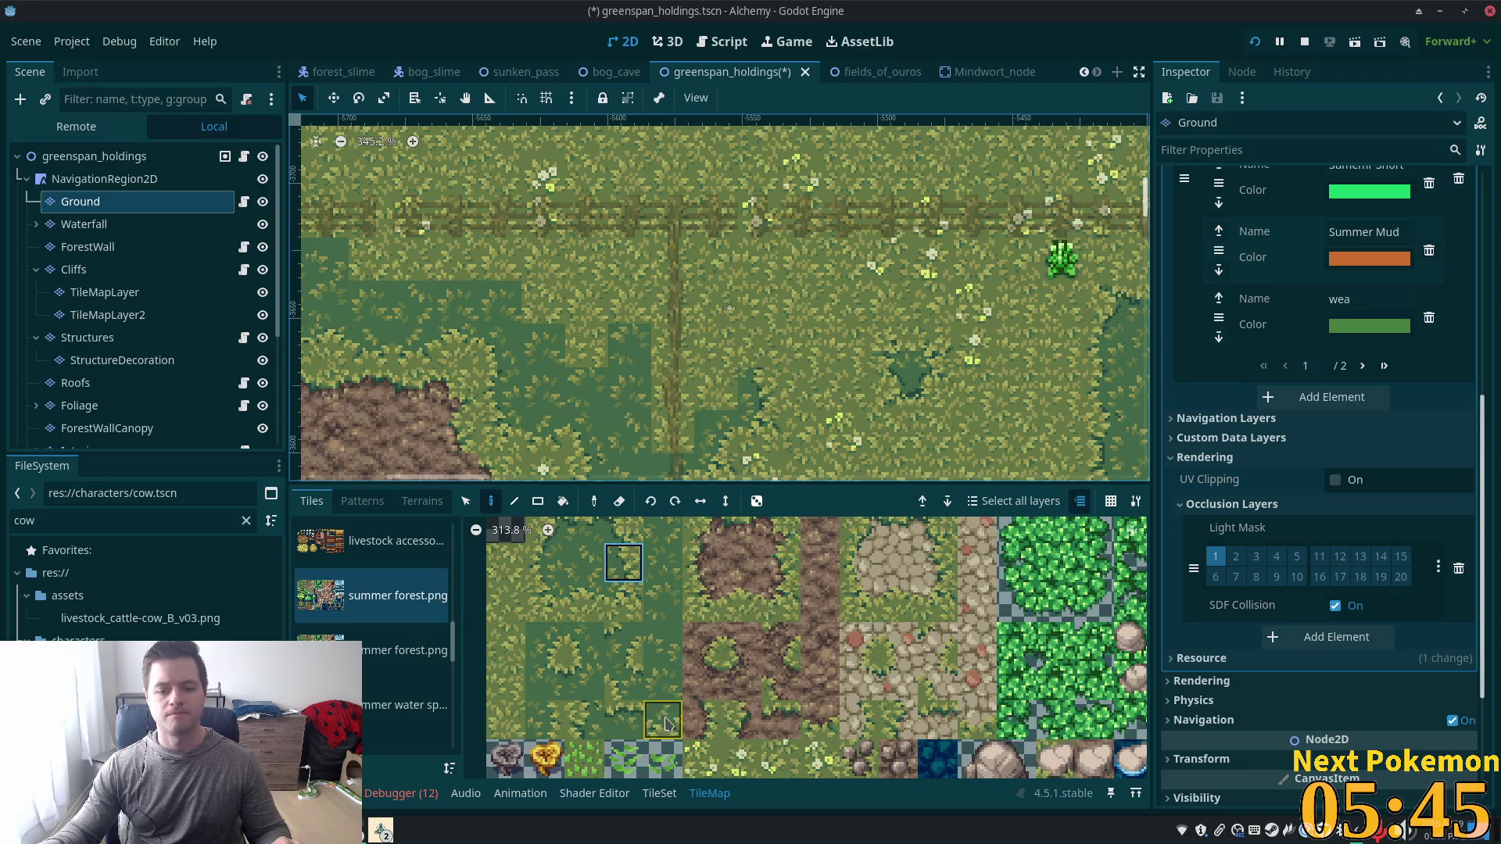
{"action": "left_click", "coordinate": [545, 719]}
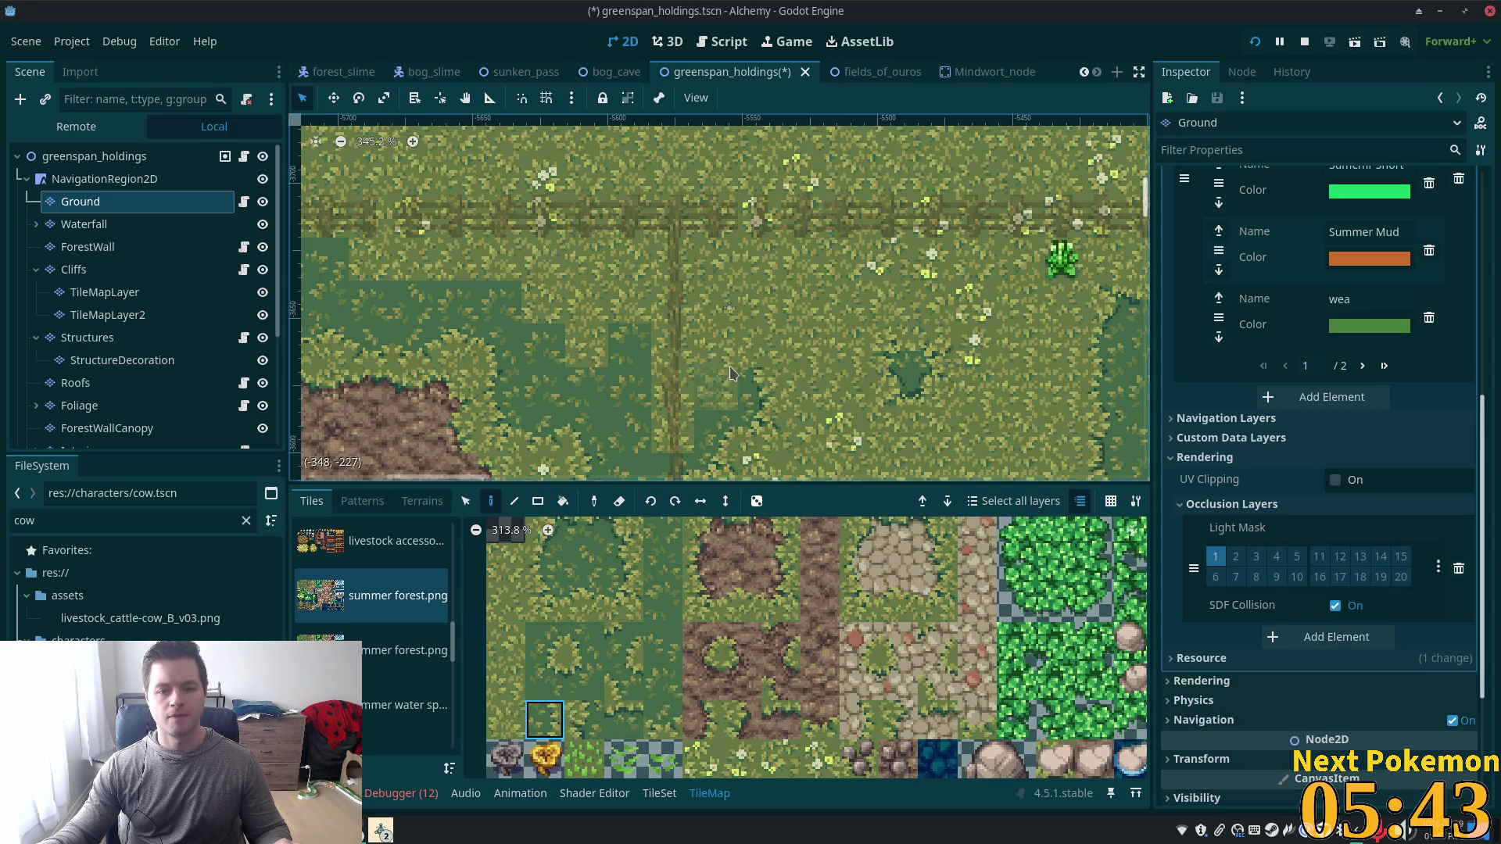
{"action": "left_click", "coordinate": [623, 529]}
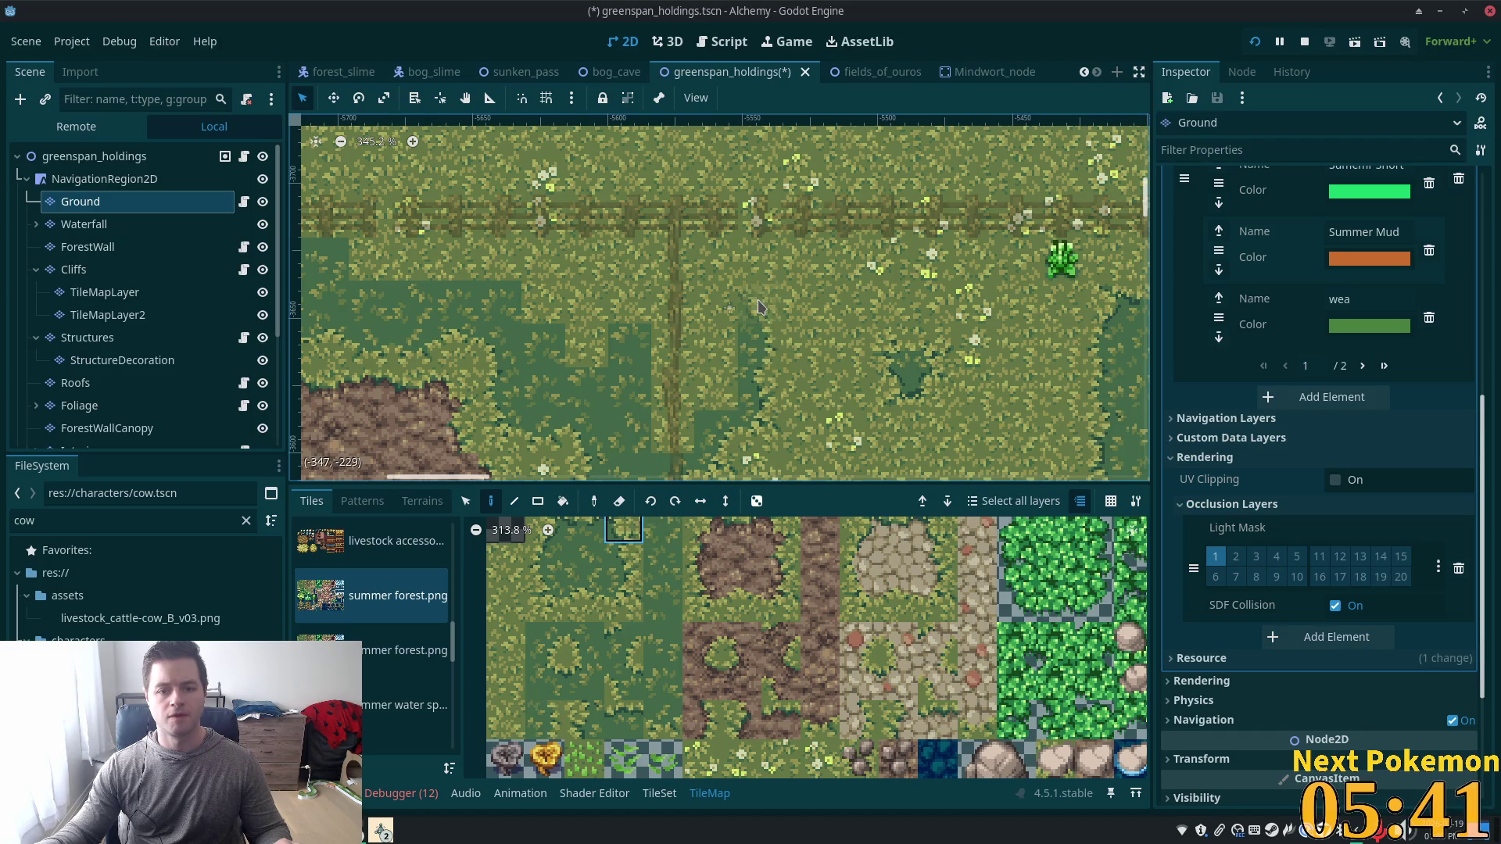
{"action": "left_click", "coordinate": [716, 301]}
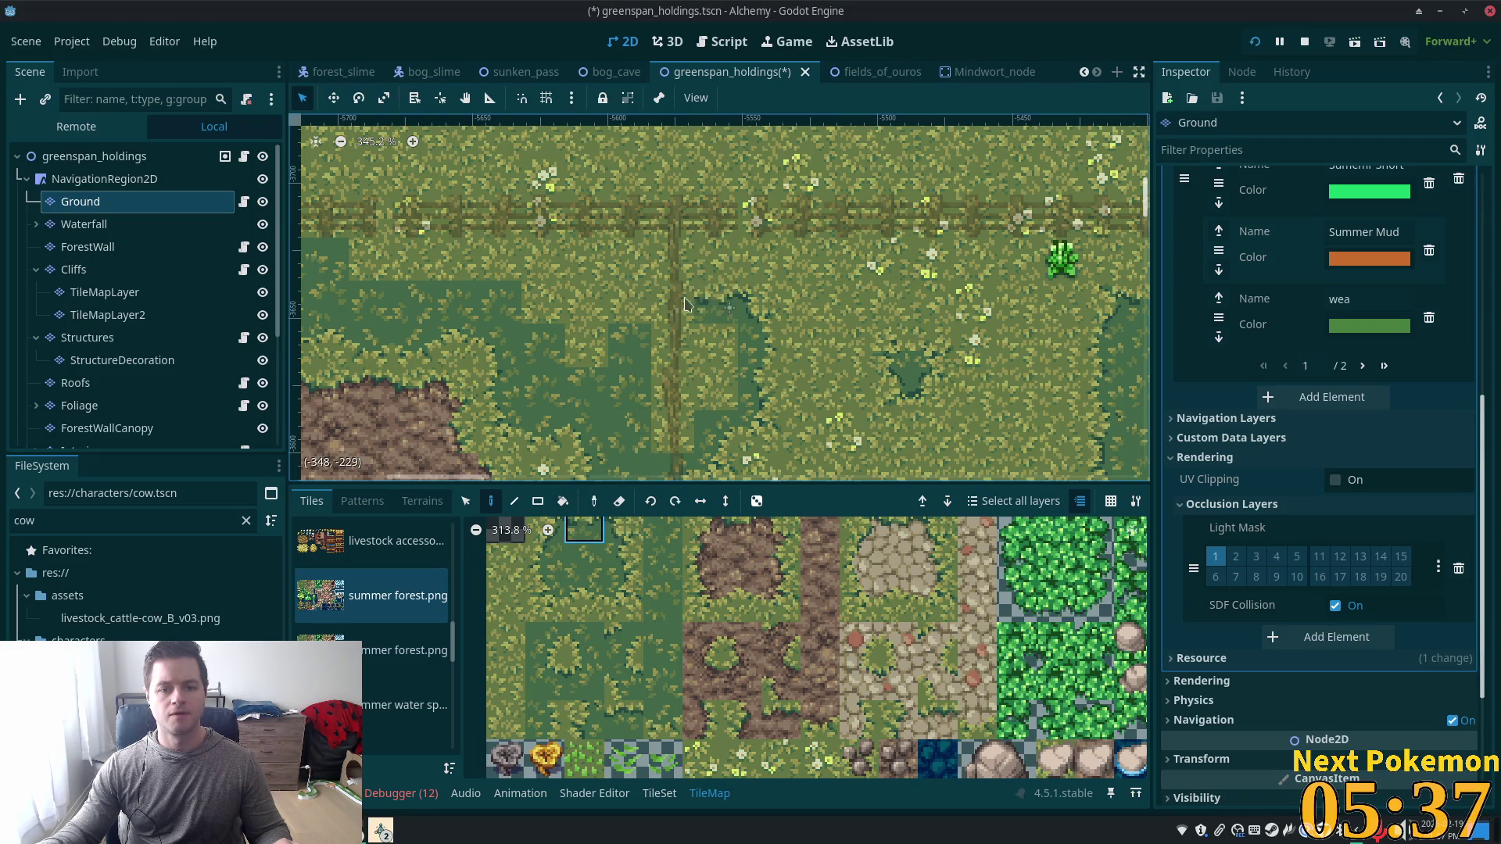
{"action": "scroll", "coordinate": [548, 438], "scroll_direction": "down", "scroll_amount": 4}
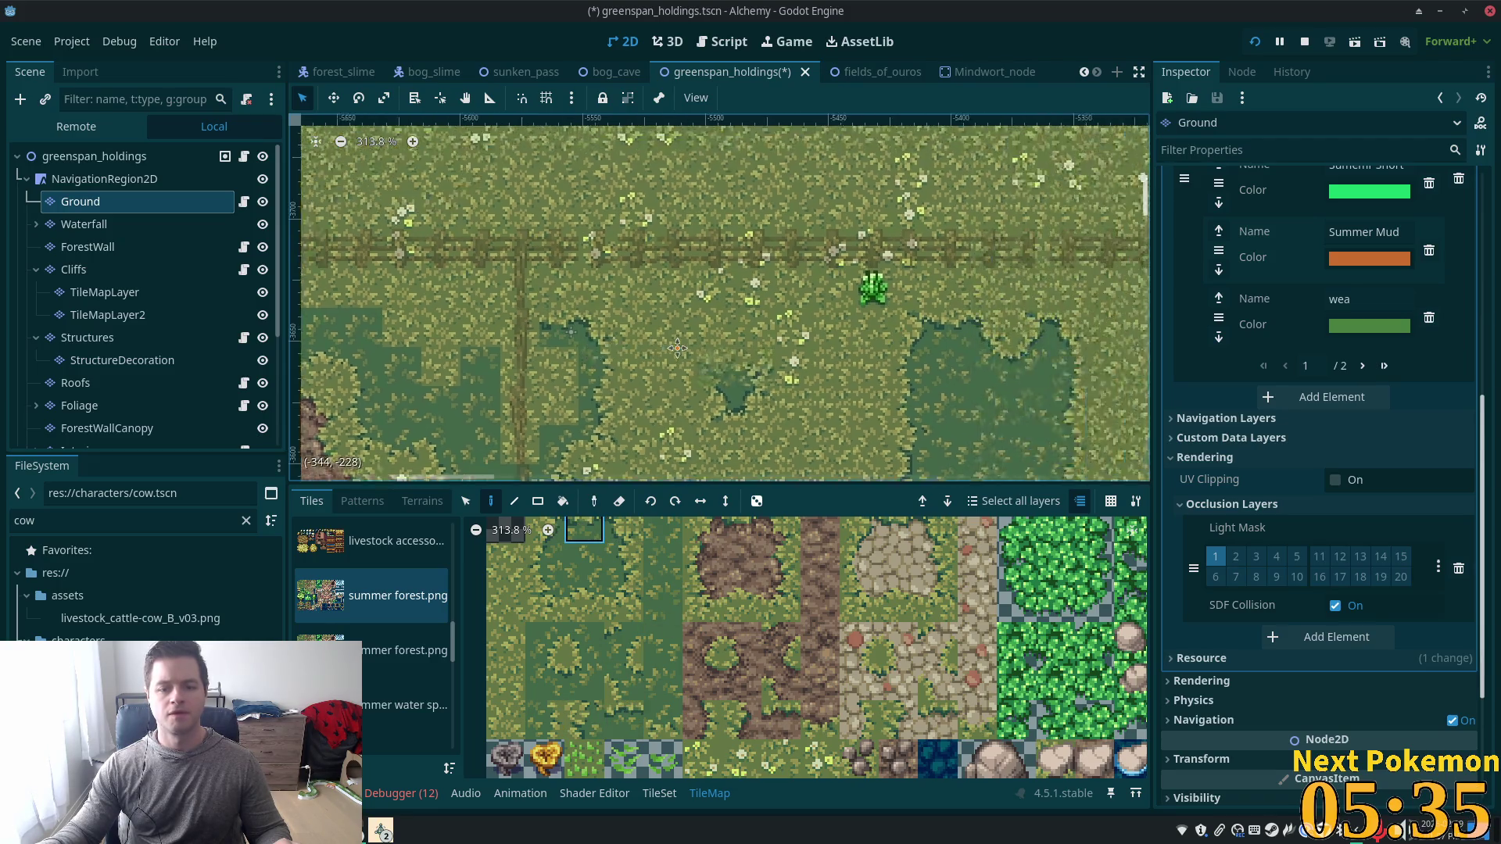
{"action": "left_click", "coordinate": [466, 502]}
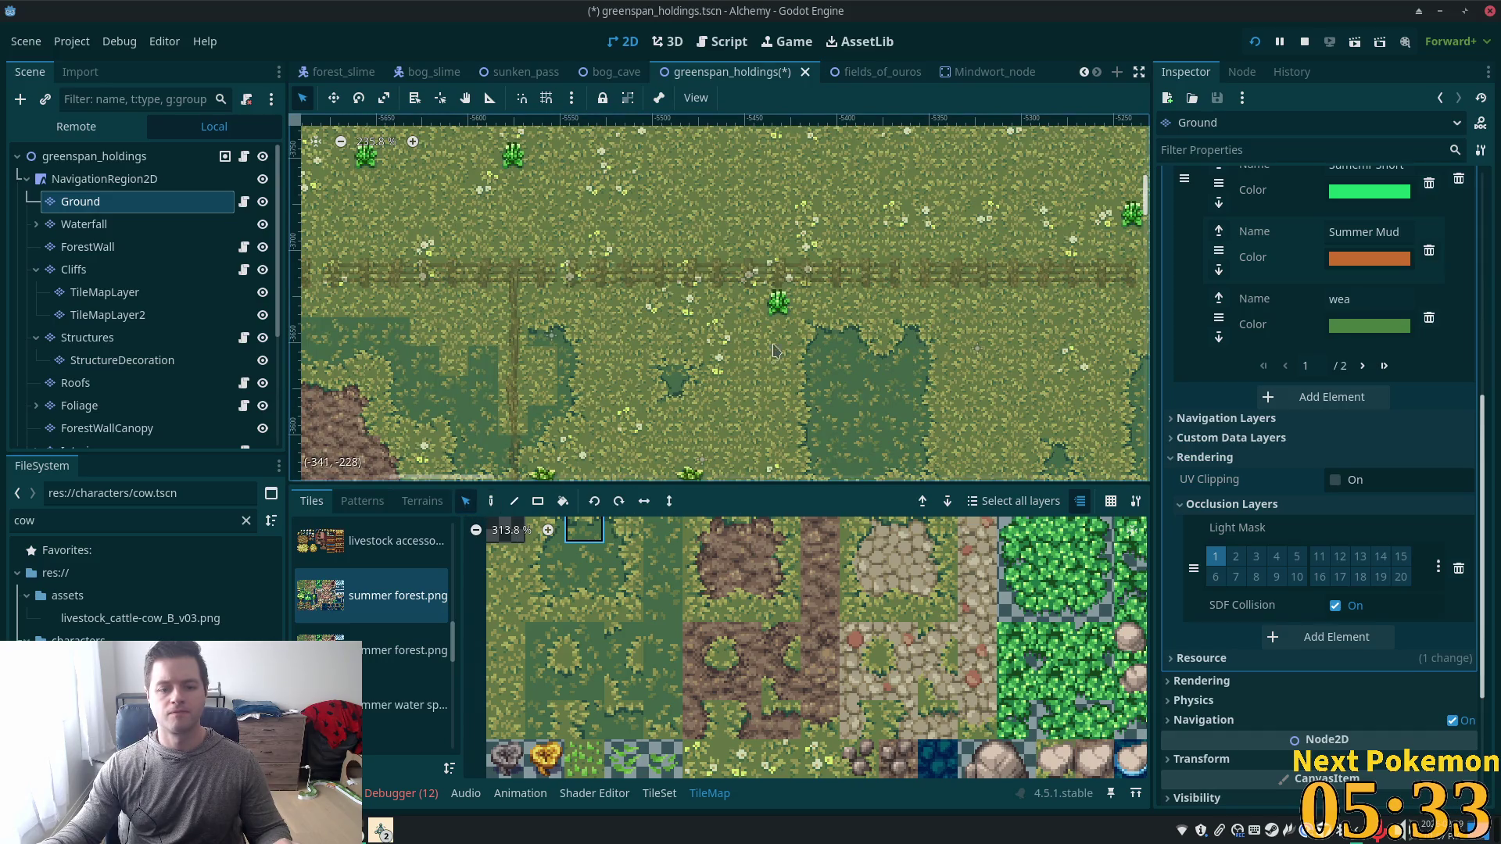
Grab a 3x3 block of dark-grass tiles from the map as a paint pattern.
{"action": "left_click_drag", "start_coordinate": [996, 362], "coordinate": [820, 328]}
{"action": "mouse_move", "coordinate": [637, 285]}
{"action": "left_mouse_down"}
{"action": "mouse_move", "coordinate": [735, 329]}
{"action": "mouse_move", "coordinate": [750, 320]}
{"action": "mouse_move", "coordinate": [724, 311]}
{"action": "left_mouse_up"}
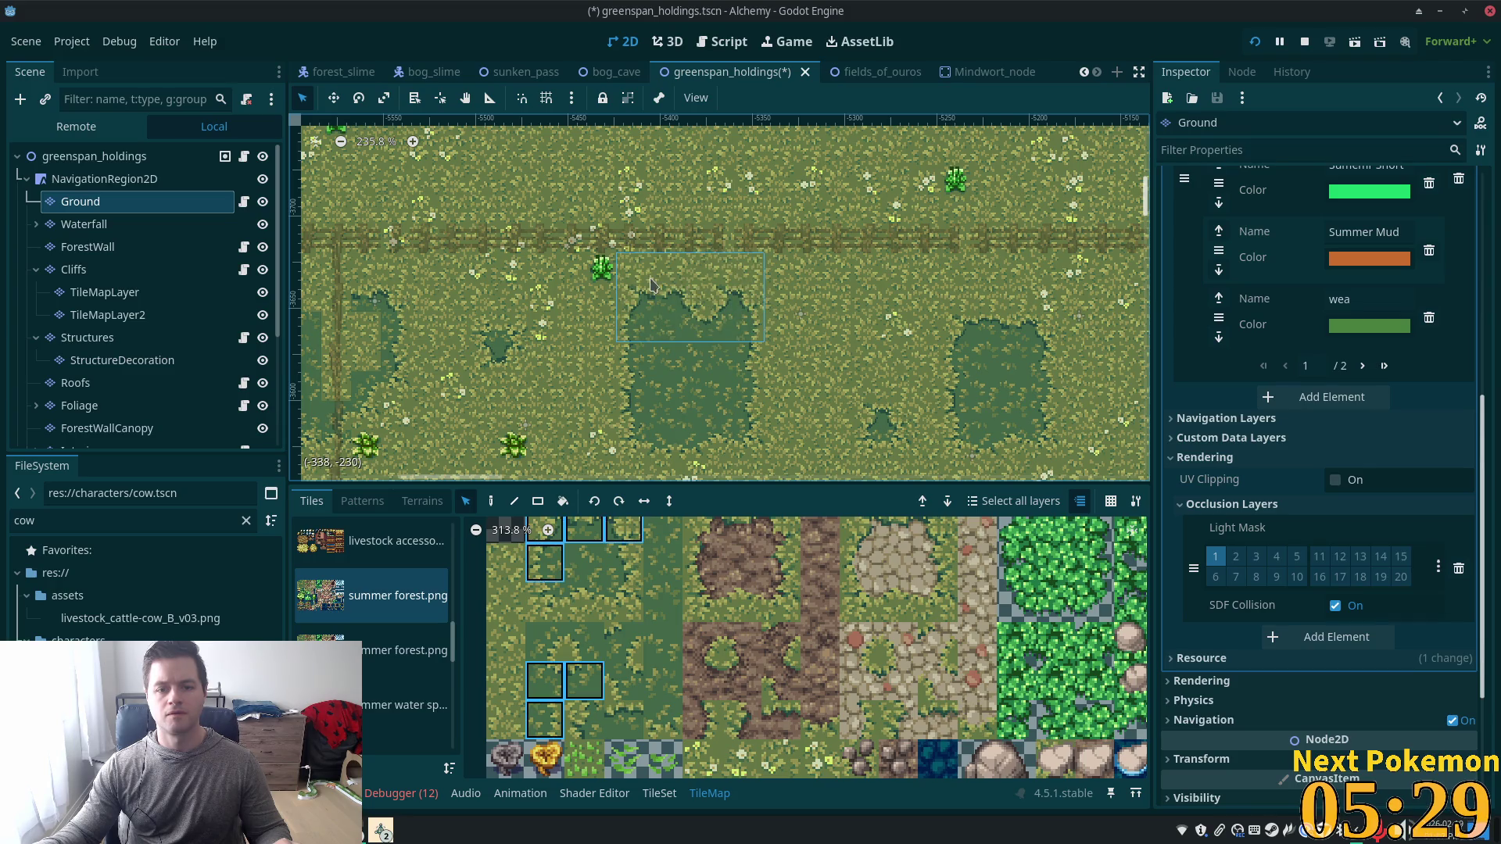
{"action": "mouse_move", "coordinate": [649, 255]}
{"action": "left_mouse_down"}
{"action": "mouse_move", "coordinate": [674, 311]}
{"action": "mouse_move", "coordinate": [723, 313]}
{"action": "mouse_move", "coordinate": [724, 341]}
{"action": "left_mouse_up"}
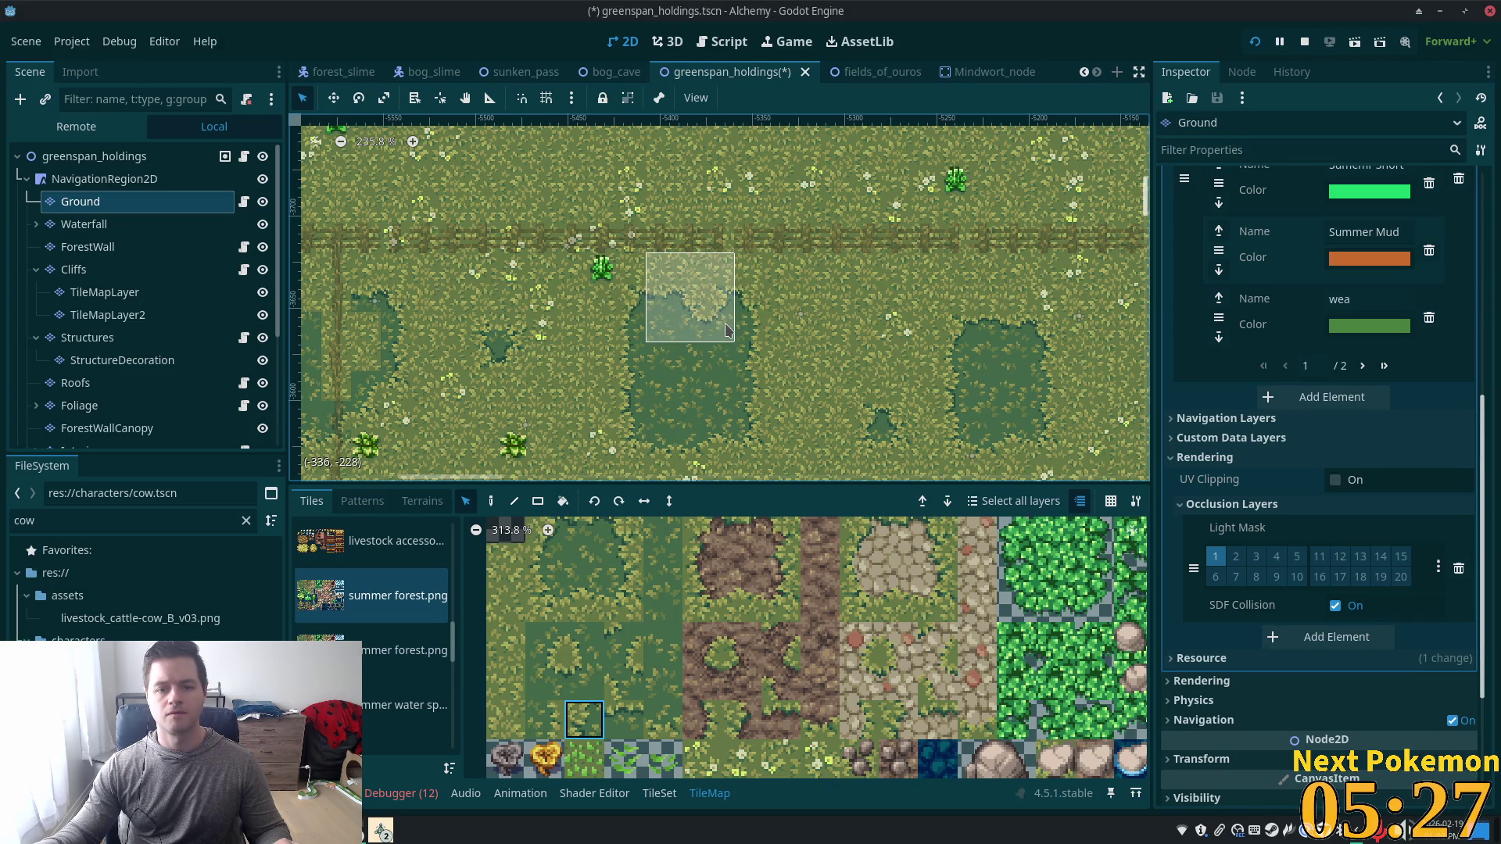
{"action": "left_click_drag", "start_coordinate": [352, 406], "coordinate": [764, 433]}
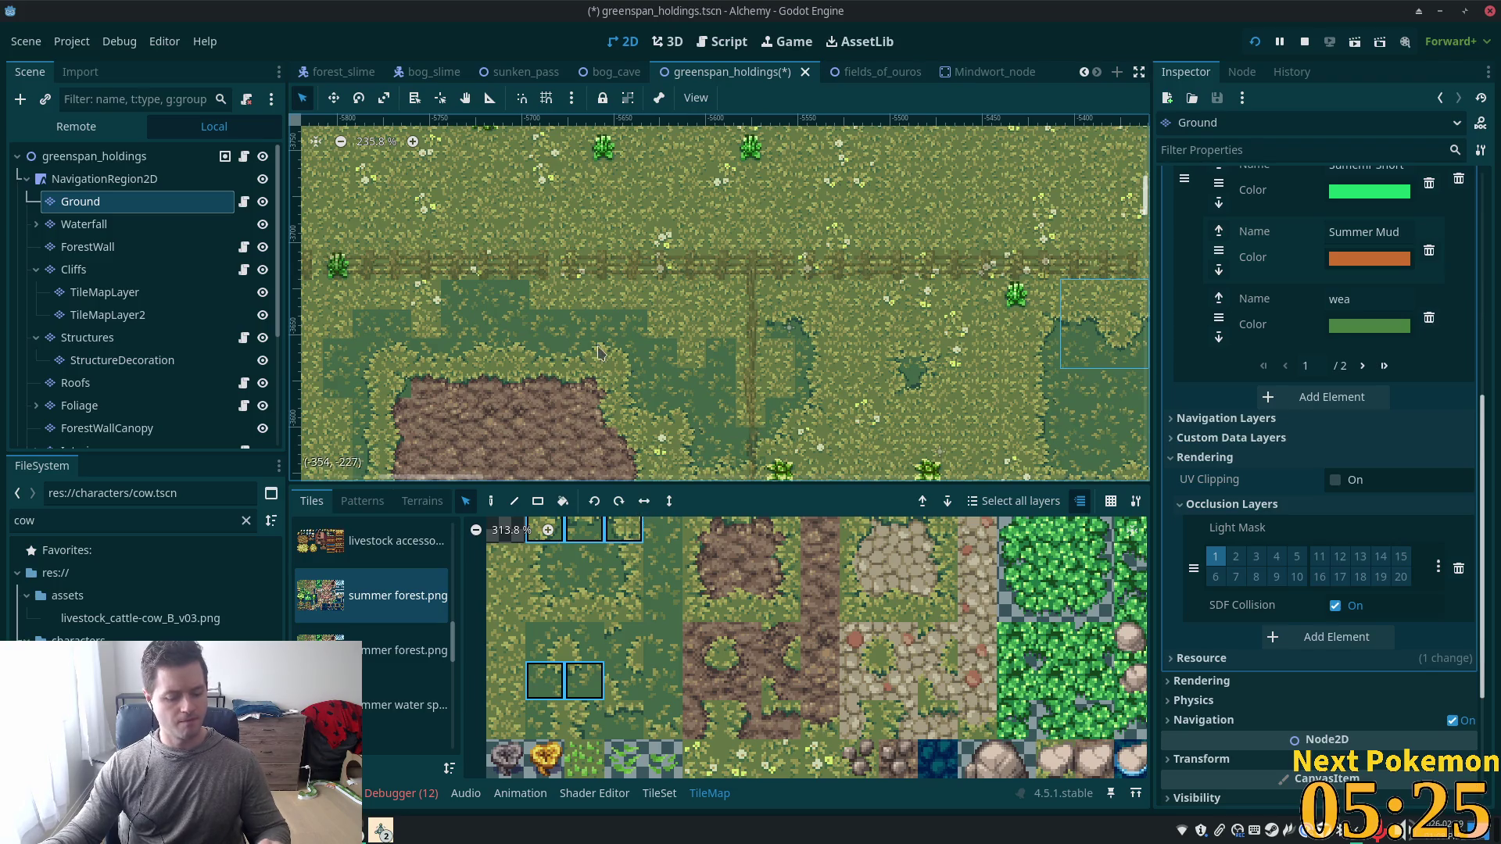
{"action": "key", "text": "d"}
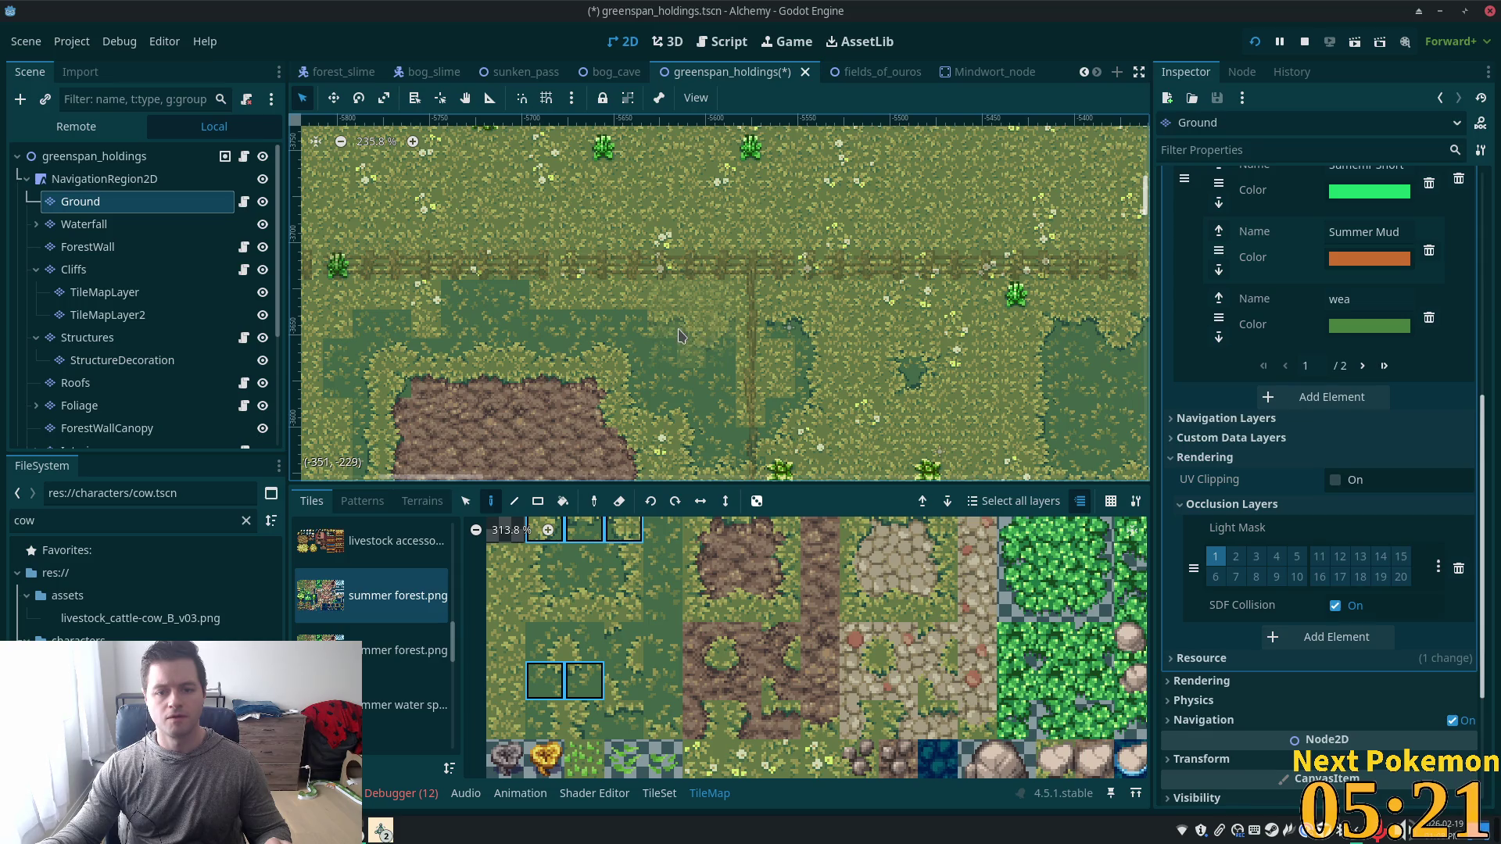
{"action": "mouse_move", "coordinate": [839, 383]}
{"action": "left_mouse_down"}
{"action": "mouse_move", "coordinate": [733, 285]}
{"action": "mouse_move", "coordinate": [675, 155]}
{"action": "left_mouse_up"}
Grab another grass patch as a pattern, pan to the mud, and show the terrain list.
{"action": "key", "text": "s"}
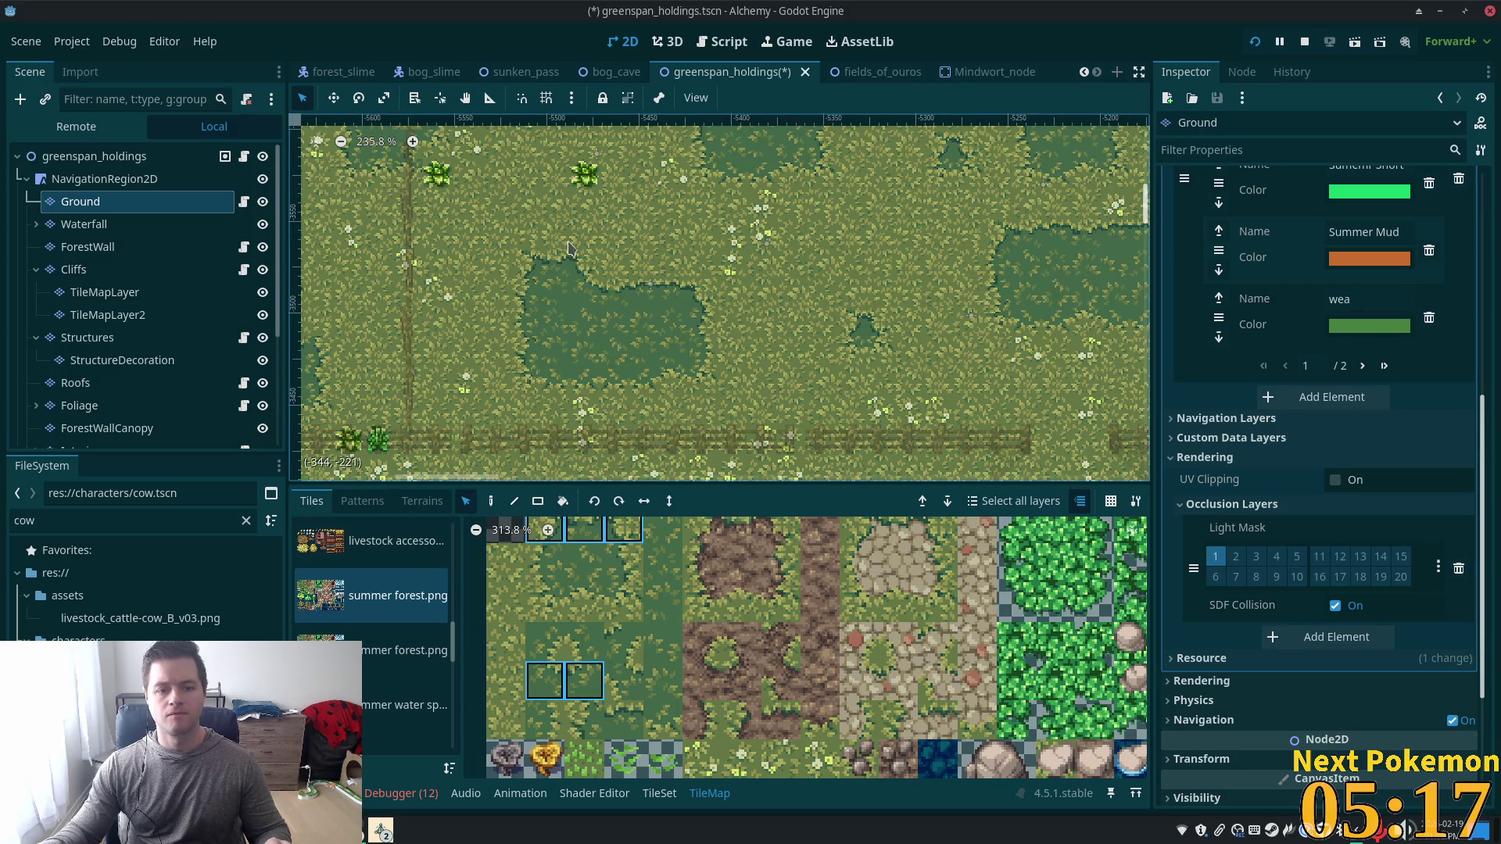
{"action": "left_click_drag", "start_coordinate": [551, 246], "coordinate": [677, 313]}
{"action": "left_click_drag", "start_coordinate": [481, 129], "coordinate": [858, 465]}
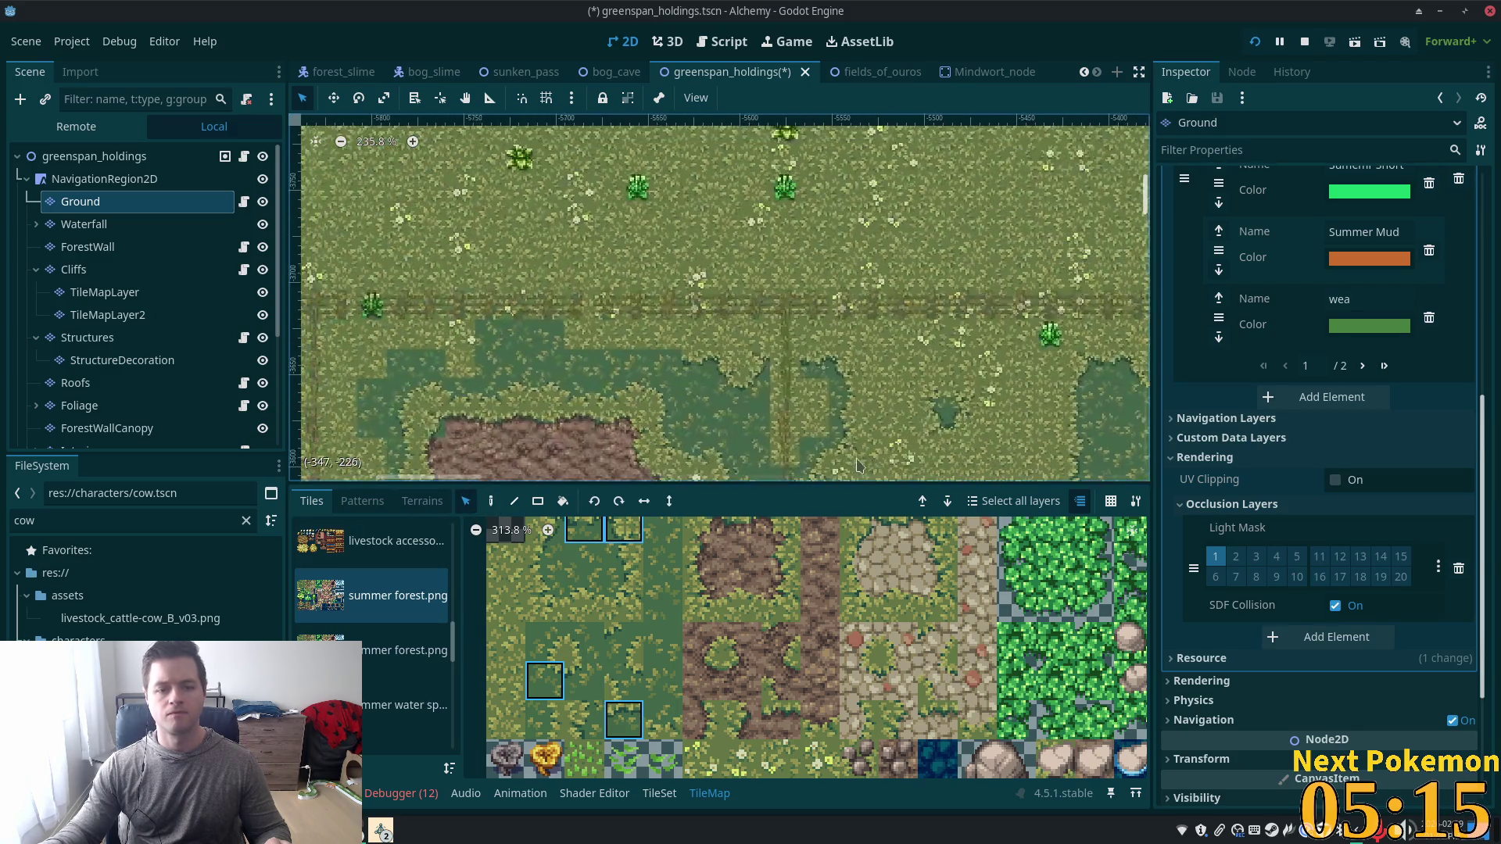
{"action": "scroll", "coordinate": [858, 465], "scroll_direction": "left", "scroll_amount": 3}
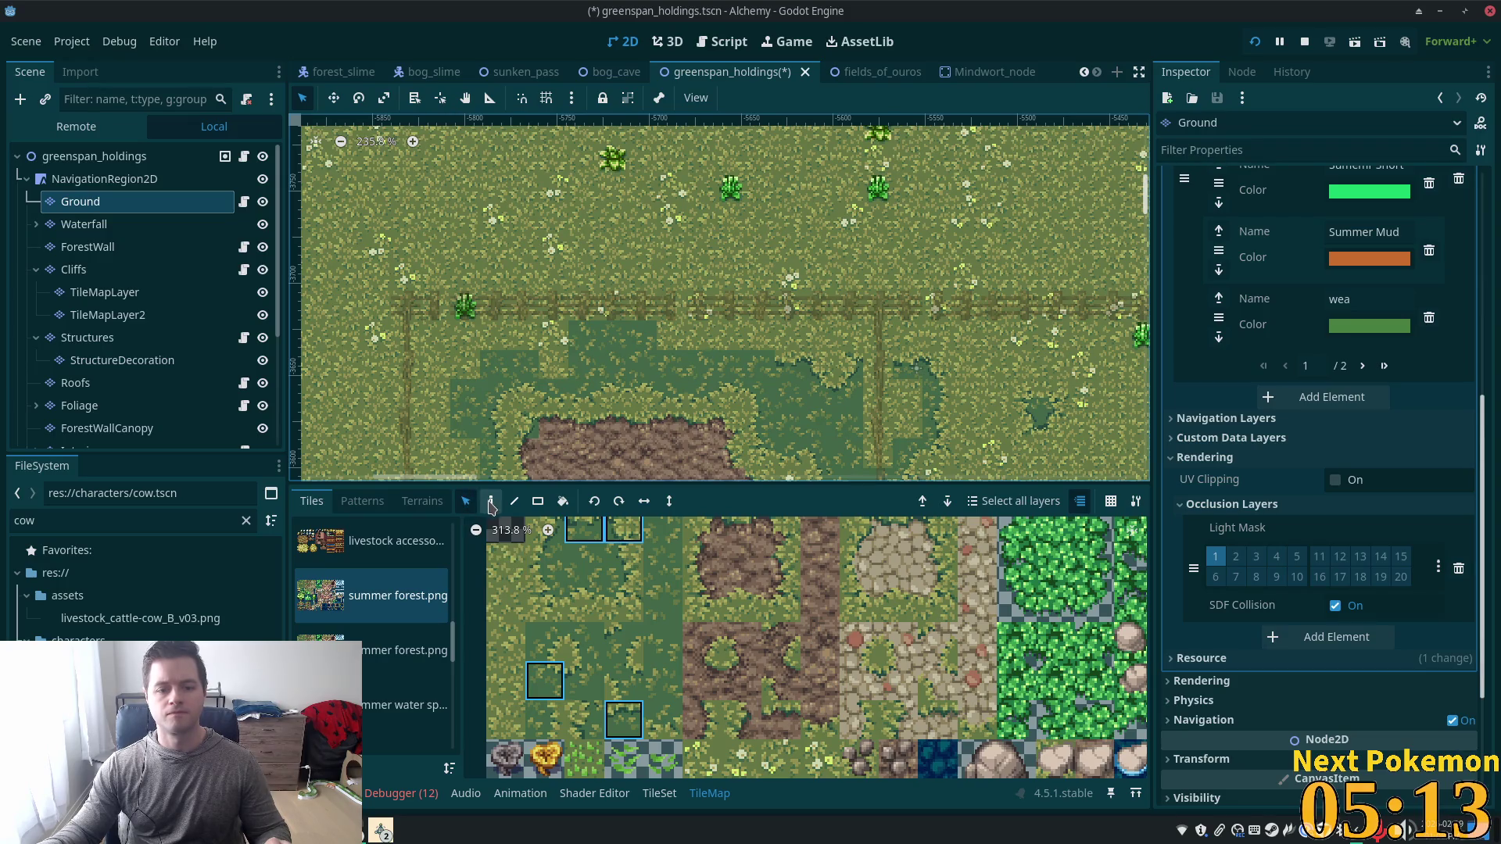
{"action": "left_click", "coordinate": [490, 503]}
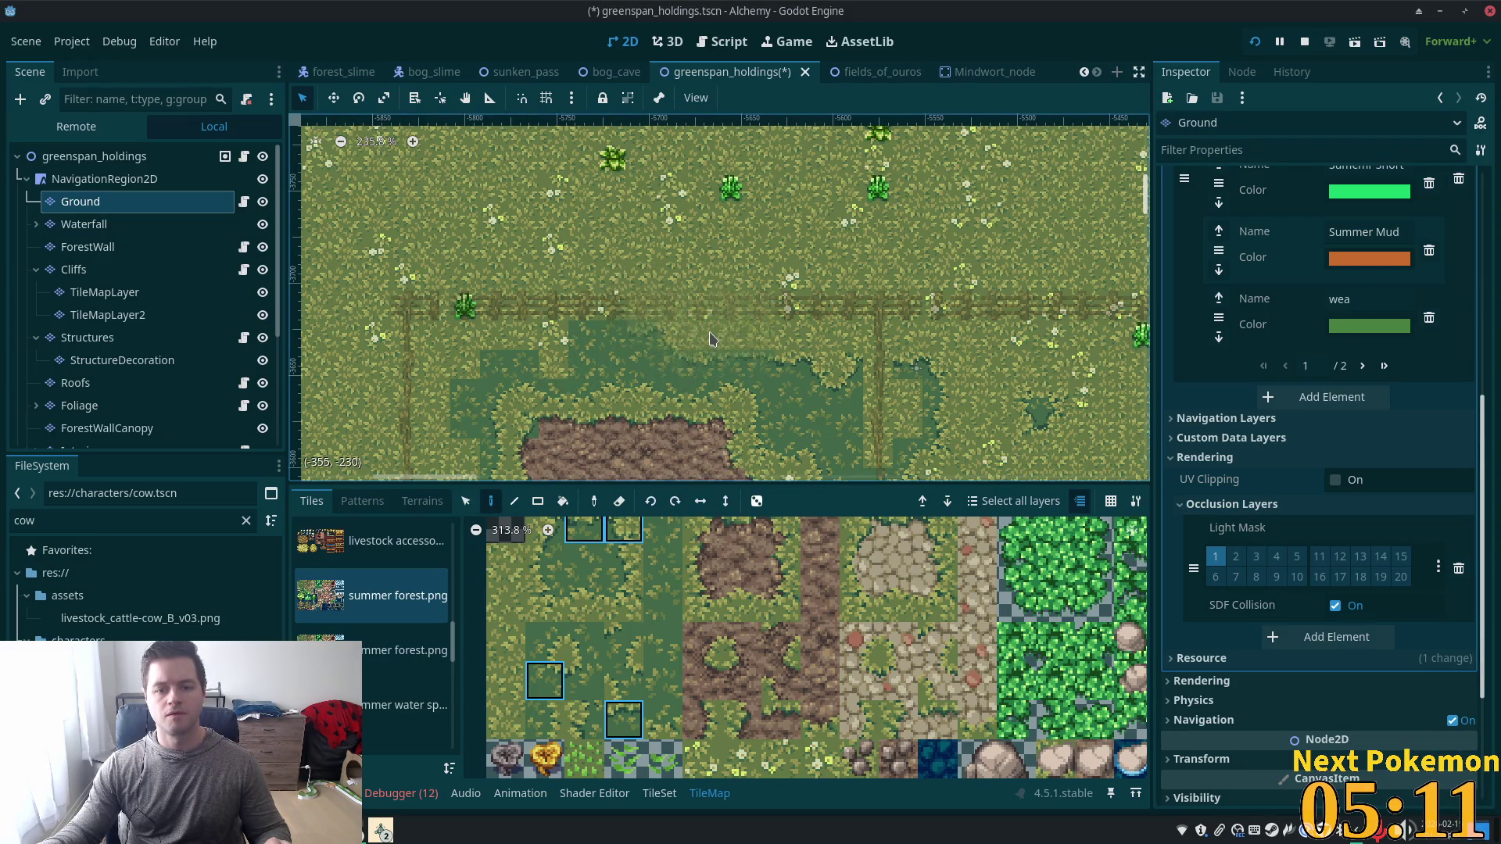
{"action": "left_click_drag", "start_coordinate": [768, 287], "coordinate": [694, 167]}
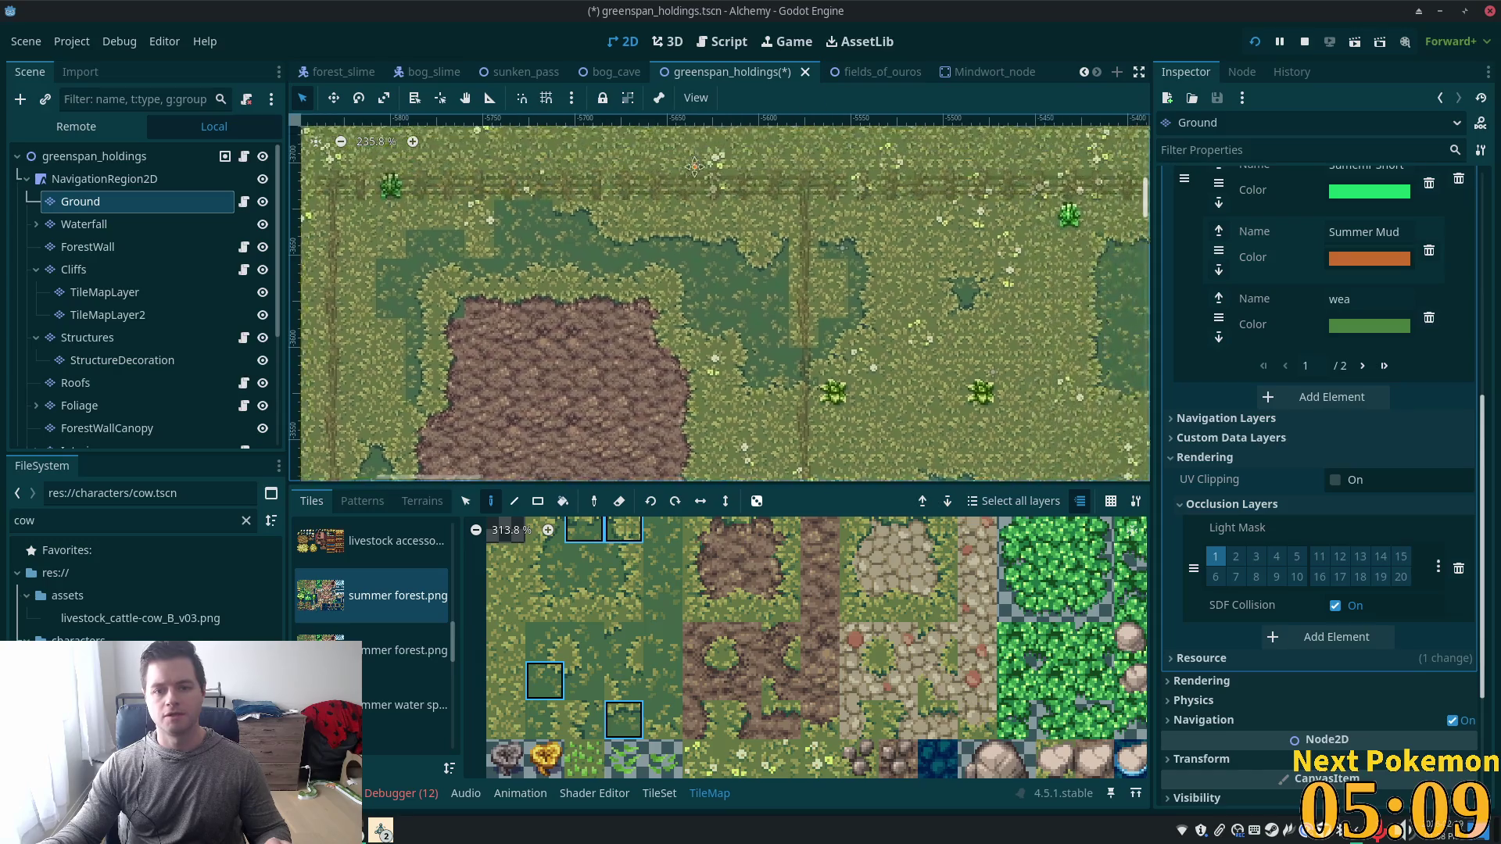
{"action": "scroll", "coordinate": [853, 378], "scroll_direction": "up", "scroll_amount": 4}
{"action": "left_click", "coordinate": [422, 502]}
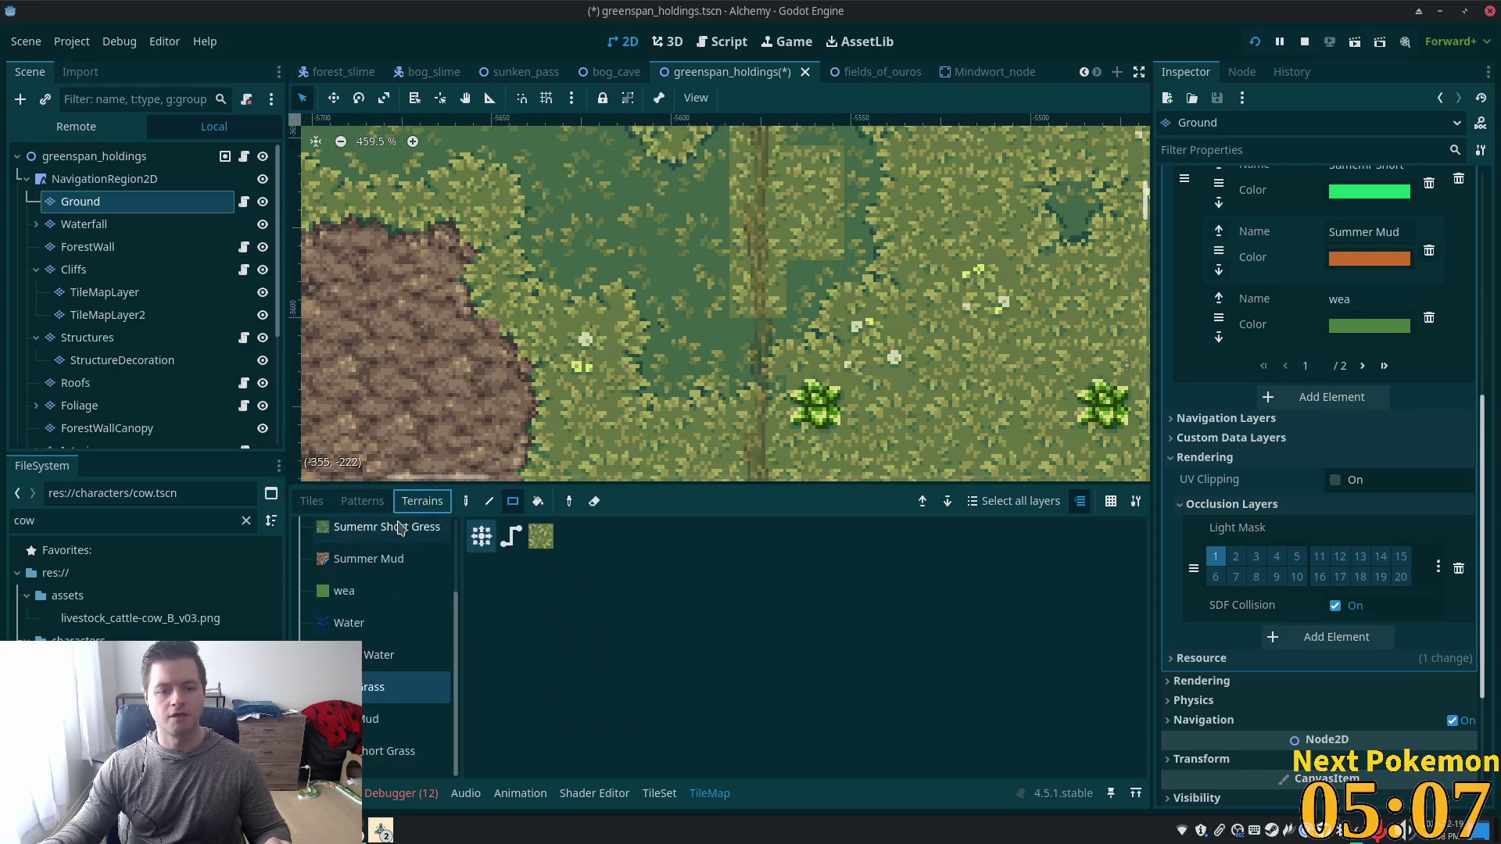
Paint Short Grass terrain along the path by the mud, then pick a dark-grass tile.
{"action": "left_click", "coordinate": [398, 750]}
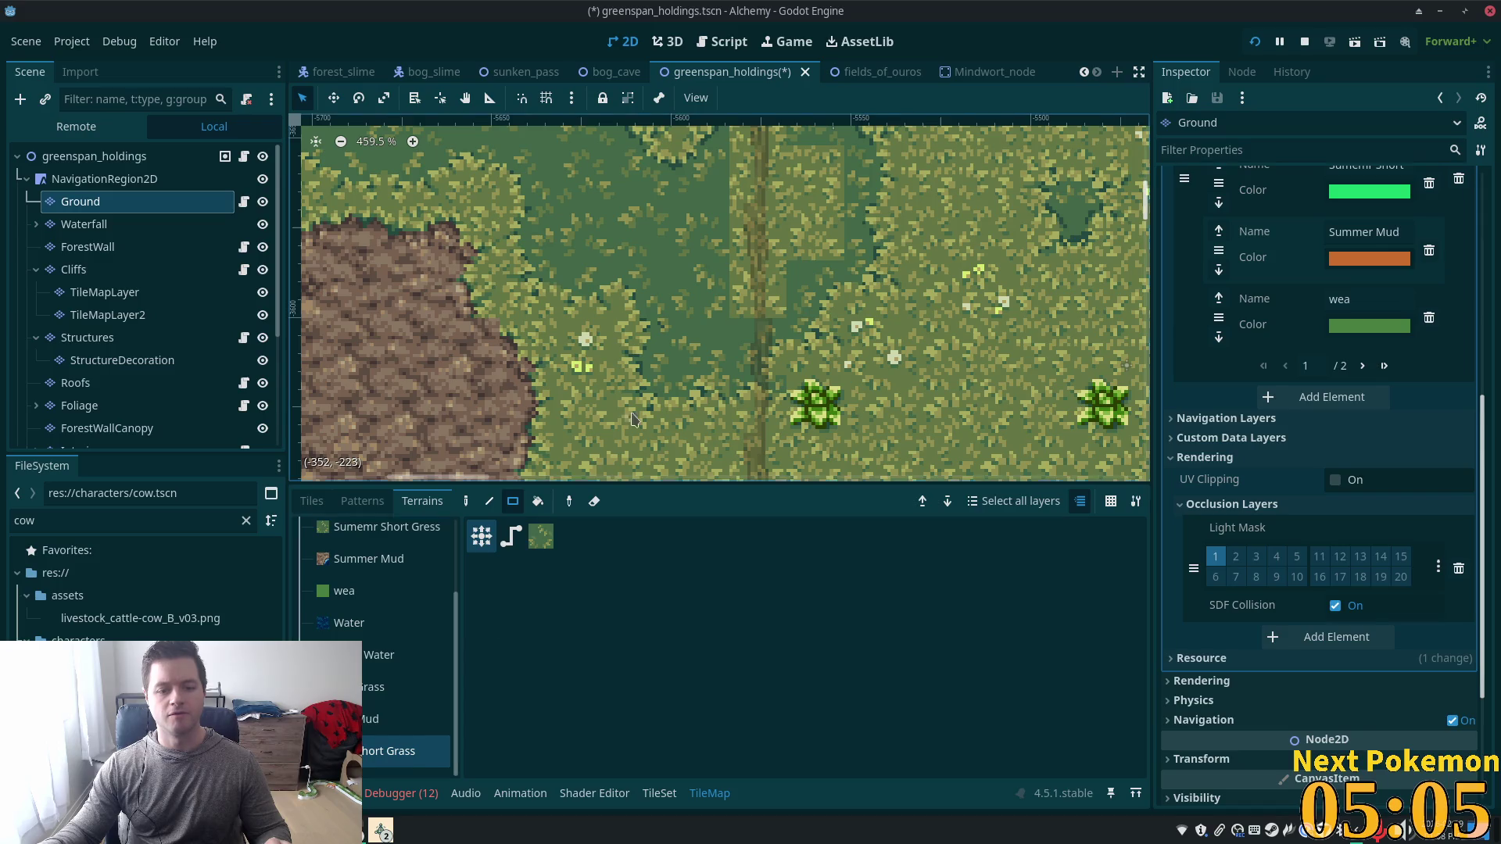
{"action": "scroll", "coordinate": [735, 284], "scroll_direction": "up", "scroll_amount": 2}
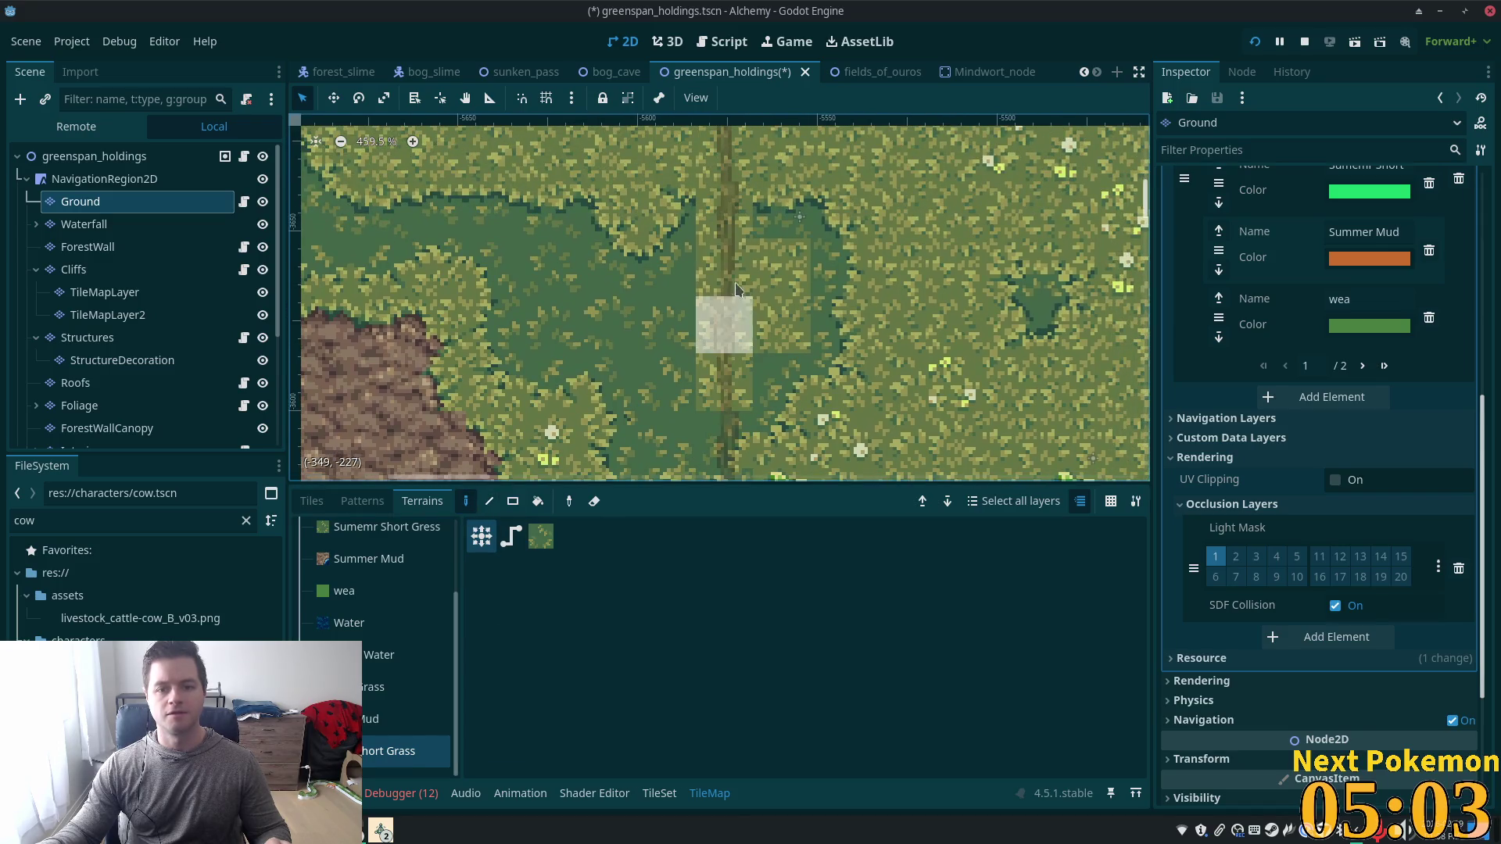
{"action": "mouse_move", "coordinate": [740, 309]}
{"action": "left_mouse_down"}
{"action": "mouse_move", "coordinate": [768, 279]}
{"action": "mouse_move", "coordinate": [668, 383]}
{"action": "mouse_move", "coordinate": [720, 328]}
{"action": "mouse_move", "coordinate": [707, 373]}
{"action": "mouse_move", "coordinate": [670, 325]}
{"action": "left_mouse_up"}
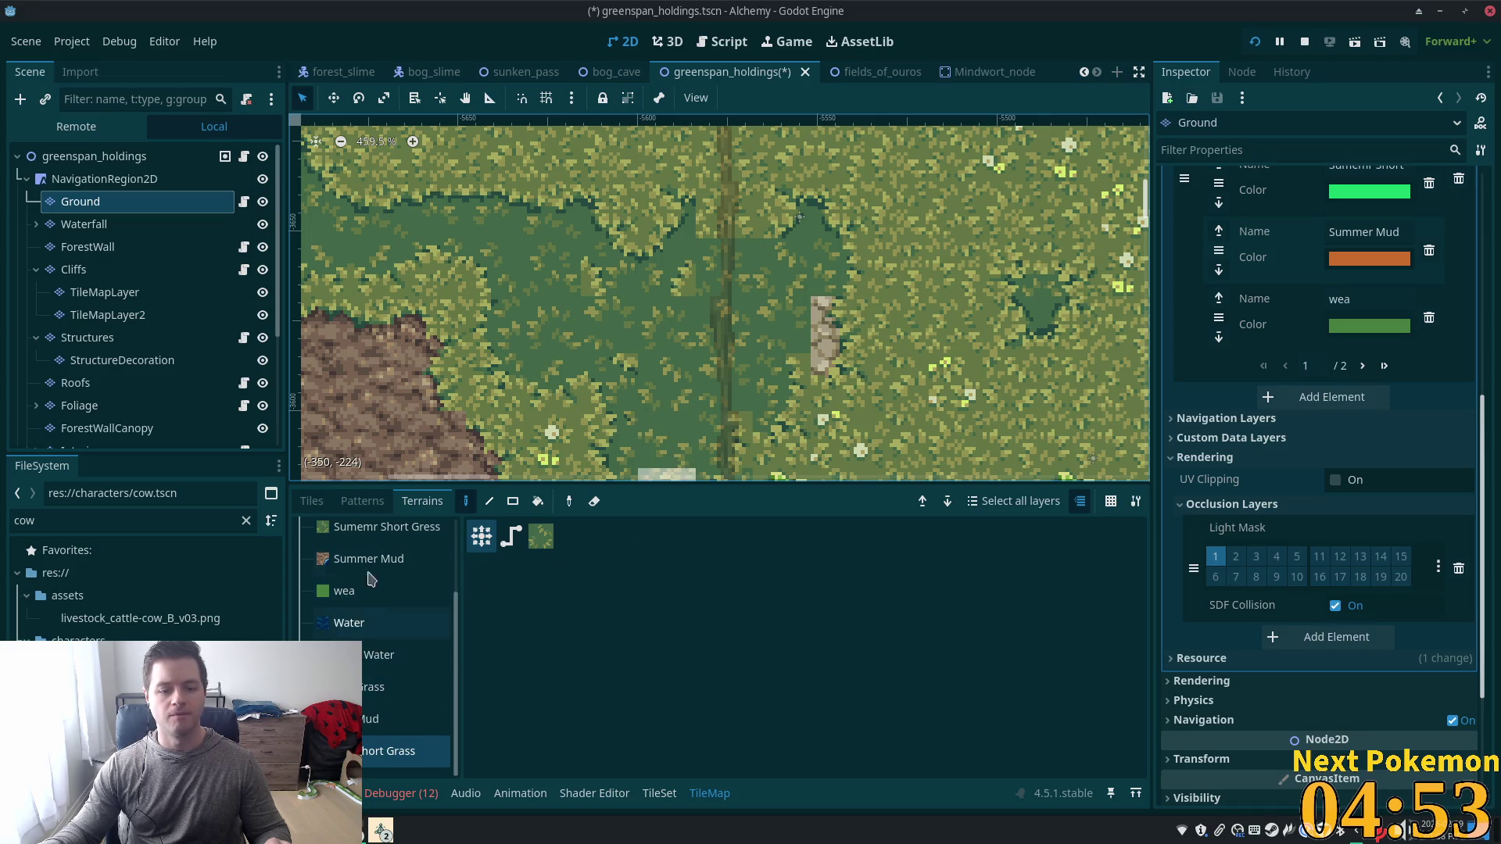
{"action": "left_click", "coordinate": [317, 502]}
{"action": "left_click", "coordinate": [583, 568]}
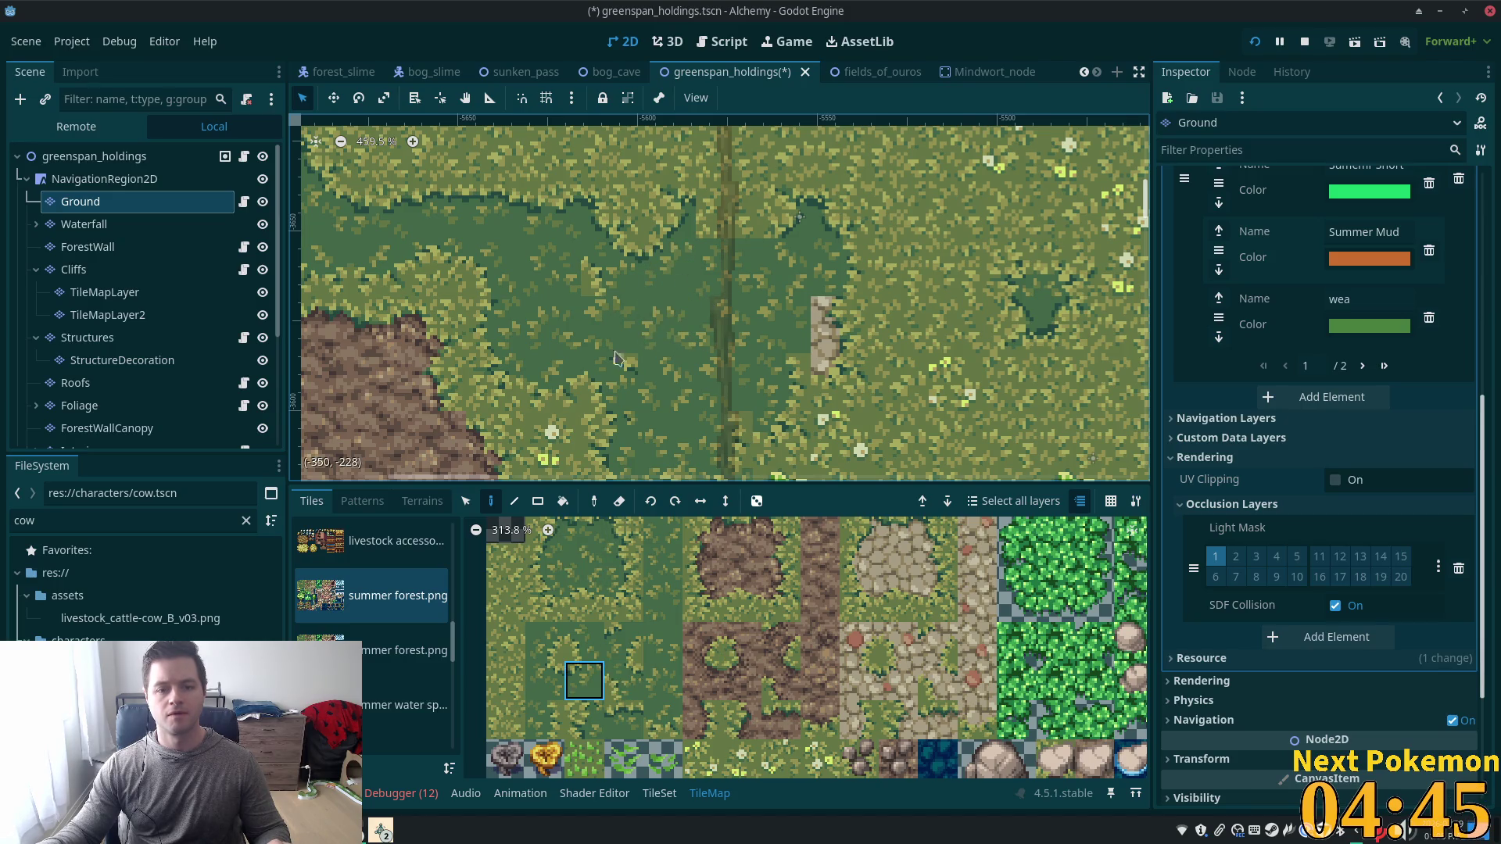
Cover the stray pale tile beside the vertical track with plain dark-grass tiles.
{"action": "left_click", "coordinate": [561, 671]}
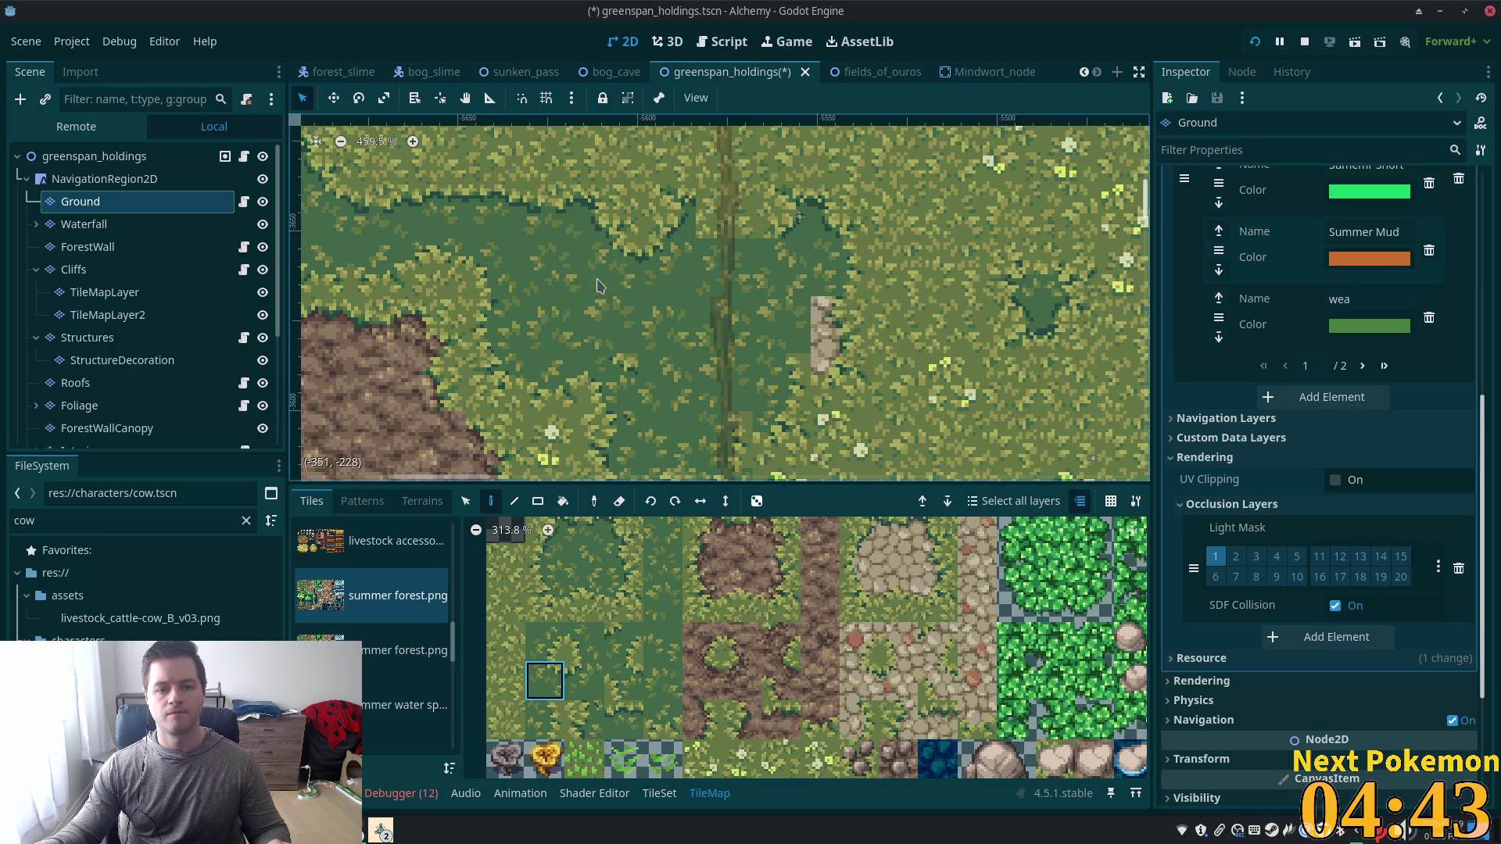
{"action": "scroll", "coordinate": [657, 296], "scroll_direction": "up", "scroll_amount": 3}
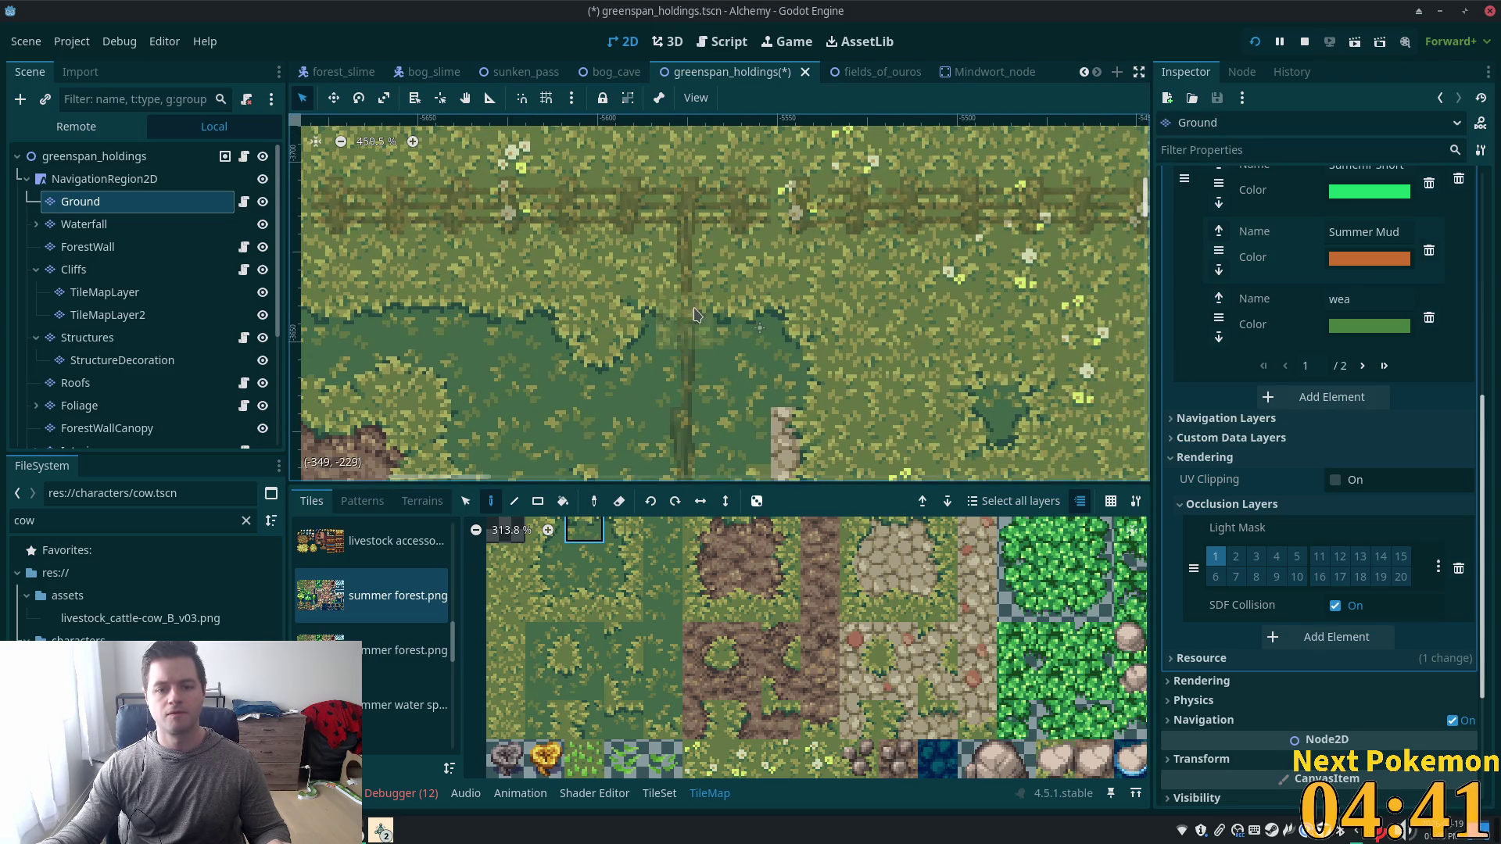
{"action": "scroll", "coordinate": [692, 321], "scroll_direction": "down", "scroll_amount": 3}
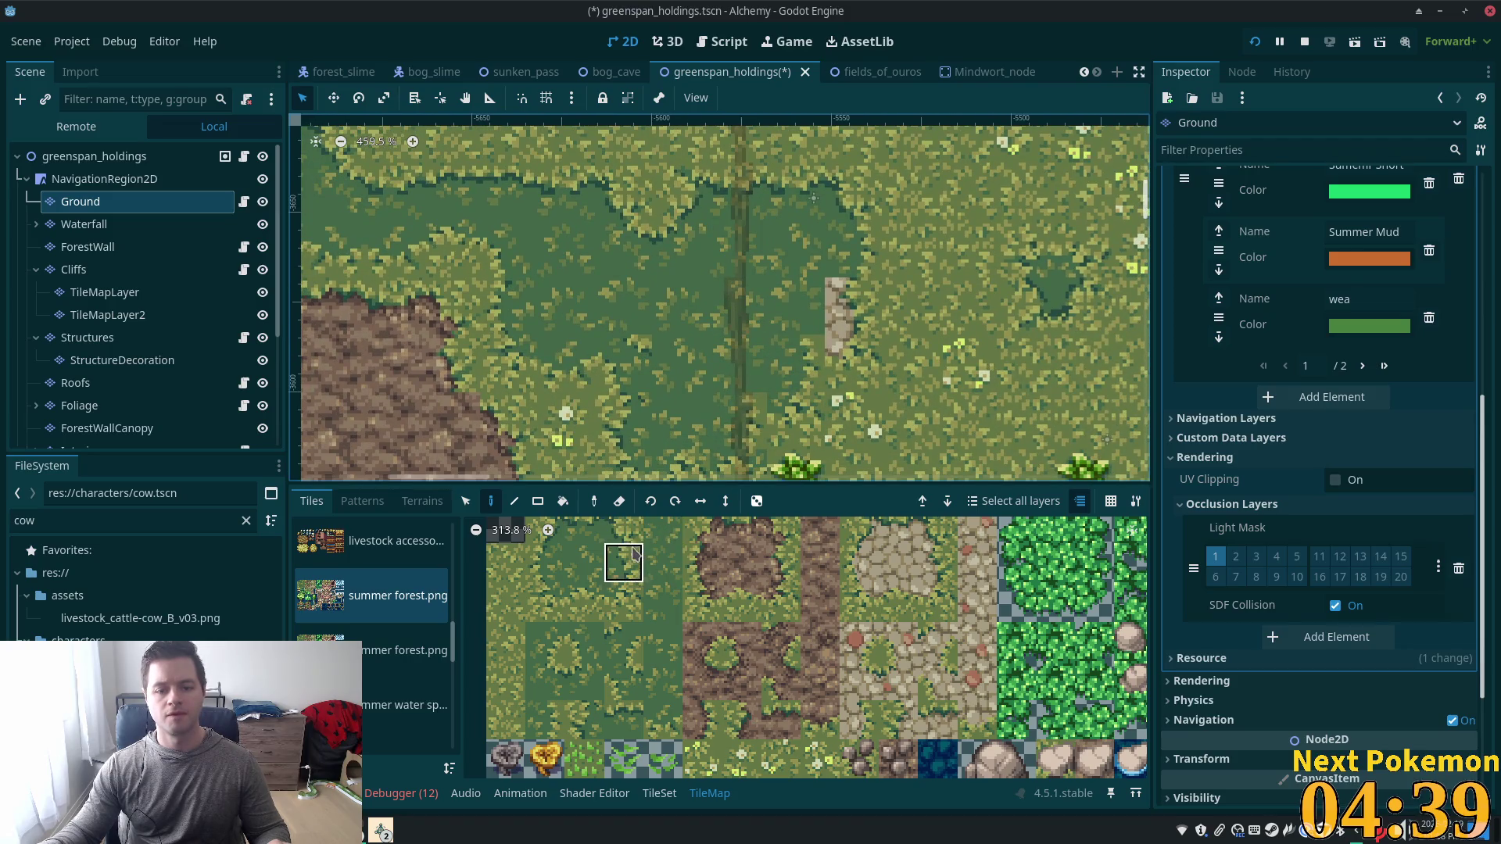
{"action": "left_click", "coordinate": [623, 602]}
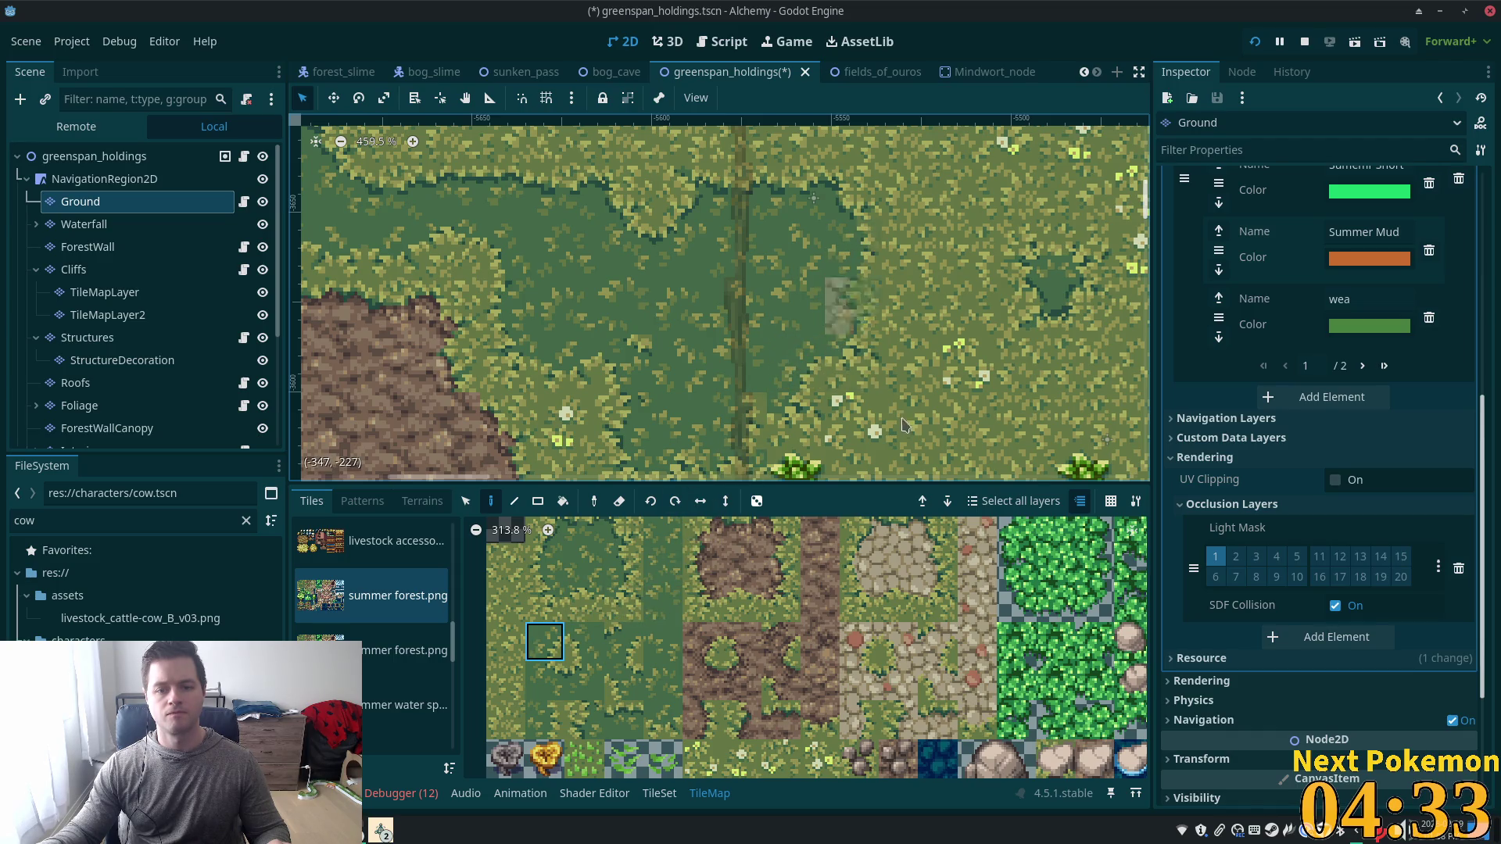
{"action": "left_click", "coordinate": [626, 564]}
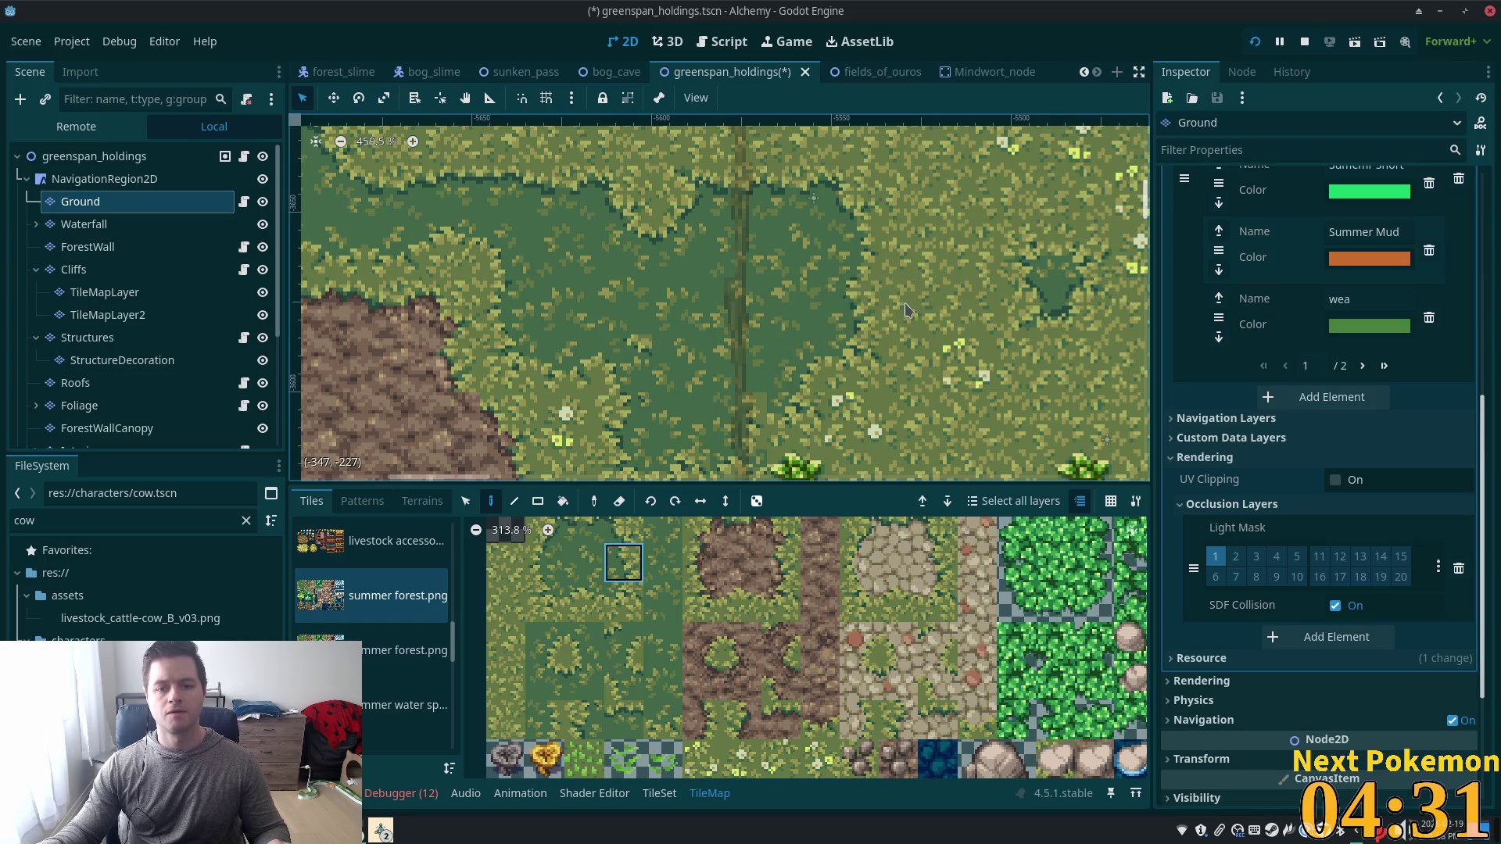
{"action": "scroll", "coordinate": [847, 336], "scroll_direction": "down", "scroll_amount": 4}
{"action": "scroll", "coordinate": [847, 336], "scroll_direction": "down", "scroll_amount": 3}
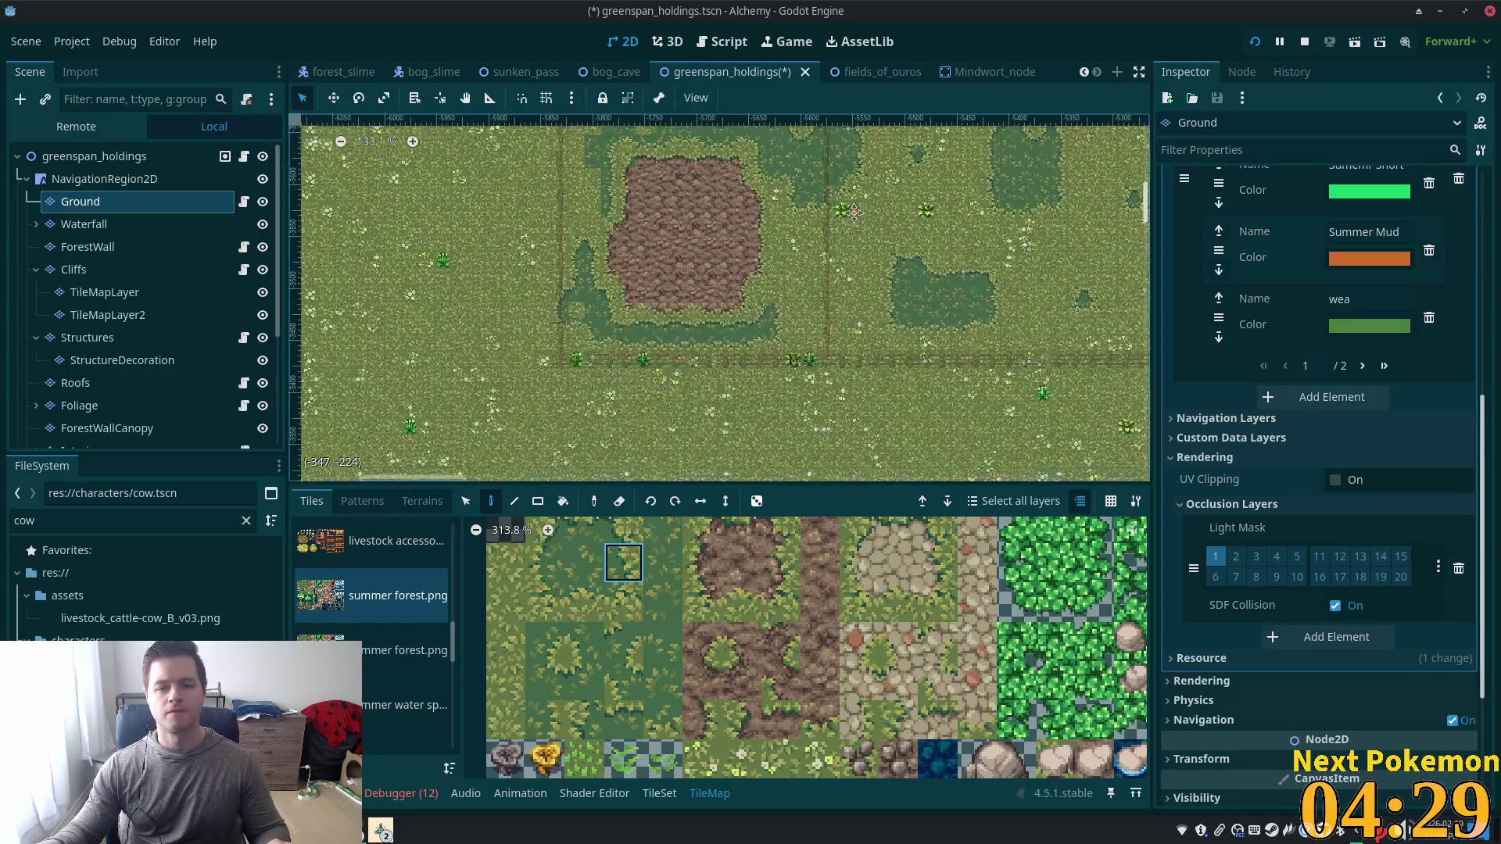
{"action": "scroll", "coordinate": [562, 336], "scroll_direction": "up", "scroll_amount": 4}
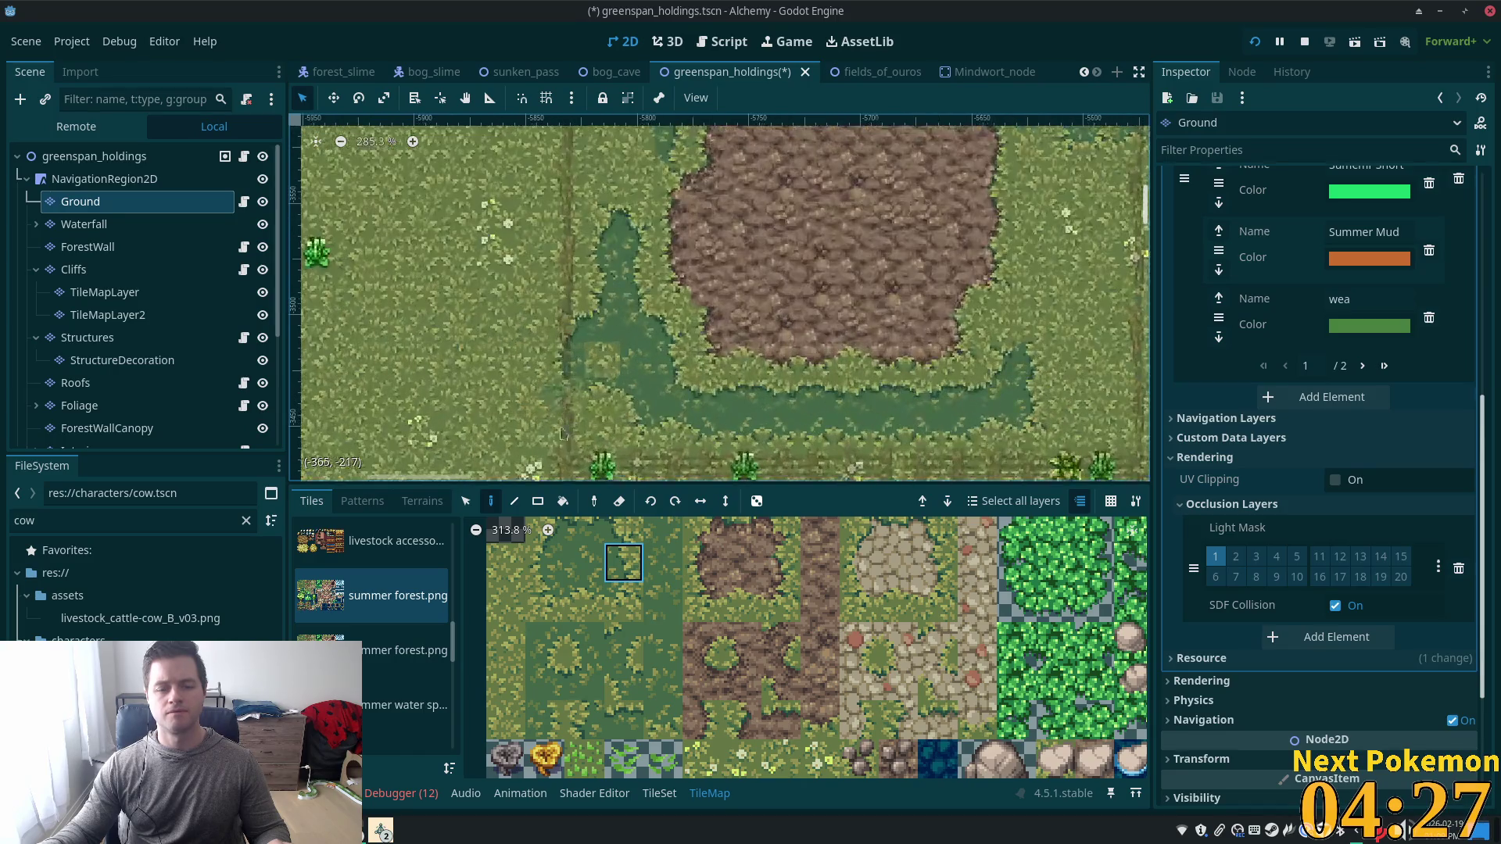
{"action": "left_click", "coordinate": [657, 602]}
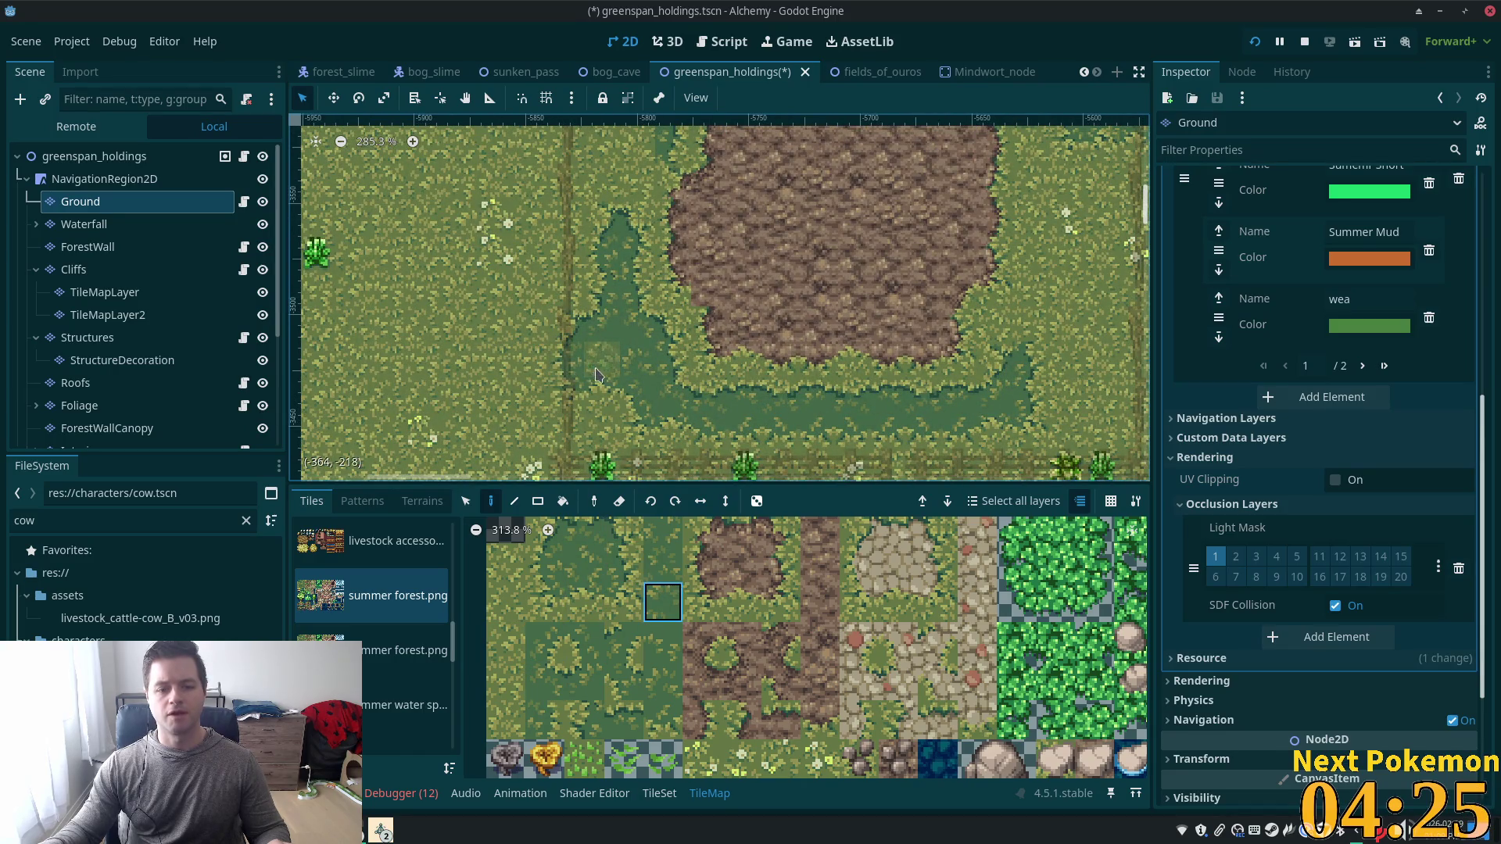
{"action": "scroll", "coordinate": [596, 375], "scroll_direction": "up", "scroll_amount": 5}
{"action": "scroll", "coordinate": [773, 429], "scroll_direction": "down", "scroll_amount": 3}
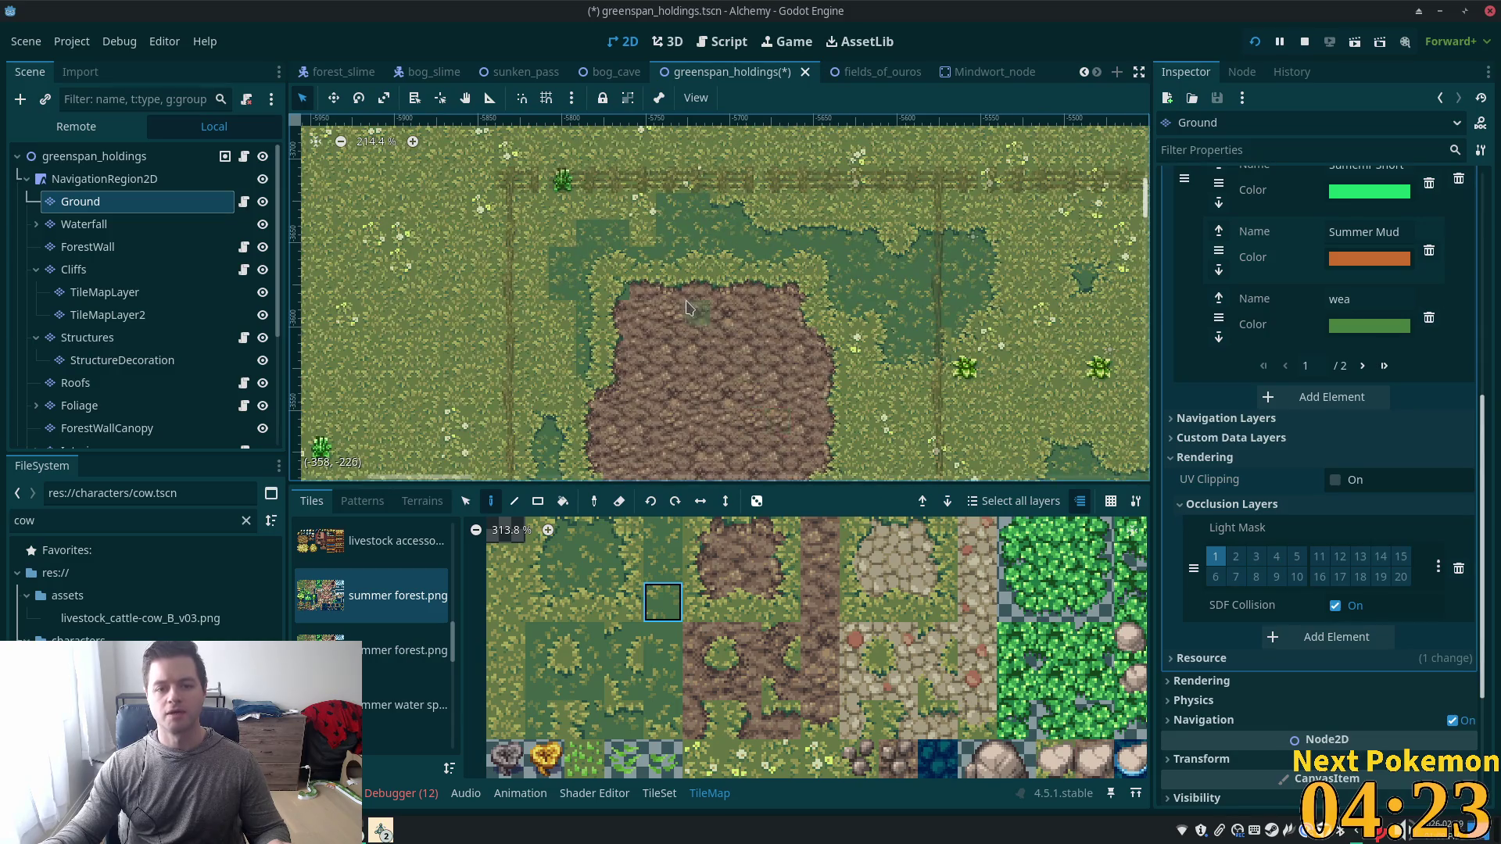
{"action": "scroll", "coordinate": [687, 307], "scroll_direction": "up", "scroll_amount": 2}
{"action": "scroll", "coordinate": [886, 735], "scroll_direction": "down", "scroll_amount": 2}
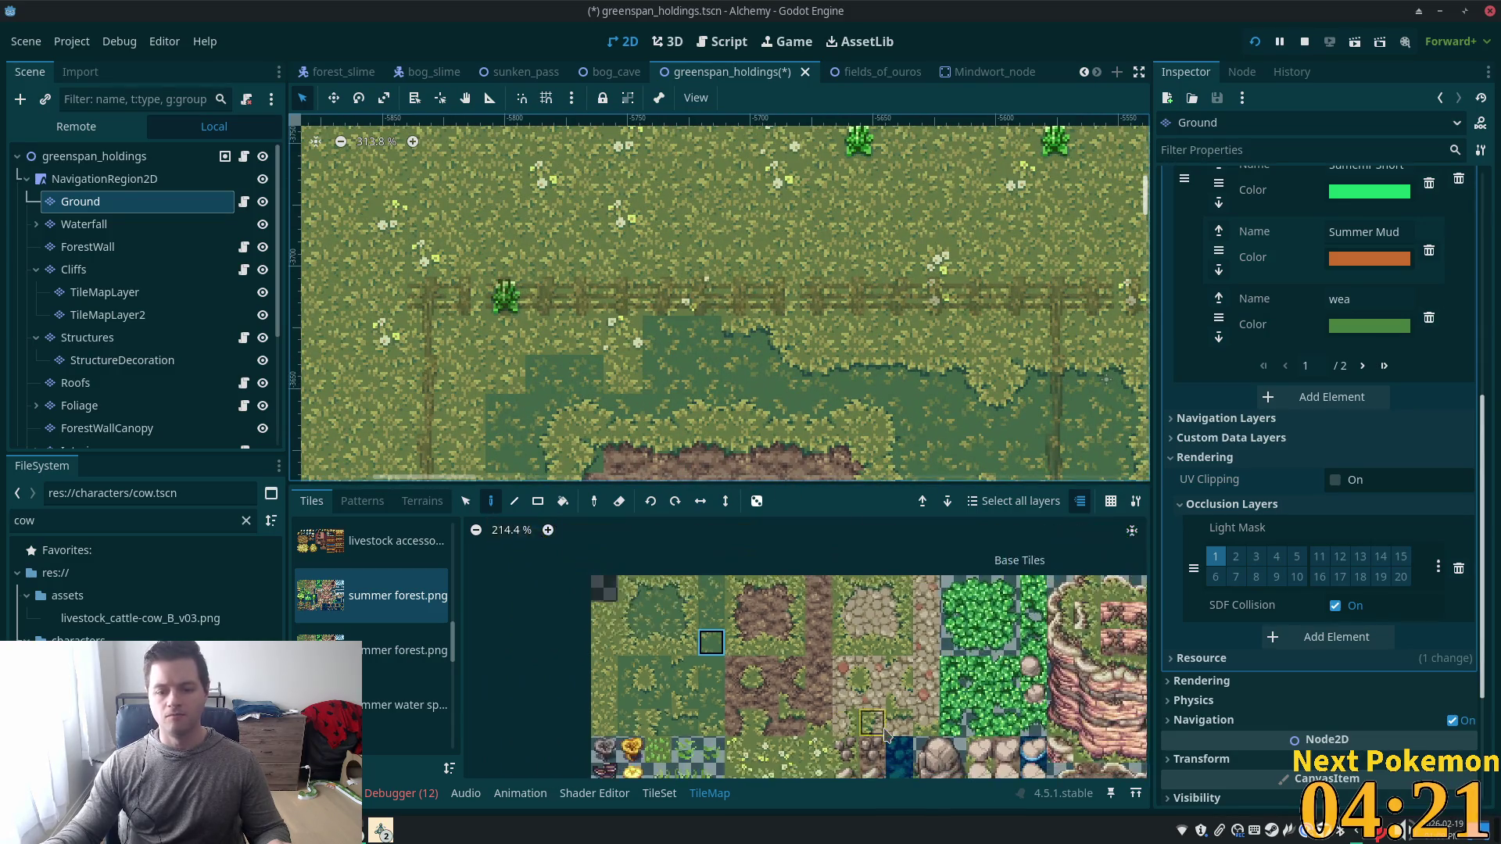
Bring the base grass and dirt tiles into view and choose a plain grass tile.
{"action": "scroll", "coordinate": [886, 735], "scroll_direction": "down", "scroll_amount": 3}
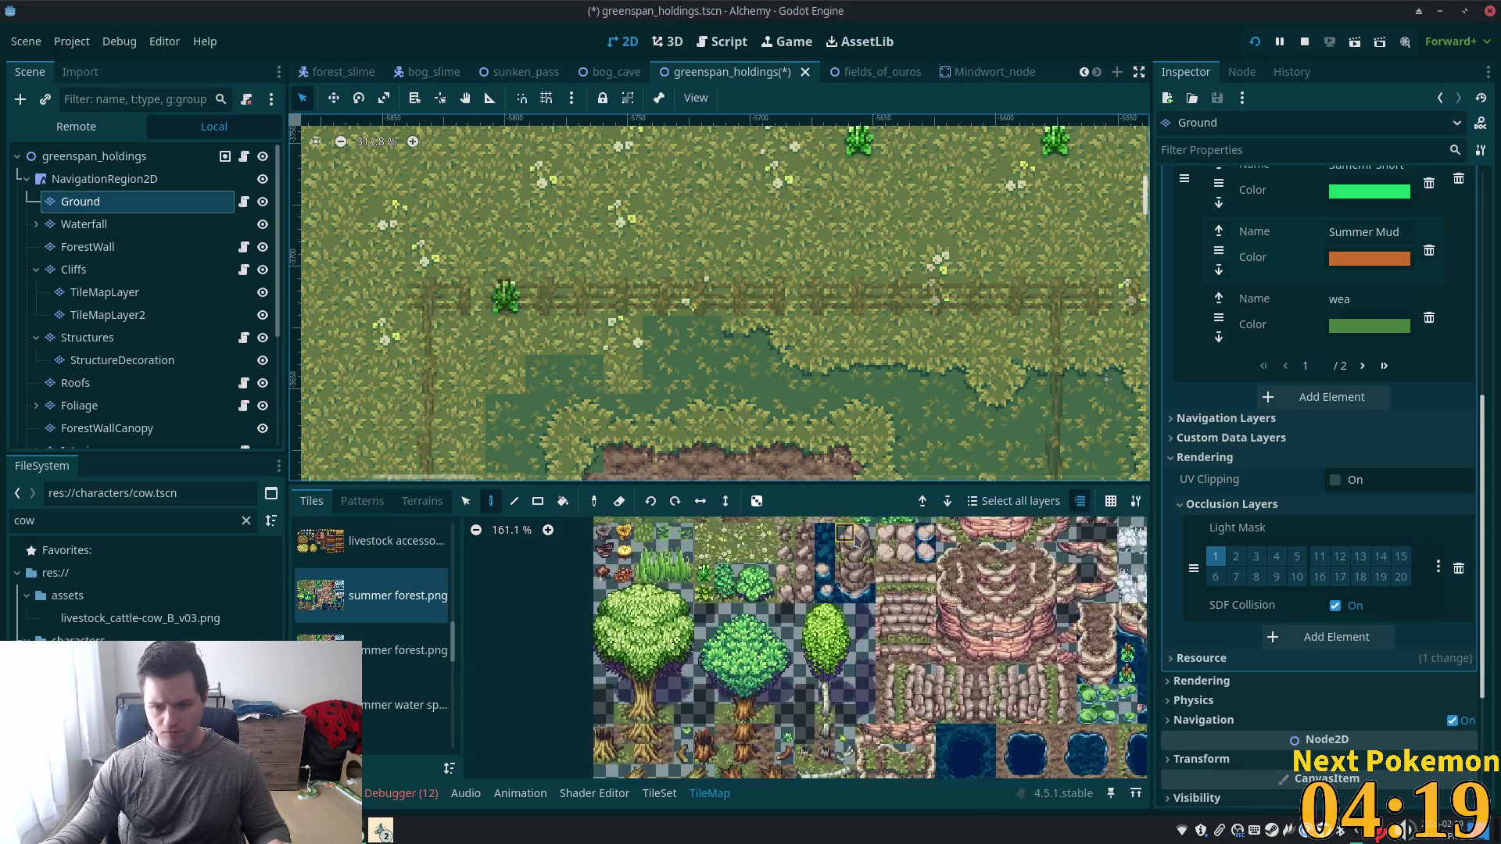
{"action": "left_click_drag", "start_coordinate": [857, 539], "coordinate": [806, 767]}
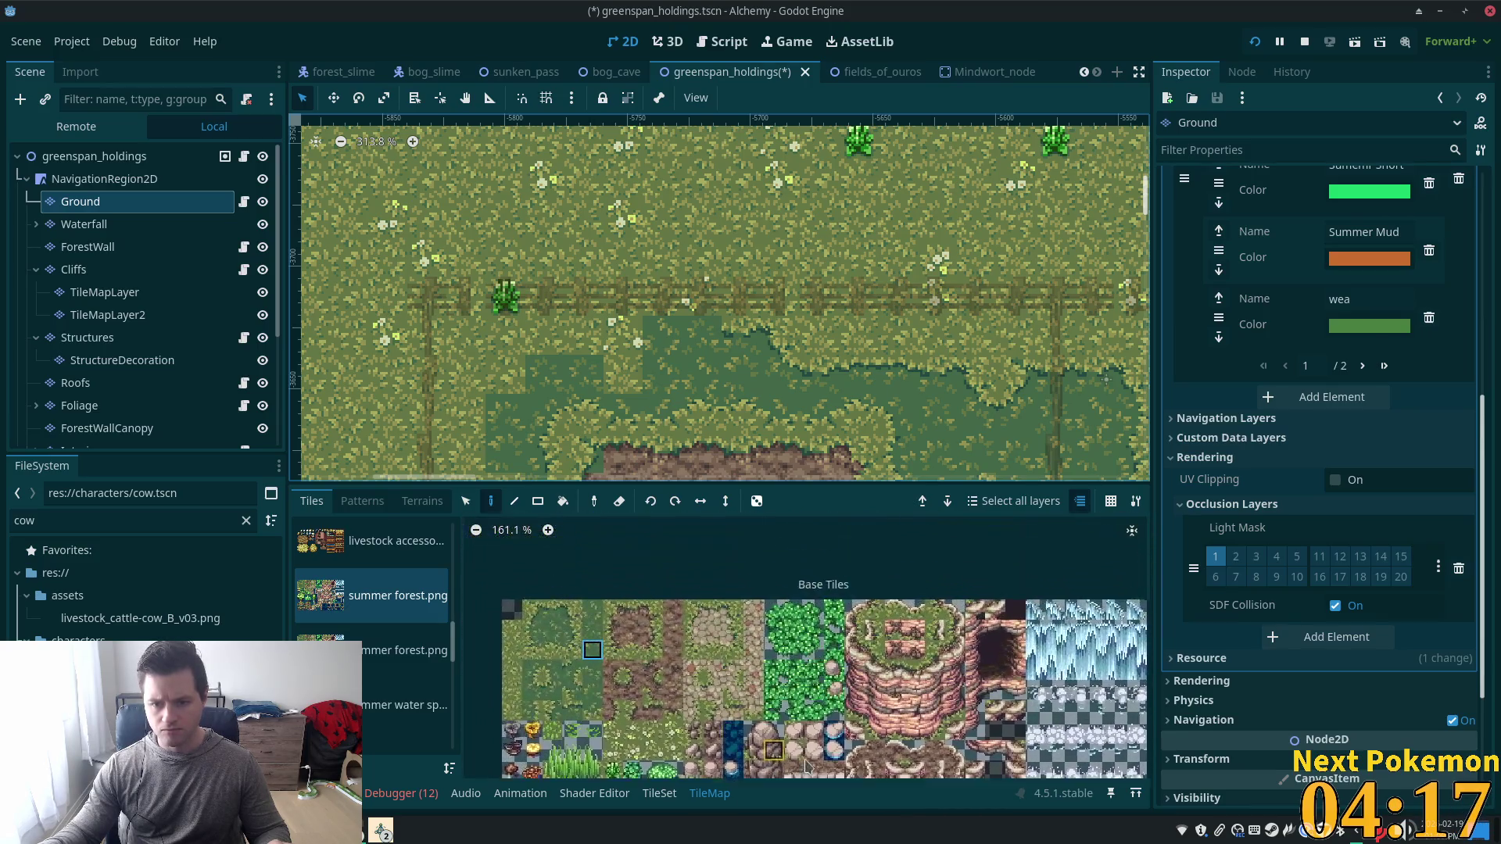
{"action": "scroll", "coordinate": [733, 233], "scroll_direction": "up", "scroll_amount": 2}
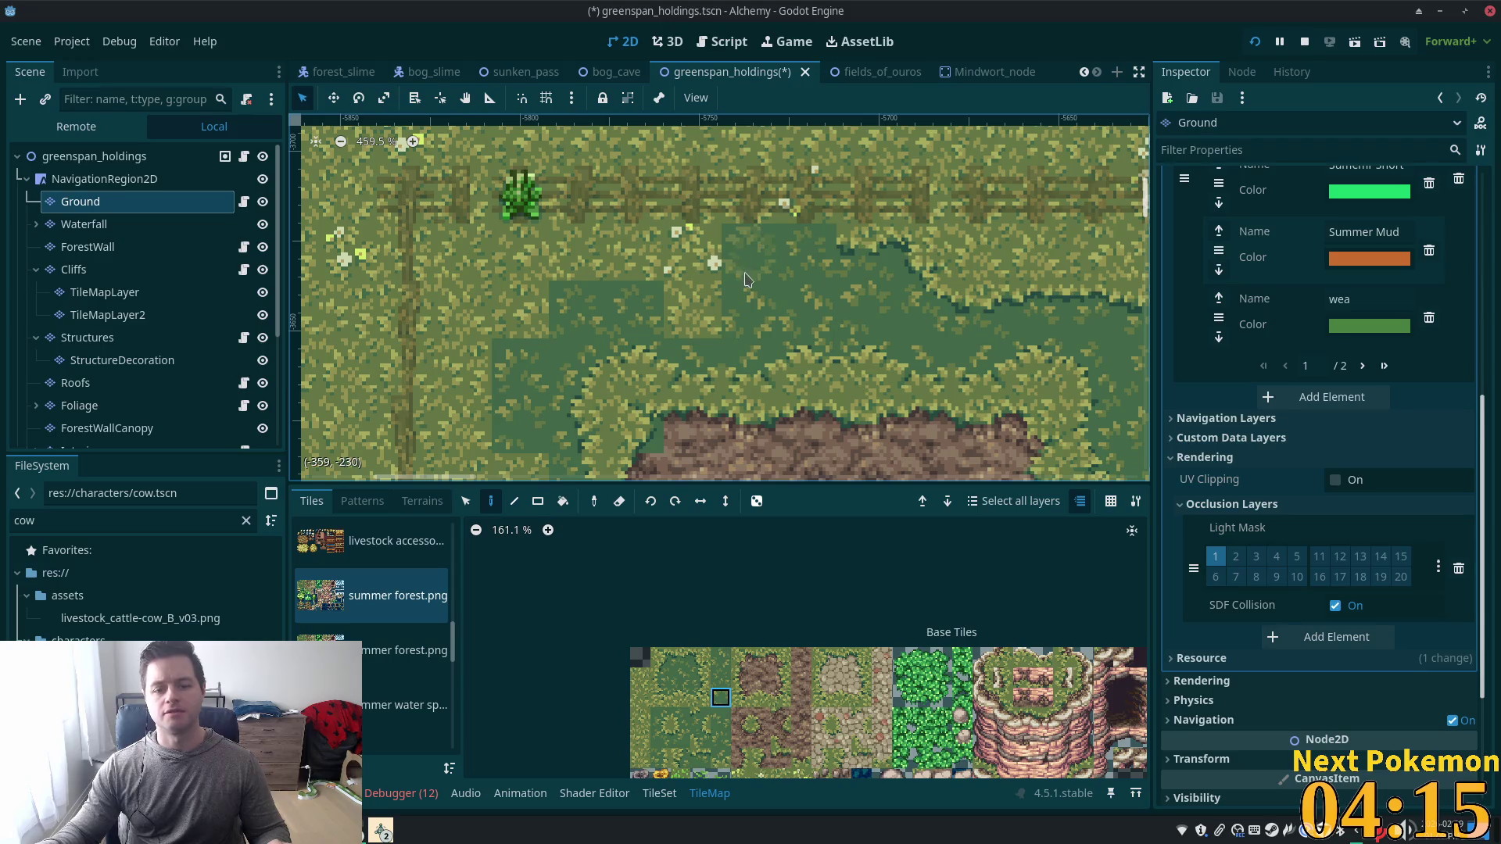
{"action": "left_click", "coordinate": [661, 656]}
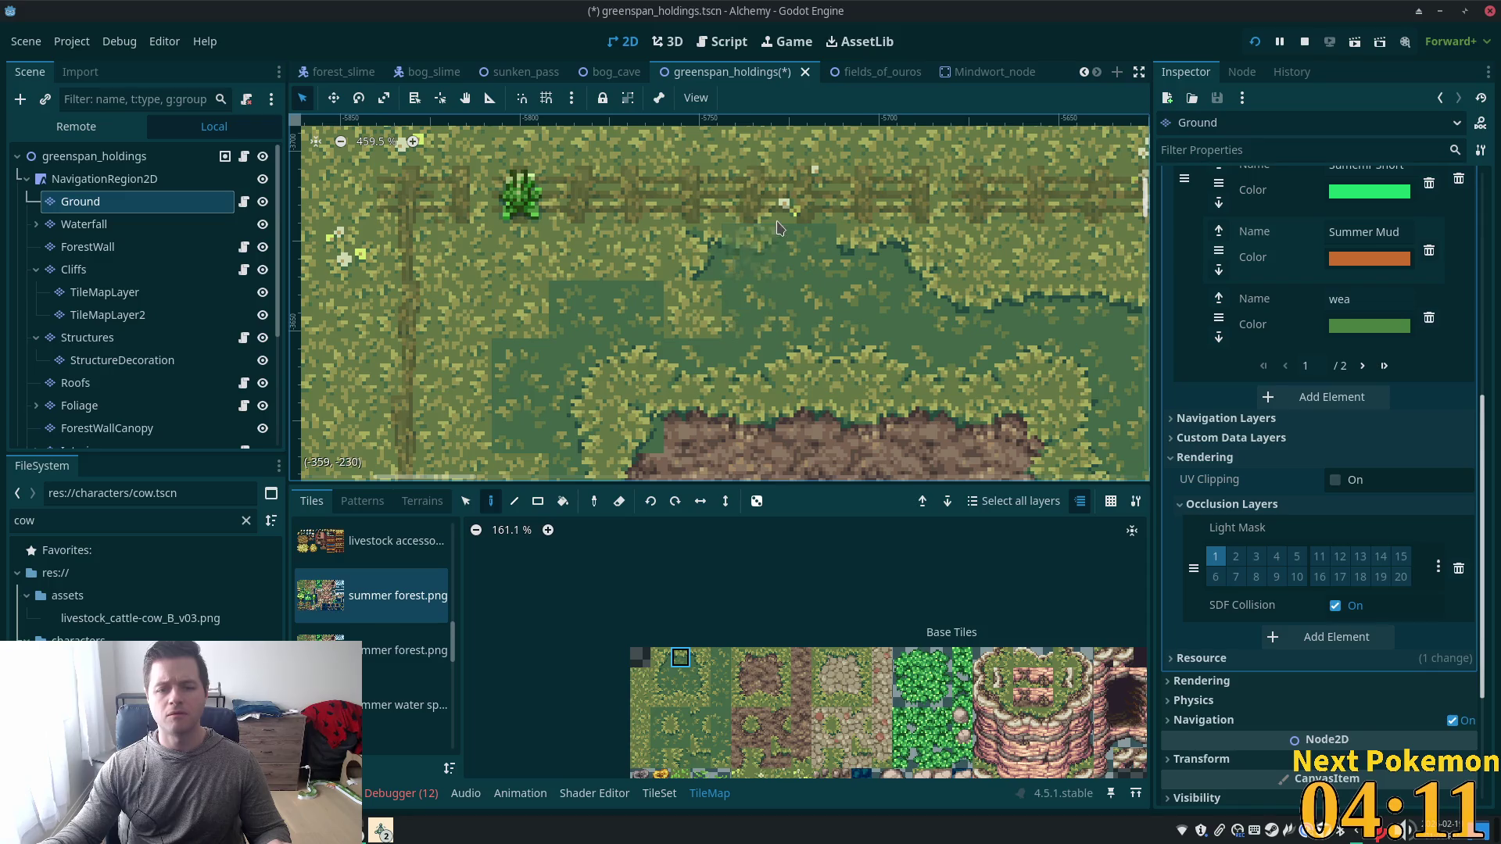
{"action": "left_click", "coordinate": [704, 758]}
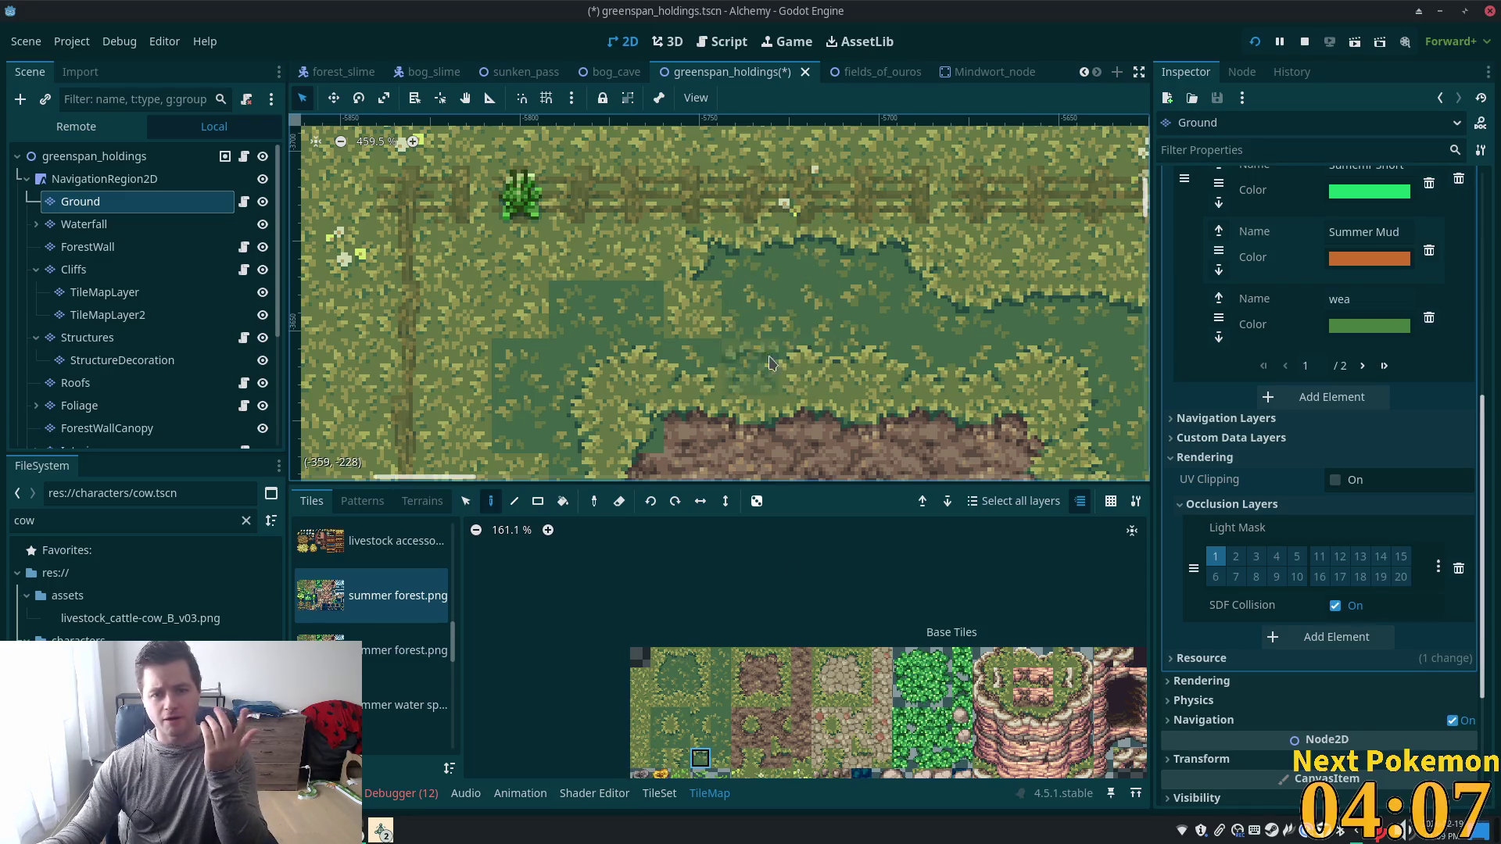
{"action": "left_click", "coordinate": [680, 738]}
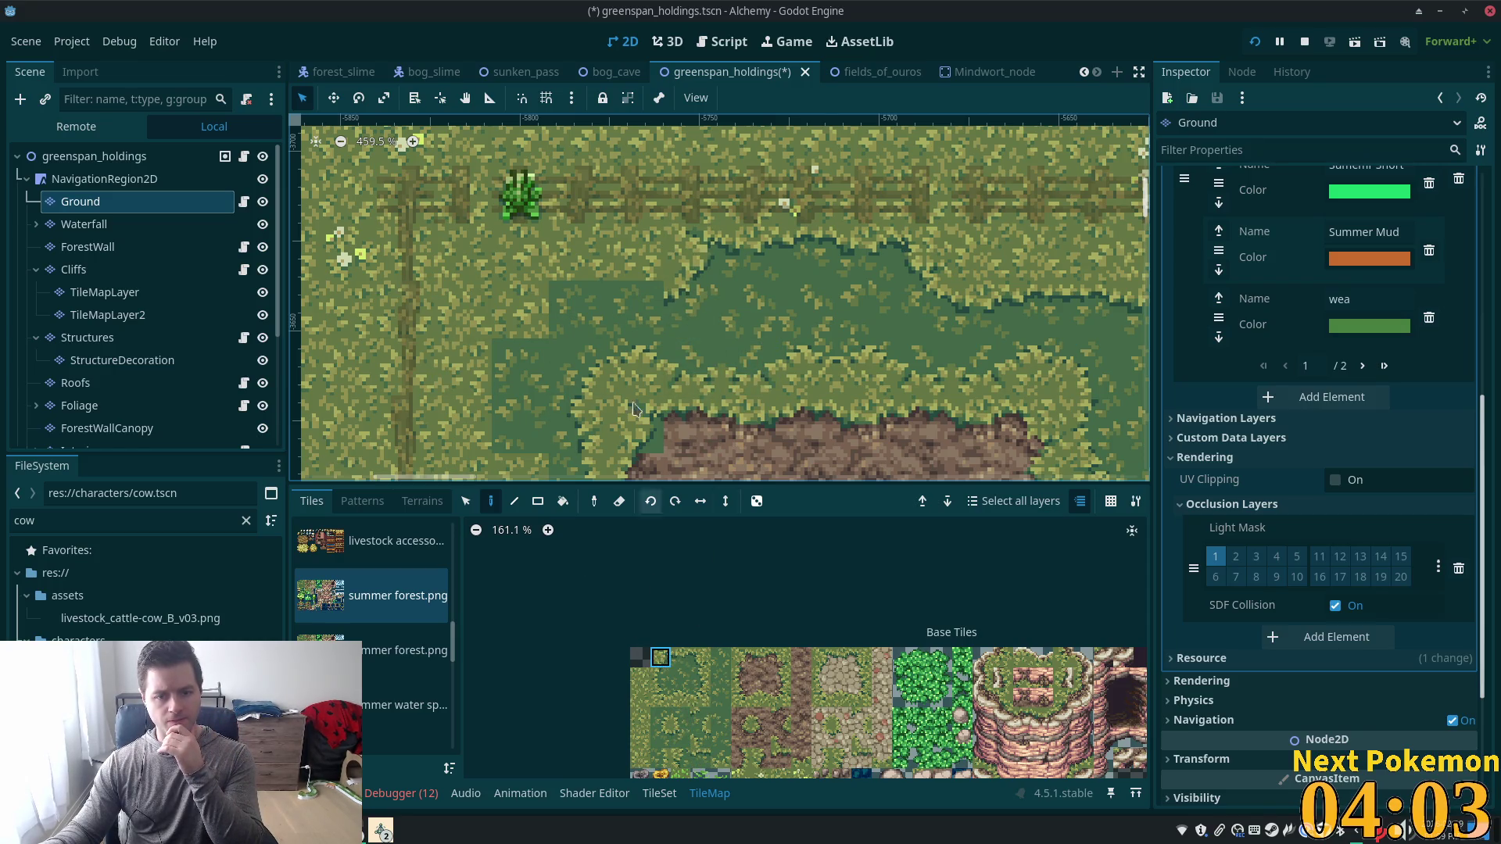
{"action": "left_click", "coordinate": [681, 658]}
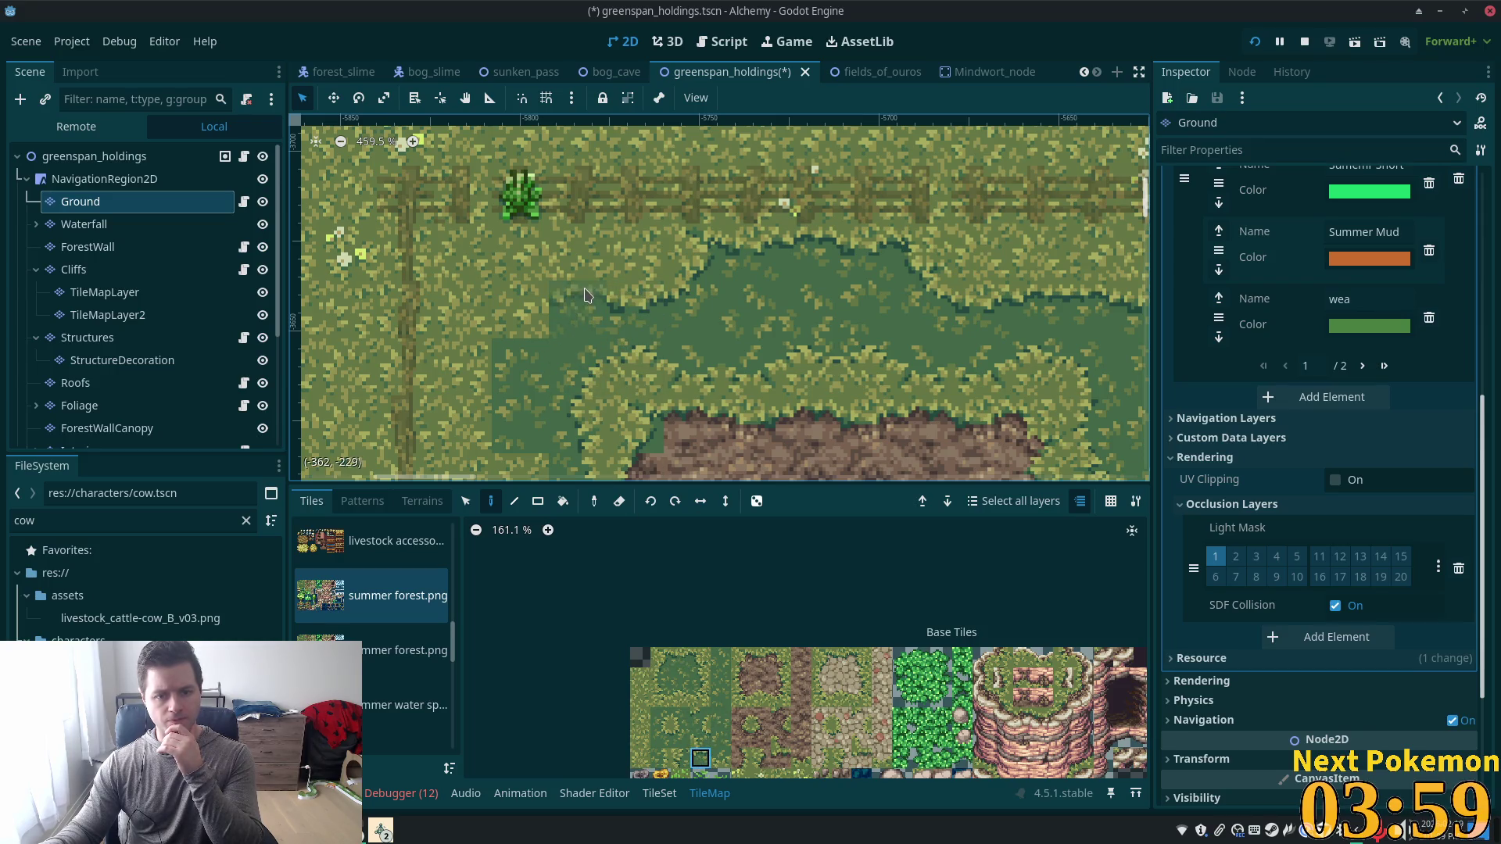
{"action": "left_click", "coordinate": [656, 666]}
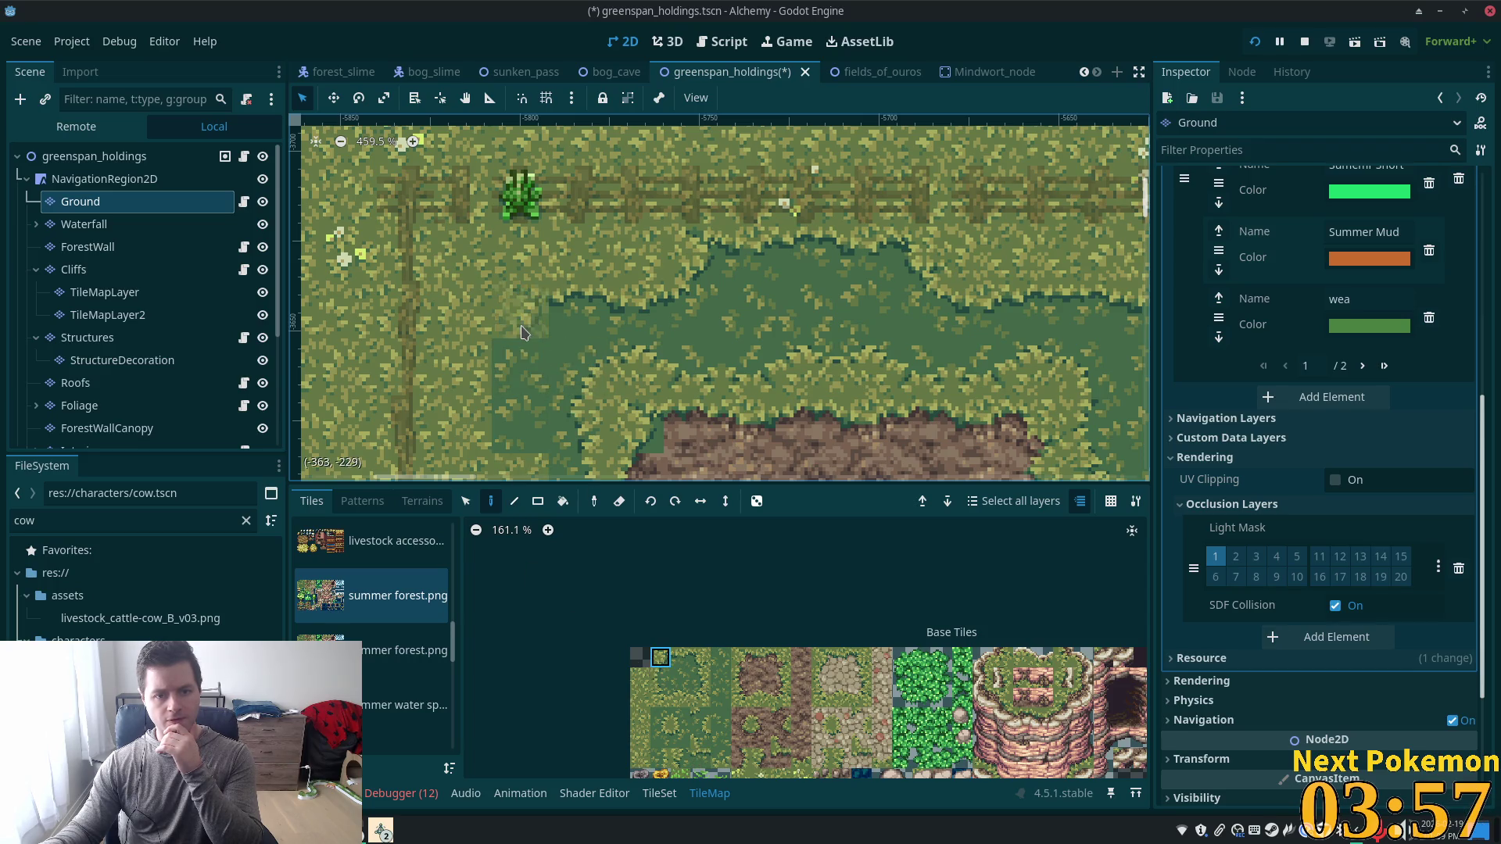
{"action": "scroll", "coordinate": [521, 313], "scroll_direction": "down", "scroll_amount": 3}
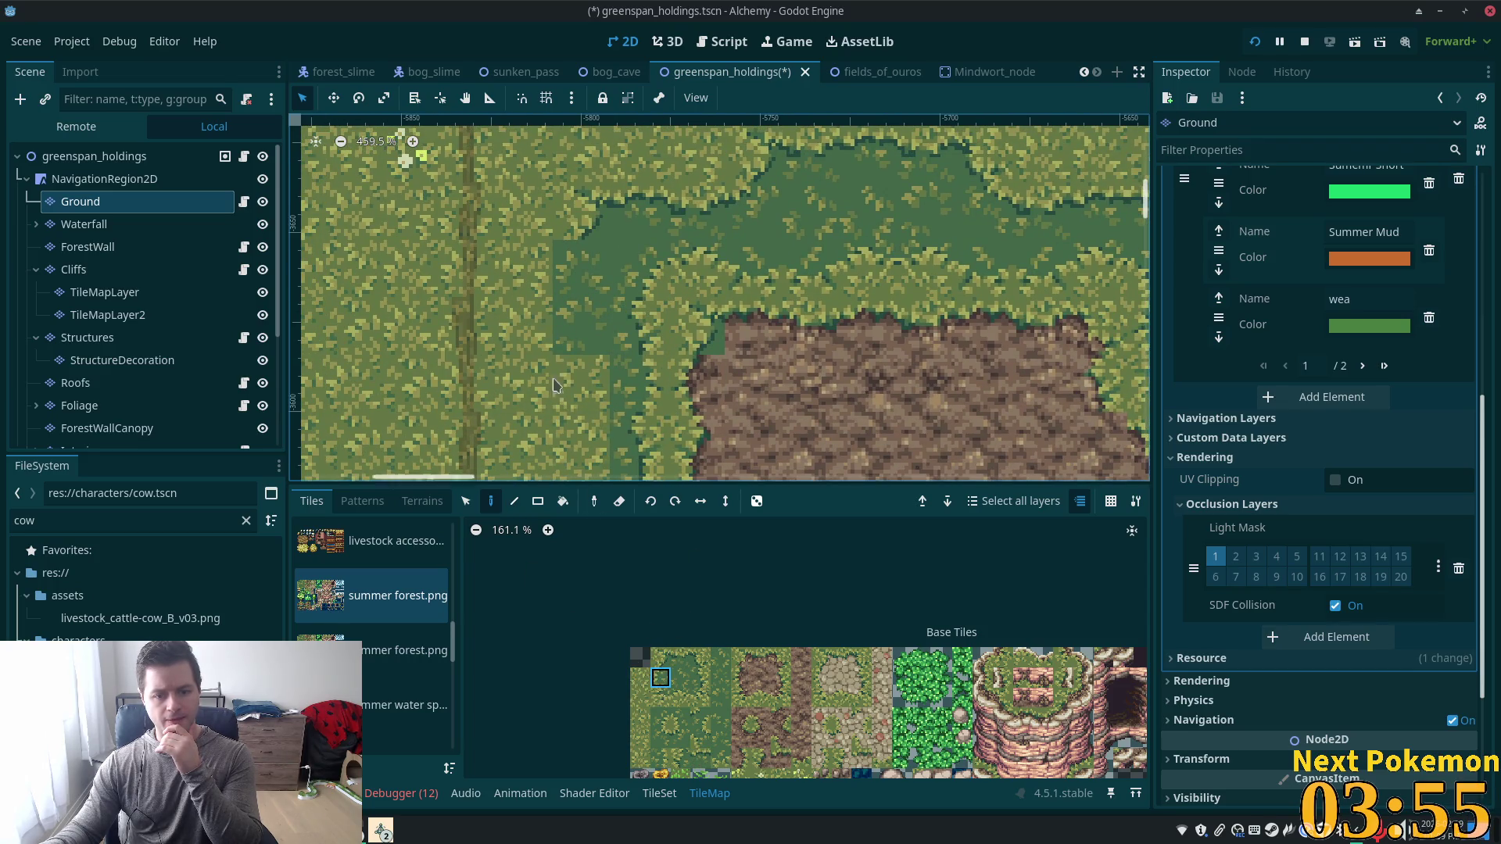
Paint dark-green and grass-edge tiles beside the mud patch.
{"action": "left_click", "coordinate": [524, 268]}
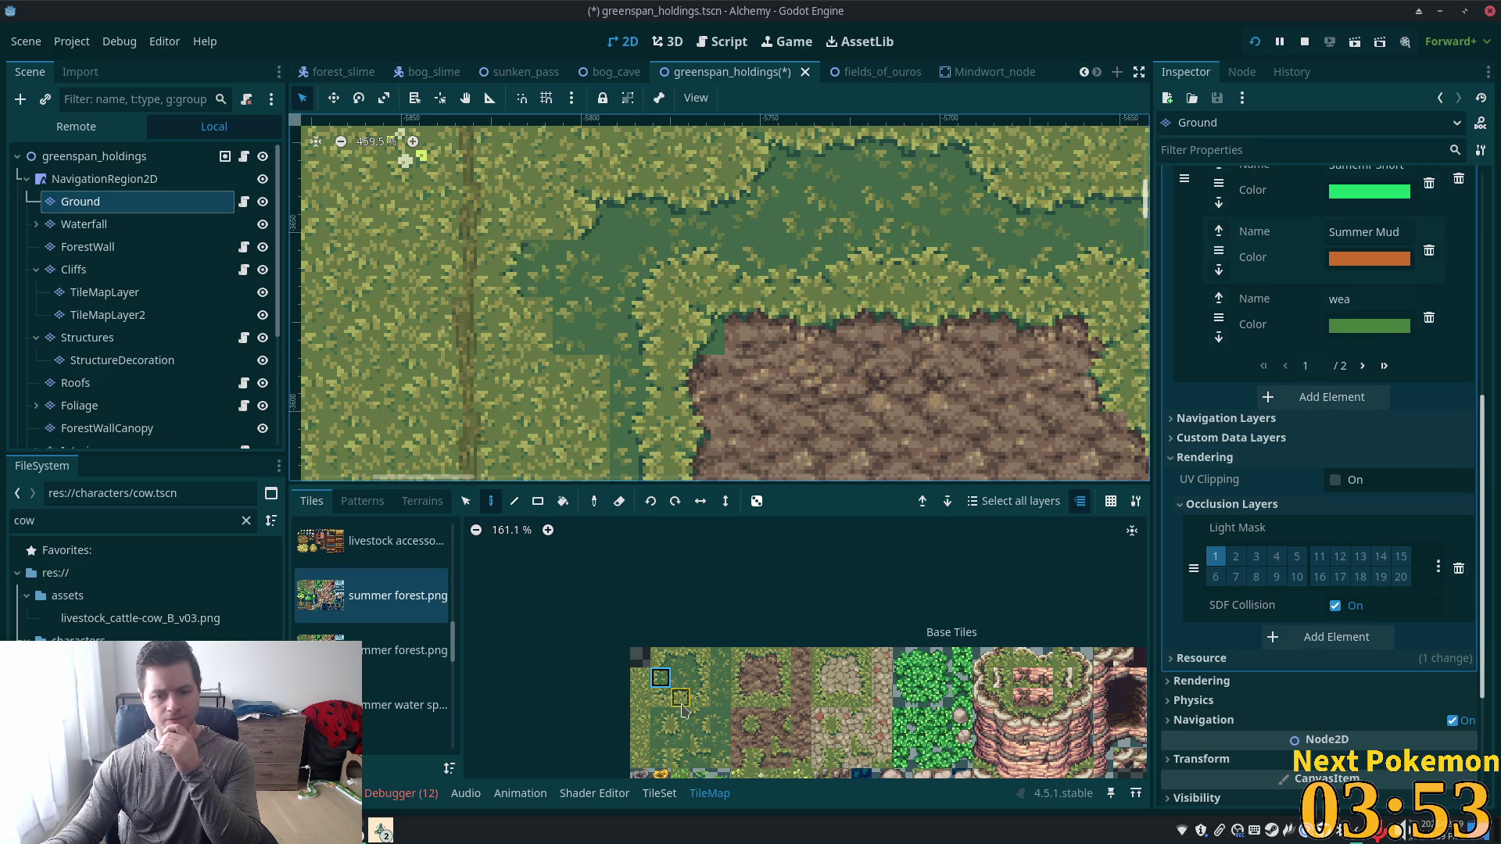
{"action": "left_click", "coordinate": [679, 743]}
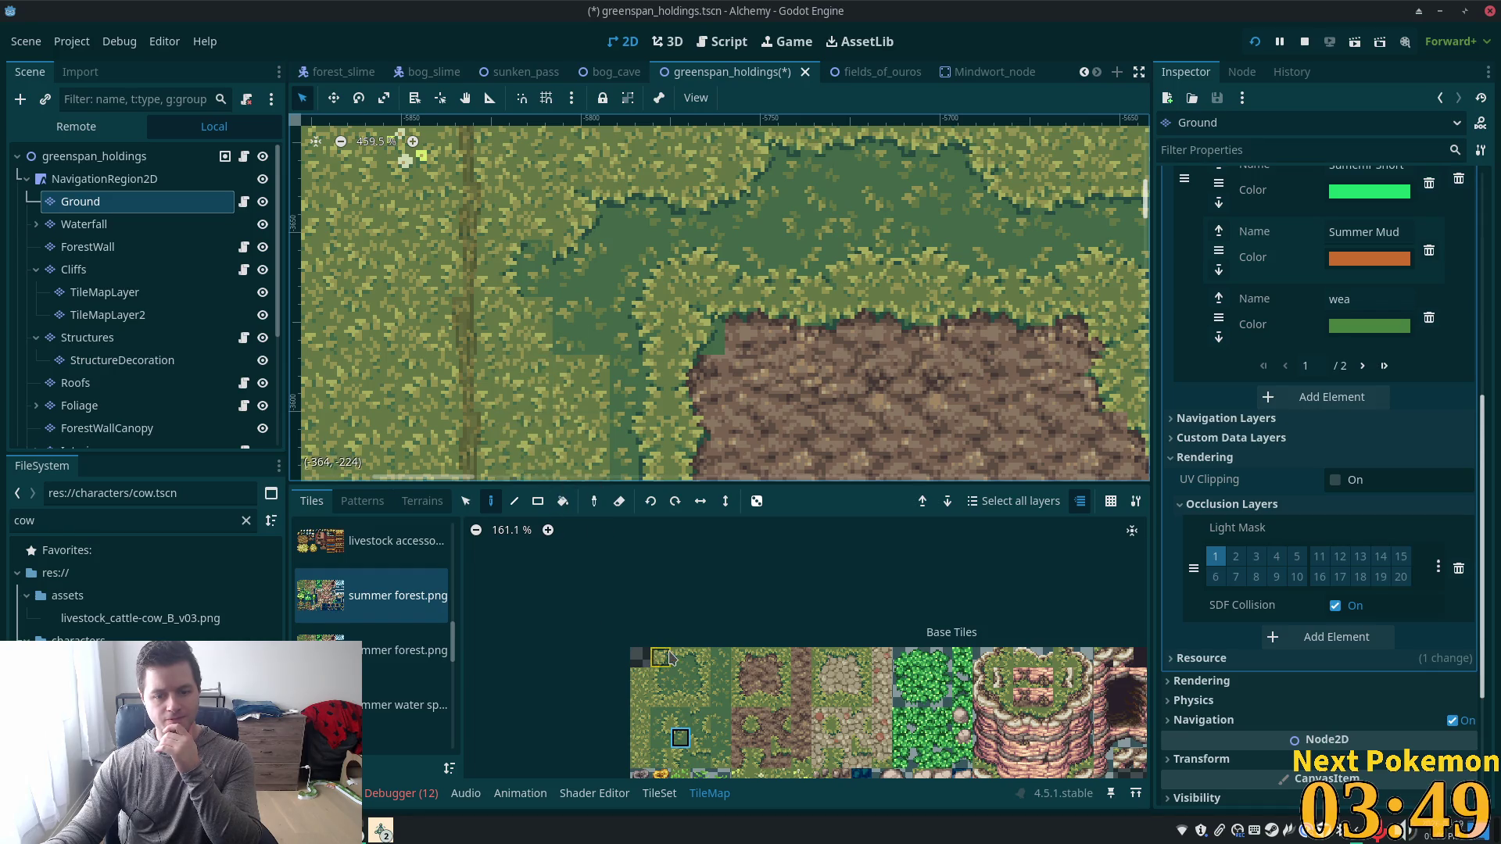
{"action": "left_click", "coordinate": [661, 657]}
{"action": "left_click", "coordinate": [526, 270]}
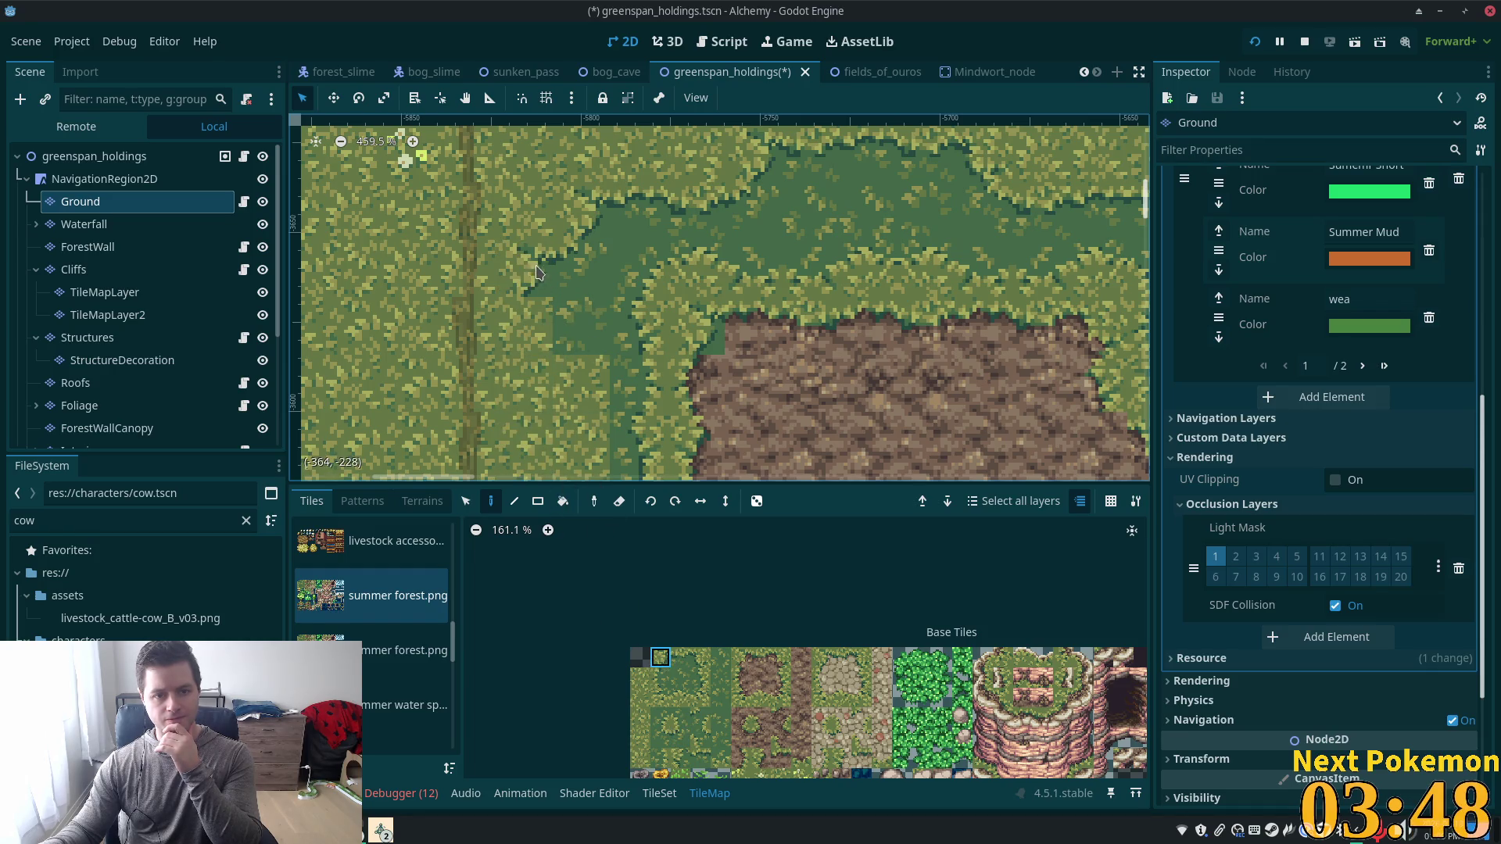
{"action": "left_click", "coordinate": [660, 698]}
{"action": "left_click_drag", "start_coordinate": [632, 403], "coordinate": [671, 268]}
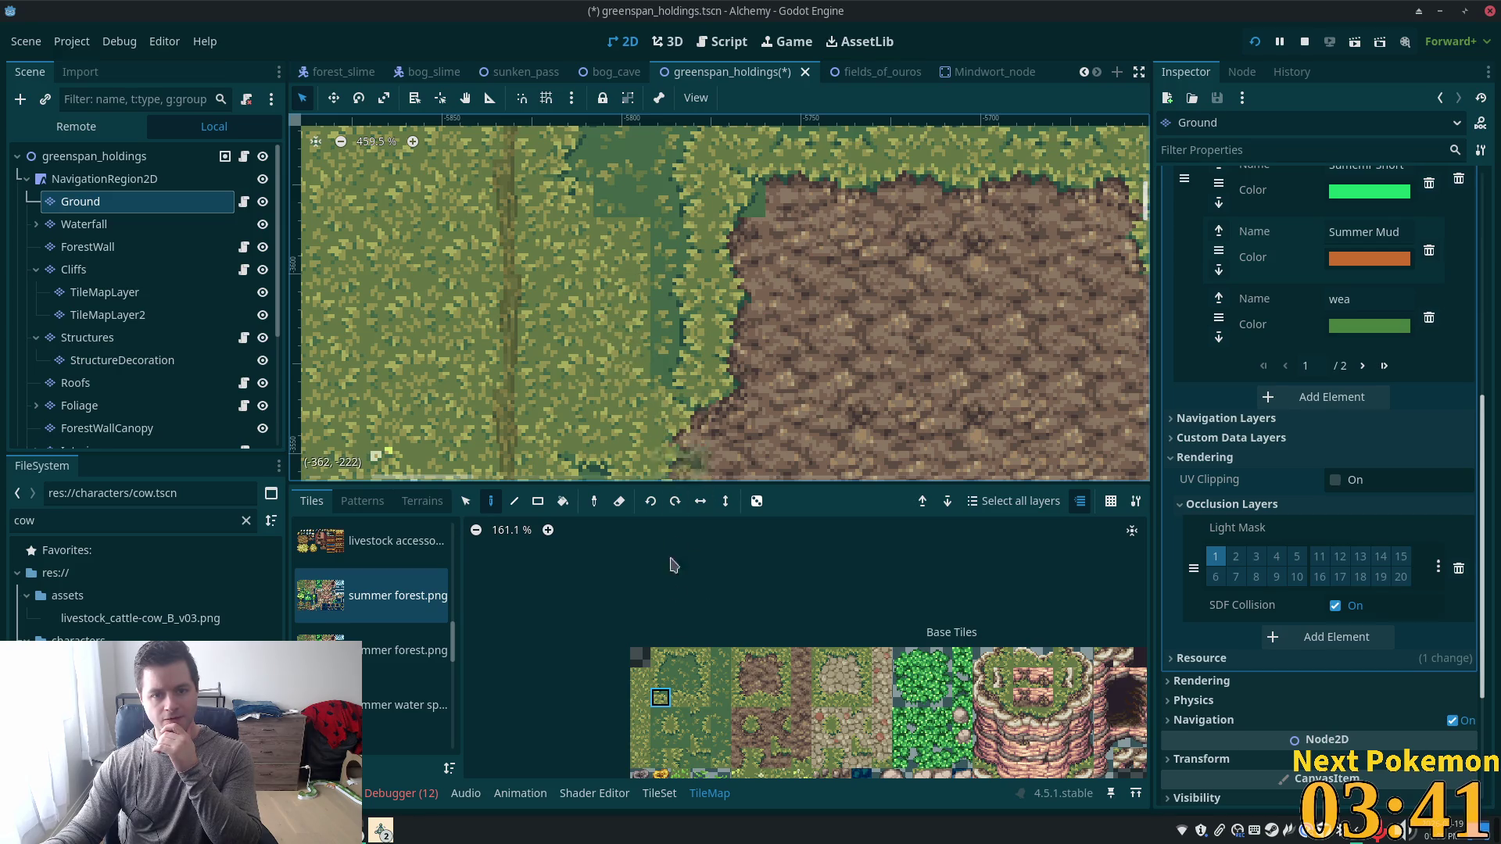
Paint another grass variant tile along the mud's upper edge.
{"action": "left_click", "coordinate": [680, 727]}
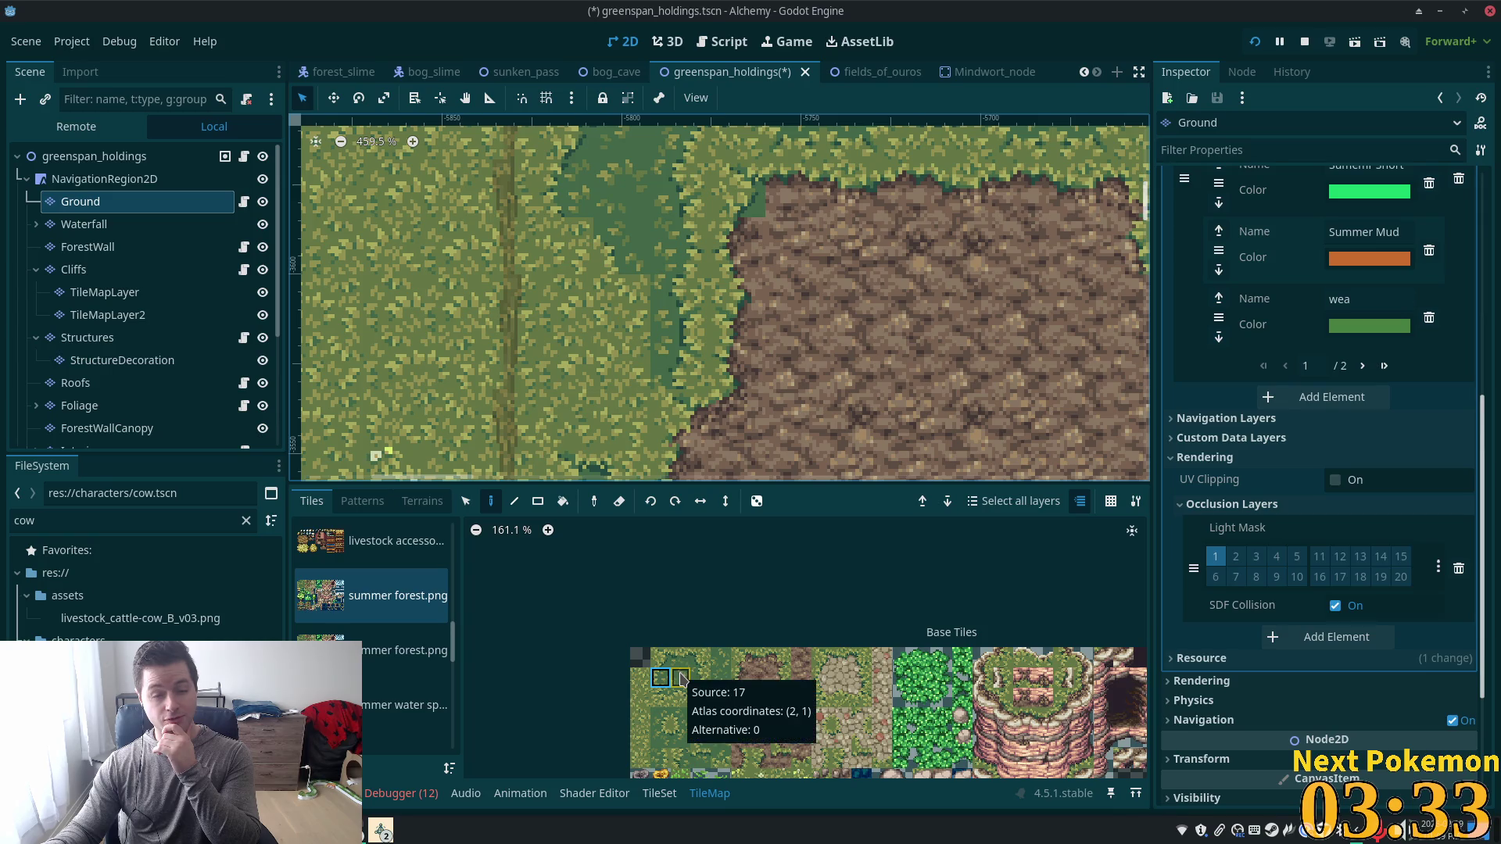
{"action": "left_click", "coordinate": [662, 698]}
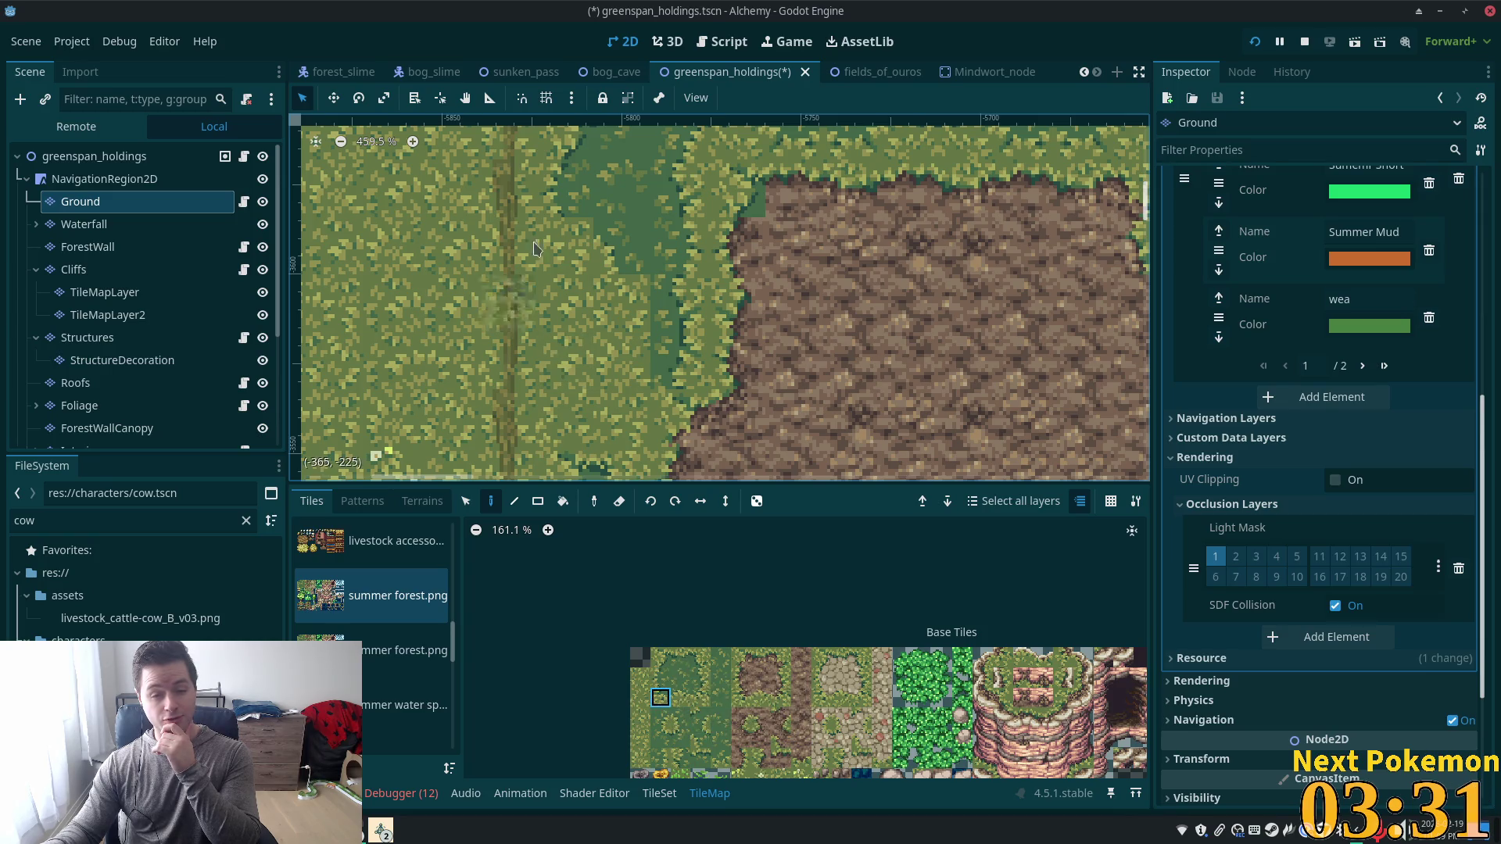
{"action": "left_click", "coordinate": [568, 246]}
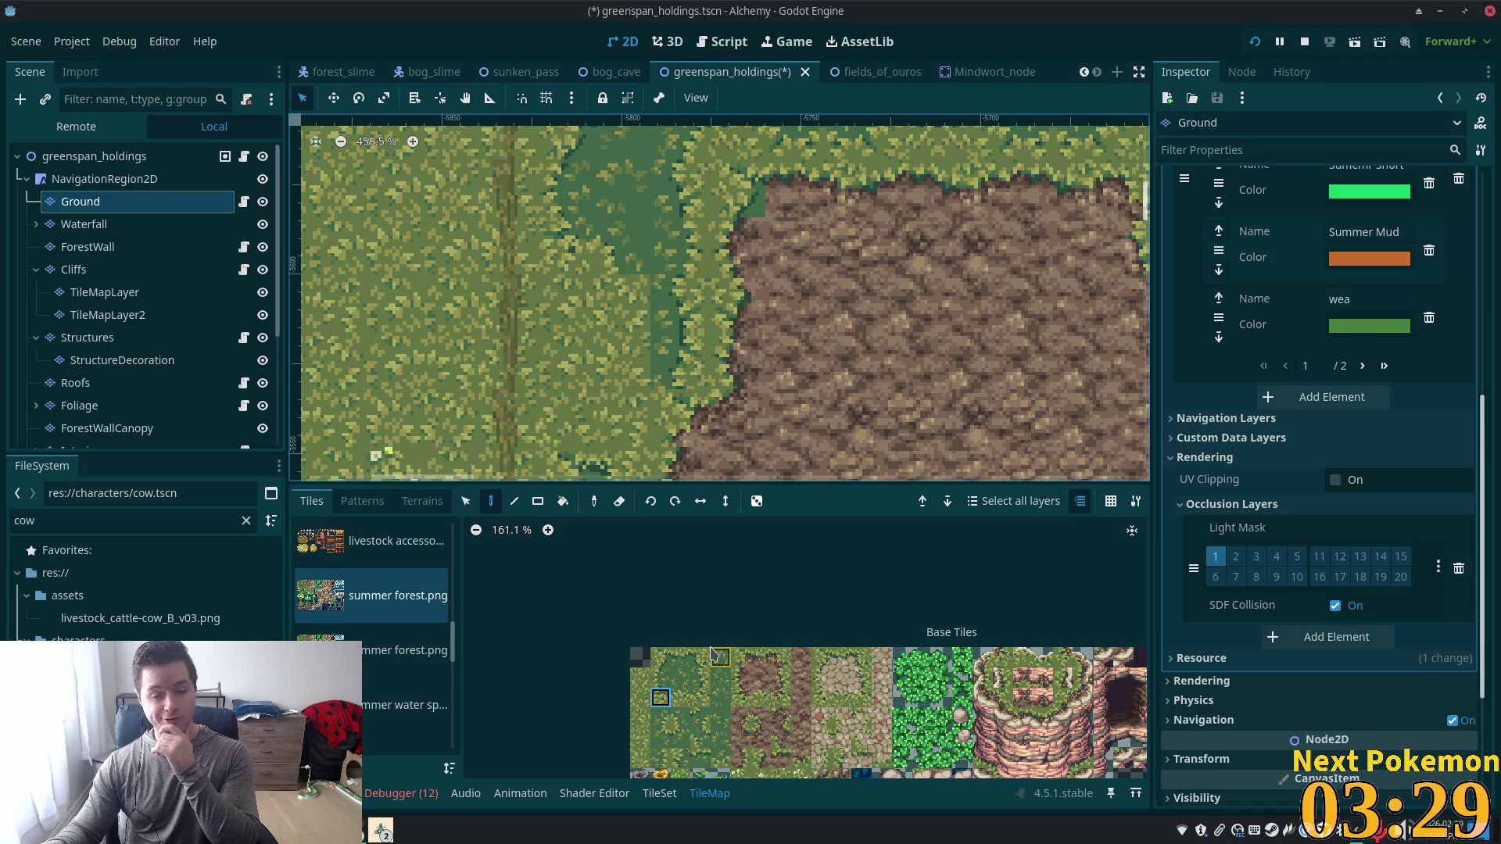
{"action": "left_click", "coordinate": [662, 677]}
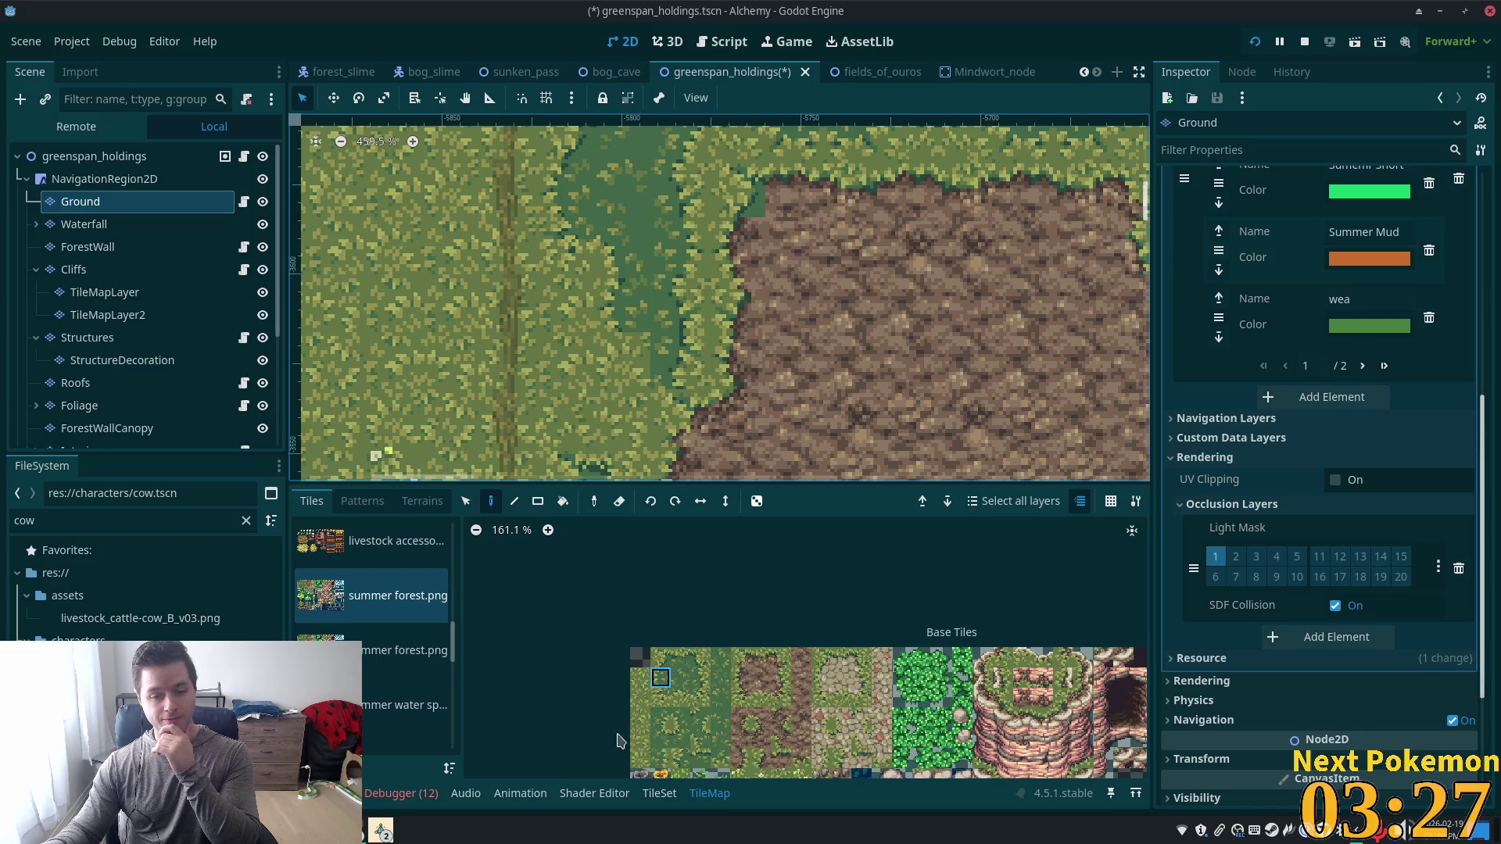
{"action": "left_click", "coordinate": [661, 698]}
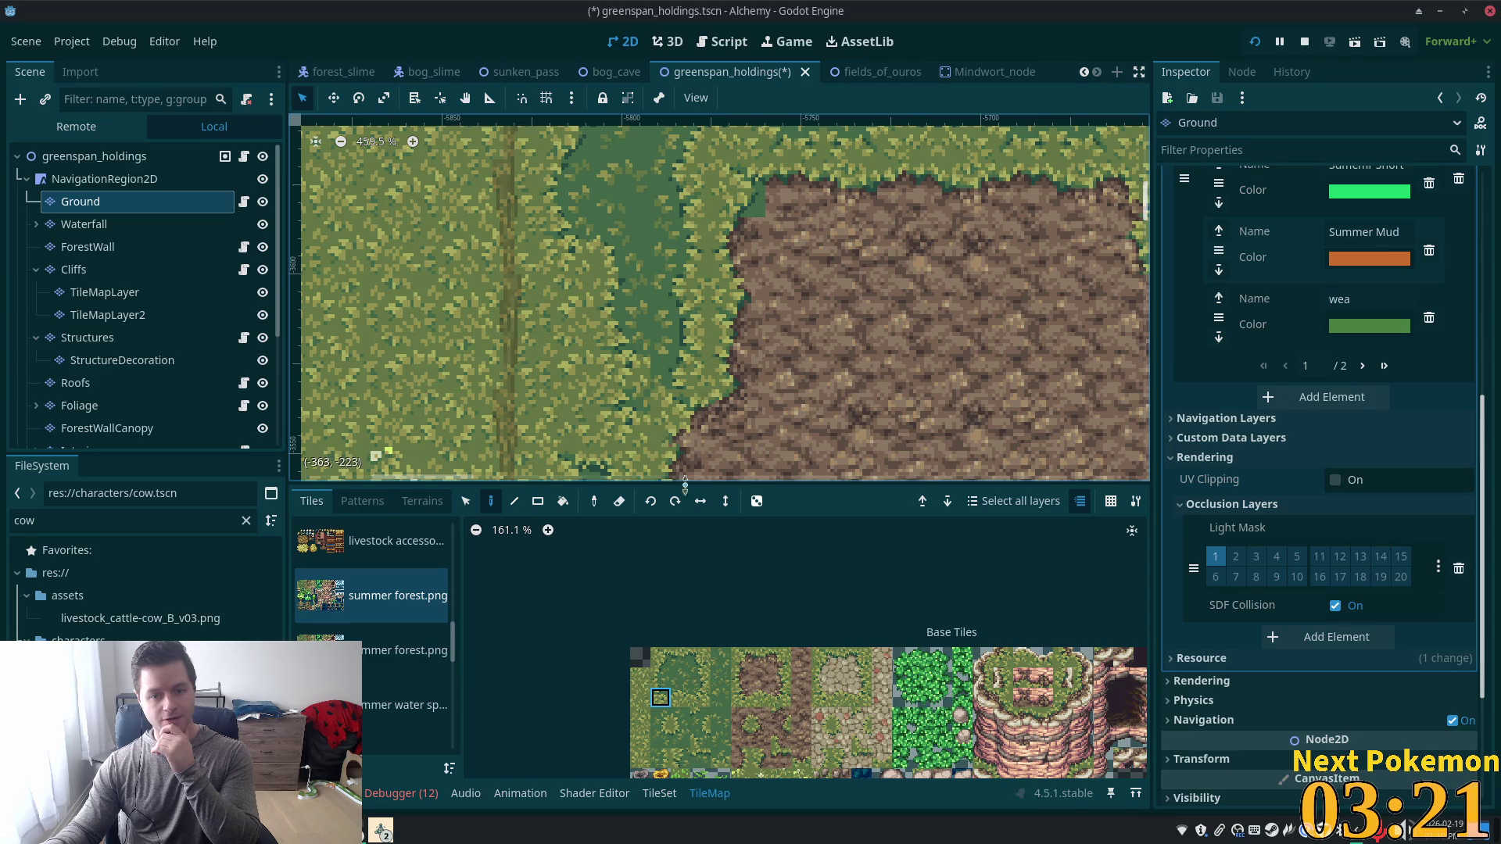
{"action": "left_click", "coordinate": [661, 687]}
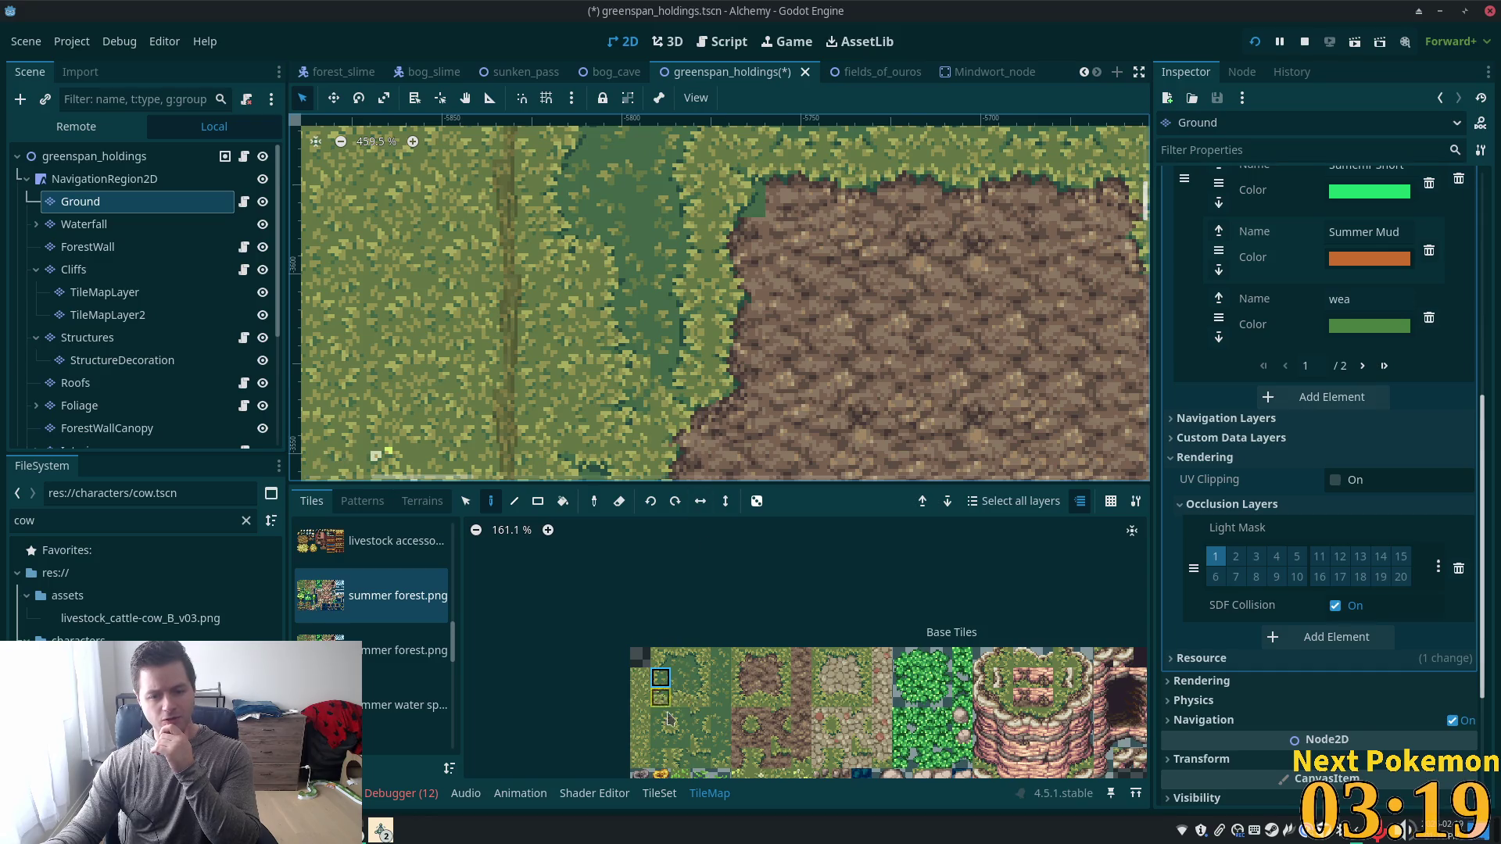
Choose a final grass edge tile and save the greenspan_holdings scene with Ctrl+S.
{"action": "left_click", "coordinate": [680, 760]}
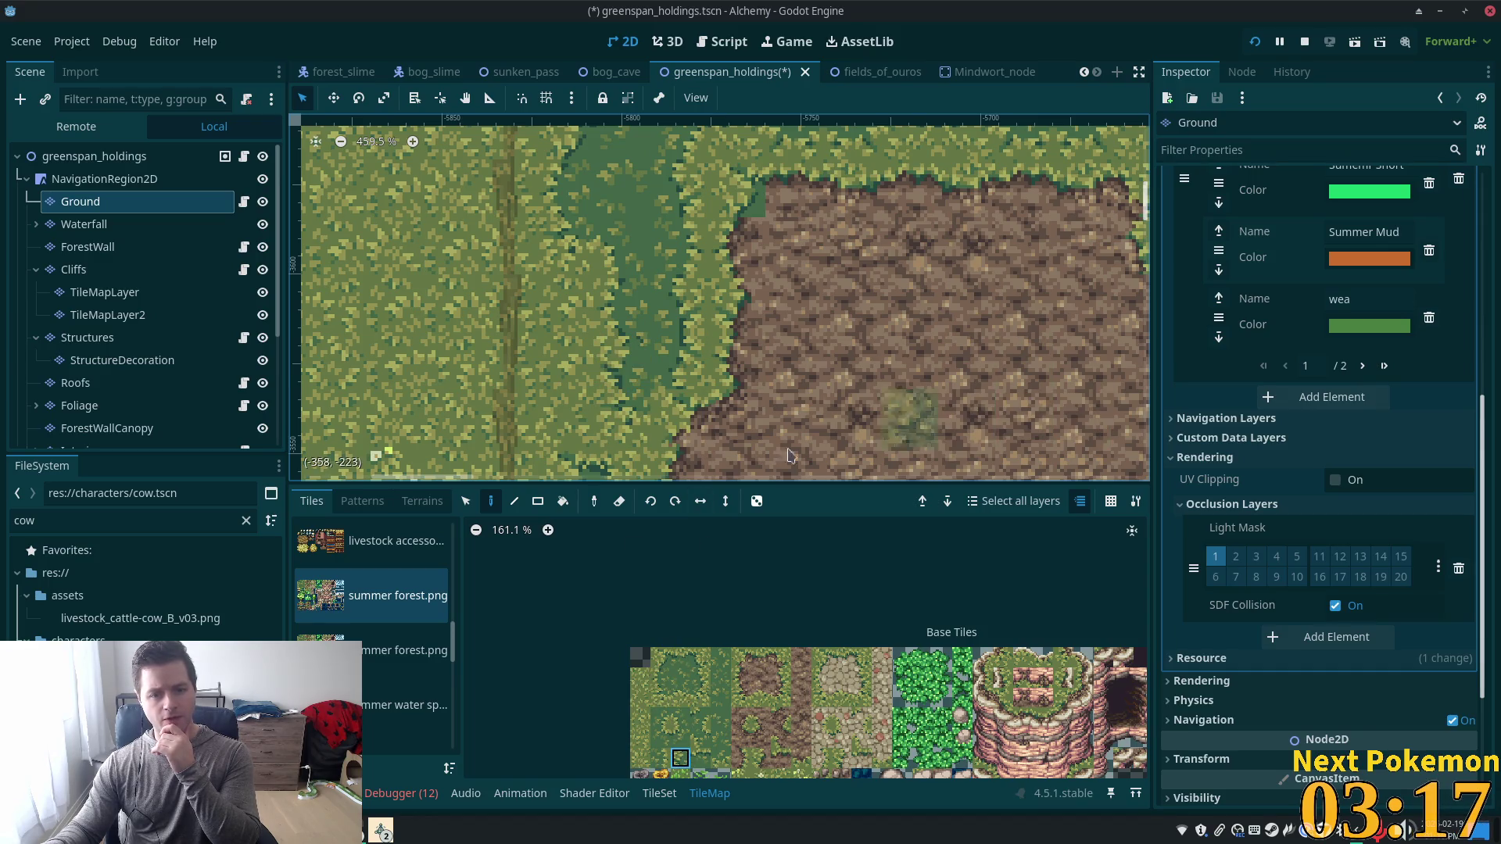
{"action": "scroll", "coordinate": [745, 177], "scroll_direction": "down", "scroll_amount": 8}
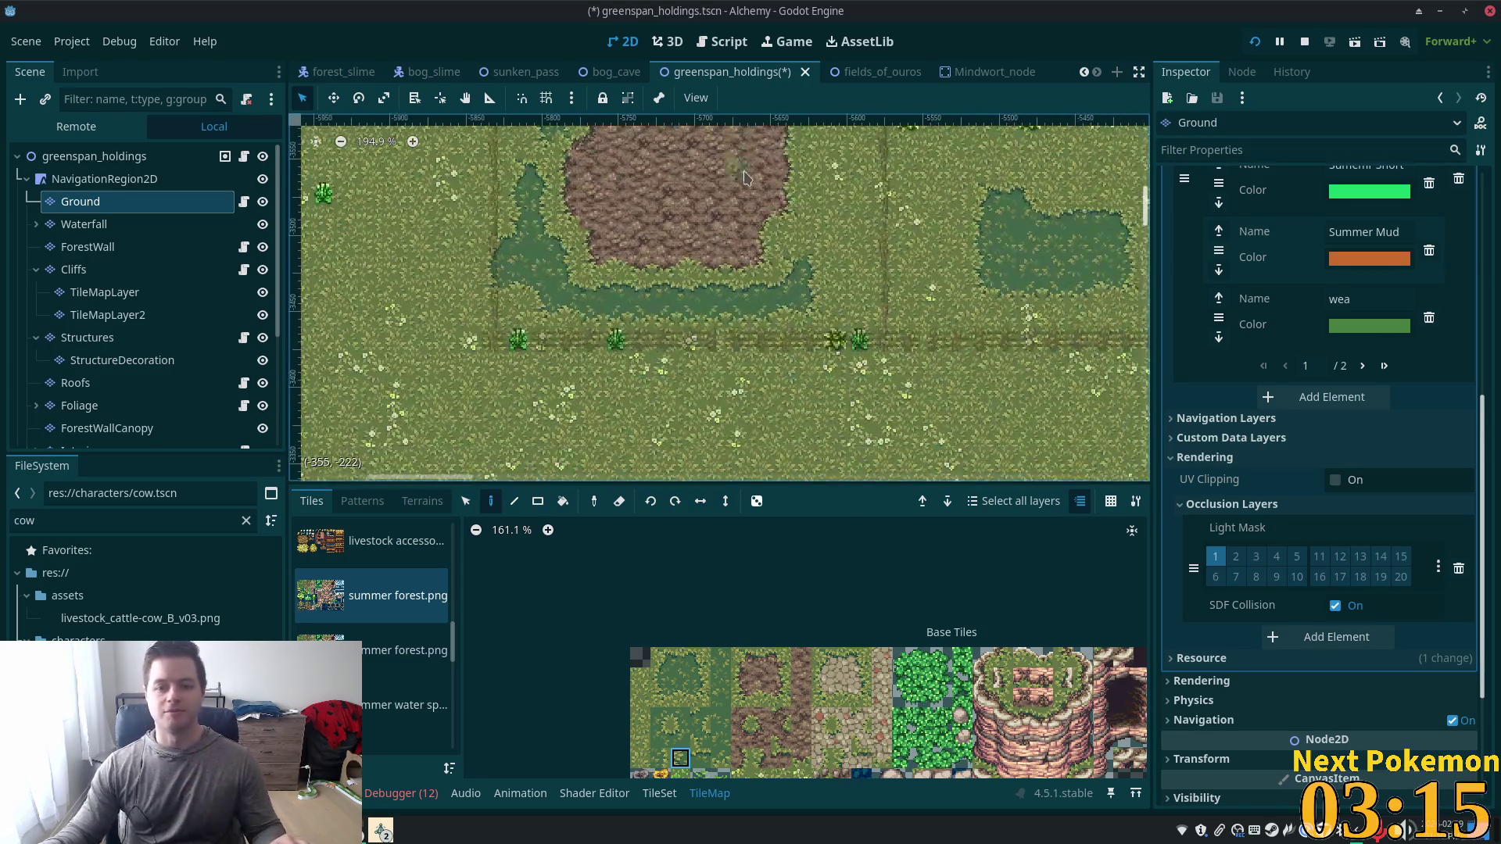
{"action": "scroll", "coordinate": [811, 361], "scroll_direction": "down", "scroll_amount": 5}
{"action": "key", "text": "ctrl+s"}
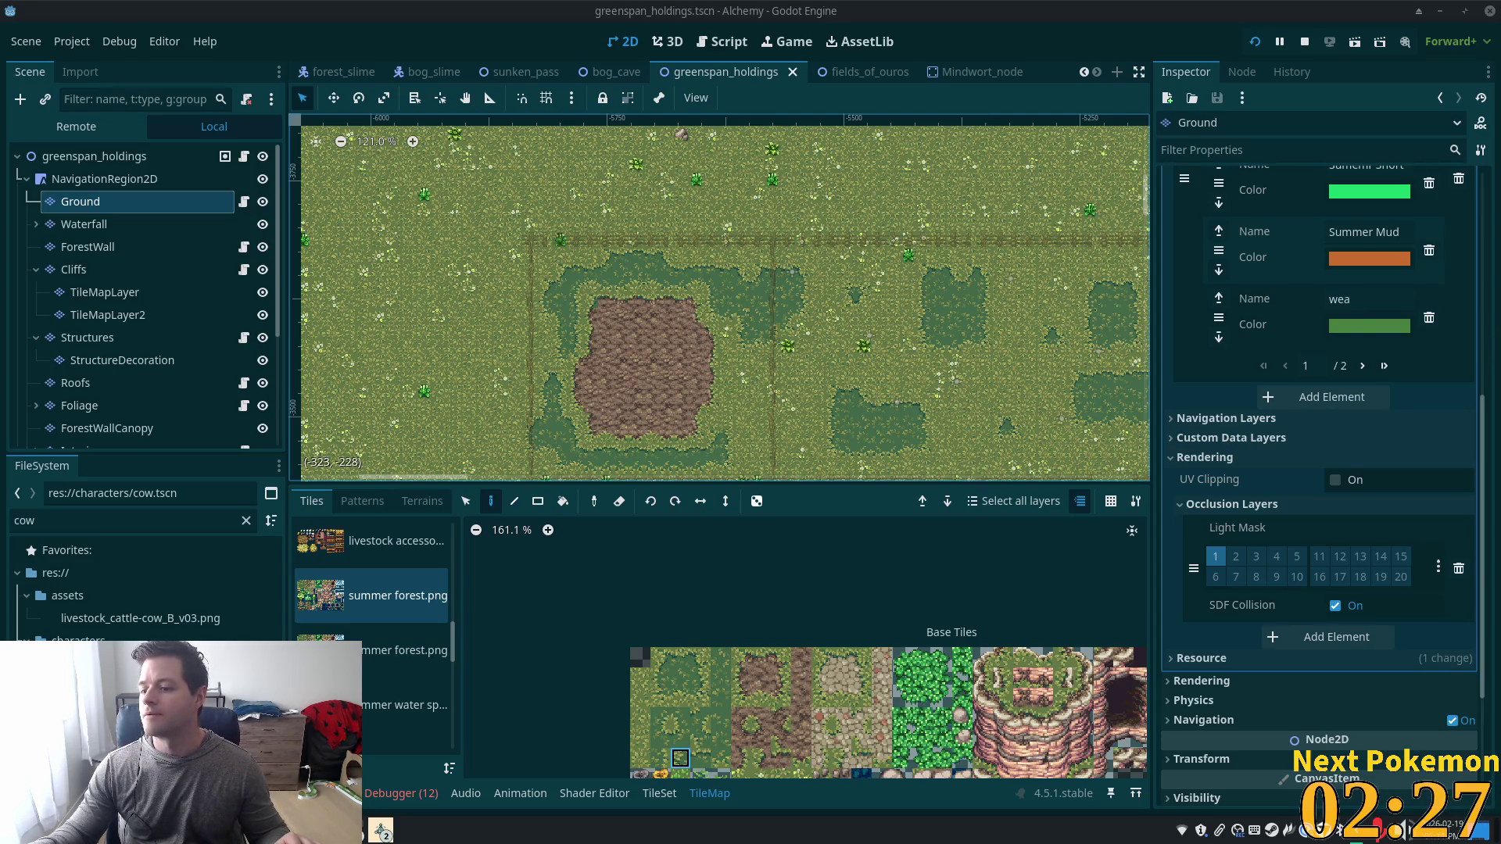
{"action": "scroll", "coordinate": [631, 326], "scroll_direction": "down", "scroll_amount": 2}
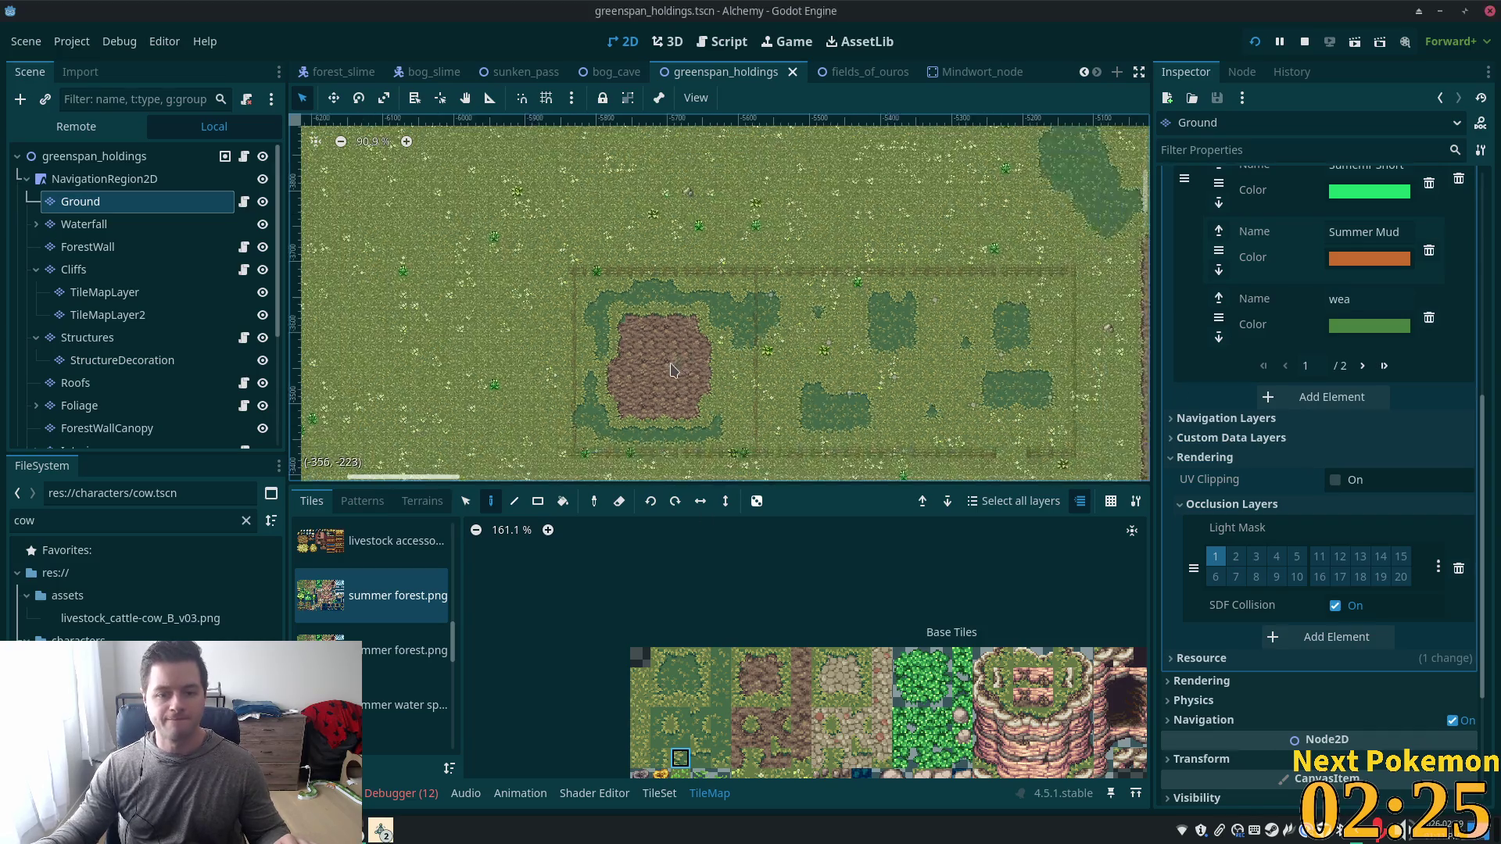
{"action": "scroll", "coordinate": [631, 327], "scroll_direction": "up", "scroll_amount": 3}
{"action": "left_click_drag", "start_coordinate": [631, 327], "coordinate": [576, 278]}
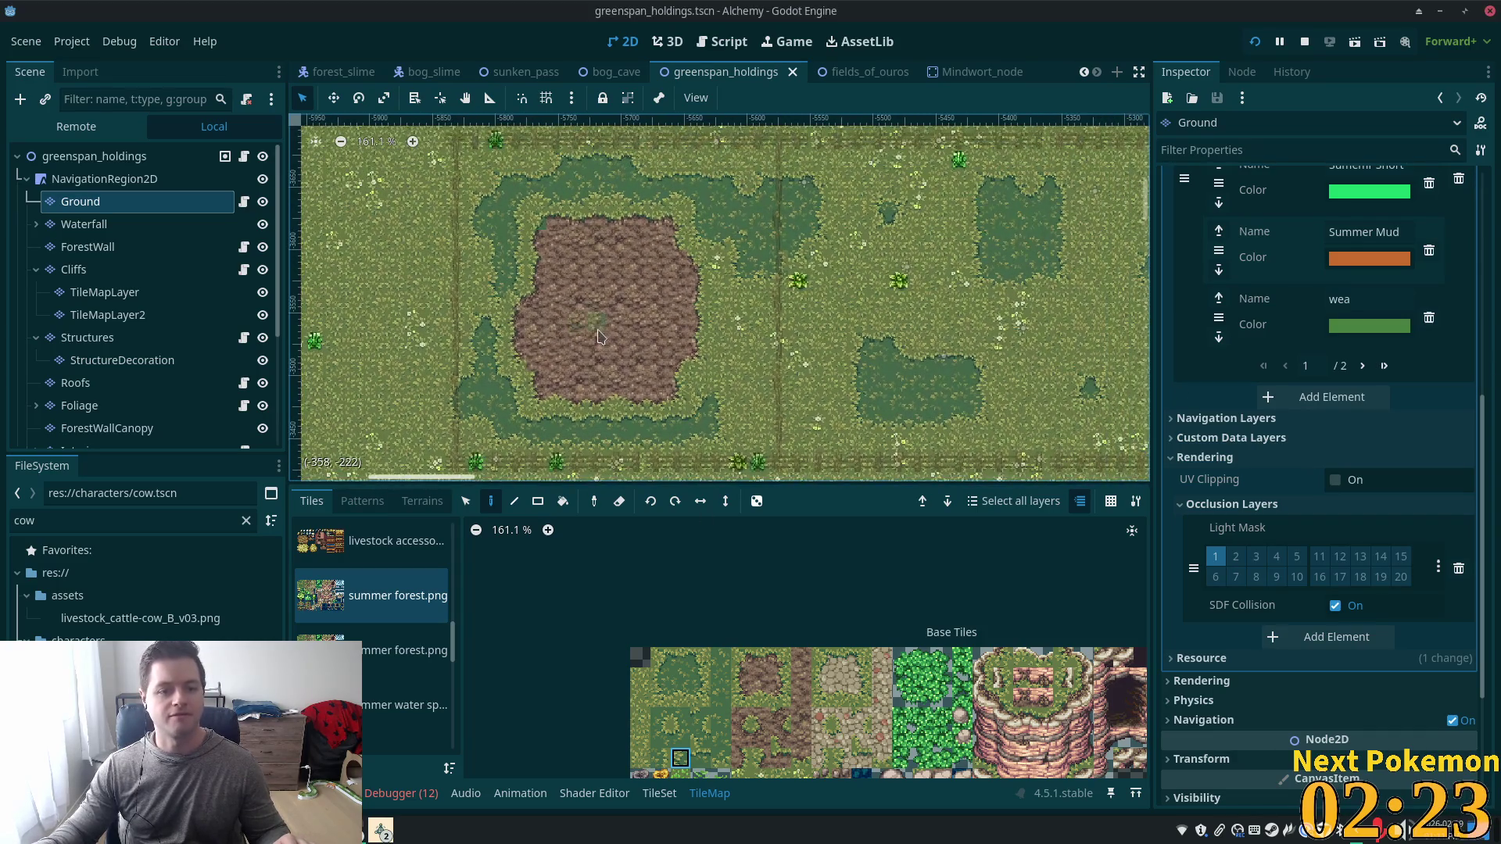
Add a plain Node named Pigs under the greenspan_holdings root.
{"action": "left_click", "coordinate": [125, 159]}
{"action": "scroll", "coordinate": [181, 249], "scroll_direction": "down", "scroll_amount": 3}
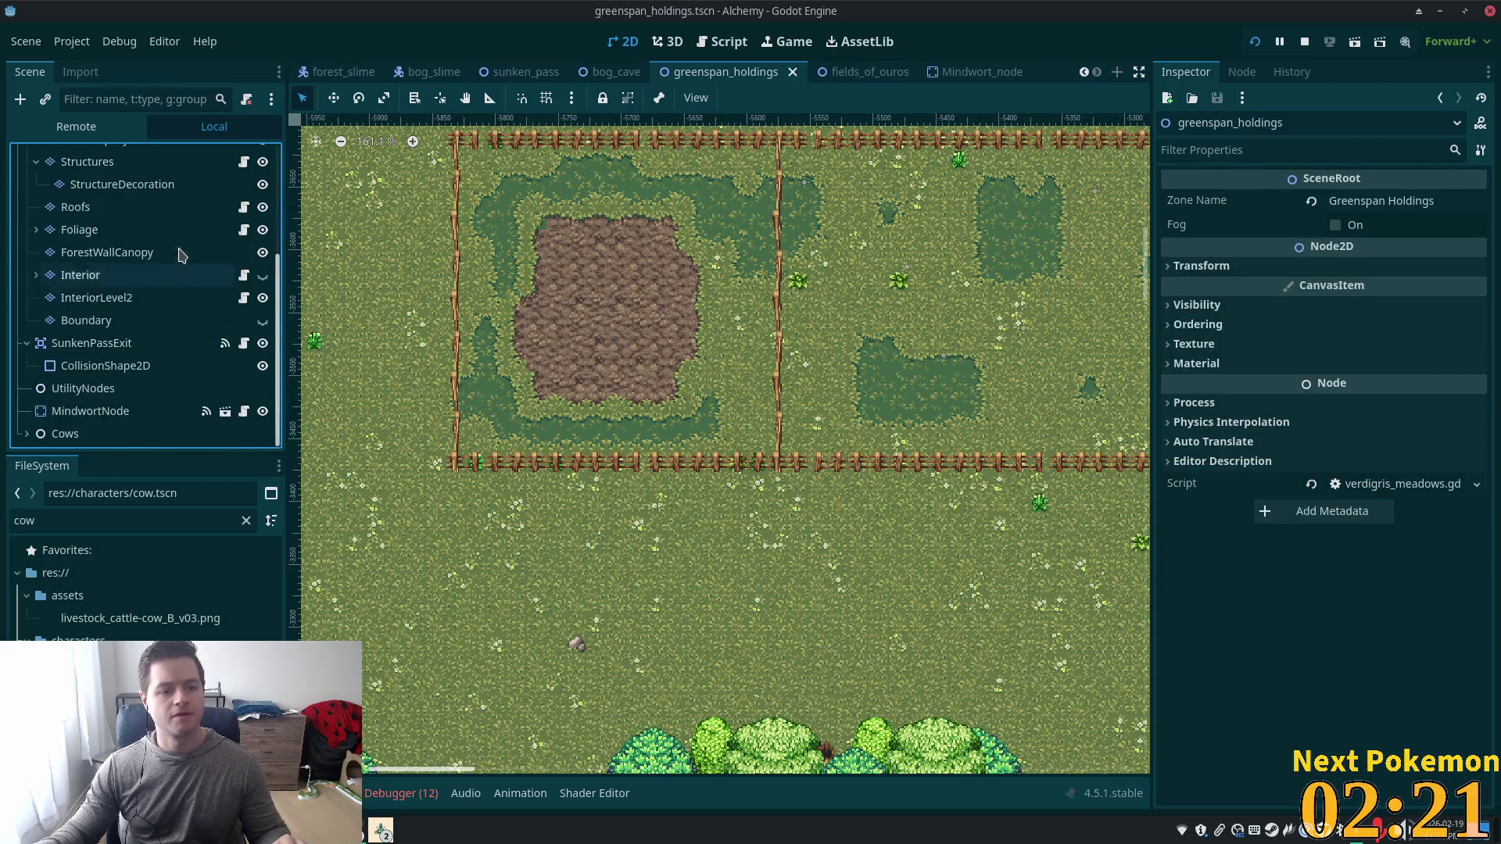
{"action": "scroll", "coordinate": [181, 249], "scroll_direction": "up", "scroll_amount": 3}
{"action": "key", "text": "ctrl+a"}
{"action": "key", "text": "Return"}
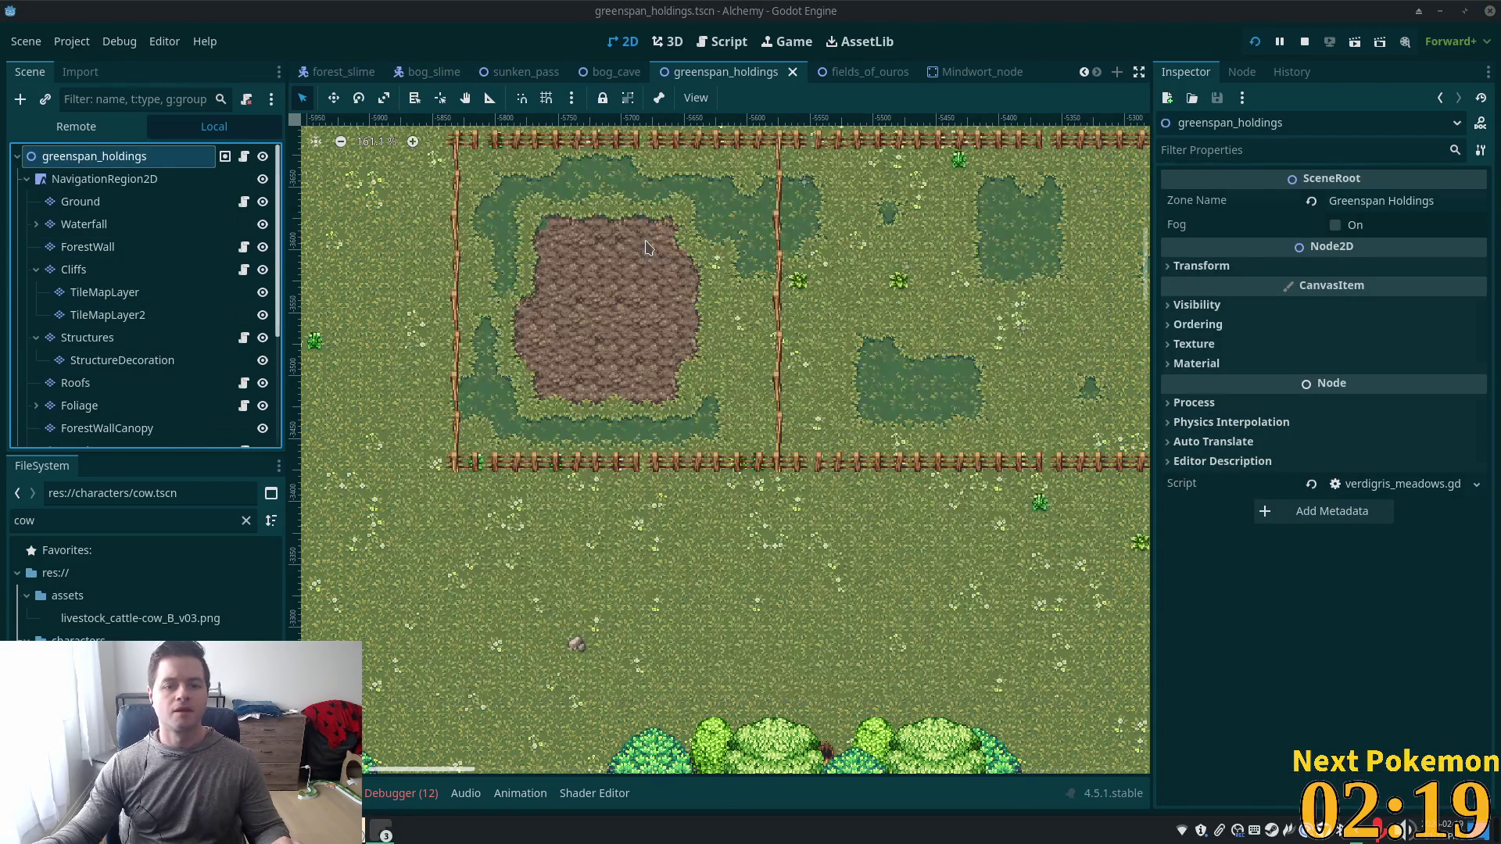
{"action": "key", "text": "F2"}
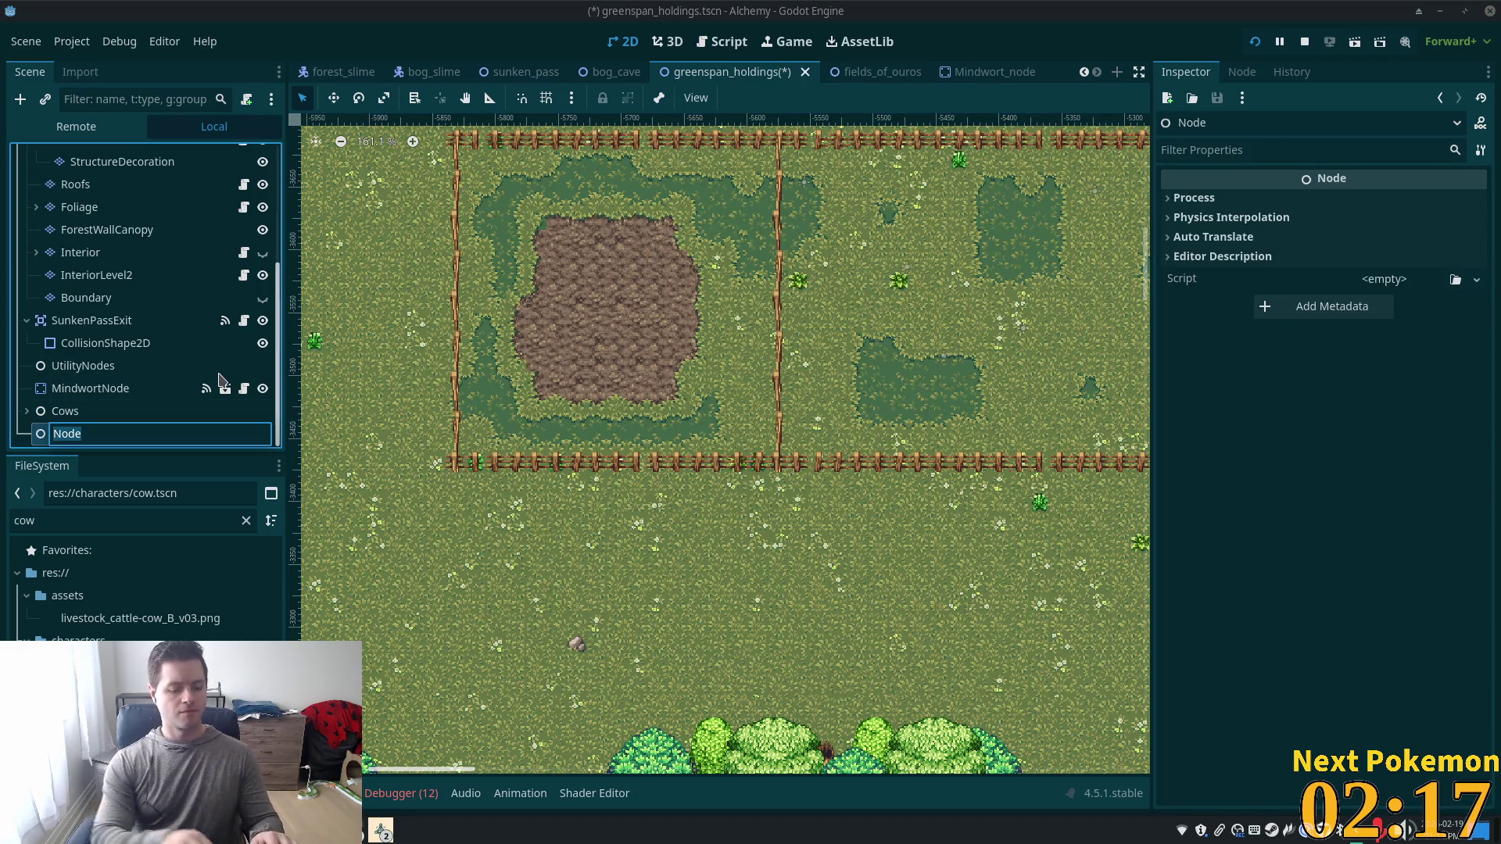
{"action": "type", "text": "Piug"}
{"action": "key", "text": "BackSpace"}
{"action": "key", "text": "BackSpace"}
{"action": "type", "text": "gs"}
{"action": "key", "text": "Return"}
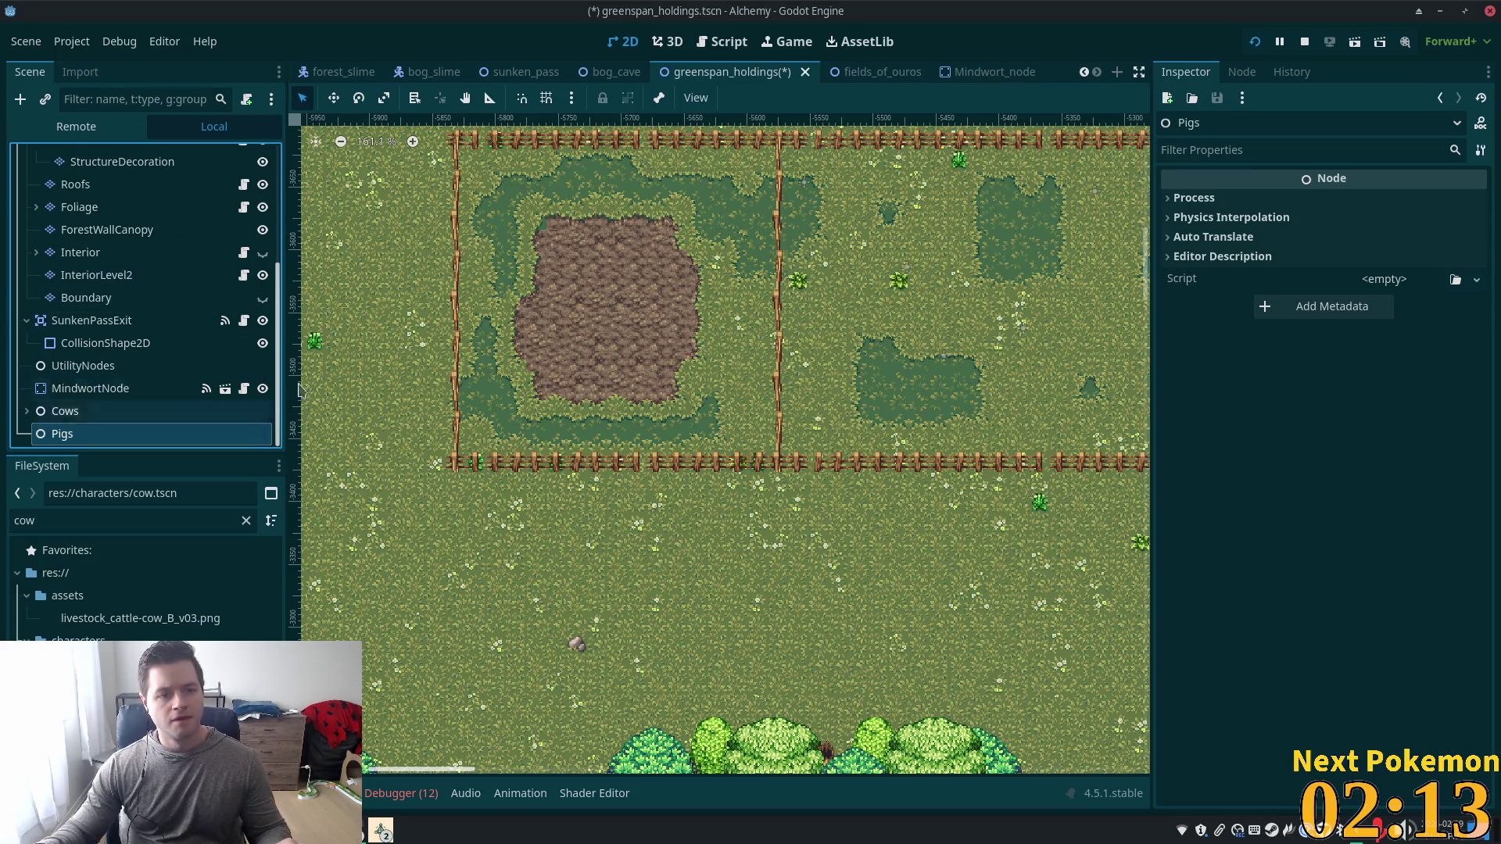
Reselect the root, zoom into the pen, and open the Add/Instantiate Here menu there.
{"action": "left_click_drag", "start_coordinate": [279, 336], "coordinate": [279, 217]}
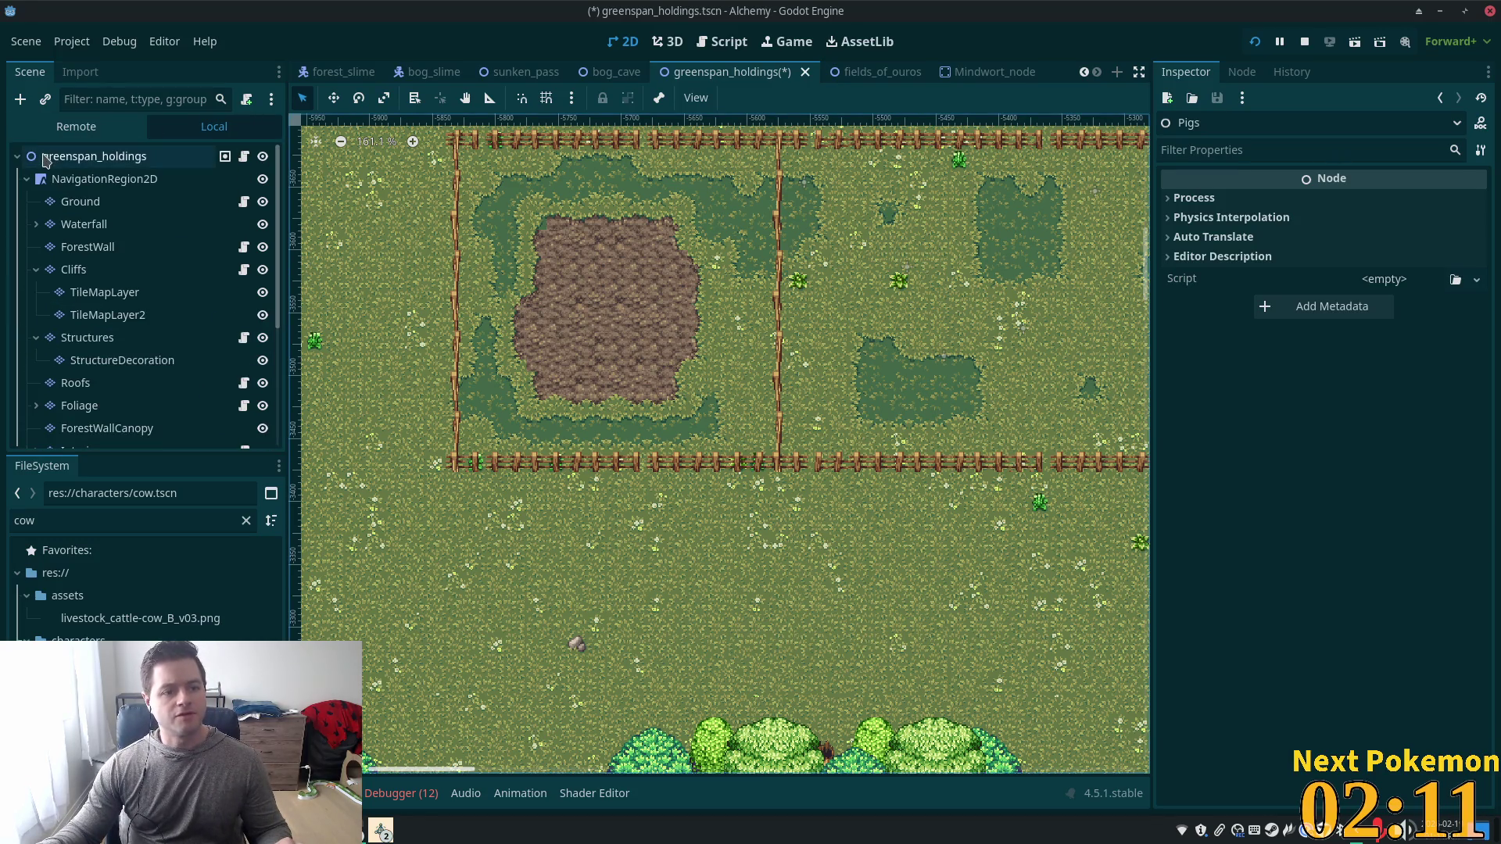
{"action": "left_click", "coordinate": [45, 157]}
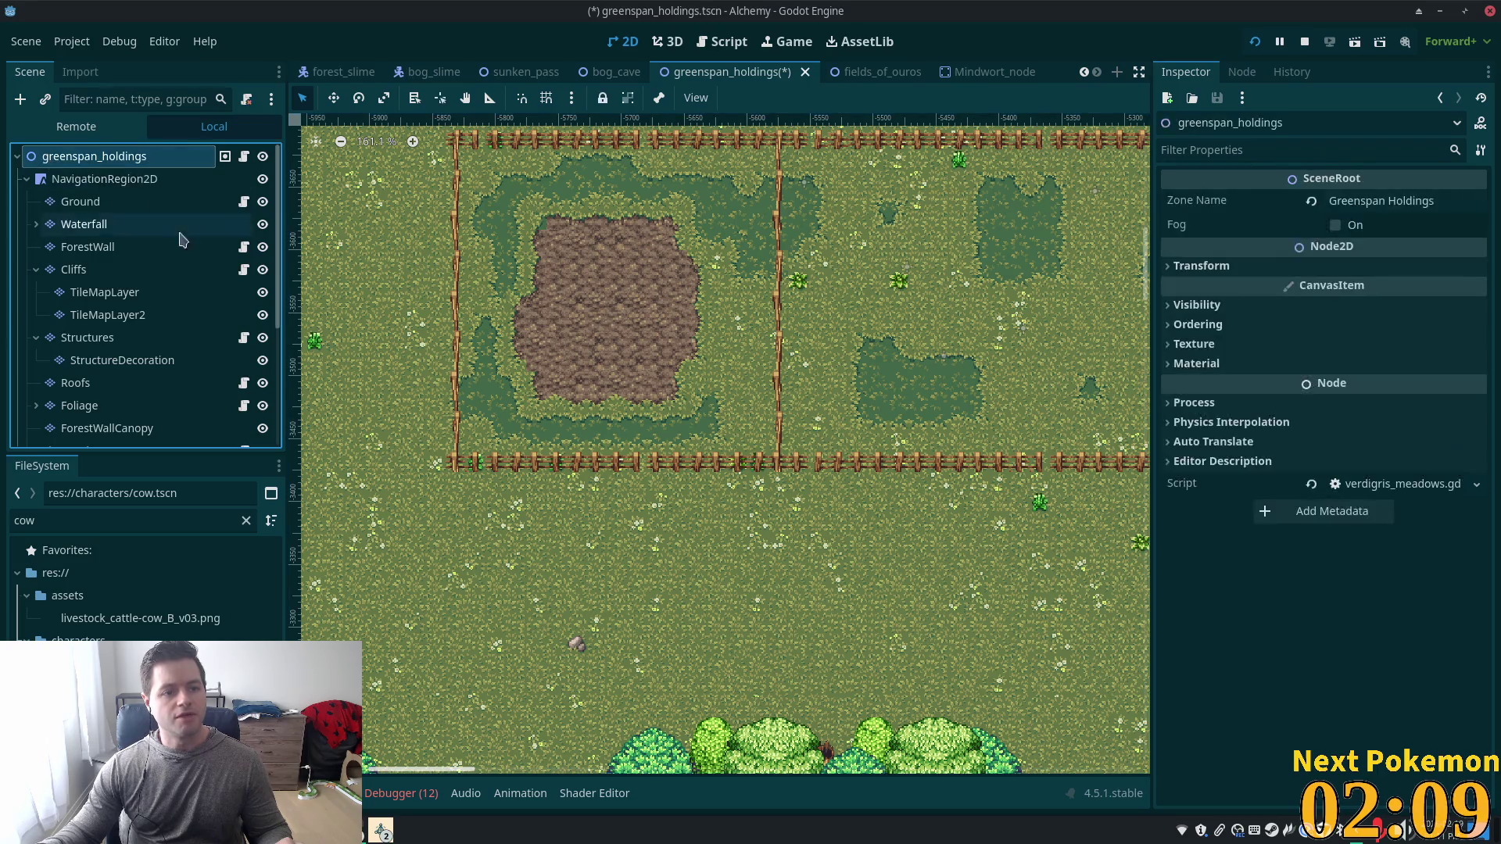
{"action": "mouse_move", "coordinate": [280, 206]}
{"action": "left_mouse_down"}
{"action": "mouse_move", "coordinate": [288, 408]}
{"action": "mouse_move", "coordinate": [279, 148]}
{"action": "left_mouse_up"}
{"action": "left_click", "coordinate": [117, 435]}
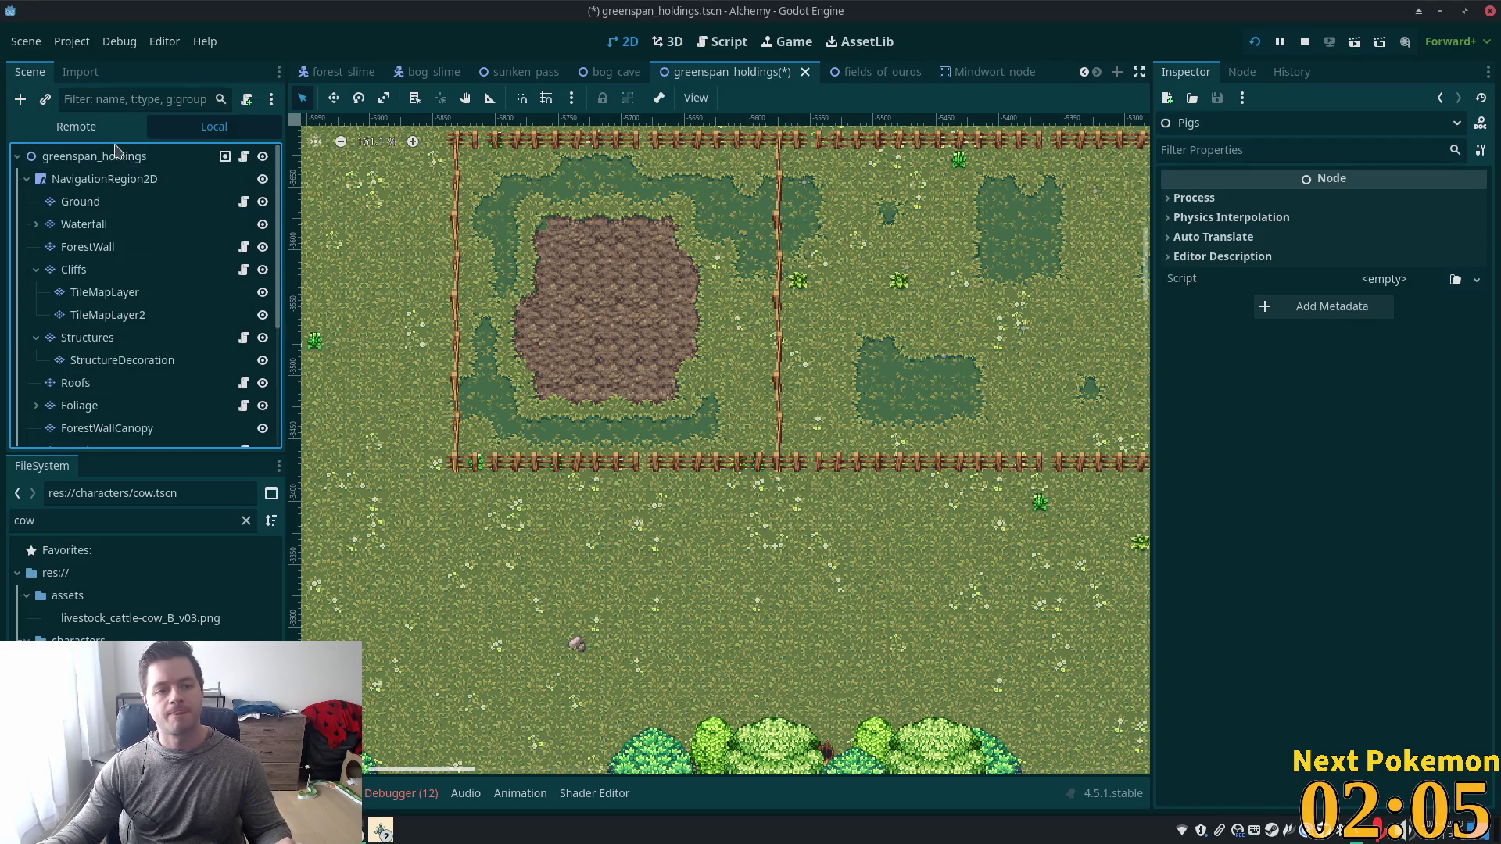
{"action": "left_click", "coordinate": [117, 156]}
{"action": "scroll", "coordinate": [635, 268], "scroll_direction": "up", "scroll_amount": 1}
{"action": "scroll", "coordinate": [635, 268], "scroll_direction": "up", "scroll_amount": 1}
{"action": "right_click", "coordinate": [453, 174]}
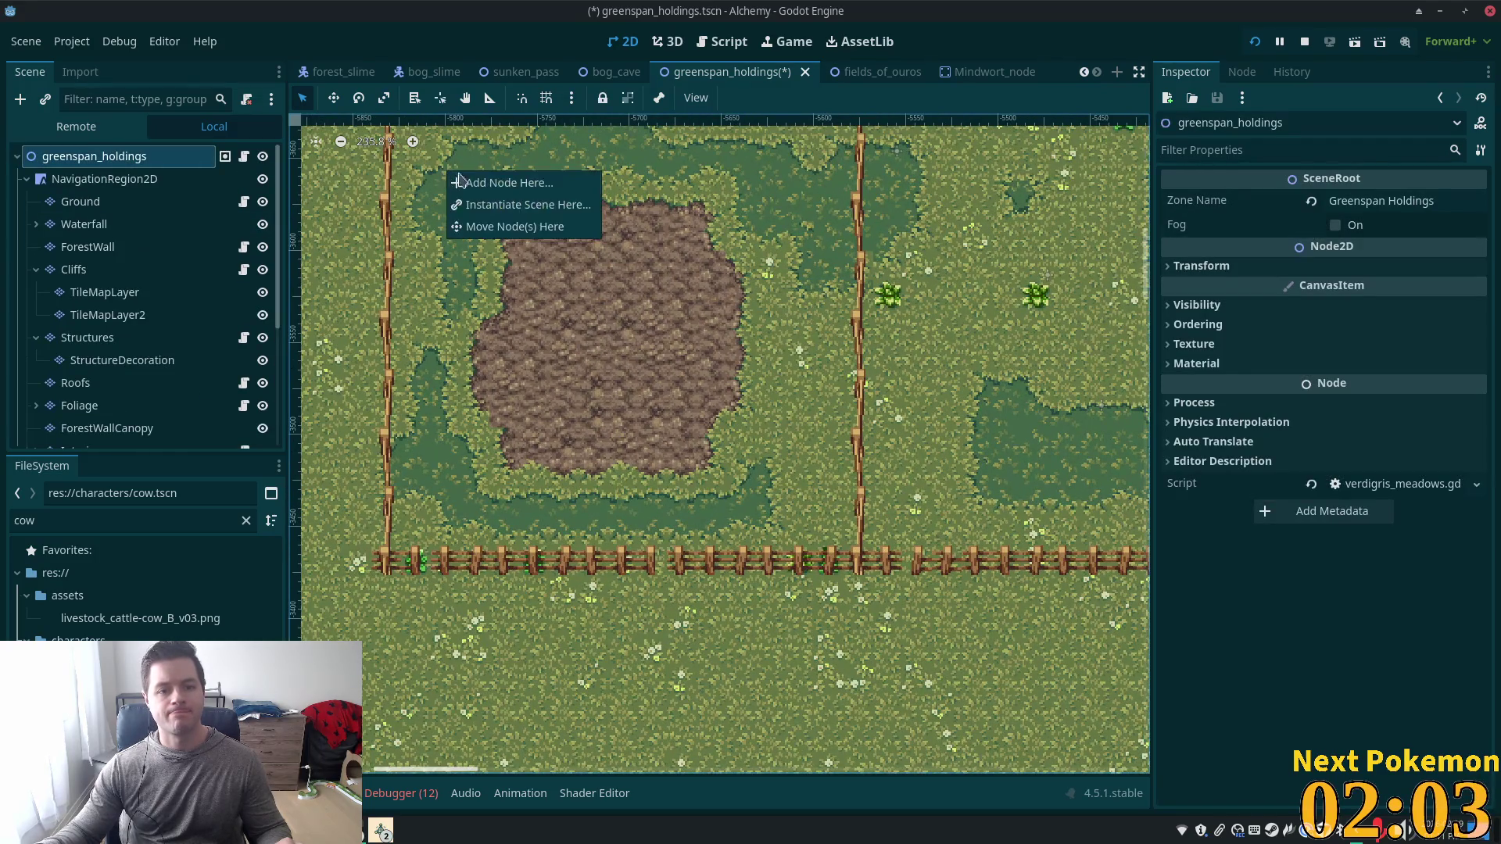
Instance npc_spawn.tscn in the pen and rename the new node NpcSpawnPig.
{"action": "left_click", "coordinate": [573, 207]}
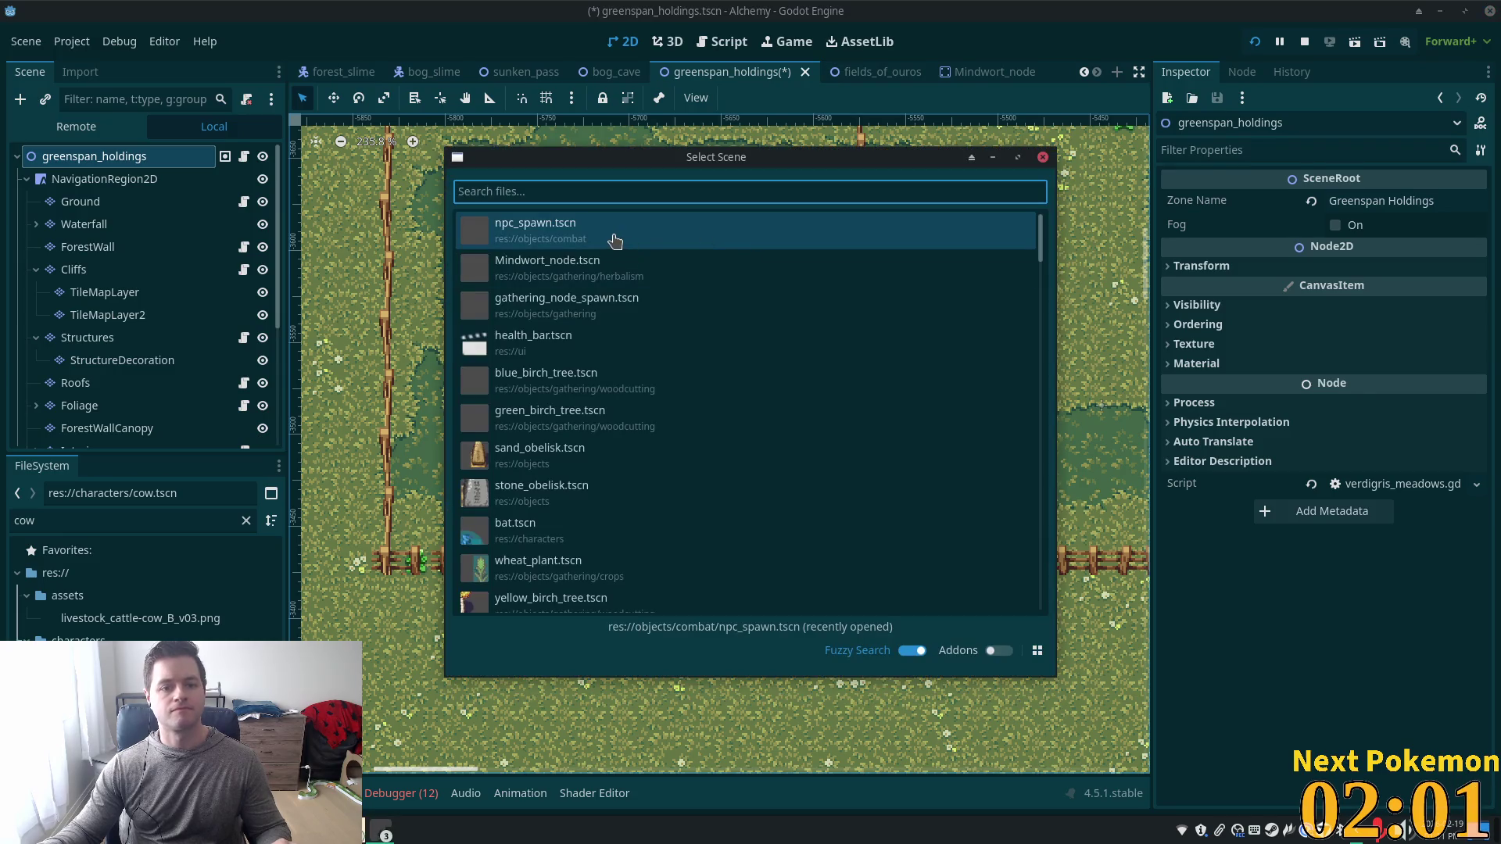
{"action": "double_click", "coordinate": [615, 240]}
{"action": "left_click", "coordinate": [109, 435]}
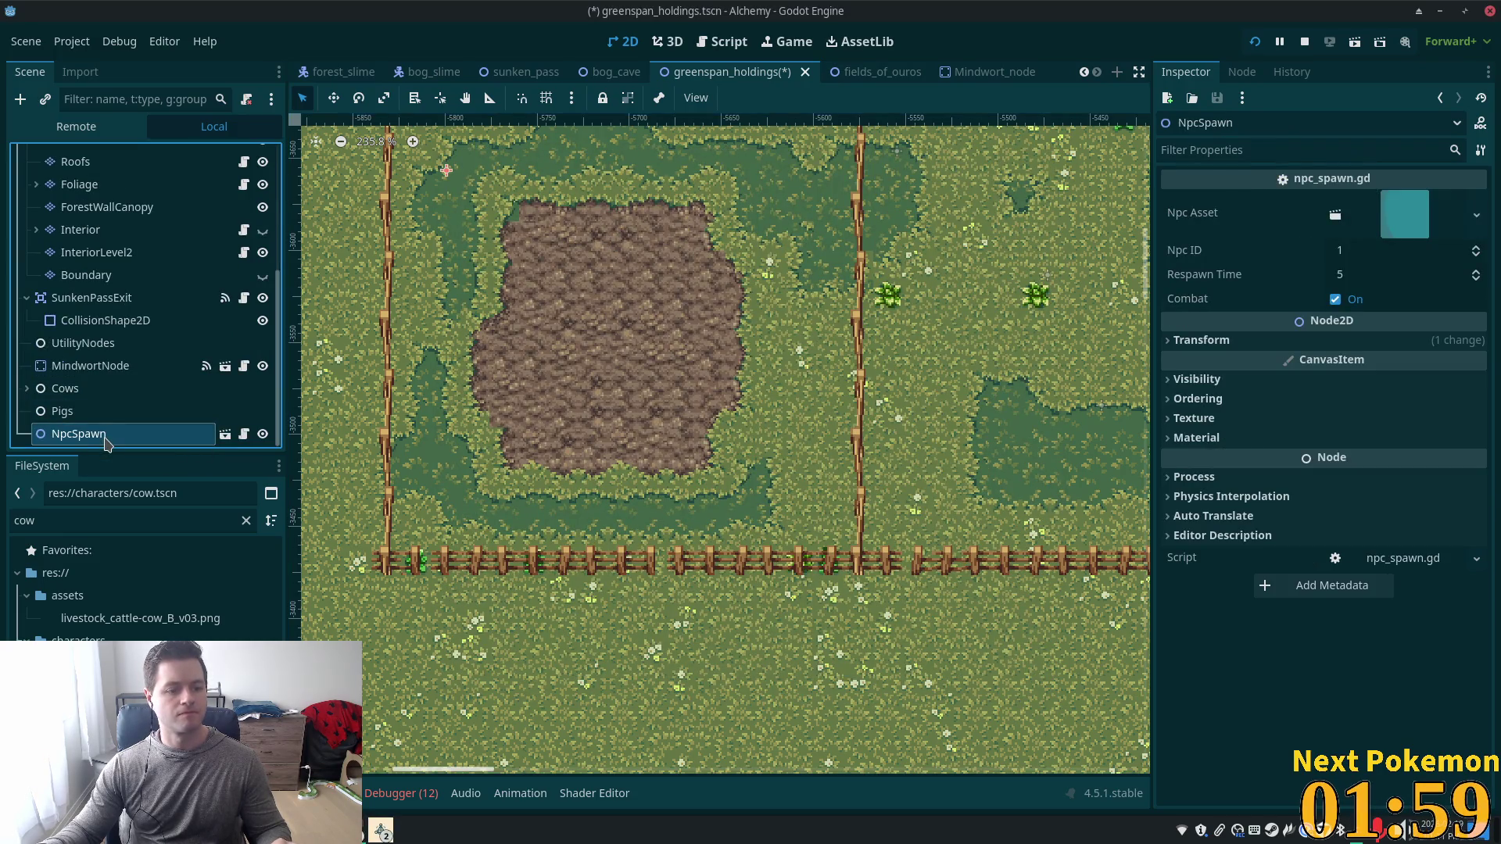
{"action": "key", "text": "End"}
{"action": "type", "text": "Pig"}
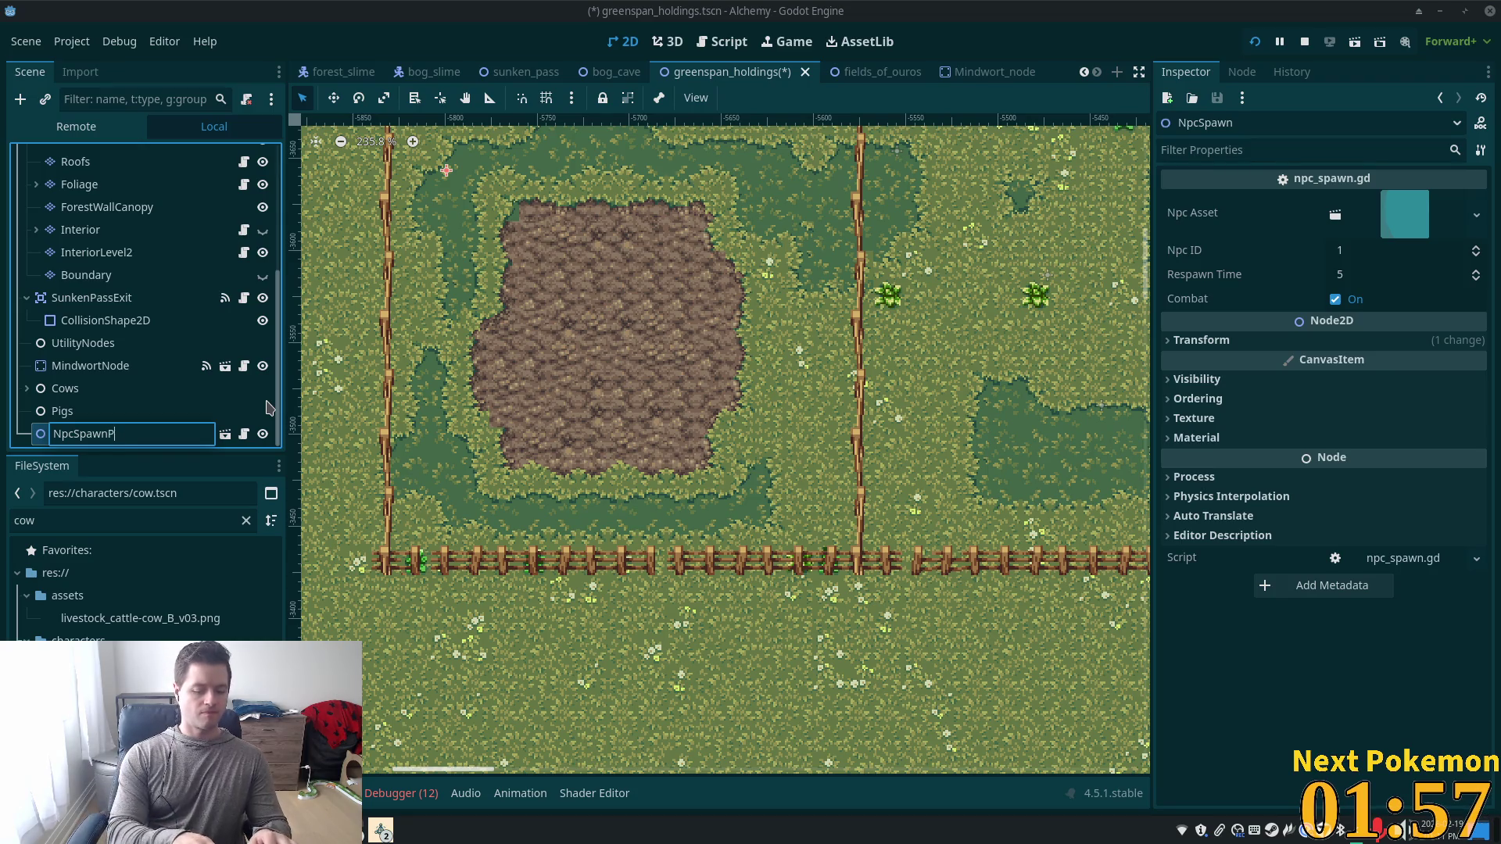
{"action": "key", "text": "Return"}
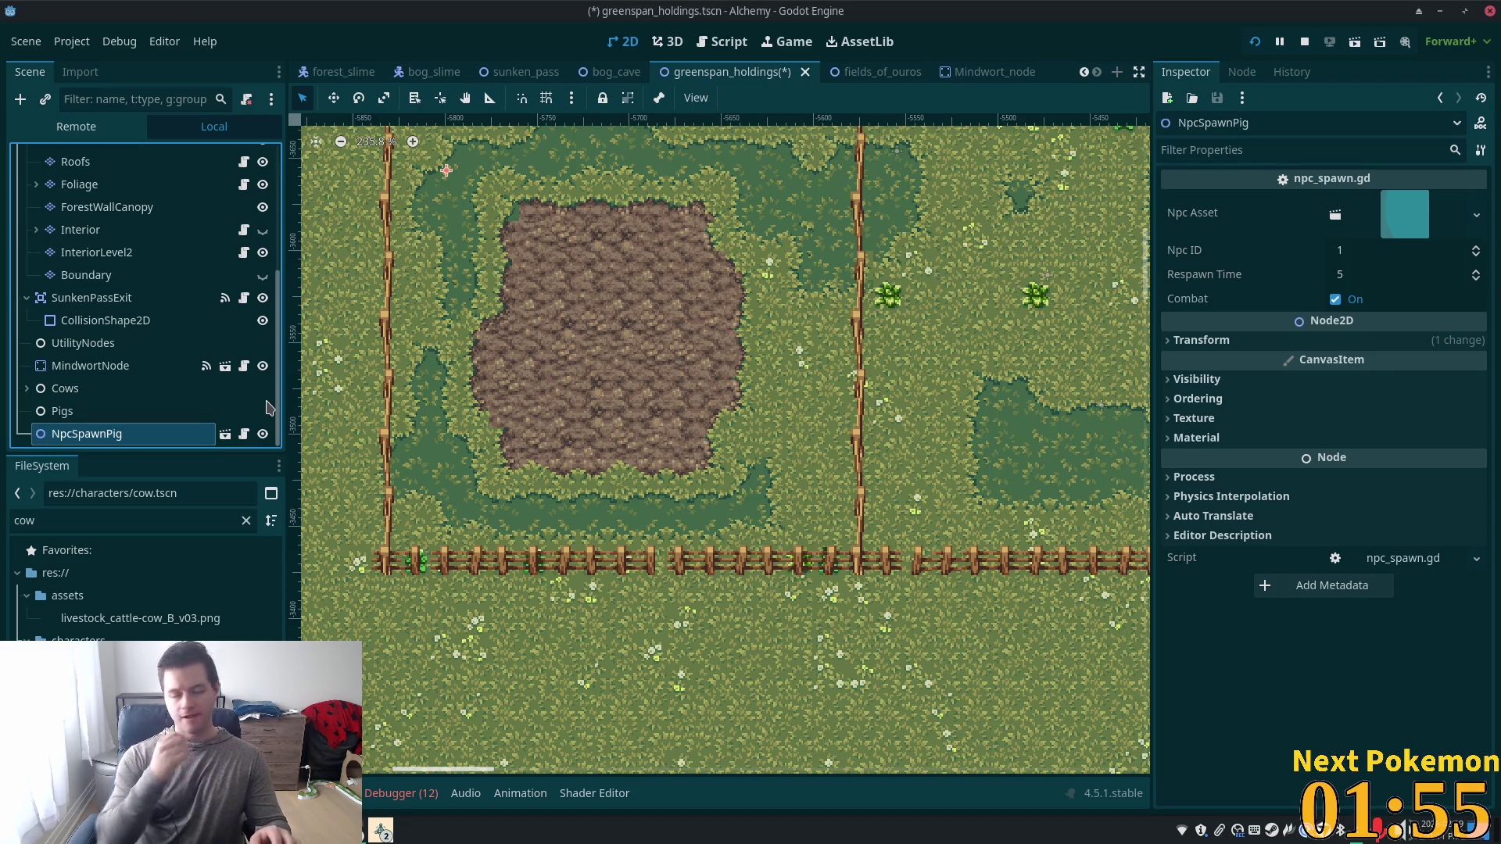
Move NpcSpawnPig under the Pigs node and place a duplicate elsewhere in the mud.
{"action": "mouse_move", "coordinate": [86, 433]}
{"action": "left_mouse_down"}
{"action": "mouse_move", "coordinate": [171, 399]}
{"action": "mouse_move", "coordinate": [157, 434]}
{"action": "left_mouse_up"}
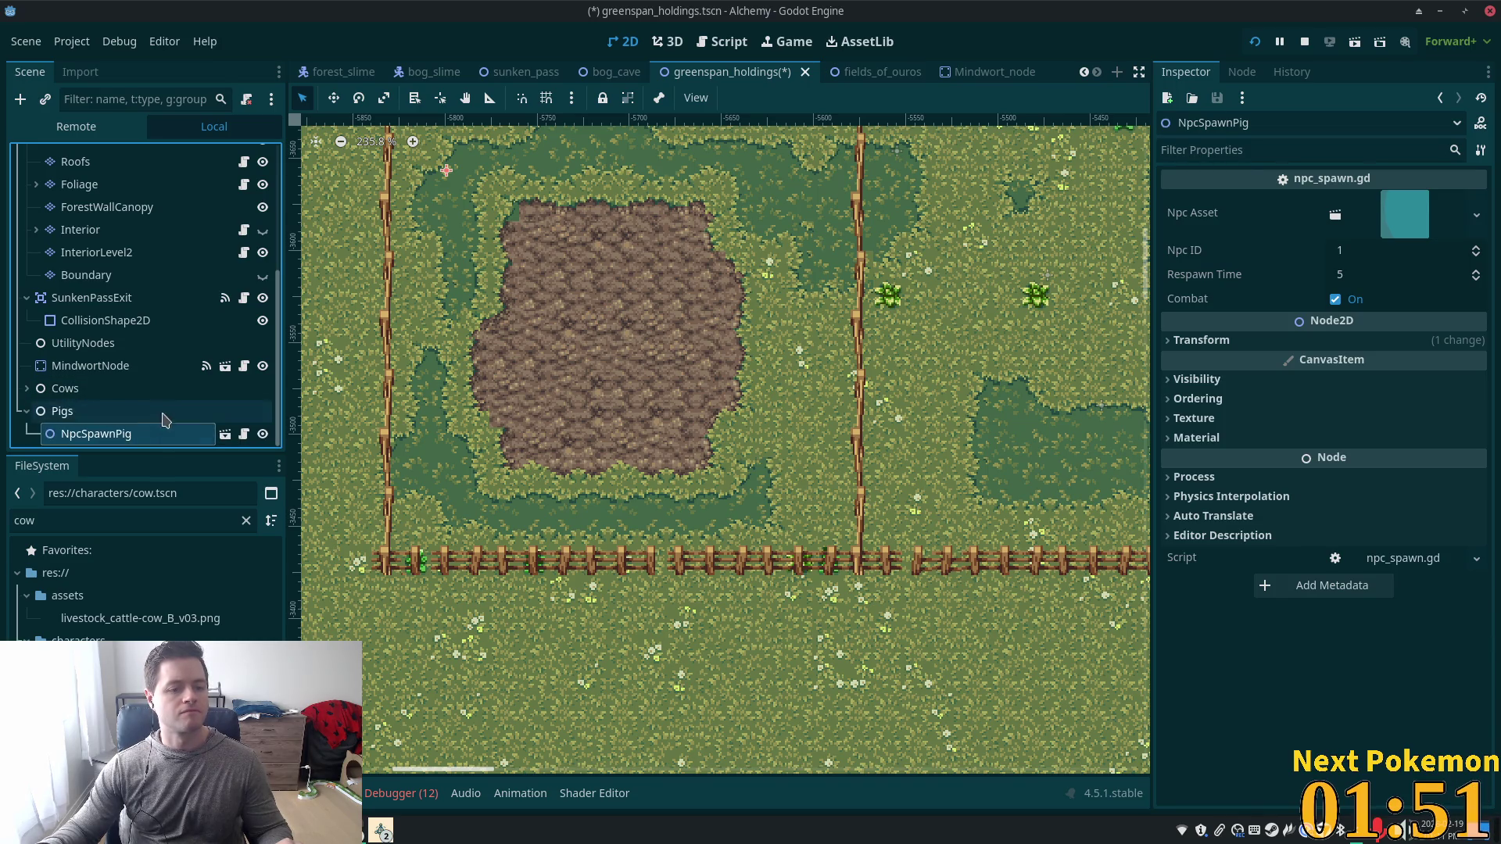
{"action": "key", "text": "ctrl+d"}
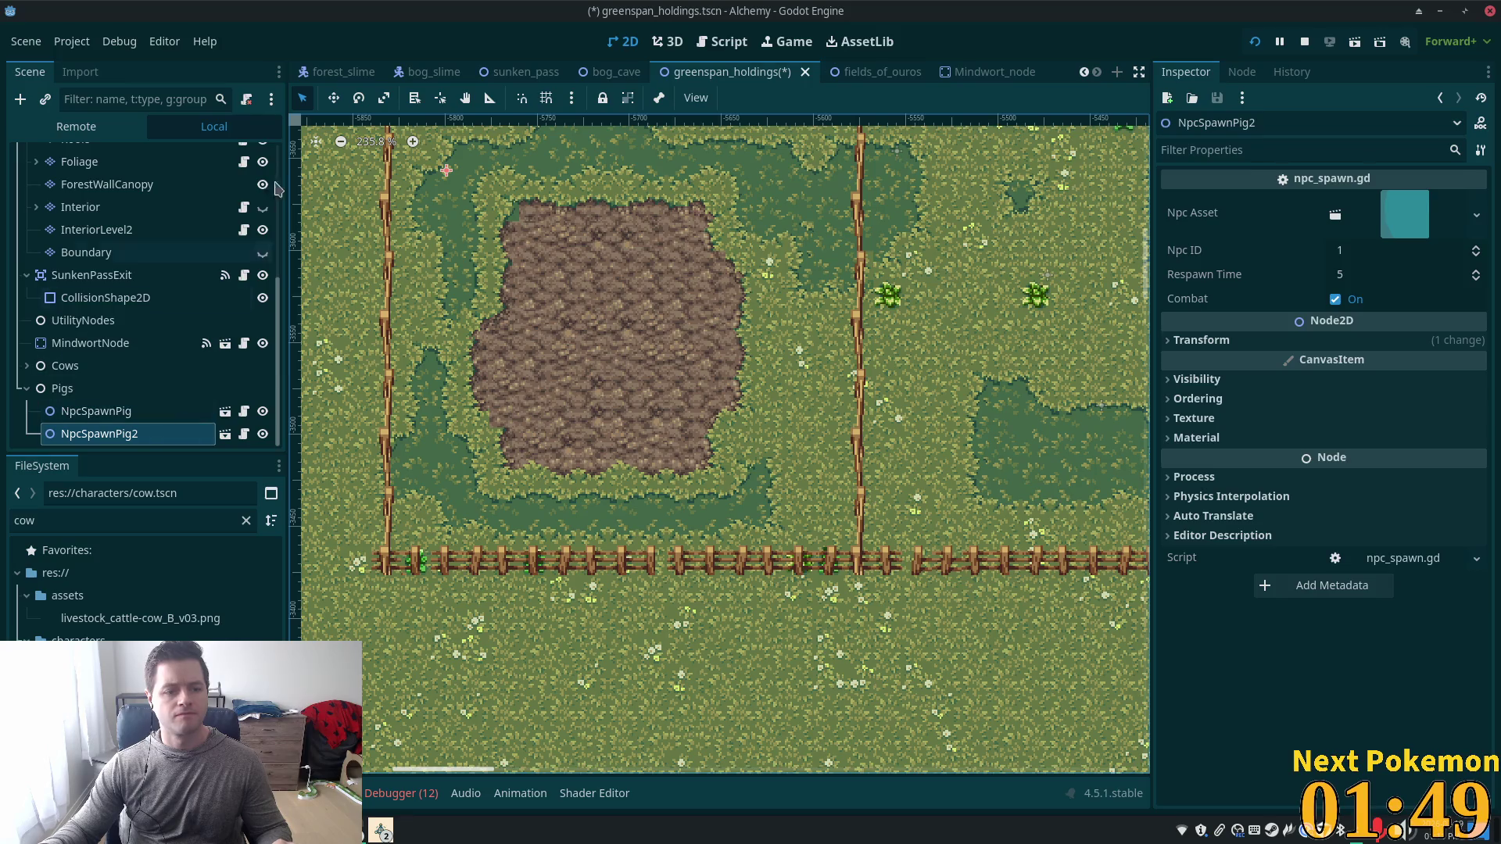
{"action": "left_click", "coordinate": [333, 98]}
{"action": "mouse_move", "coordinate": [445, 169]}
{"action": "left_mouse_down"}
{"action": "mouse_move", "coordinate": [483, 266]}
{"action": "mouse_move", "coordinate": [479, 299]}
{"action": "left_mouse_up"}
Duplicate the pig spawn up to seven copies spread across the mud patch, then save the scene.
{"action": "key", "text": "ctrl+d"}
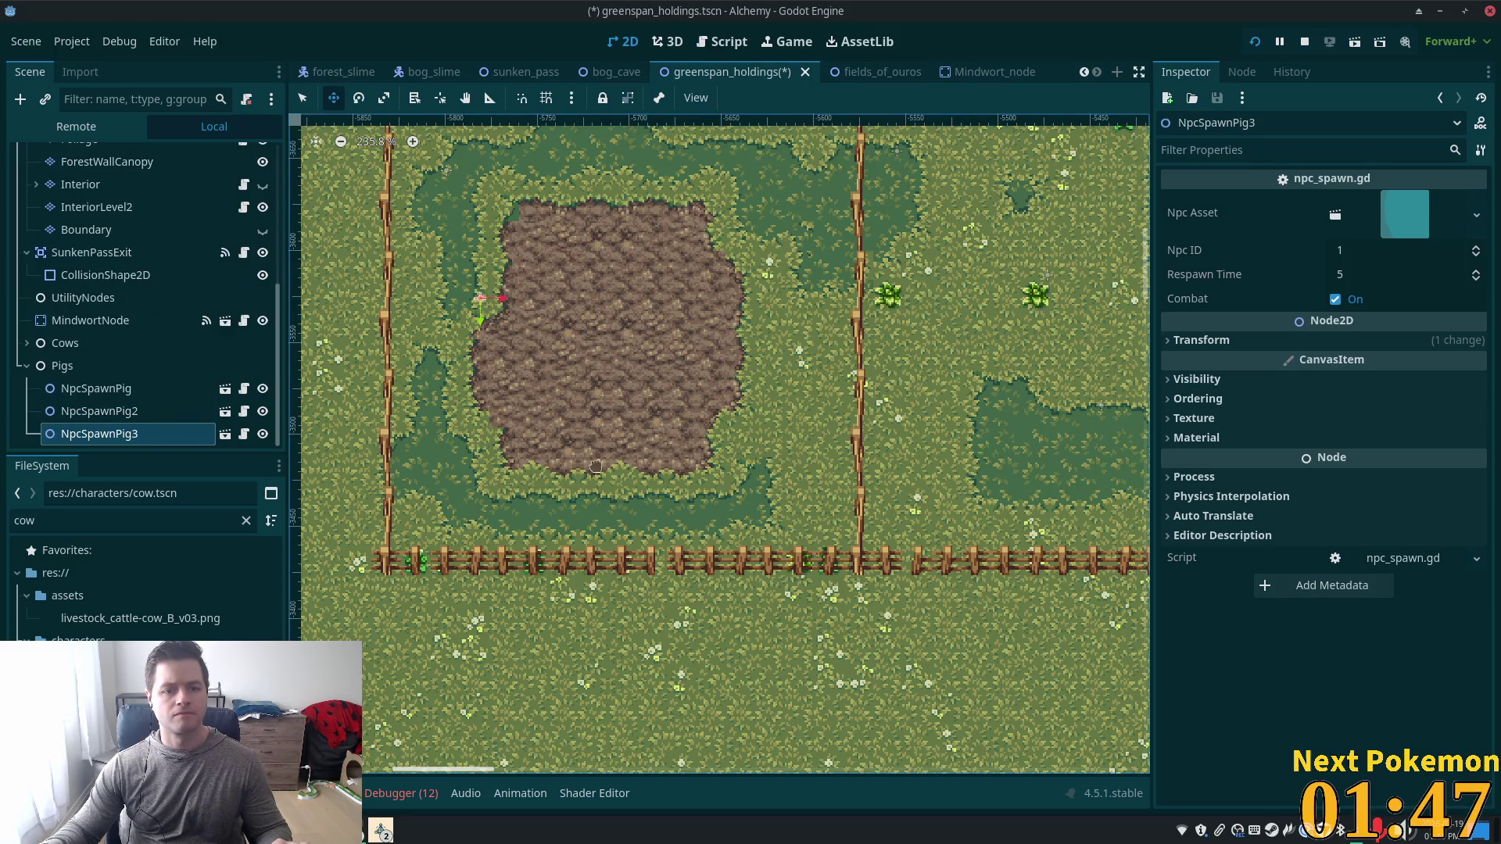
{"action": "left_click_drag", "start_coordinate": [657, 370], "coordinate": [737, 321]}
{"action": "key", "text": "ctrl+d"}
{"action": "left_click_drag", "start_coordinate": [628, 397], "coordinate": [628, 397]}
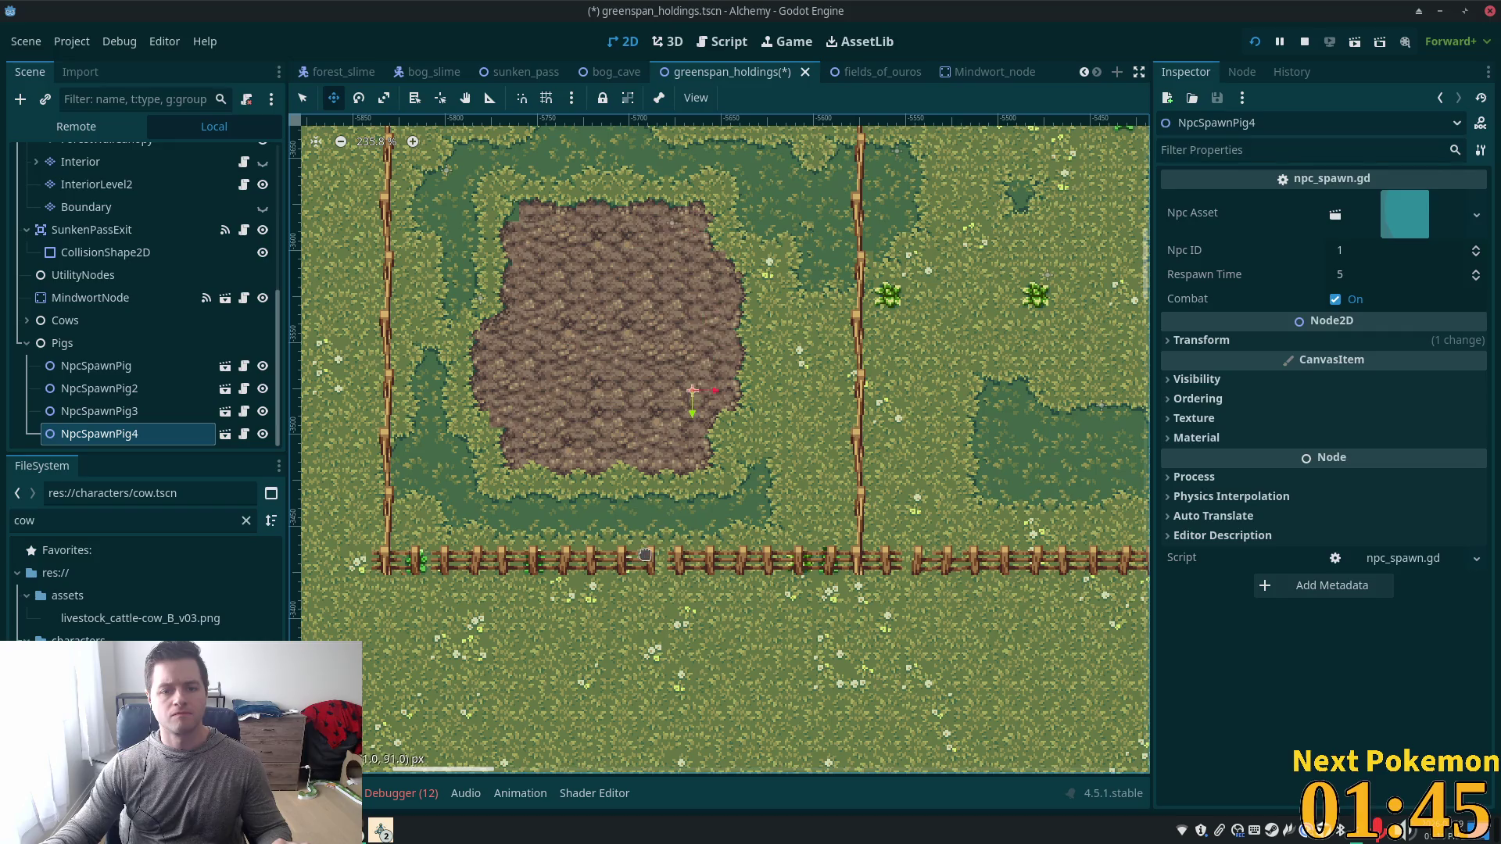
{"action": "mouse_move", "coordinate": [645, 554]}
{"action": "left_mouse_down"}
{"action": "mouse_move", "coordinate": [655, 309]}
{"action": "mouse_move", "coordinate": [581, 305]}
{"action": "mouse_move", "coordinate": [632, 300]}
{"action": "mouse_move", "coordinate": [628, 235]}
{"action": "left_mouse_up"}
{"action": "key", "text": "ctrl+d"}
{"action": "key", "text": "ctrl+d"}
{"action": "key", "text": "ctrl+d"}
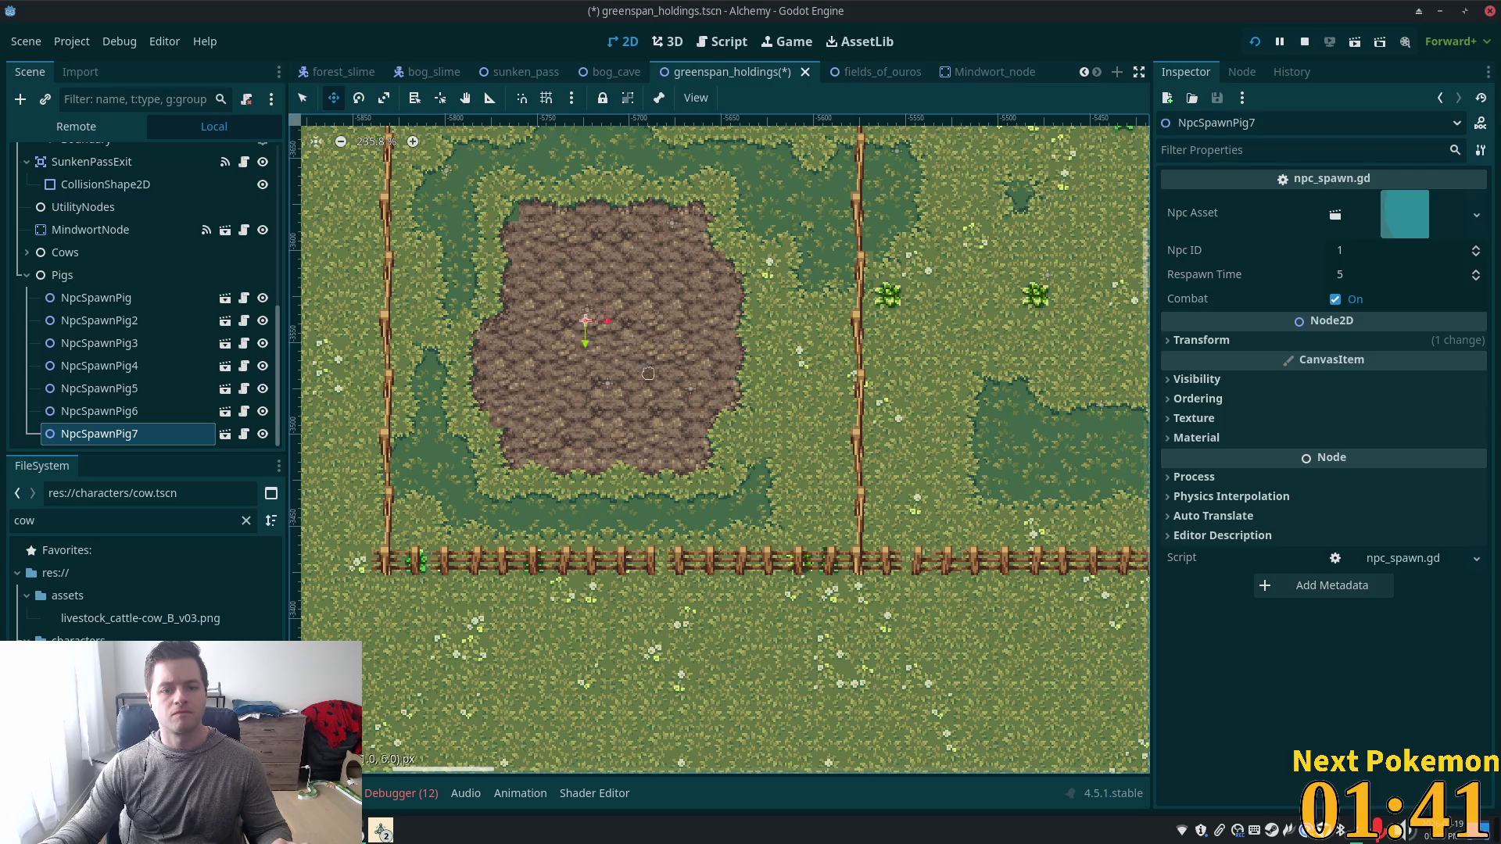
{"action": "left_click_drag", "start_coordinate": [648, 373], "coordinate": [622, 444]}
{"action": "key", "text": "ctrl+s"}
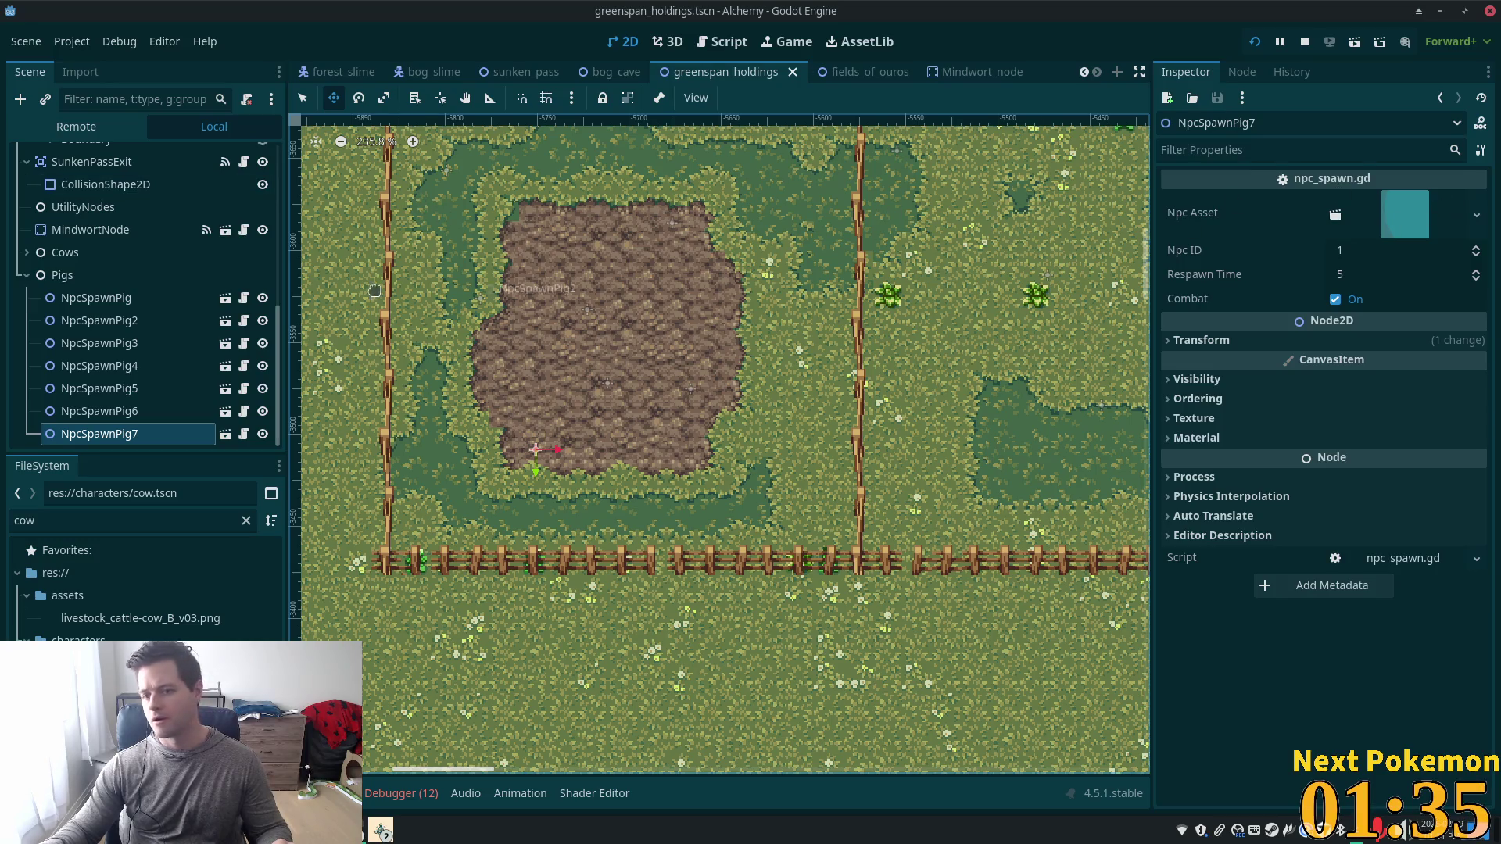
{"action": "scroll", "coordinate": [72, 288], "scroll_direction": "up", "scroll_amount": 2}
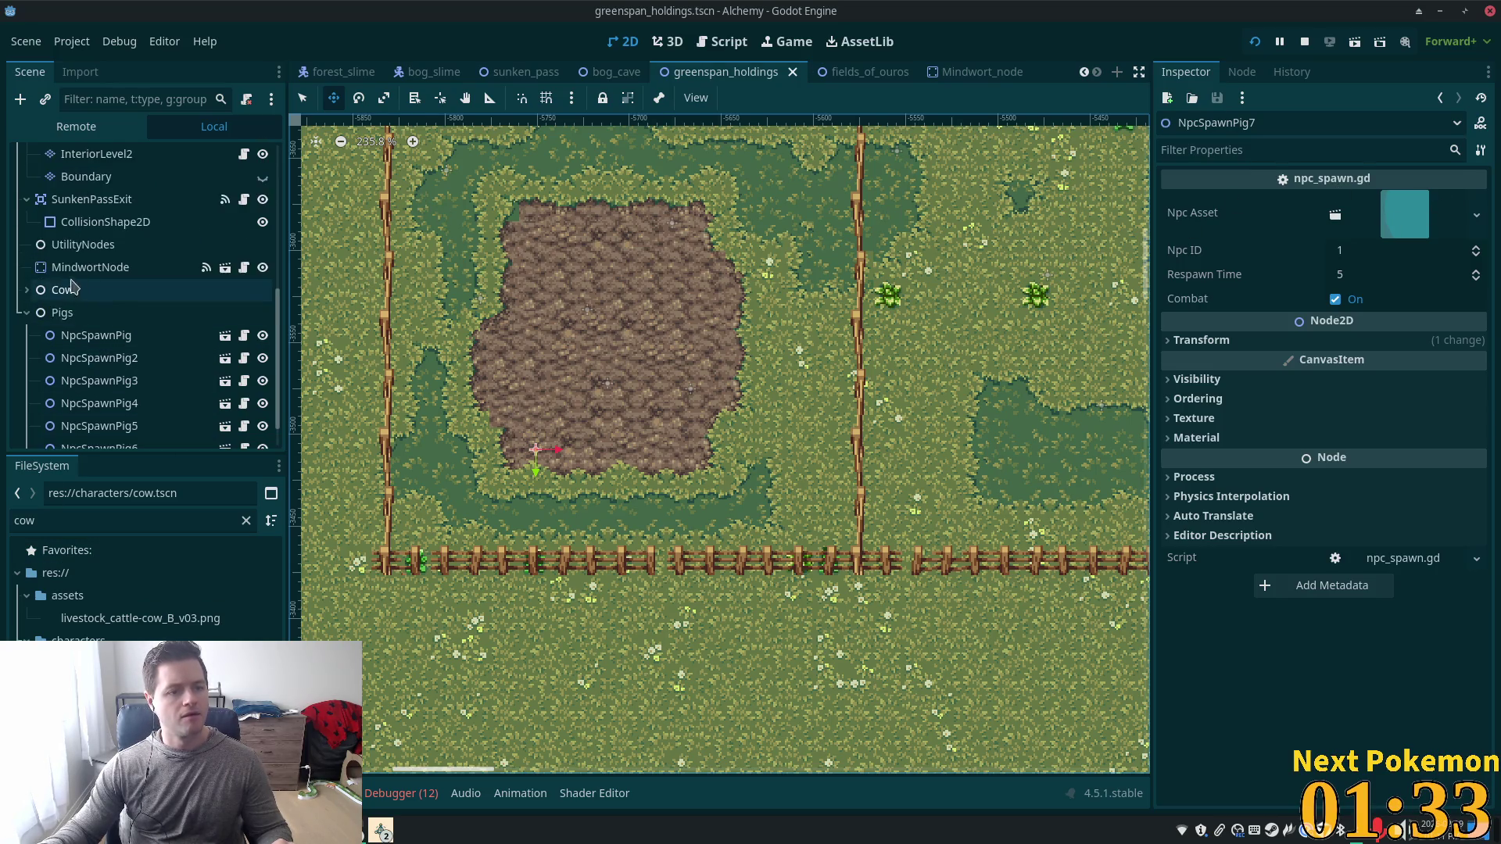
Select the Structures tile layer and switch to the livestock accessories tile source.
{"action": "scroll", "coordinate": [125, 328], "scroll_direction": "up", "scroll_amount": 8}
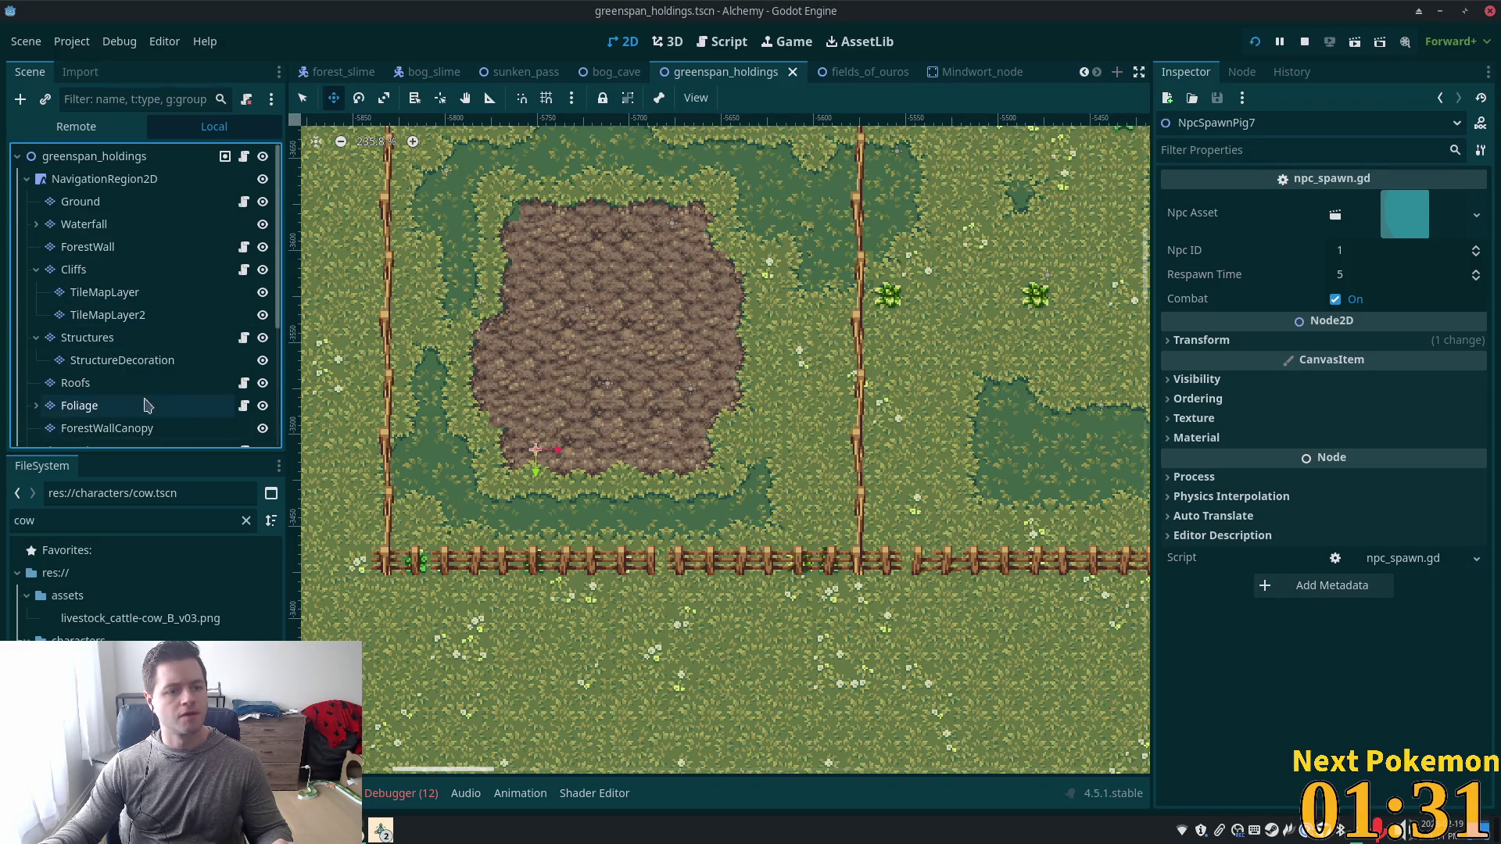
{"action": "left_click", "coordinate": [88, 337]}
{"action": "left_click", "coordinate": [450, 659]}
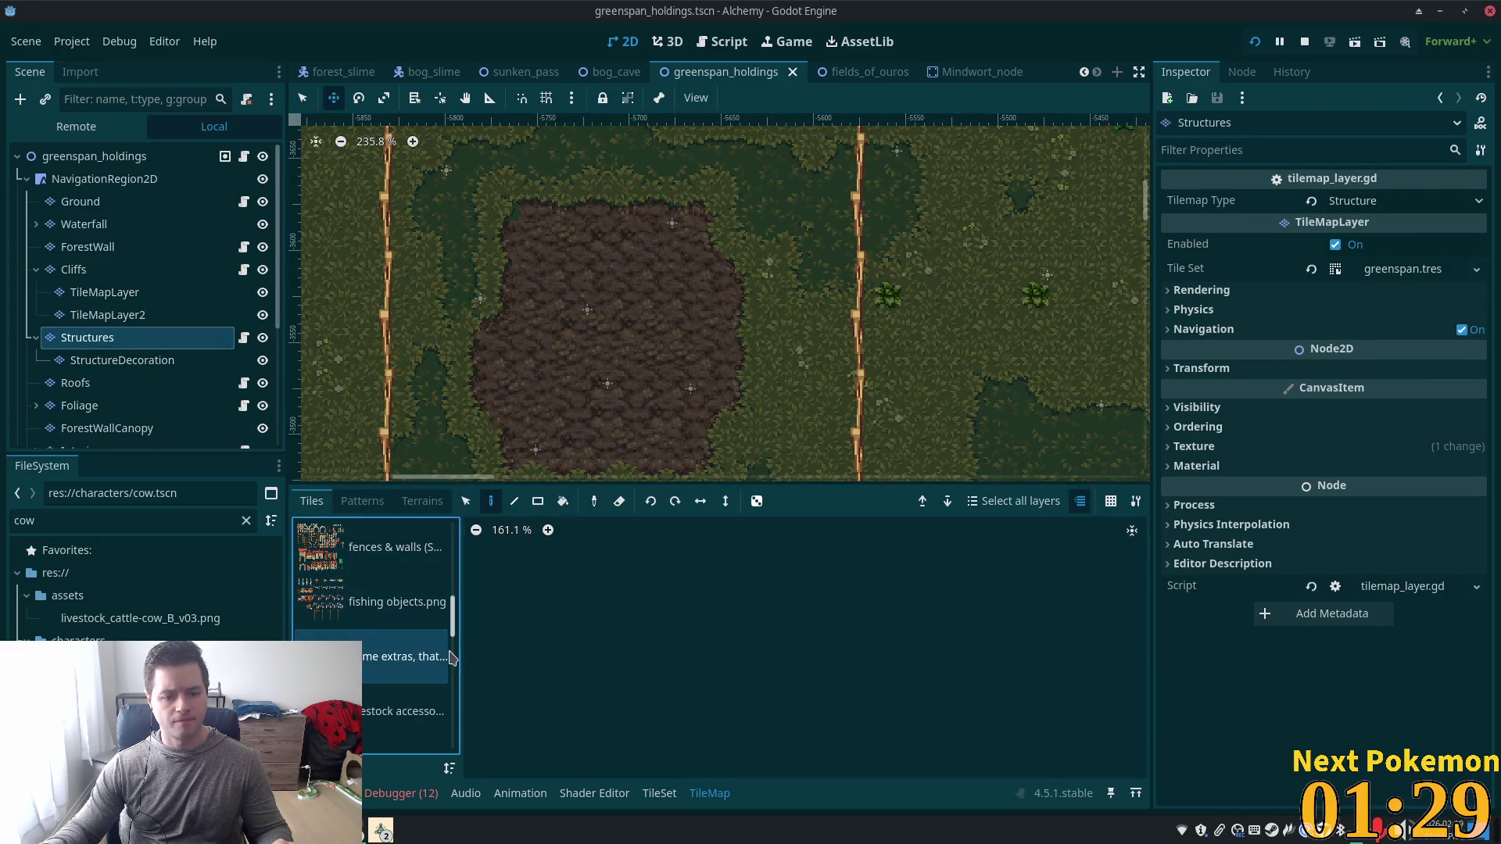
{"action": "left_click", "coordinate": [403, 715]}
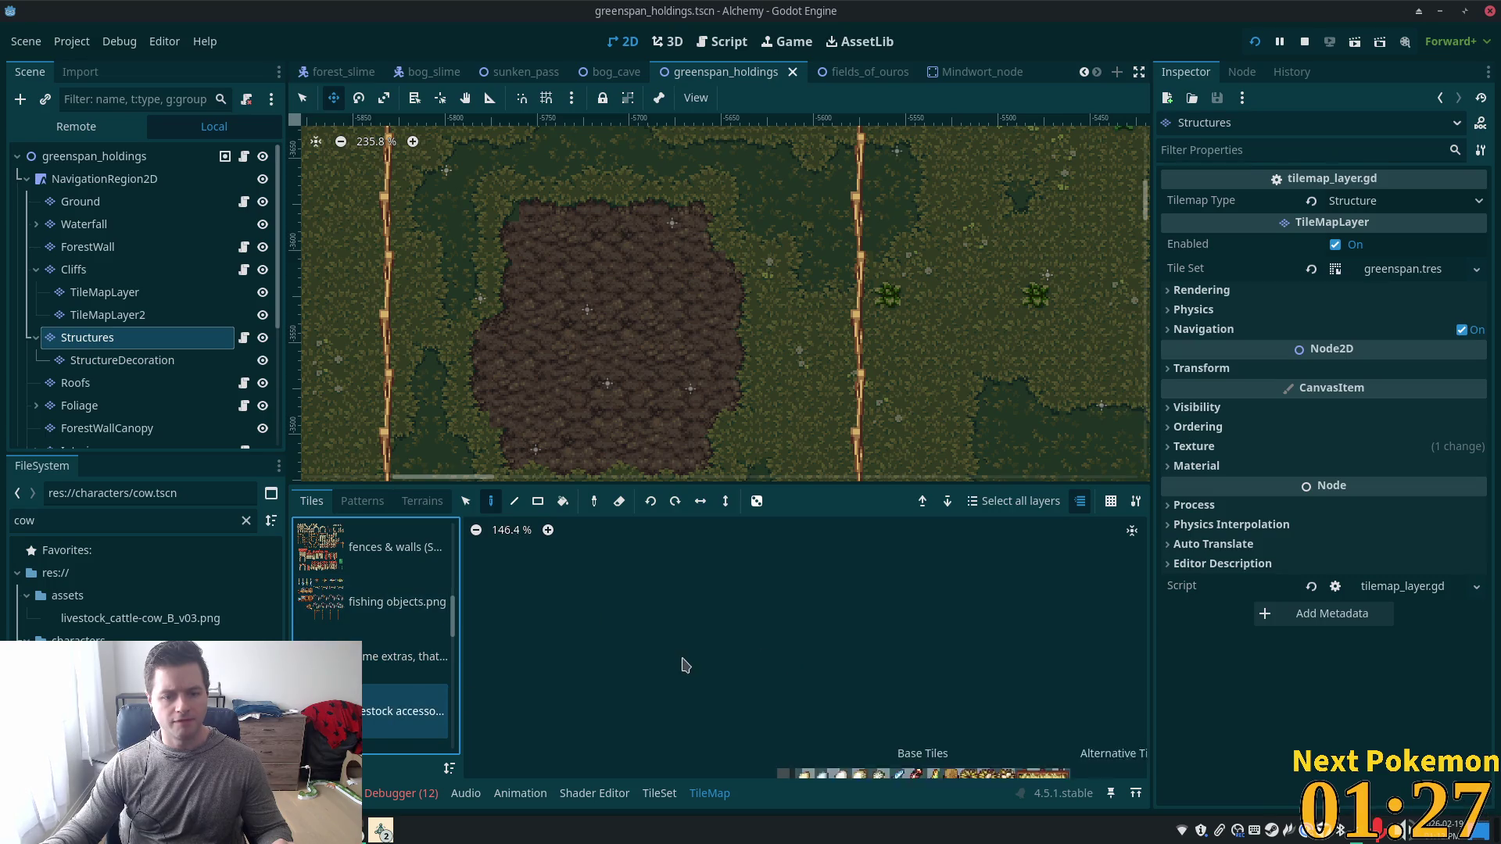
Select the blue water-trough tiles in the atlas and switch the canvas to select mode.
{"action": "scroll", "coordinate": [764, 731], "scroll_direction": "down", "scroll_amount": 5}
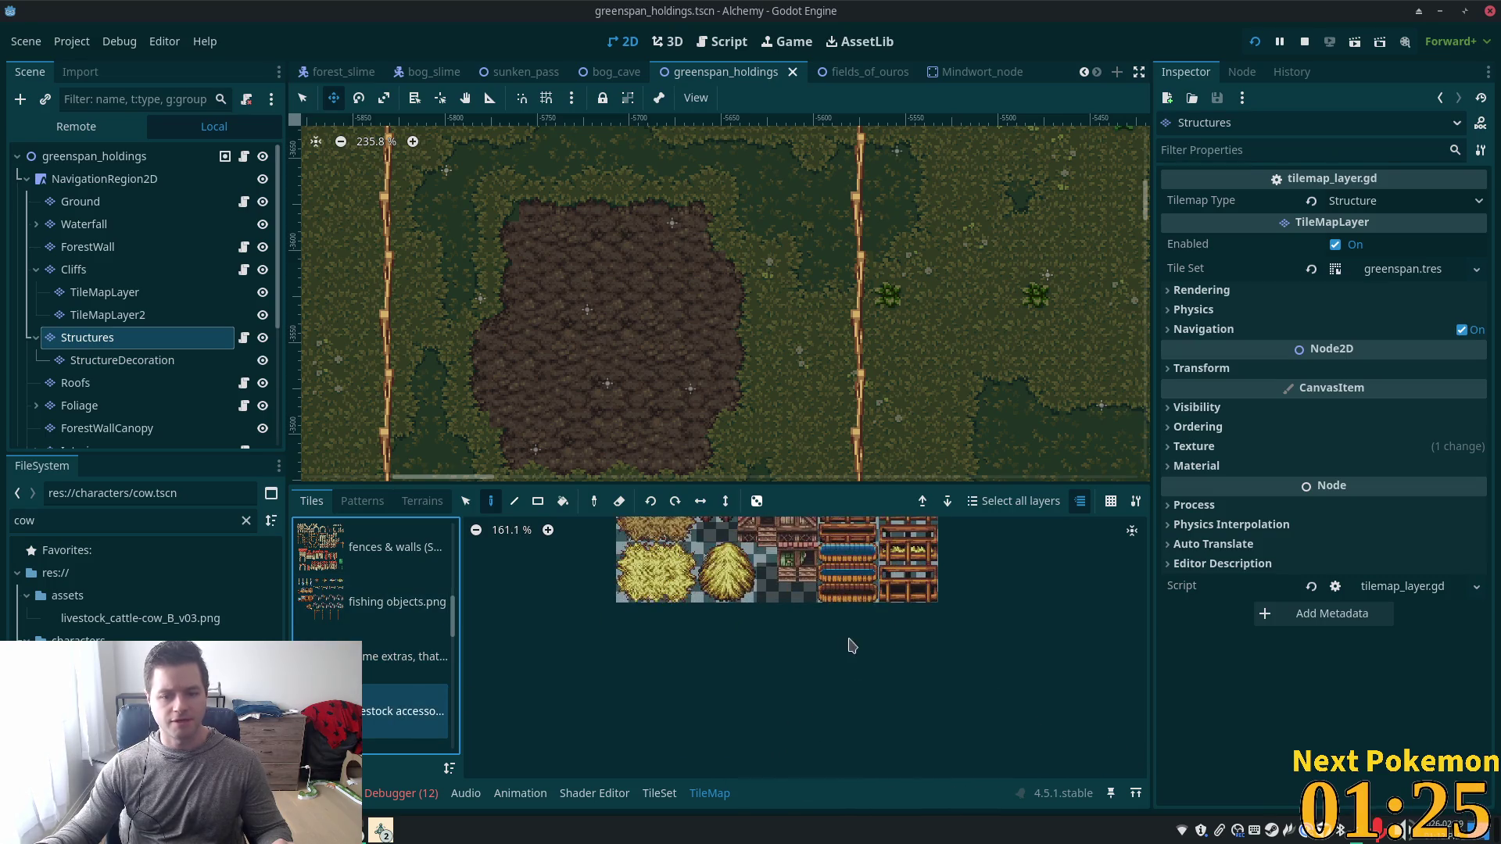
{"action": "left_click_drag", "start_coordinate": [852, 646], "coordinate": [784, 773]}
{"action": "left_click", "coordinate": [762, 680]}
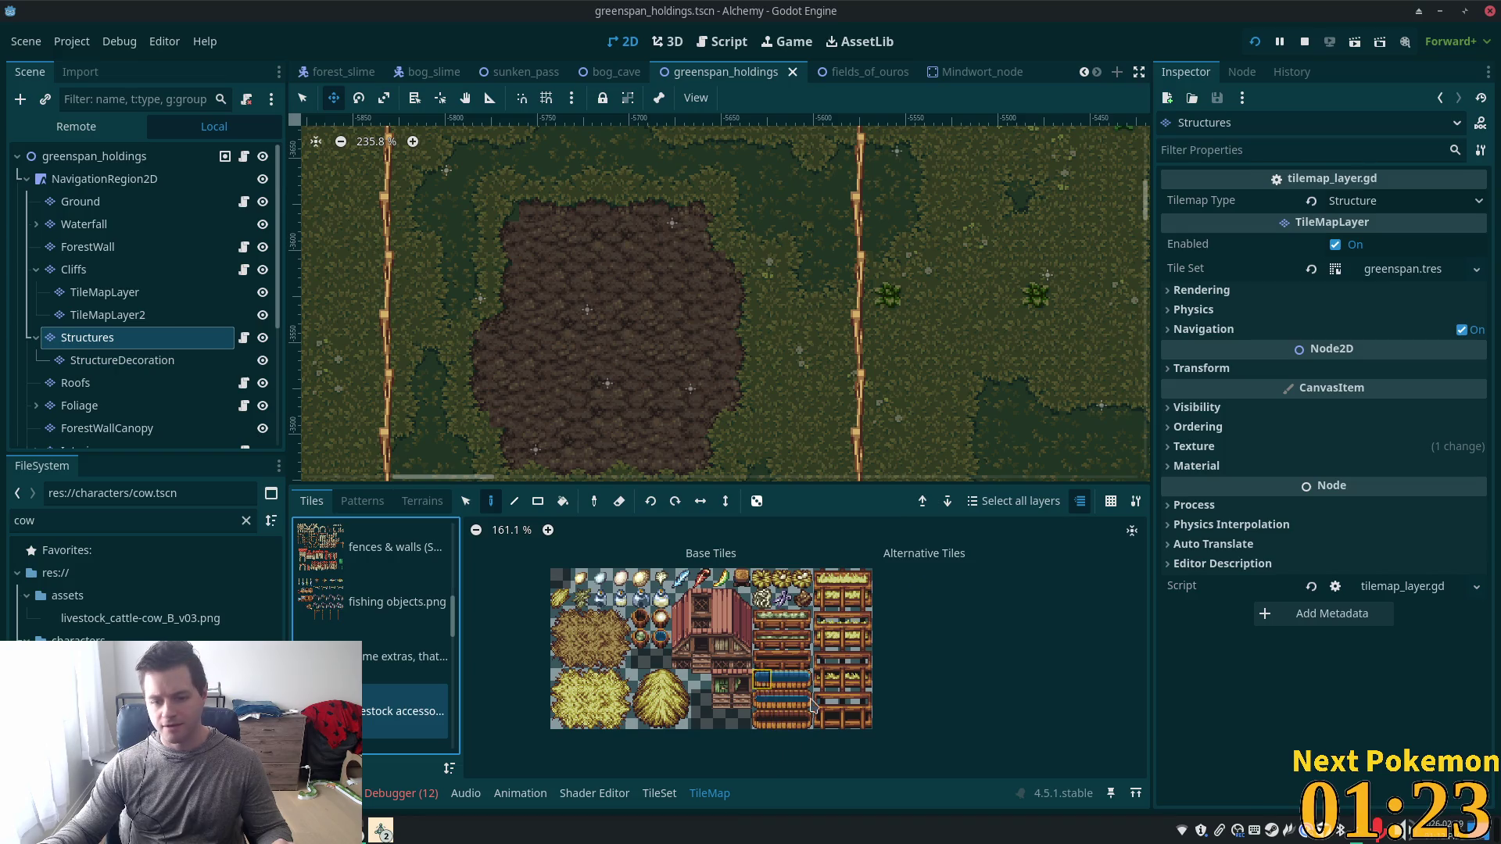
{"action": "left_click", "coordinate": [774, 682]}
{"action": "scroll", "coordinate": [797, 684], "scroll_direction": "up", "scroll_amount": 3}
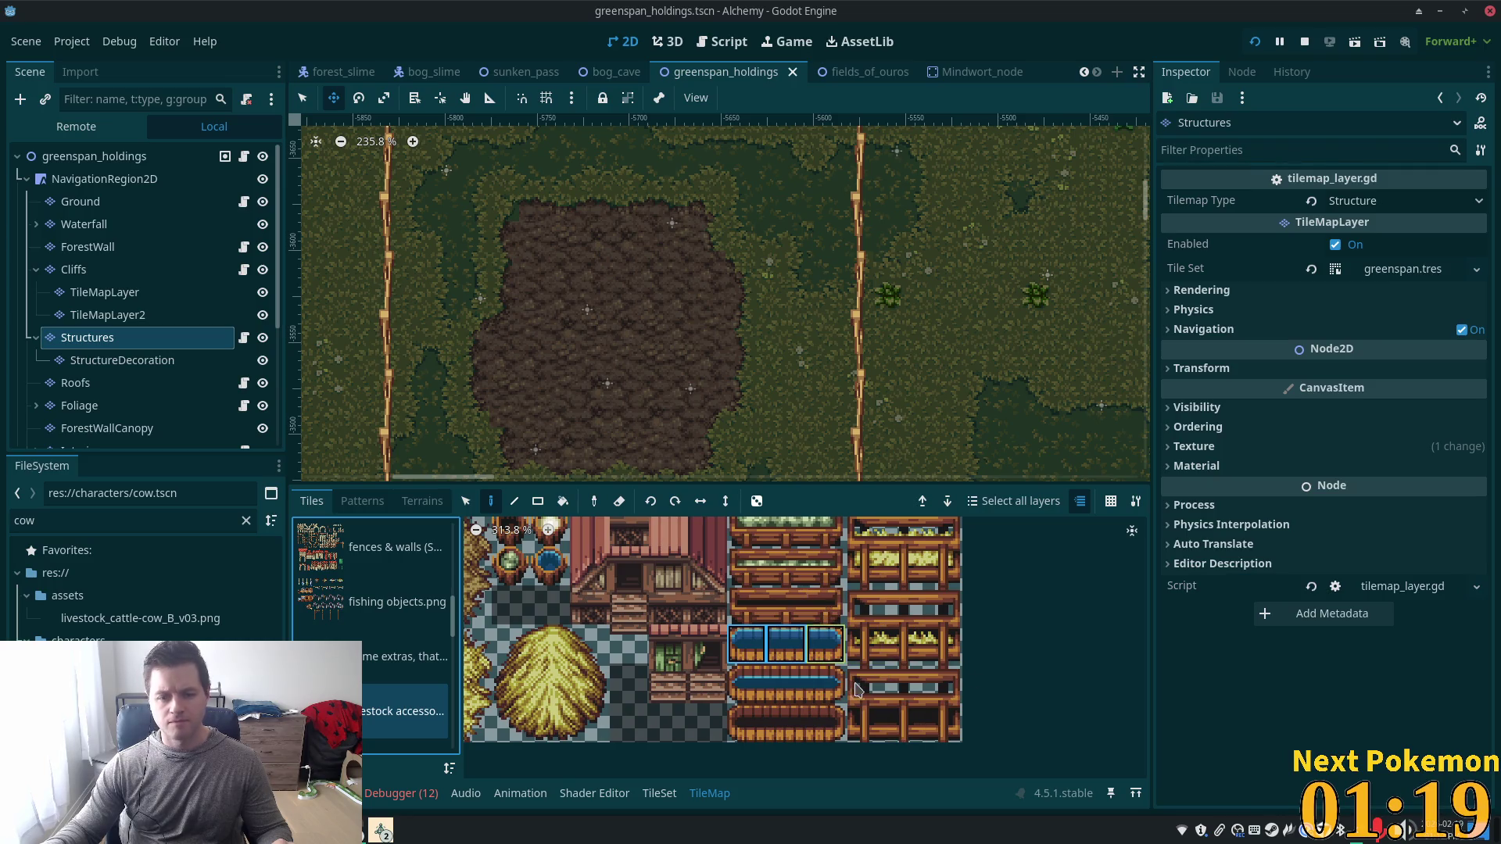
{"action": "mouse_move", "coordinate": [778, 682]}
{"action": "left_mouse_down"}
{"action": "mouse_move", "coordinate": [820, 685]}
{"action": "mouse_move", "coordinate": [790, 688]}
{"action": "left_mouse_up"}
{"action": "scroll", "coordinate": [553, 328], "scroll_direction": "down", "scroll_amount": 3}
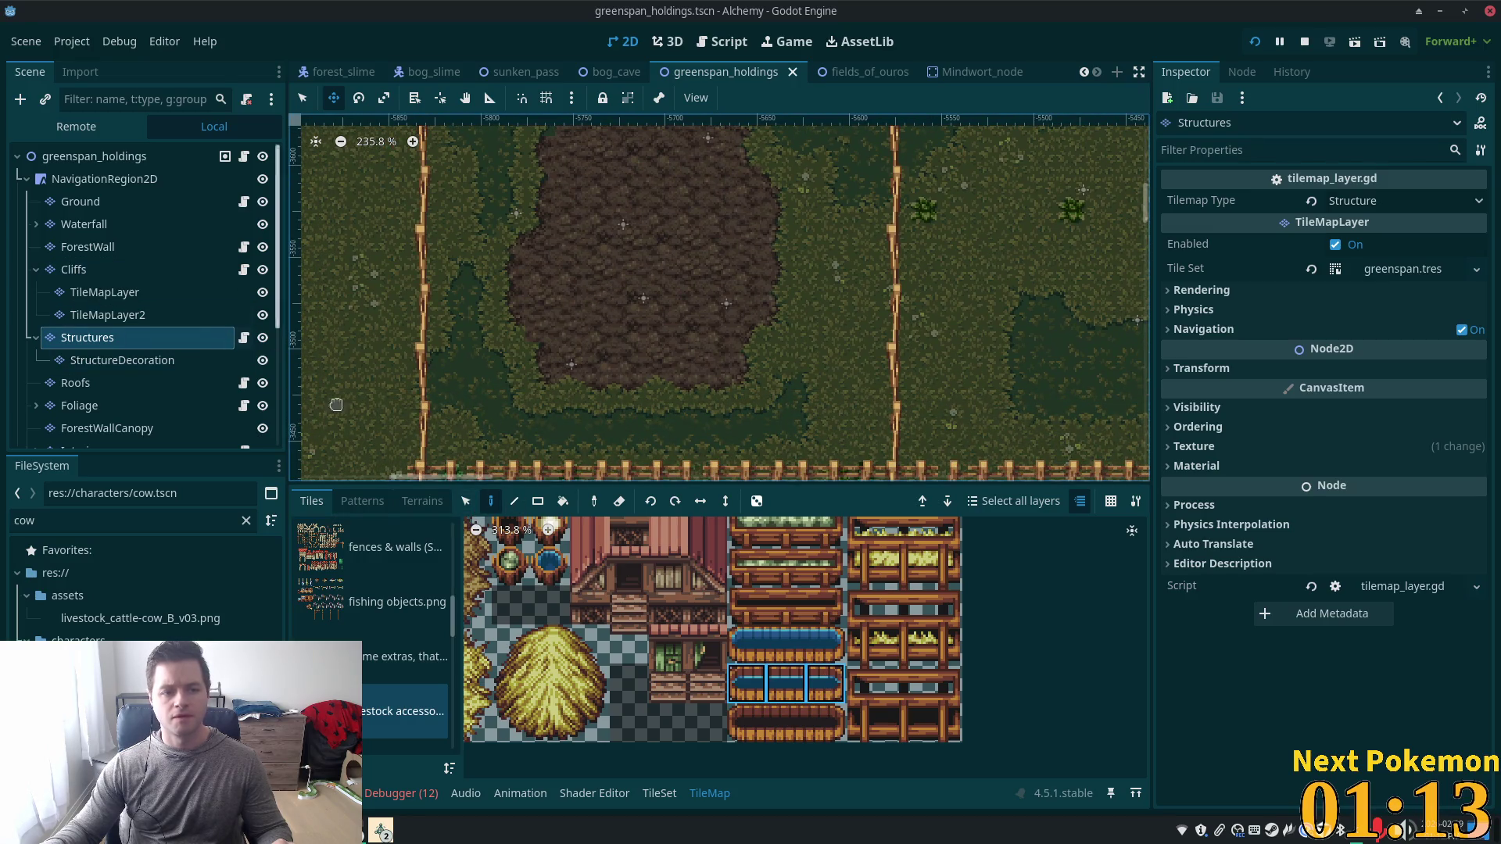
{"action": "left_click", "coordinate": [302, 98]}
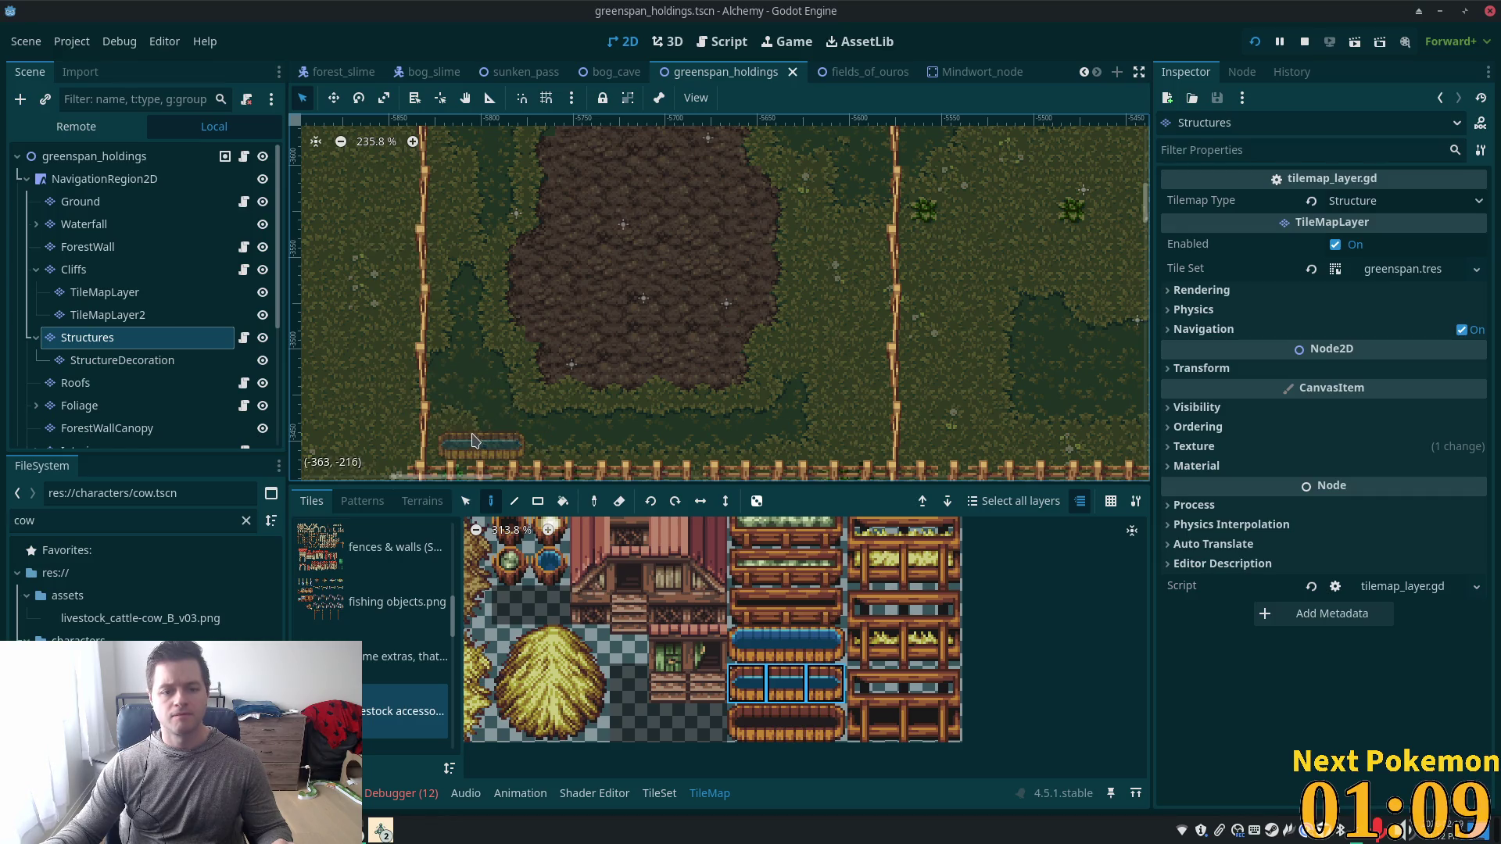
{"action": "scroll", "coordinate": [547, 313], "scroll_direction": "up", "scroll_amount": 5}
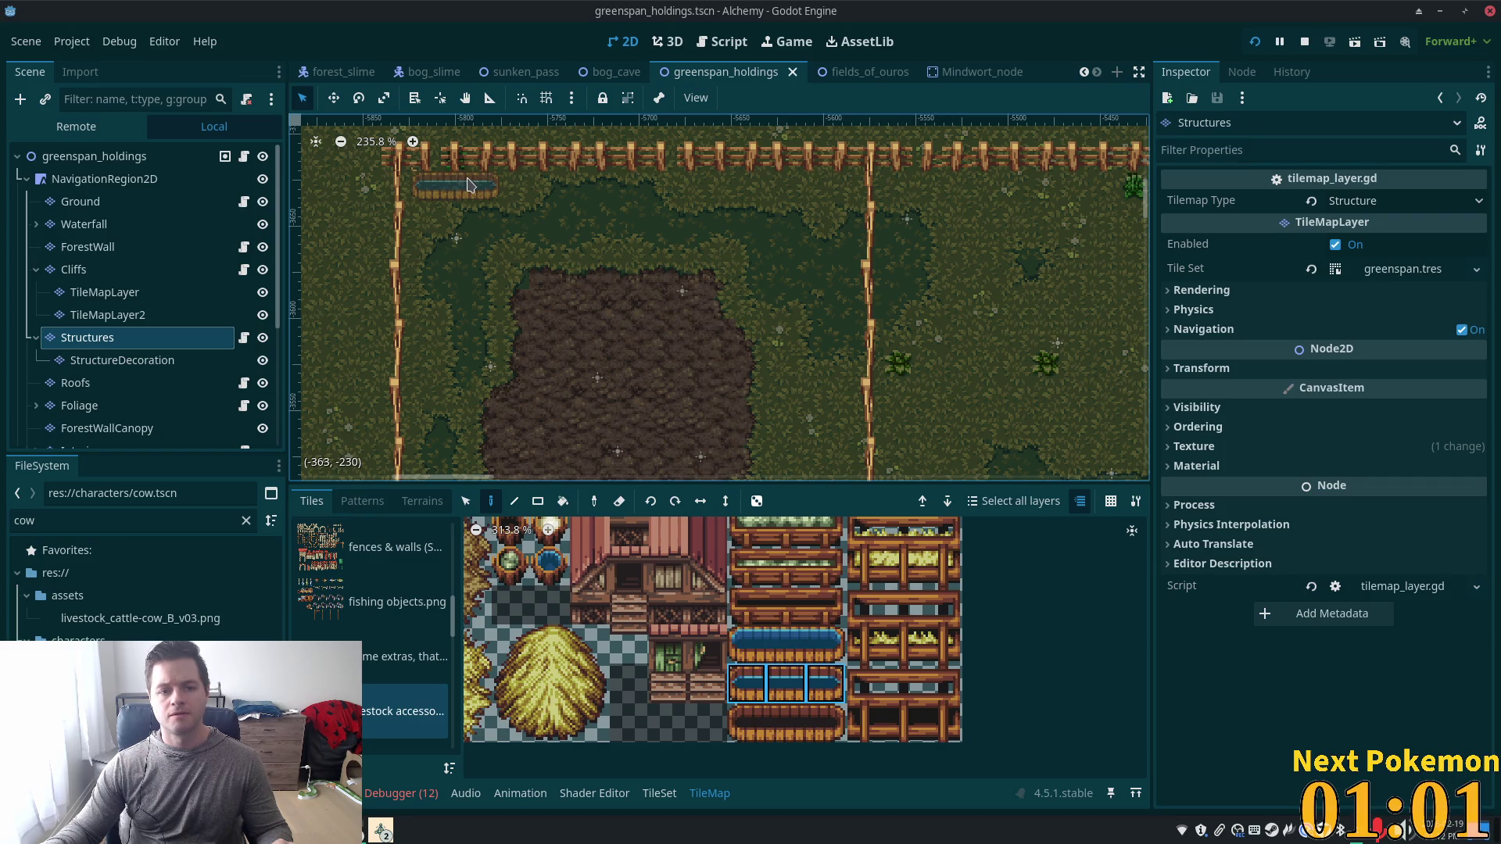
Paint blue water troughs in the pig pen, near the top fence and beside the right fence.
{"action": "left_click", "coordinate": [703, 374]}
{"action": "left_click_drag", "start_coordinate": [702, 374], "coordinate": [715, 272]}
{"action": "scroll", "coordinate": [731, 631], "scroll_direction": "up", "scroll_amount": 3}
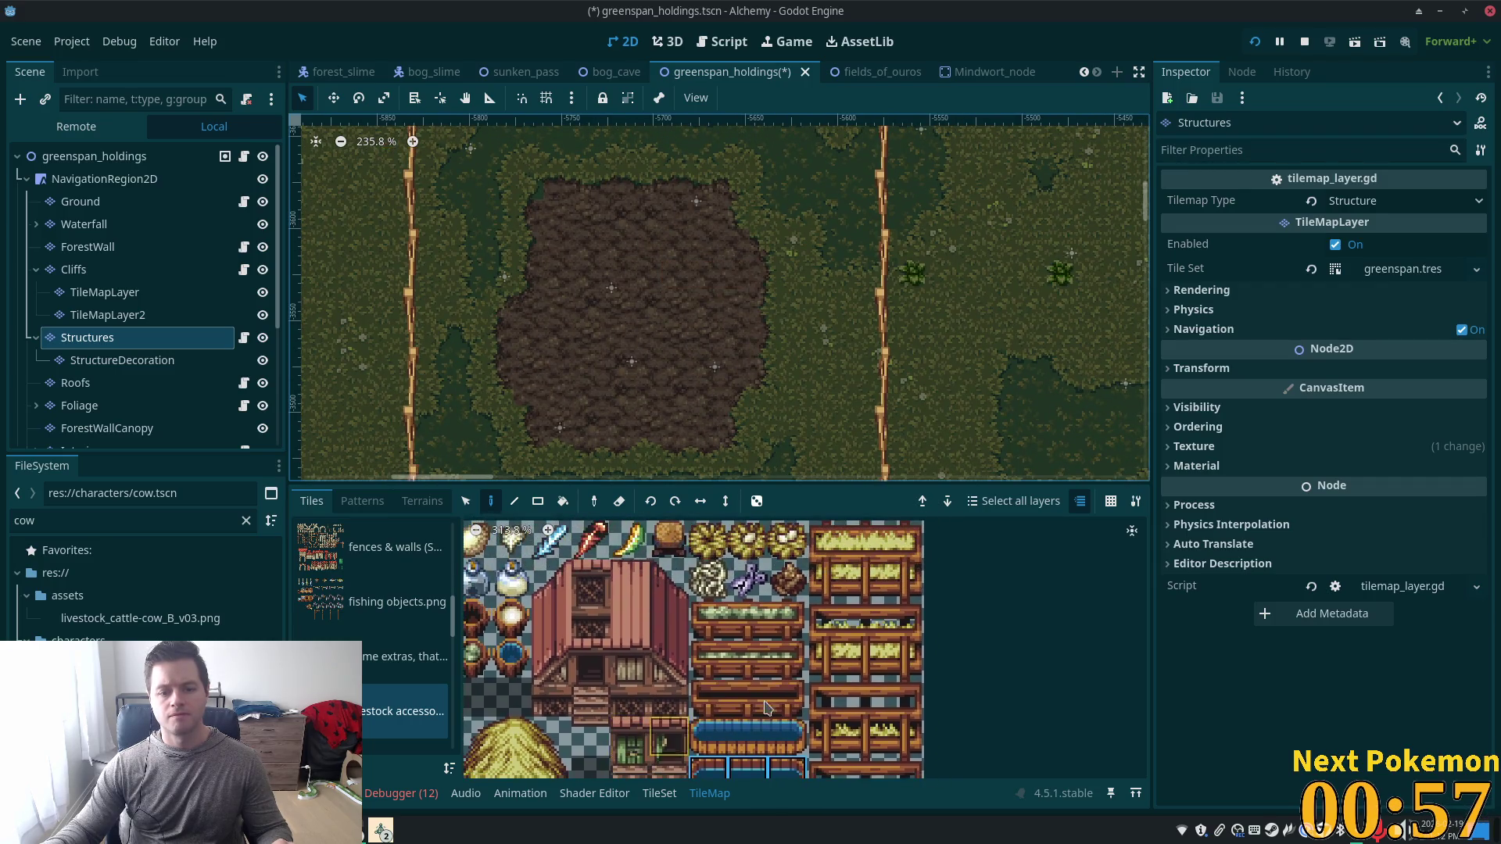
{"action": "left_click_drag", "start_coordinate": [708, 659], "coordinate": [786, 658]}
{"action": "scroll", "coordinate": [620, 385], "scroll_direction": "up", "scroll_amount": 3}
{"action": "left_click", "coordinate": [462, 164]}
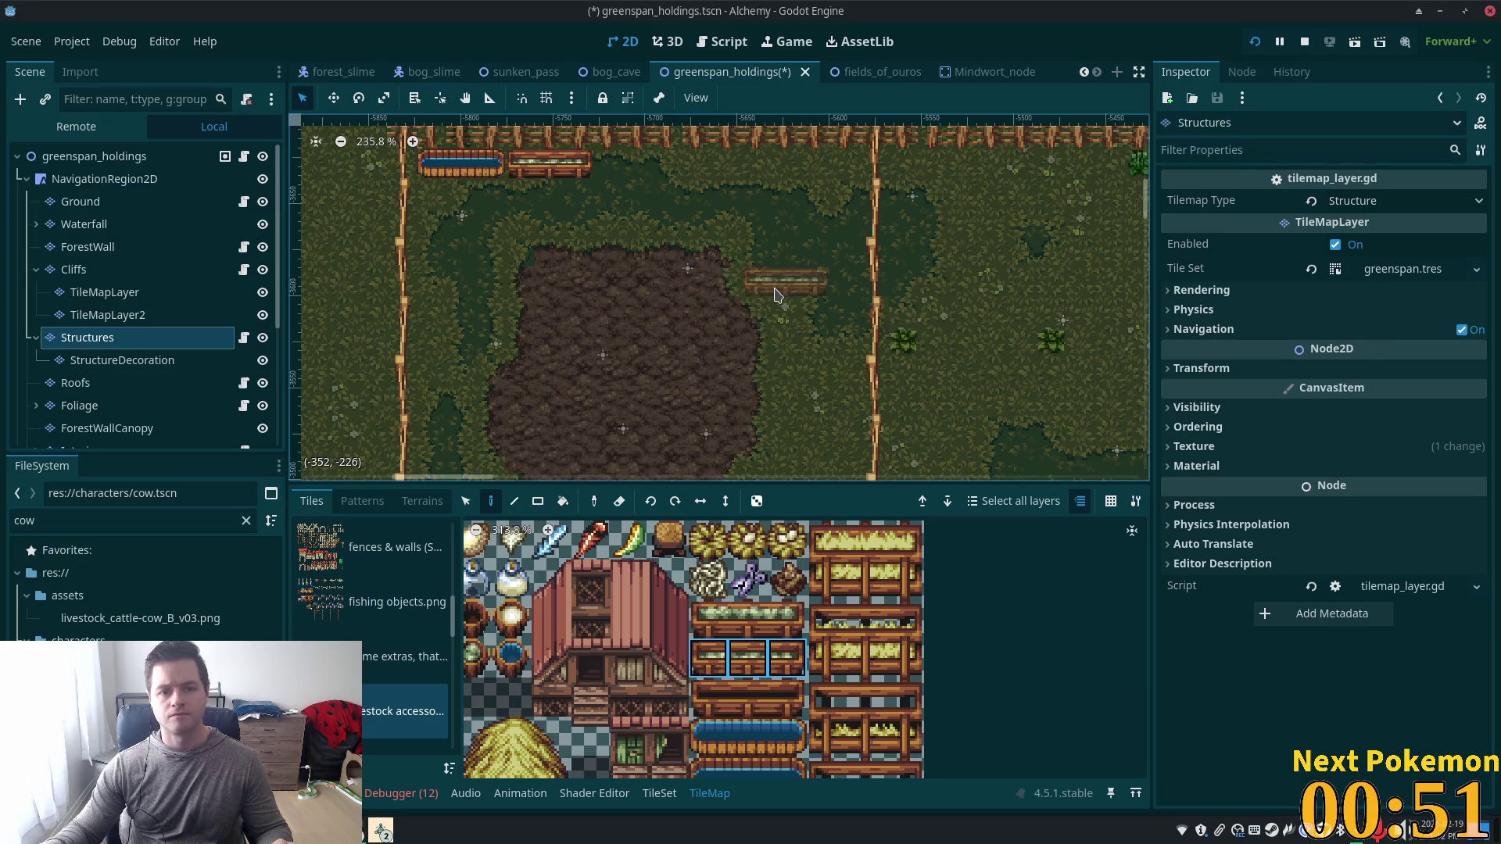
{"action": "left_click", "coordinate": [842, 289]}
{"action": "scroll", "coordinate": [675, 447], "scroll_direction": "down", "scroll_amount": 5}
{"action": "scroll", "coordinate": [675, 447], "scroll_direction": "right", "scroll_amount": 3}
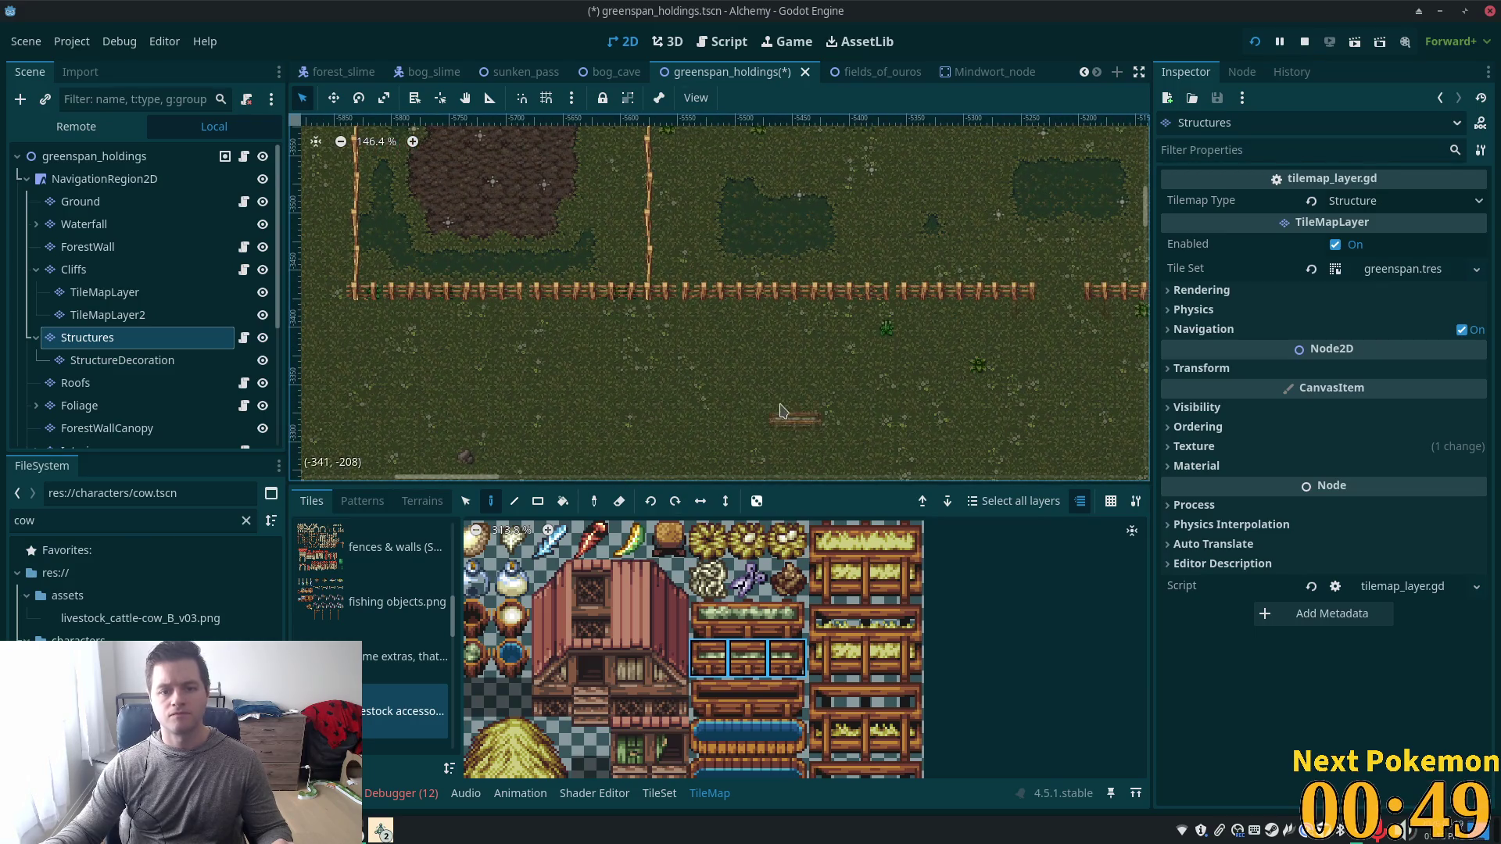
{"action": "scroll", "coordinate": [714, 196], "scroll_direction": "up", "scroll_amount": 3}
Pick the hay-trough tile block and place tiles at the bottom fence gap.
{"action": "mouse_move", "coordinate": [826, 540]}
{"action": "left_mouse_down"}
{"action": "mouse_move", "coordinate": [911, 596]}
{"action": "mouse_move", "coordinate": [911, 582]}
{"action": "left_mouse_up"}
{"action": "scroll", "coordinate": [644, 399], "scroll_direction": "down", "scroll_amount": 5}
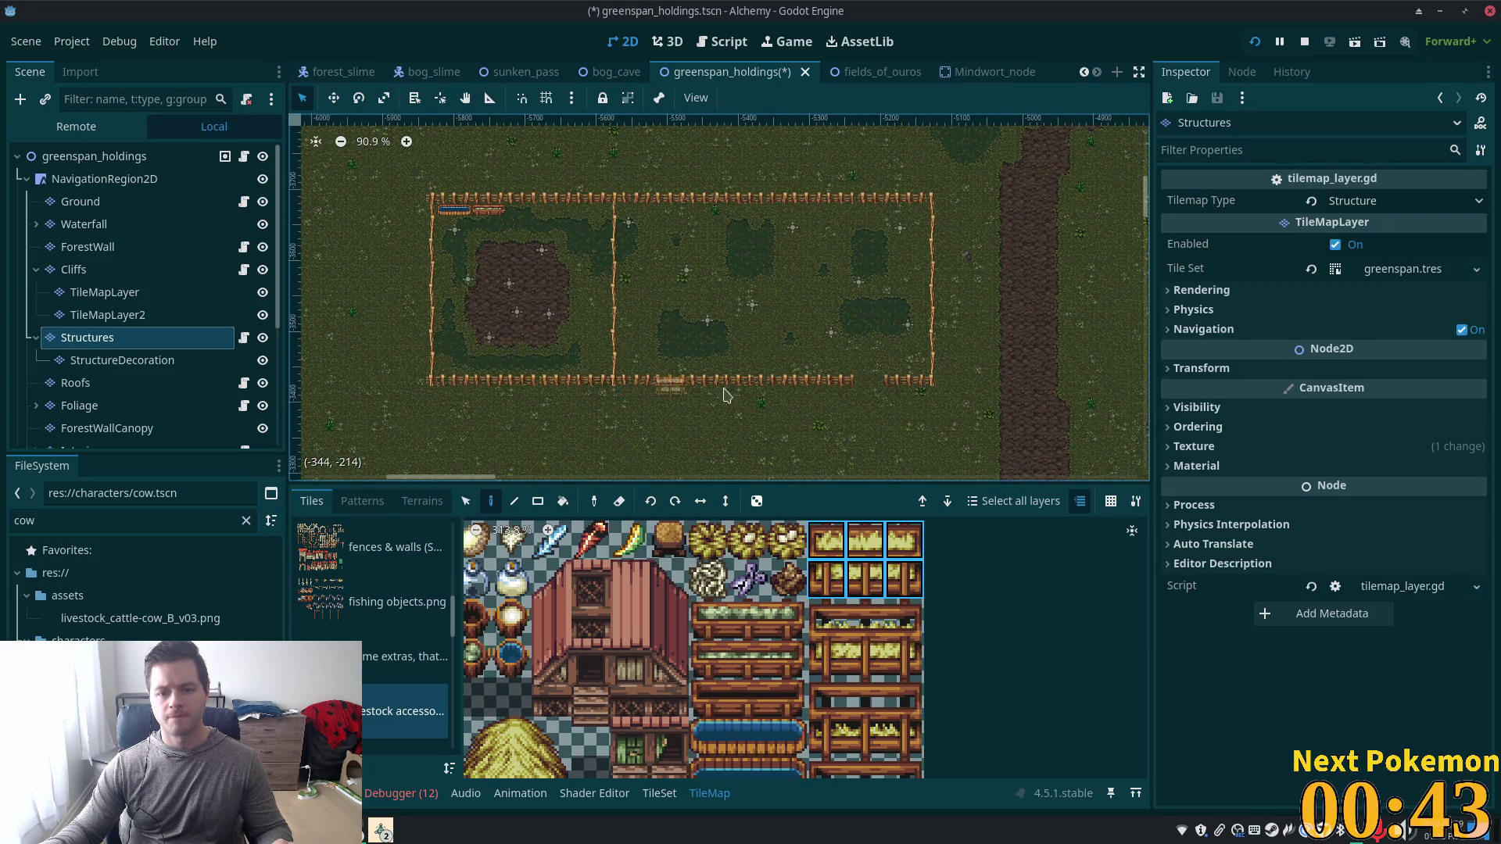
{"action": "left_click", "coordinate": [651, 389]}
{"action": "scroll", "coordinate": [681, 352], "scroll_direction": "up", "scroll_amount": 3}
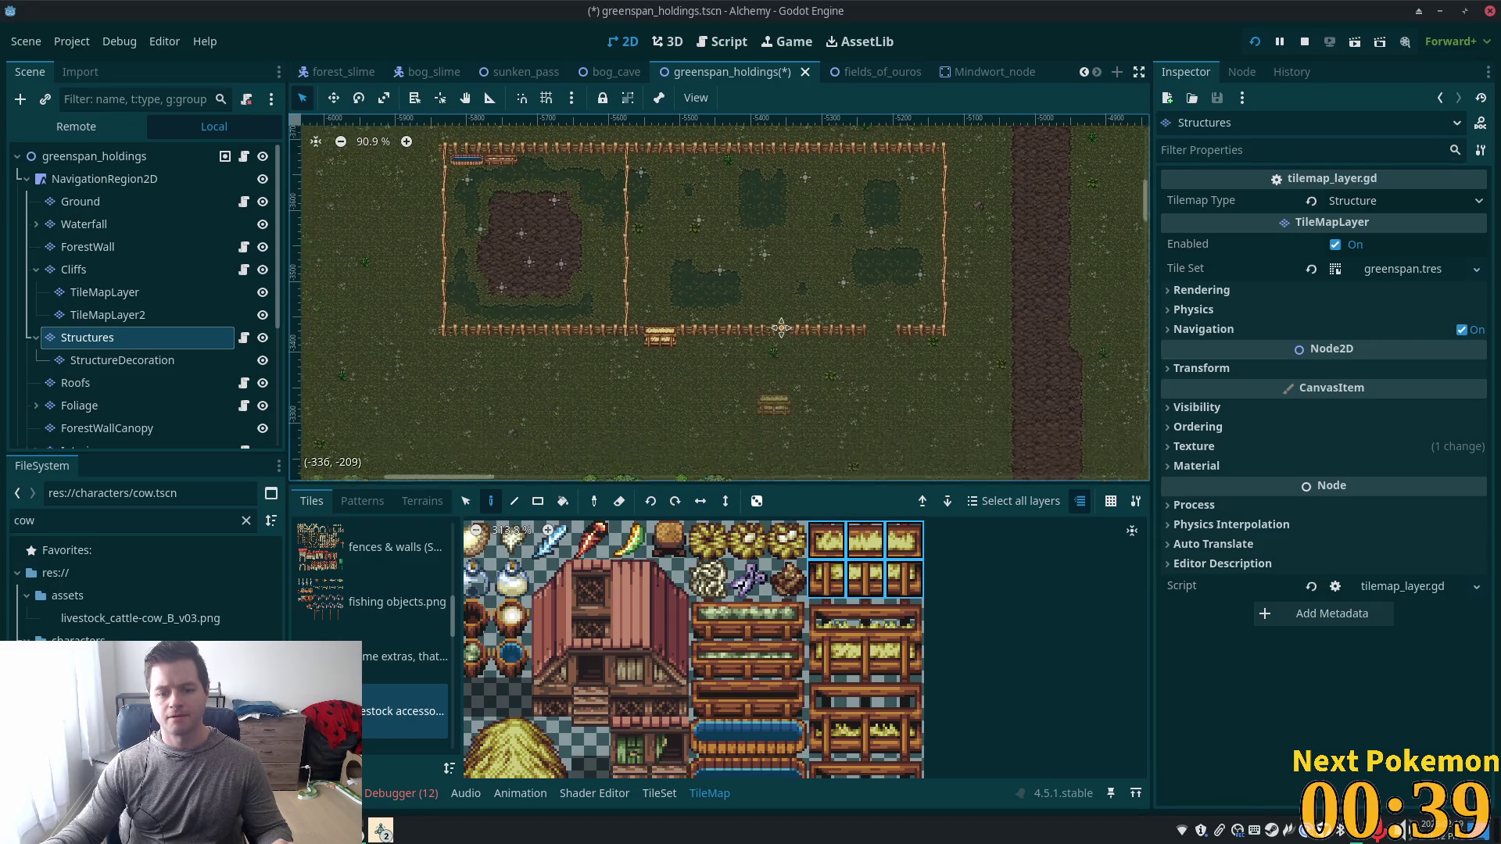
{"action": "scroll", "coordinate": [860, 641], "scroll_direction": "down", "scroll_amount": 2}
{"action": "scroll", "coordinate": [876, 645], "scroll_direction": "down", "scroll_amount": 3}
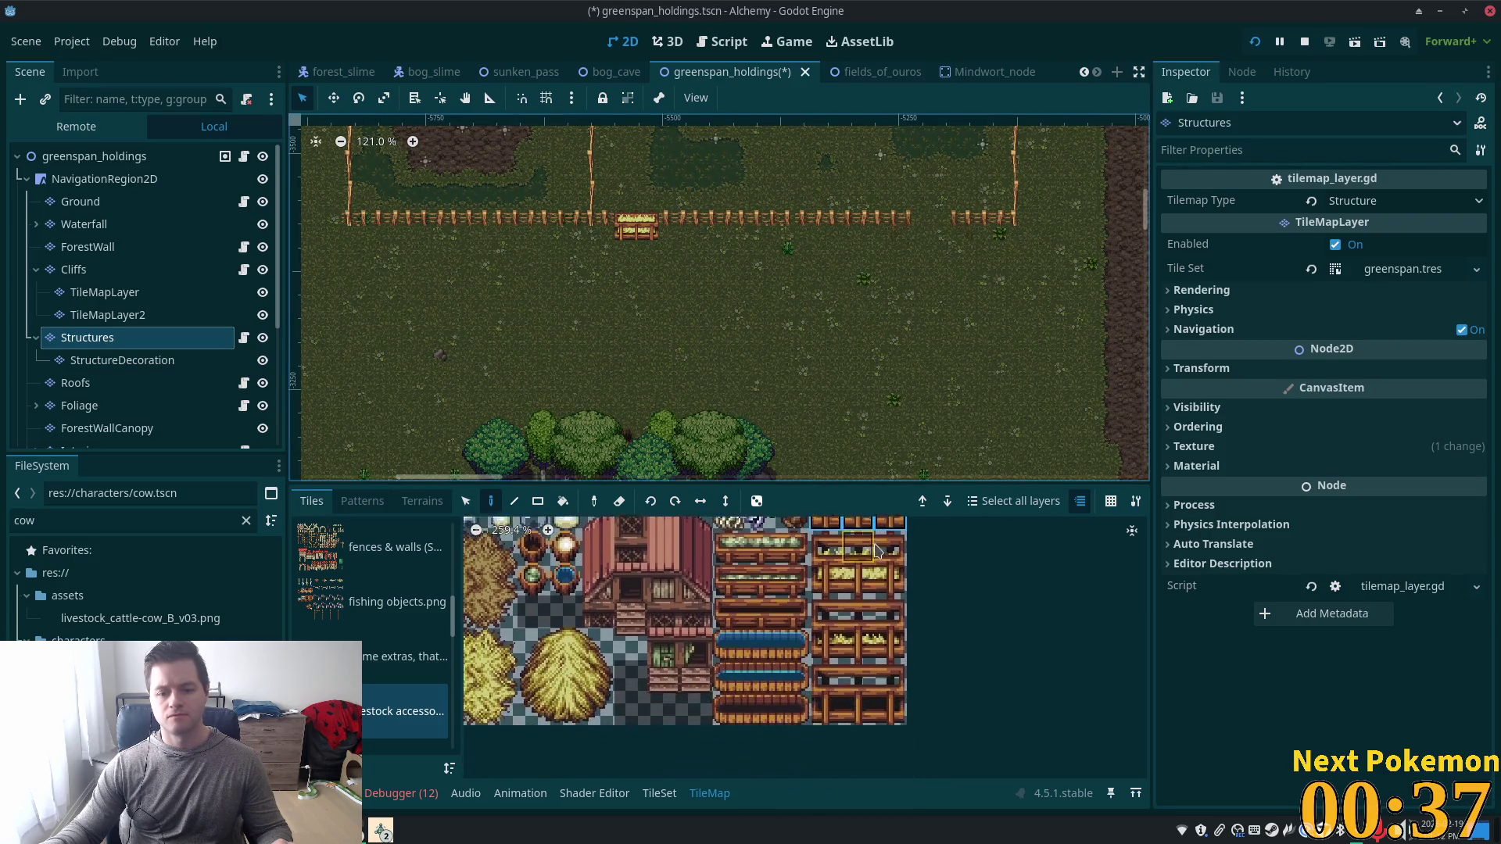
Select more tiles in the atlas, then save the scene and launch the game with F5.
{"action": "left_click_drag", "start_coordinate": [730, 642], "coordinate": [794, 642]}
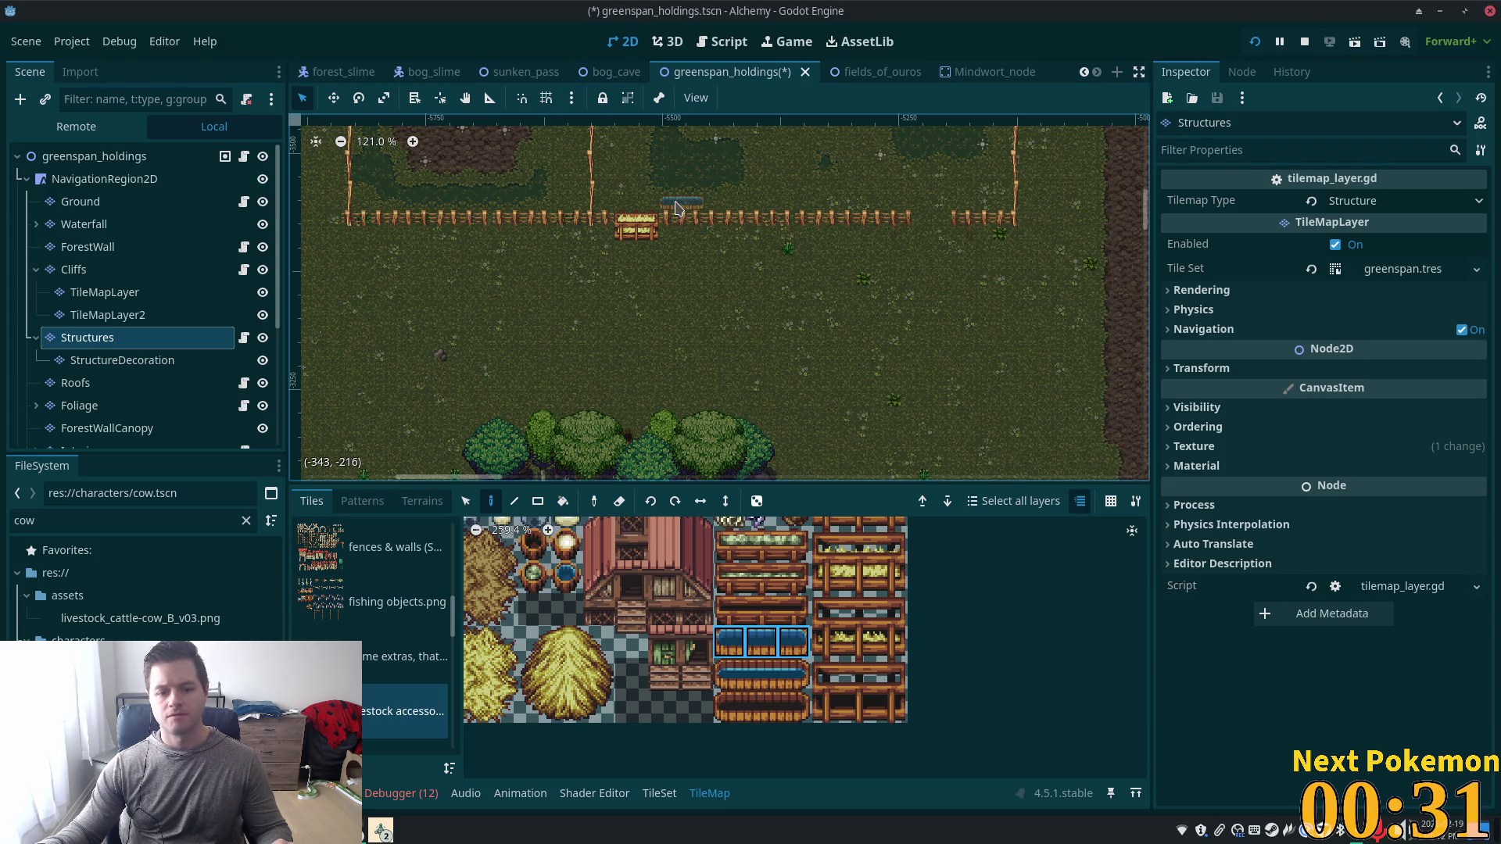
{"action": "scroll", "coordinate": [894, 208], "scroll_direction": "up", "scroll_amount": 5}
{"action": "scroll", "coordinate": [895, 208], "scroll_direction": "left", "scroll_amount": 5}
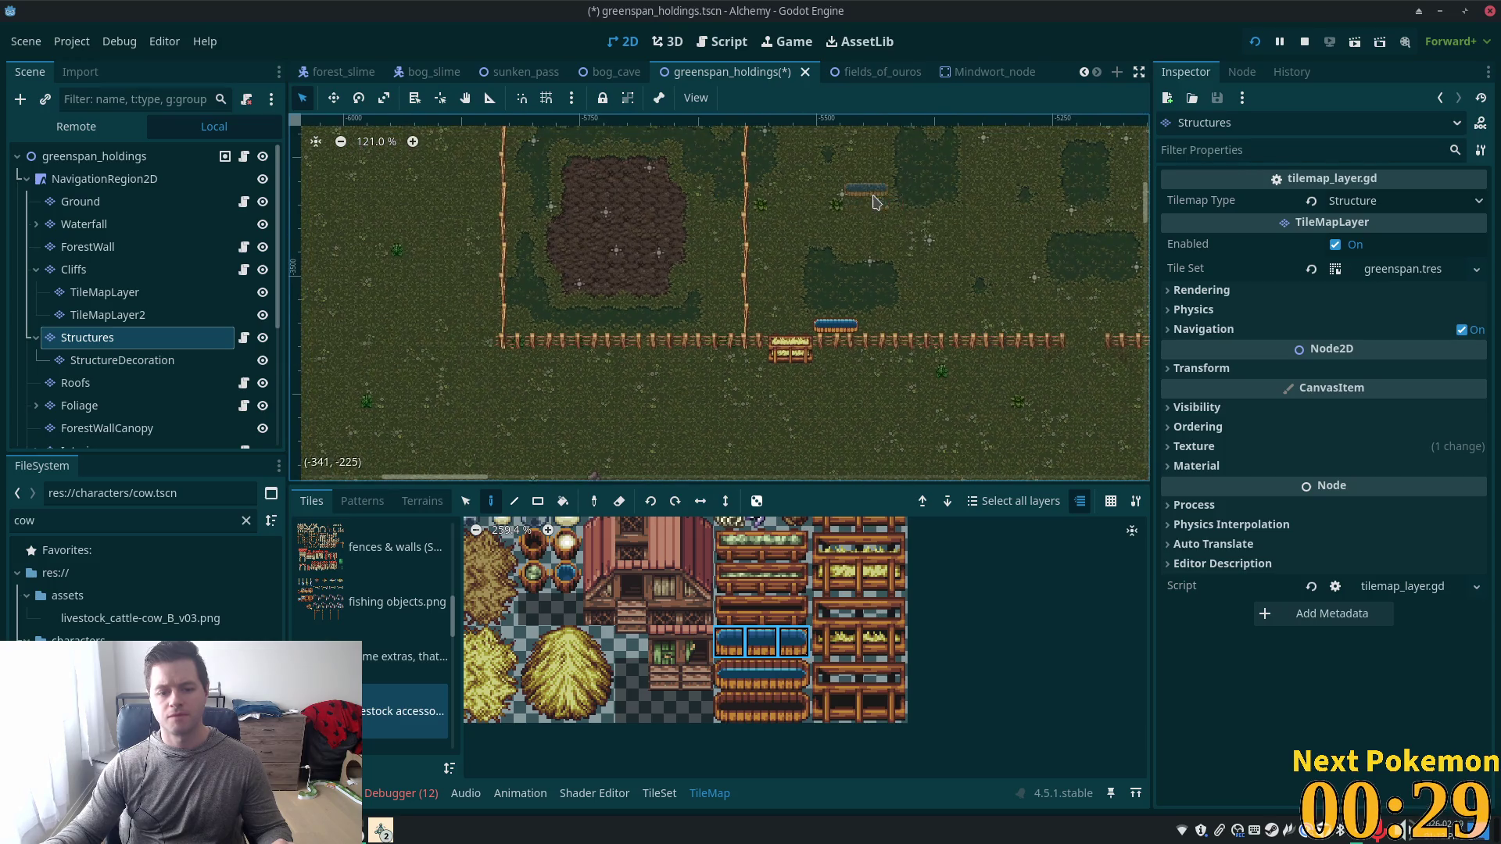
{"action": "scroll", "coordinate": [716, 573], "scroll_direction": "down", "scroll_amount": 3}
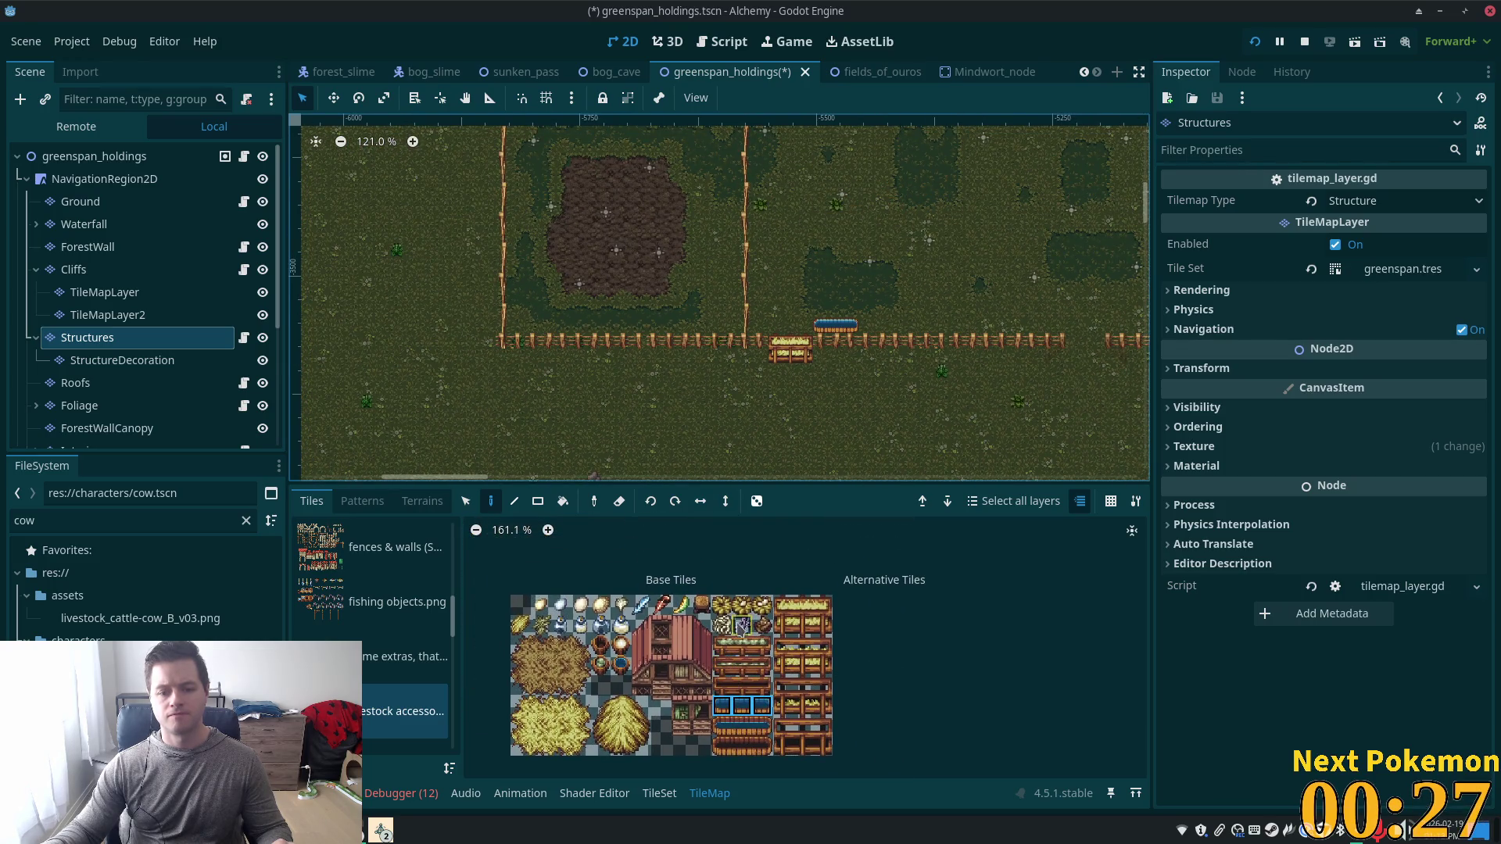
{"action": "mouse_move", "coordinate": [831, 645]}
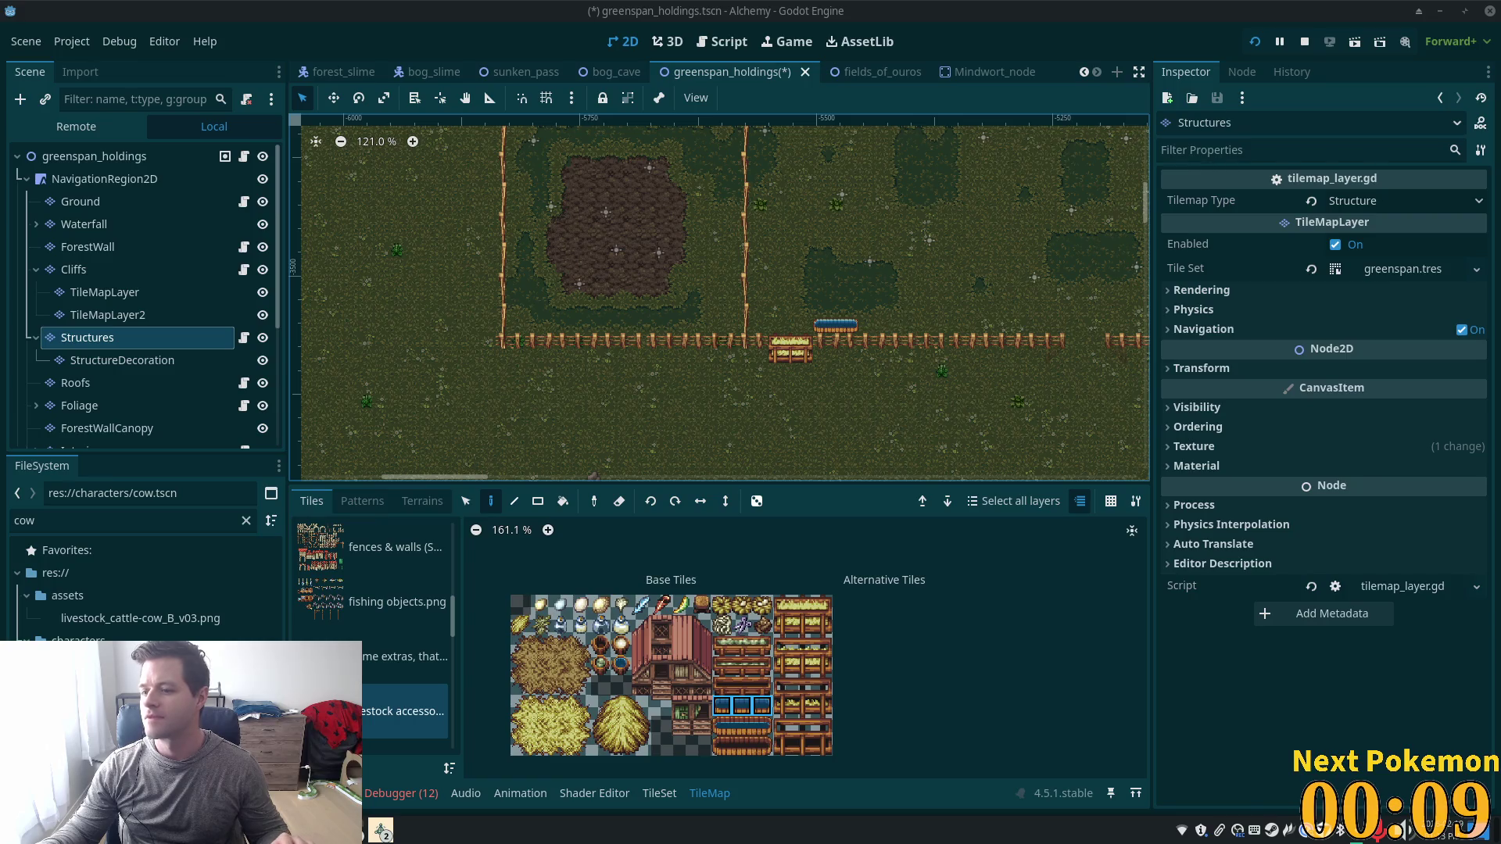
{"action": "scroll", "coordinate": [805, 225], "scroll_direction": "down", "scroll_amount": 5}
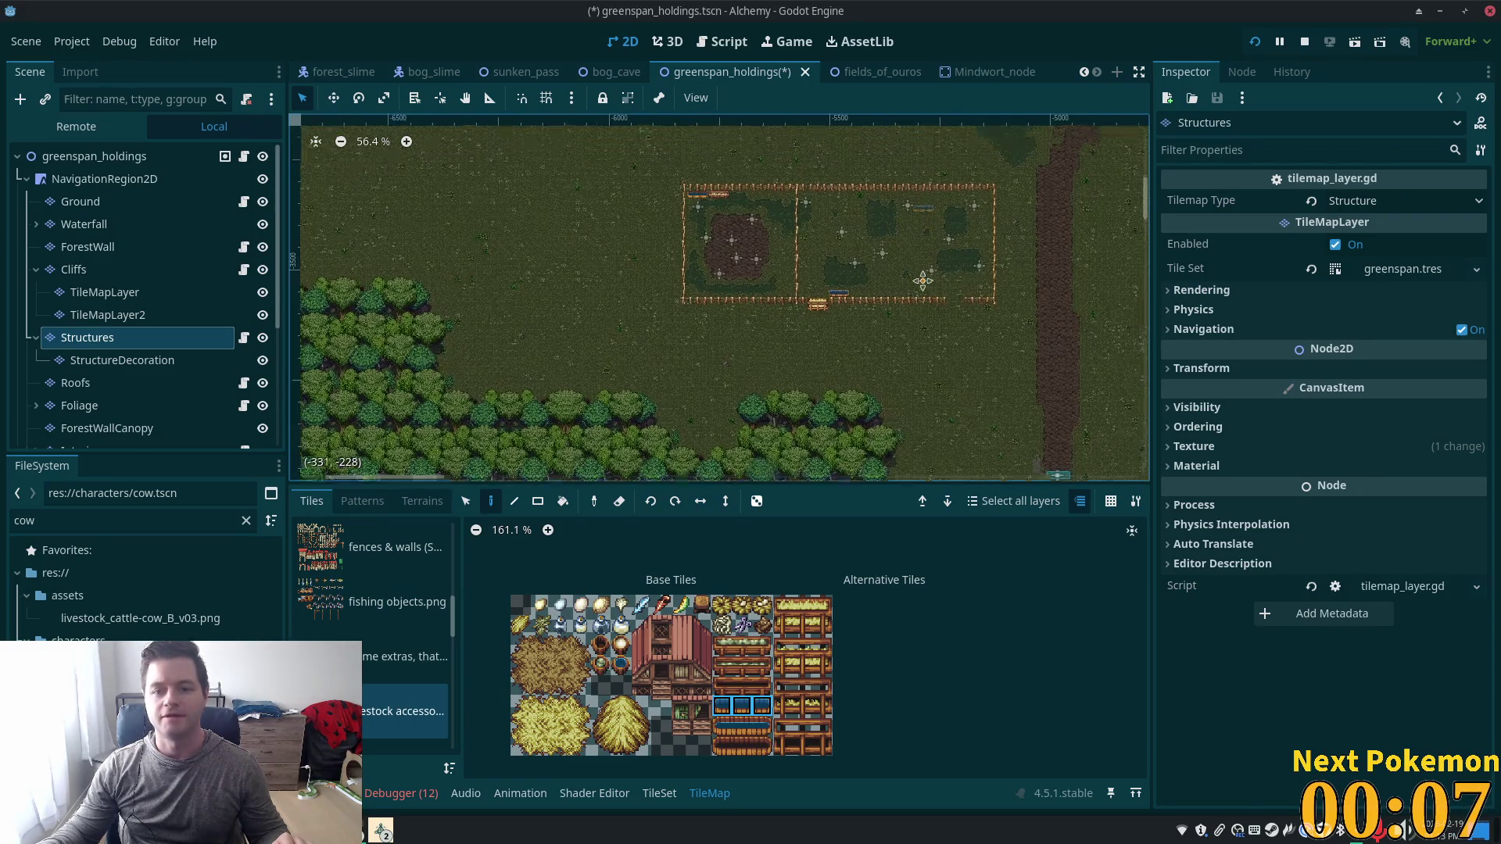
{"action": "scroll", "coordinate": [811, 397], "scroll_direction": "up", "scroll_amount": 5}
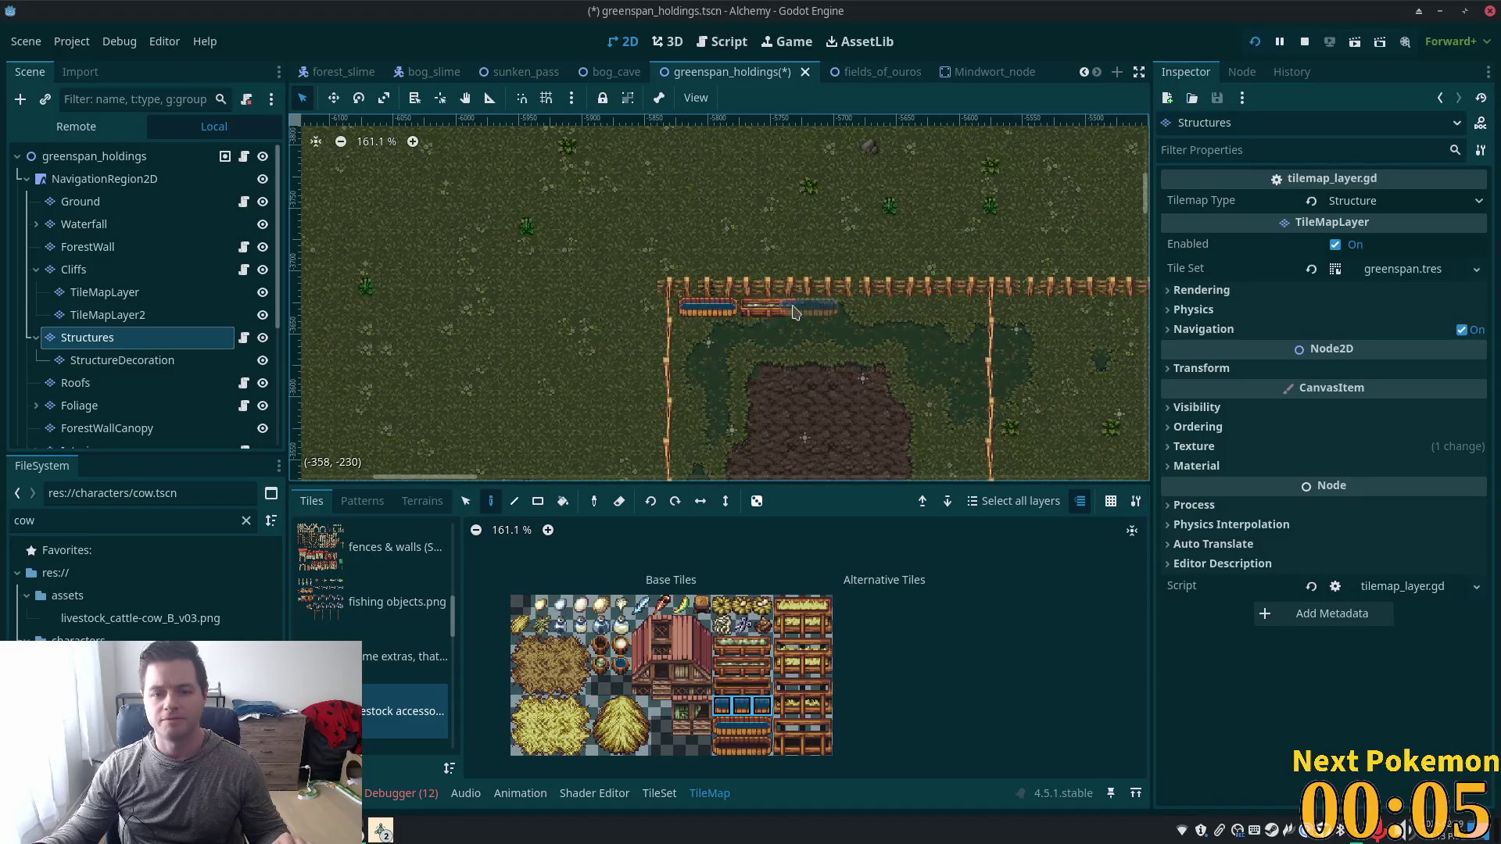
{"action": "scroll", "coordinate": [988, 367], "scroll_direction": "down", "scroll_amount": 3}
{"action": "key", "text": "F5"}
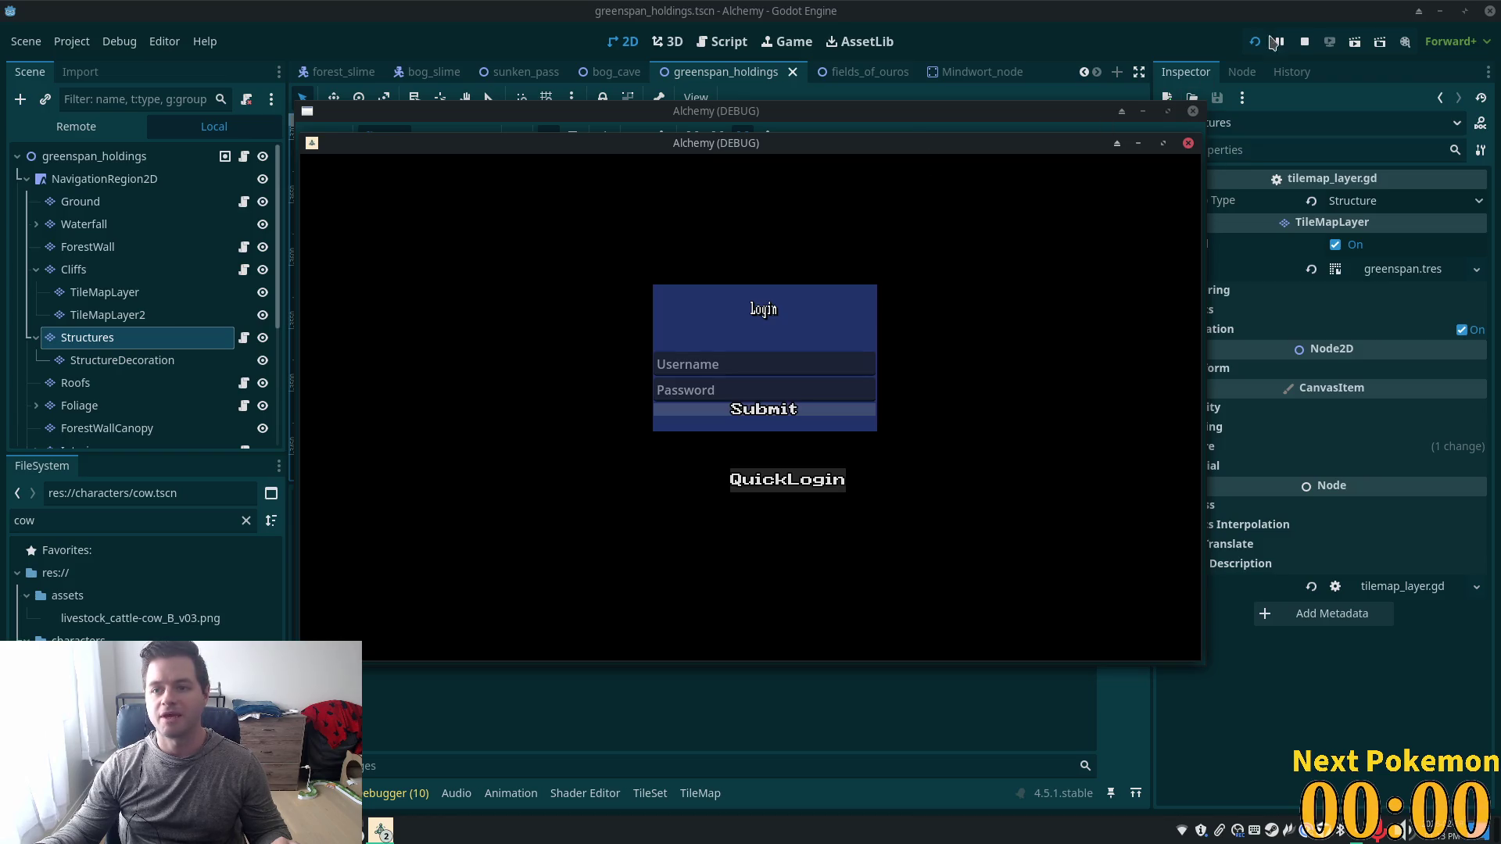
Stop the running game, expand the Pigs group and select the first NpcSpawnPig spawner.
{"action": "left_click", "coordinate": [1305, 41]}
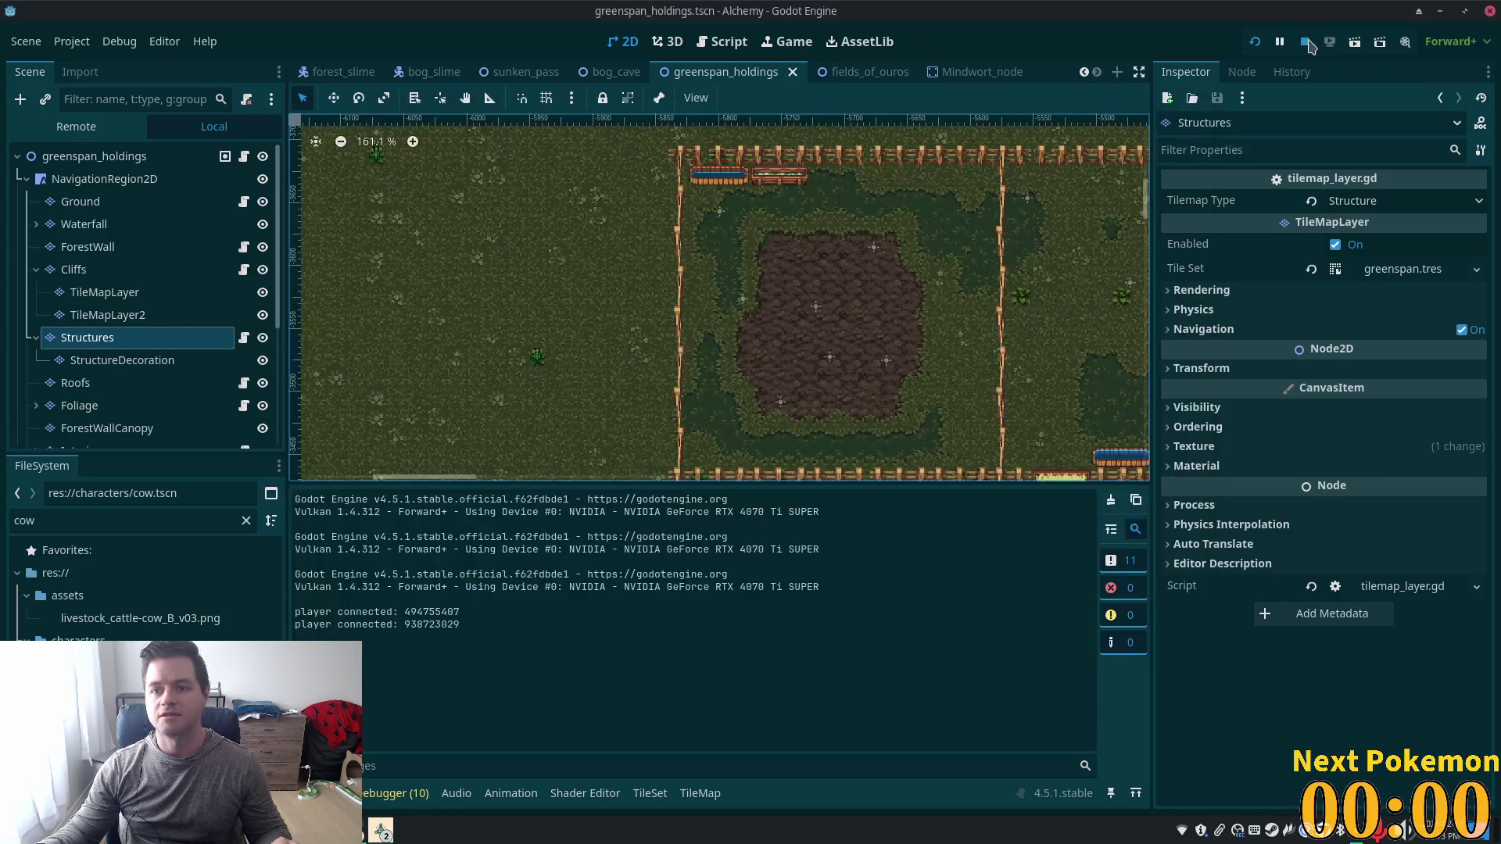
{"action": "scroll", "coordinate": [207, 249], "scroll_direction": "down", "scroll_amount": 5}
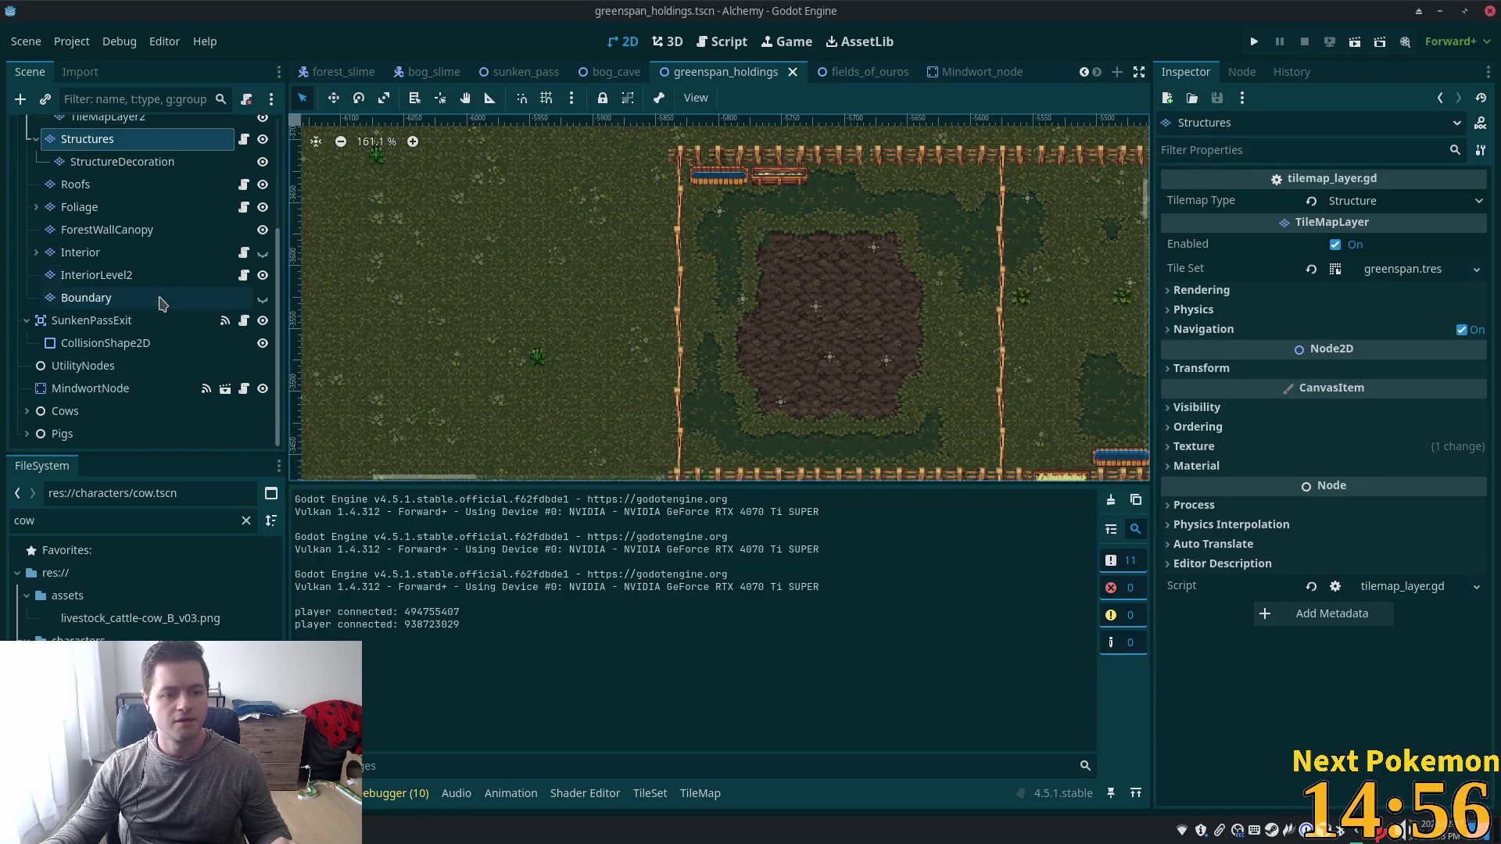
{"action": "left_click", "coordinate": [28, 433]}
{"action": "scroll", "coordinate": [110, 384], "scroll_direction": "down", "scroll_amount": 5}
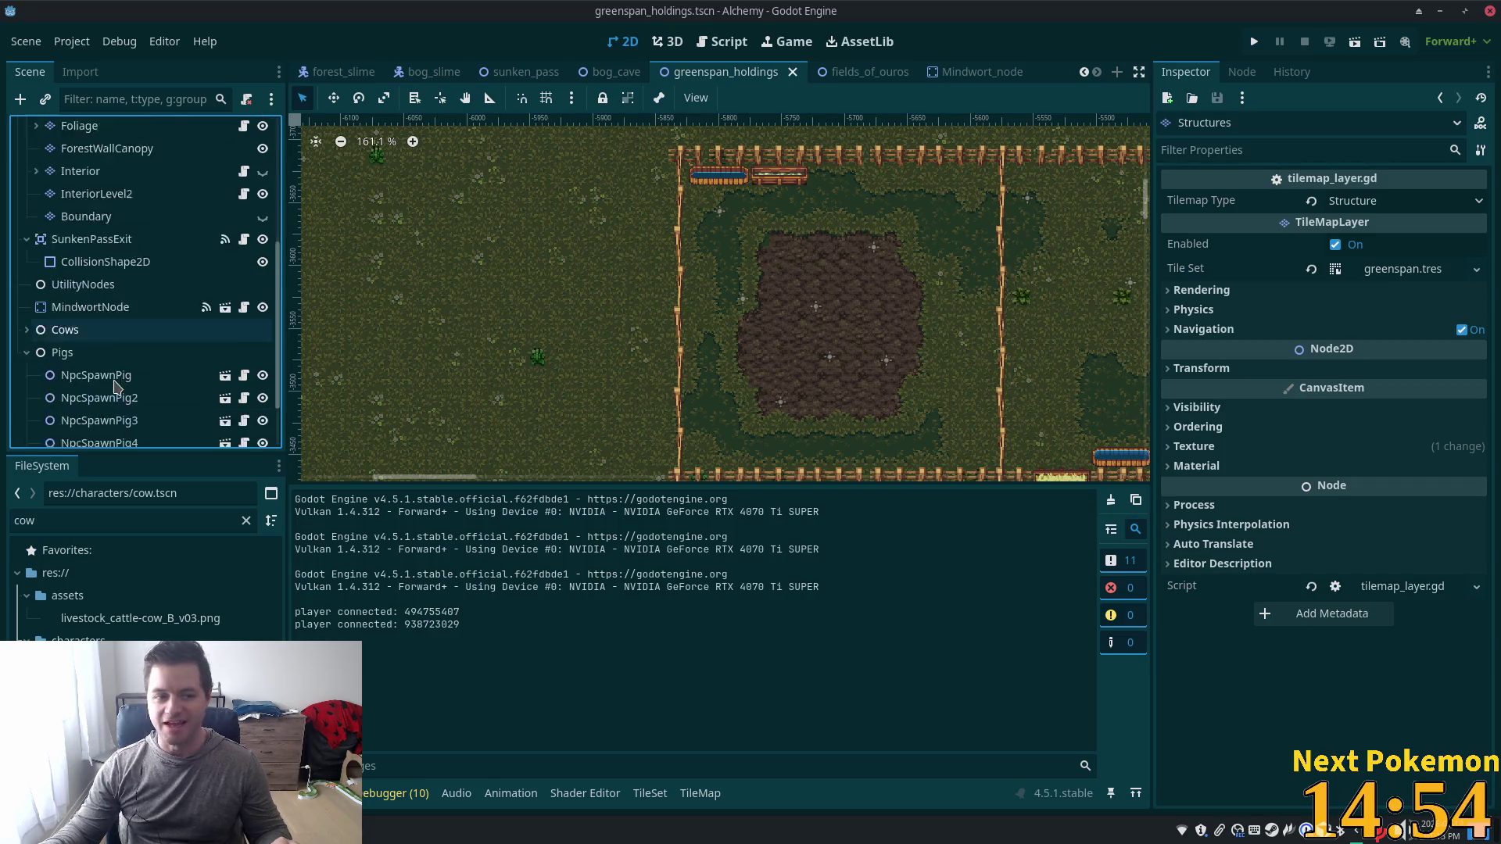
{"action": "left_click", "coordinate": [110, 298]}
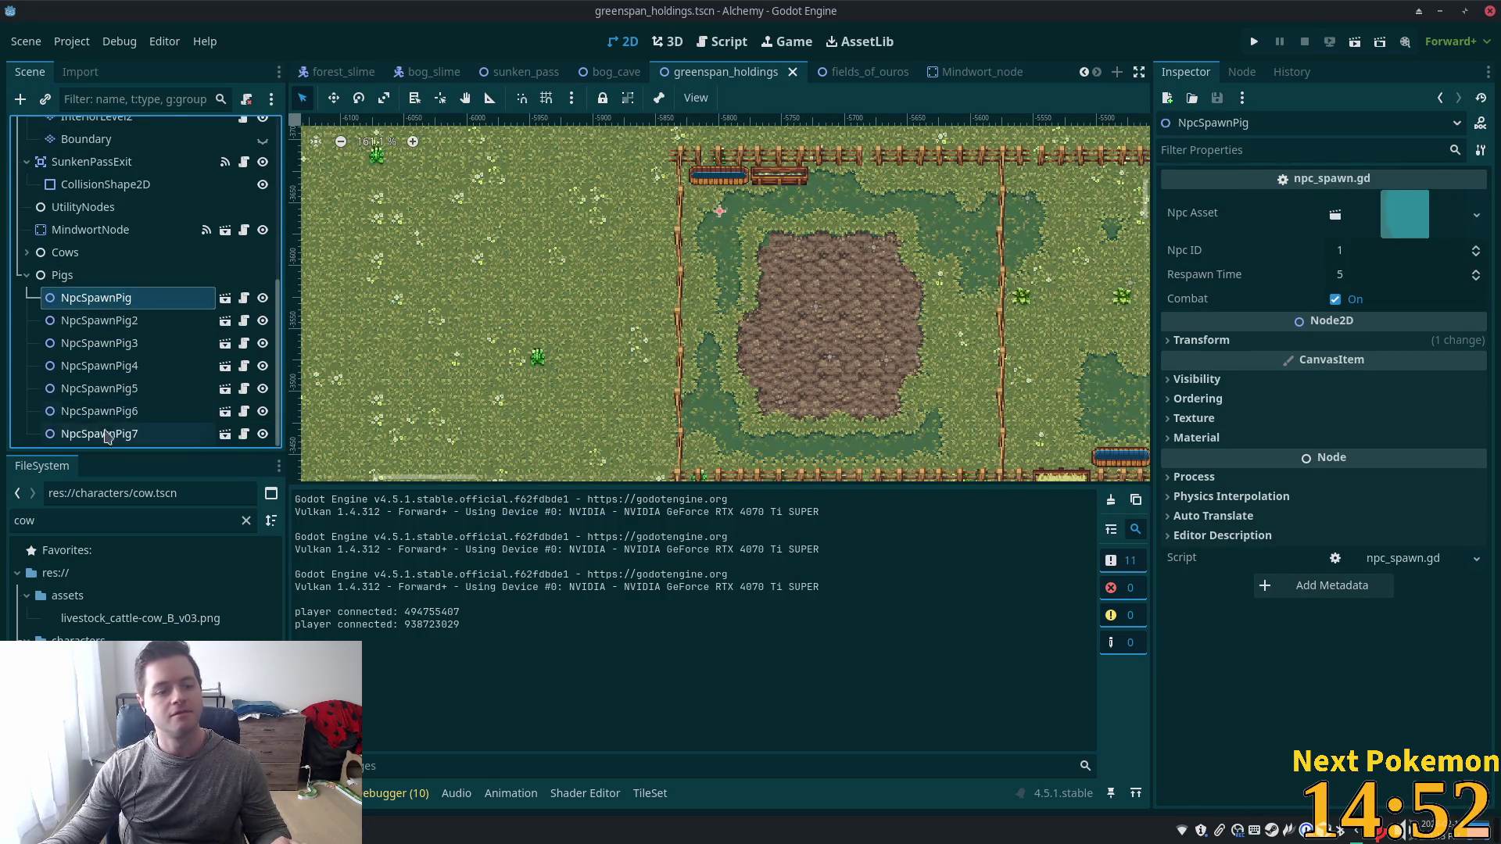
Select all seven pig spawners, filter FileSystem for 'pig', and assign pig.tscn as their Npc Asset.
{"action": "left_click", "coordinate": [109, 434], "text": "shift"}
{"action": "double_click", "coordinate": [109, 512]}
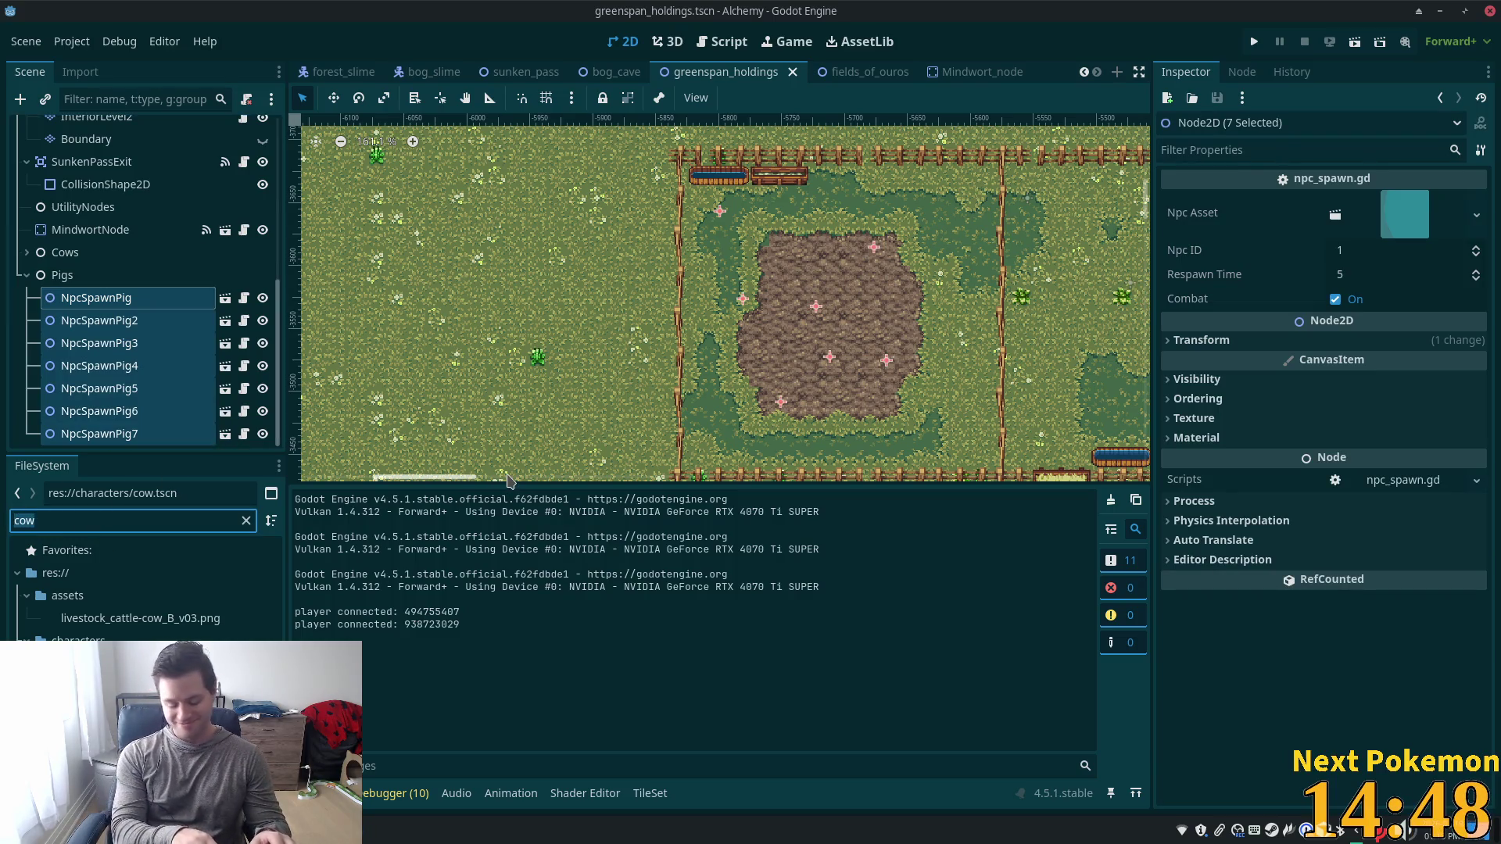
{"action": "type", "text": "pigs"}
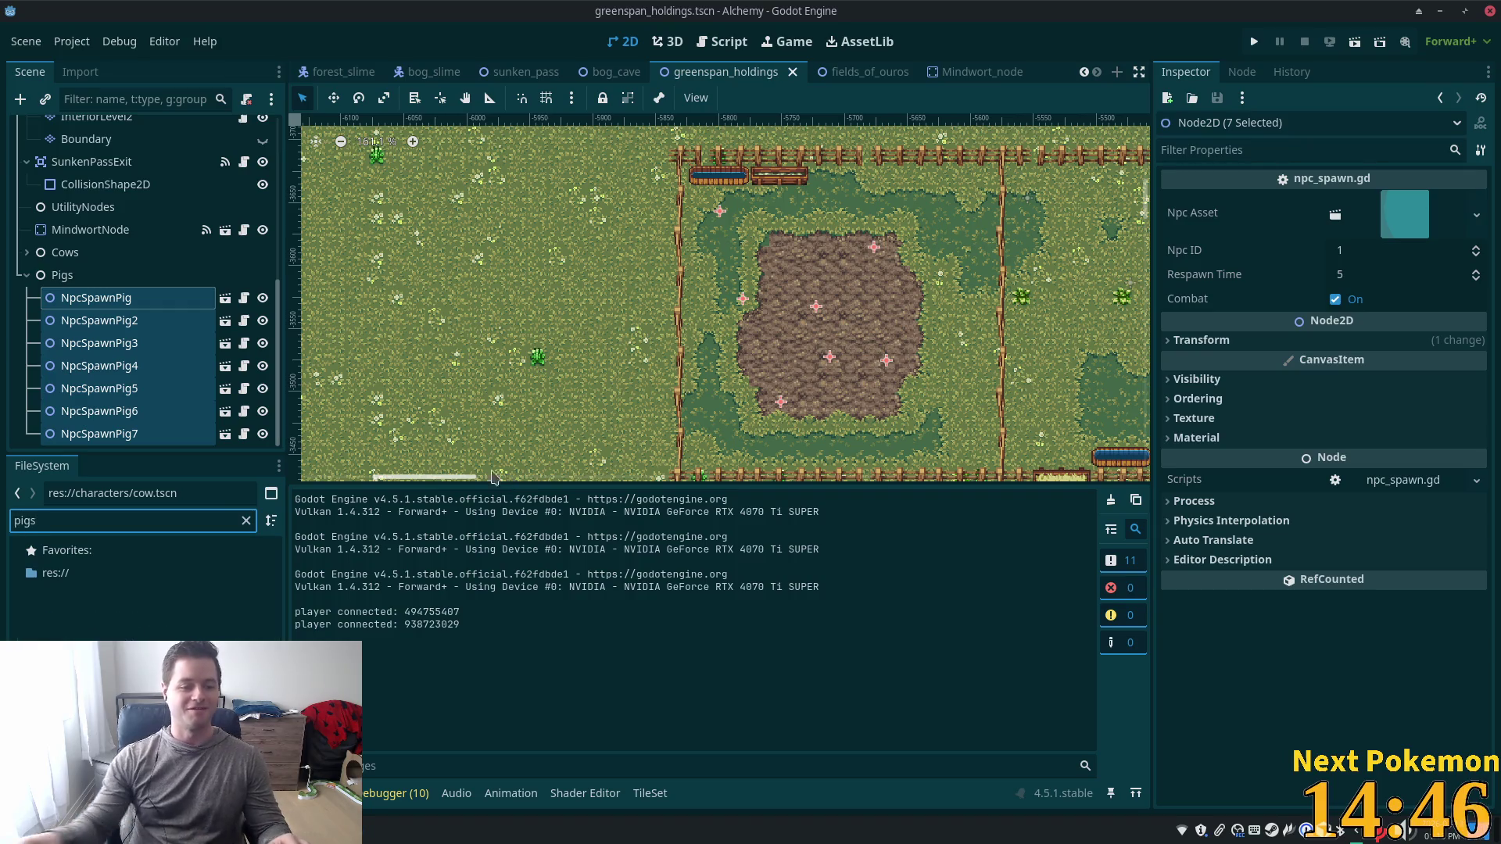
{"action": "key", "text": "BackSpace"}
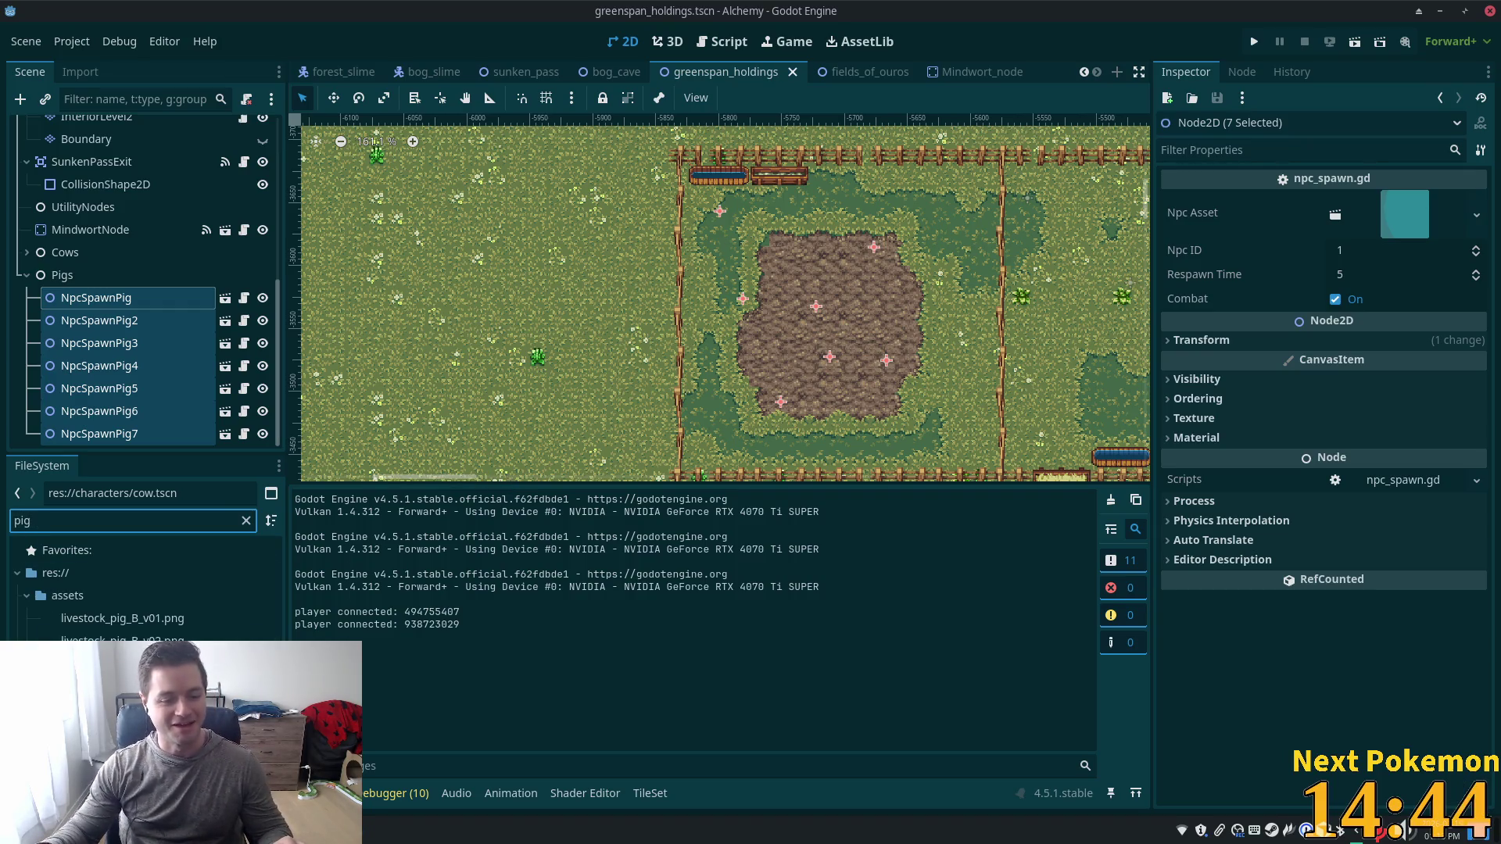
{"action": "mouse_move", "coordinate": [117, 657]}
{"action": "left_mouse_down"}
{"action": "mouse_move", "coordinate": [426, 606]}
{"action": "mouse_move", "coordinate": [1391, 218]}
{"action": "left_mouse_up"}
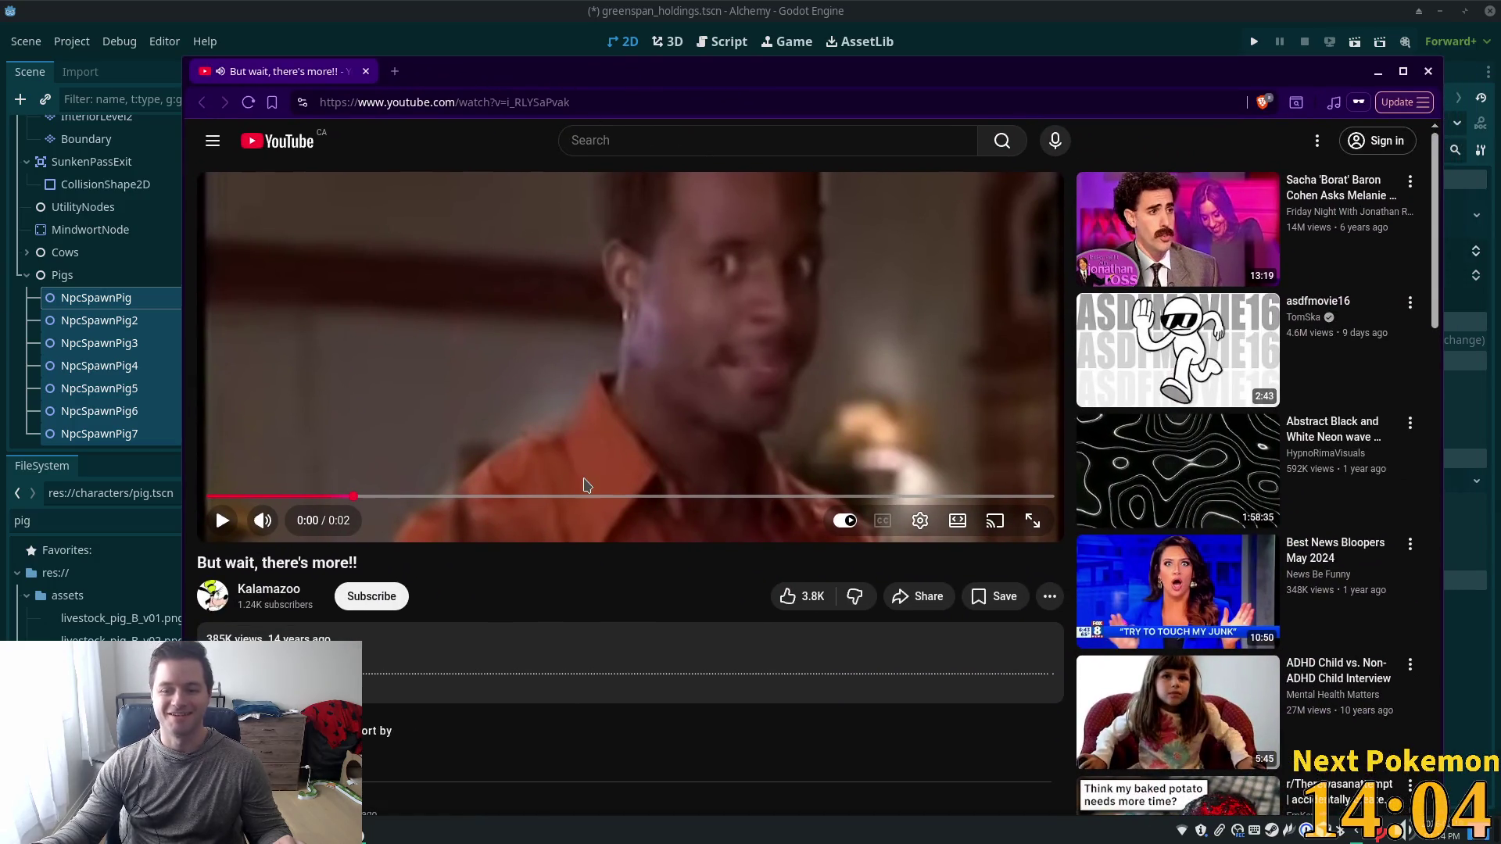
Play the 'But wait, there's more!!' YouTube clip, then close the browser.
{"action": "left_click", "coordinate": [221, 521]}
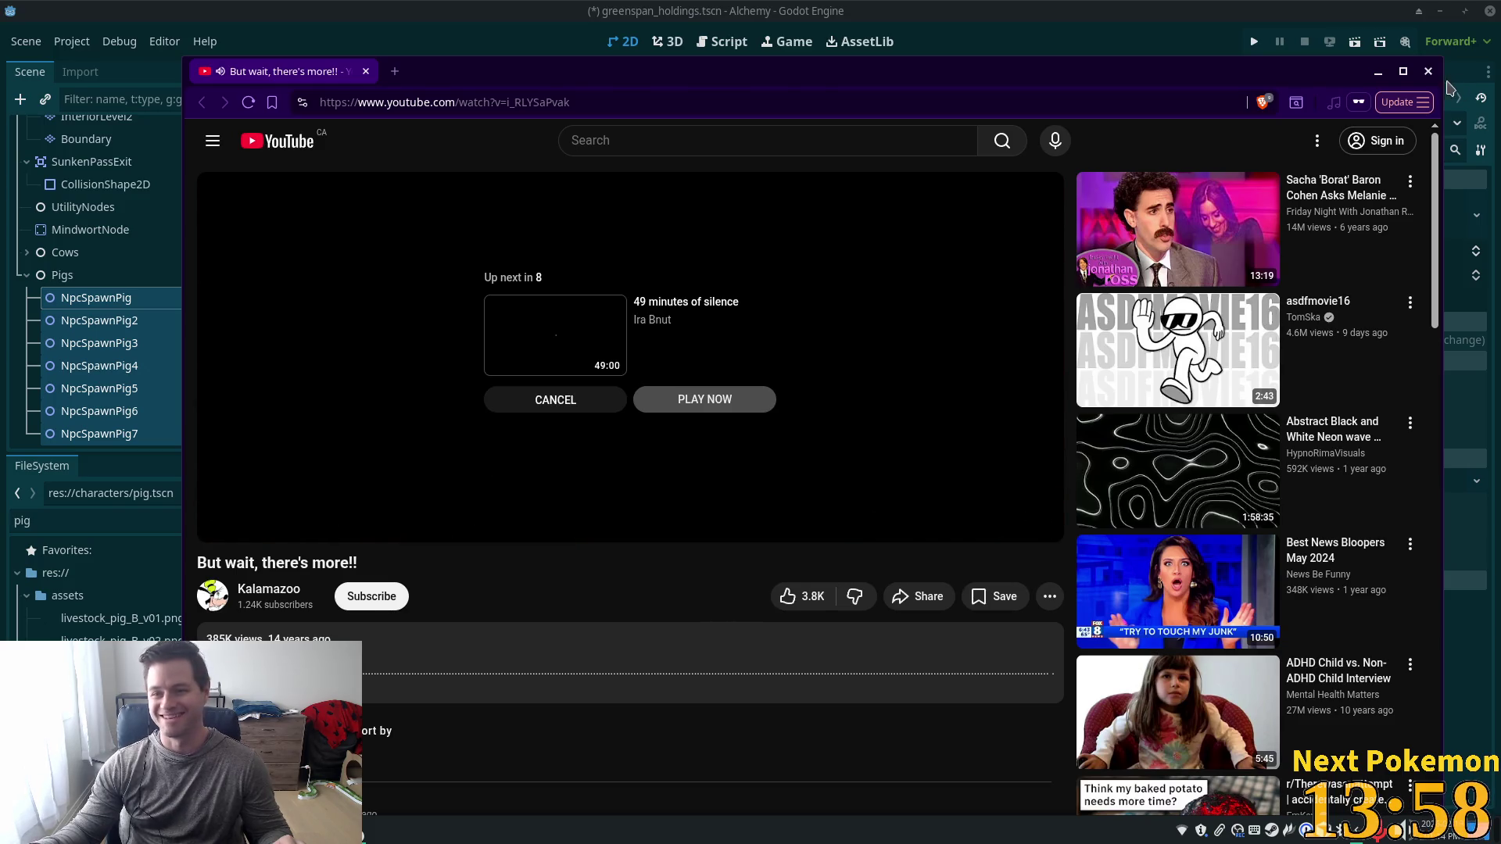
{"action": "left_click", "coordinate": [1428, 72]}
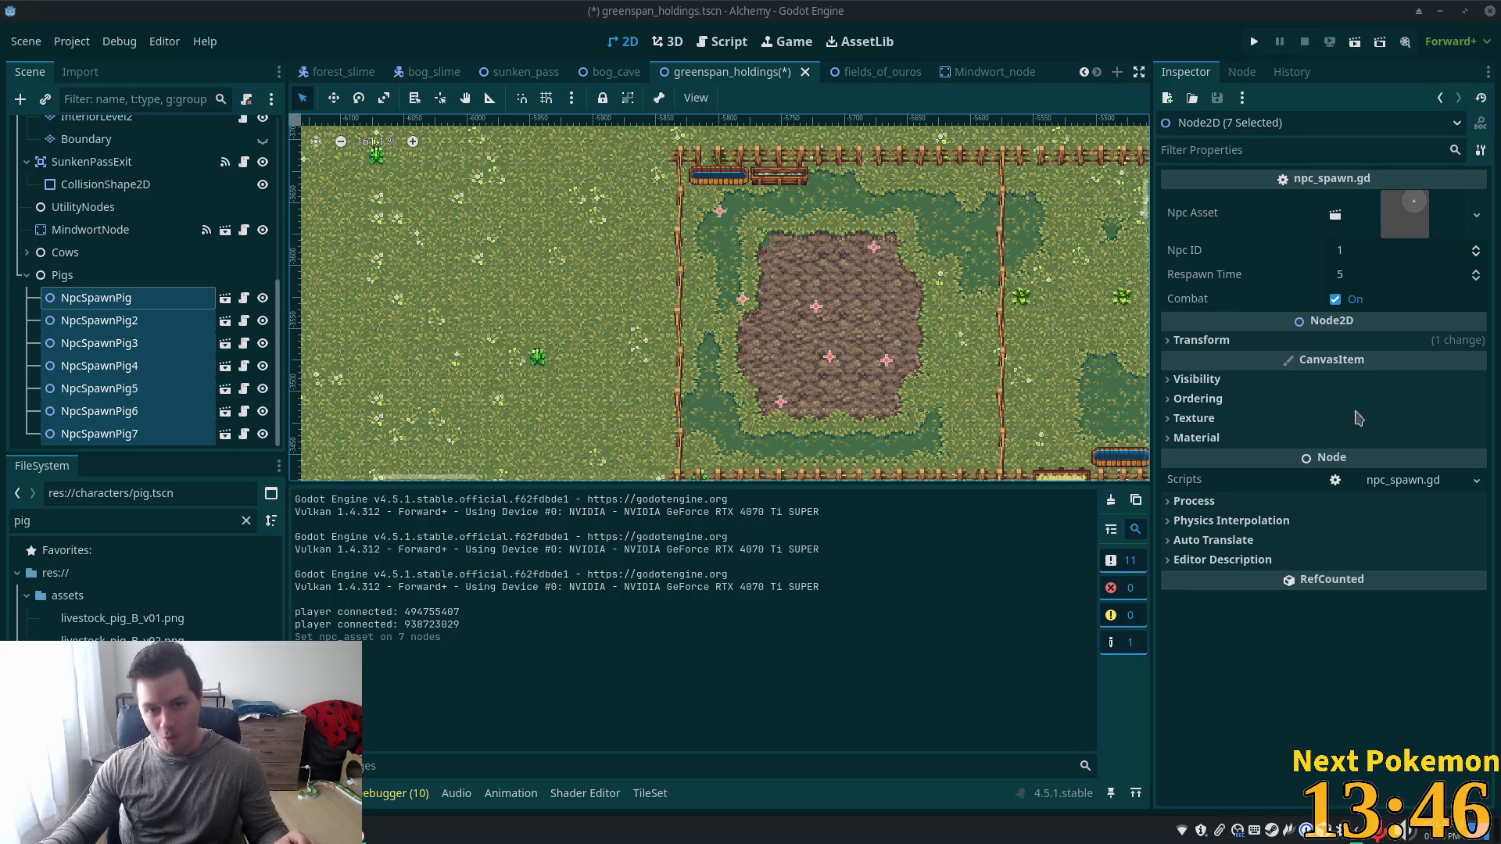
Save the scene, launch the game and log in quickly.
{"action": "scroll", "coordinate": [784, 245], "scroll_direction": "down", "scroll_amount": 4}
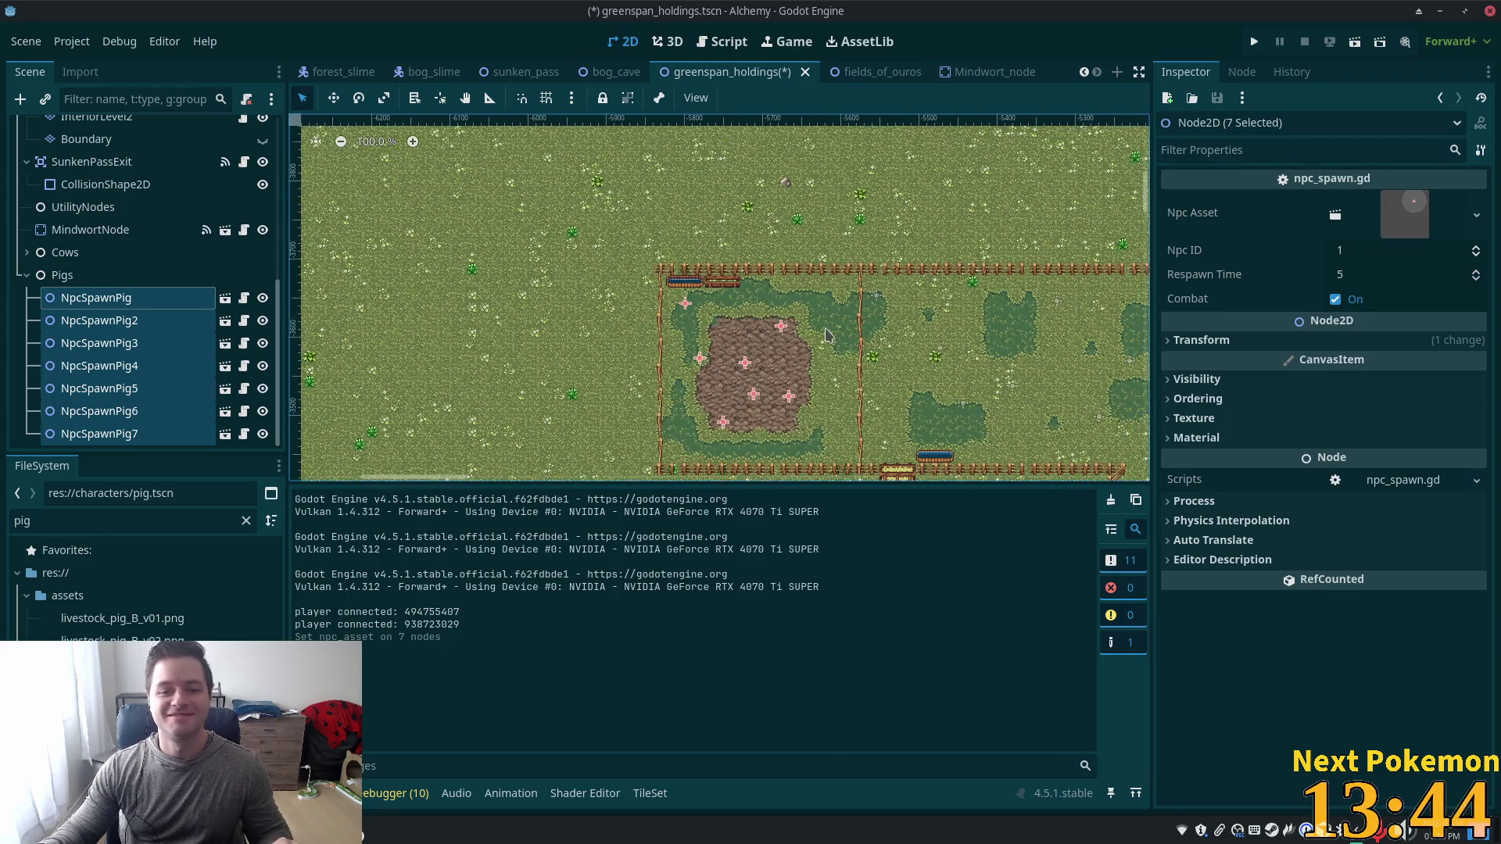
{"action": "key", "text": "ctrl+s"}
{"action": "left_click", "coordinate": [1255, 43]}
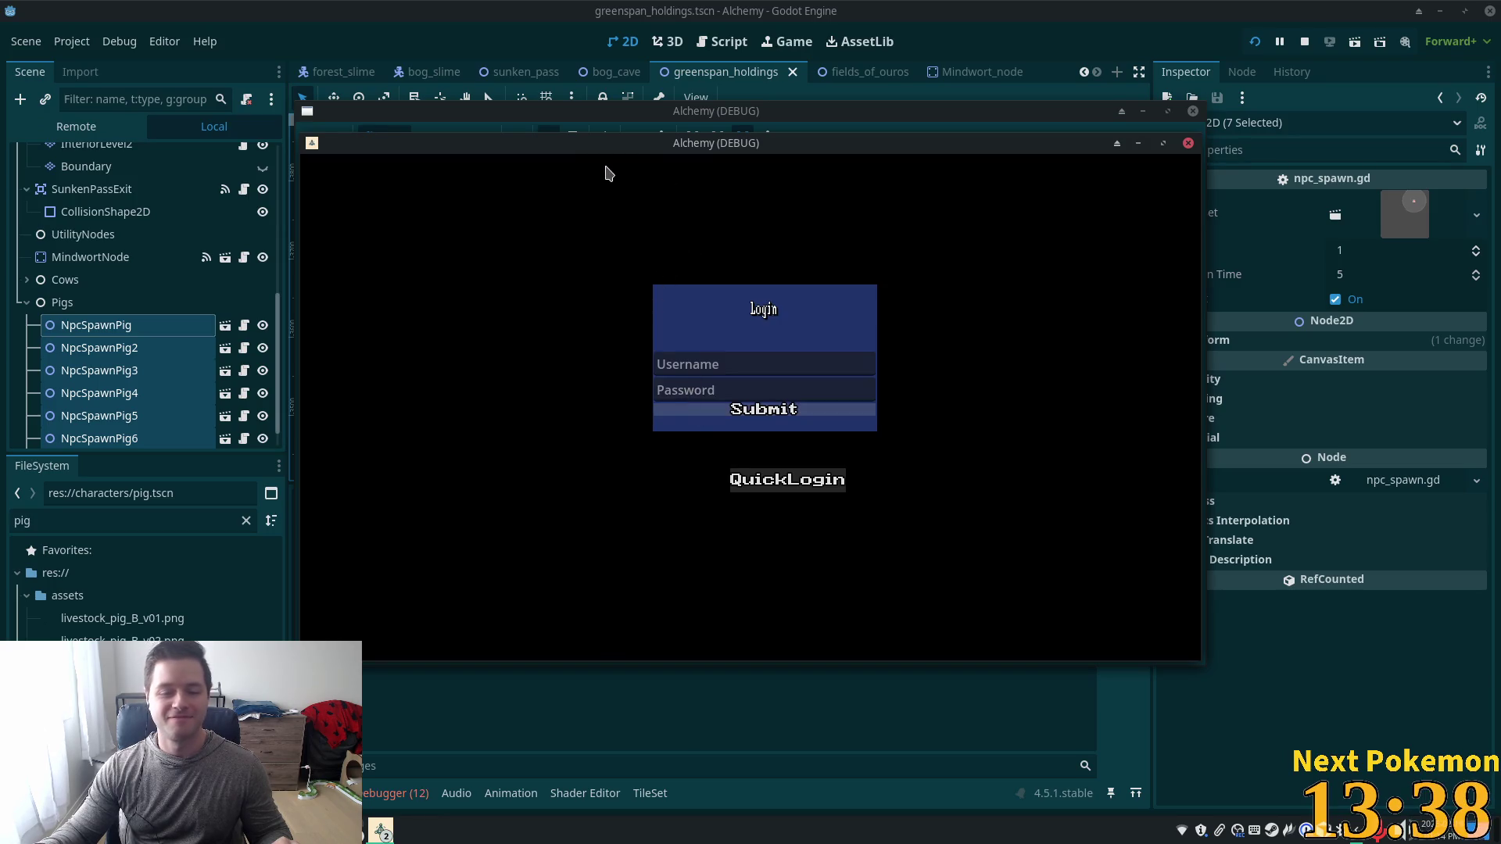
{"action": "left_click", "coordinate": [787, 479]}
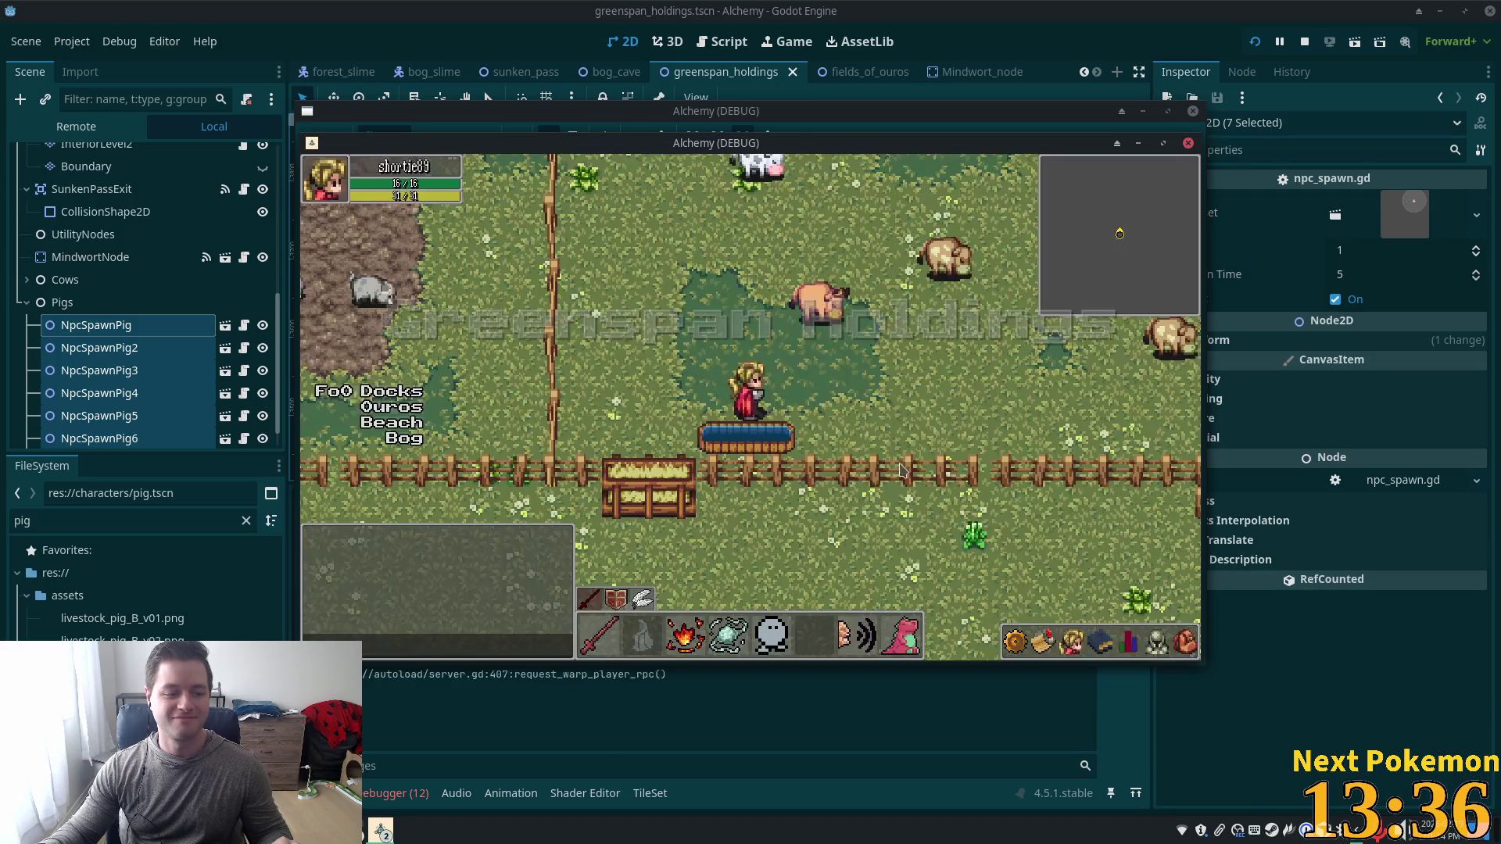
Walk the character down below the fence and left past the trough to the fence.
{"action": "key", "text": "Left"}
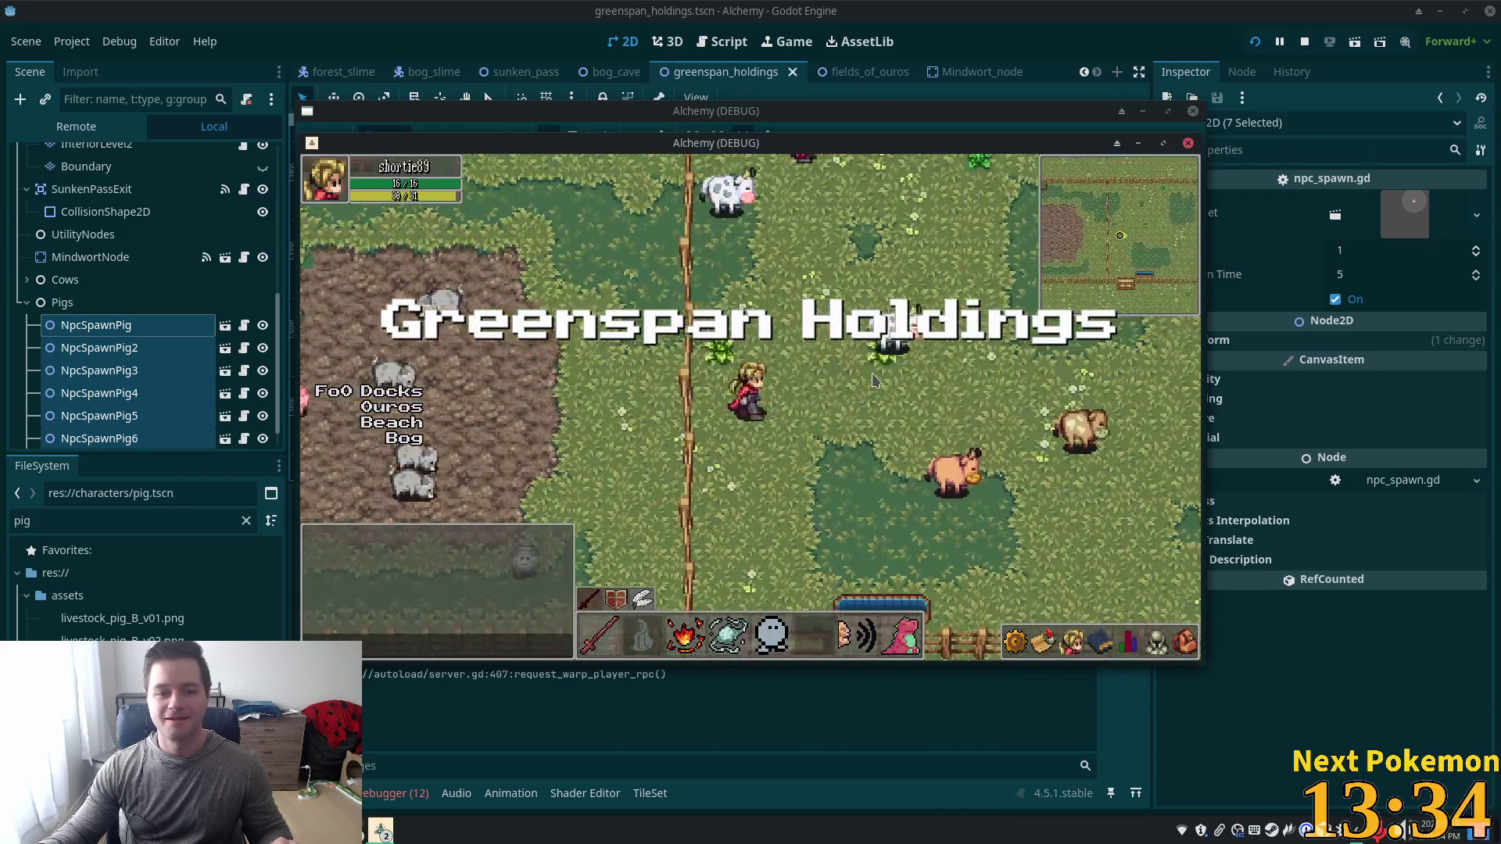
{"action": "key", "text": "Down"}
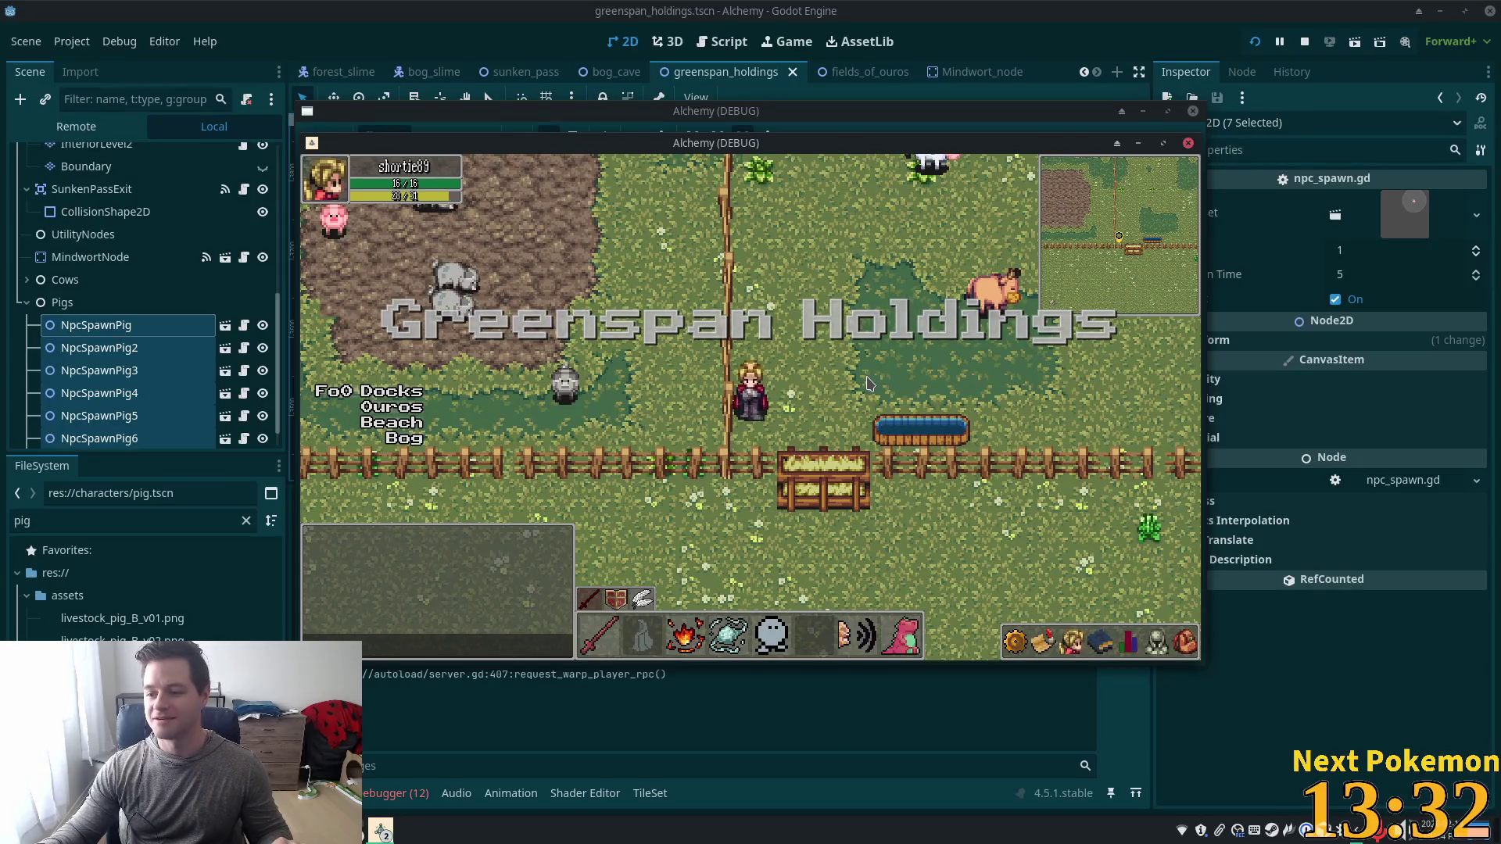
{"action": "key", "text": "Down"}
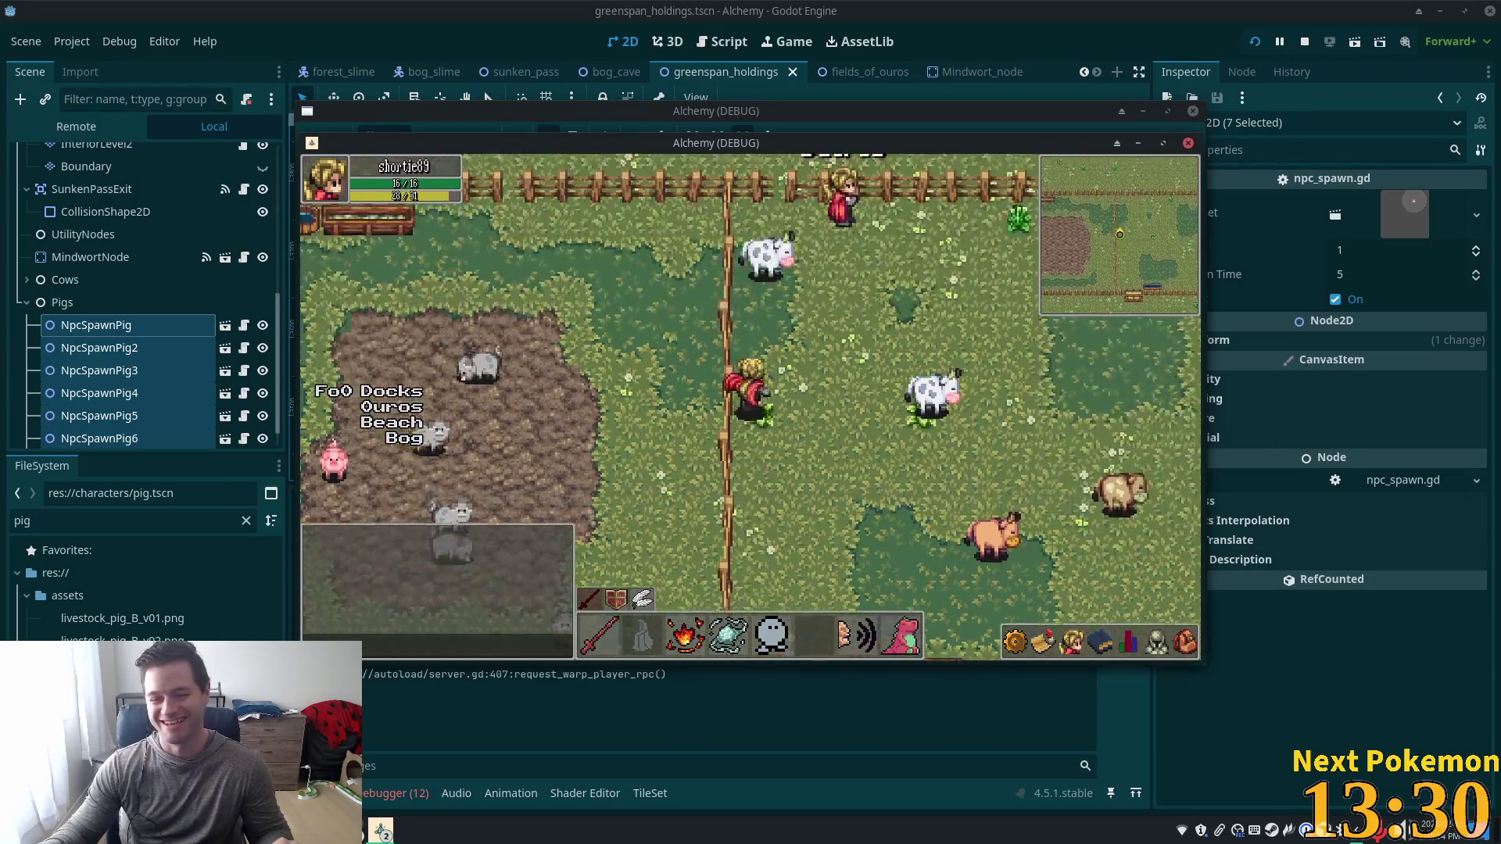
{"action": "key", "text": "Down"}
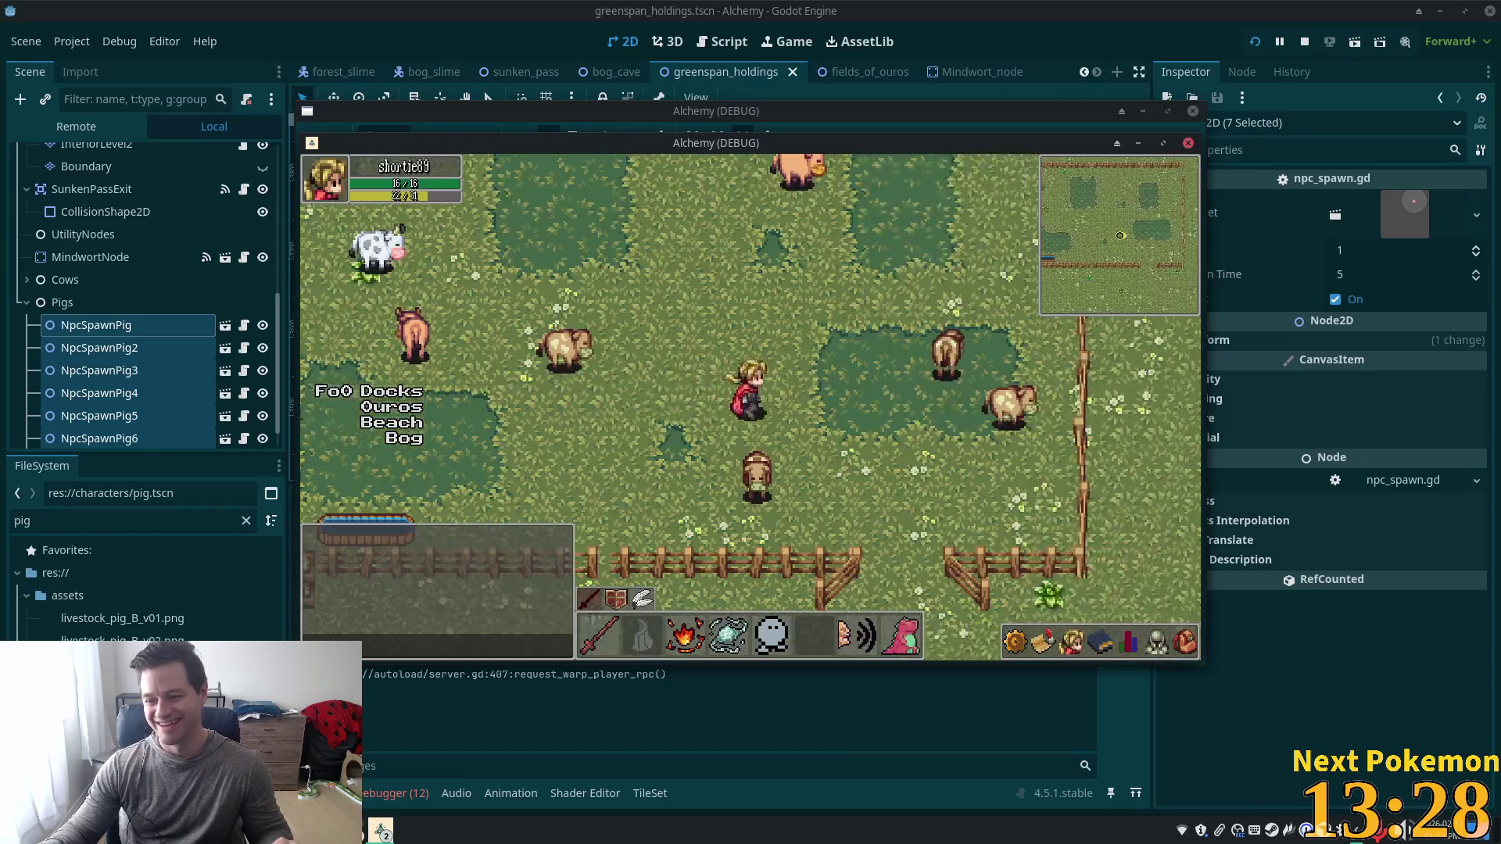
{"action": "key", "text": "Down"}
{"action": "key", "text": "Right"}
{"action": "key", "text": "Left"}
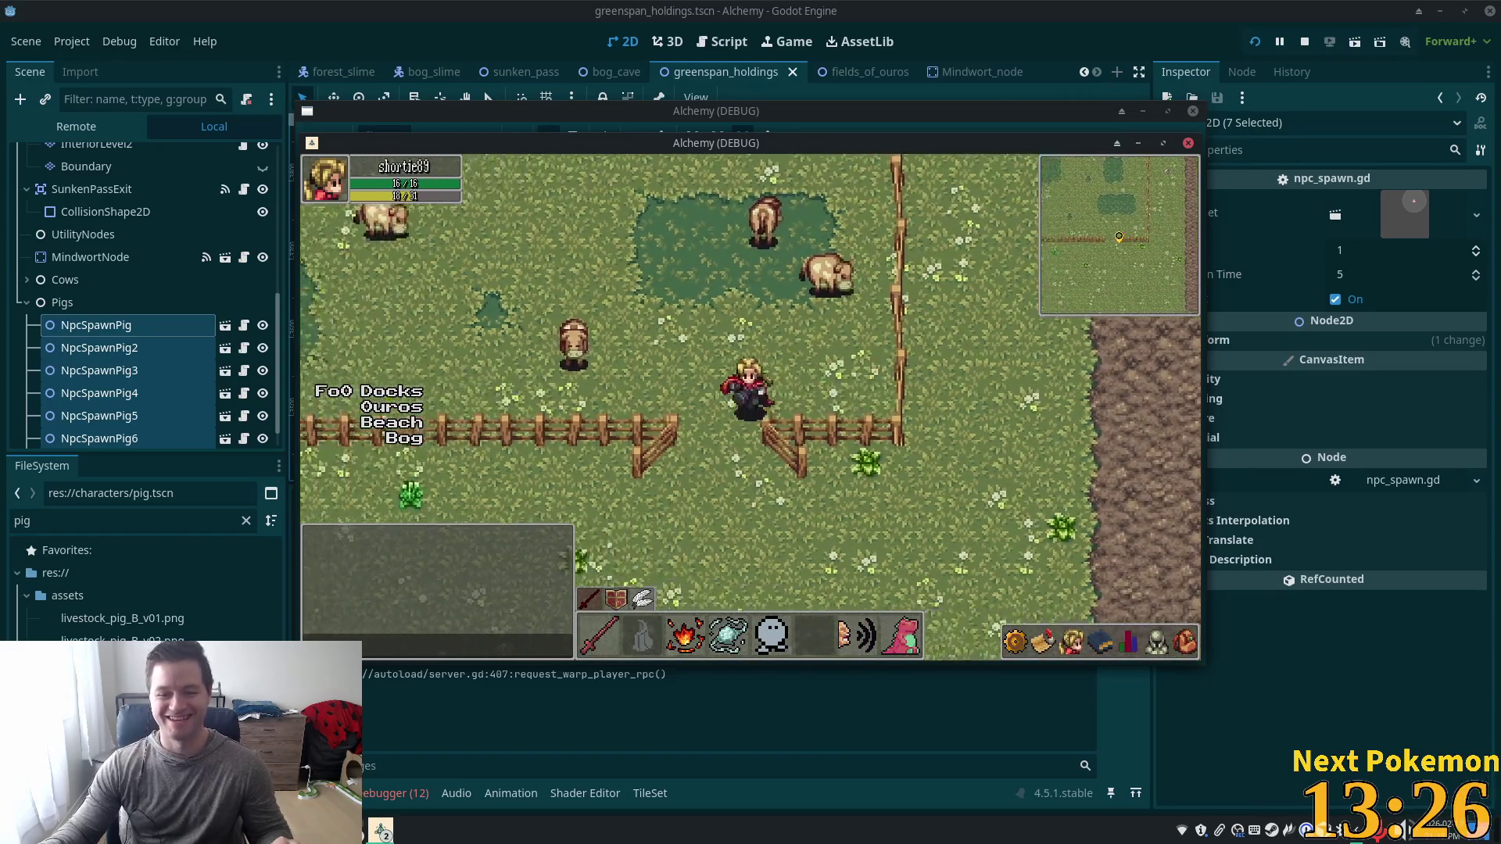
{"action": "key", "text": "Left"}
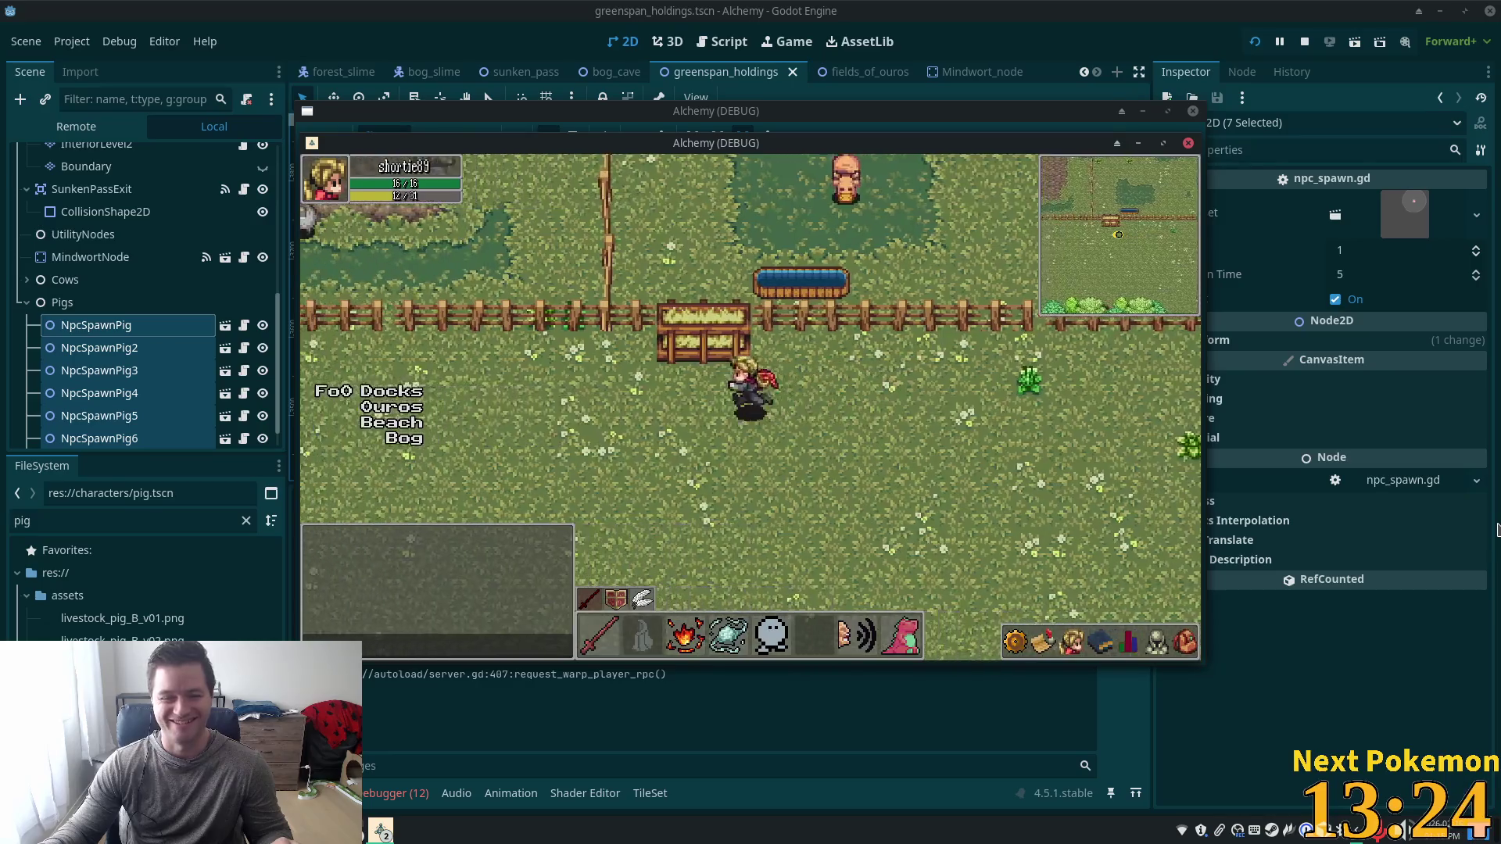
{"action": "key", "text": "Up"}
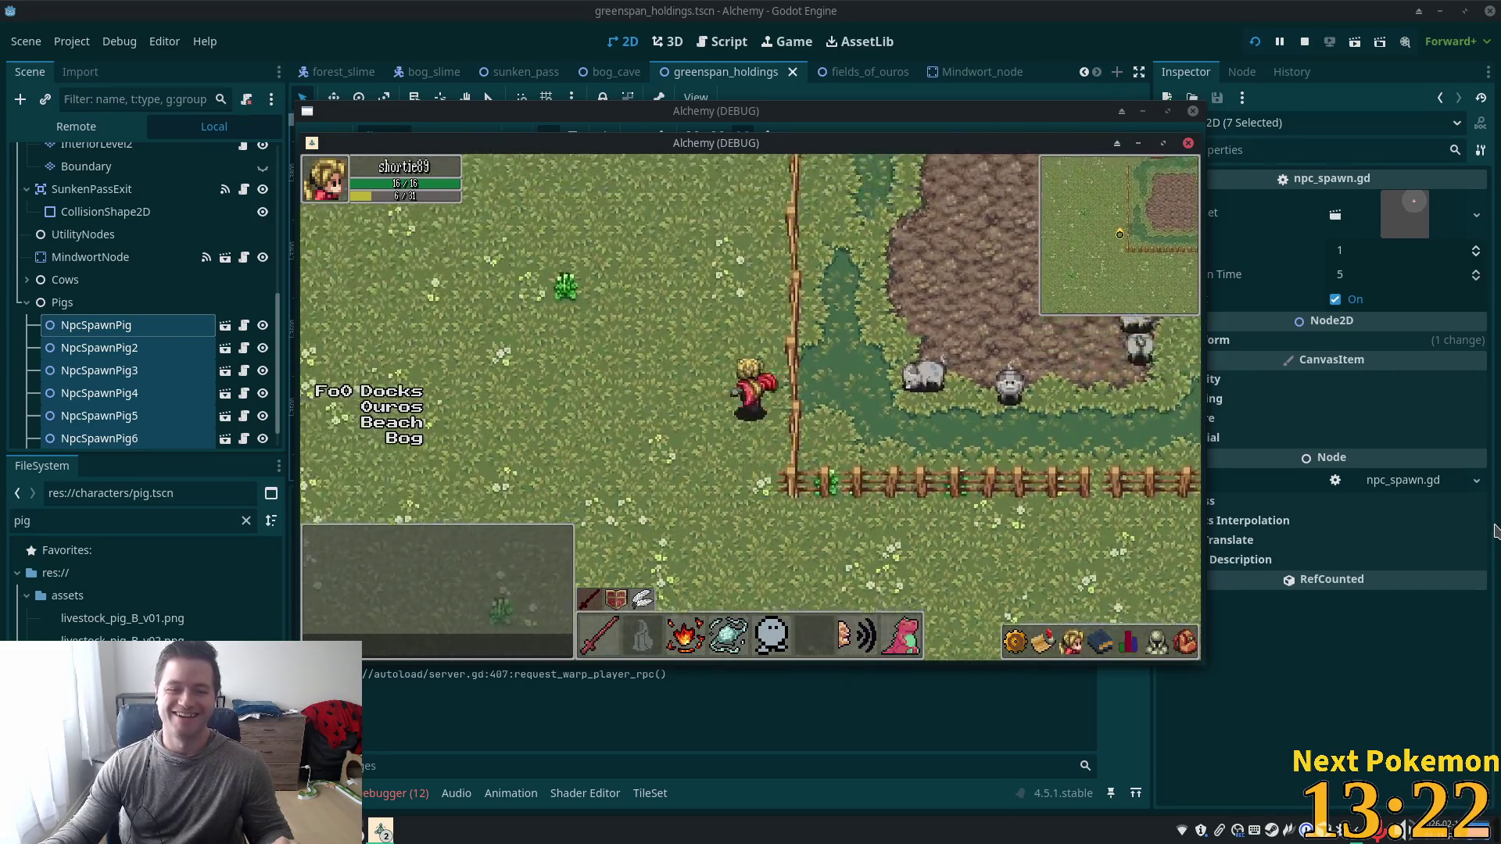
Walk along the fence and across into the pig pasture, then return to the editor.
{"action": "key", "text": "Down"}
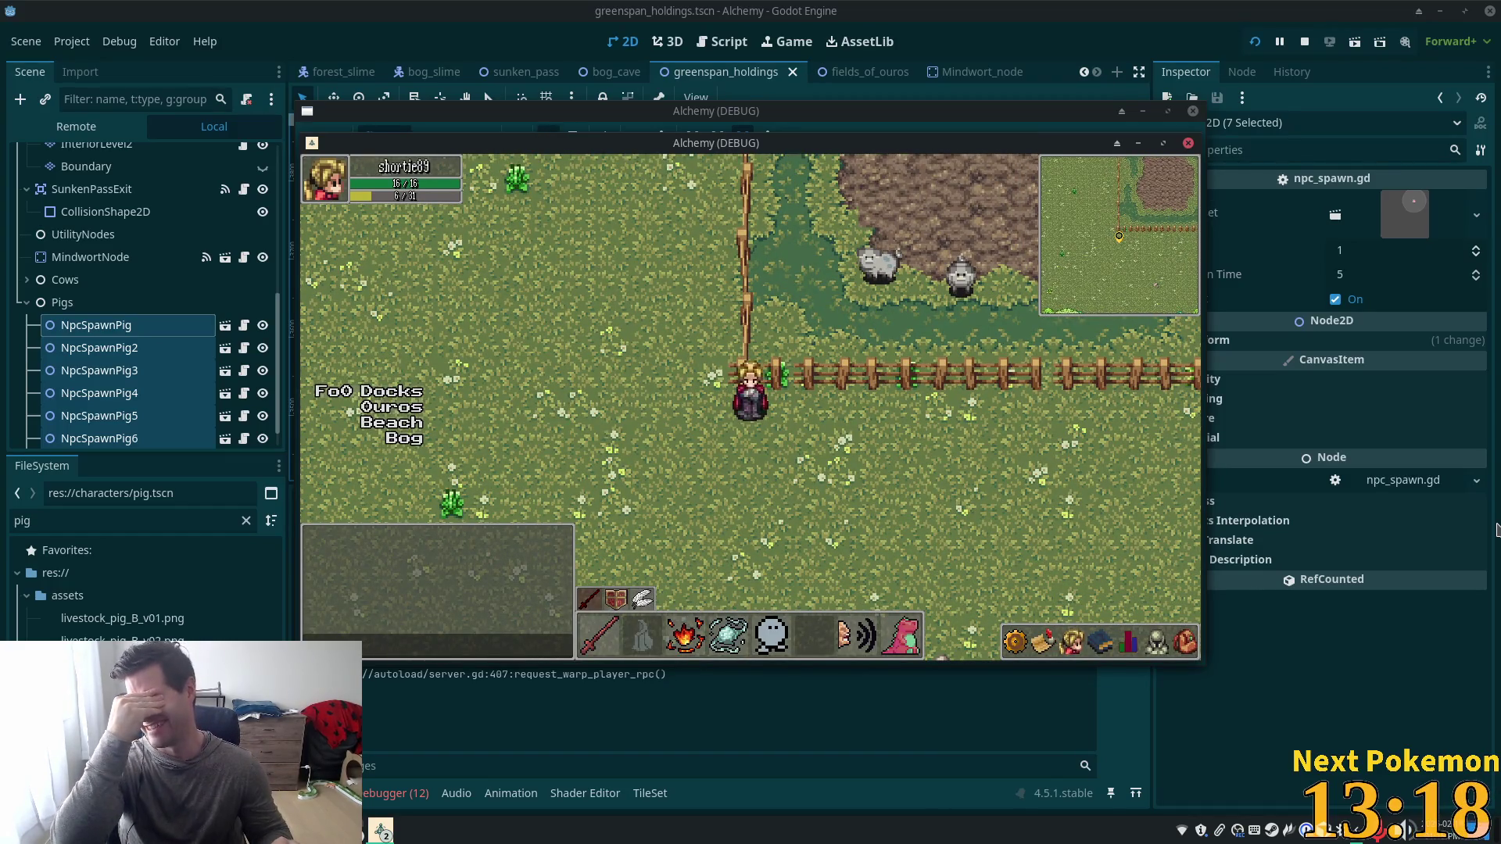
{"action": "key", "text": "Left"}
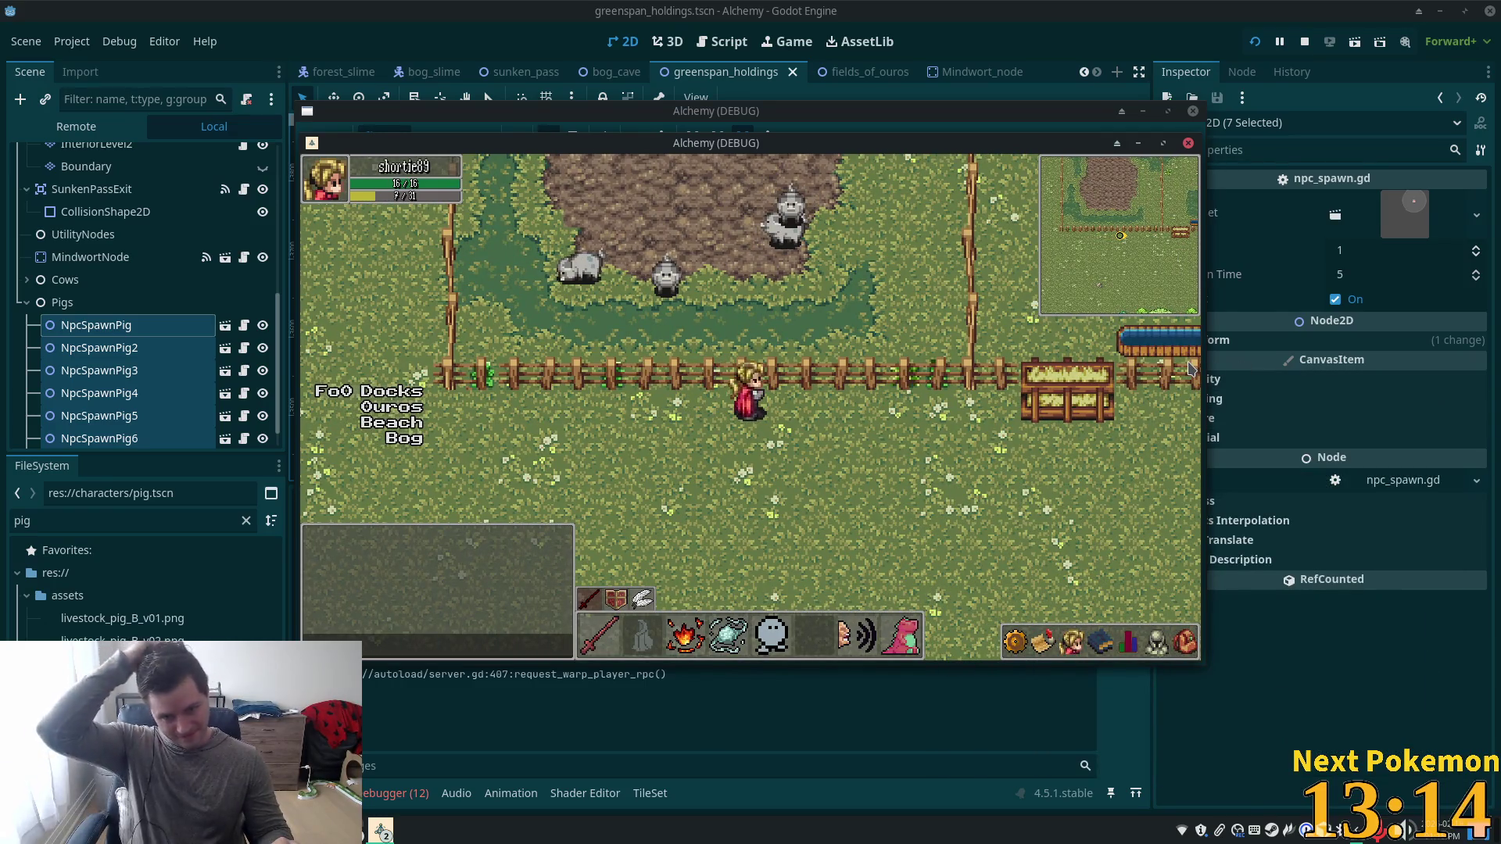
{"action": "key", "text": "Right"}
{"action": "key", "text": "Down"}
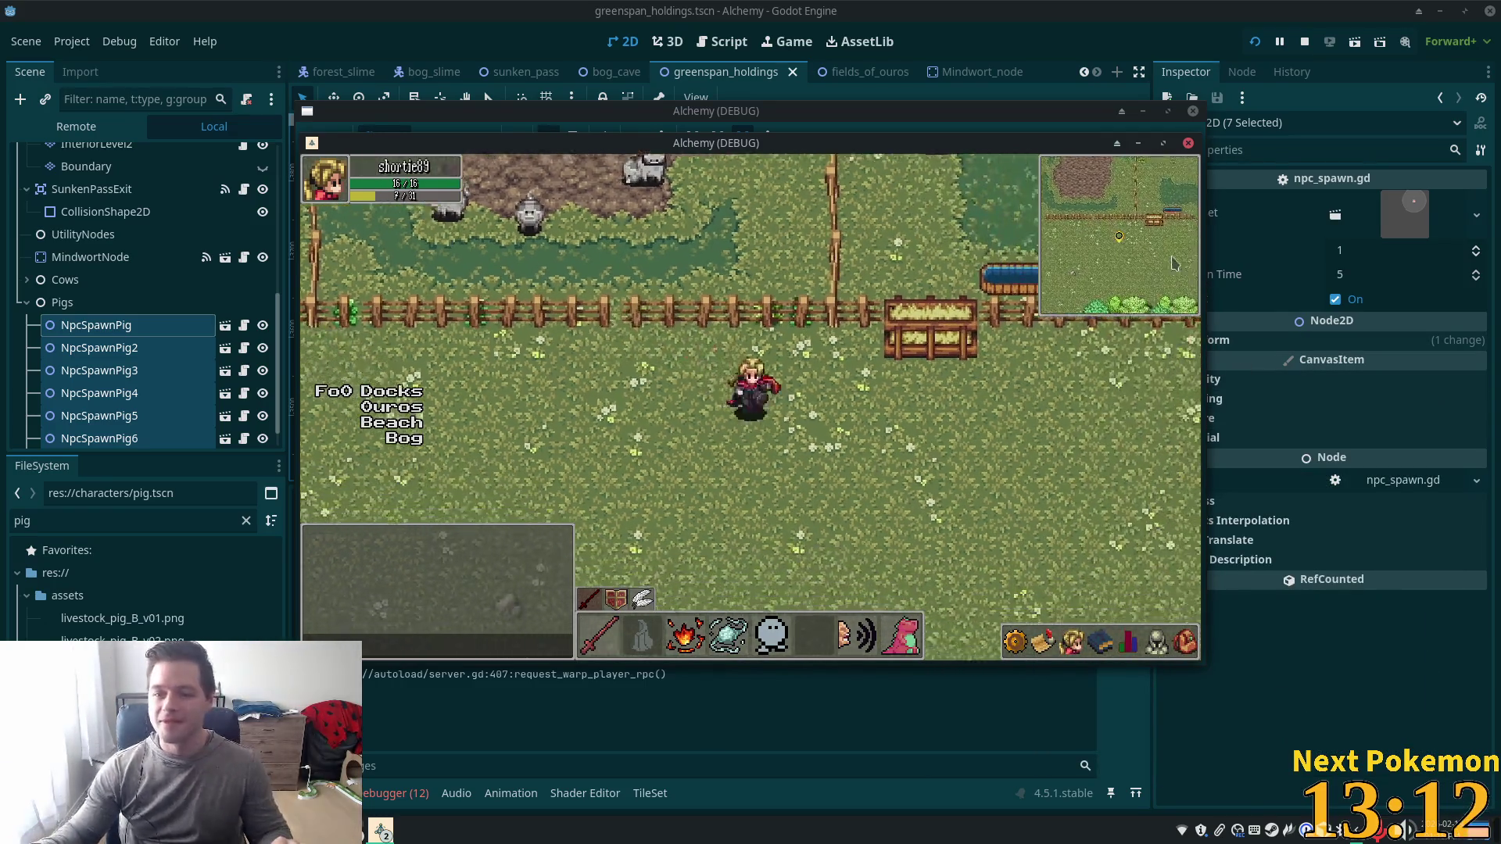
{"action": "key", "text": "Right"}
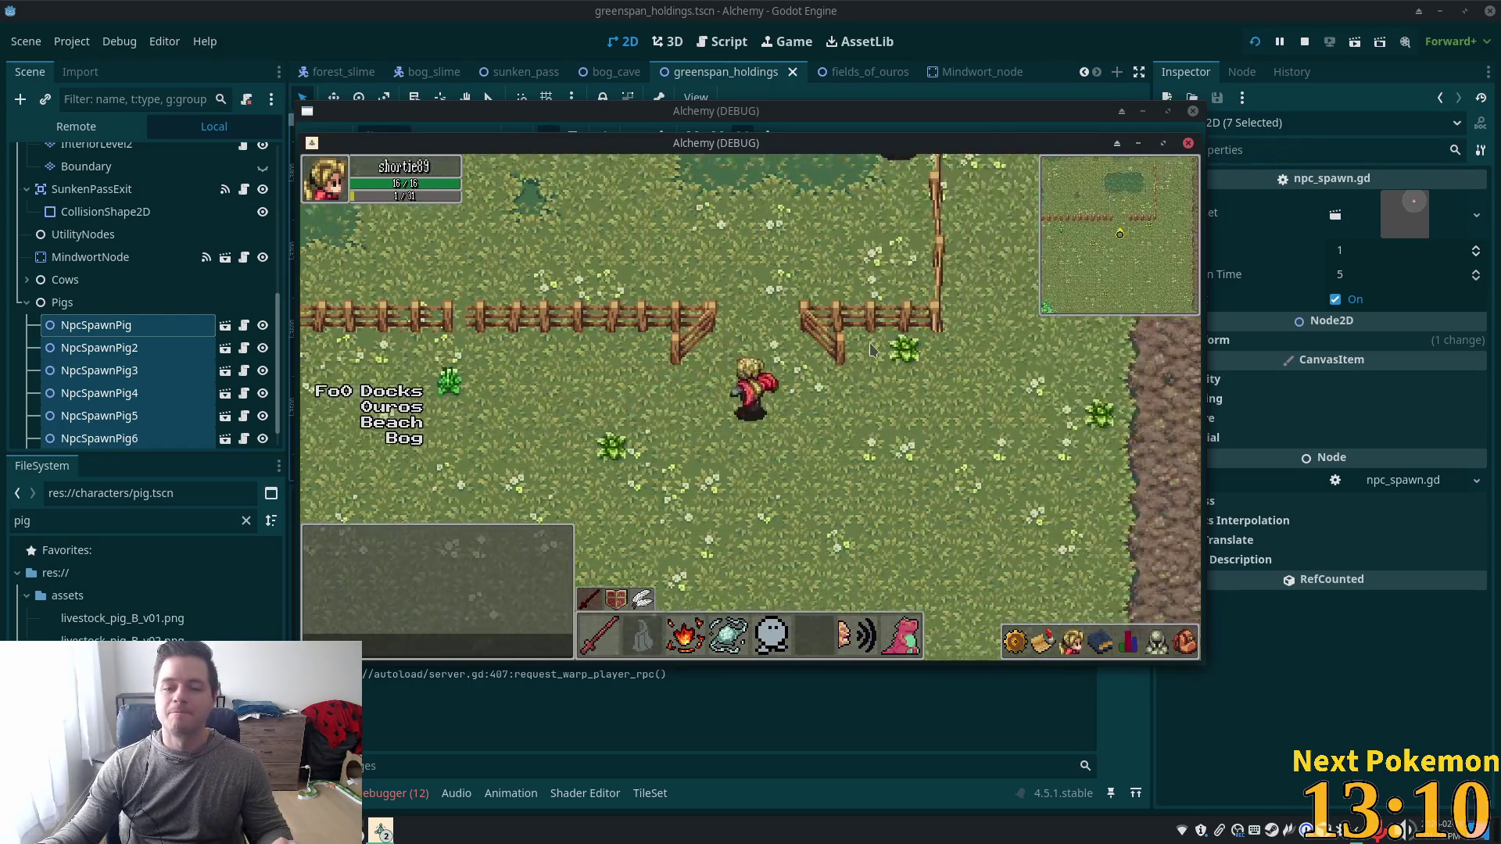
{"action": "key", "text": "Up"}
{"action": "key", "text": "Up"}
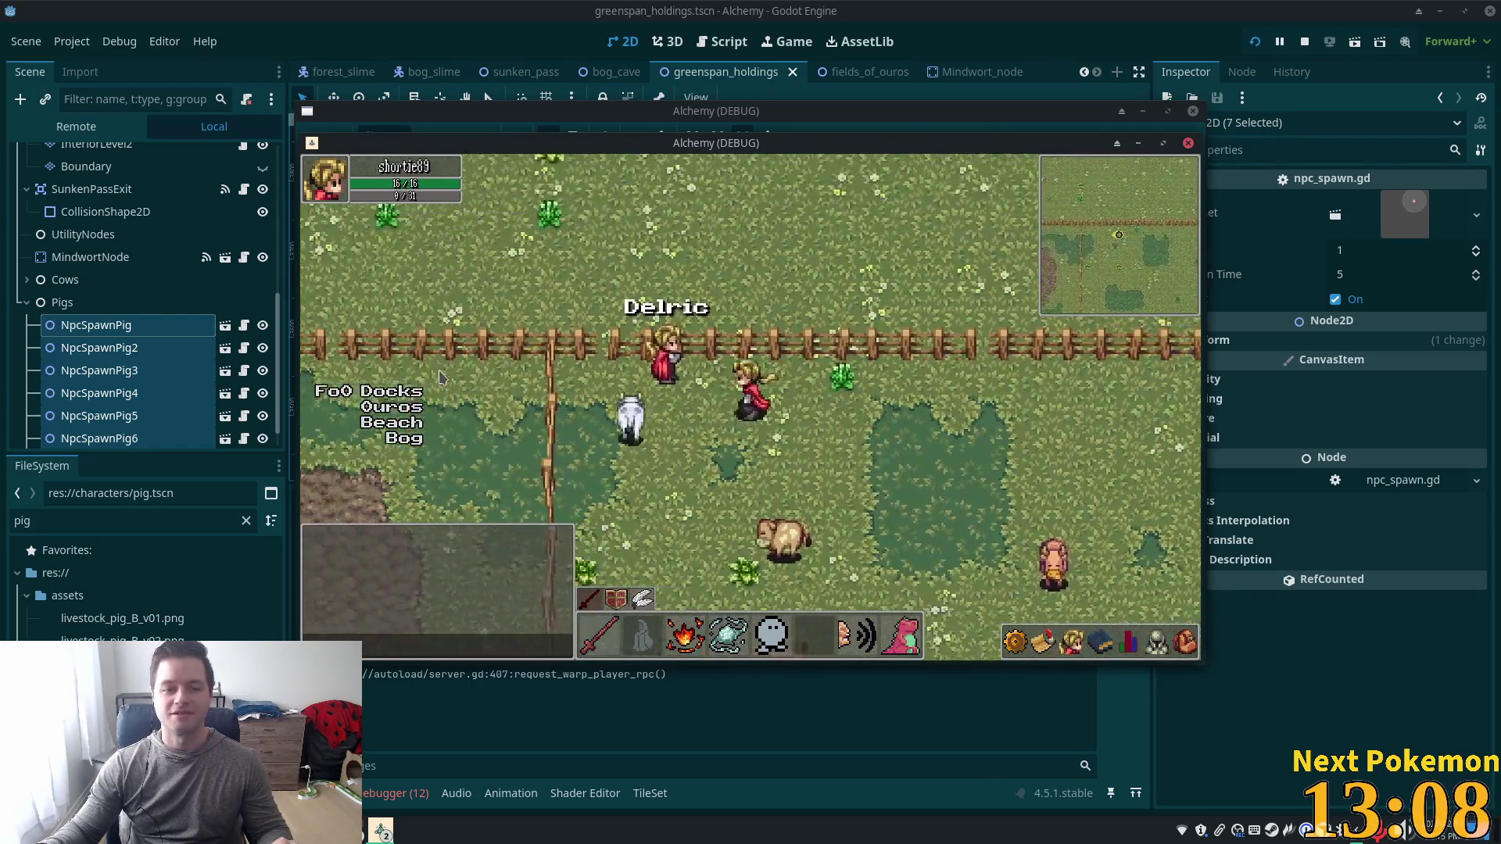
{"action": "key", "text": "alt+Tab"}
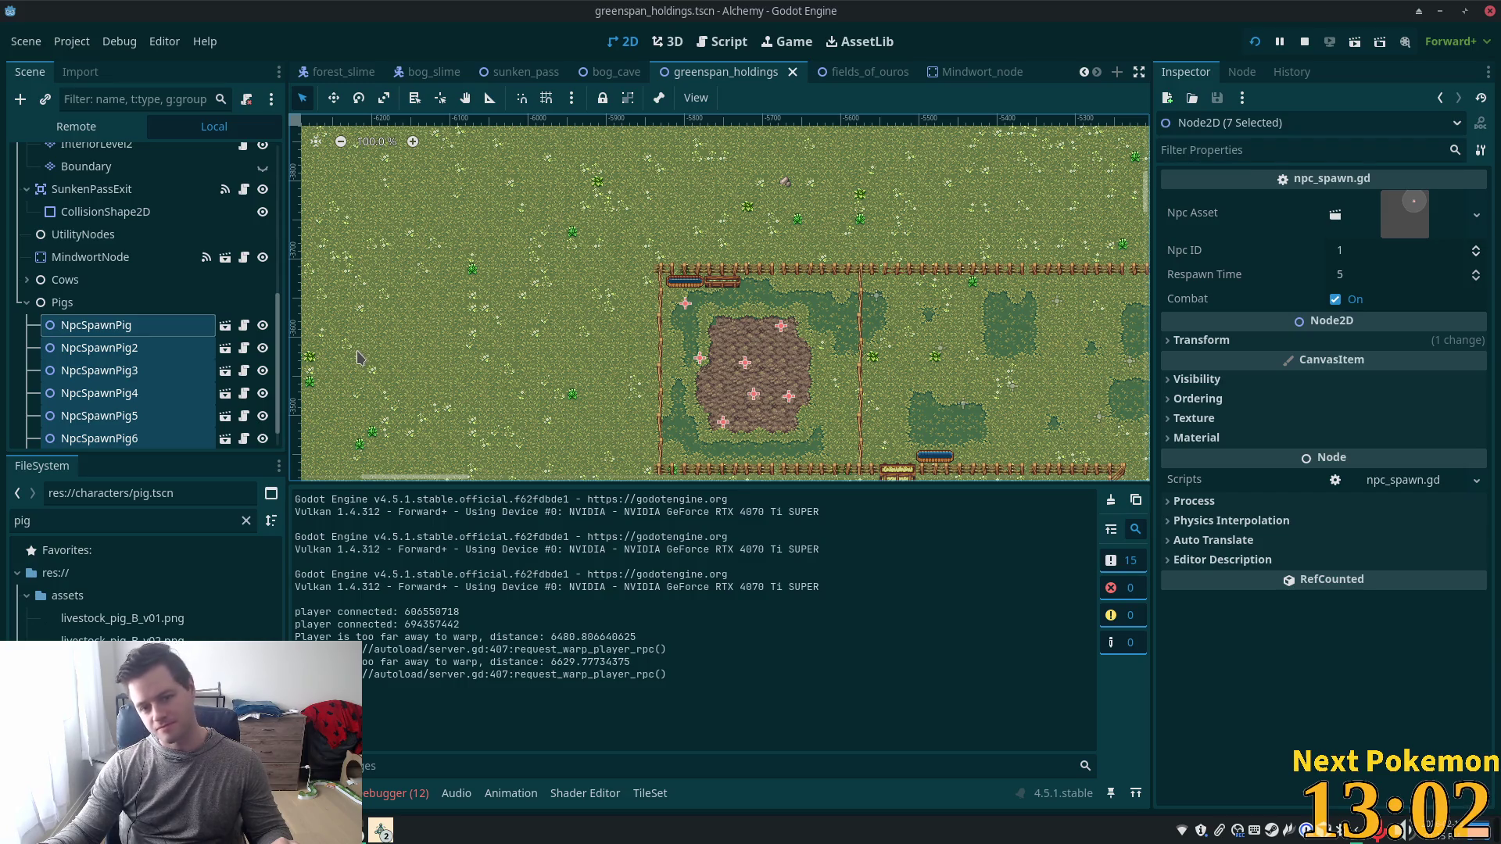
Collapse the Pigs node and select the Structures tile layer for painting.
{"action": "scroll", "coordinate": [797, 316], "scroll_direction": "up", "scroll_amount": 5}
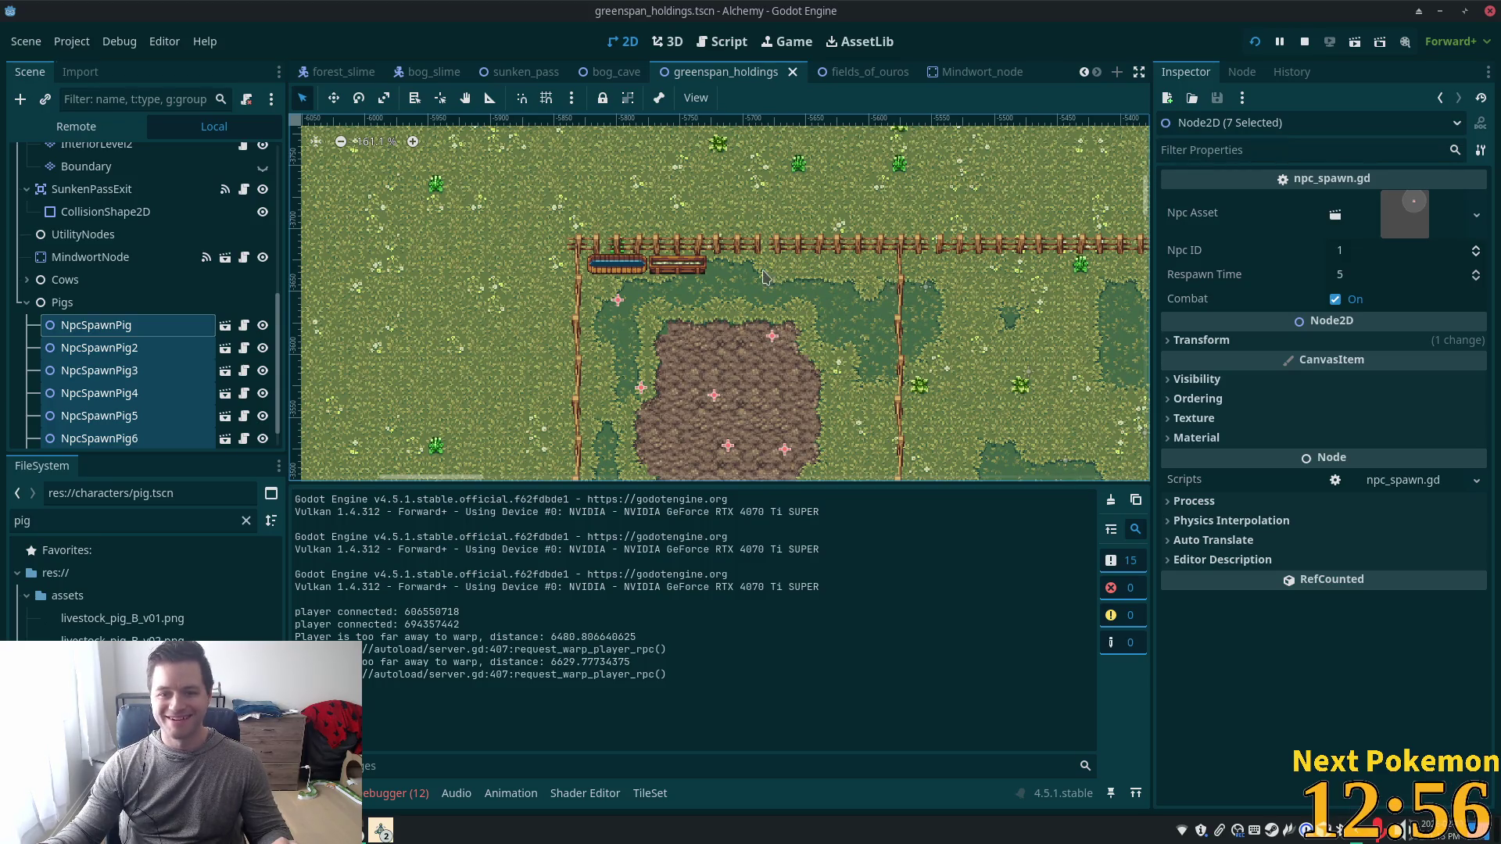
{"action": "scroll", "coordinate": [766, 273], "scroll_direction": "up", "scroll_amount": 4}
{"action": "left_click", "coordinate": [25, 303]}
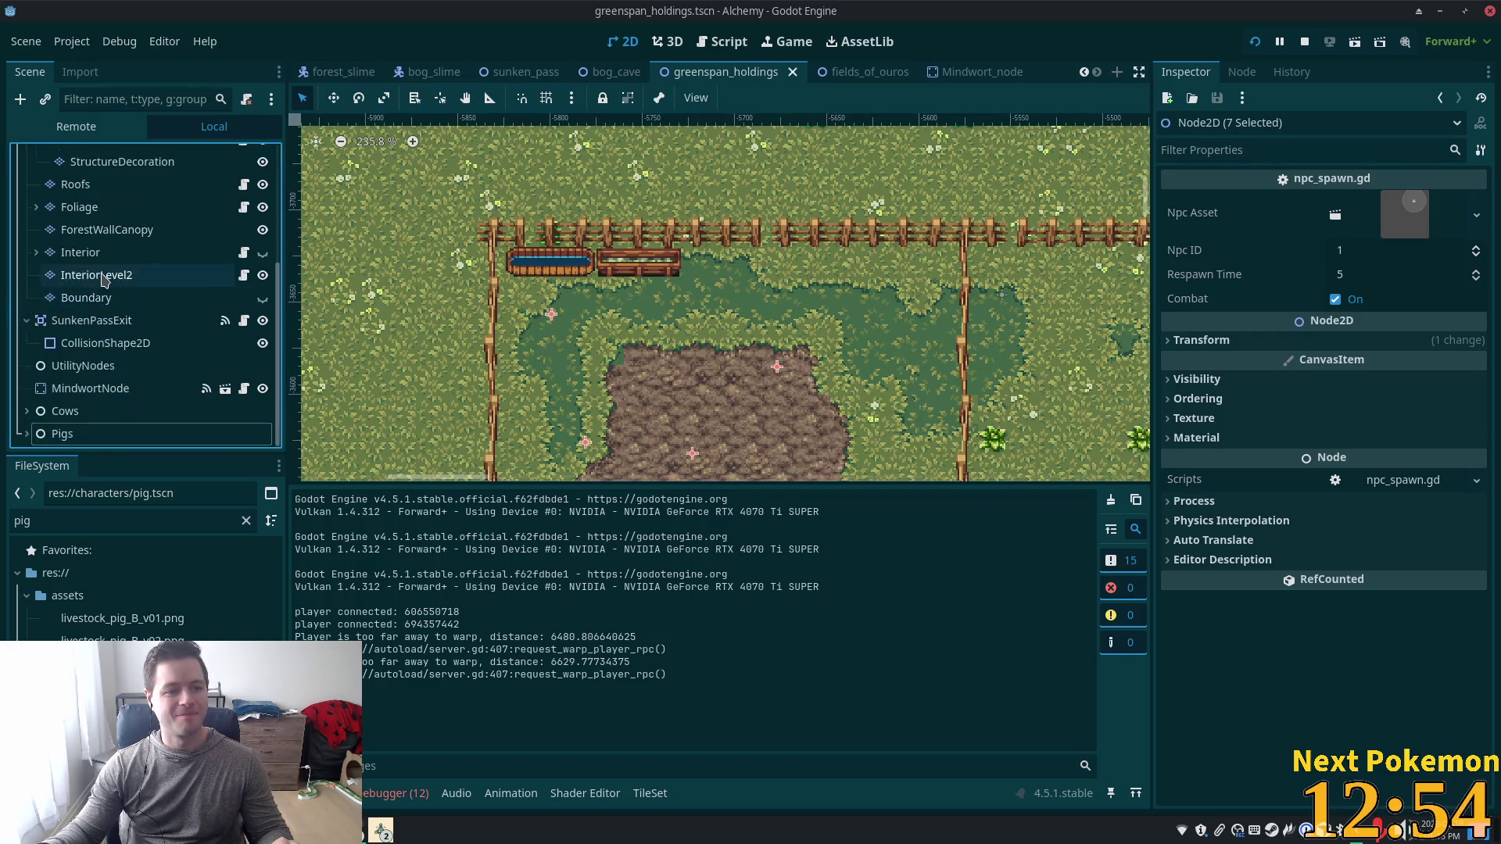
{"action": "scroll", "coordinate": [86, 328], "scroll_direction": "up", "scroll_amount": 4}
{"action": "left_click", "coordinate": [87, 289]}
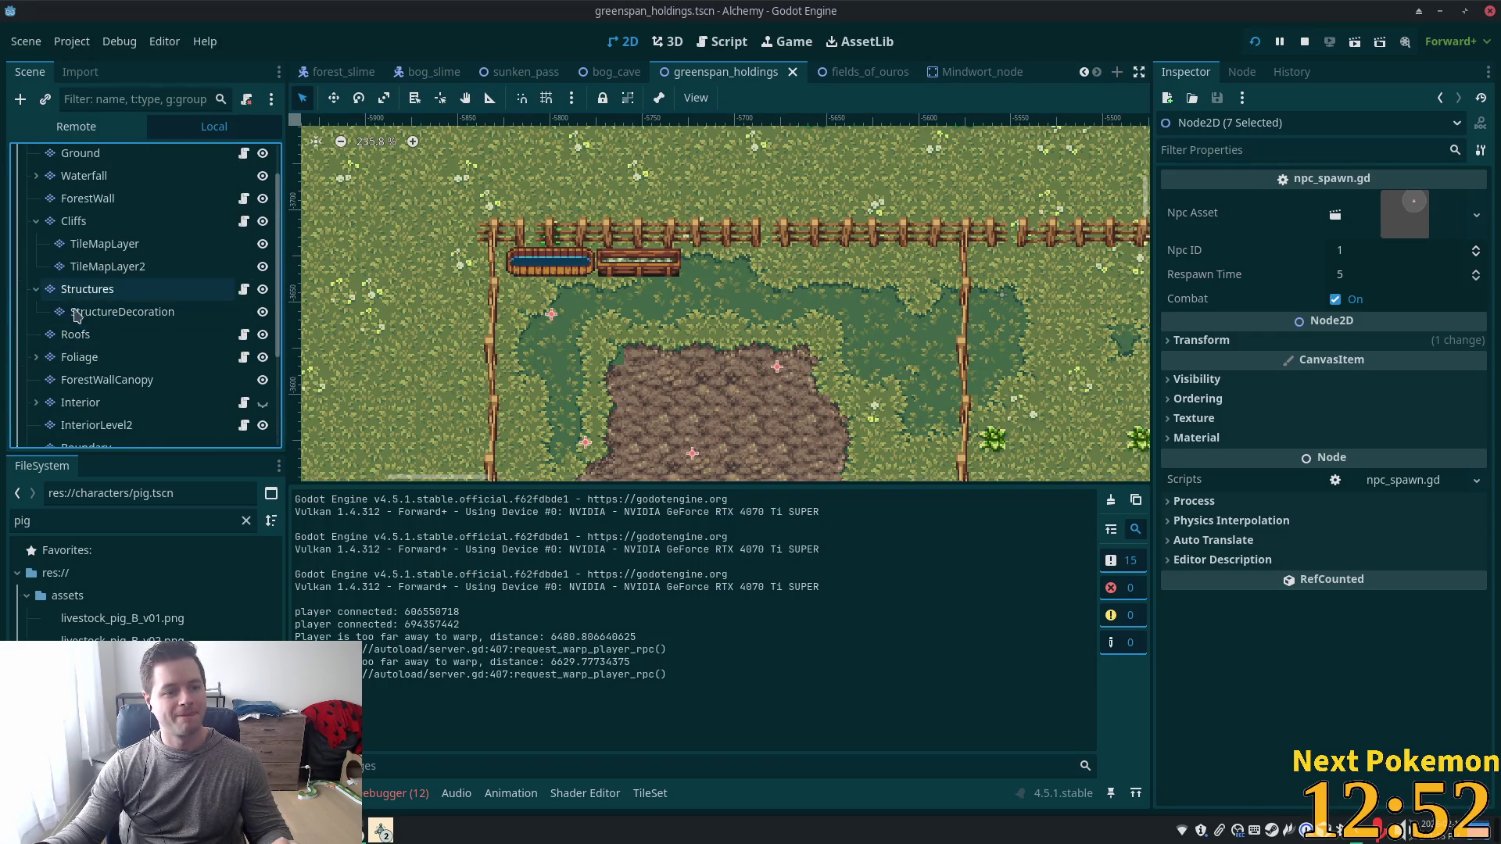
{"action": "scroll", "coordinate": [811, 285], "scroll_direction": "up", "scroll_amount": 4}
{"action": "left_click", "coordinate": [814, 288]}
Undo an accidental top-fence erase and show the fences & walls tiles.
{"action": "left_click_drag", "start_coordinate": [878, 205], "coordinate": [673, 200]}
{"action": "scroll", "coordinate": [977, 393], "scroll_direction": "down", "scroll_amount": 5}
{"action": "key", "text": "ctrl+z"}
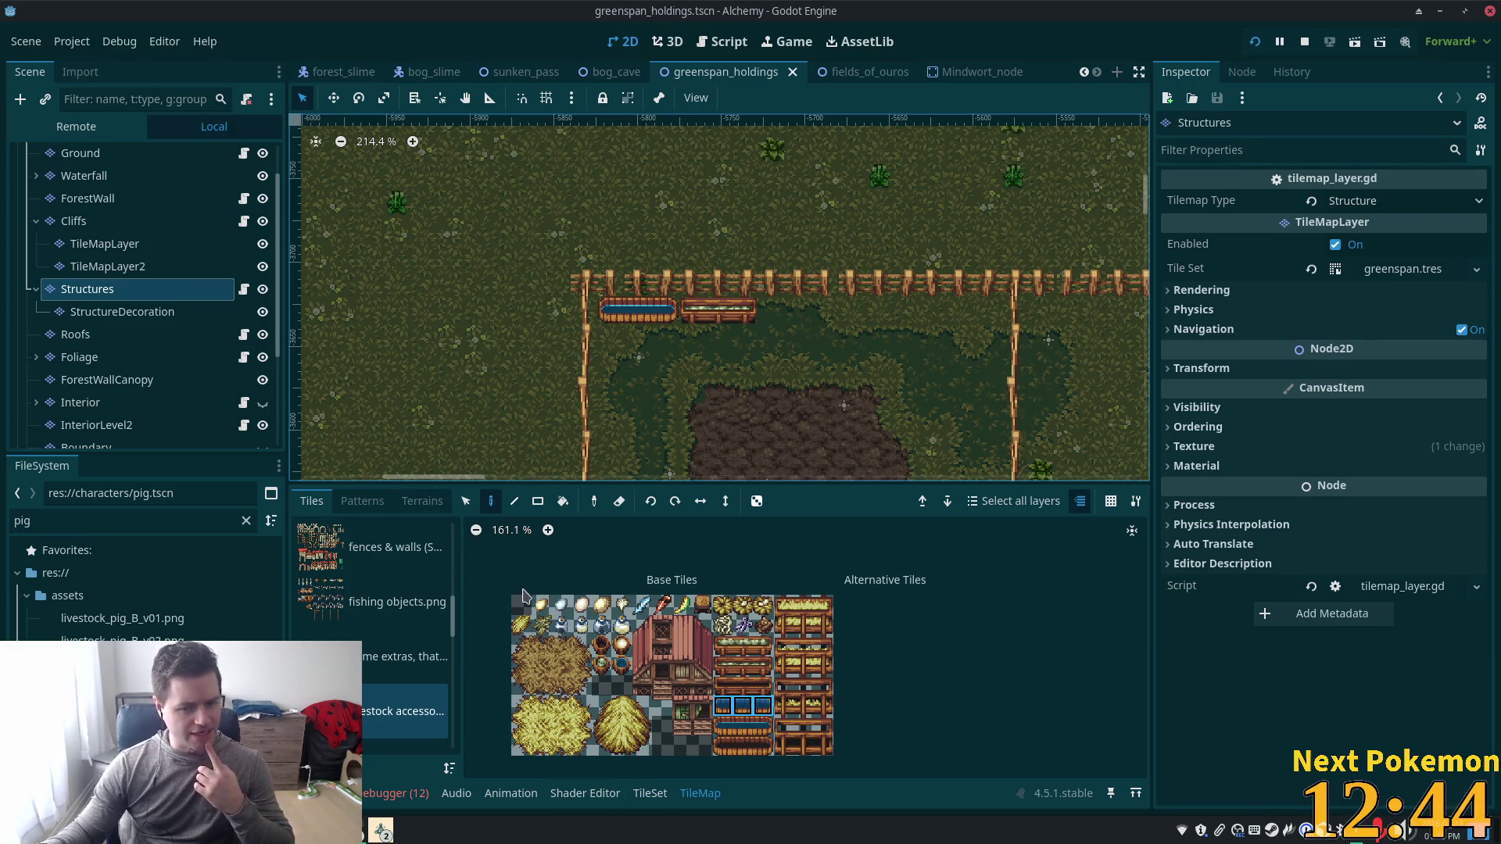
{"action": "left_click", "coordinate": [391, 558]}
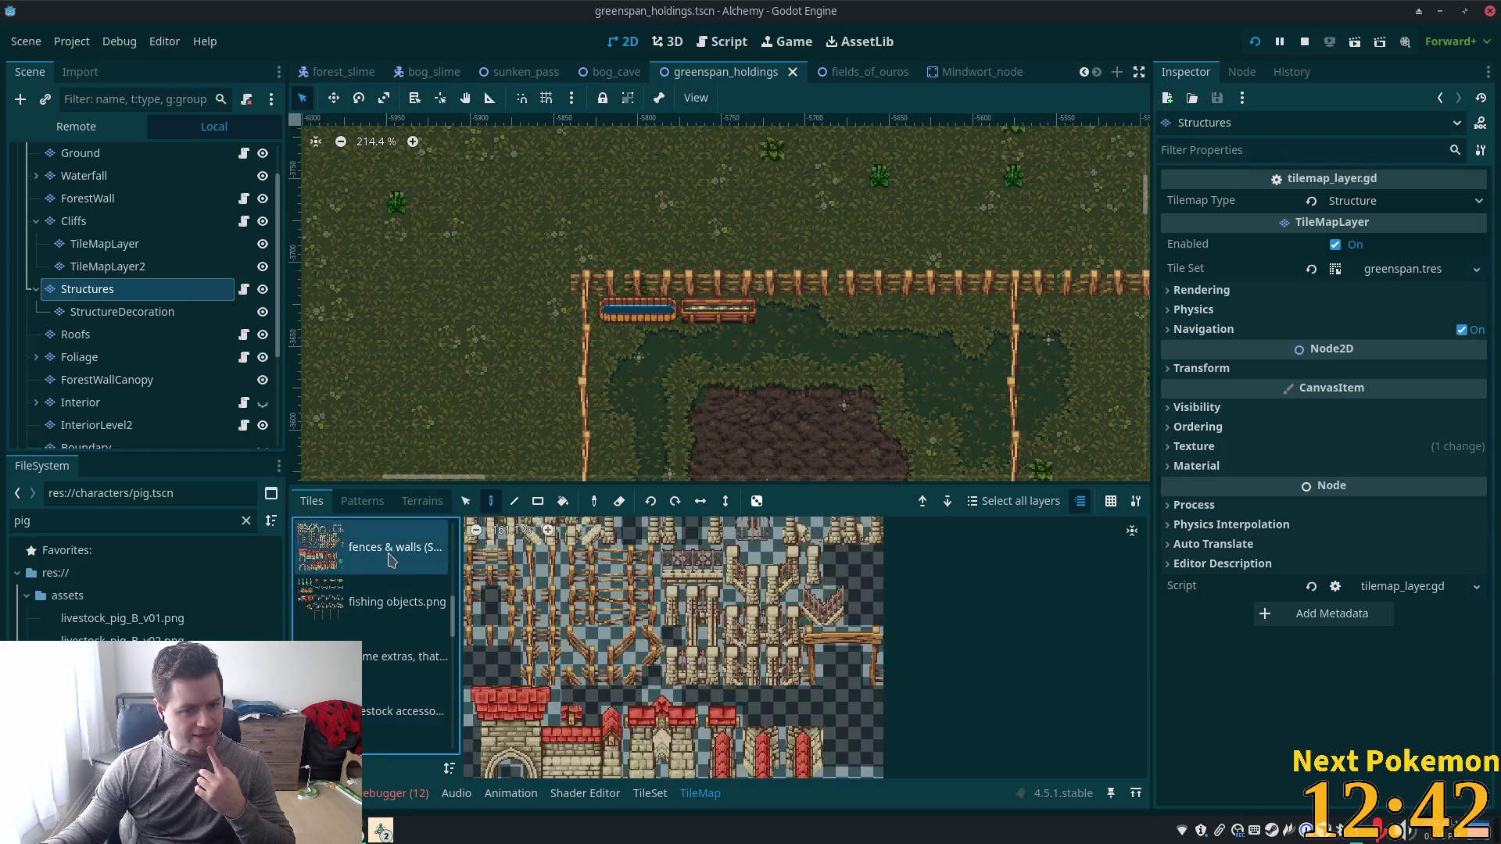
Pick the gate tile block and paint a gate onto the top fence.
{"action": "left_click_drag", "start_coordinate": [813, 639], "coordinate": [870, 680]}
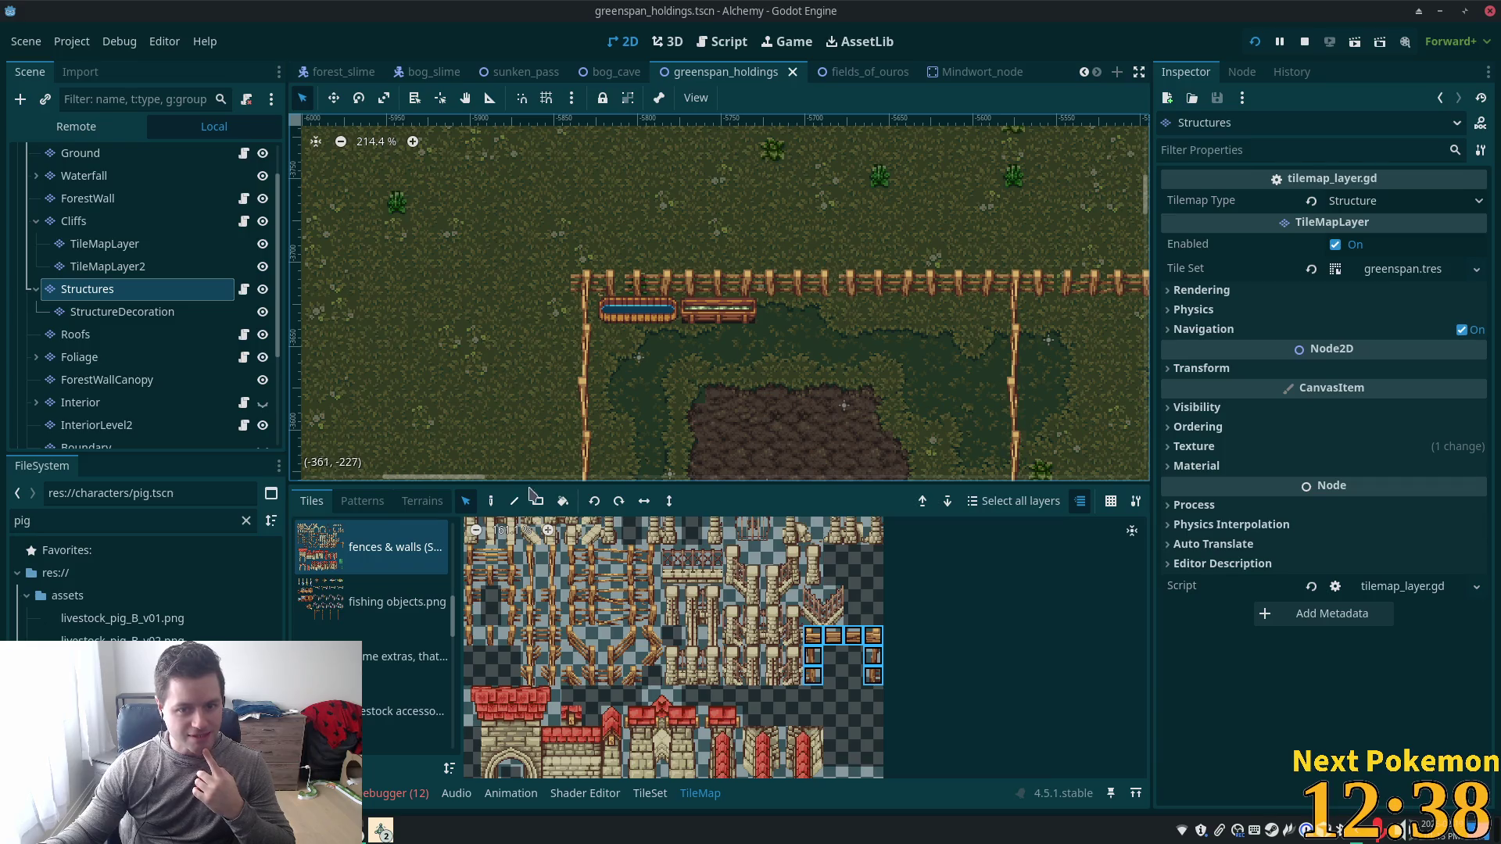
{"action": "left_click", "coordinate": [857, 289]}
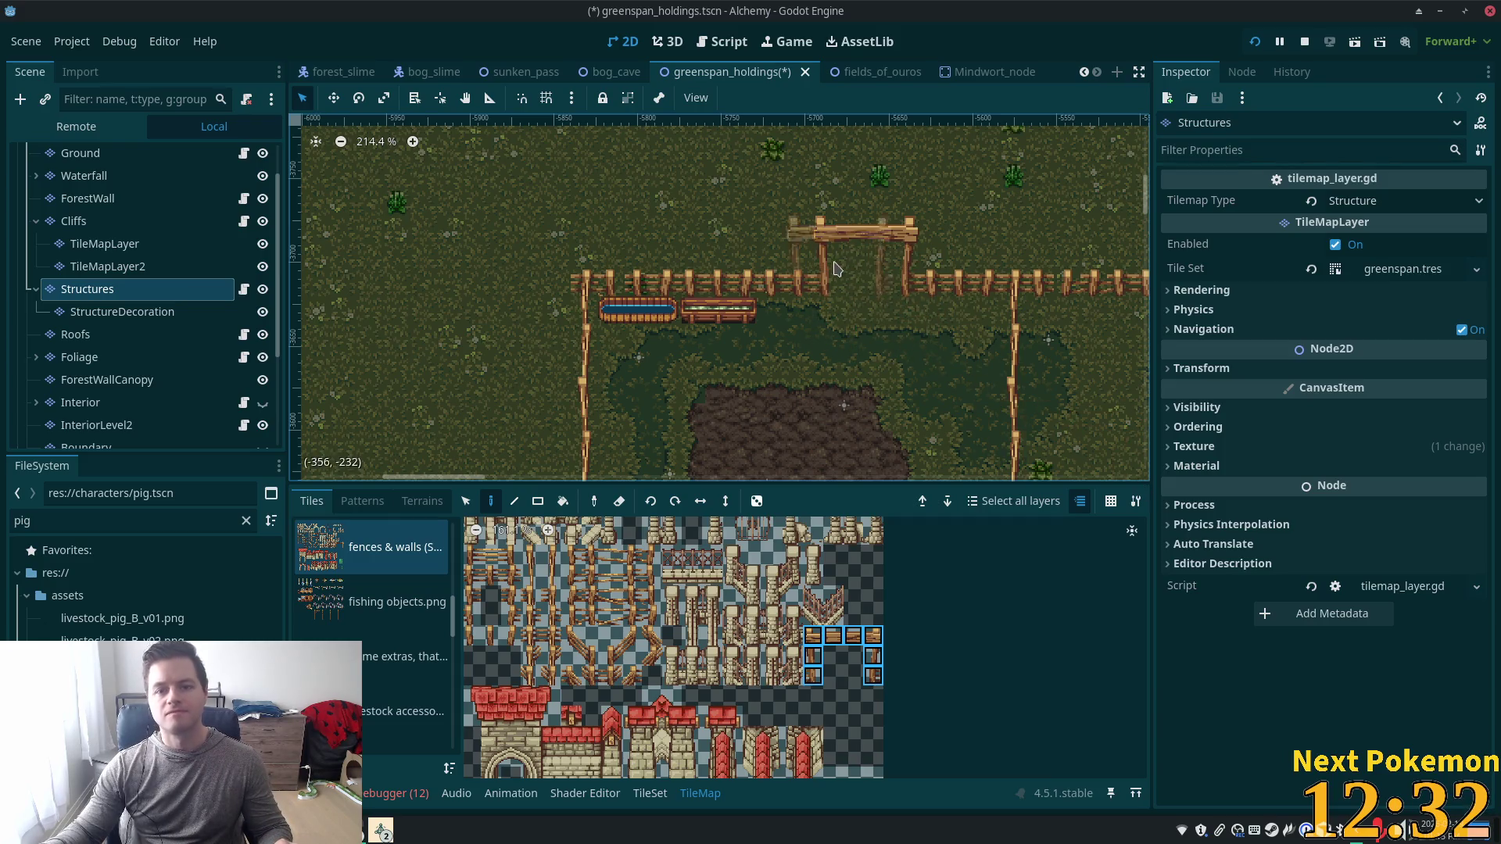
{"action": "scroll", "coordinate": [929, 281], "scroll_direction": "down", "scroll_amount": 5}
{"action": "scroll", "coordinate": [929, 282], "scroll_direction": "up", "scroll_amount": 5}
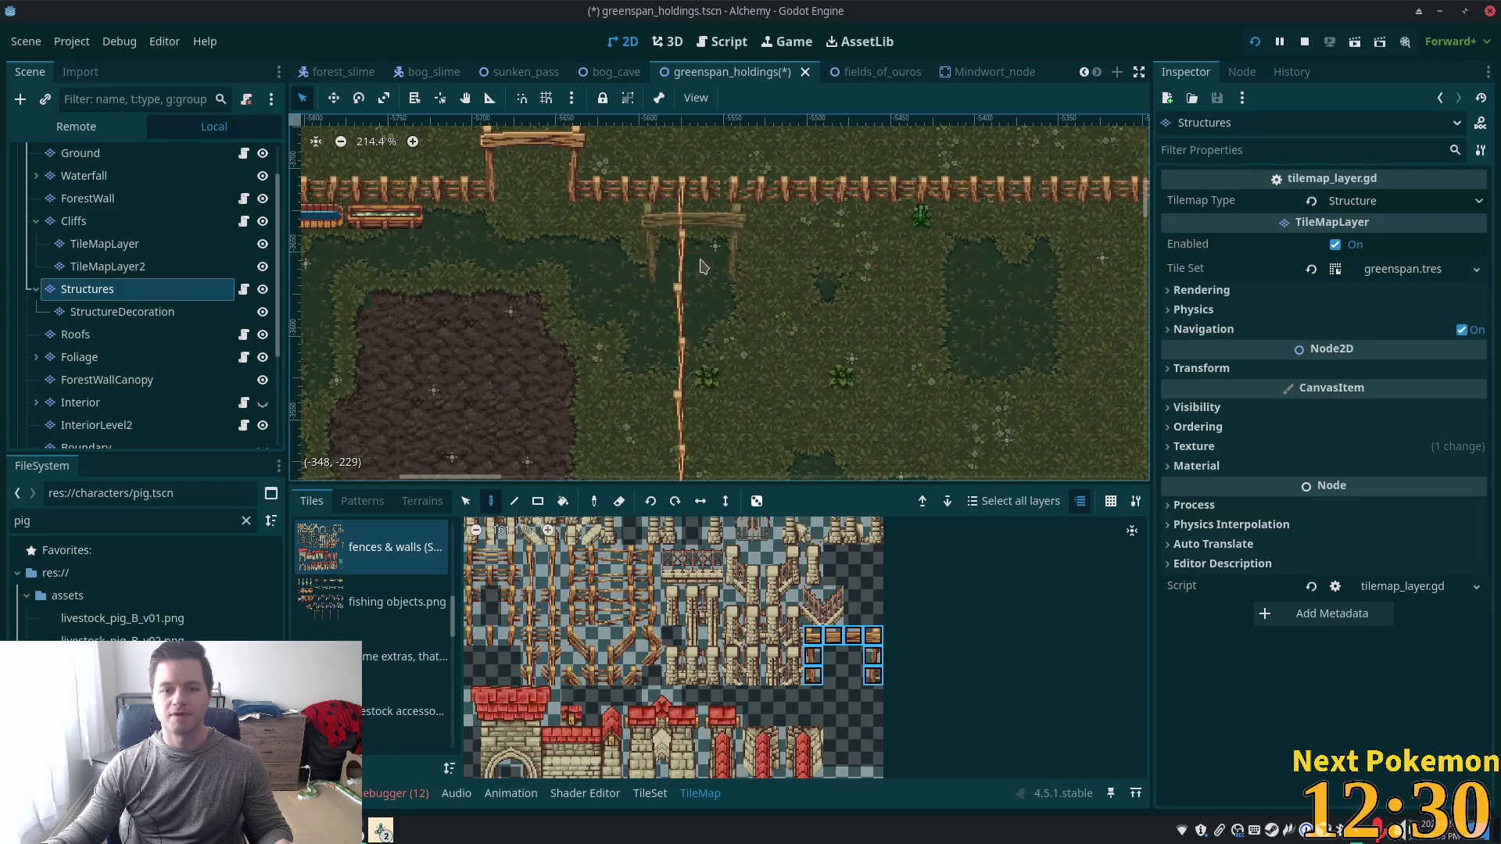
{"action": "mouse_move", "coordinate": [688, 280]}
{"action": "left_mouse_down"}
{"action": "mouse_move", "coordinate": [881, 201]}
{"action": "mouse_move", "coordinate": [720, 133]}
{"action": "mouse_move", "coordinate": [948, 371]}
{"action": "mouse_move", "coordinate": [926, 234]}
{"action": "left_mouse_up"}
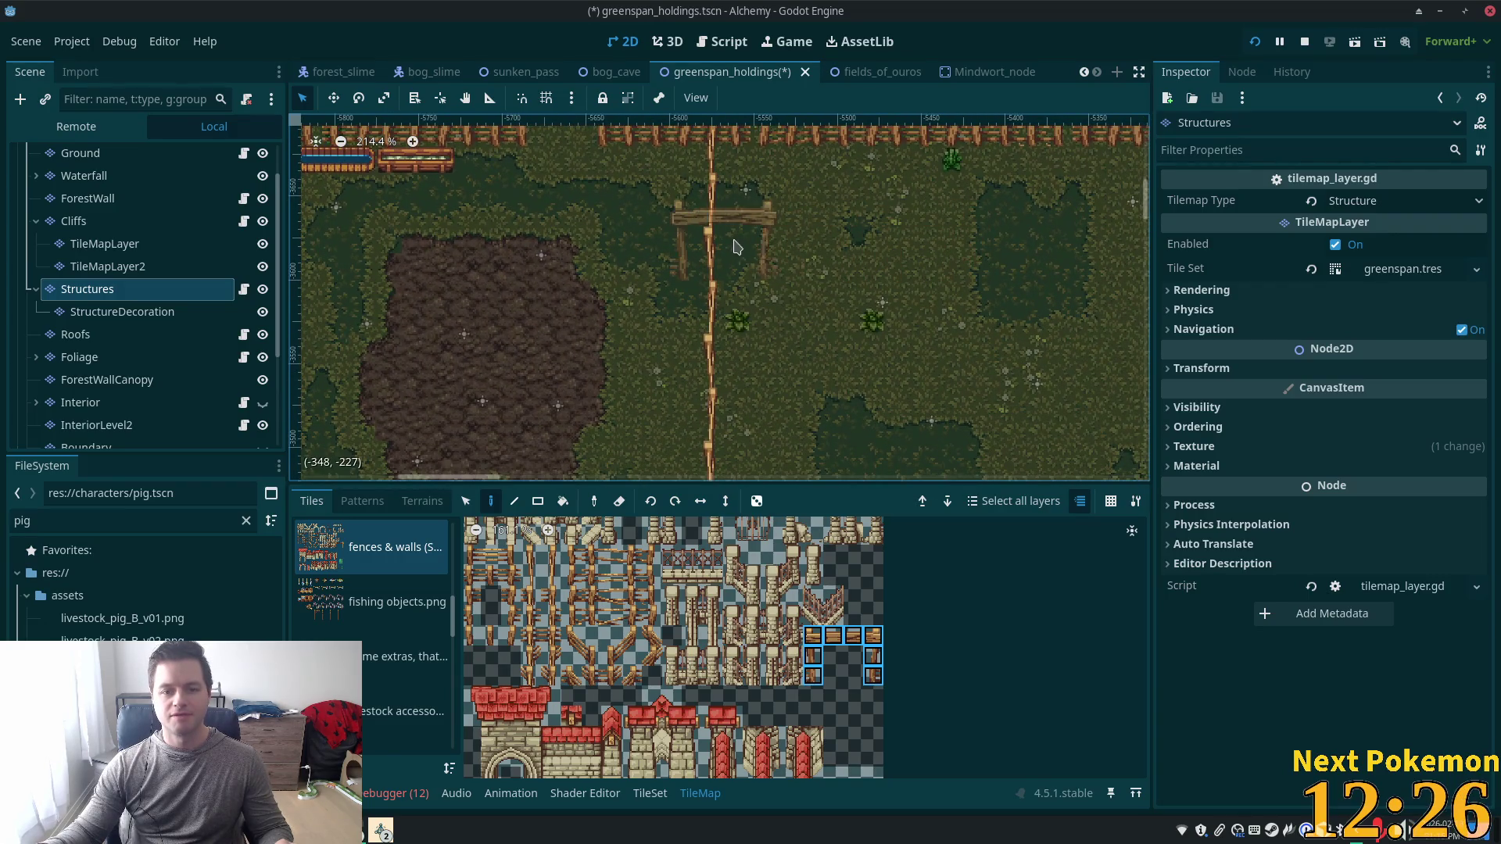
Erase a short piece of the dividing fence, pick new fence tiles, and save the scene.
{"action": "right_click", "coordinate": [711, 235]}
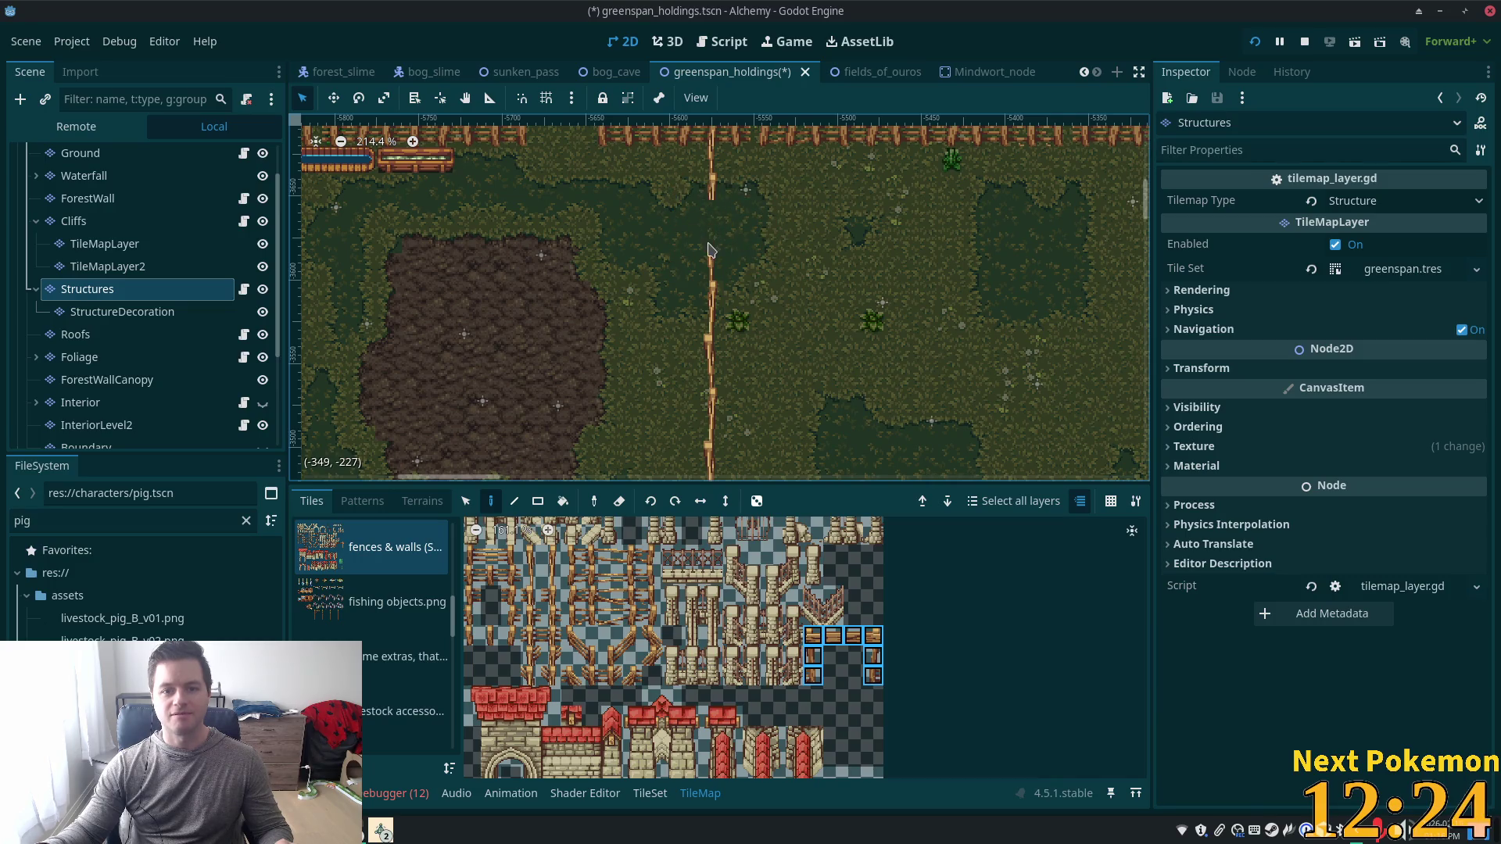
{"action": "scroll", "coordinate": [841, 265], "scroll_direction": "up", "scroll_amount": 2}
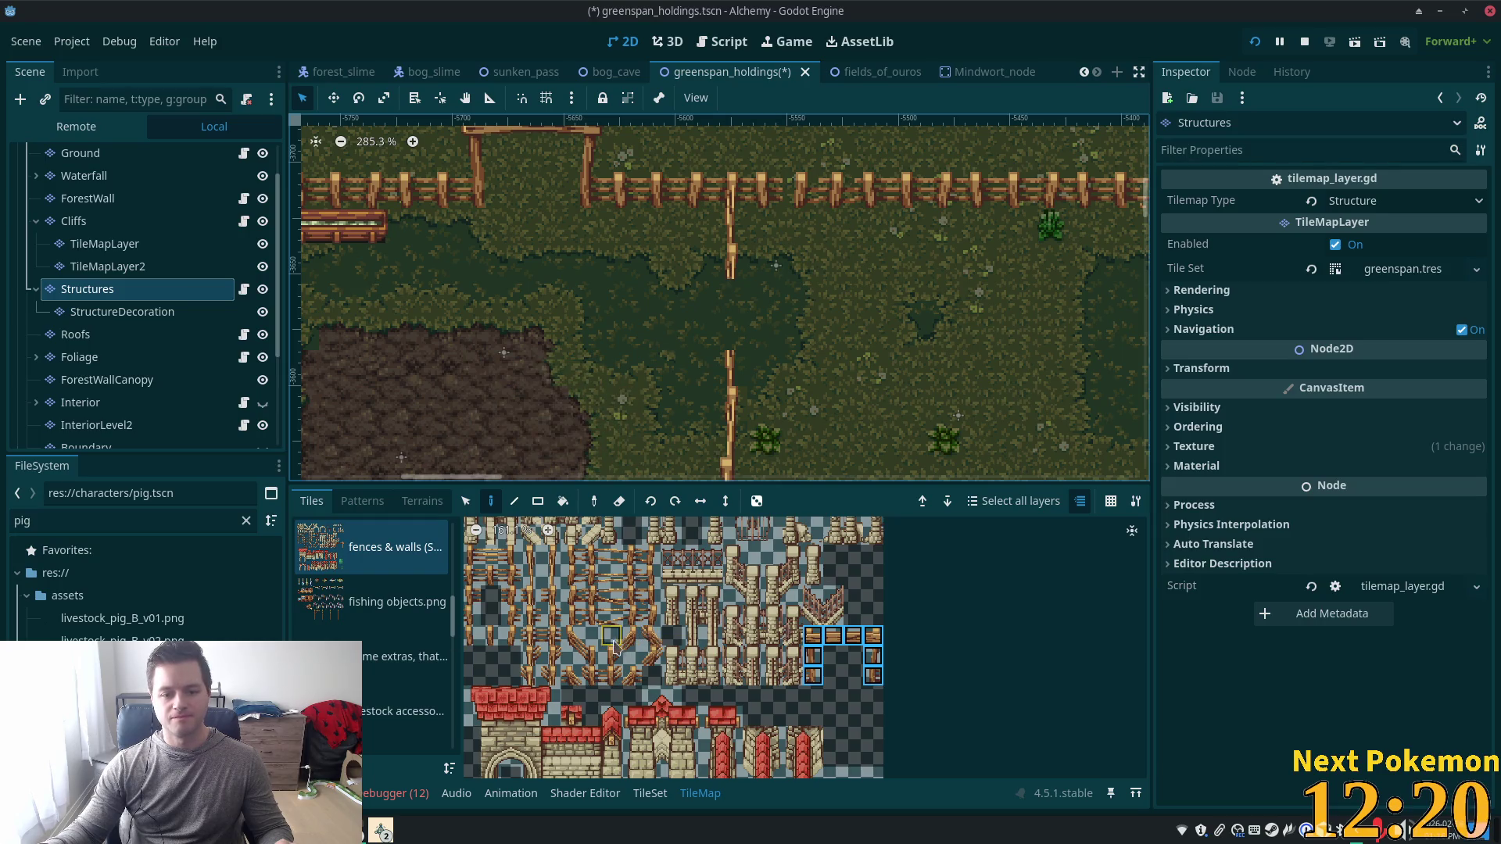
{"action": "left_click_drag", "start_coordinate": [566, 630], "coordinate": [594, 662]}
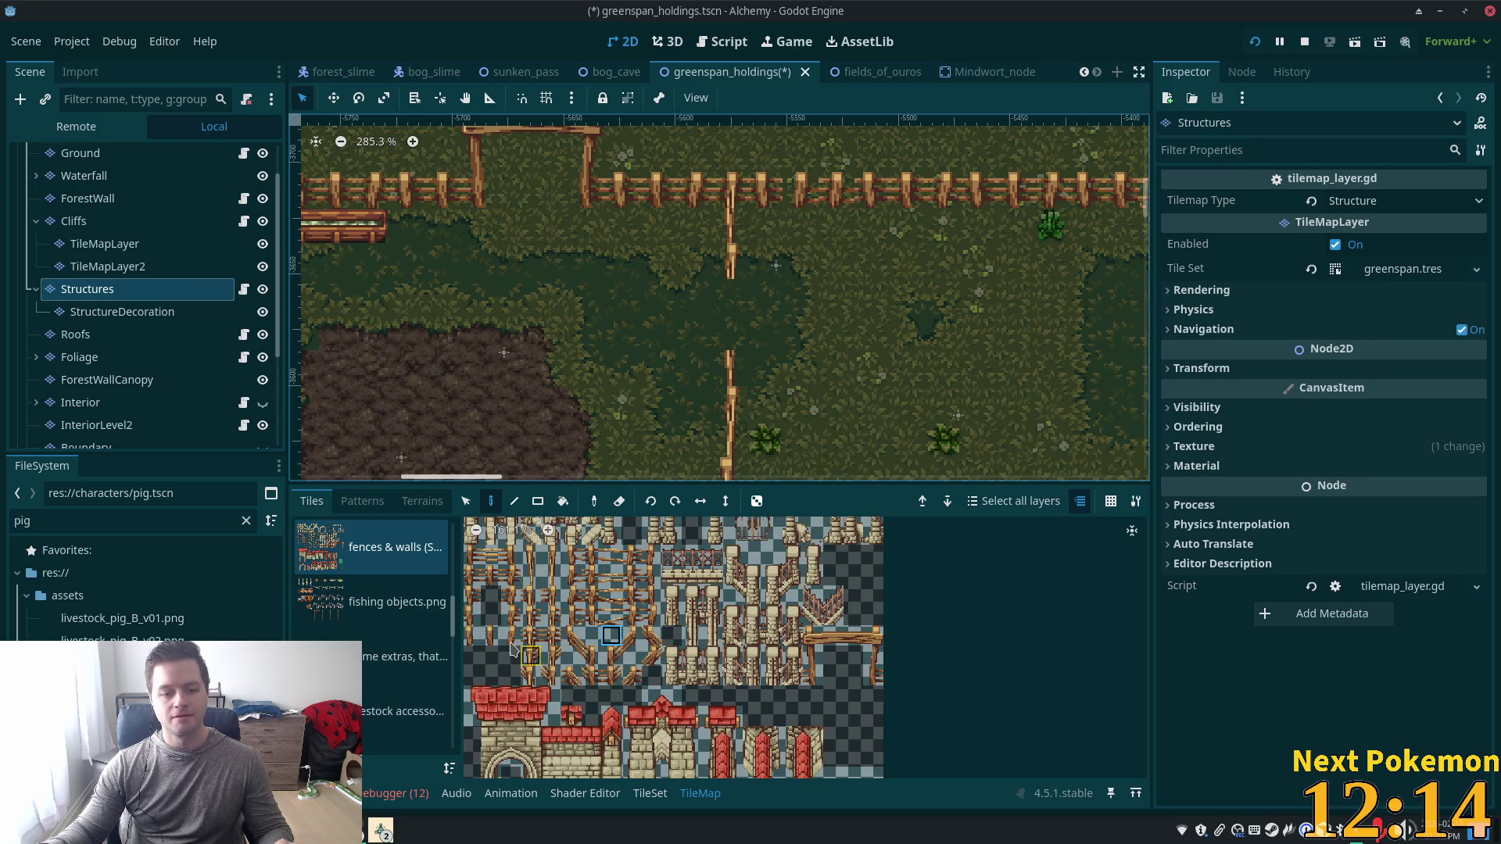
{"action": "left_click", "coordinate": [498, 643]}
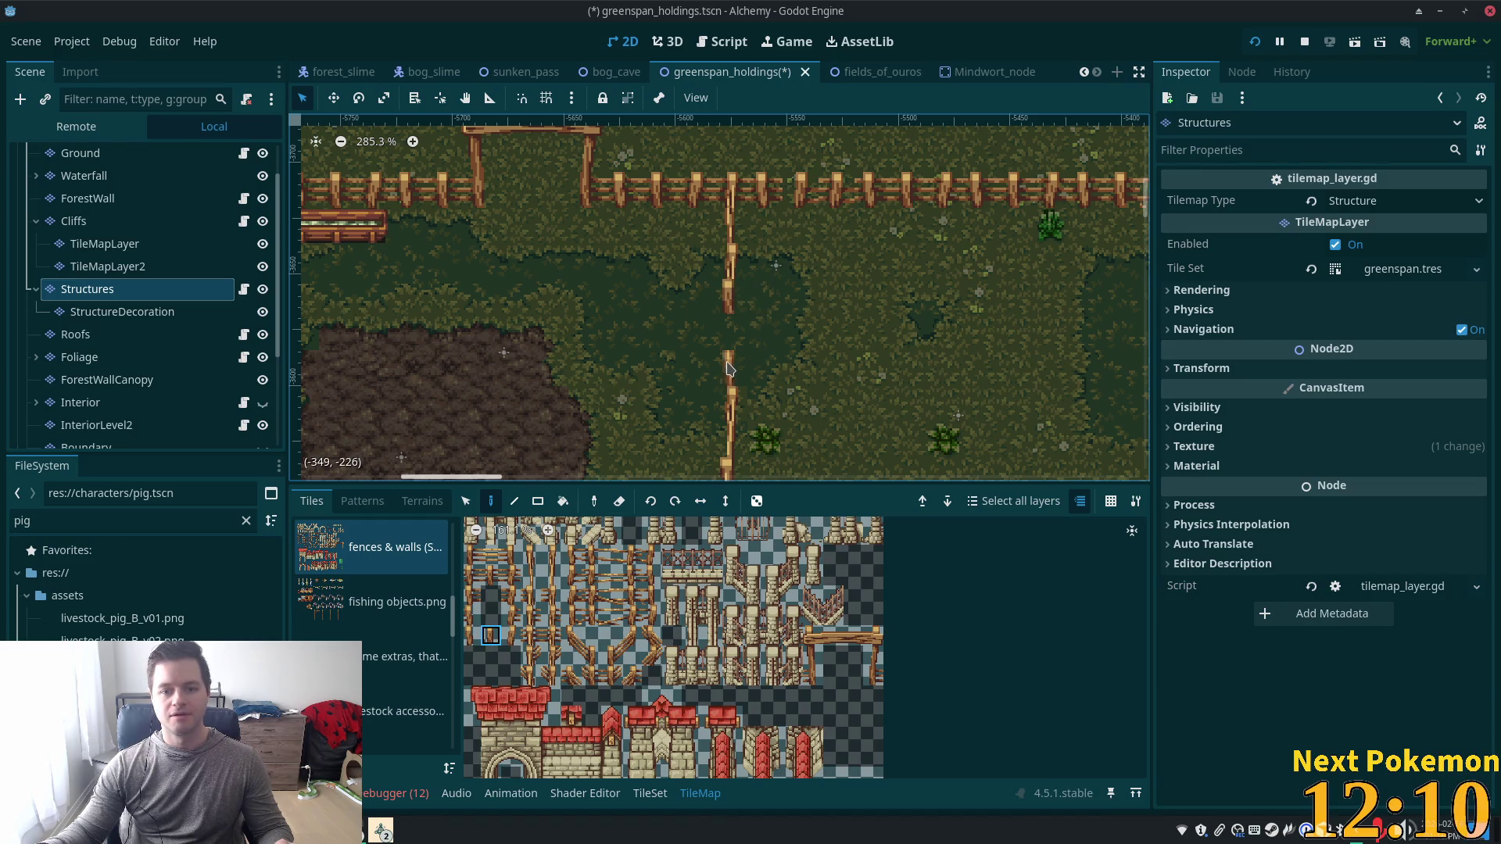
{"action": "scroll", "coordinate": [738, 378], "scroll_direction": "down", "scroll_amount": 2}
{"action": "scroll", "coordinate": [788, 221], "scroll_direction": "down", "scroll_amount": 3}
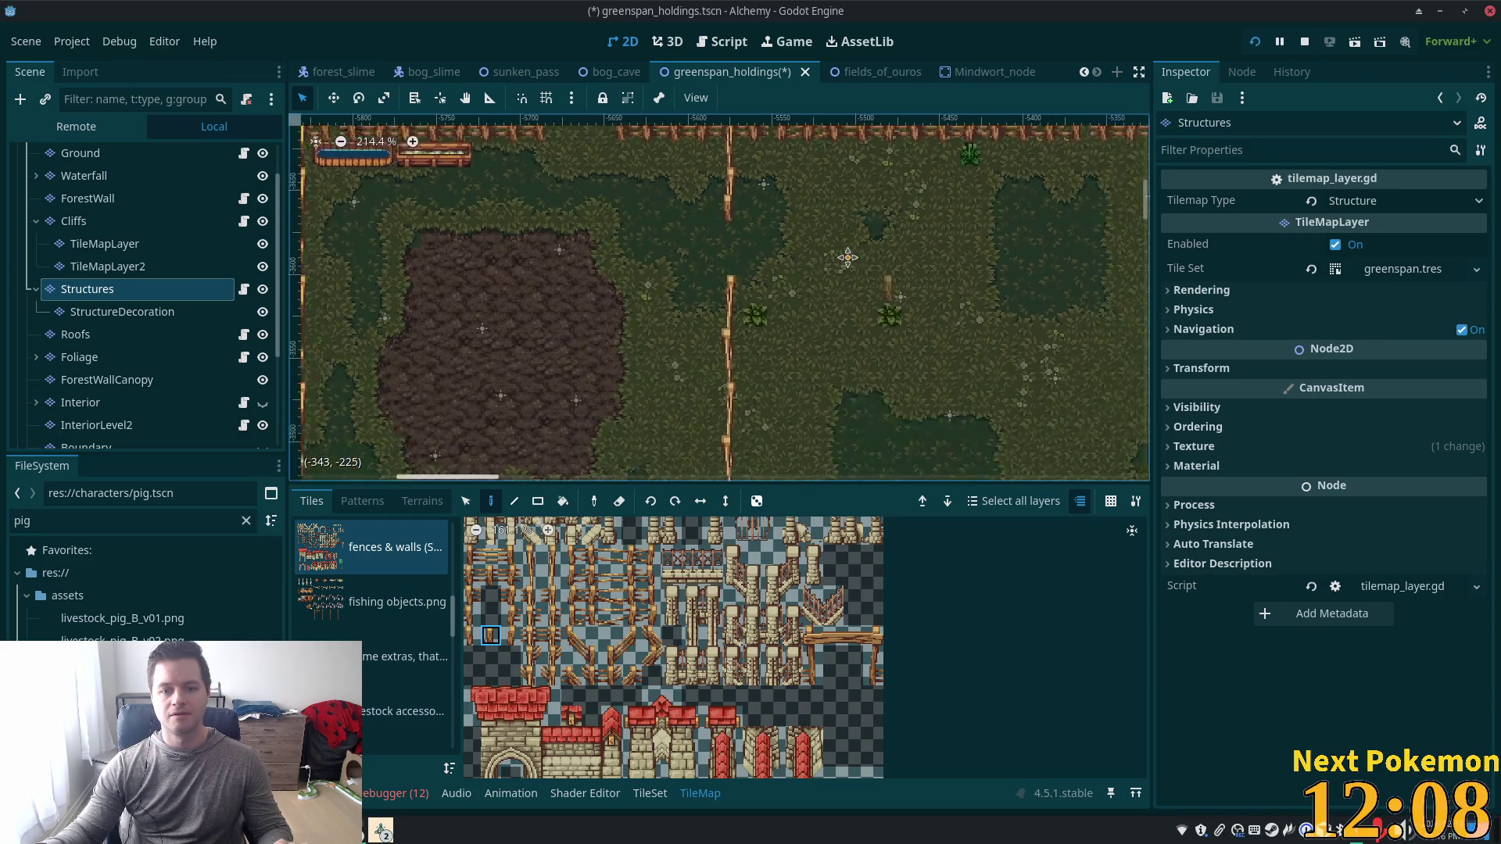
{"action": "key", "text": "ctrl+s"}
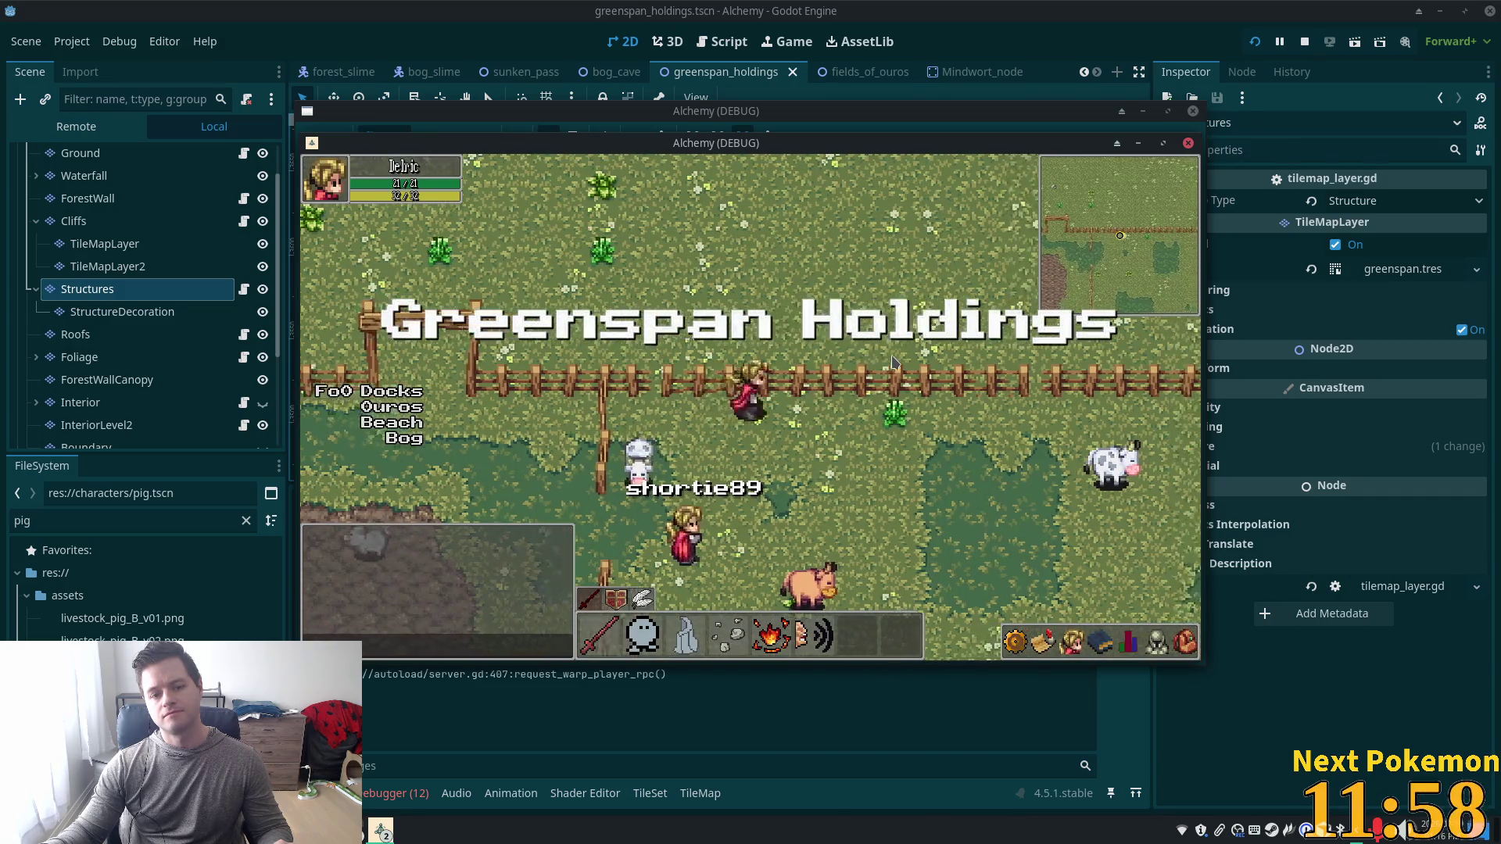
Walk the player along the fence and around inside the mud pig pen, then return to the editor.
{"action": "key", "text": "Right"}
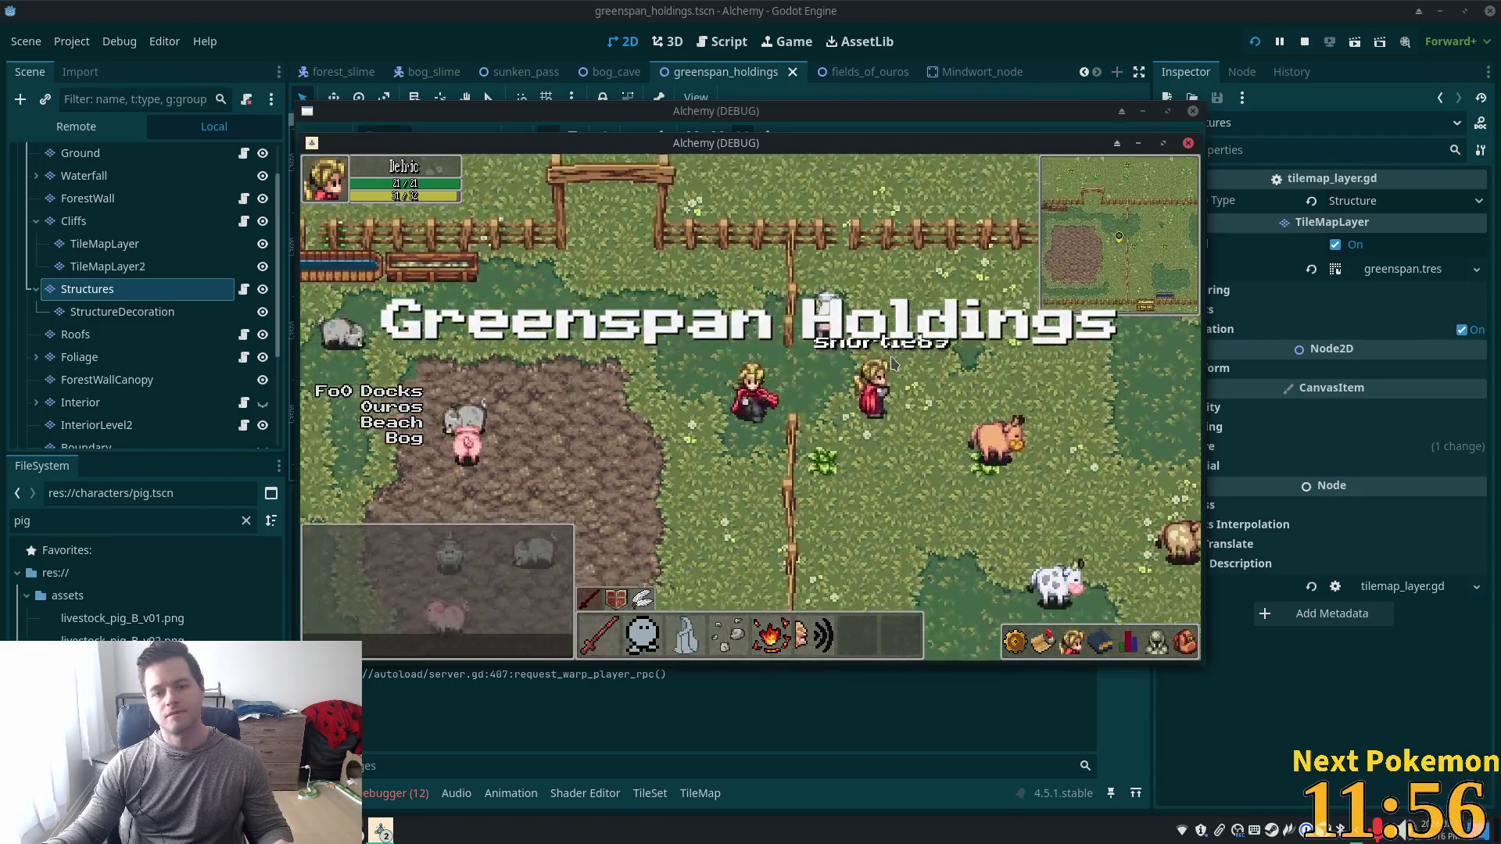
{"action": "key", "text": "Left"}
{"action": "key", "text": "Down"}
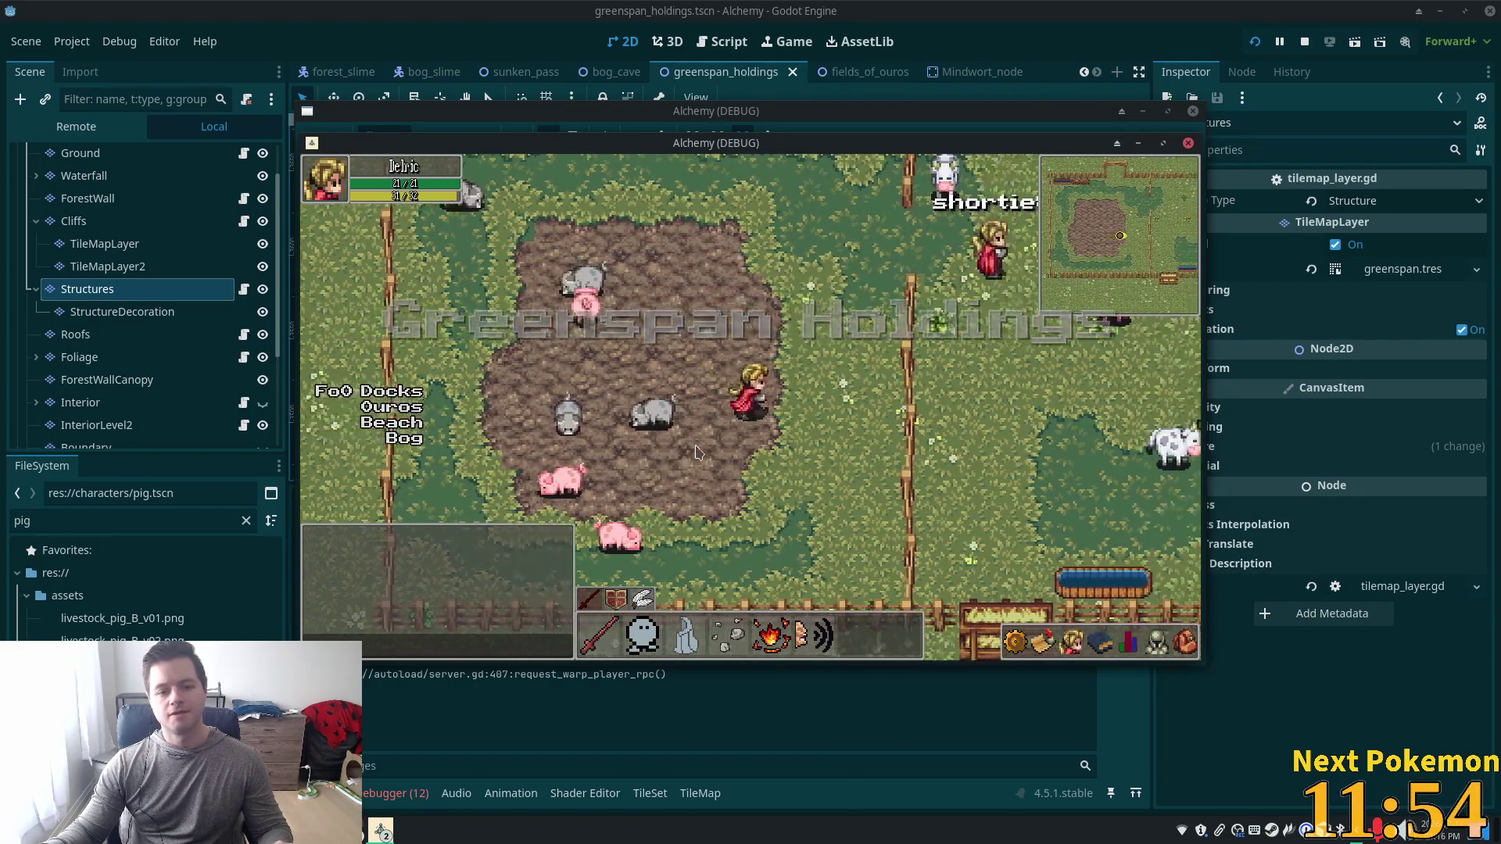
{"action": "key", "text": "Up"}
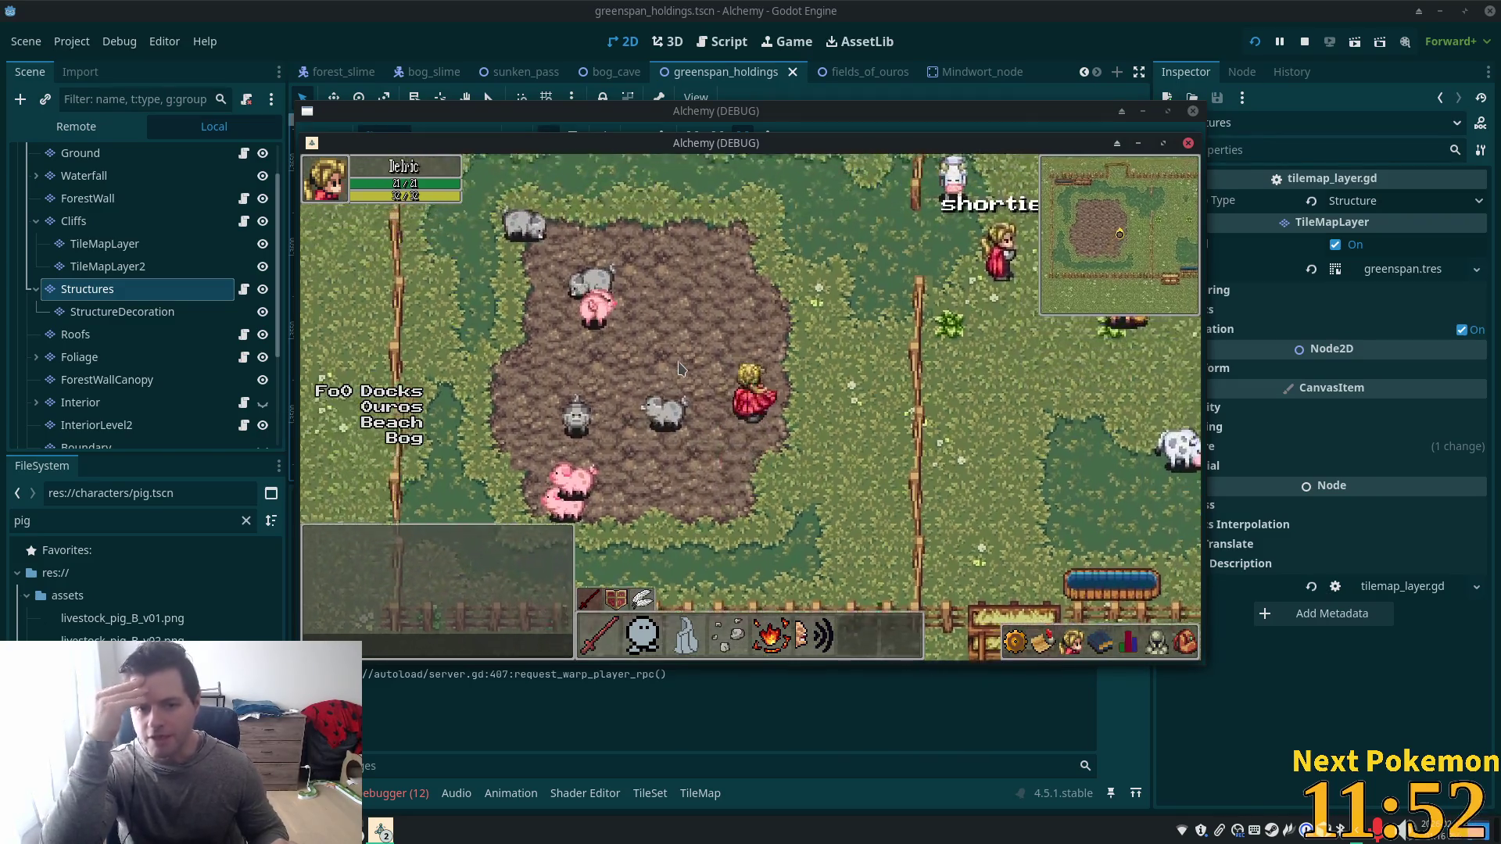
{"action": "key", "text": "Up"}
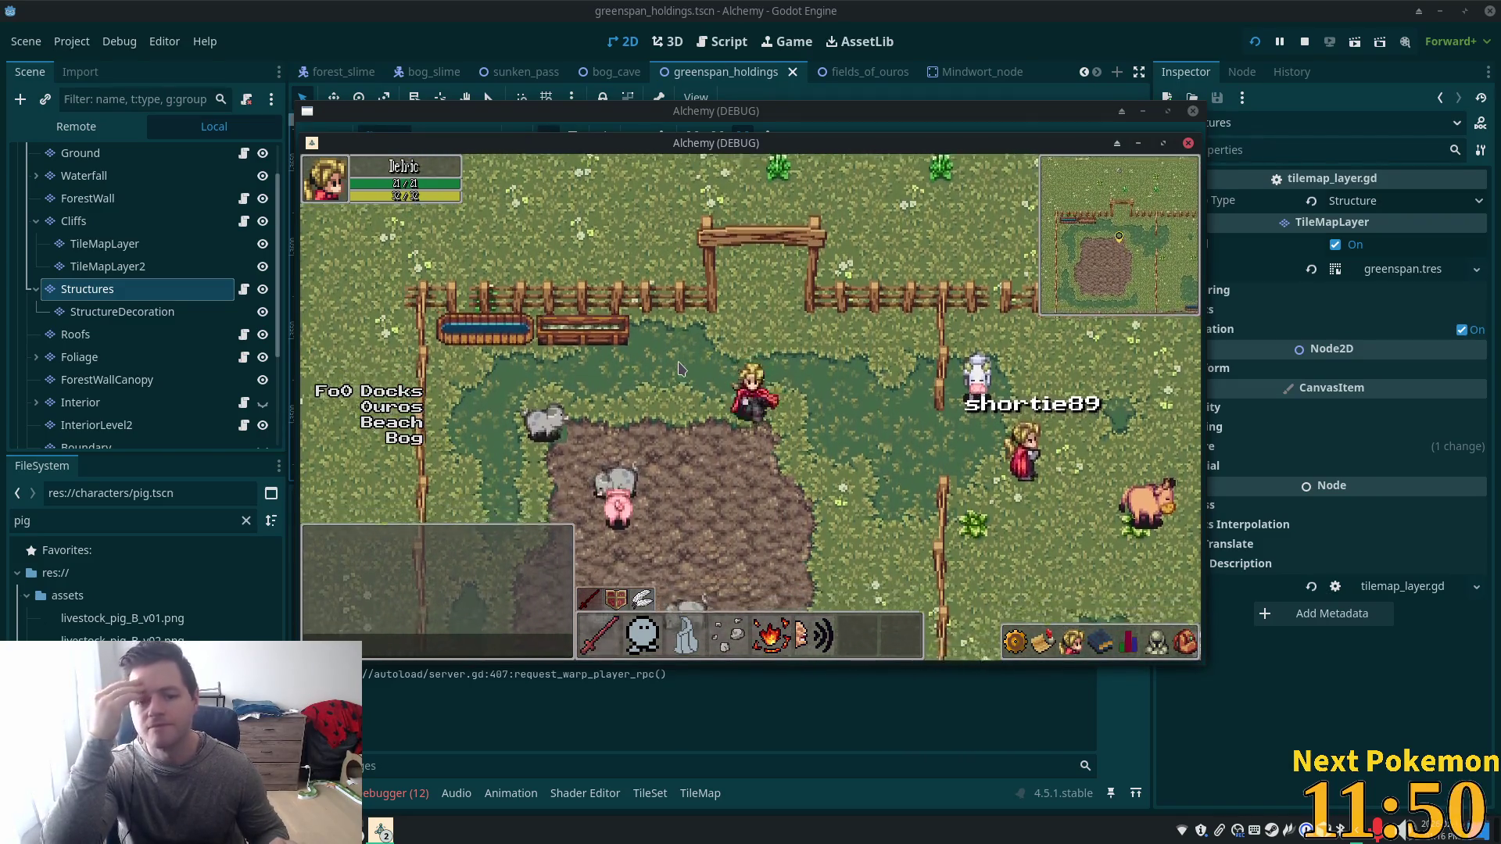
{"action": "key", "text": "Down"}
{"action": "key", "text": "Down"}
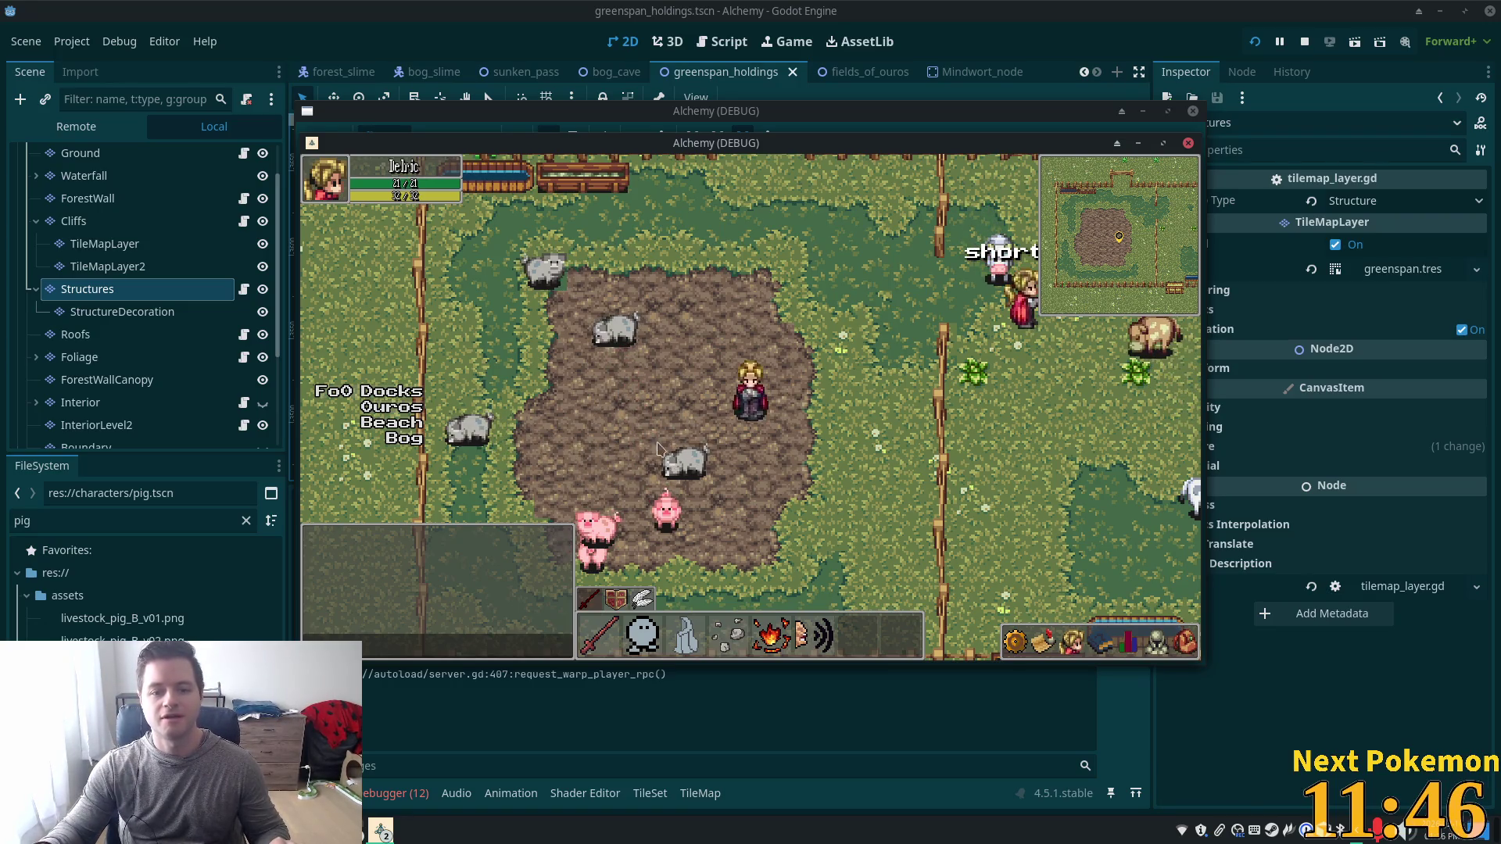
{"action": "left_click", "coordinate": [1065, 51]}
{"action": "scroll", "coordinate": [539, 347], "scroll_direction": "down", "scroll_amount": 5}
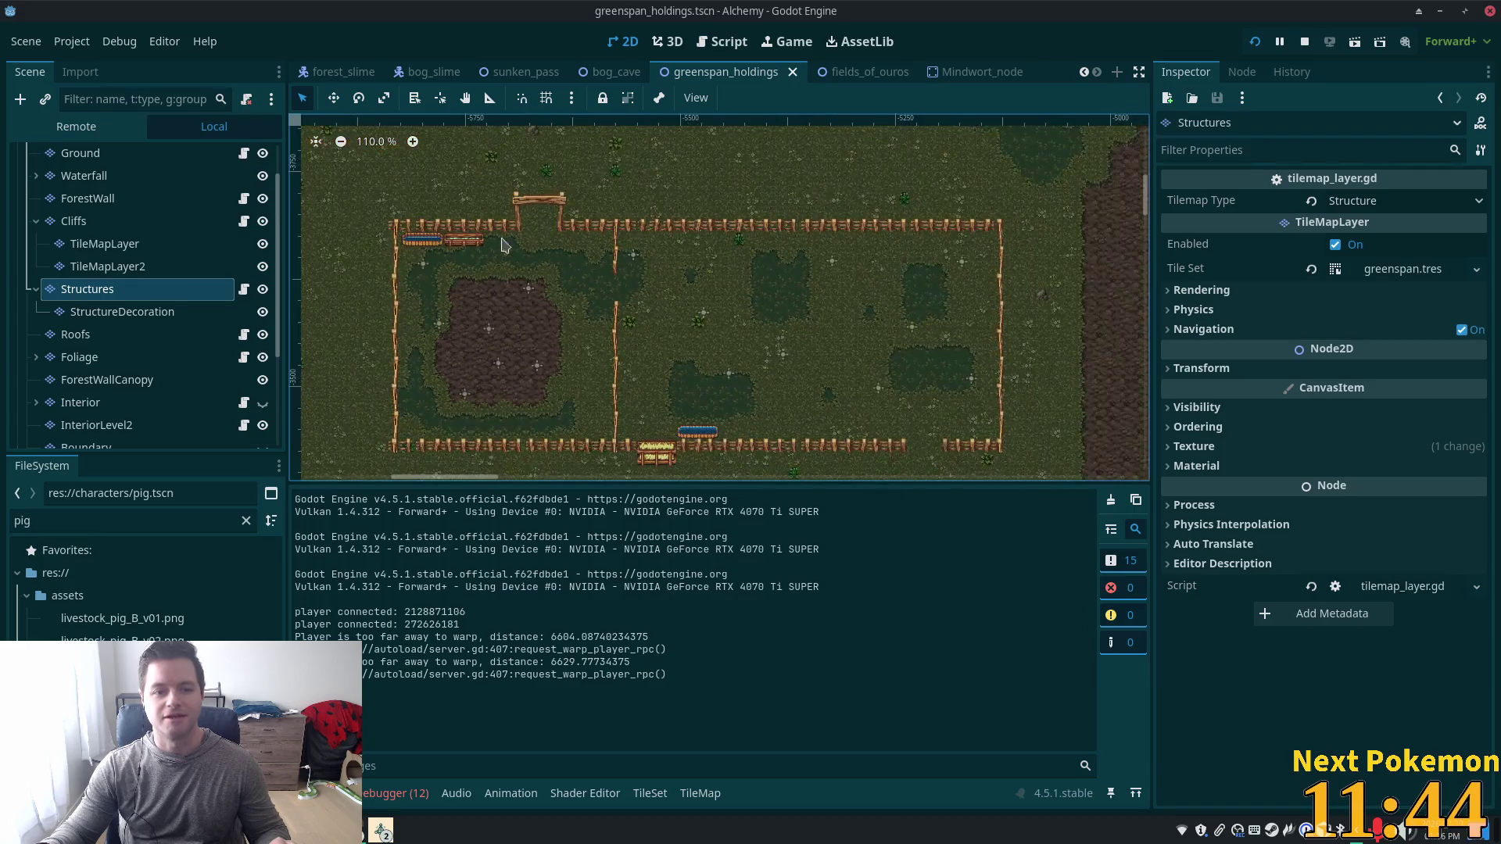
On the Ground layer, select the 3x3 pond tile block from the summer forest.png atlas.
{"action": "left_click", "coordinate": [80, 154]}
{"action": "scroll", "coordinate": [467, 429], "scroll_direction": "up", "scroll_amount": 2}
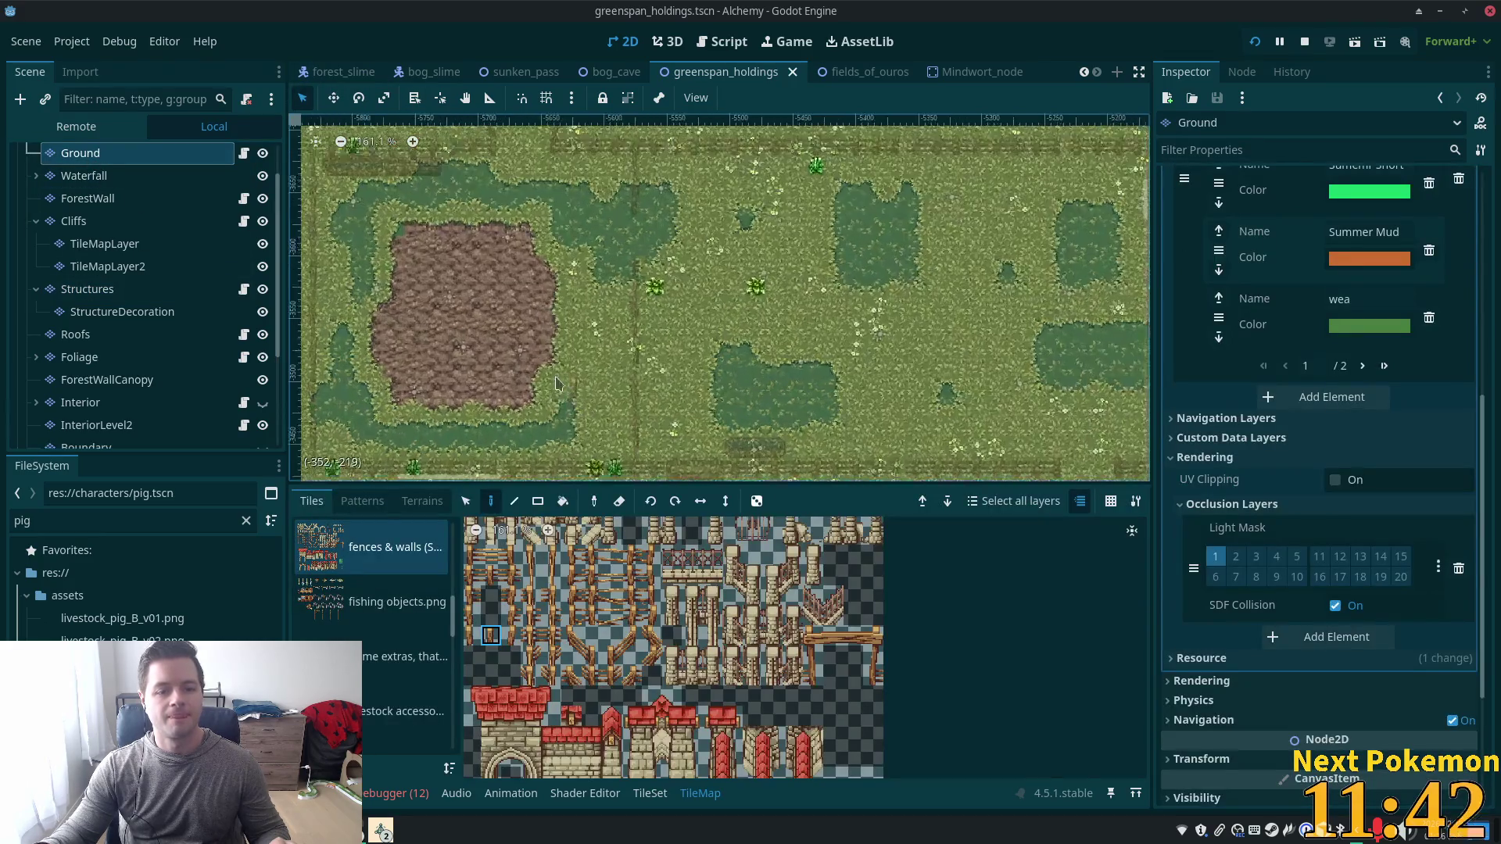
{"action": "scroll", "coordinate": [456, 636], "scroll_direction": "down", "scroll_amount": 1}
{"action": "scroll", "coordinate": [454, 637], "scroll_direction": "down", "scroll_amount": 2}
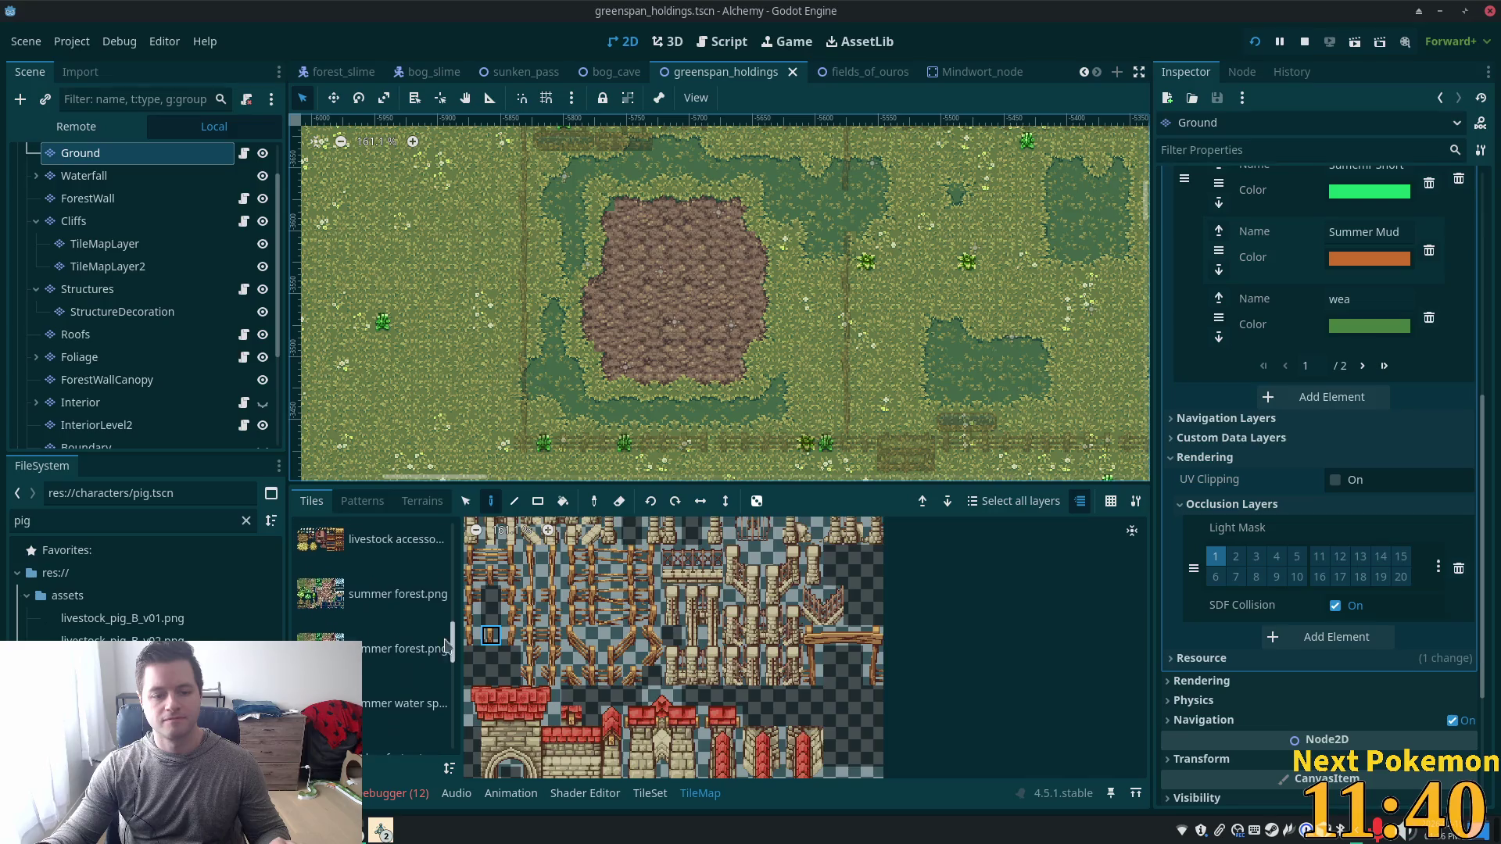
{"action": "left_click", "coordinate": [395, 594]}
{"action": "scroll", "coordinate": [732, 625], "scroll_direction": "down", "scroll_amount": 3}
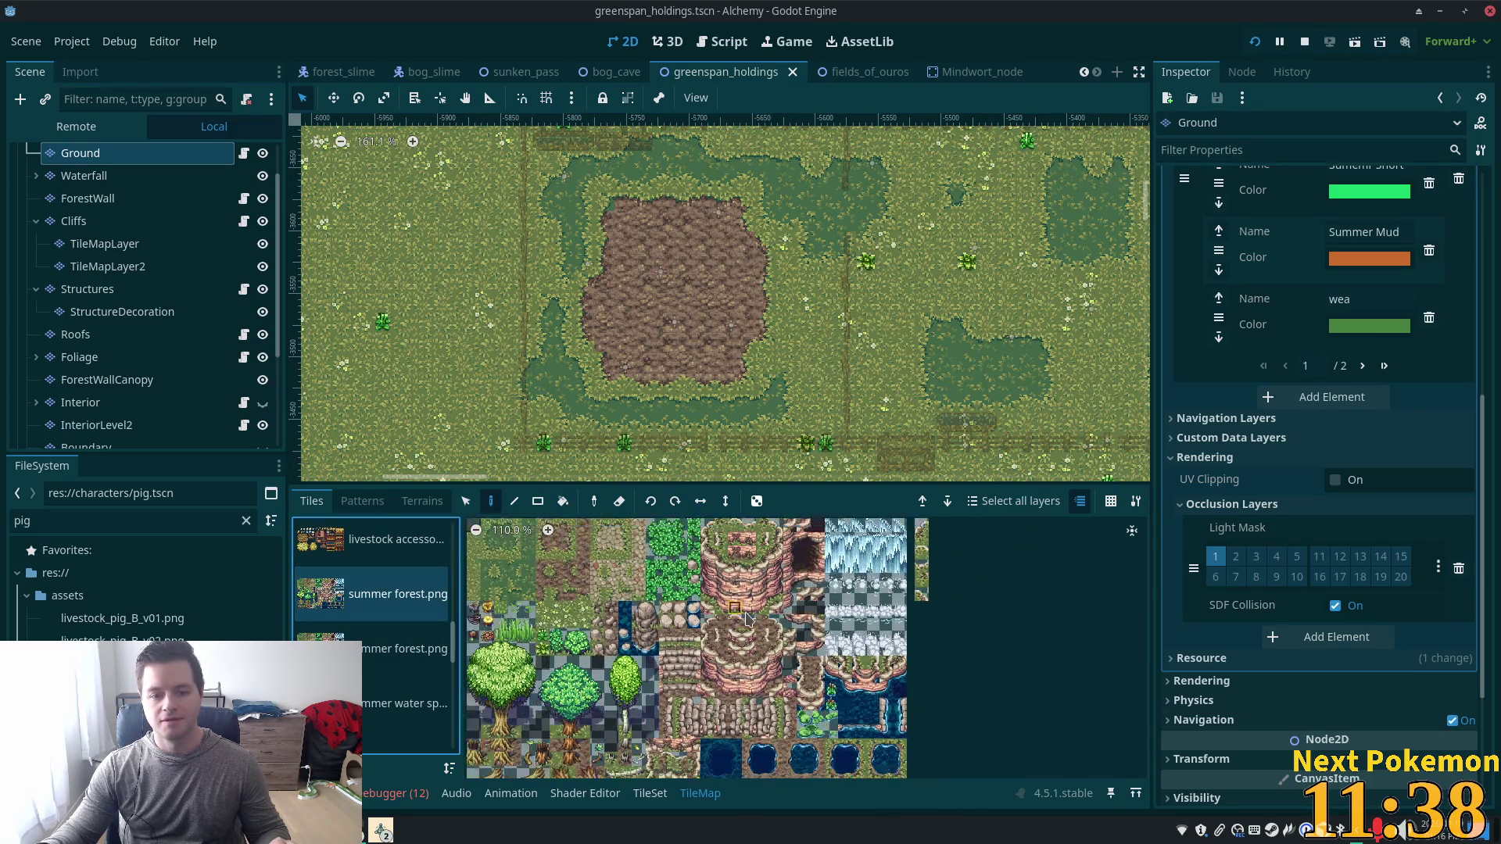
{"action": "scroll", "coordinate": [731, 618], "scroll_direction": "up", "scroll_amount": 3}
{"action": "scroll", "coordinate": [732, 594], "scroll_direction": "up", "scroll_amount": 3}
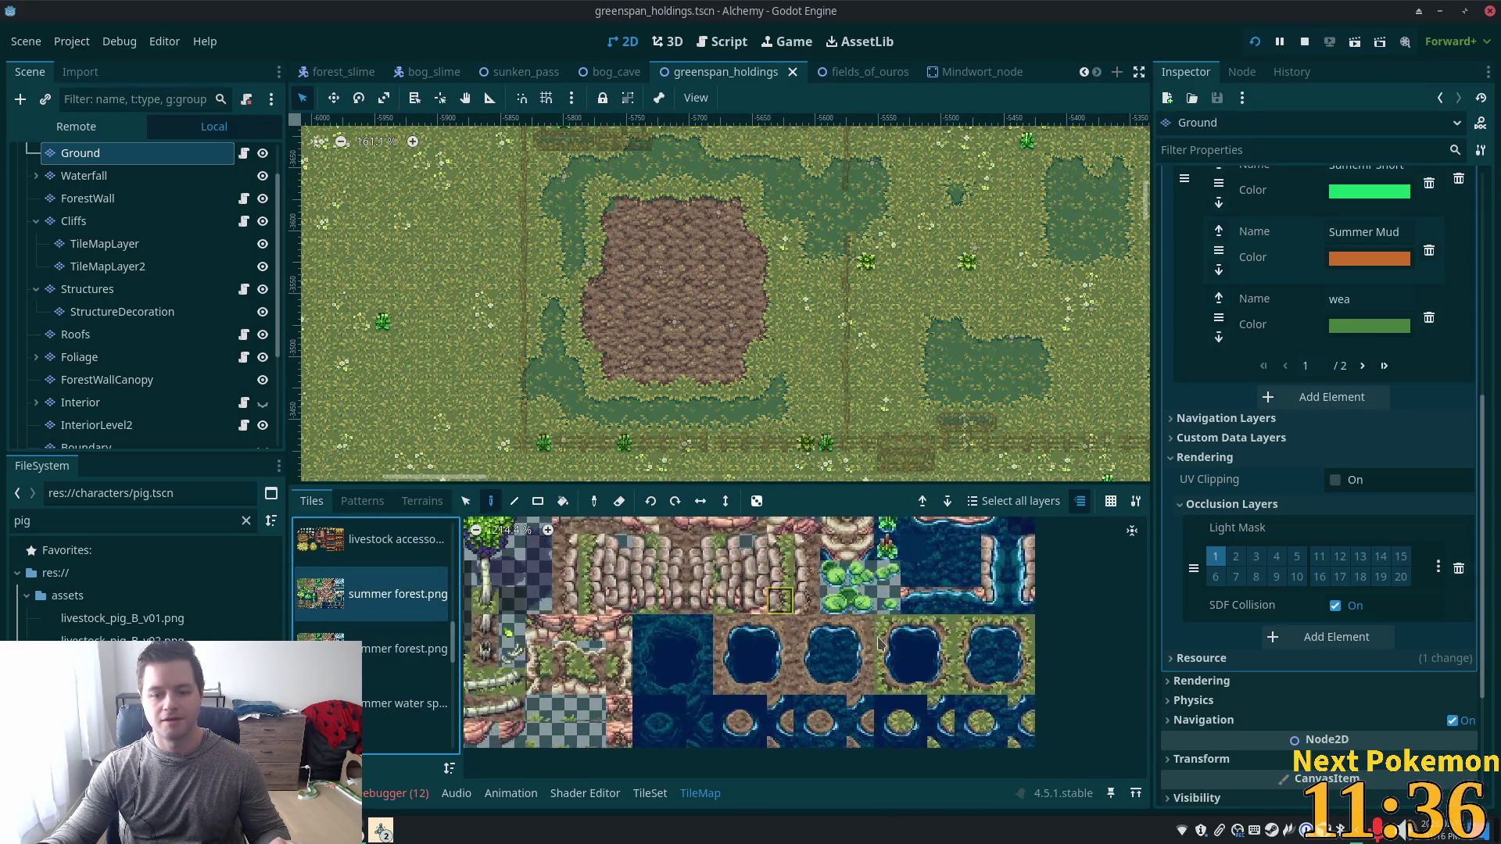
{"action": "left_click_drag", "start_coordinate": [801, 623], "coordinate": [868, 692]}
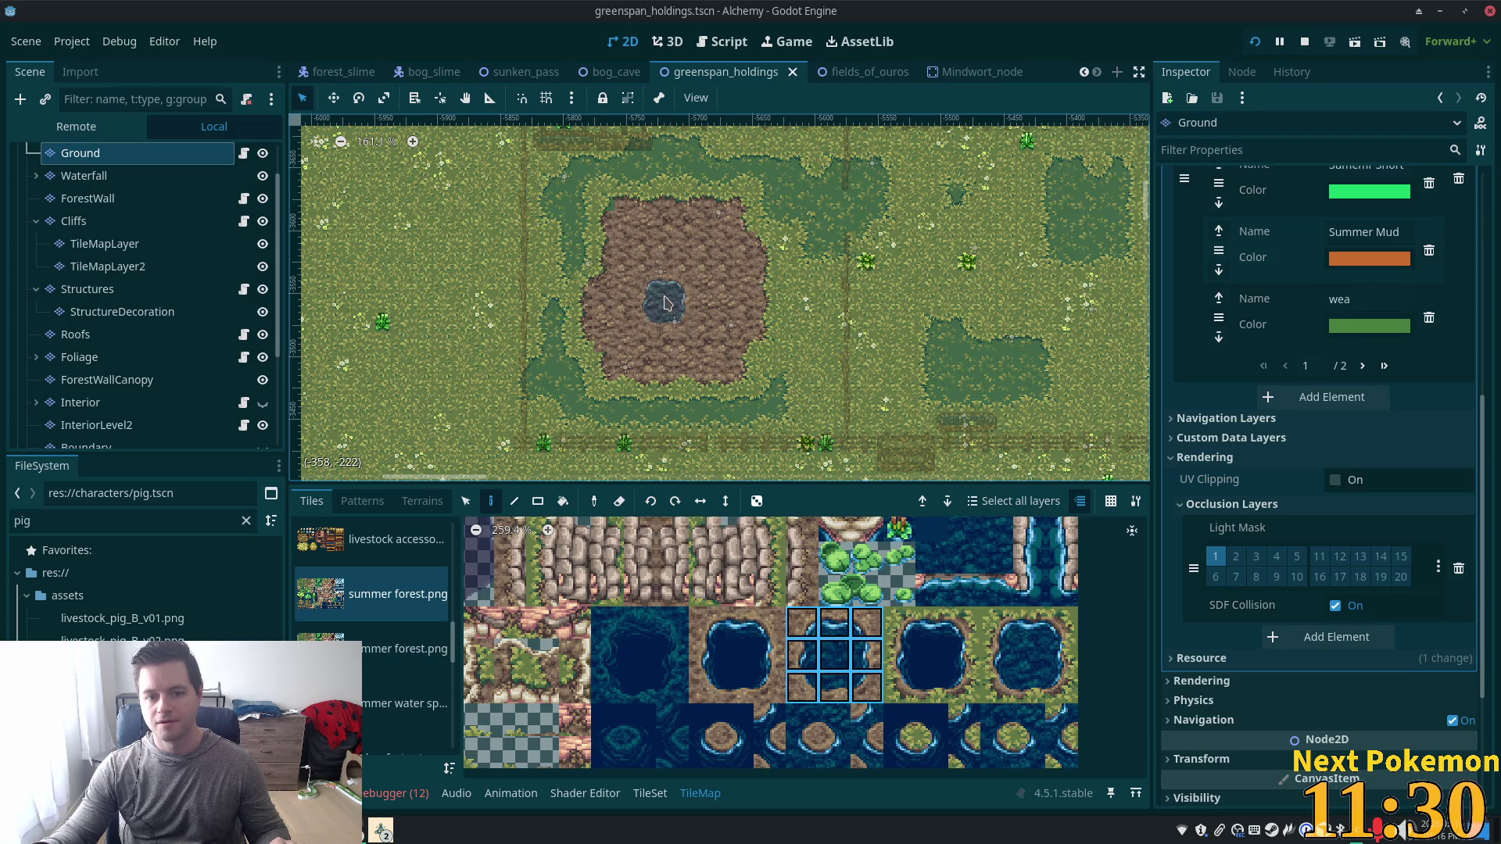
Stamp the 3x3 pond block onto the dirt patch as the large puddle.
{"action": "left_click", "coordinate": [663, 304]}
{"action": "scroll", "coordinate": [805, 307], "scroll_direction": "up", "scroll_amount": 3}
{"action": "scroll", "coordinate": [806, 307], "scroll_direction": "up", "scroll_amount": 8}
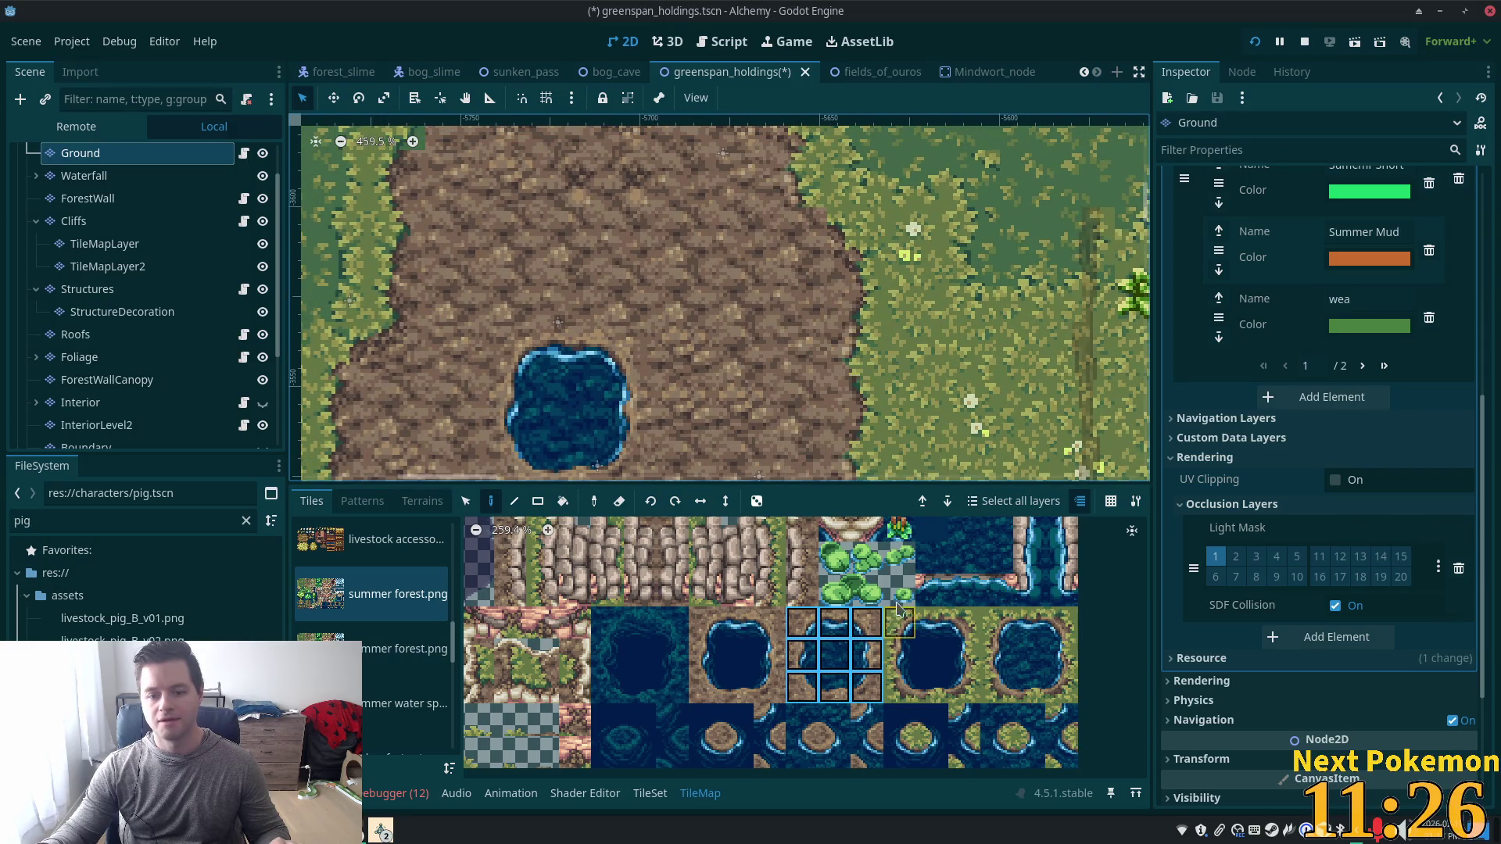
{"action": "scroll", "coordinate": [893, 582], "scroll_direction": "down", "scroll_amount": 2}
{"action": "scroll", "coordinate": [860, 625], "scroll_direction": "down", "scroll_amount": 2}
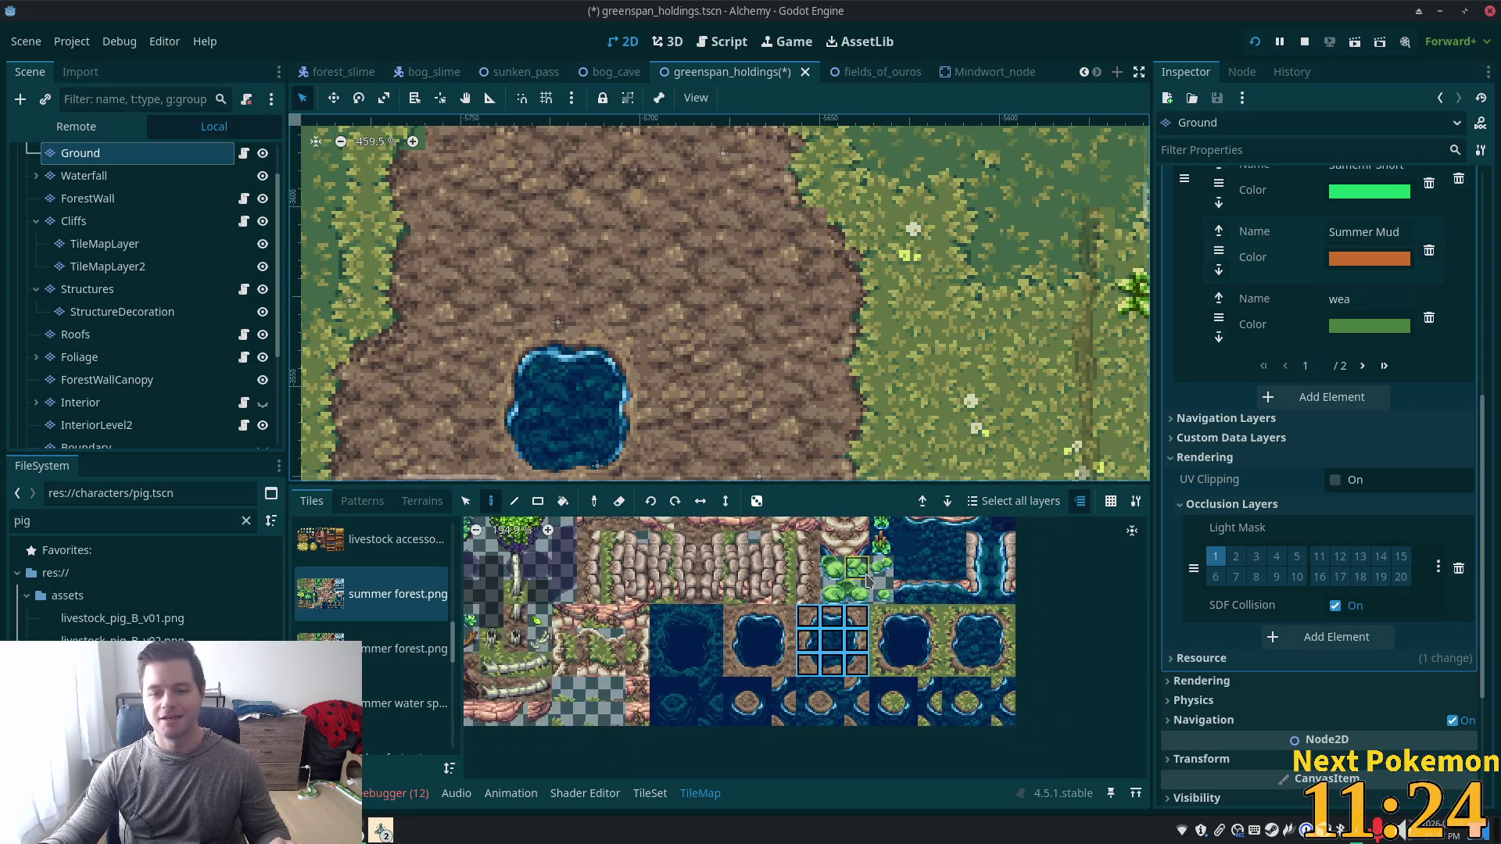
Paint a small oval puddle from individual water corner and edge tiles.
{"action": "left_click", "coordinate": [854, 617]}
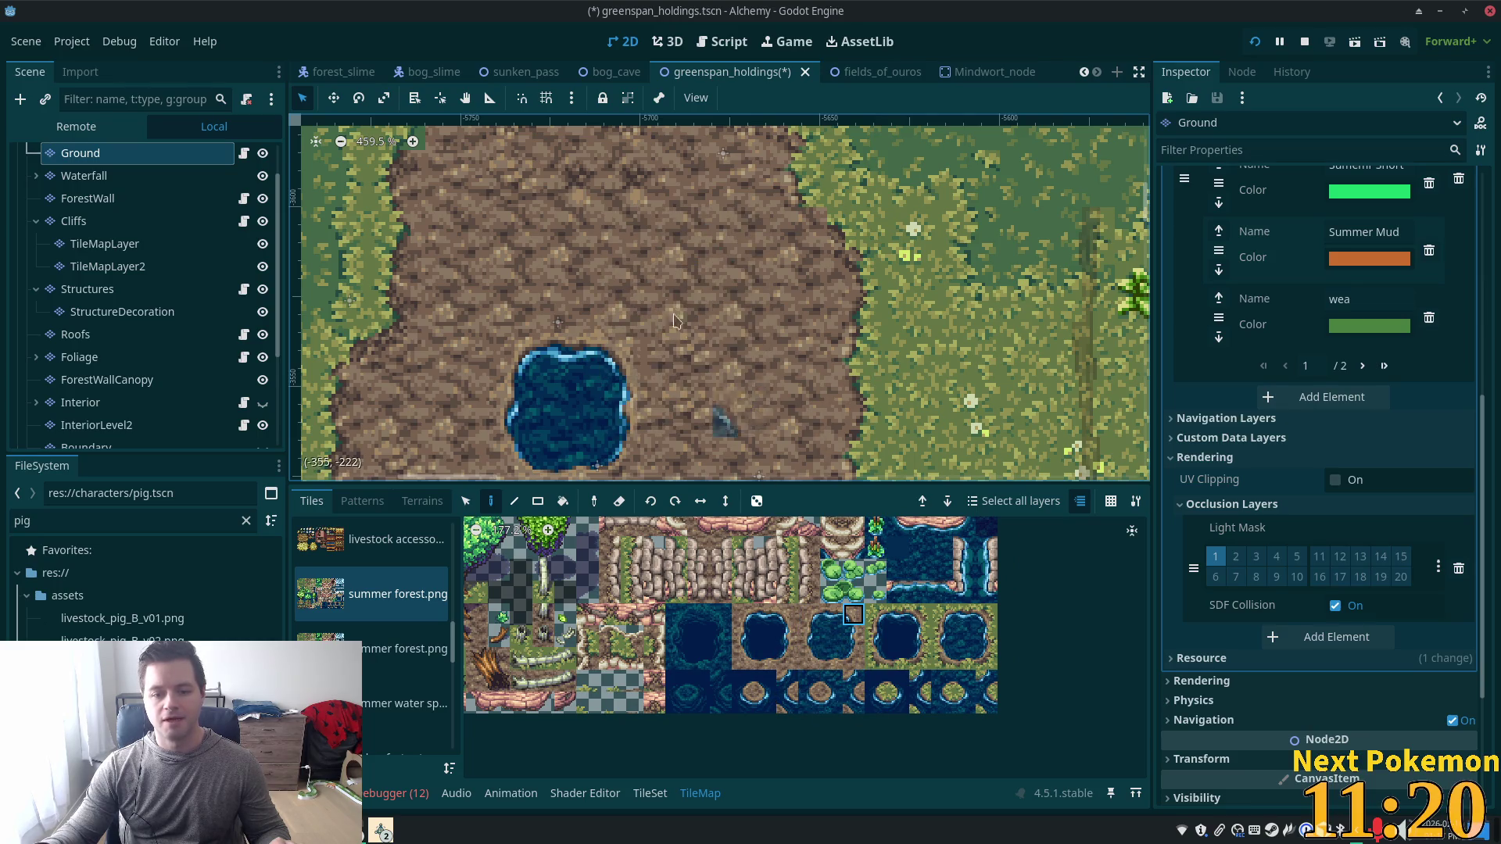
{"action": "left_click", "coordinate": [726, 249]}
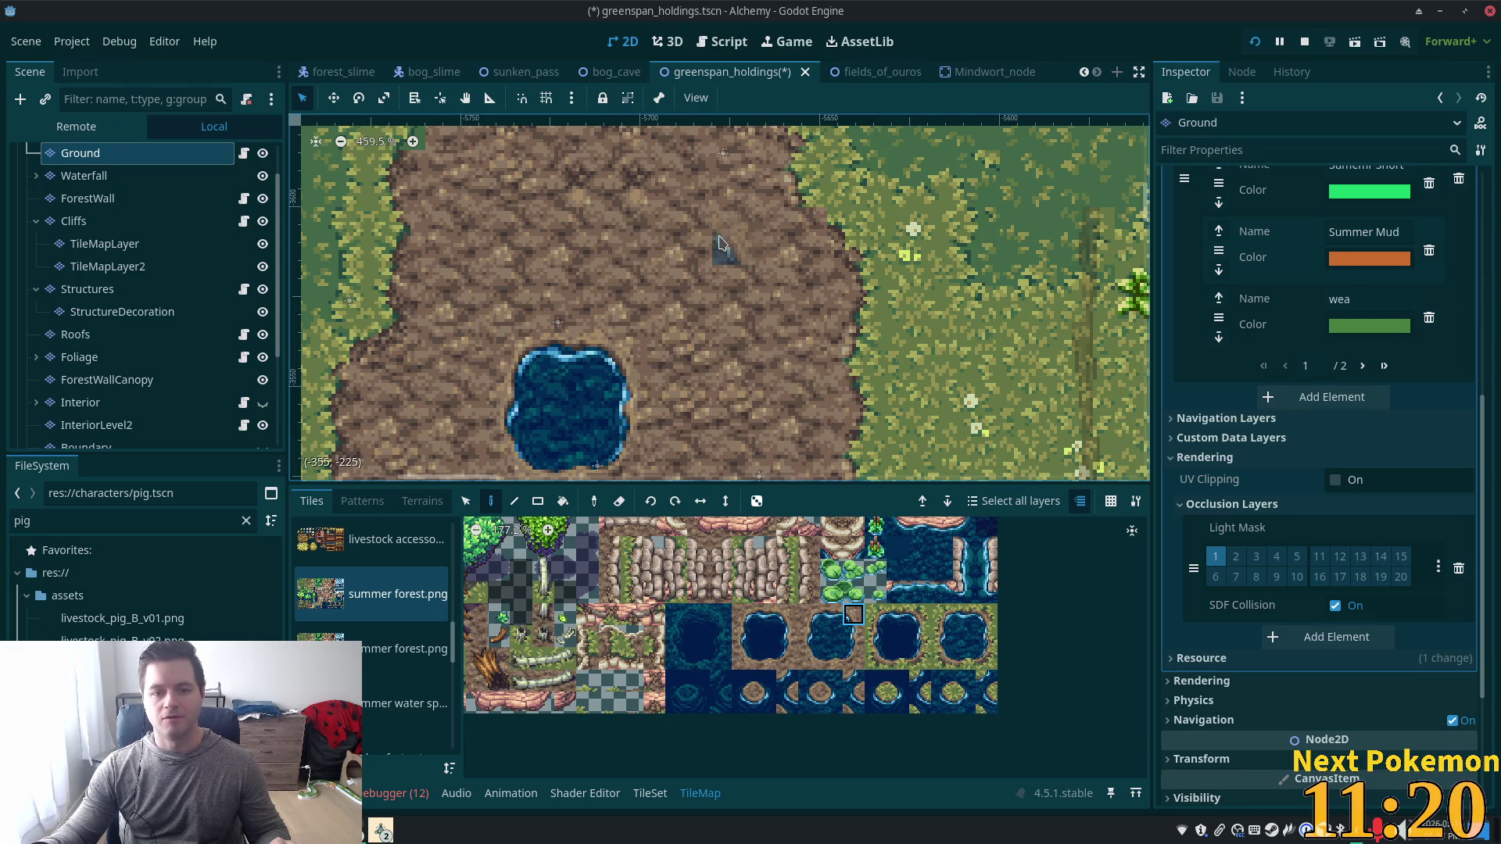
{"action": "left_click", "coordinate": [809, 615]}
{"action": "left_click", "coordinate": [707, 249]}
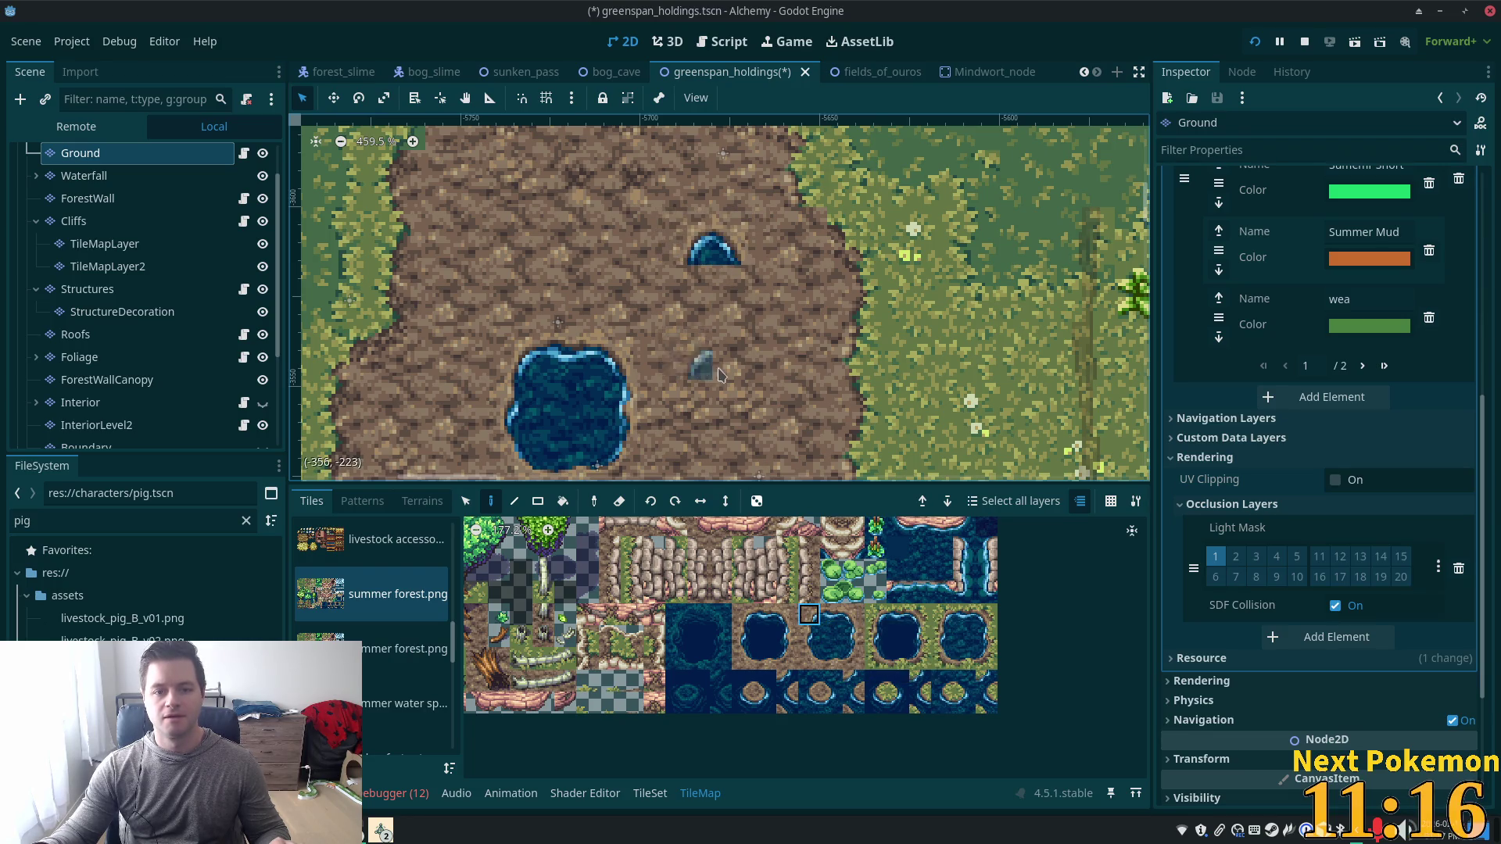
{"action": "left_click", "coordinate": [852, 661]}
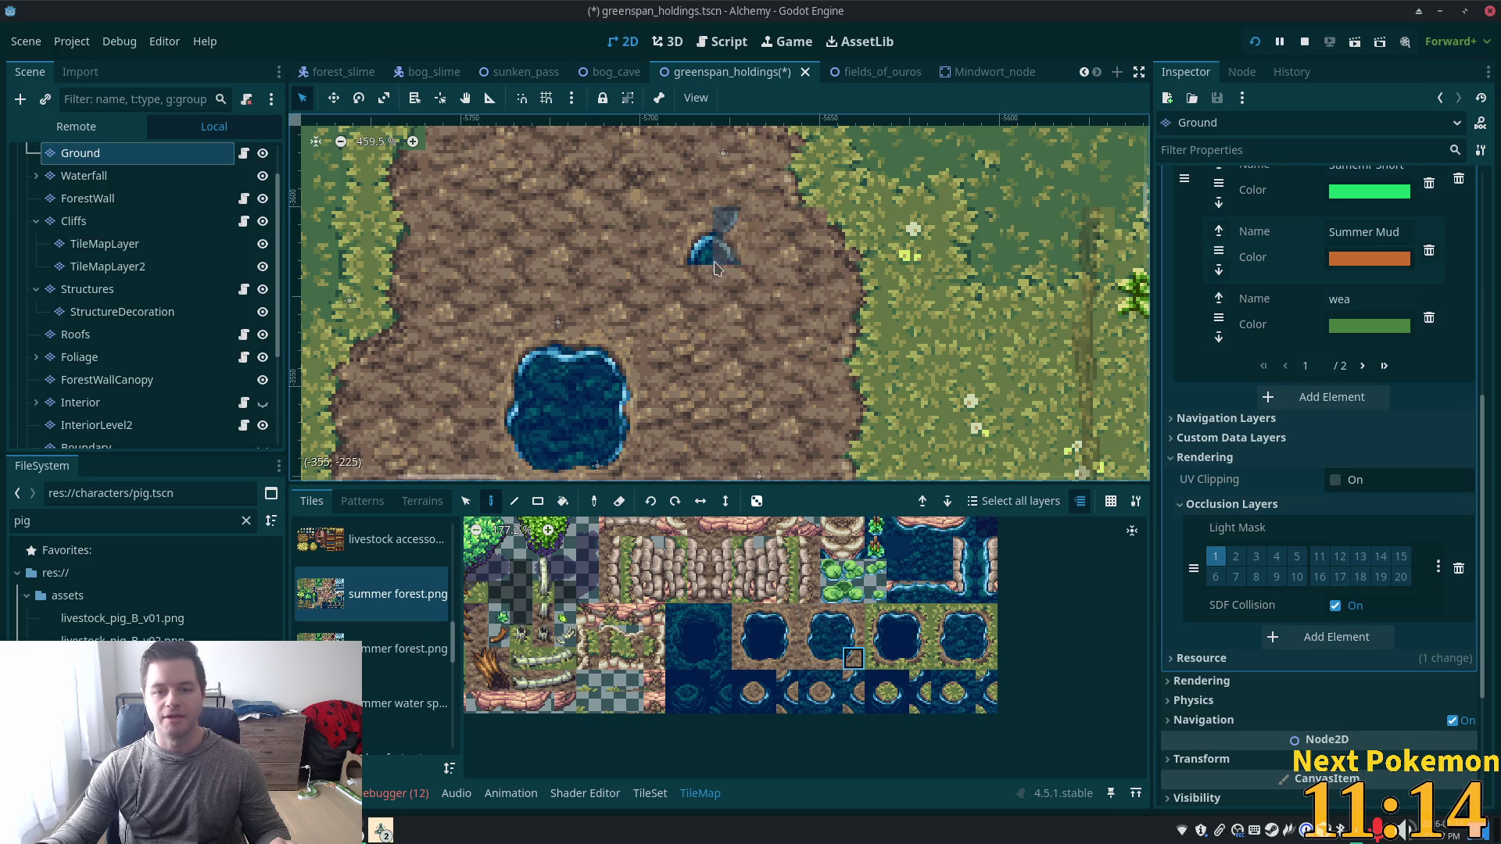
{"action": "left_click", "coordinate": [713, 256]}
{"action": "left_click", "coordinate": [806, 661]}
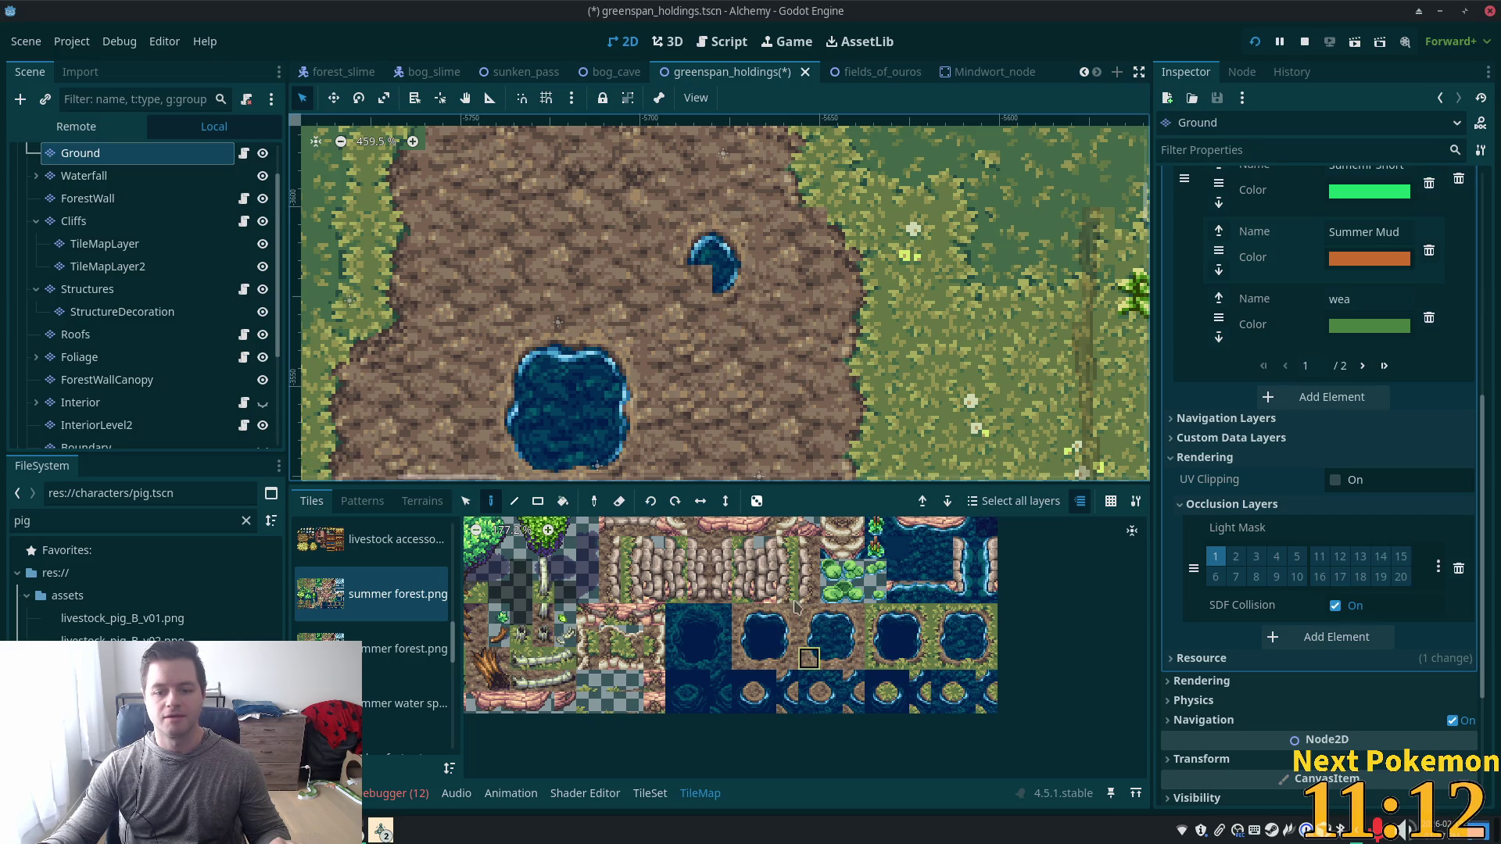
{"action": "left_click", "coordinate": [707, 270]}
Start a third pond with a half-oval water piece and two stacked water tiles.
{"action": "scroll", "coordinate": [747, 382], "scroll_direction": "down", "scroll_amount": 3}
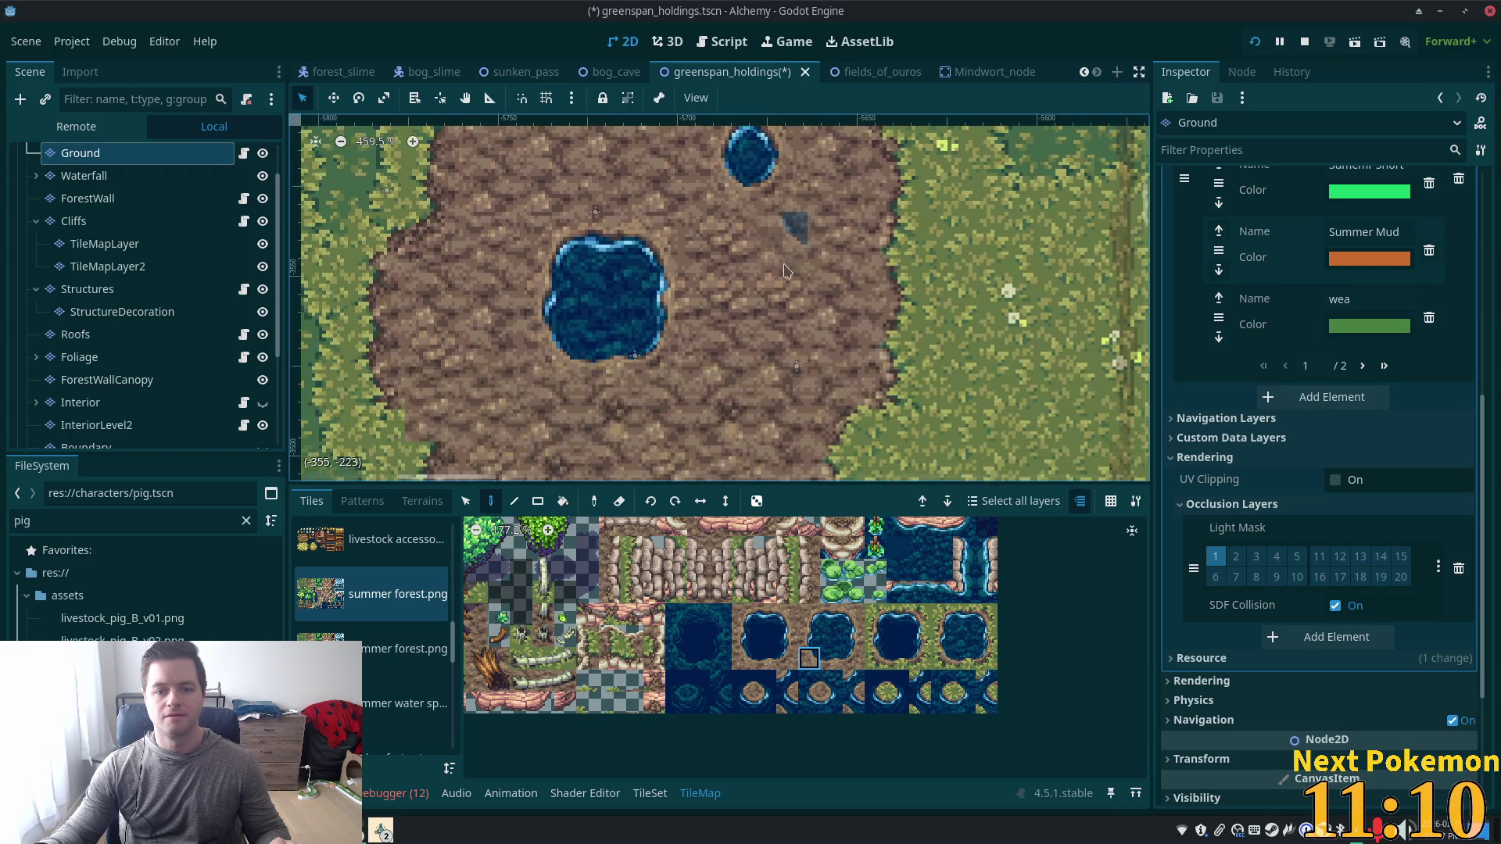
{"action": "left_click", "coordinate": [857, 638]}
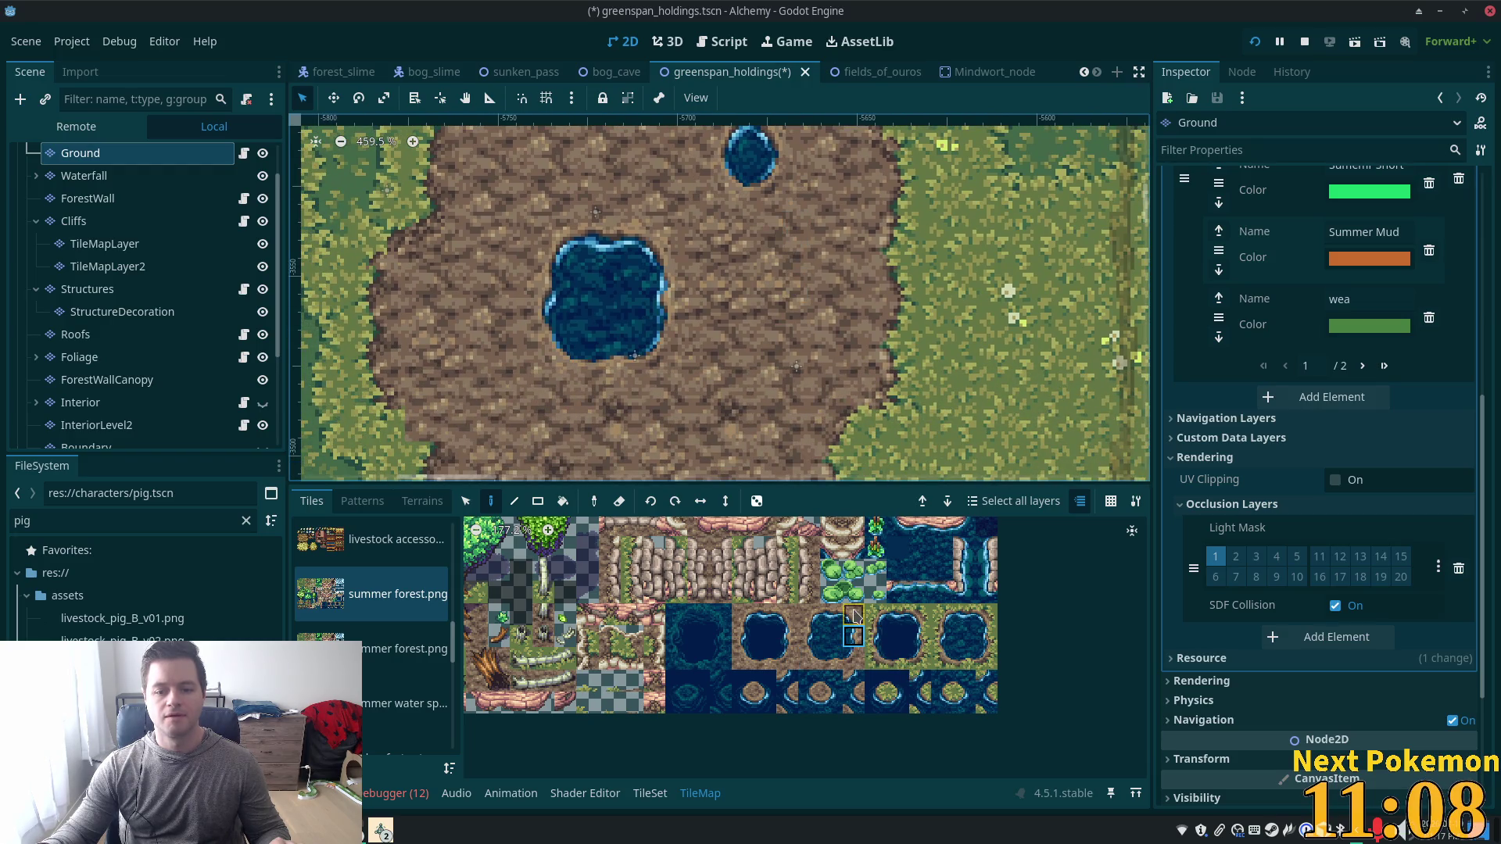
{"action": "left_click", "coordinate": [777, 269]}
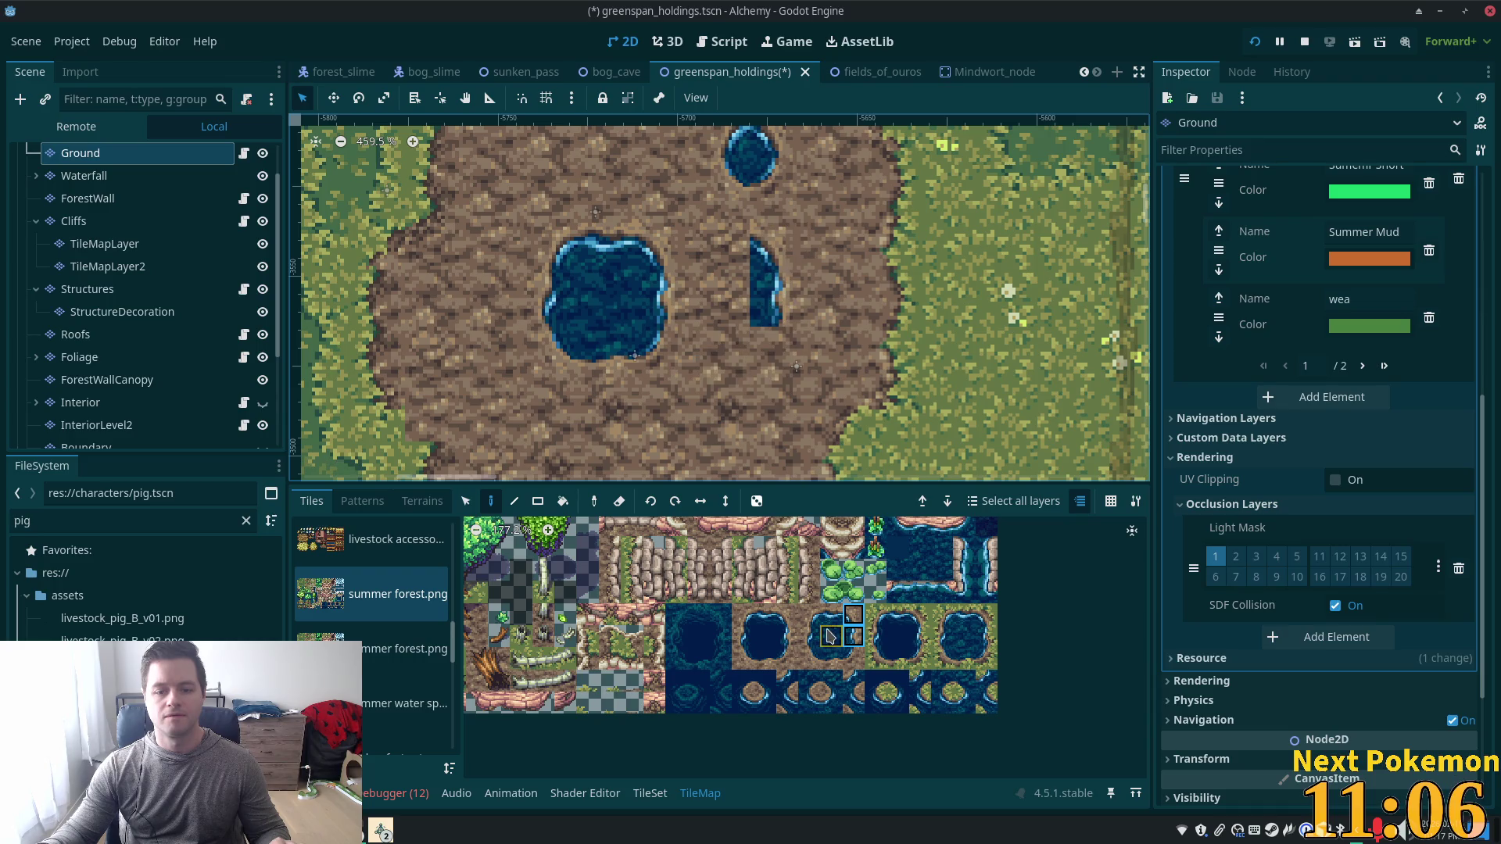
{"action": "left_click_drag", "start_coordinate": [808, 623], "coordinate": [809, 637]}
{"action": "left_click", "coordinate": [726, 274]}
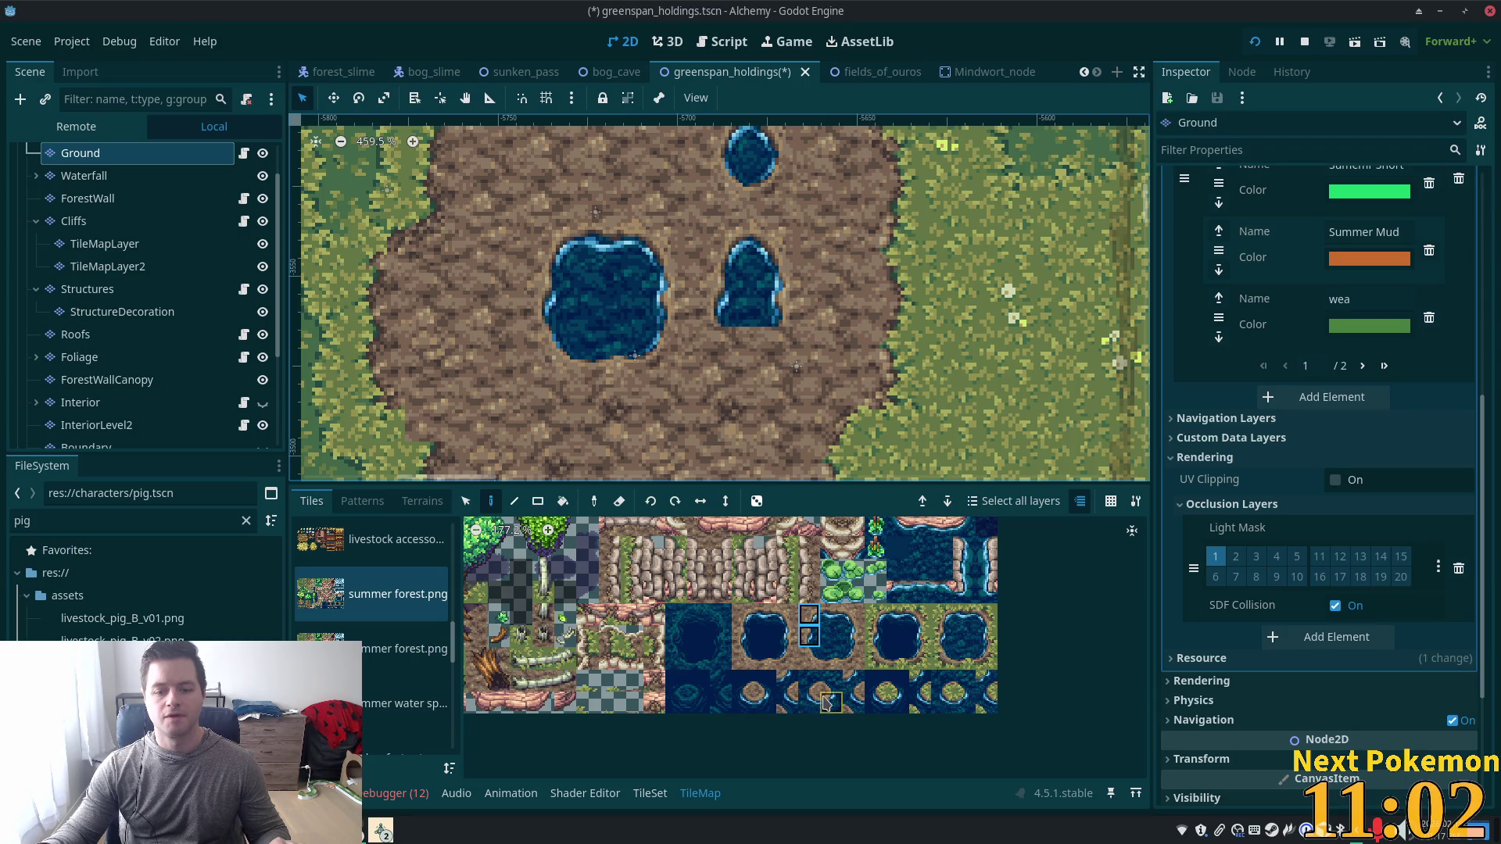
{"action": "left_click", "coordinate": [852, 661]}
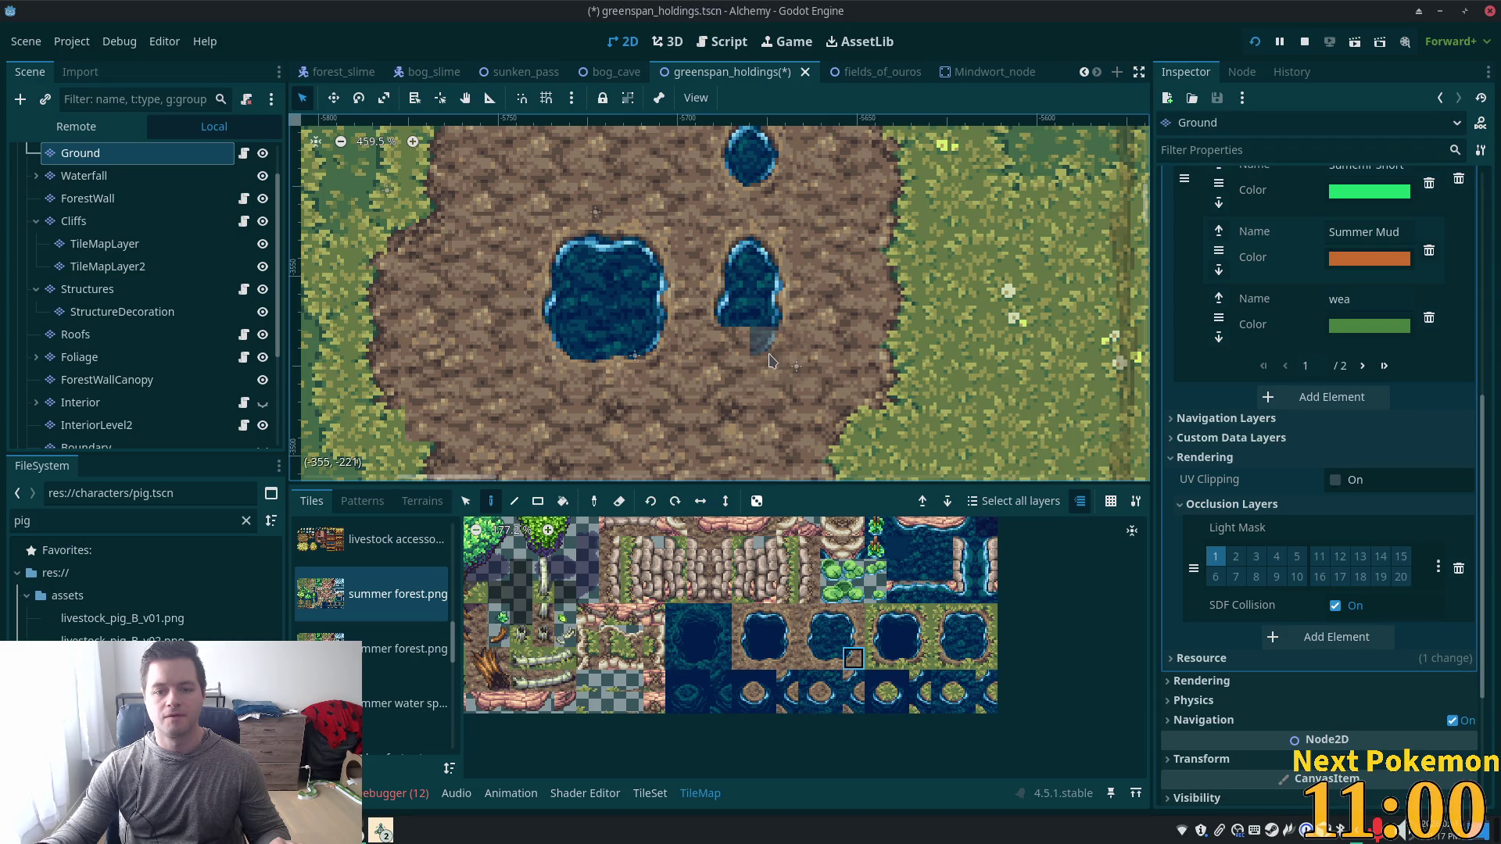
{"action": "left_click", "coordinate": [805, 660]}
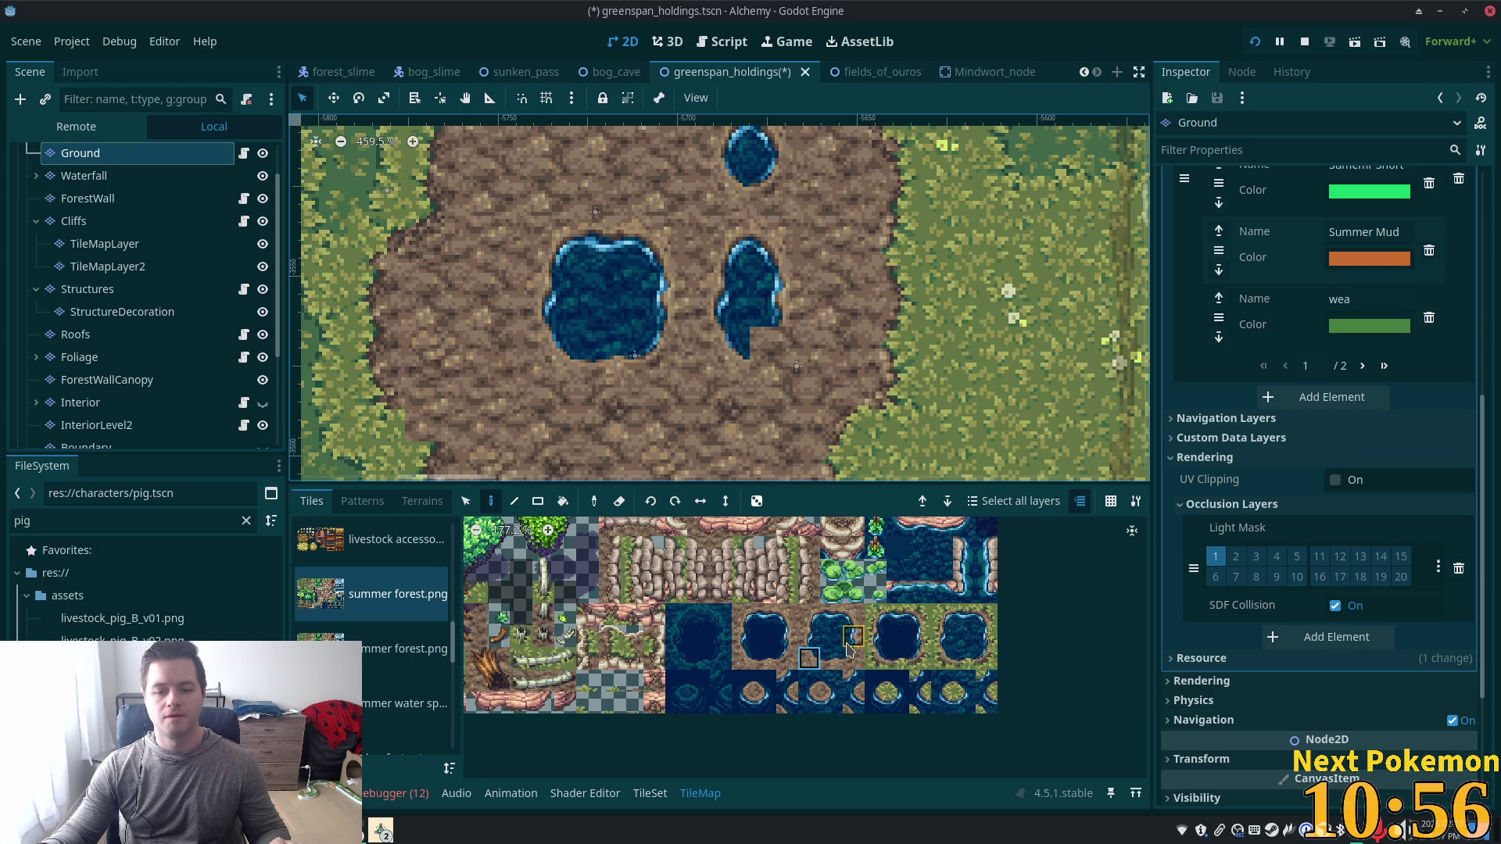
{"action": "left_click", "coordinate": [854, 614]}
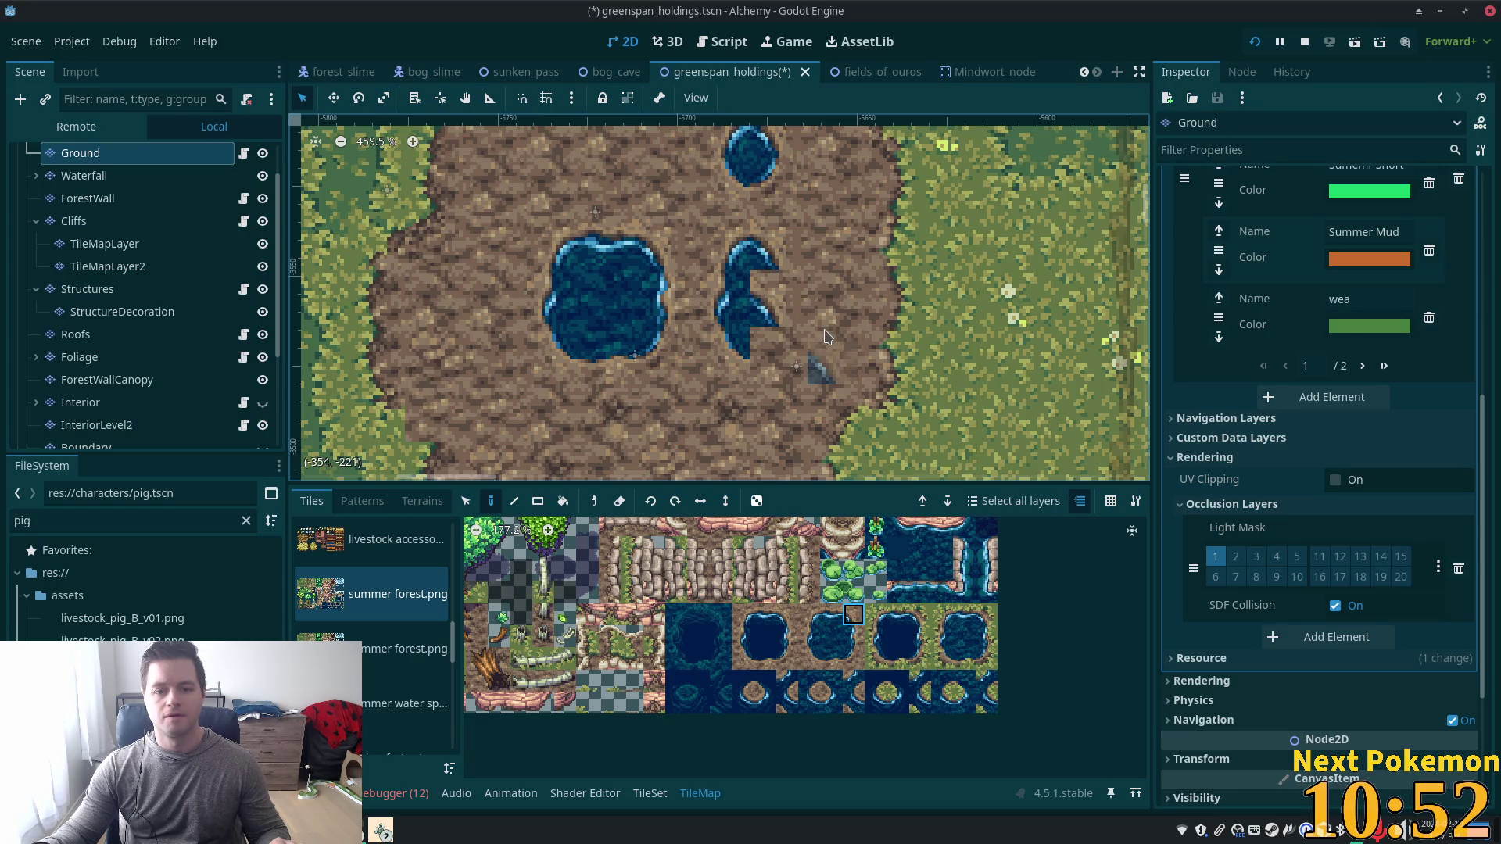
Shape the third pond's edges, lower-right lobe and notch into a two-lobed puddle.
{"action": "left_click", "coordinate": [817, 702]}
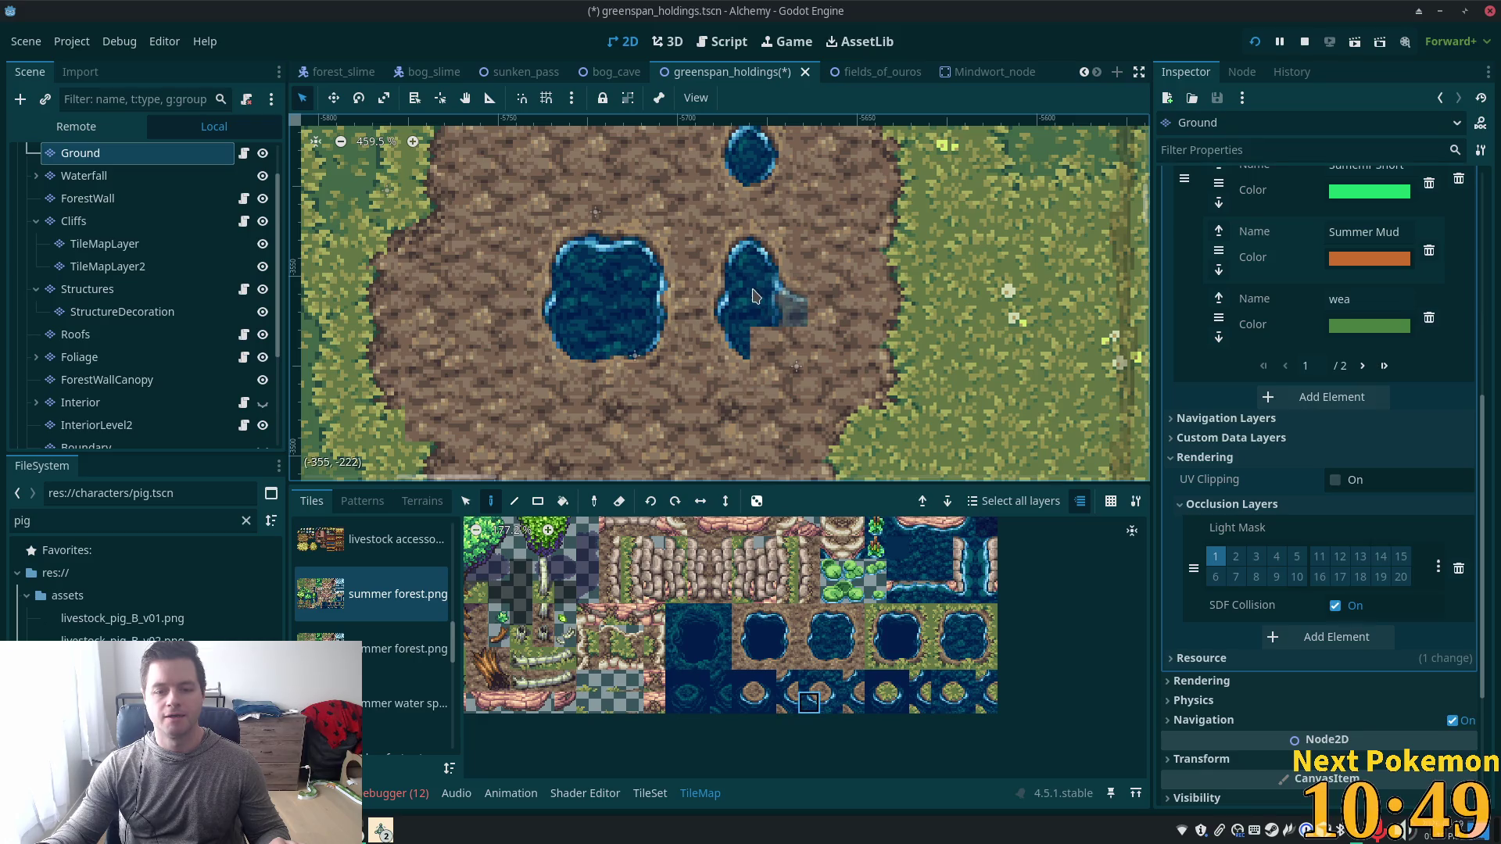
{"action": "left_click", "coordinate": [769, 328]}
{"action": "left_click", "coordinate": [833, 355], "text": "ctrl"}
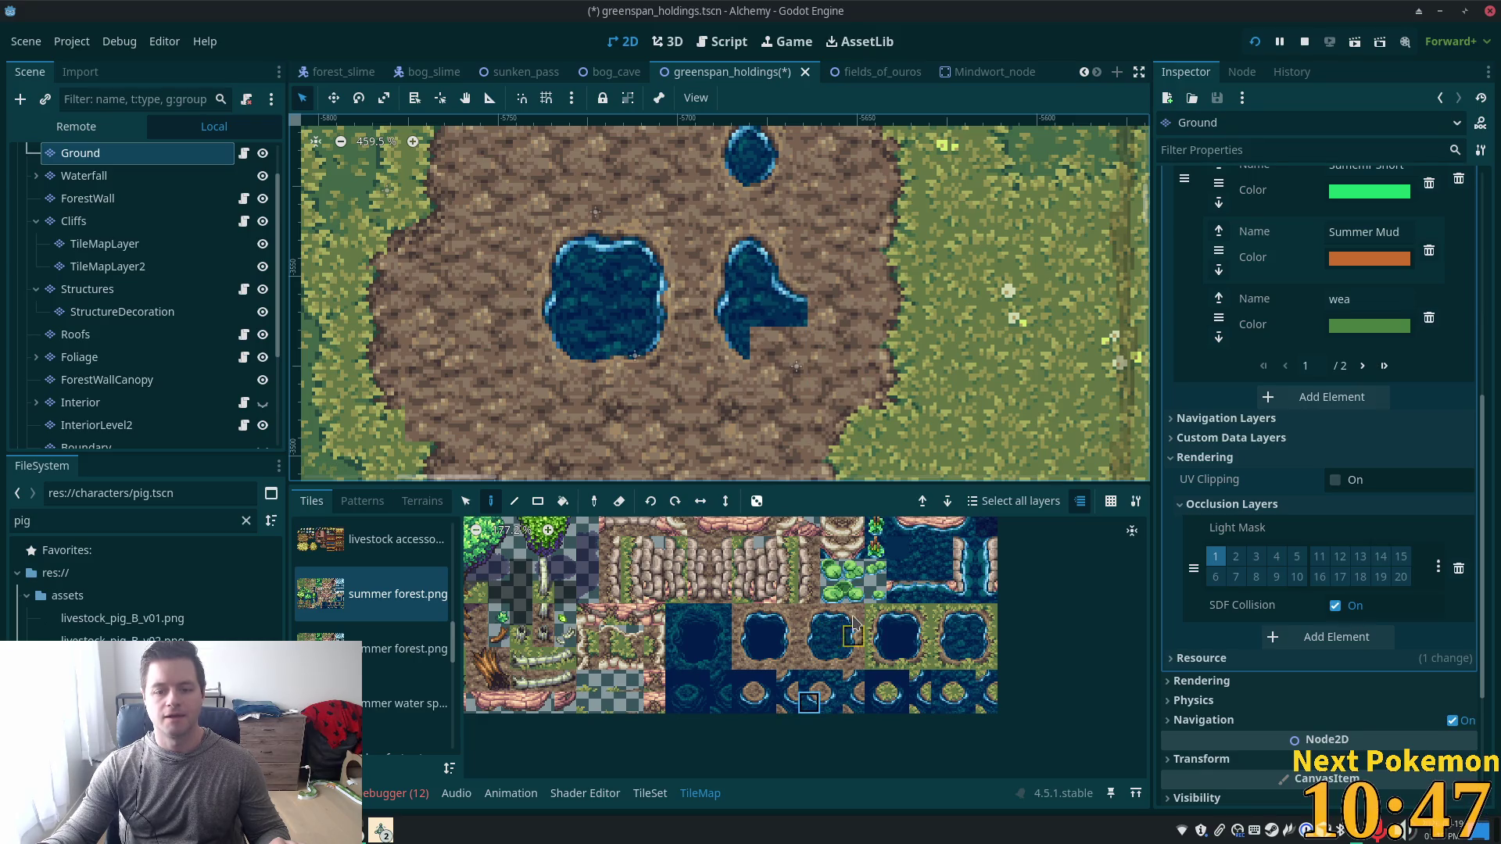
{"action": "left_click", "coordinate": [801, 338]}
{"action": "left_click", "coordinate": [854, 668]}
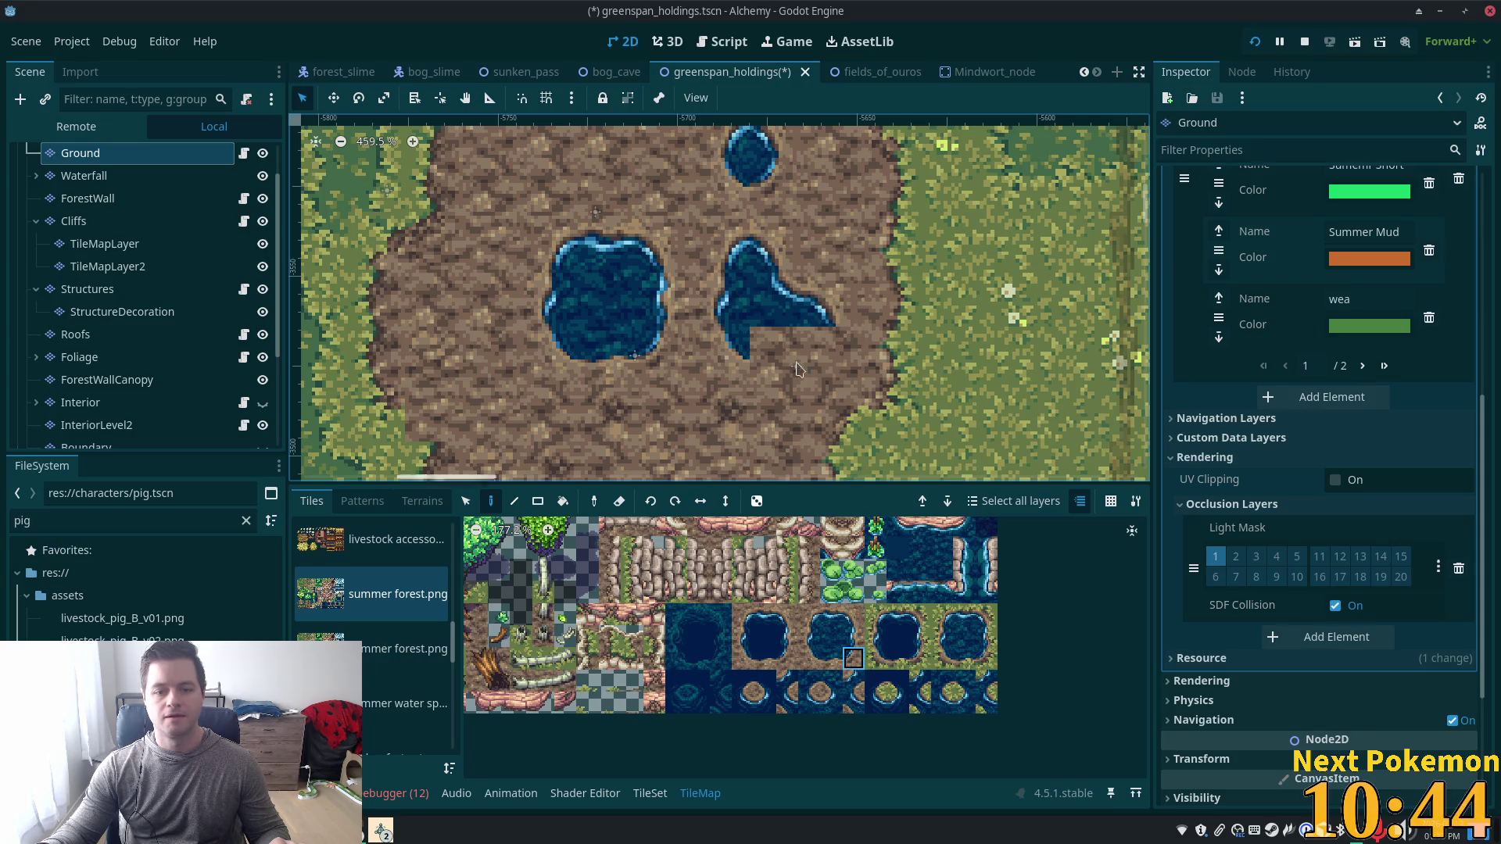
{"action": "left_click", "coordinate": [821, 344]}
{"action": "left_click", "coordinate": [829, 665]}
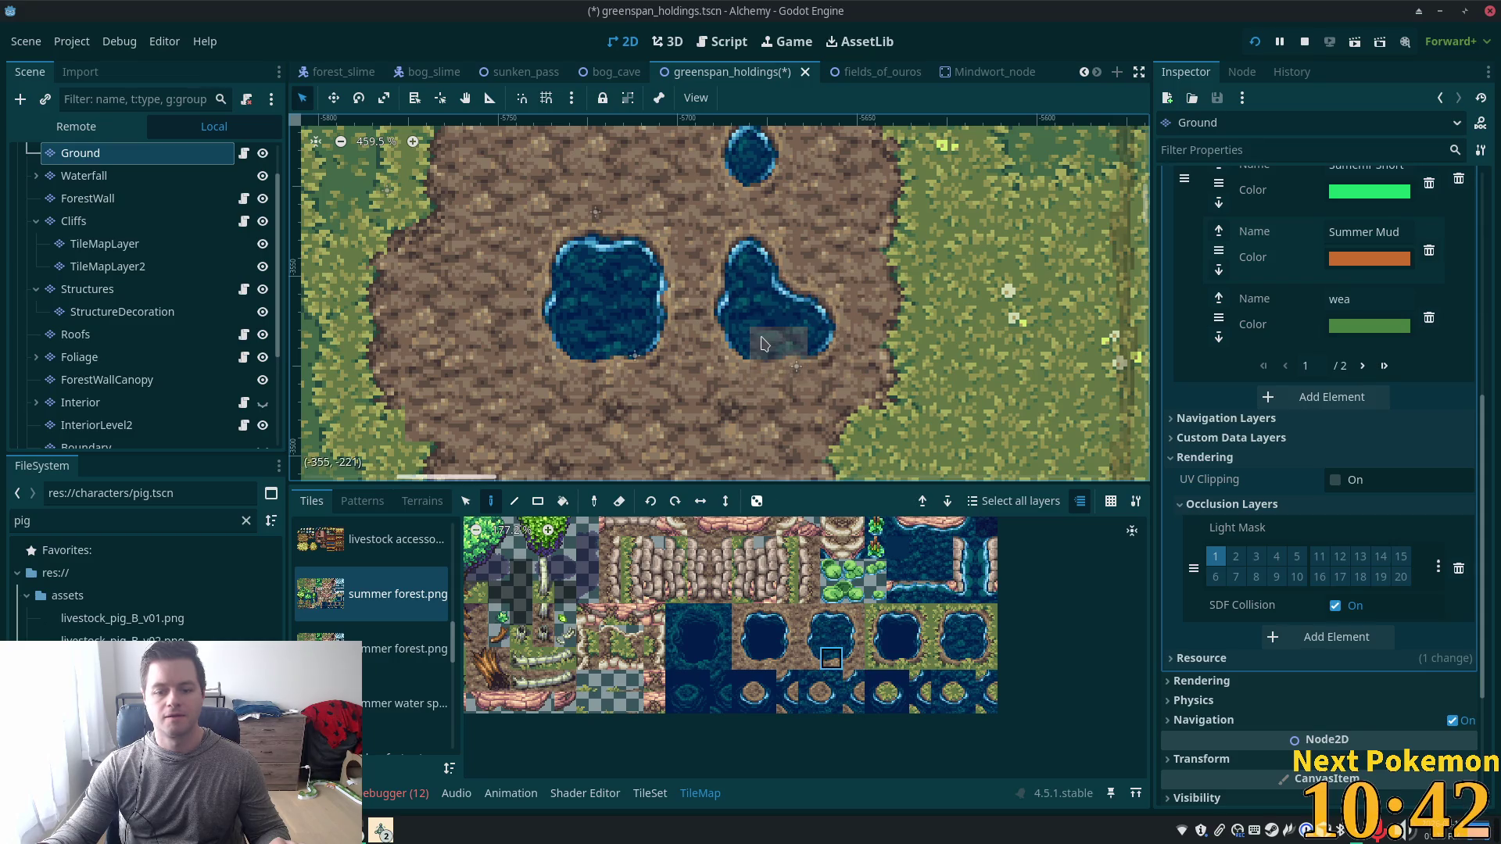
{"action": "left_click", "coordinate": [778, 352]}
{"action": "scroll", "coordinate": [958, 344], "scroll_direction": "down", "scroll_amount": 4}
{"action": "scroll", "coordinate": [959, 344], "scroll_direction": "down", "scroll_amount": 7}
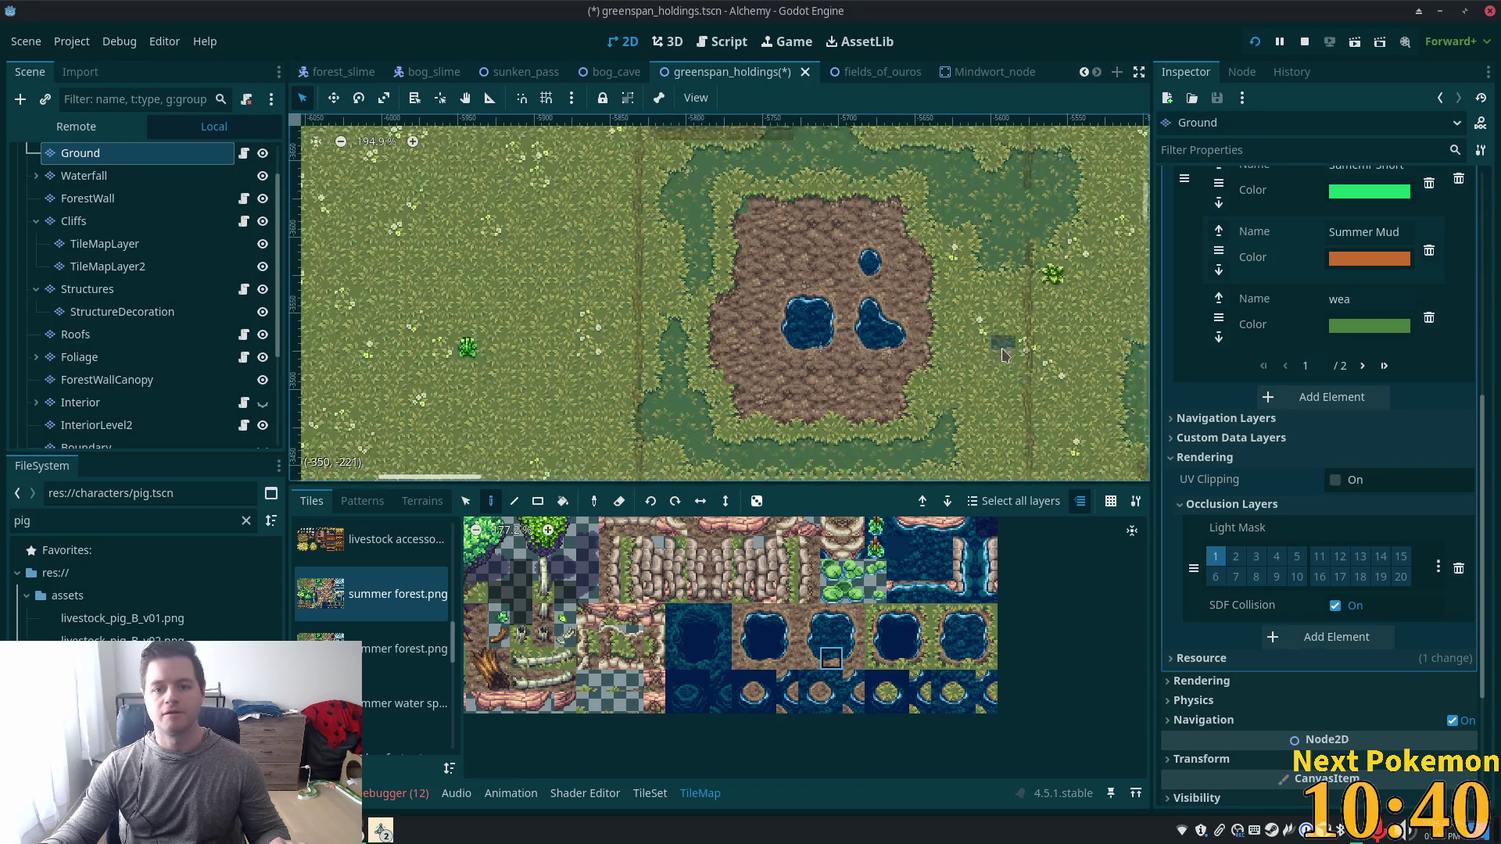
Save the farm scene and bring the running Alchemy (DEBUG) game window forward.
{"action": "key", "text": "ctrl+s"}
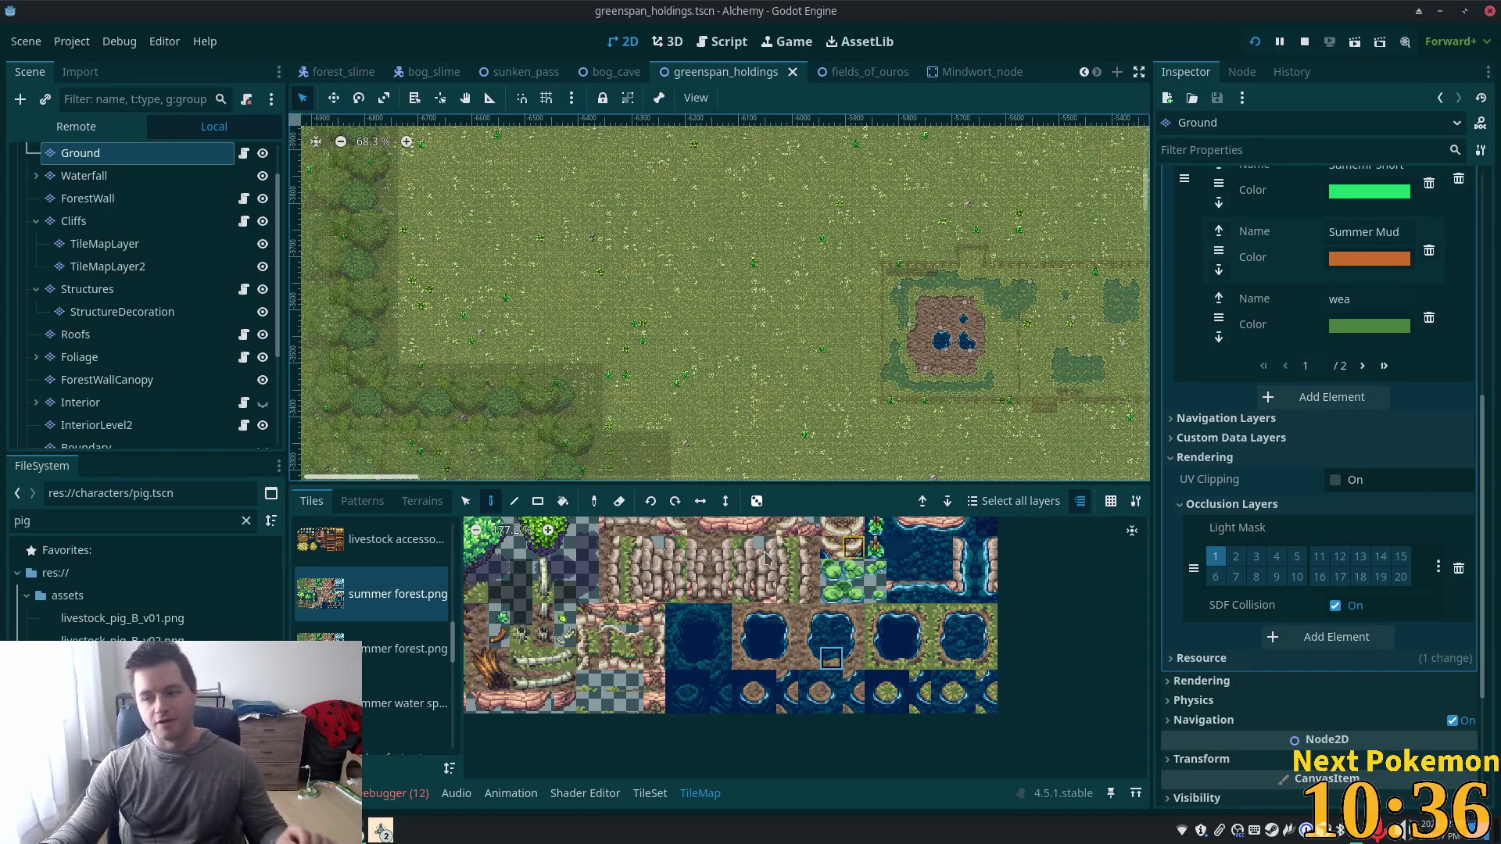
{"action": "scroll", "coordinate": [939, 306], "scroll_direction": "up", "scroll_amount": 4}
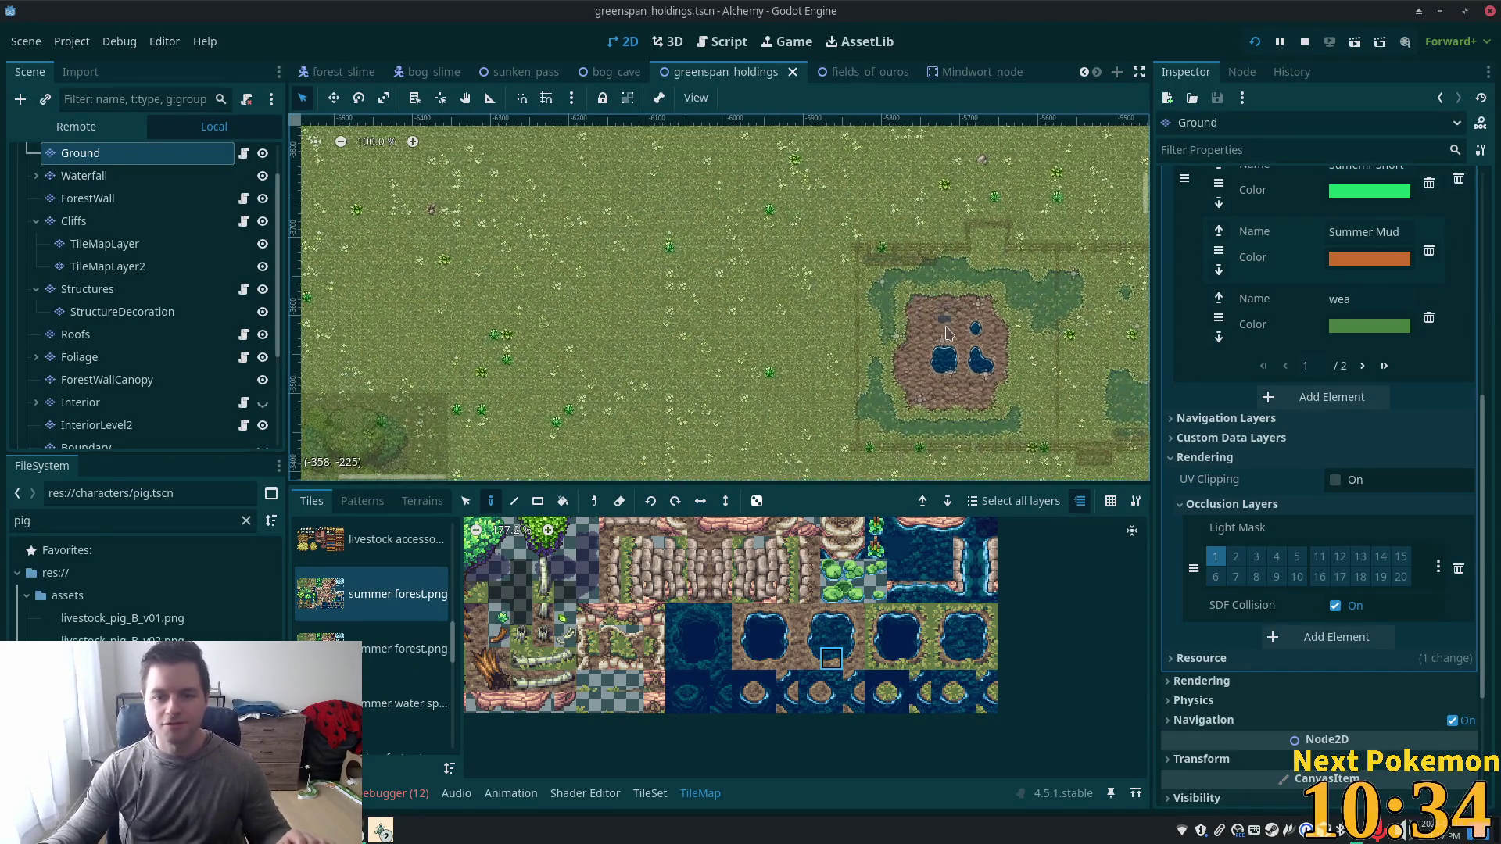
{"action": "left_click", "coordinate": [381, 830]}
{"action": "left_click", "coordinate": [411, 781]}
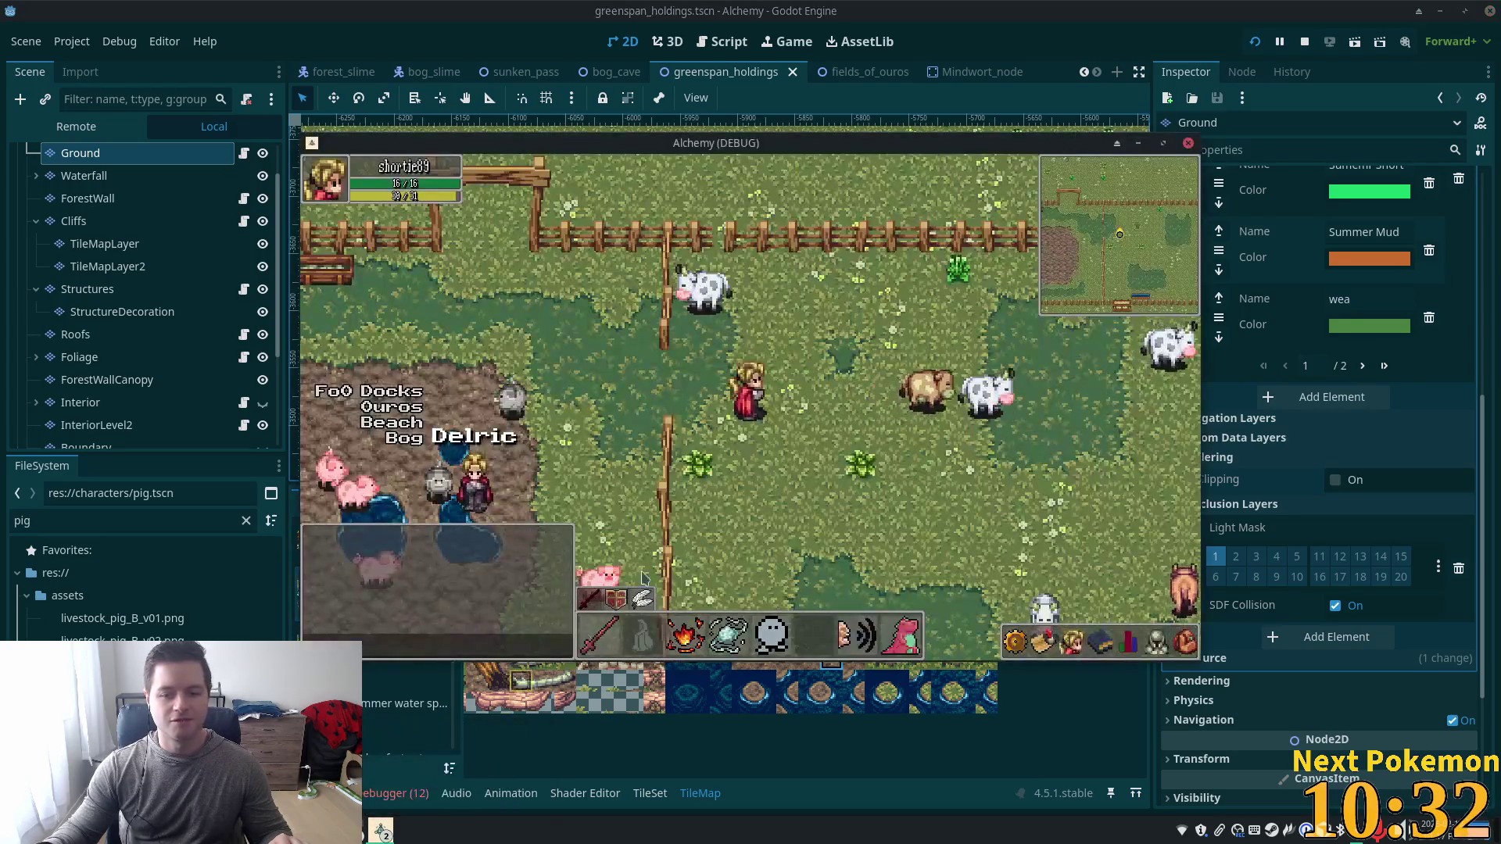
Walk the character into the mud pen and across the left and right puddles.
{"action": "key", "text": "Up"}
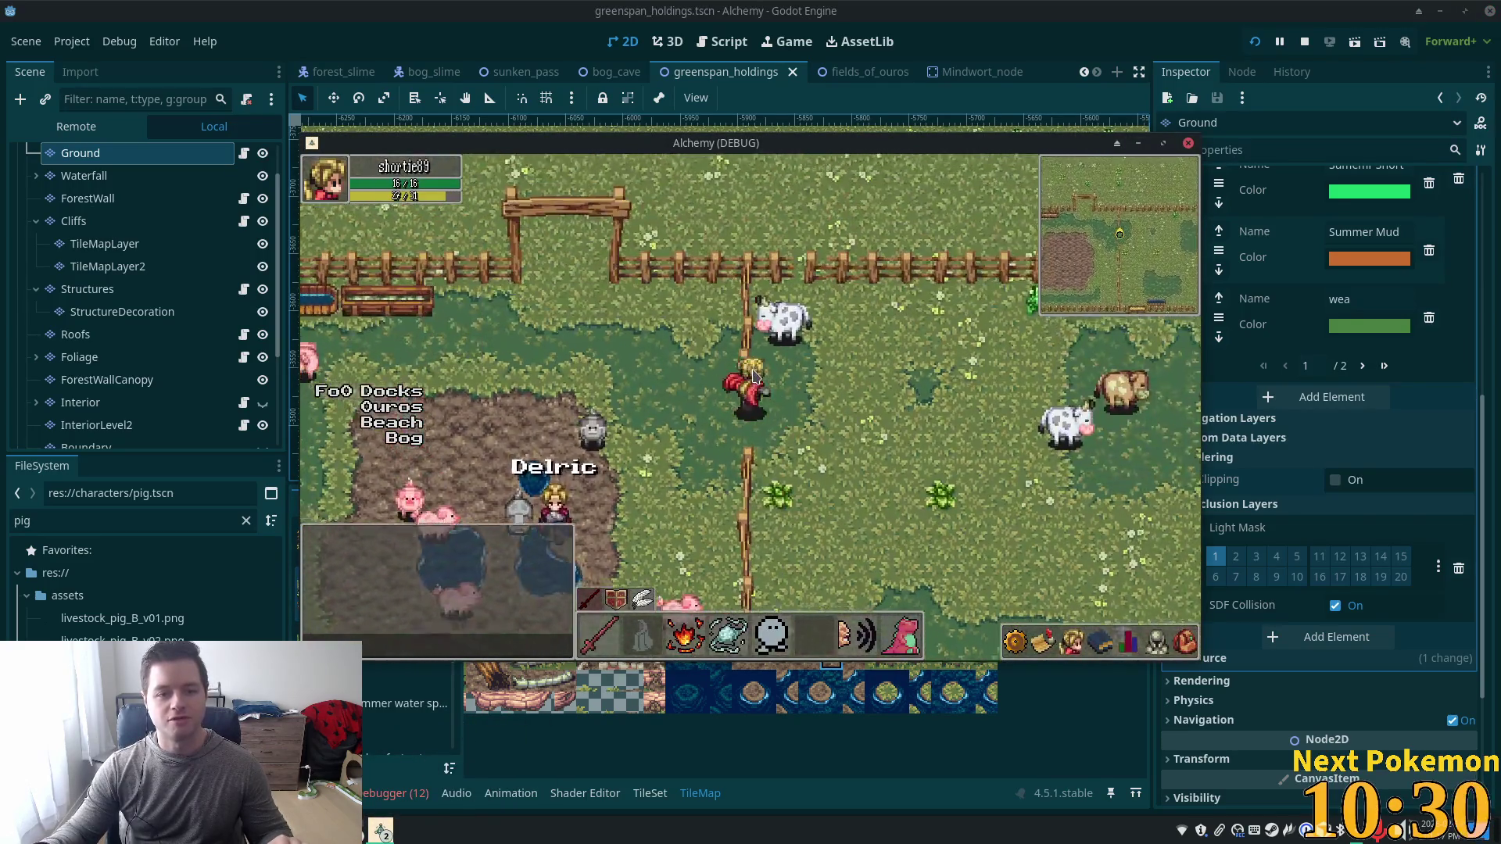
{"action": "key", "text": "Left"}
{"action": "key", "text": "Down"}
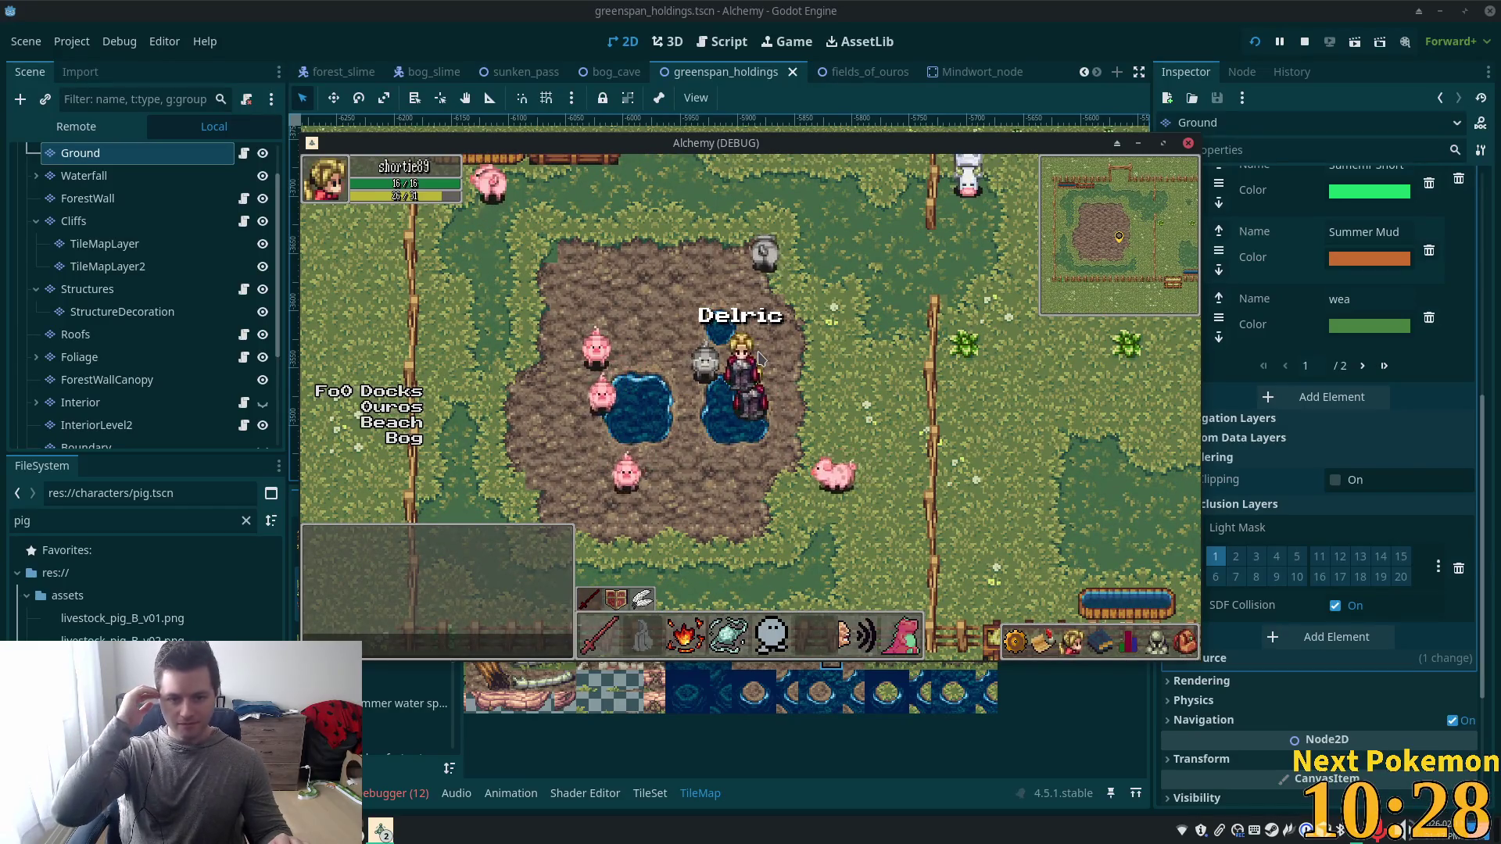
{"action": "key", "text": "Left"}
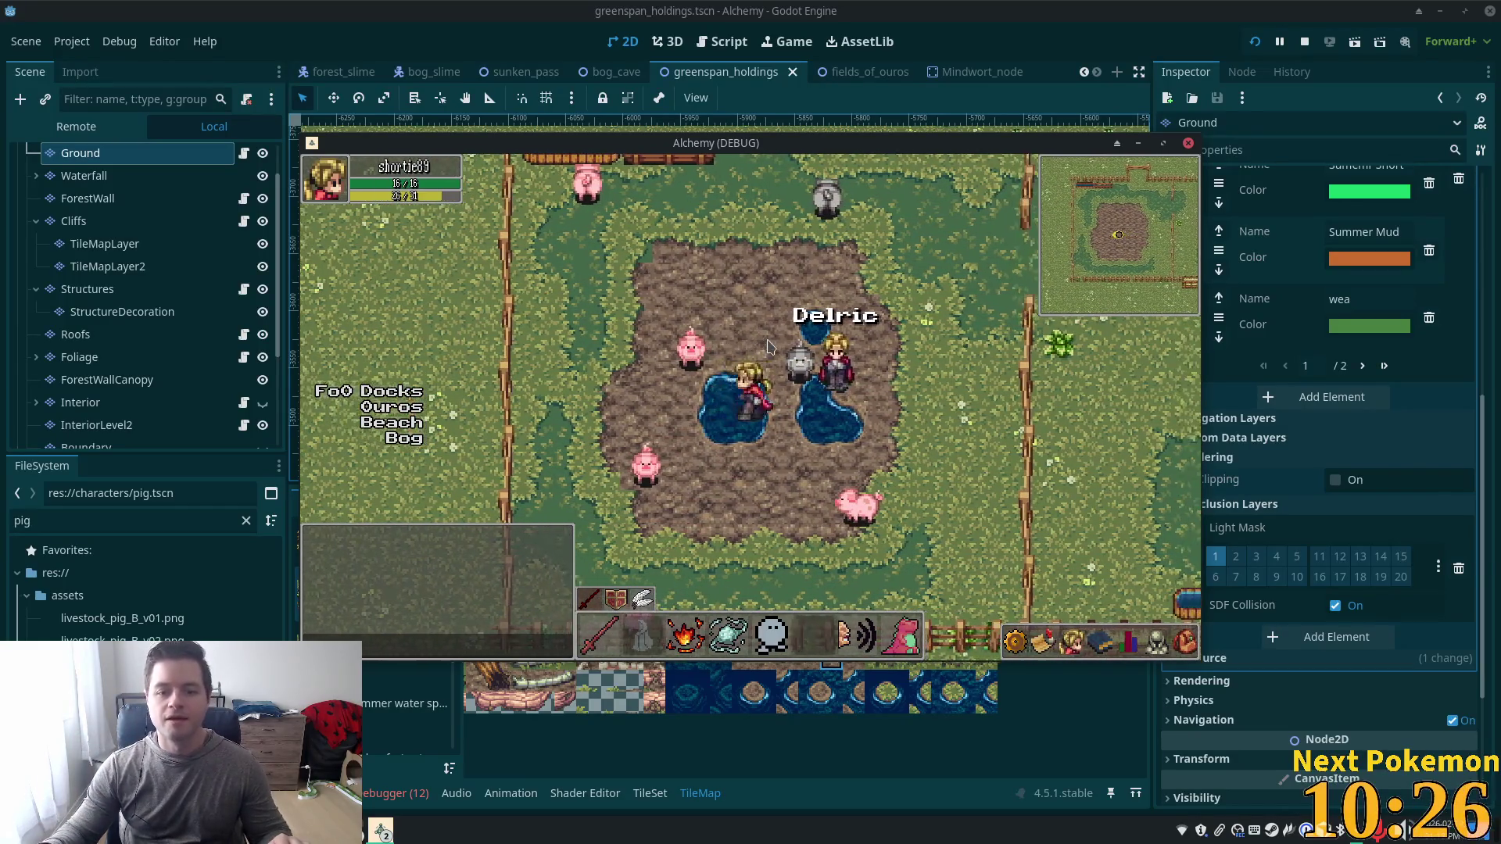
{"action": "key", "text": "Right"}
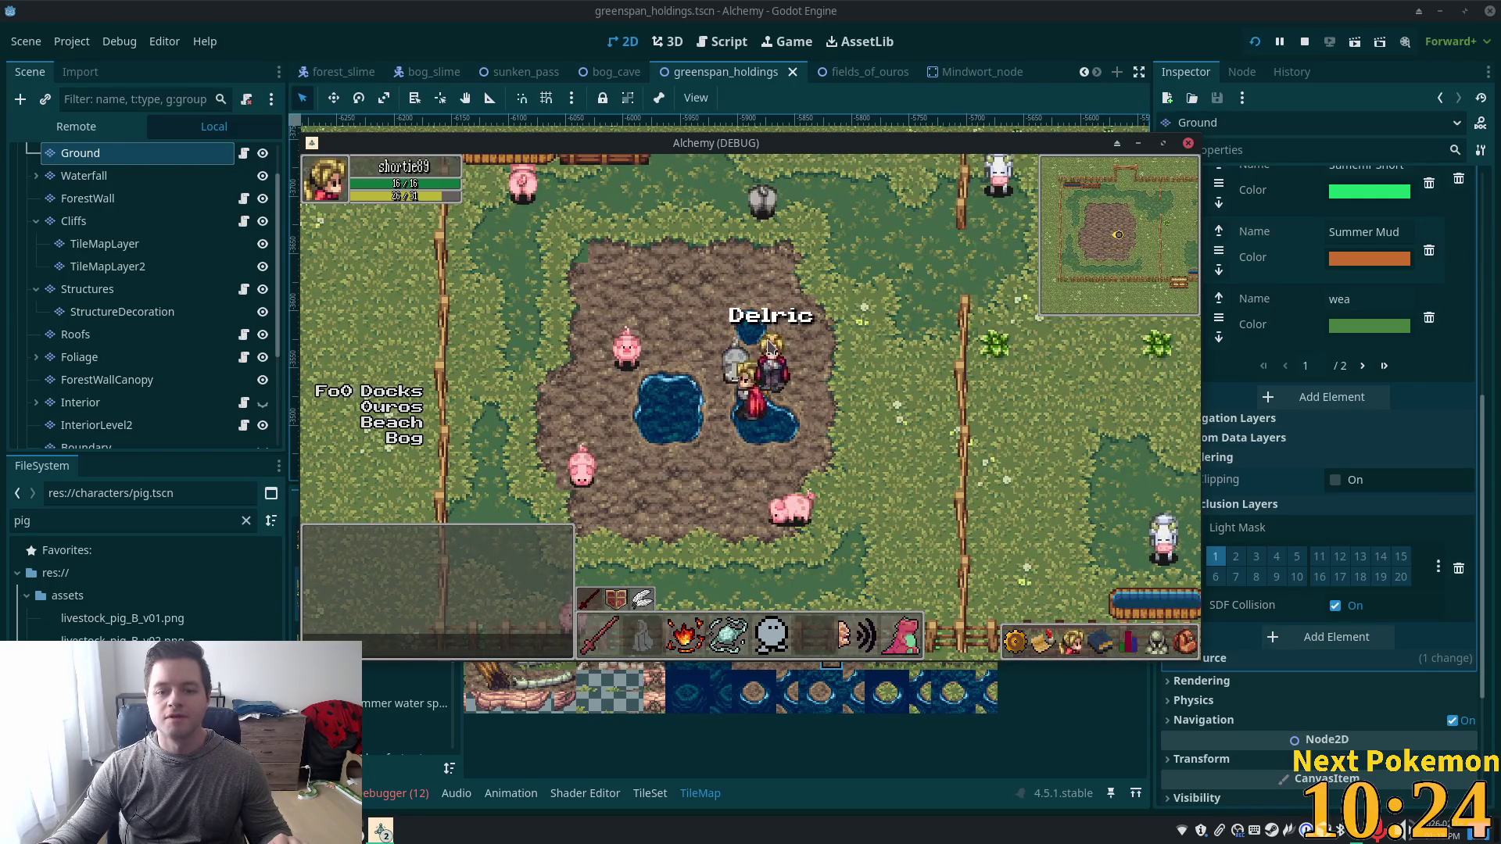
{"action": "key", "text": "Right"}
{"action": "key", "text": "Down"}
Return to the editor and move down the scene tree to UtilityNodes.
{"action": "key", "text": "alt+Tab"}
{"action": "scroll", "coordinate": [938, 328], "scroll_direction": "up", "scroll_amount": 8}
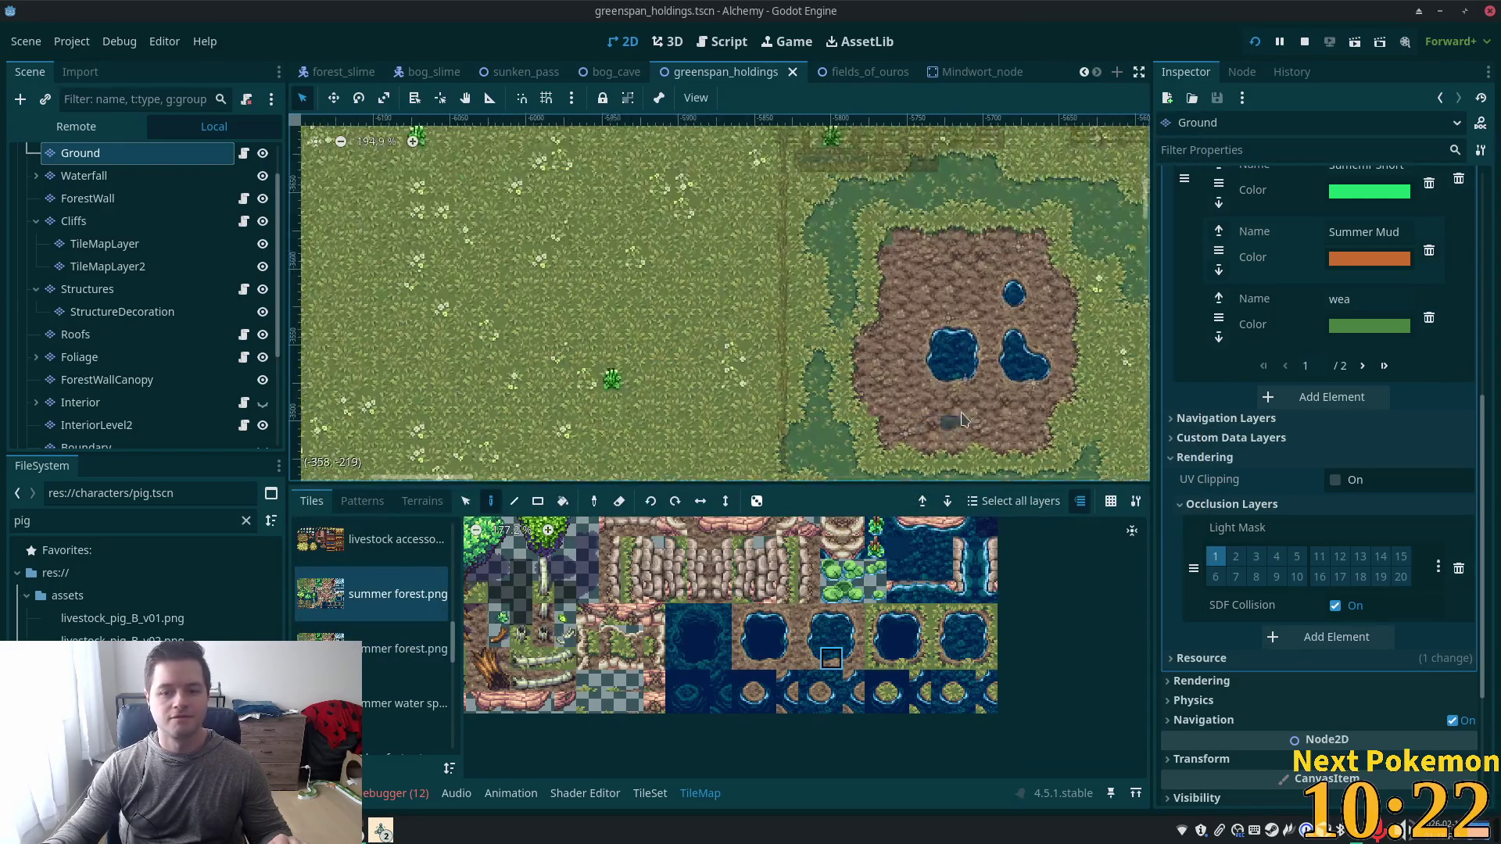
{"action": "key", "text": "Down"}
{"action": "key", "text": "Down"}
{"action": "key", "text": "Down"}
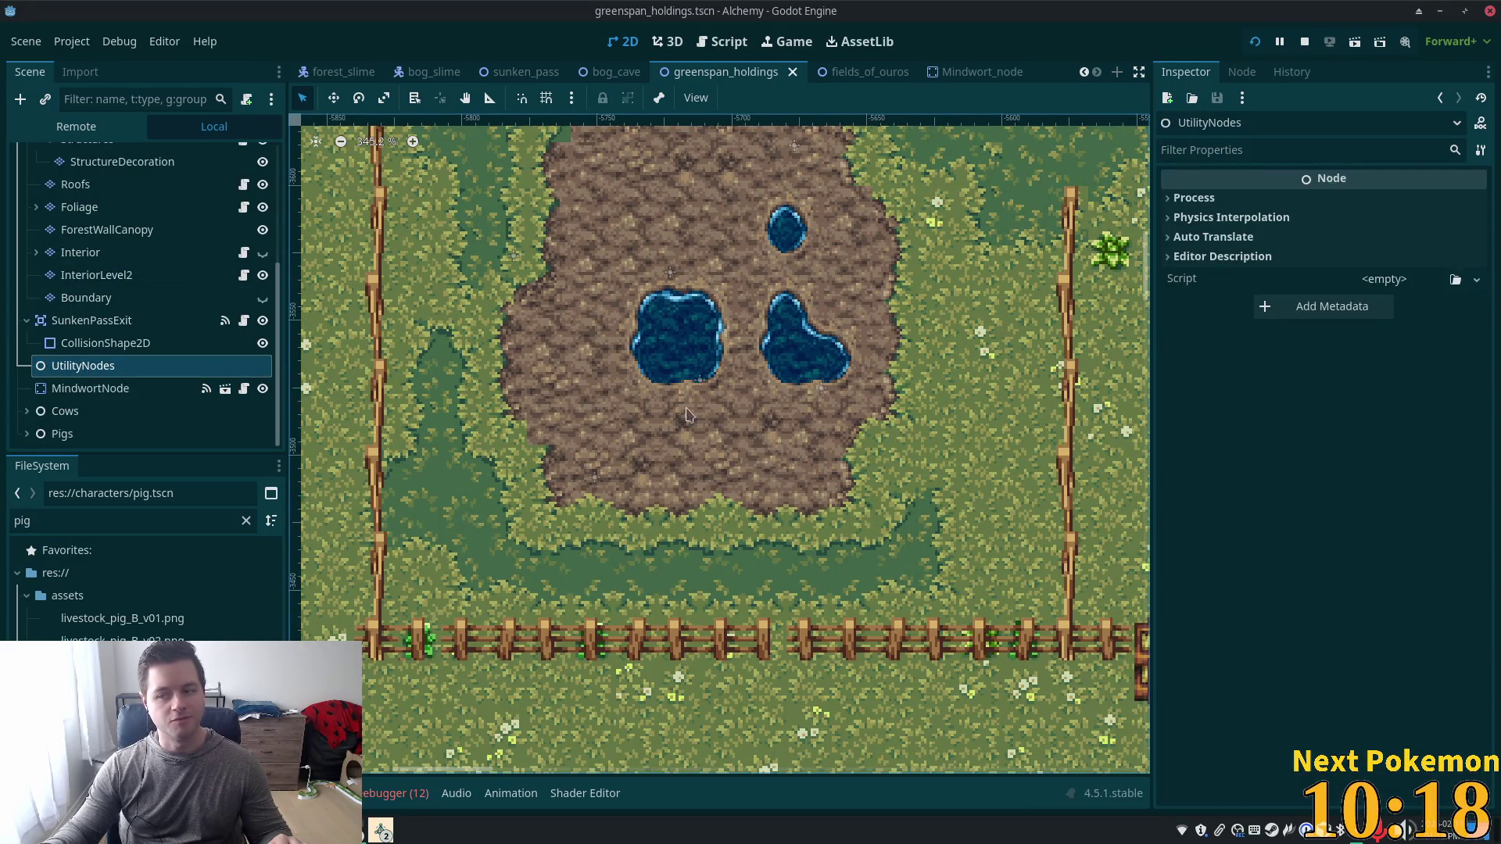
Add an Area2D under UtilityNodes with a CollisionPolygon2D child.
{"action": "key", "text": "ctrl+a"}
{"action": "type", "text": "area"}
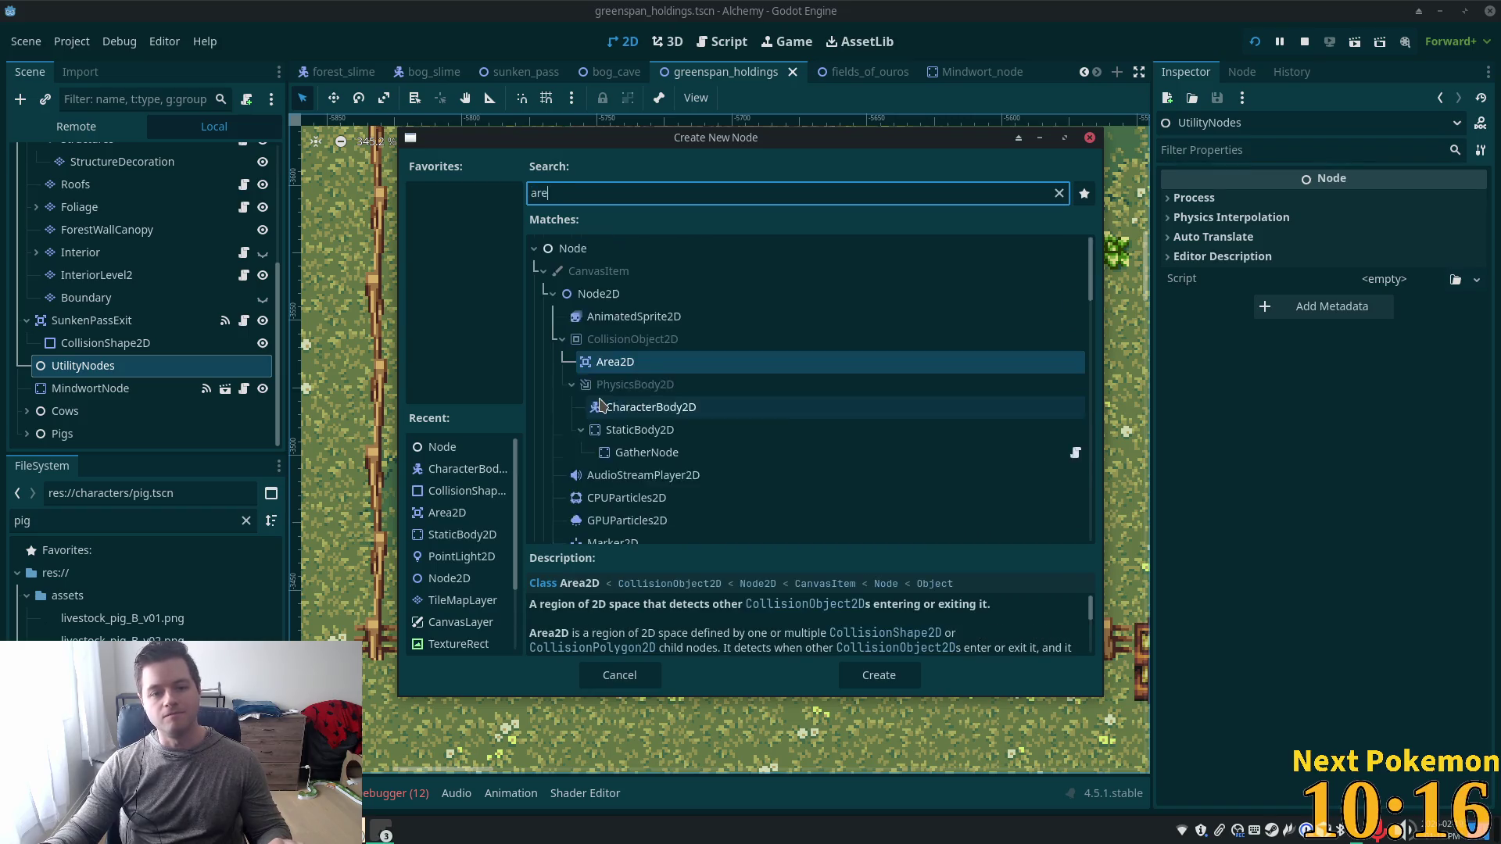
{"action": "double_click", "coordinate": [602, 339]}
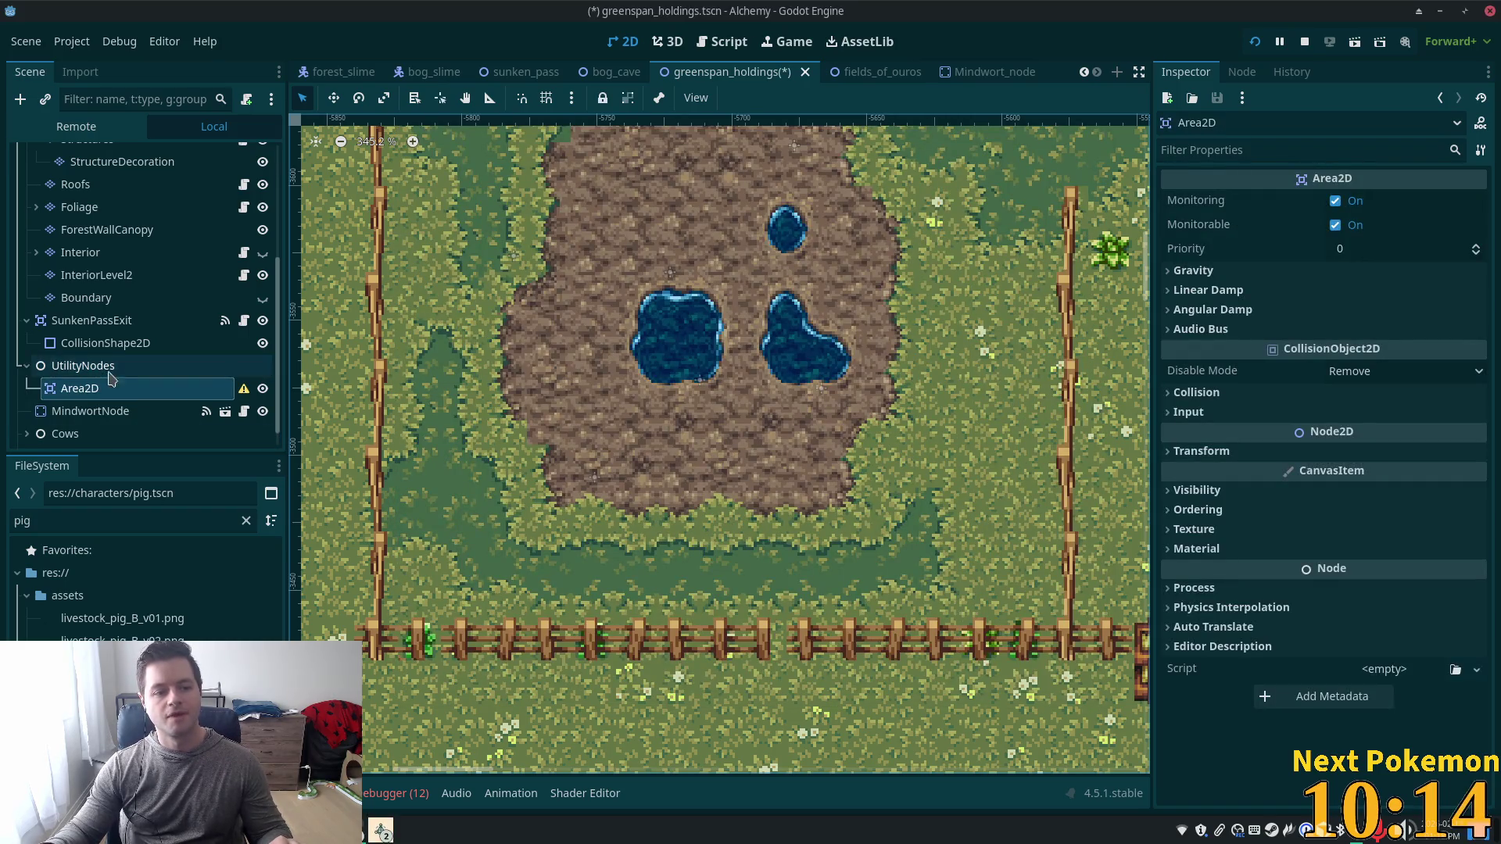
{"action": "type", "text": "collisio"}
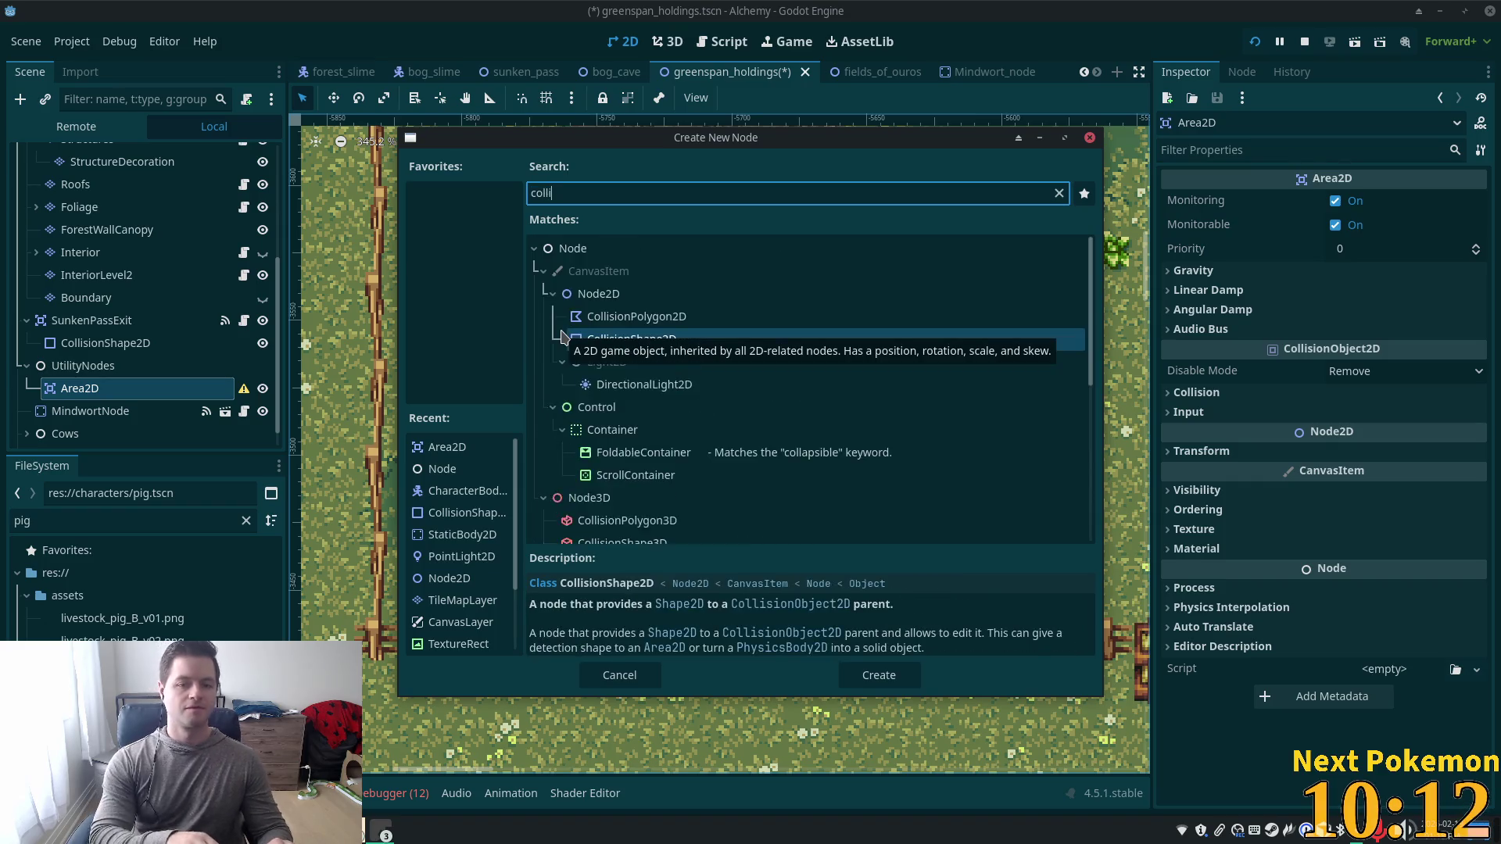
{"action": "double_click", "coordinate": [626, 315]}
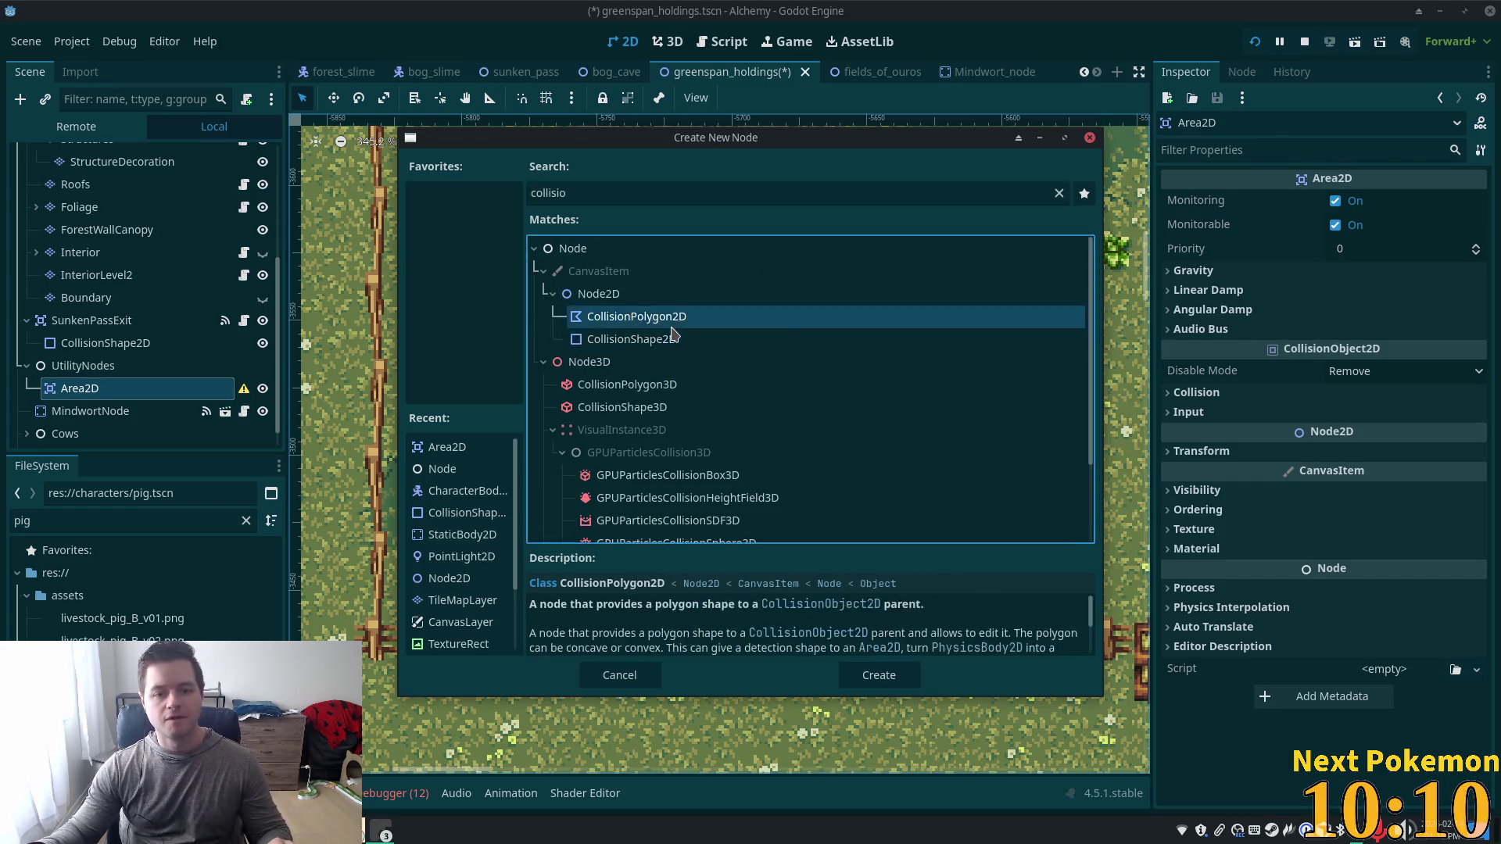
{"action": "scroll", "coordinate": [753, 446], "scroll_direction": "up", "scroll_amount": 5}
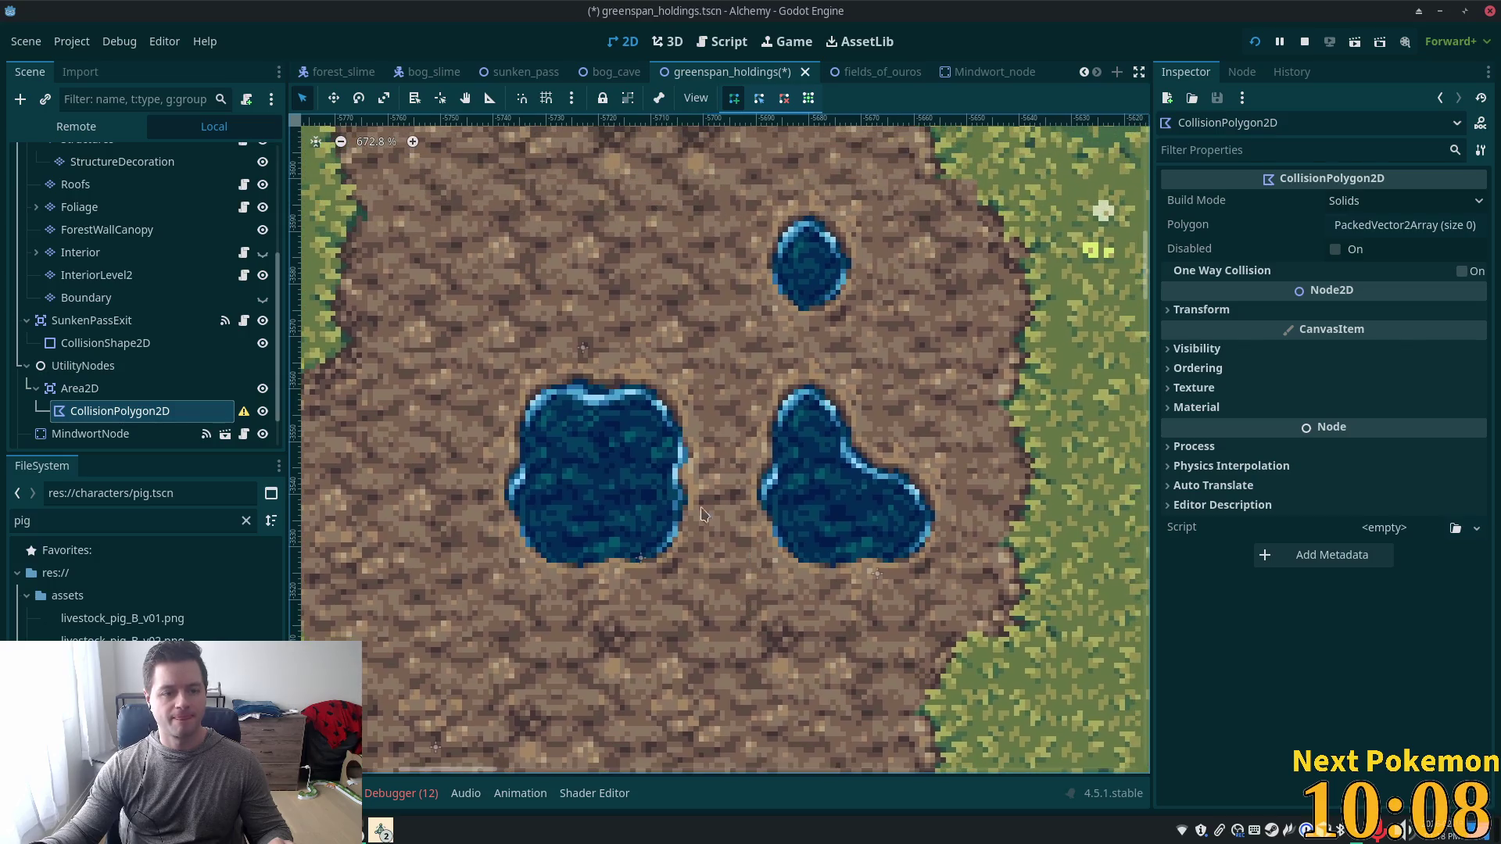
{"action": "scroll", "coordinate": [602, 477], "scroll_direction": "down", "scroll_amount": 2}
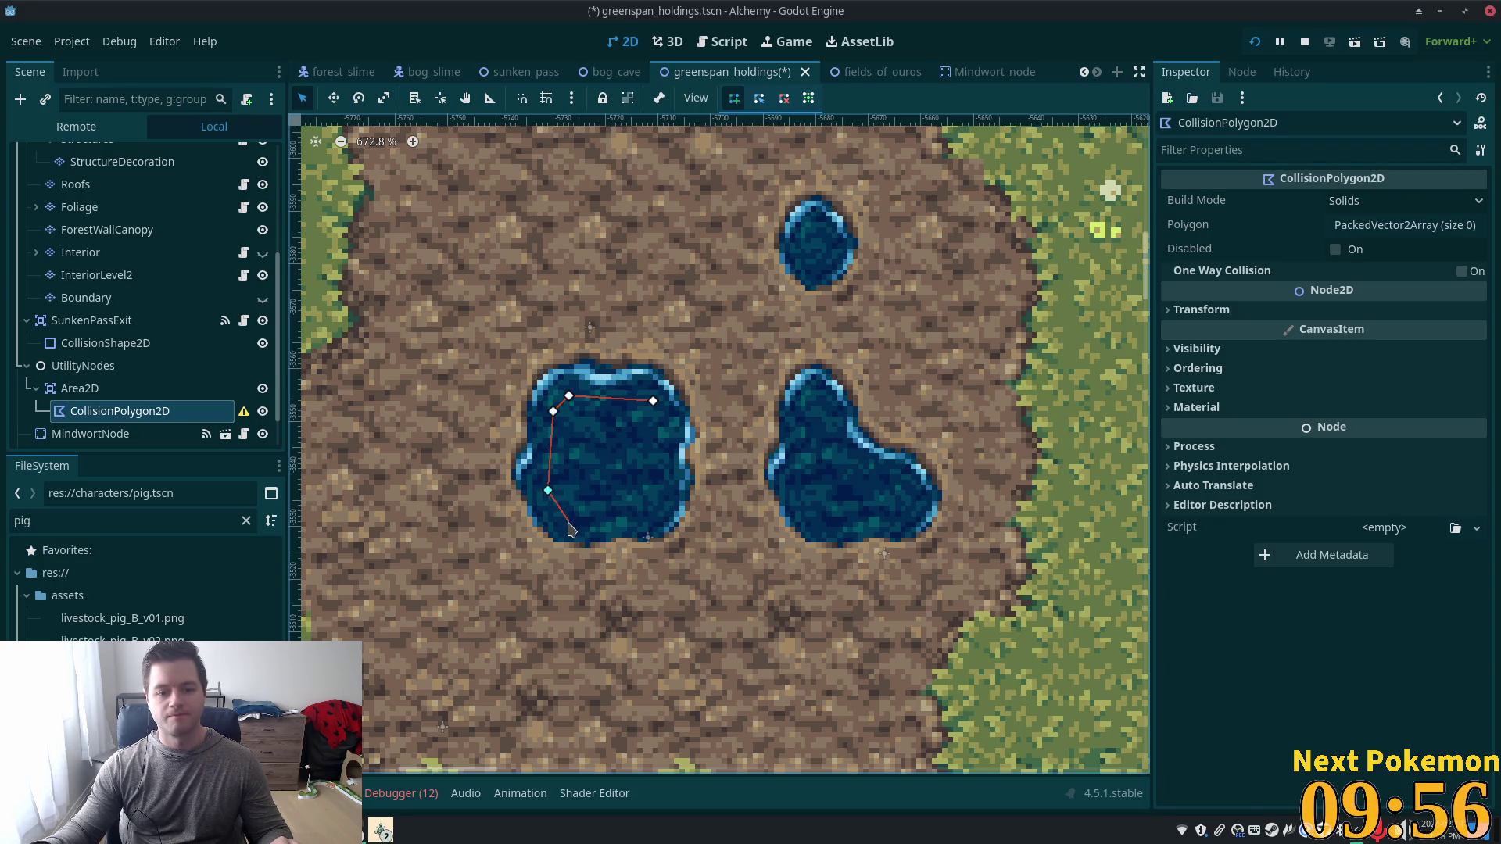
Close the left puddle's collision polygon and duplicate its Area2D.
{"action": "left_click", "coordinate": [679, 422]}
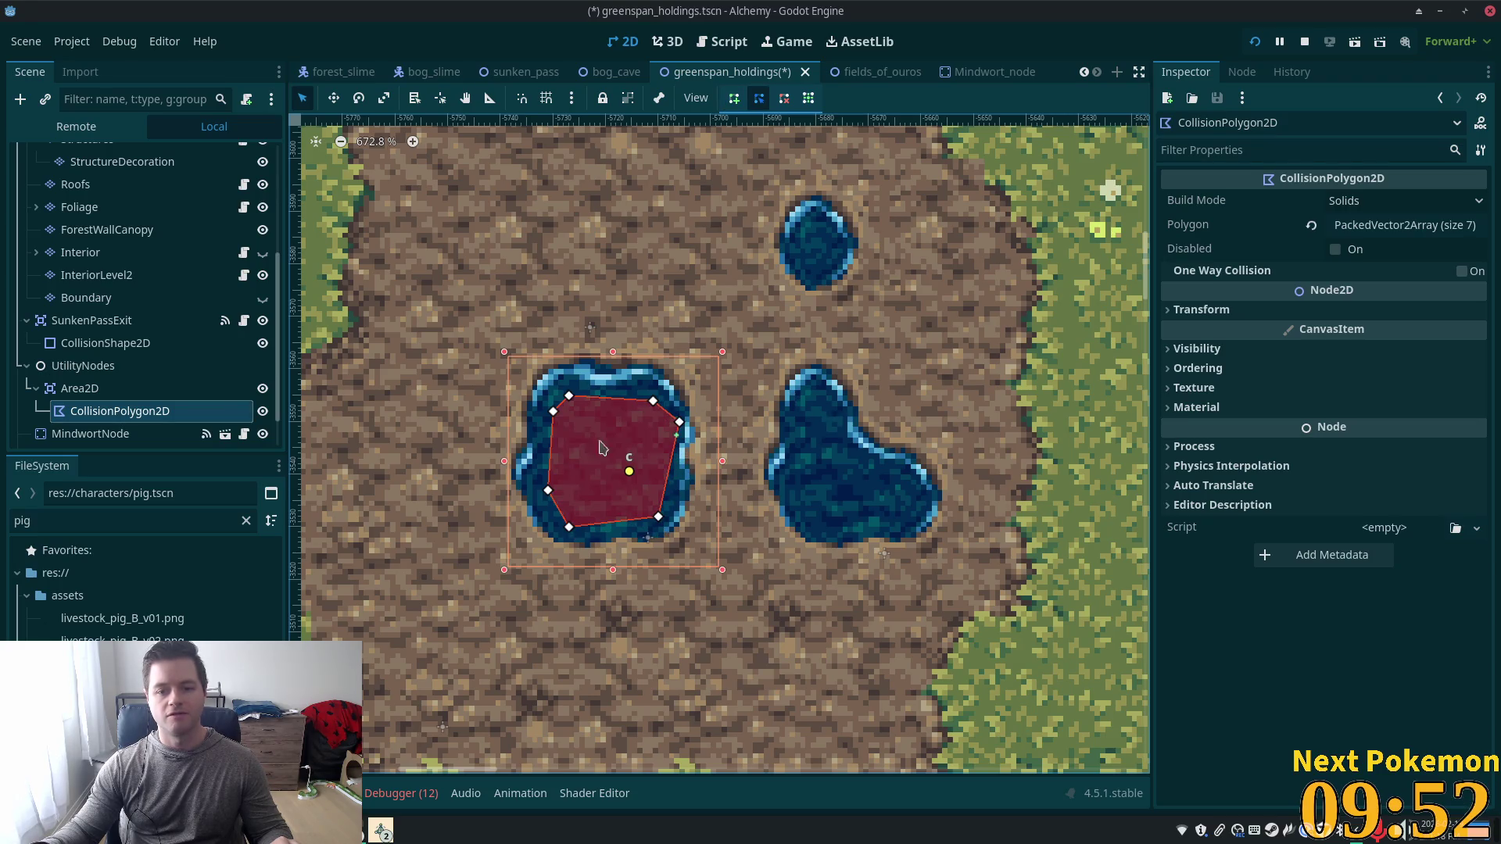
{"action": "left_click", "coordinate": [79, 388]}
{"action": "key", "text": "ctrl+d"}
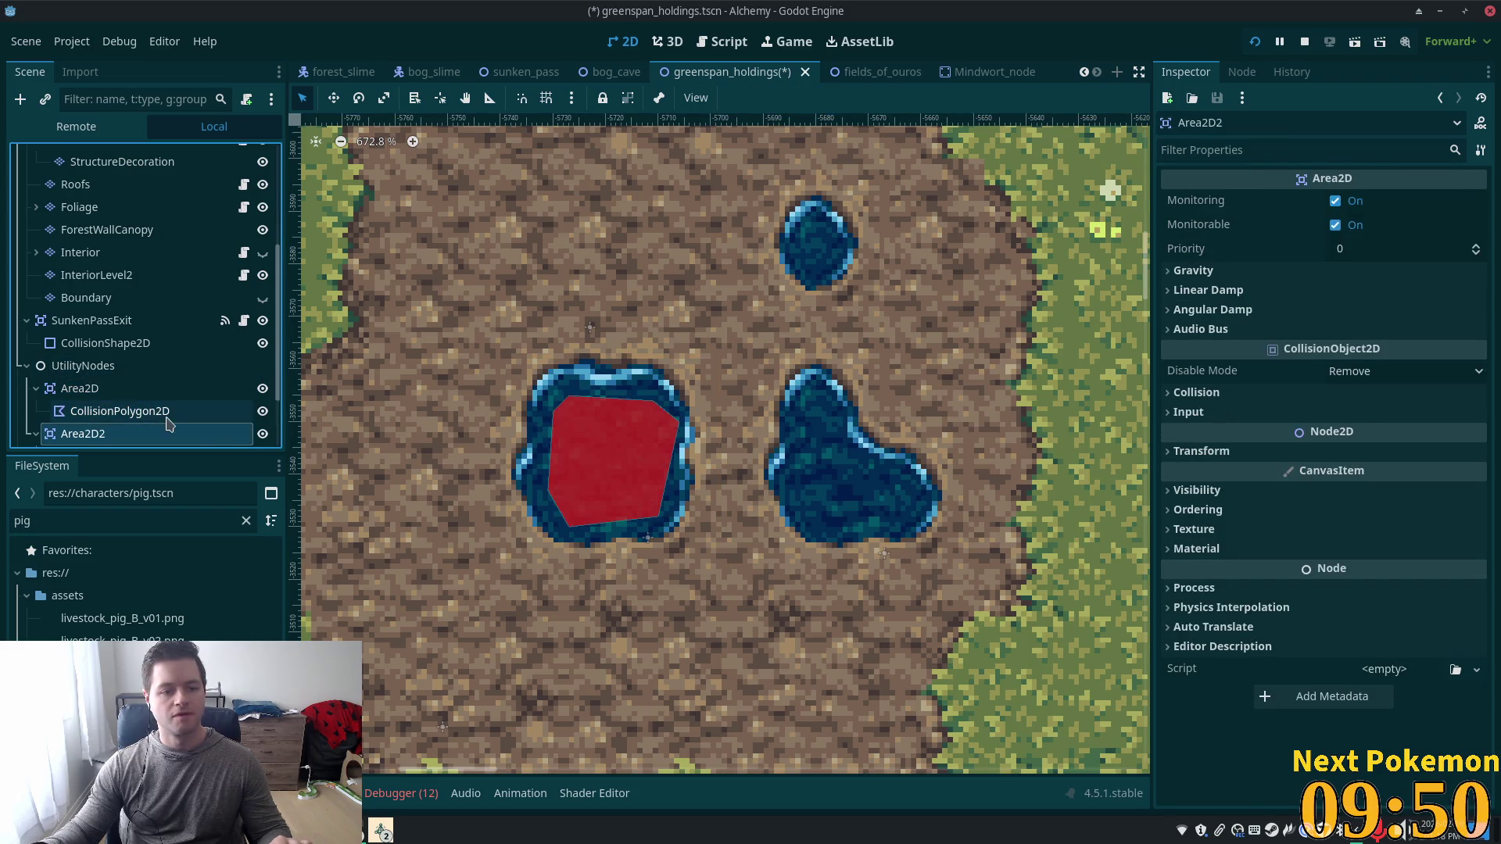
{"action": "scroll", "coordinate": [167, 423], "scroll_direction": "down", "scroll_amount": 2}
Move the copied Area2D2 onto the right puddle and select its CollisionPolygon2D.
{"action": "left_click", "coordinate": [334, 98]}
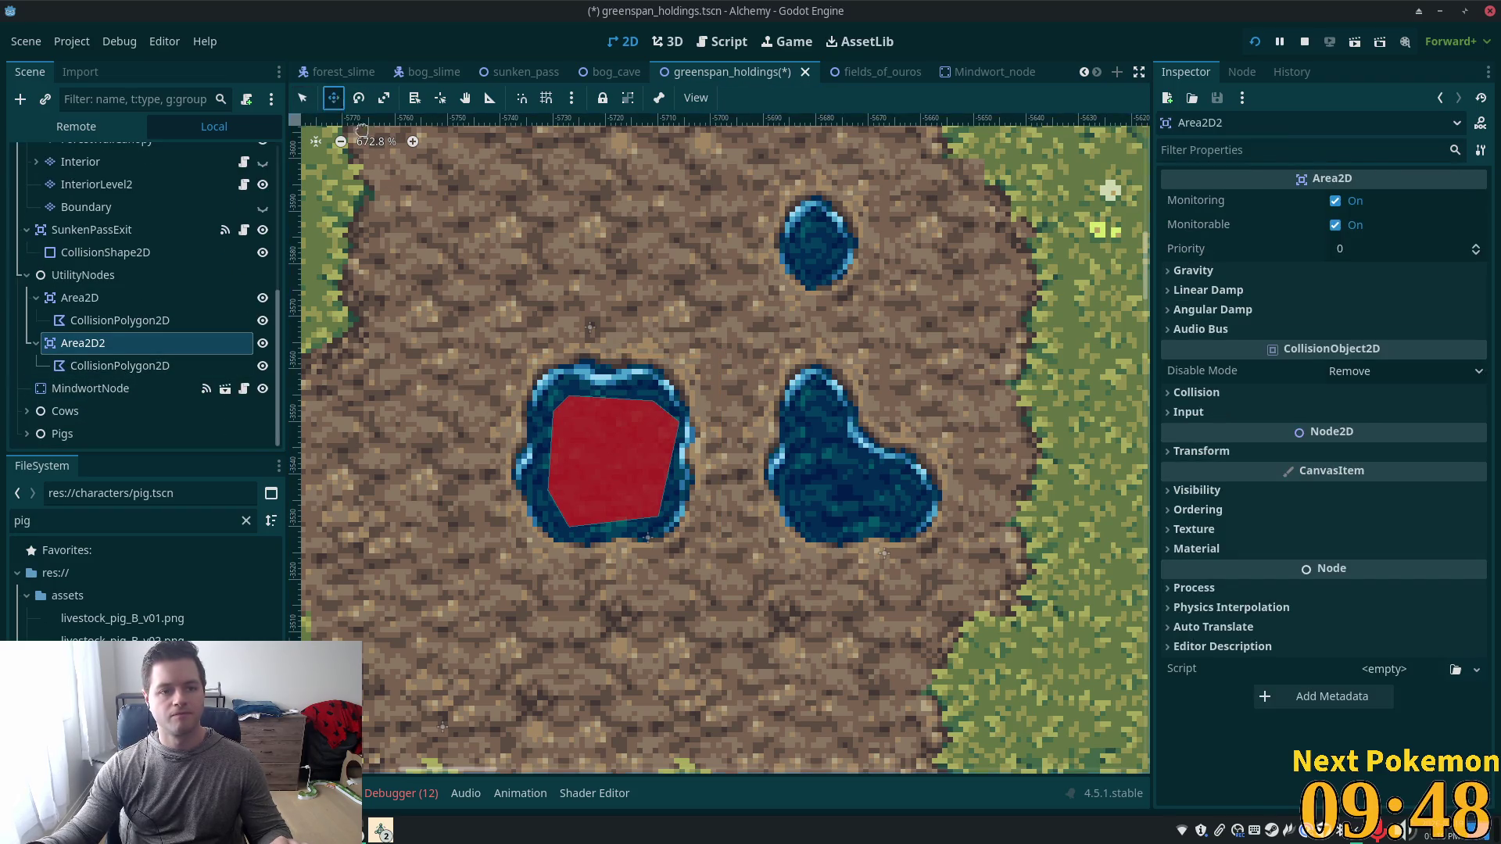
{"action": "mouse_move", "coordinate": [602, 435]}
{"action": "left_mouse_down"}
{"action": "mouse_move", "coordinate": [845, 456]}
{"action": "mouse_move", "coordinate": [839, 430]}
{"action": "left_mouse_up"}
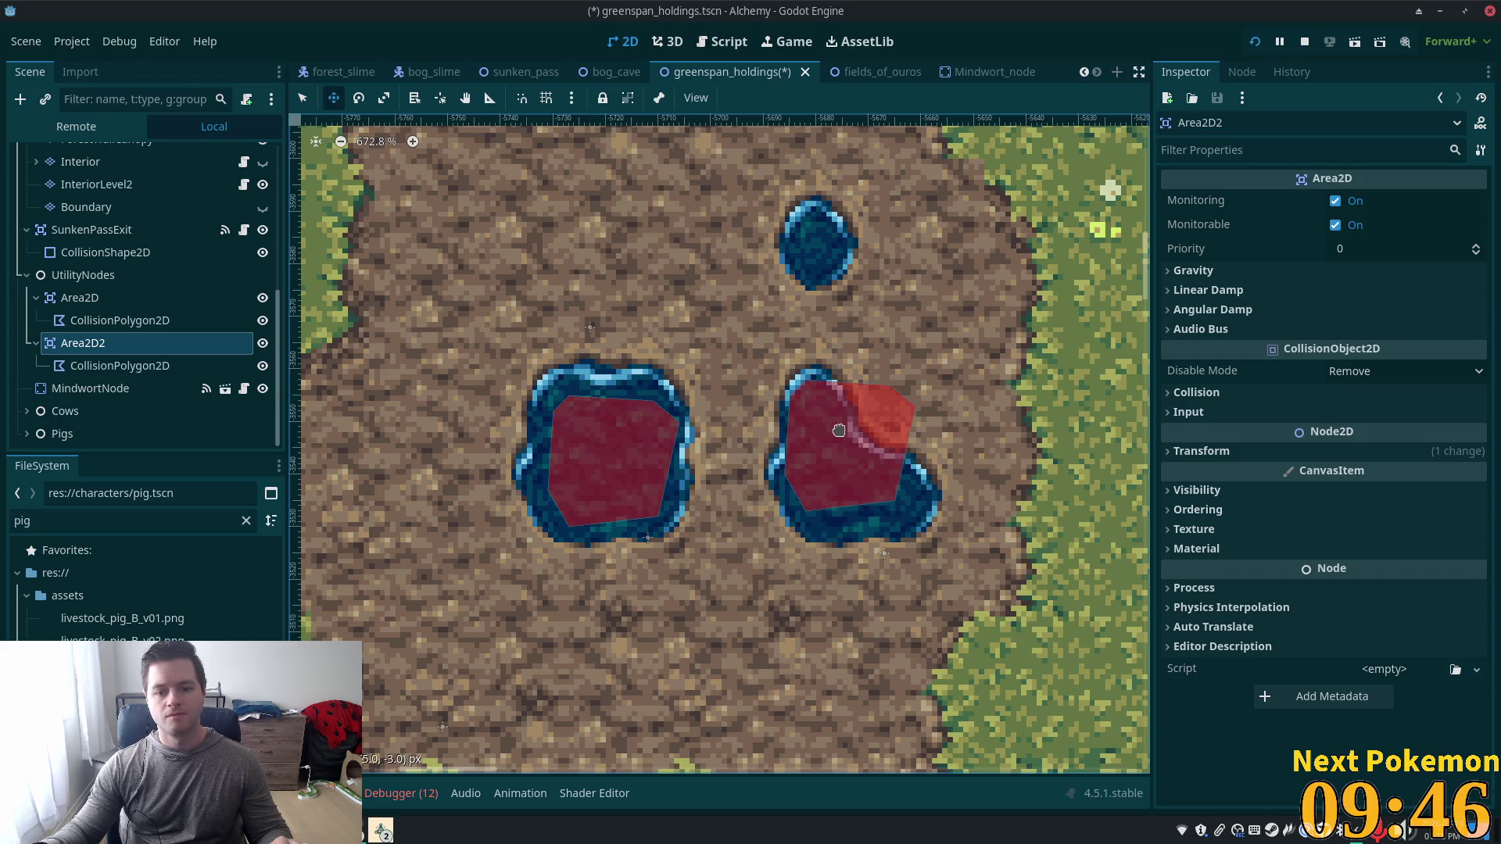
{"action": "left_click", "coordinate": [303, 98]}
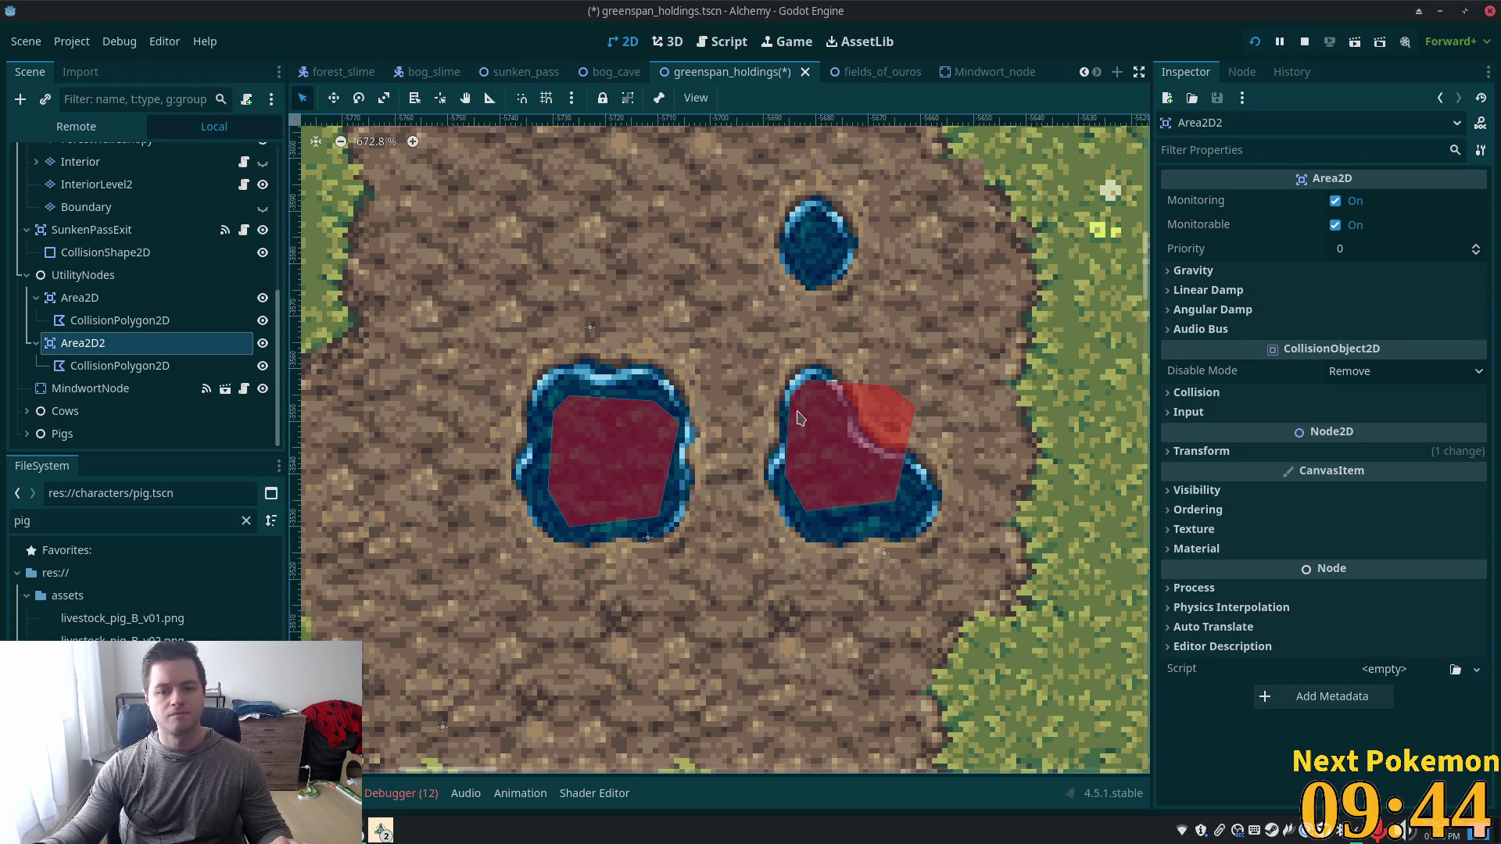
{"action": "left_click", "coordinate": [118, 366]}
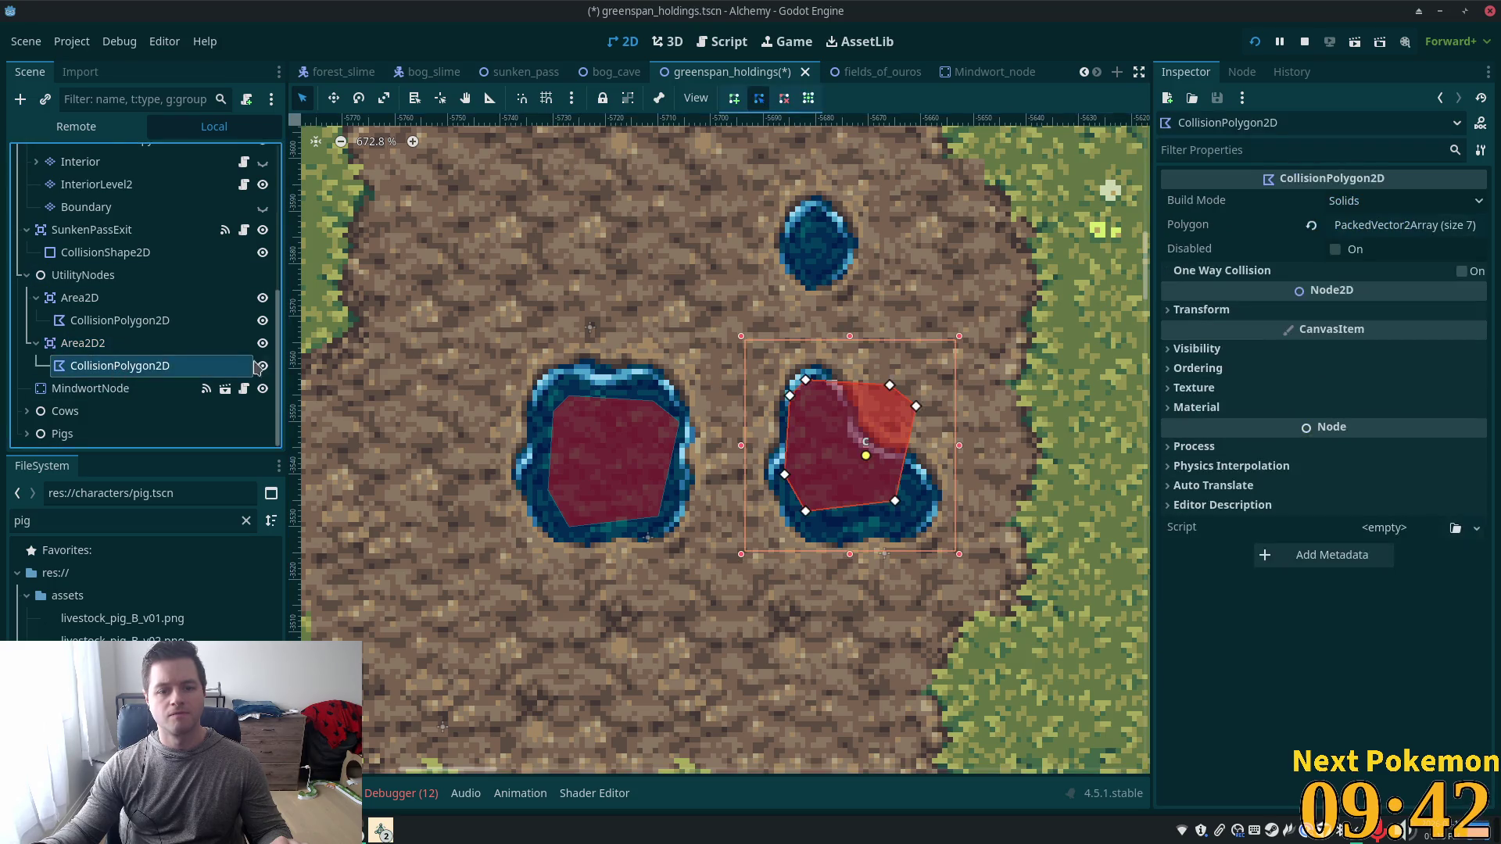
Drag the copied polygon's vertices to fit the two-lobed right puddle.
{"action": "left_click_drag", "start_coordinate": [823, 391], "coordinate": [859, 455]}
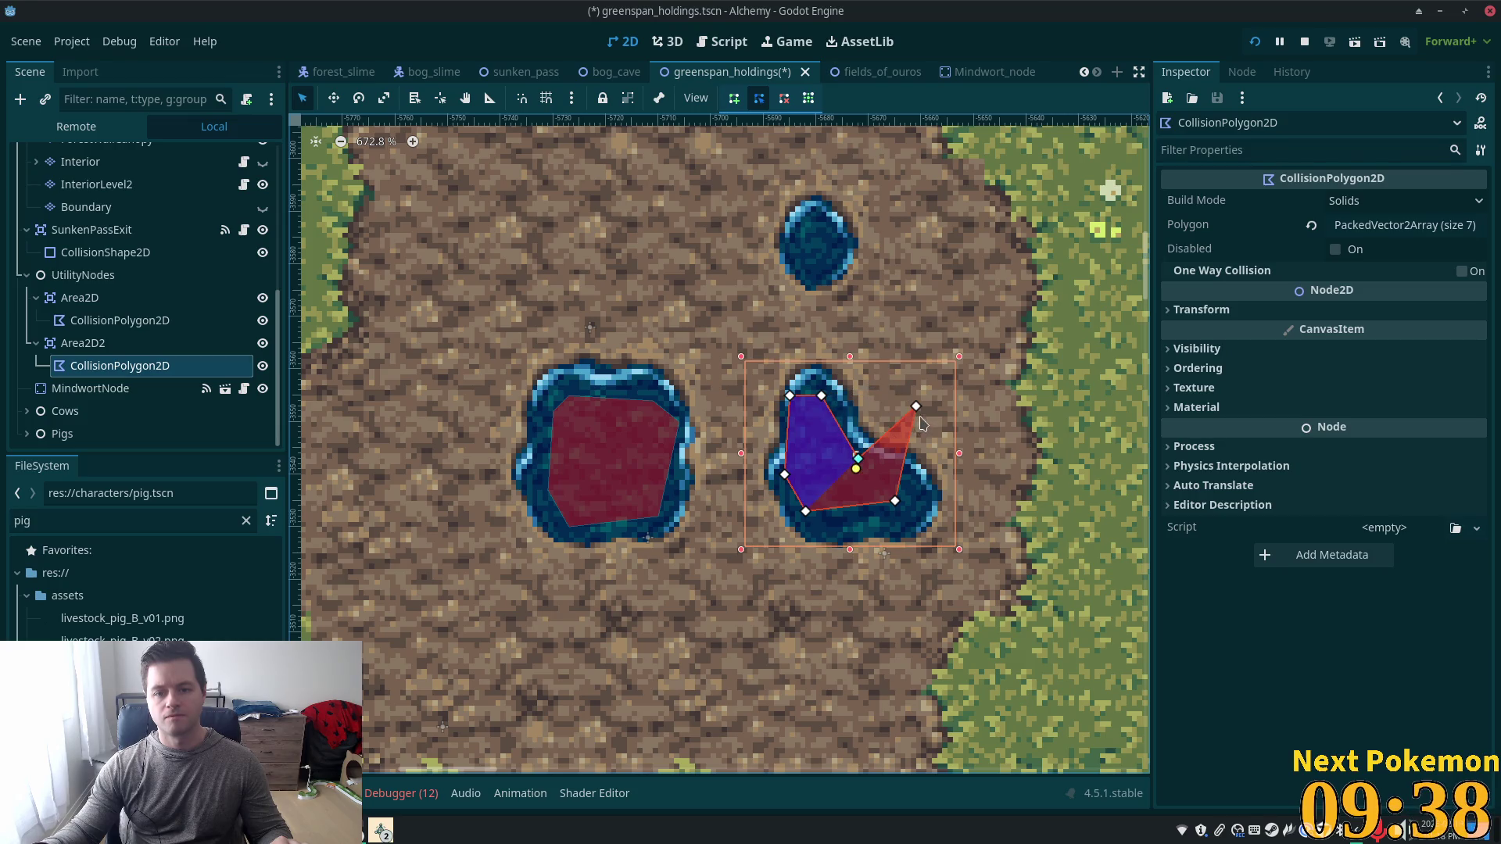
{"action": "mouse_move", "coordinate": [898, 508]}
{"action": "left_mouse_down"}
{"action": "mouse_move", "coordinate": [911, 525]}
{"action": "mouse_move", "coordinate": [822, 527]}
{"action": "left_mouse_up"}
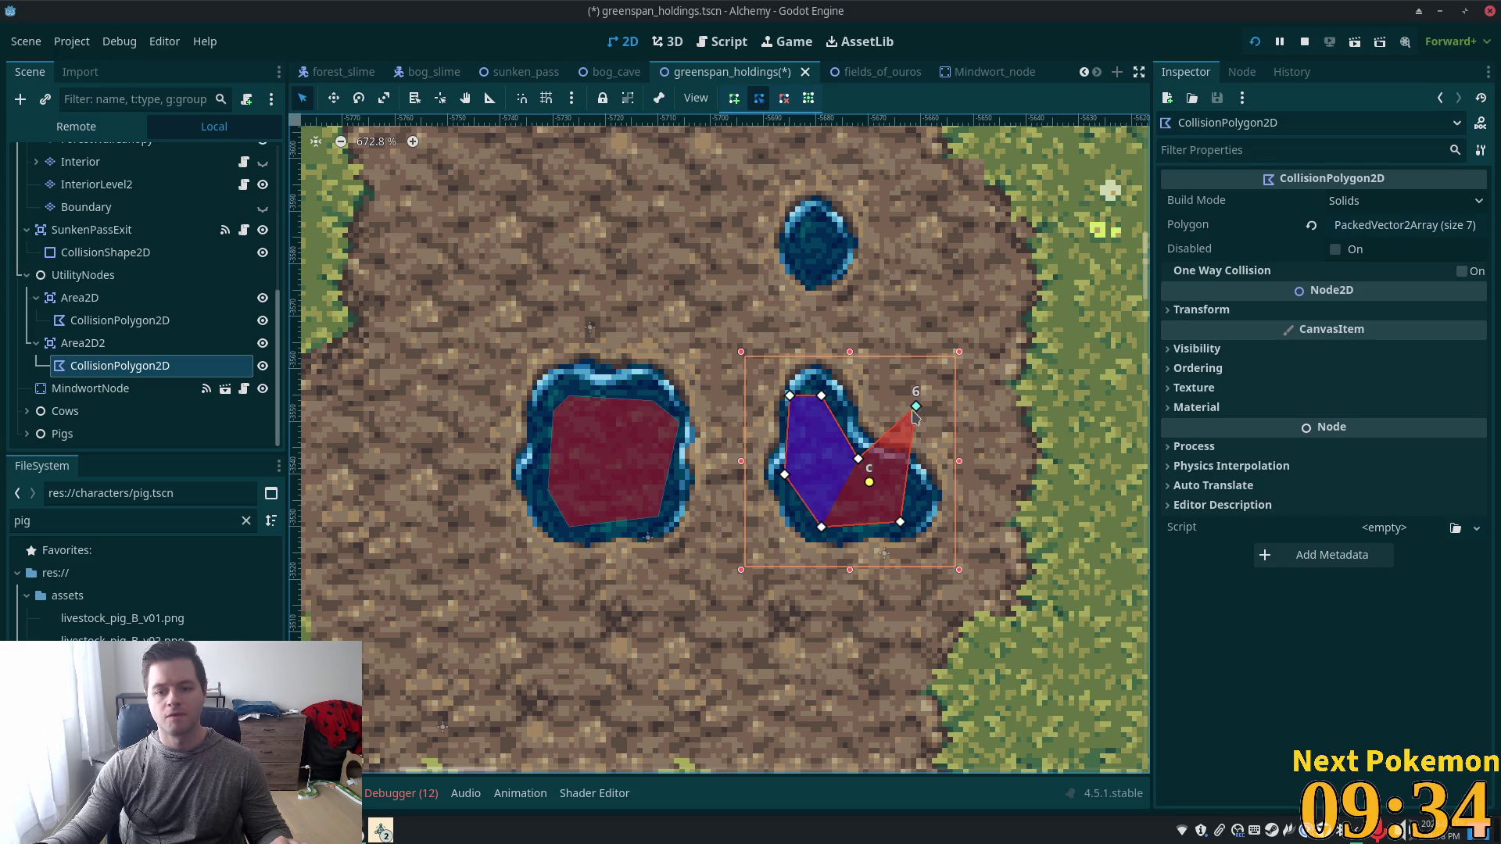
{"action": "left_click_drag", "start_coordinate": [917, 407], "coordinate": [907, 528]}
{"action": "left_click", "coordinate": [907, 497]}
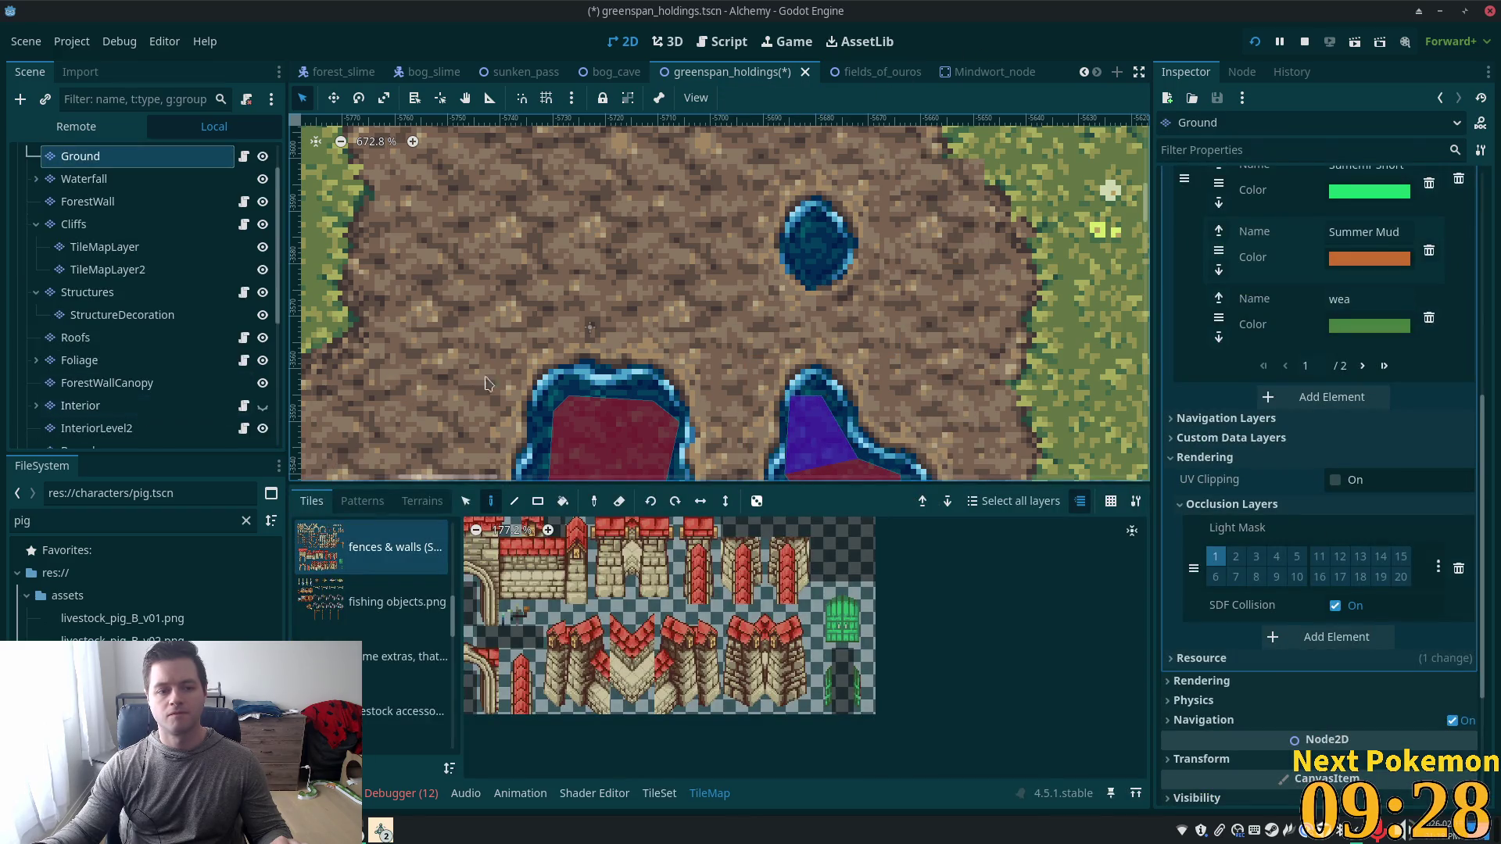
{"action": "scroll", "coordinate": [548, 258], "scroll_direction": "down", "scroll_amount": 2}
{"action": "scroll", "coordinate": [144, 319], "scroll_direction": "down", "scroll_amount": 5}
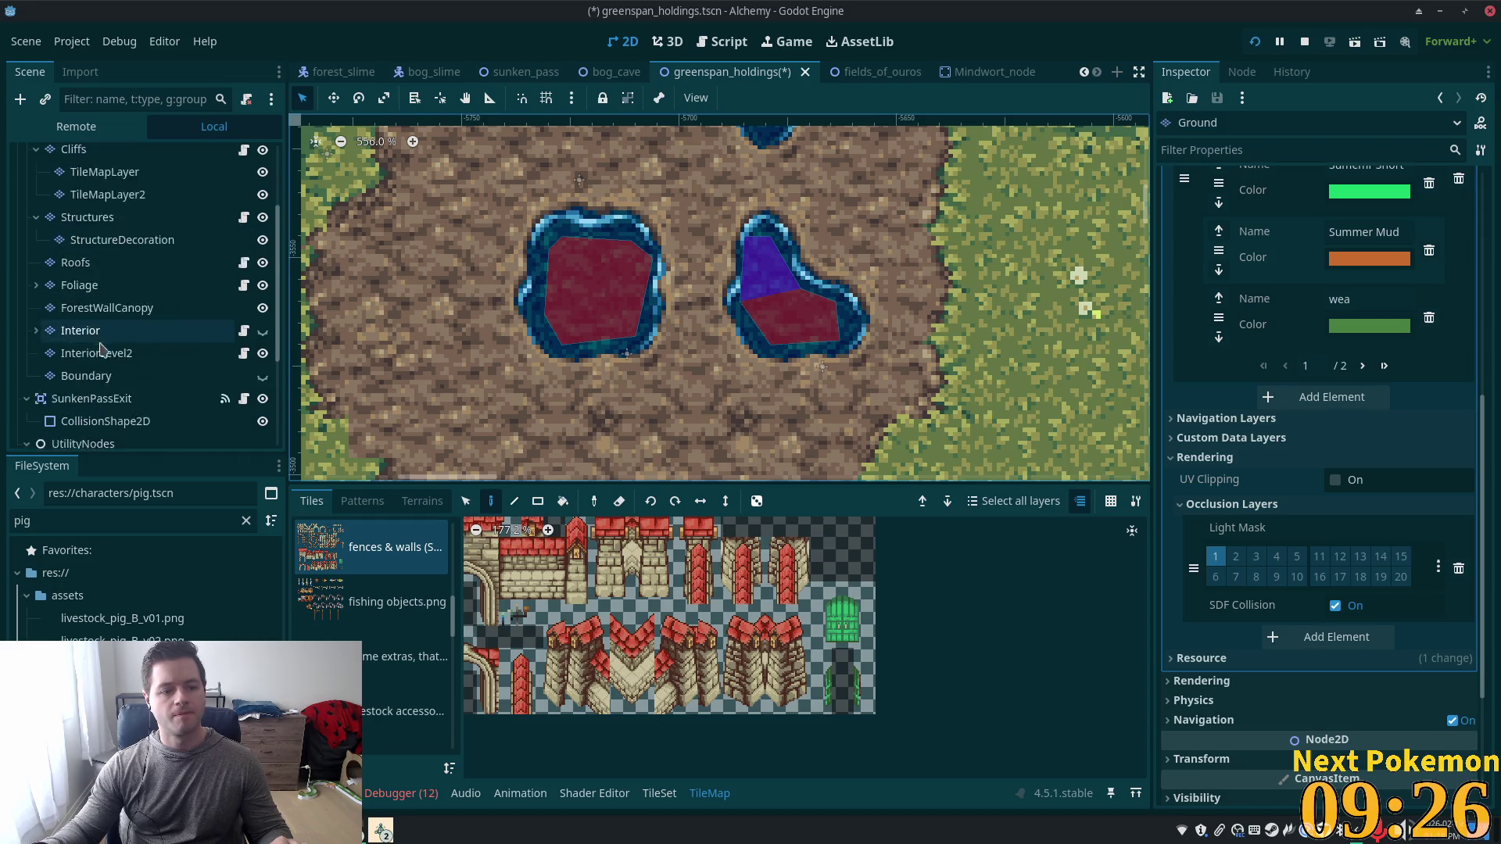
{"action": "left_click", "coordinate": [118, 384]}
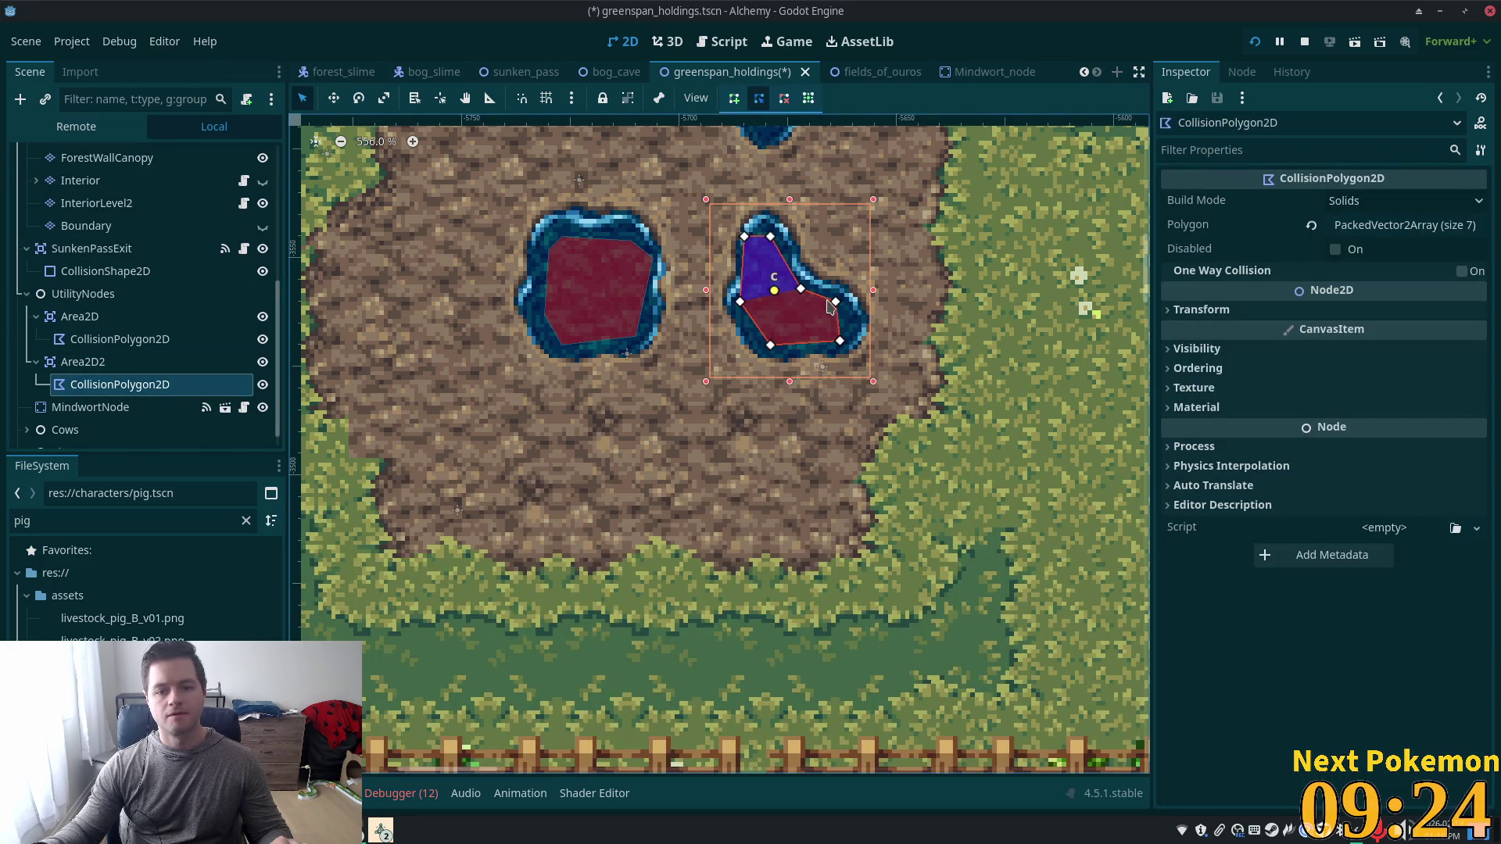
{"action": "mouse_move", "coordinate": [842, 312]}
{"action": "left_mouse_down"}
{"action": "mouse_move", "coordinate": [797, 300]}
{"action": "mouse_move", "coordinate": [838, 308]}
{"action": "left_mouse_up"}
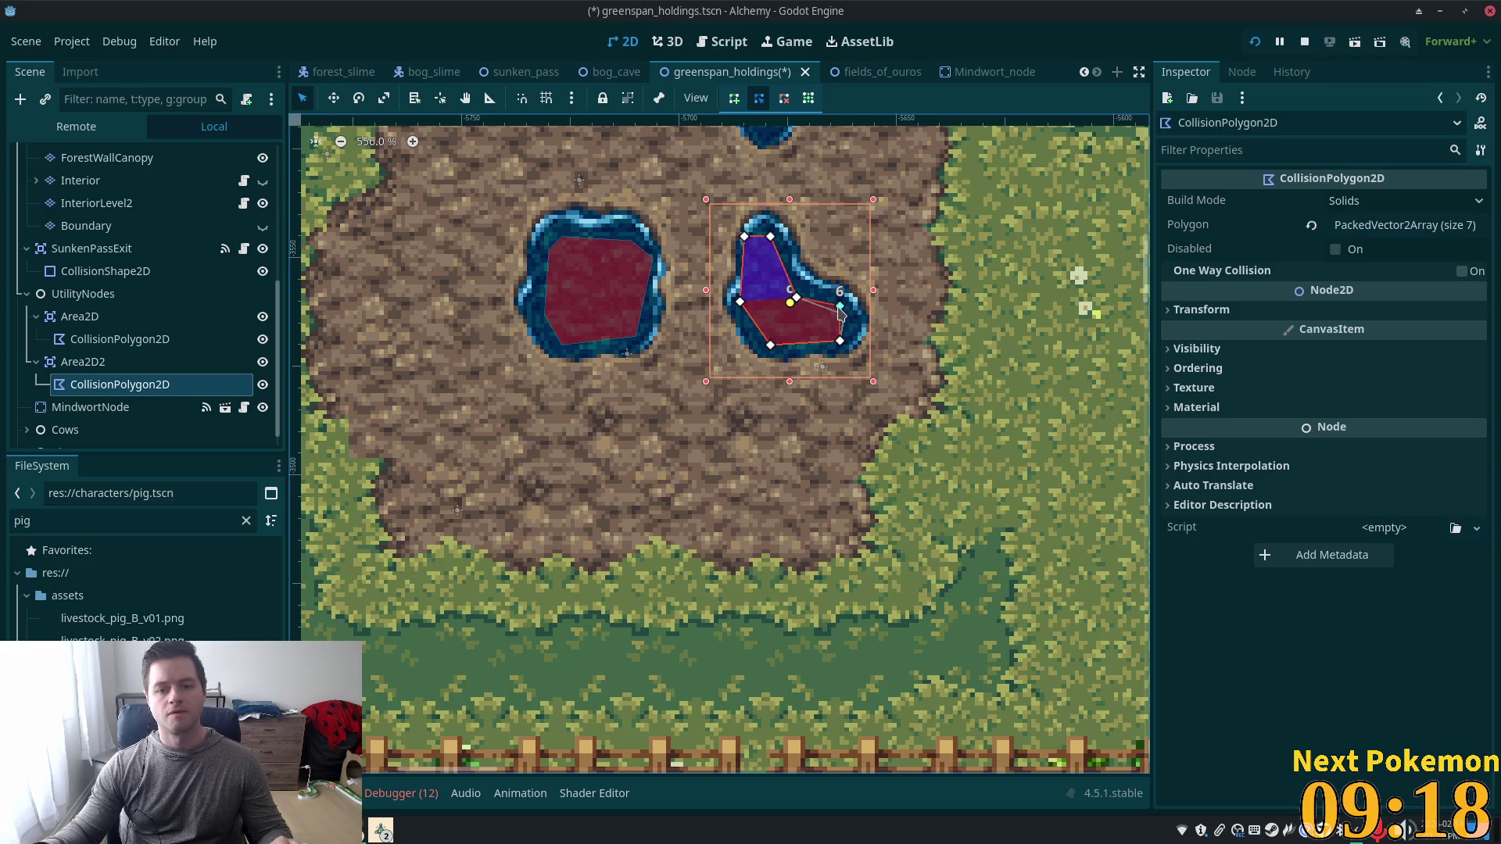
Select Area2D2 in the scene tree.
{"action": "scroll", "coordinate": [742, 409], "scroll_direction": "down", "scroll_amount": 2}
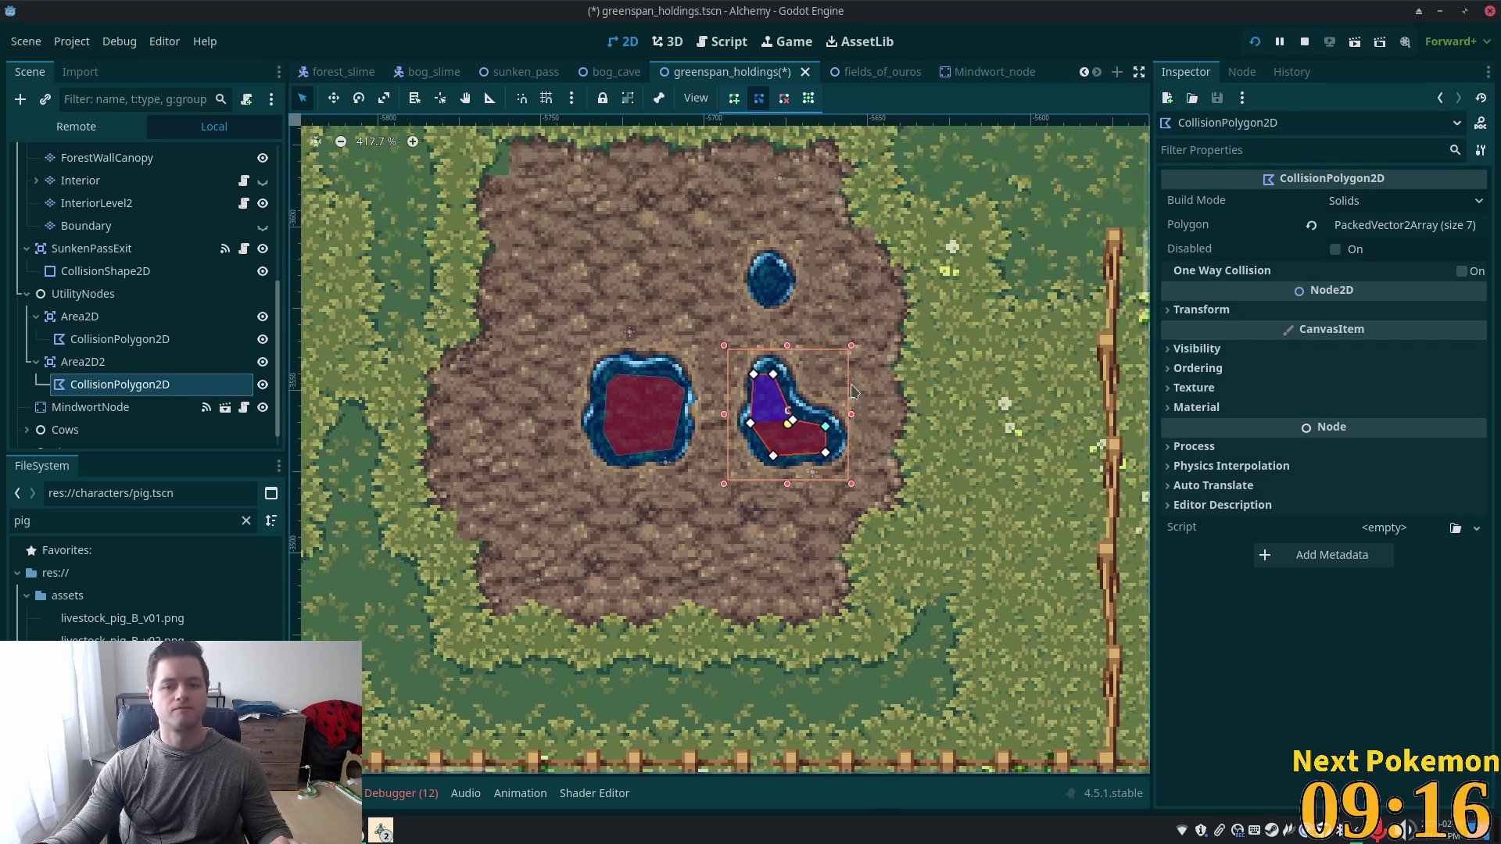
{"action": "scroll", "coordinate": [764, 283], "scroll_direction": "up", "scroll_amount": 4}
{"action": "scroll", "coordinate": [764, 283], "scroll_direction": "up", "scroll_amount": 1}
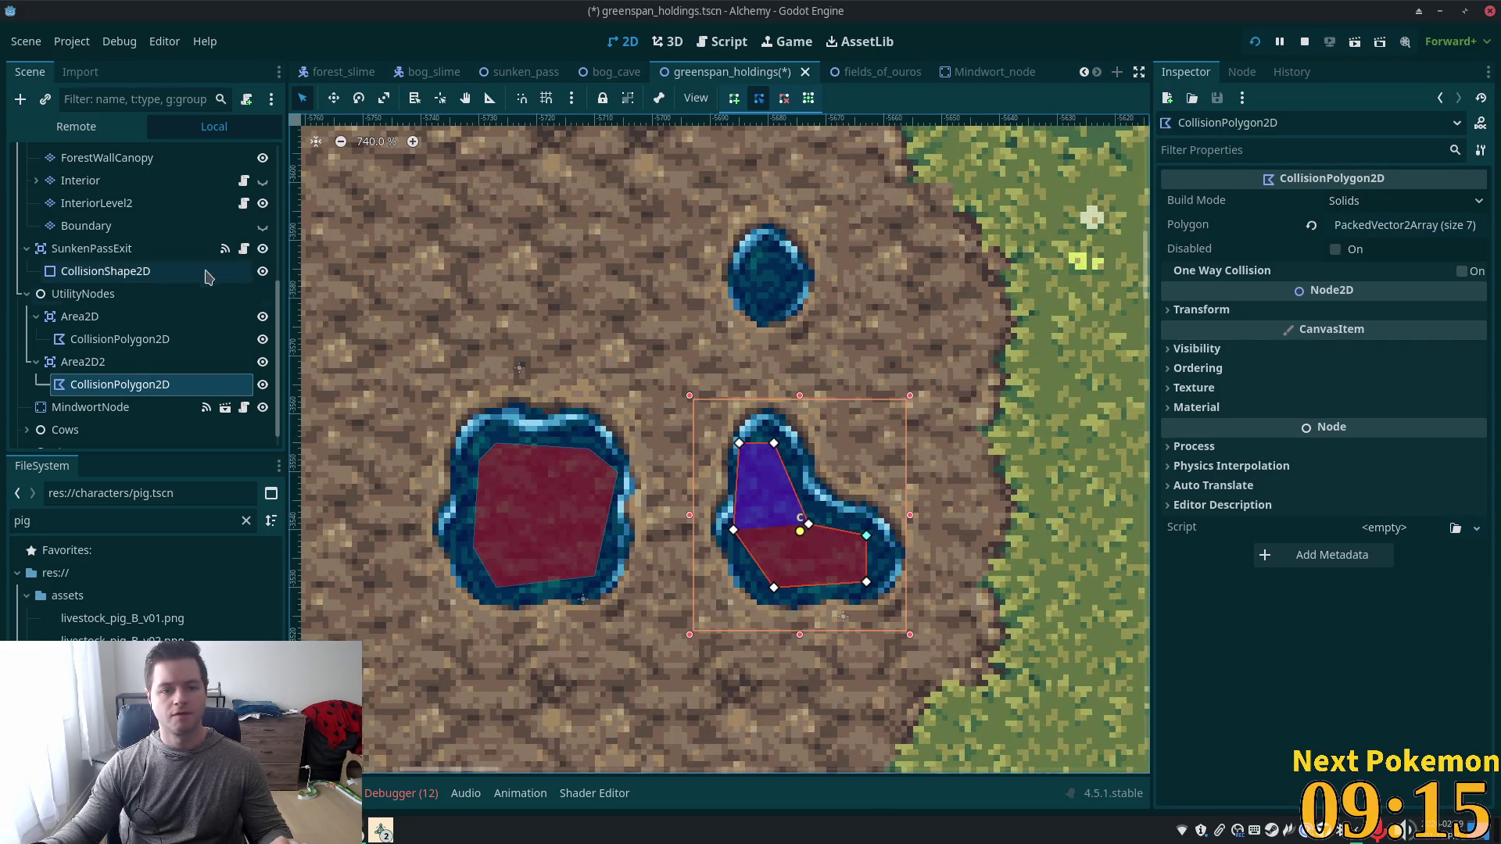
{"action": "left_click", "coordinate": [68, 361]}
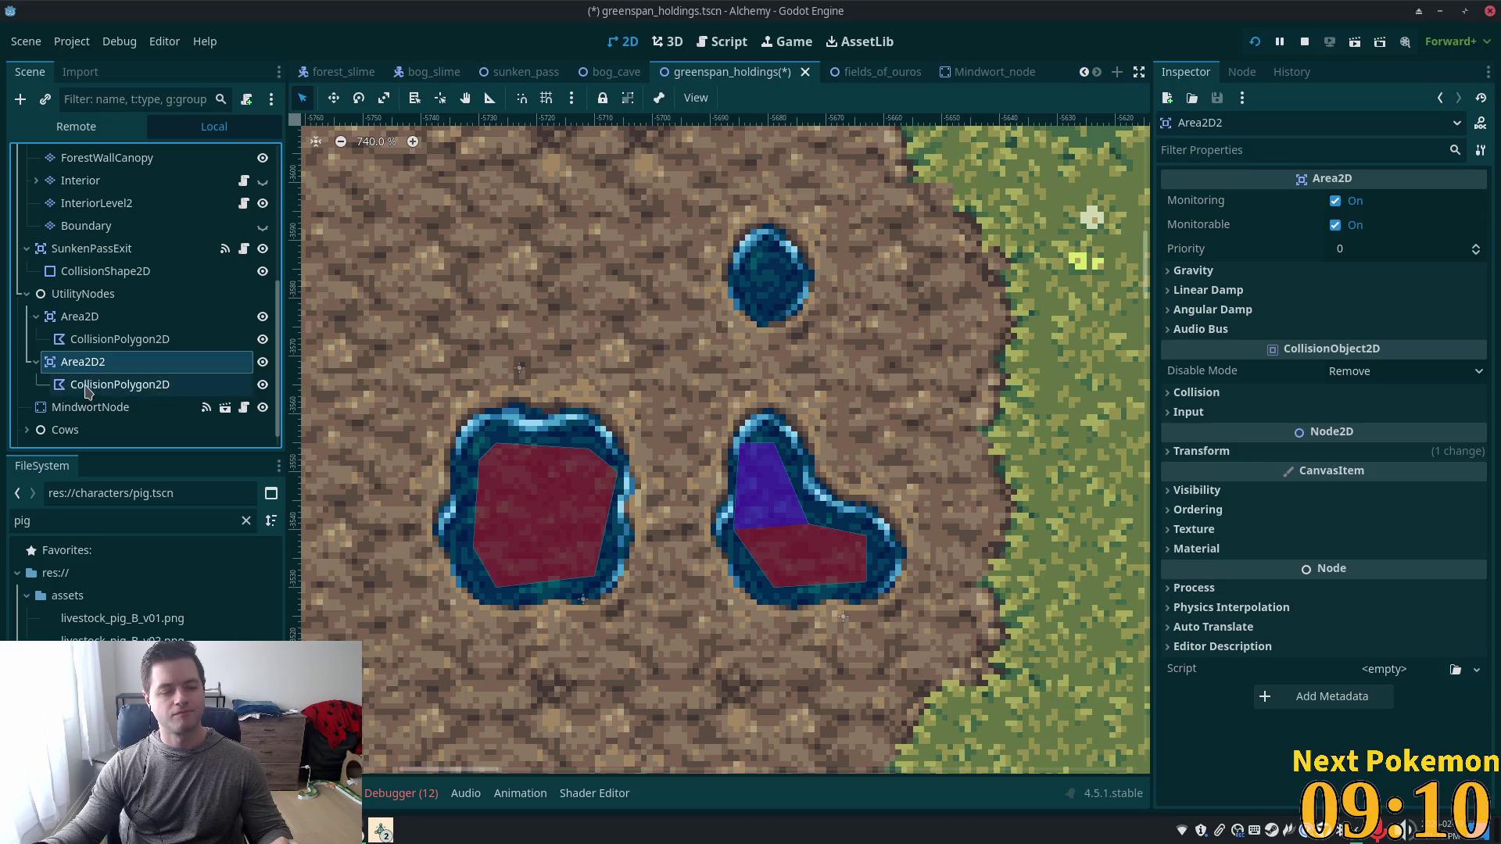
Duplicate Area2D2 and clear all points from the new CollisionPolygon2D.
{"action": "key", "text": "ctrl+d"}
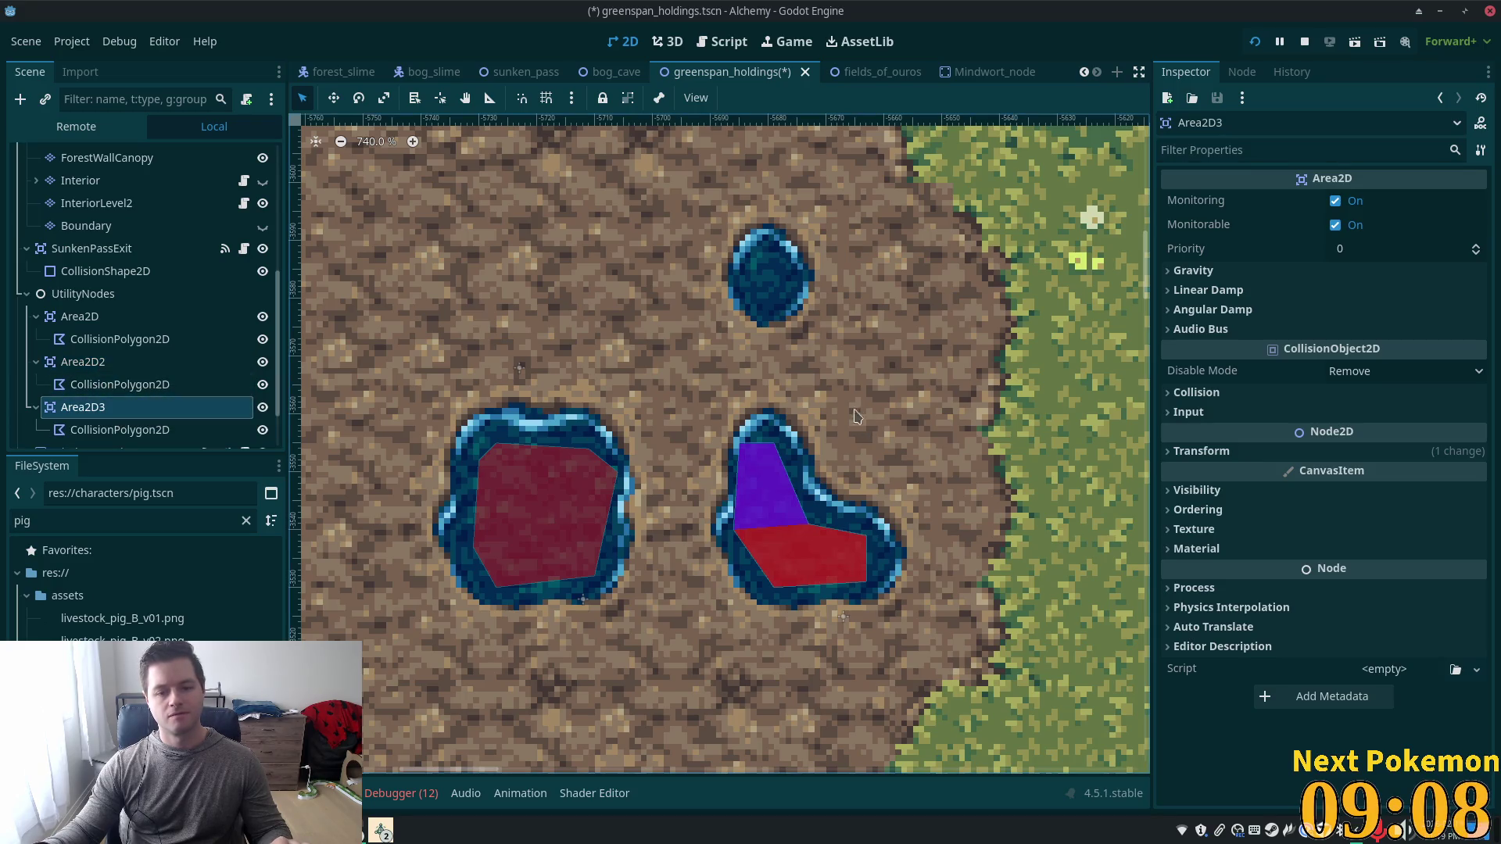
{"action": "left_click", "coordinate": [119, 429]}
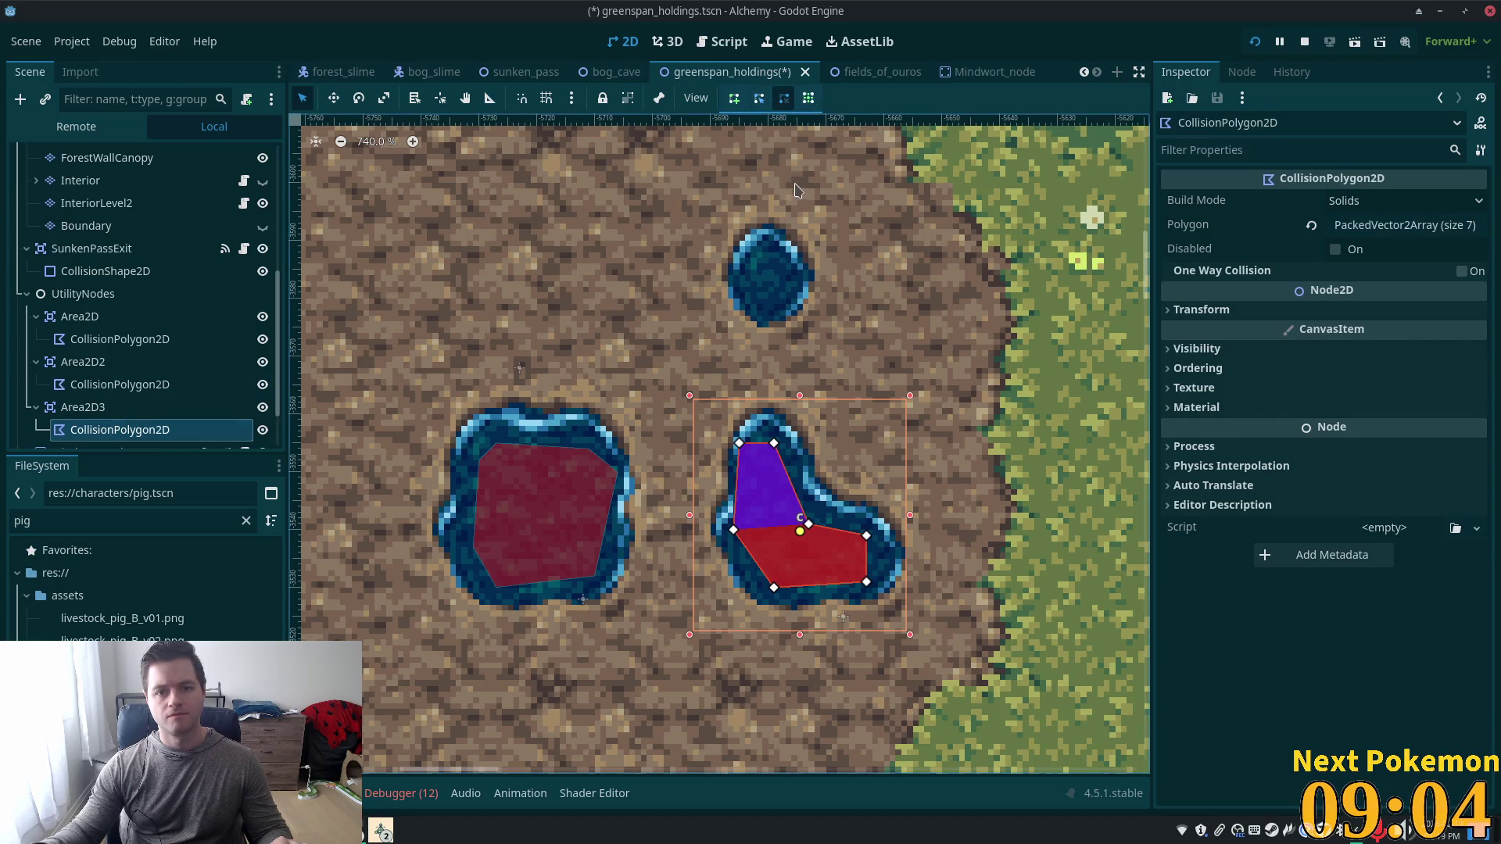
{"action": "left_click", "coordinate": [1312, 227]}
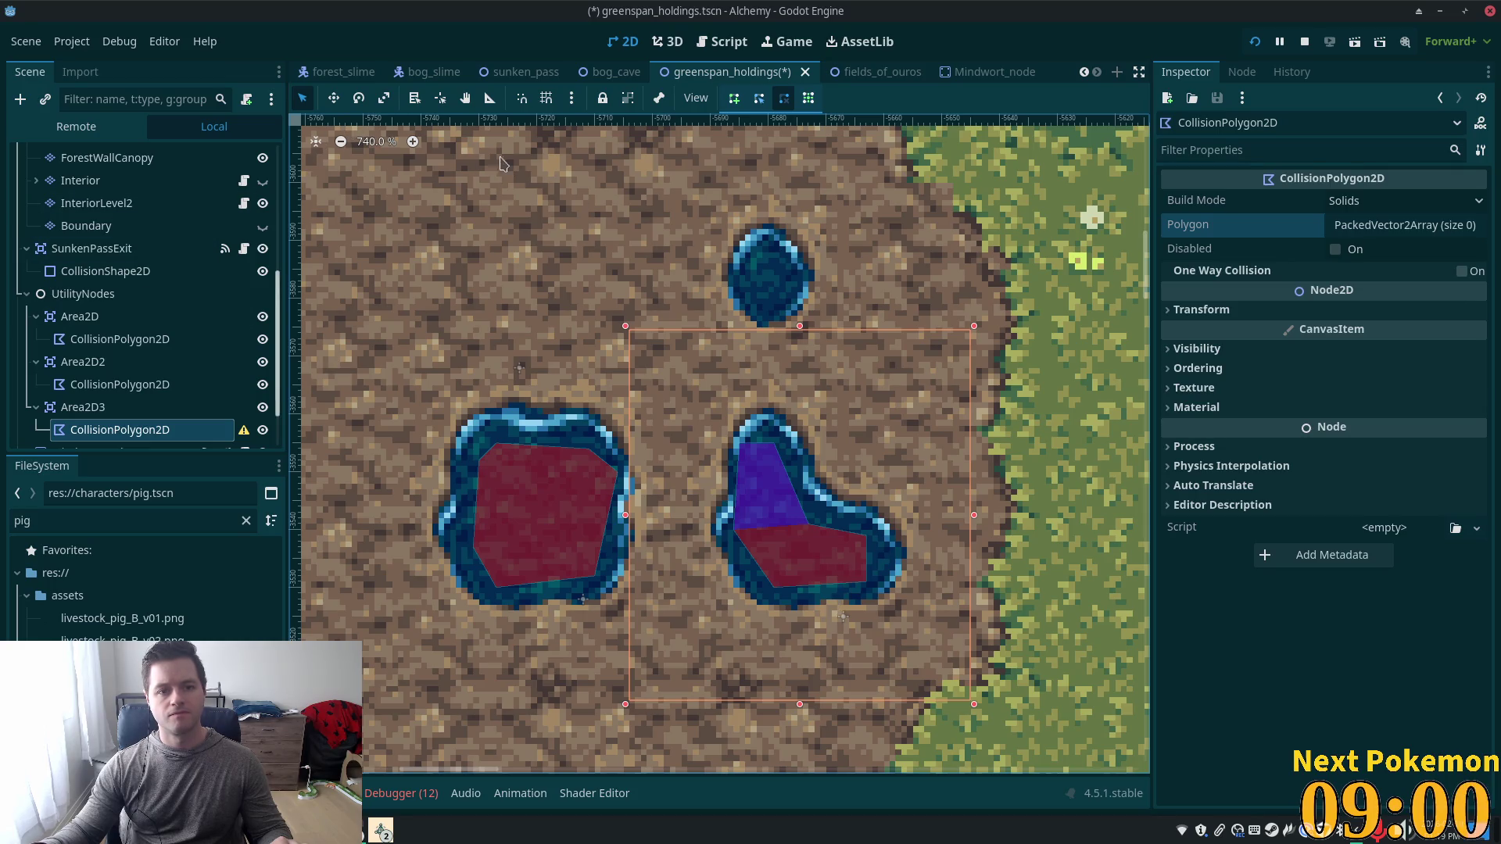
Move the empty polygon up and trace a closed outline around the small top puddle.
{"action": "left_click", "coordinate": [333, 98]}
{"action": "left_click_drag", "start_coordinate": [575, 345], "coordinate": [545, 150]}
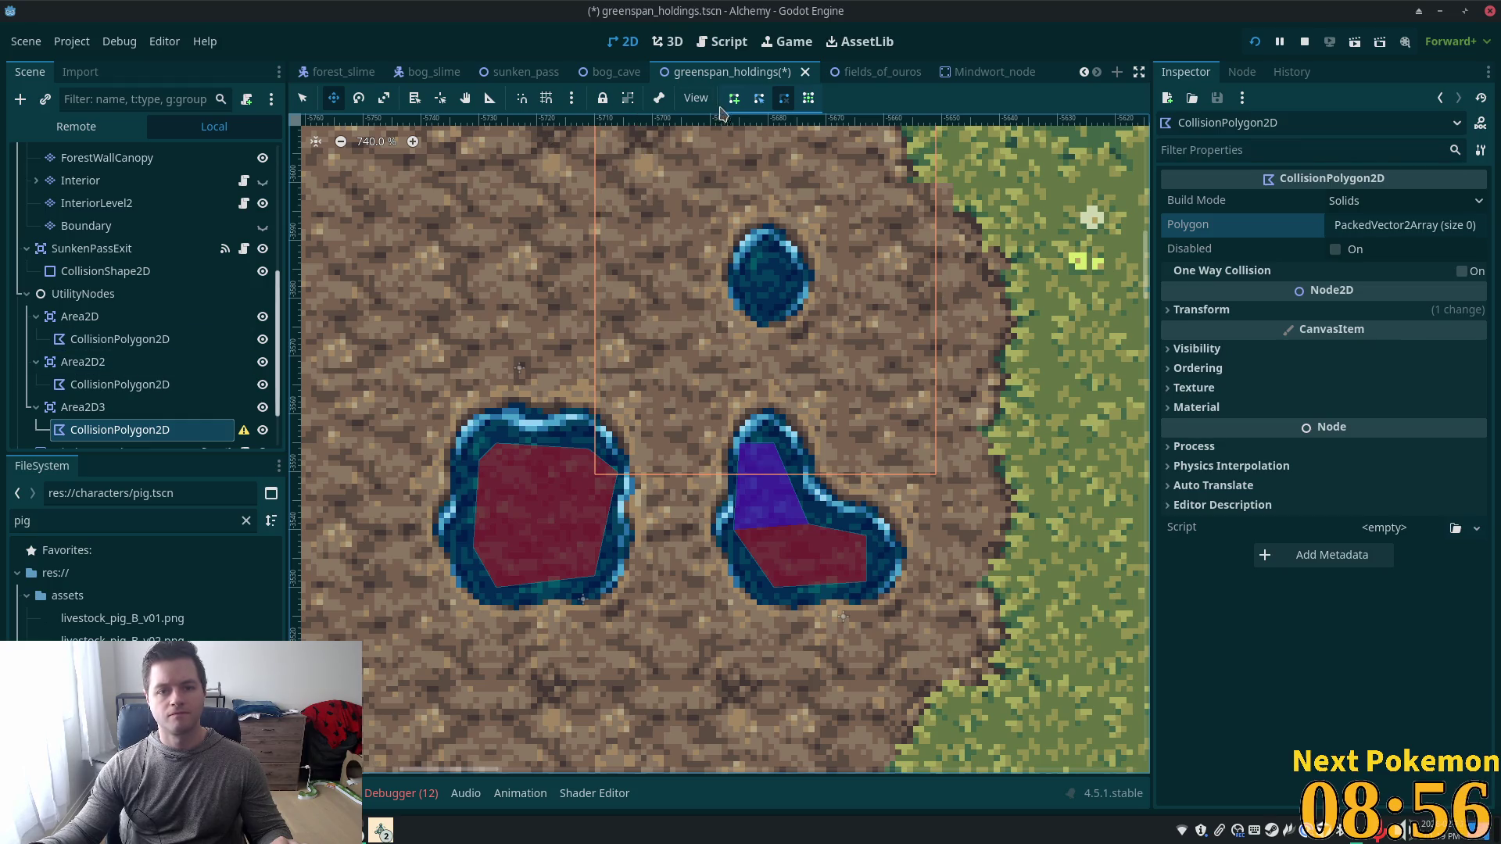
{"action": "left_click", "coordinate": [735, 104]}
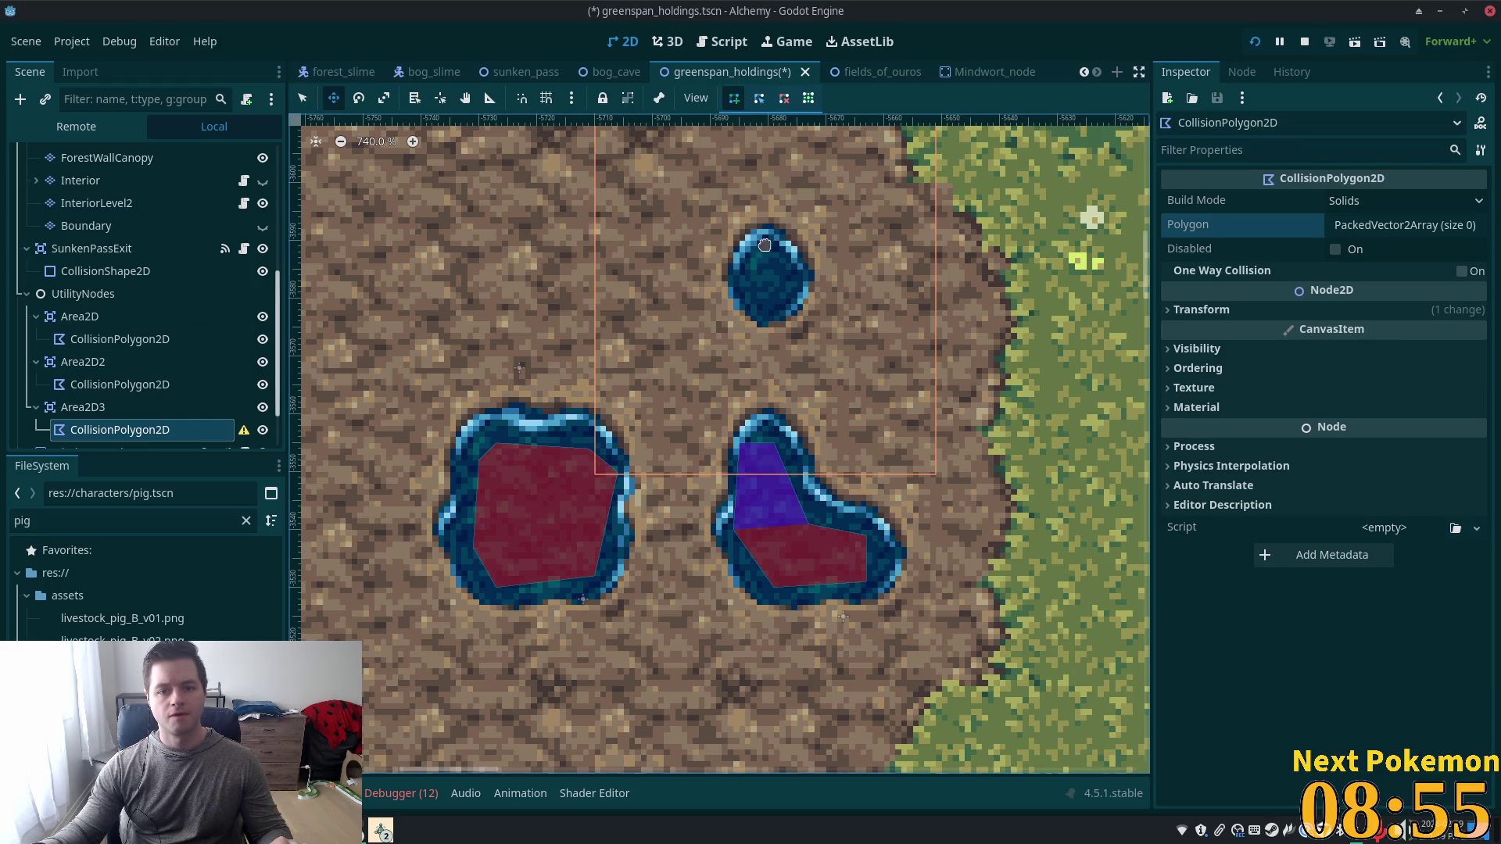
{"action": "left_click", "coordinate": [303, 98]}
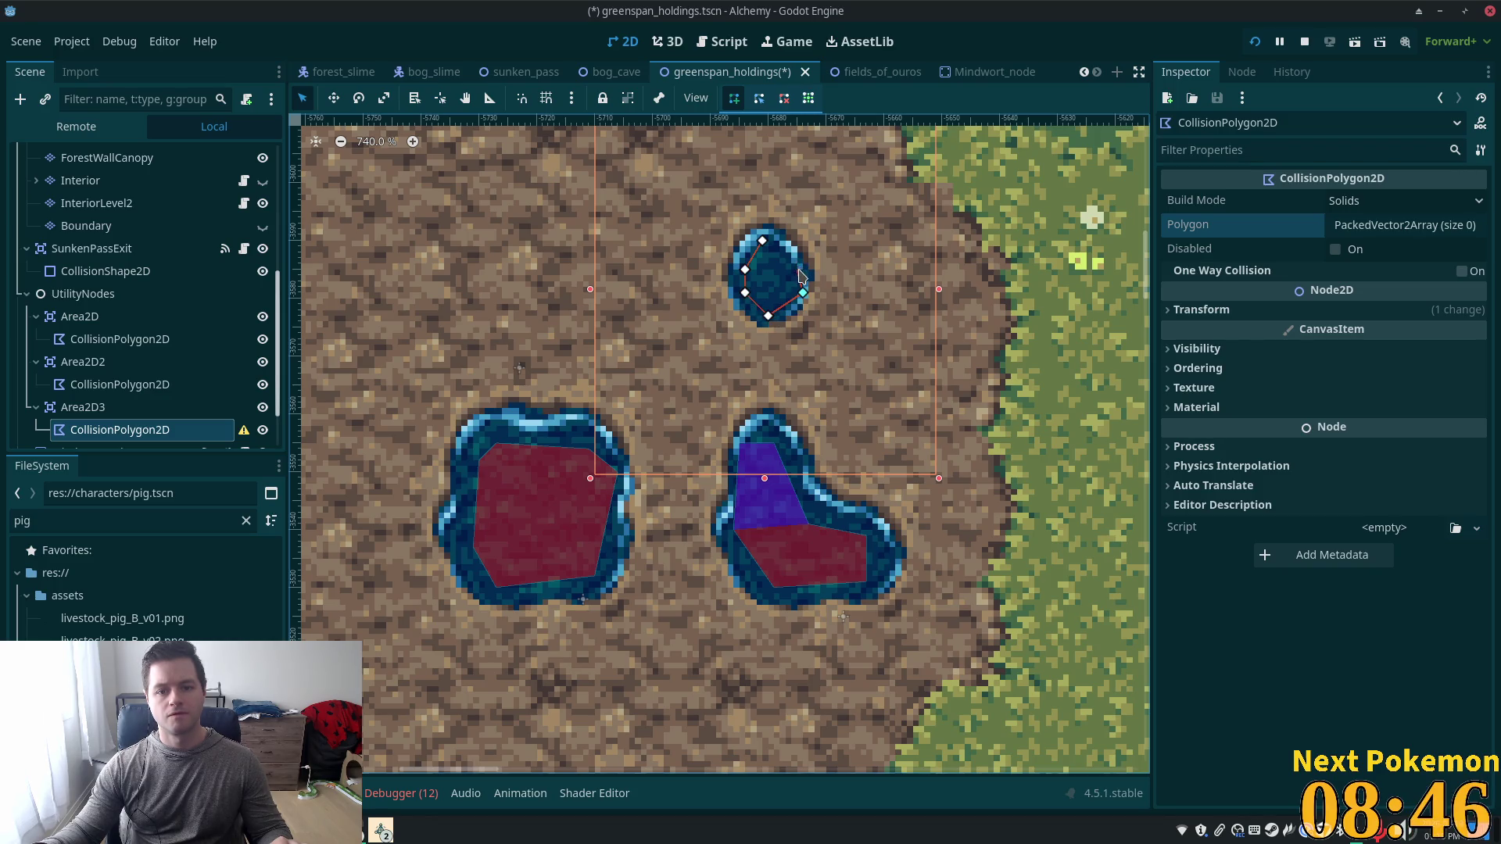
{"action": "left_click", "coordinate": [764, 240]}
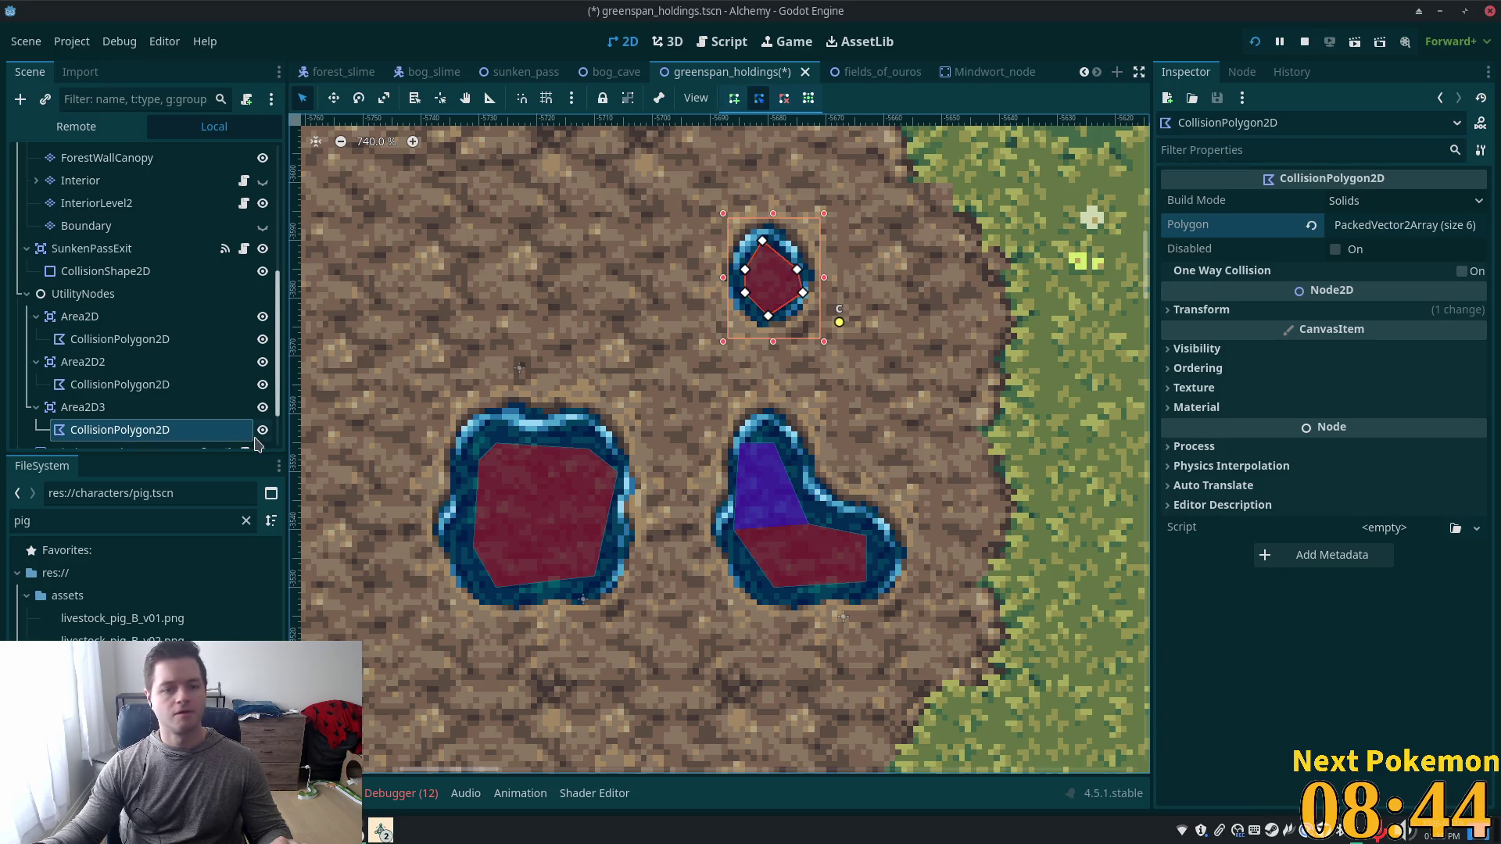